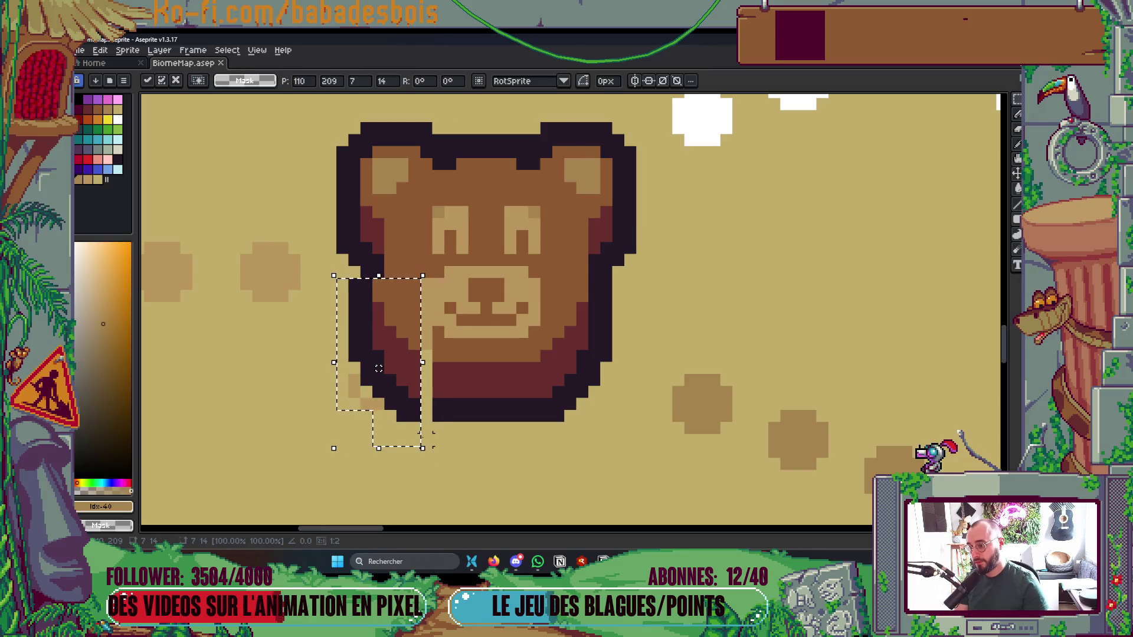
# Nudge the muzzle-edge pixels, then shift the bear's right side one pixel right
pyautogui.click(448, 319)
pyautogui.moveTo(435, 266); pyautogui.dragTo(380, 274)
pyautogui.click(570, 284)
pyautogui.moveTo(541, 266); pyautogui.dragTo(608, 420)
pyautogui.press('Right')
pyautogui.click(583, 422)
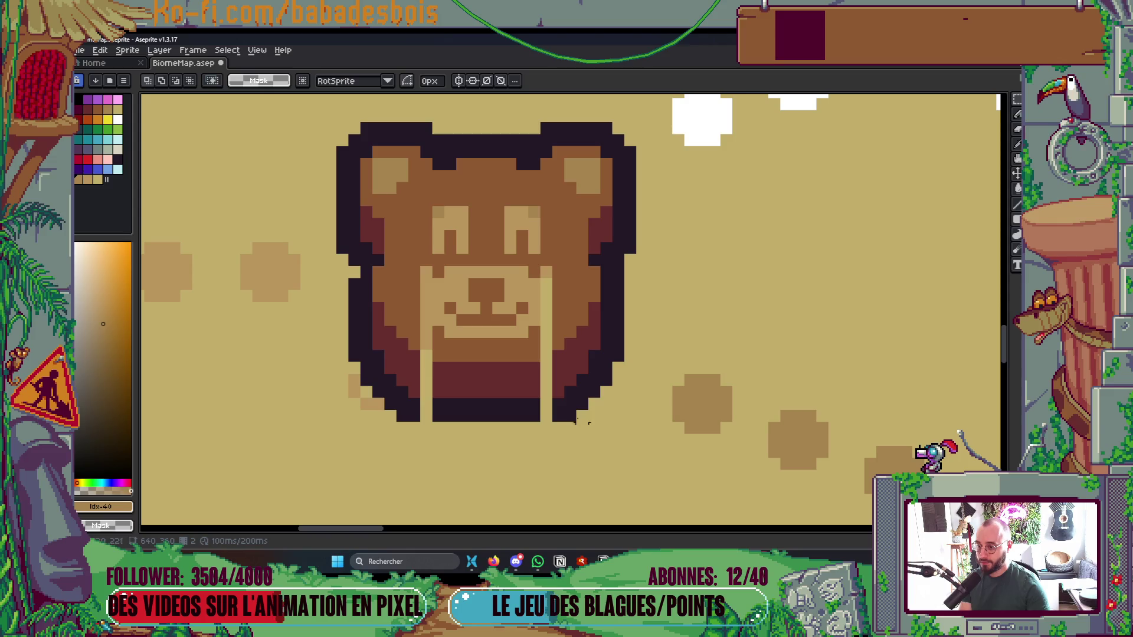
# Paint the light gaps beside and left of the muzzle in the bear's brown
pyautogui.scroll(2, 607, 371)
pyautogui.press('b')
pyautogui.keyDown('alt'); pyautogui.click(579, 314); pyautogui.keyUp('alt')
pyautogui.moveTo(550, 327); pyautogui.dragTo(550, 212)
pyautogui.moveTo(389, 326); pyautogui.dragTo(391, 220)
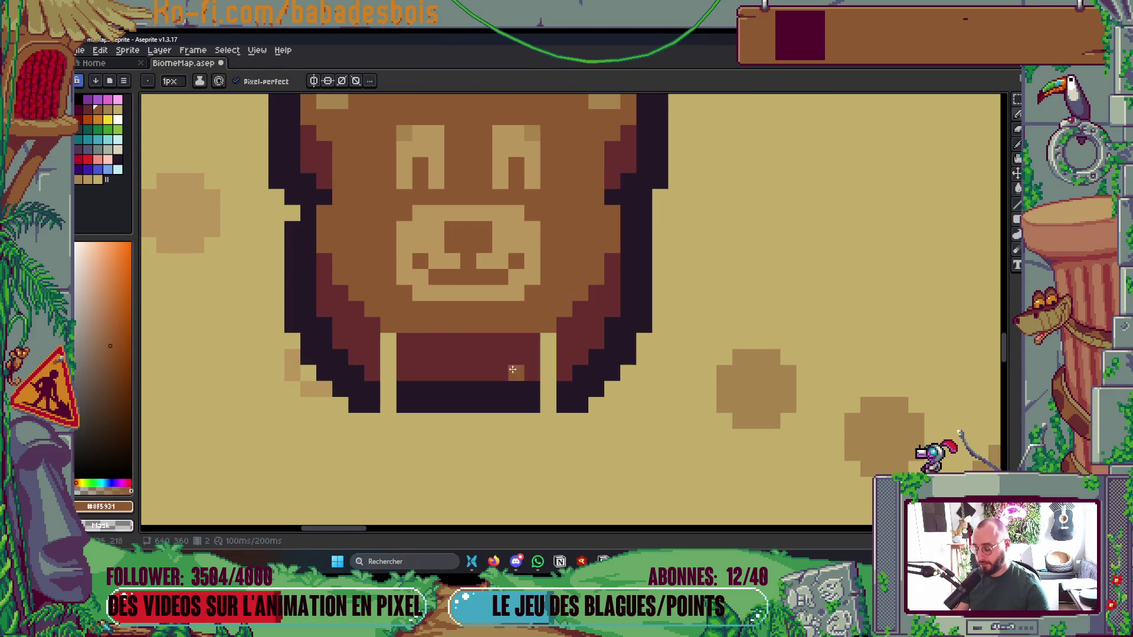
# Fill the remaining light columns with the dark outline colour #231927
pyautogui.keyDown('alt'); pyautogui.click(534, 386); pyautogui.keyUp('alt')
pyautogui.scroll(2, 537, 376)
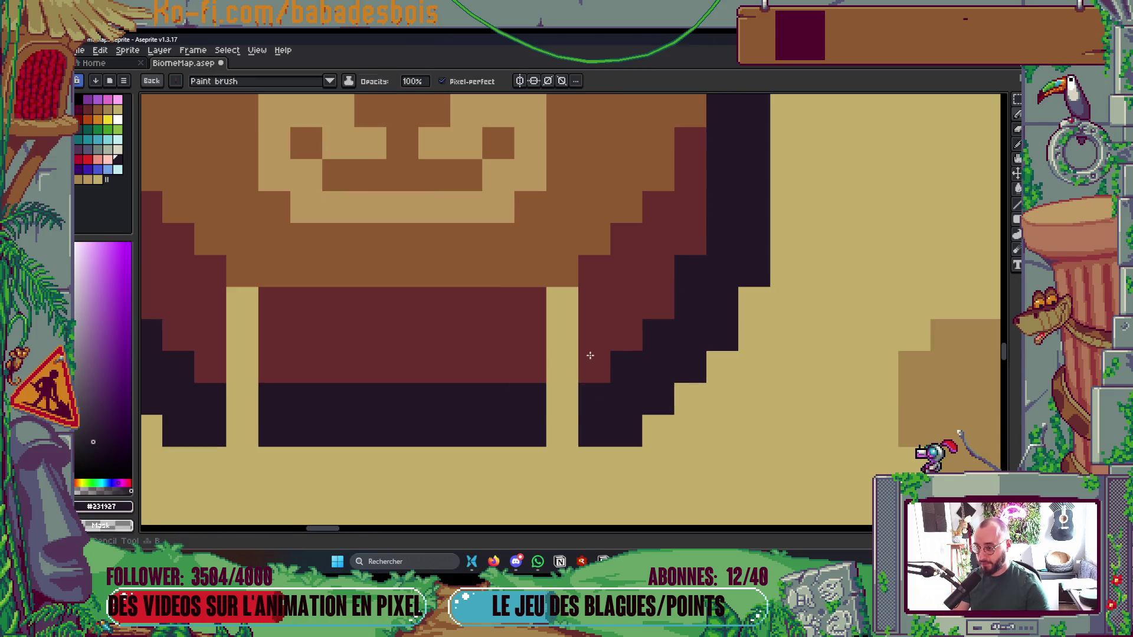
pyautogui.moveTo(562, 292); pyautogui.dragTo(561, 374)
pyautogui.moveTo(241, 295); pyautogui.dragTo(246, 346)
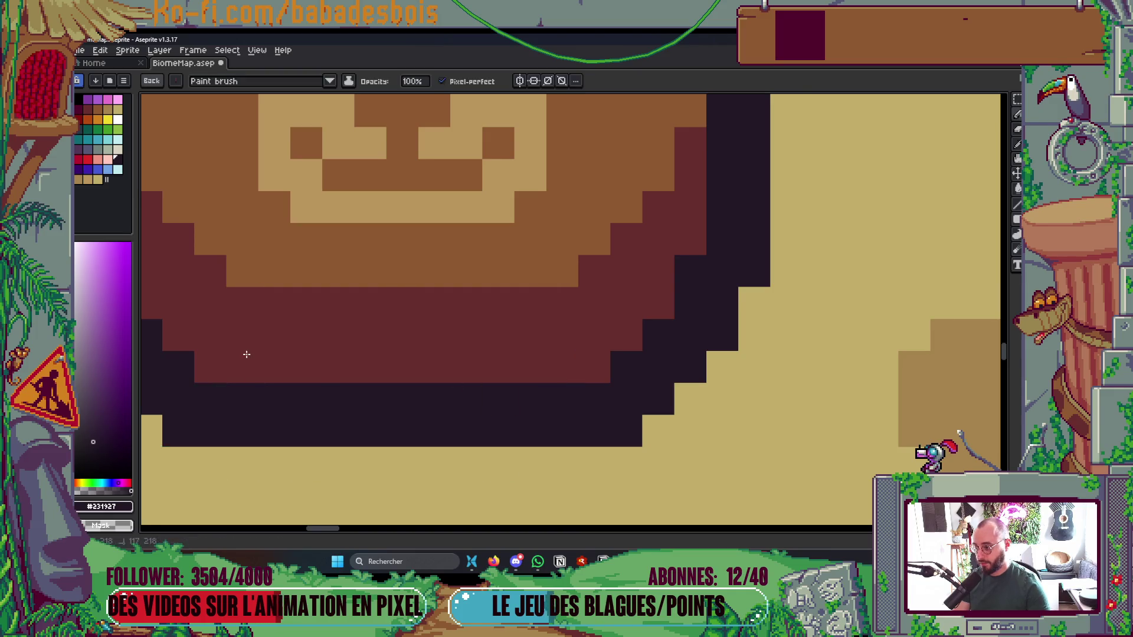
pyautogui.scroll(-10, 246, 354)
pyautogui.scroll(2, 600, 367)
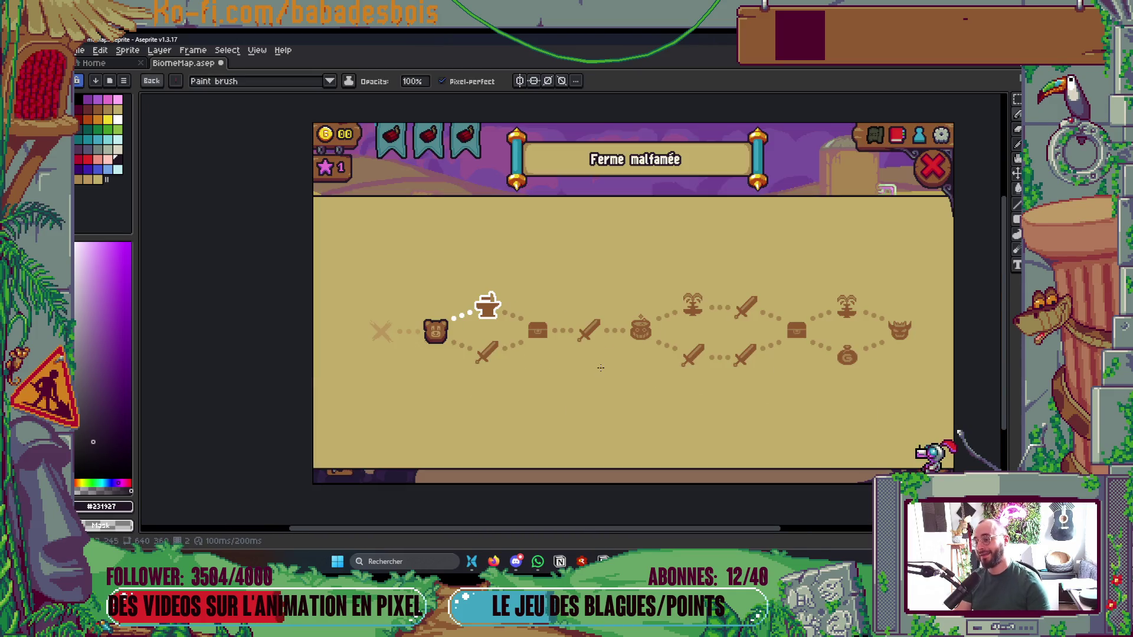
# Return to the 1px brush and pick the bear's brown #8F5931
pyautogui.moveTo(587, 342); pyautogui.dragTo(542, 350)
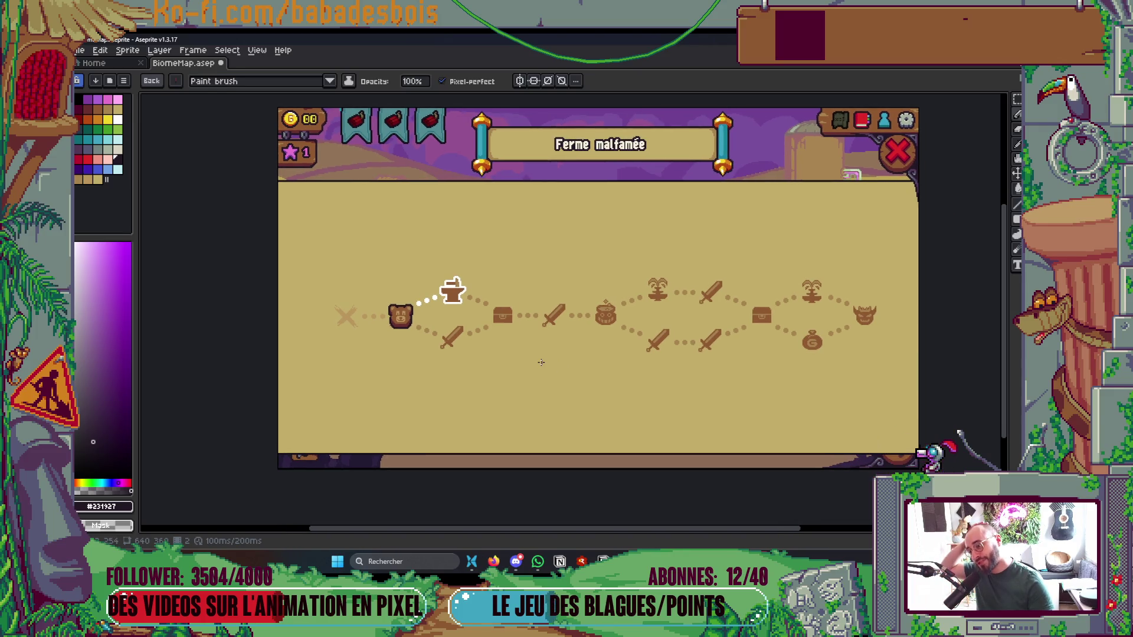
pyautogui.scroll(5, 402, 336)
pyautogui.moveTo(441, 273); pyautogui.dragTo(441, 239)
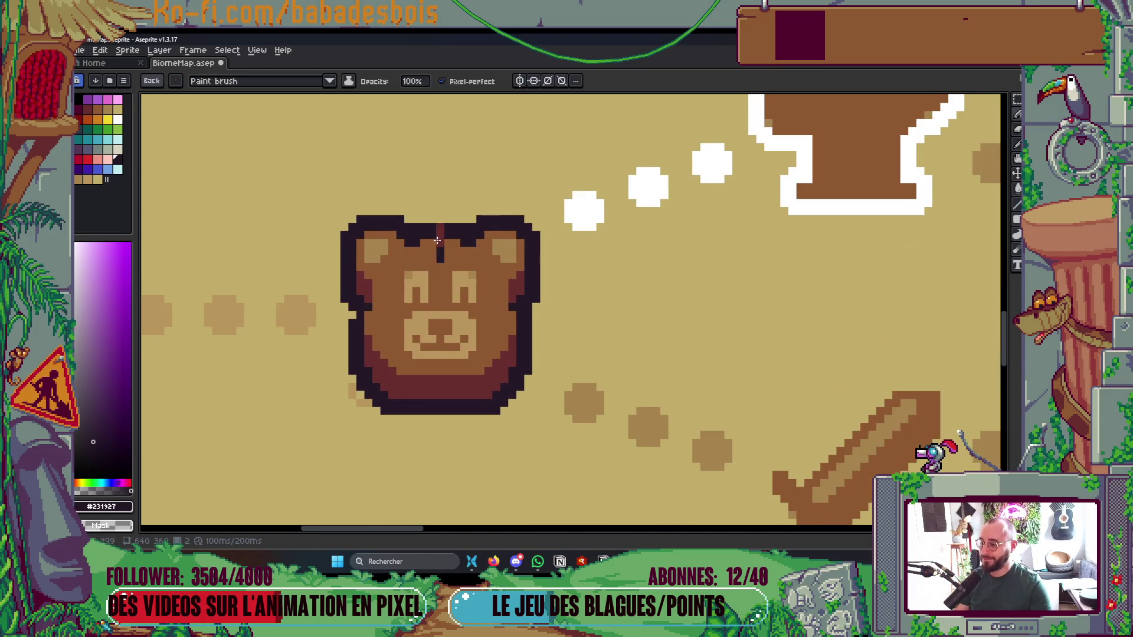
pyautogui.press('Escape')
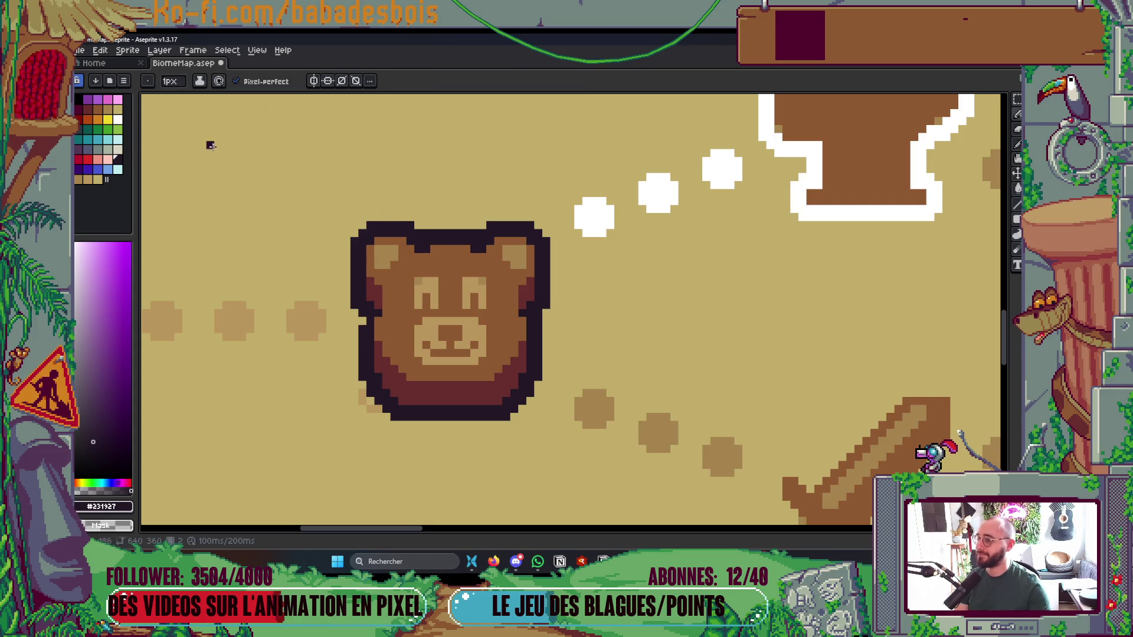
pyautogui.scroll(3, 547, 290)
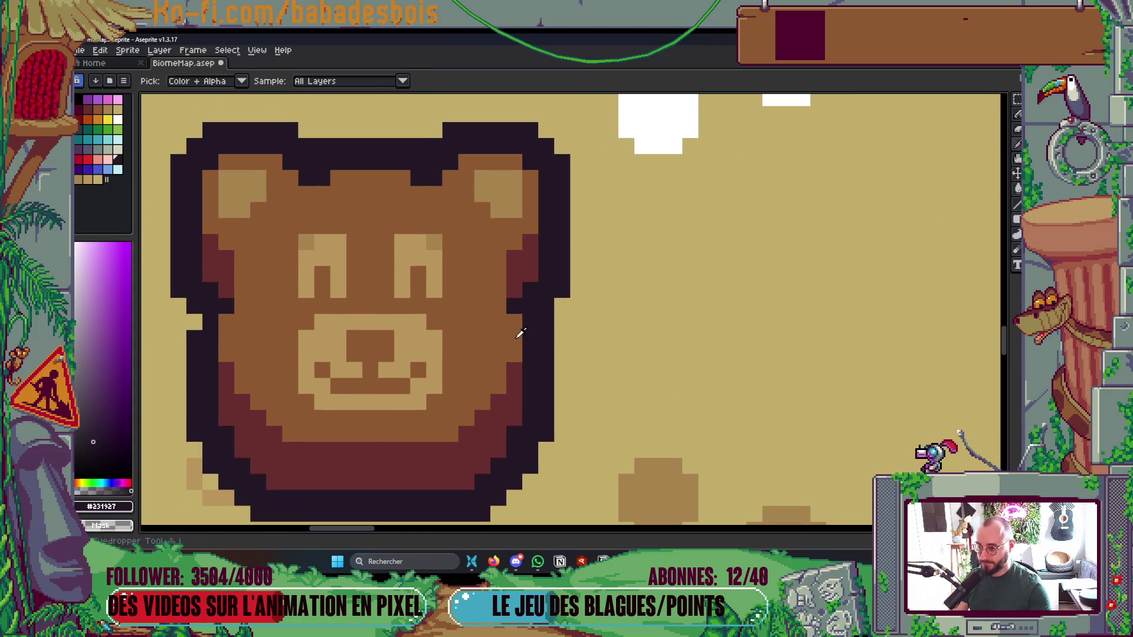
pyautogui.keyDown('alt'); pyautogui.click(511, 311); pyautogui.keyUp('alt')
# Pick the dark outline colour, check the map zoomed out, and save BiomeMap.aseprite
pyautogui.scroll(-5, 549, 210)
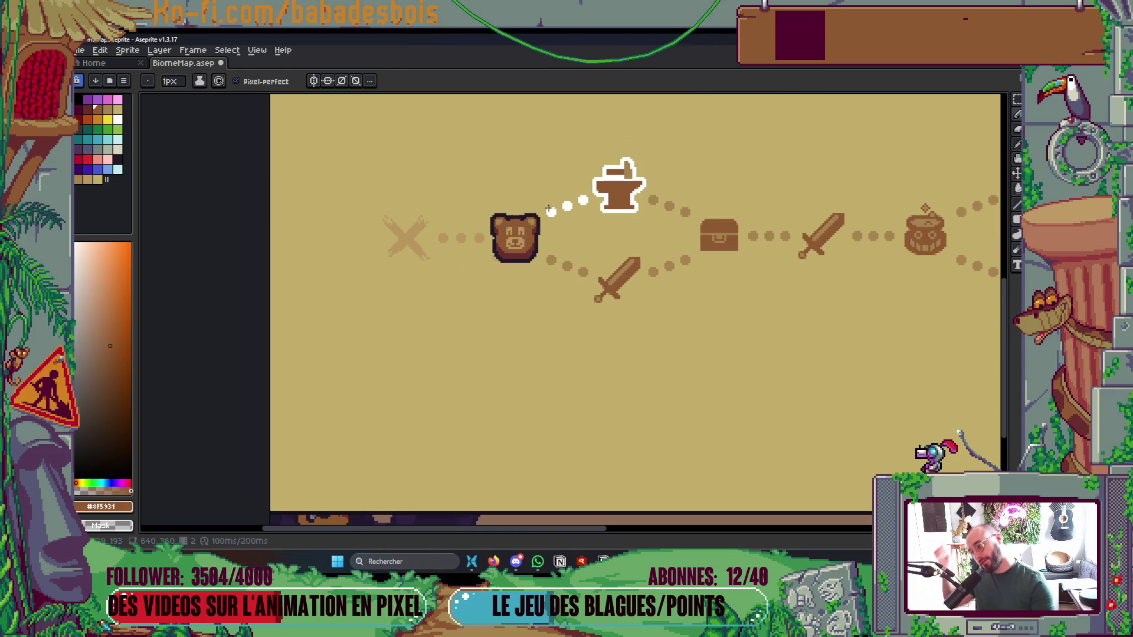
pyautogui.scroll(-2, 564, 273)
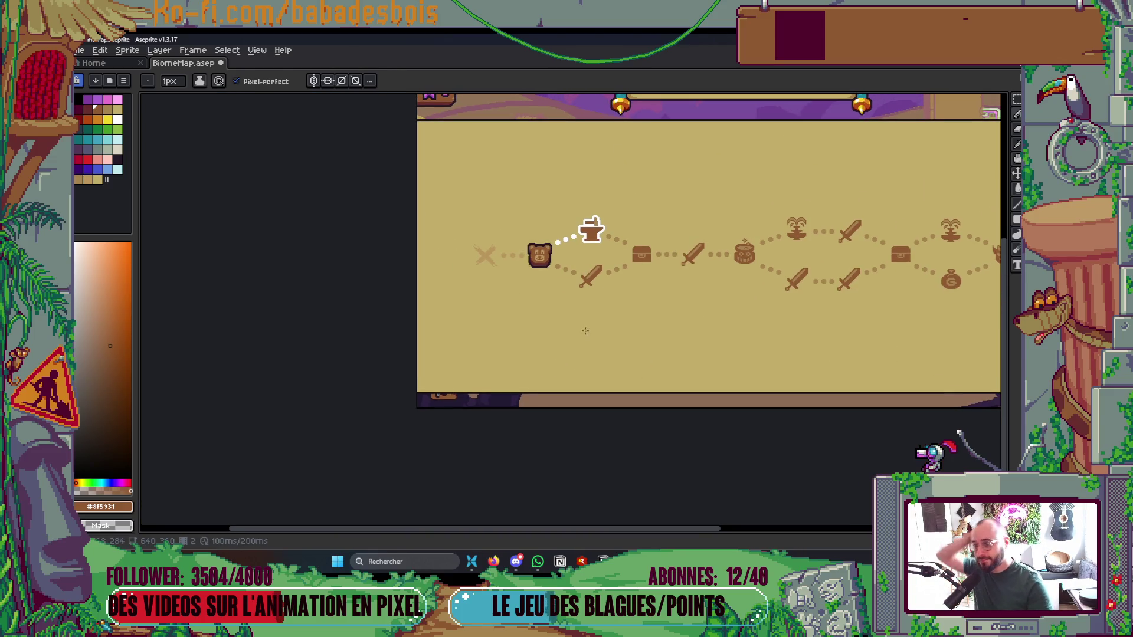
pyautogui.moveTo(580, 348); pyautogui.dragTo(563, 351)
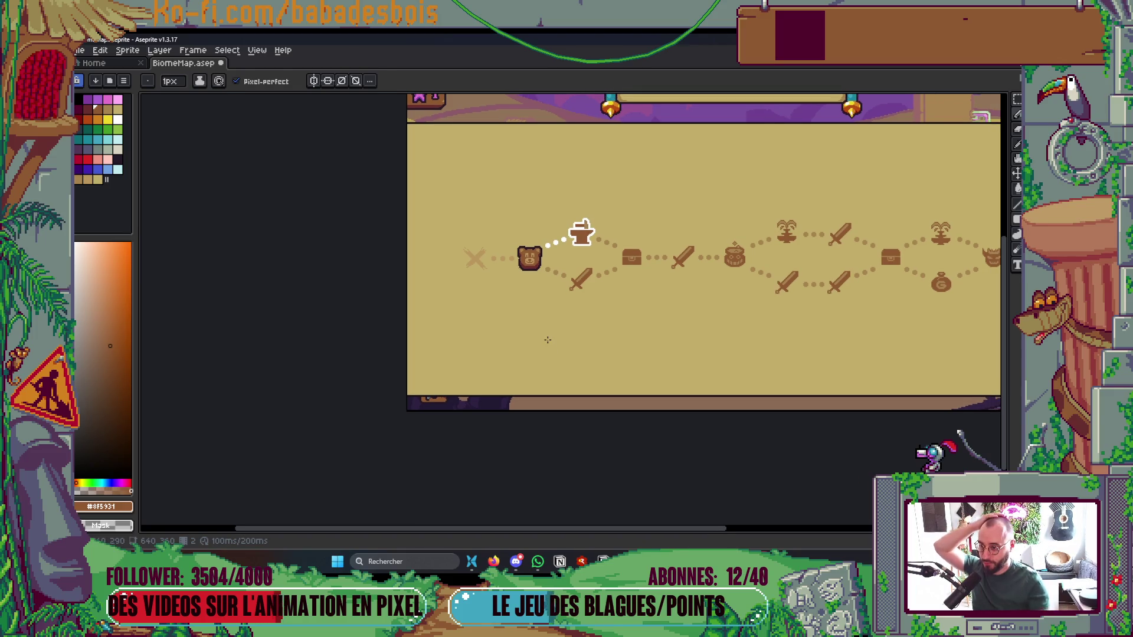
pyautogui.scroll(5, 542, 260)
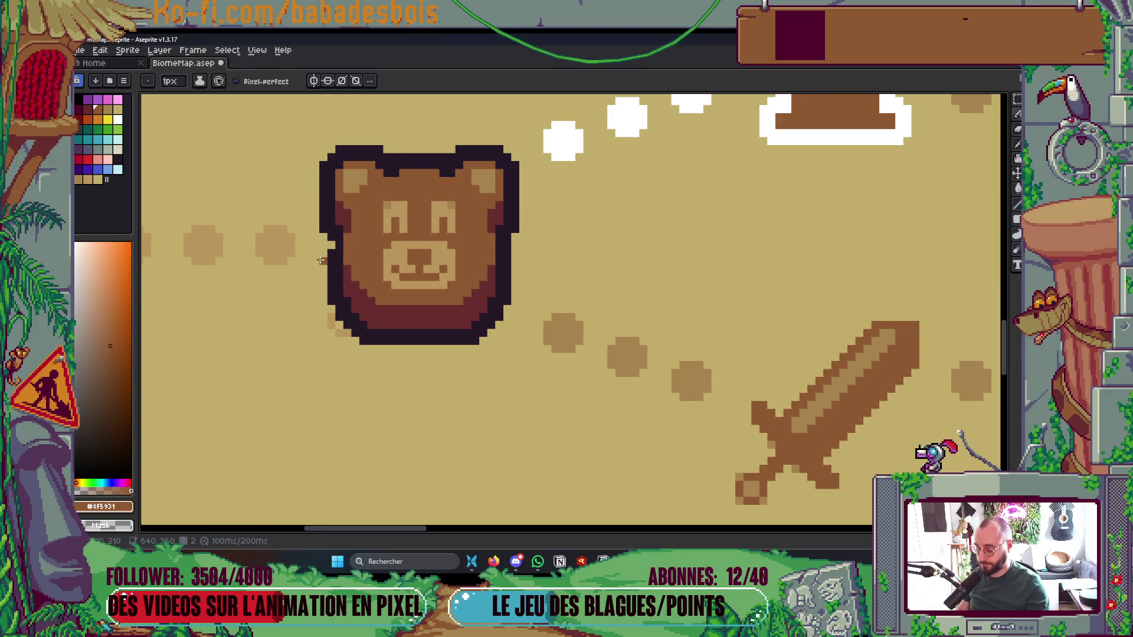
pyautogui.keyDown('alt'); pyautogui.click(330, 244); pyautogui.keyUp('alt')
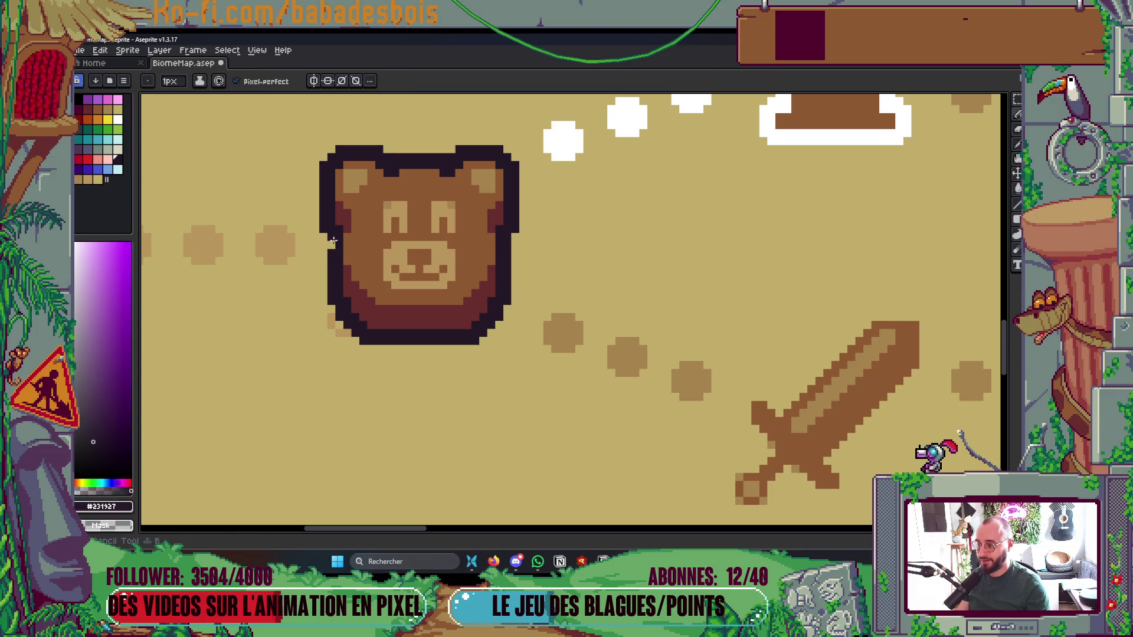
pyautogui.scroll(-5, 451, 237)
pyautogui.hotkey('ctrl', 's')
pyautogui.scroll(2, 531, 307)
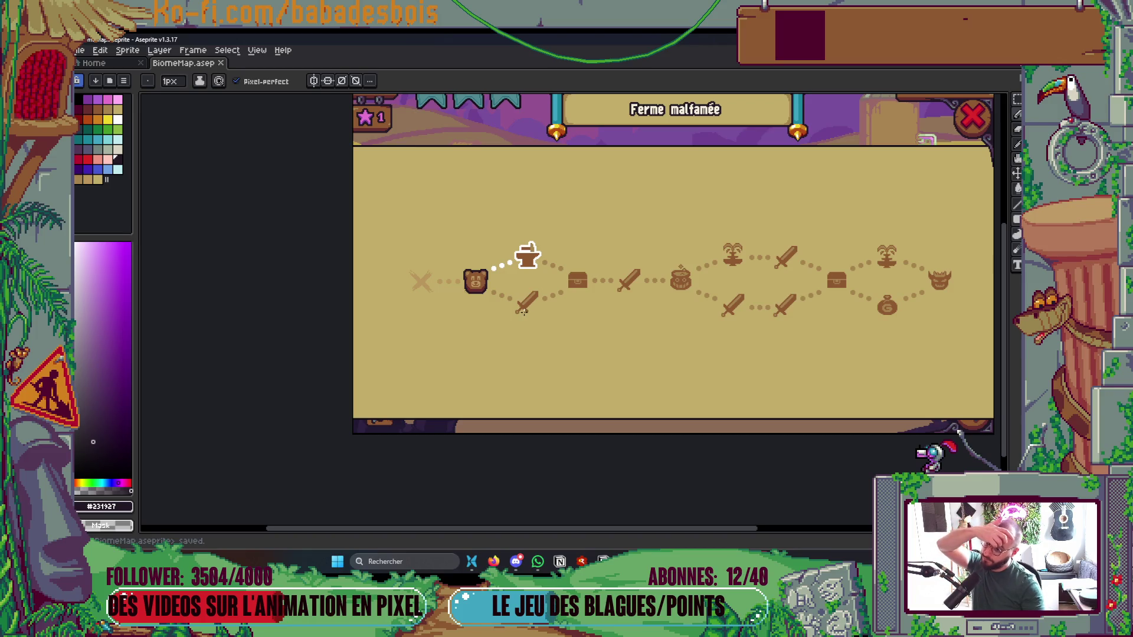
# Draw dark outline strokes along the bear's left and right edges
pyautogui.scroll(5, 490, 282)
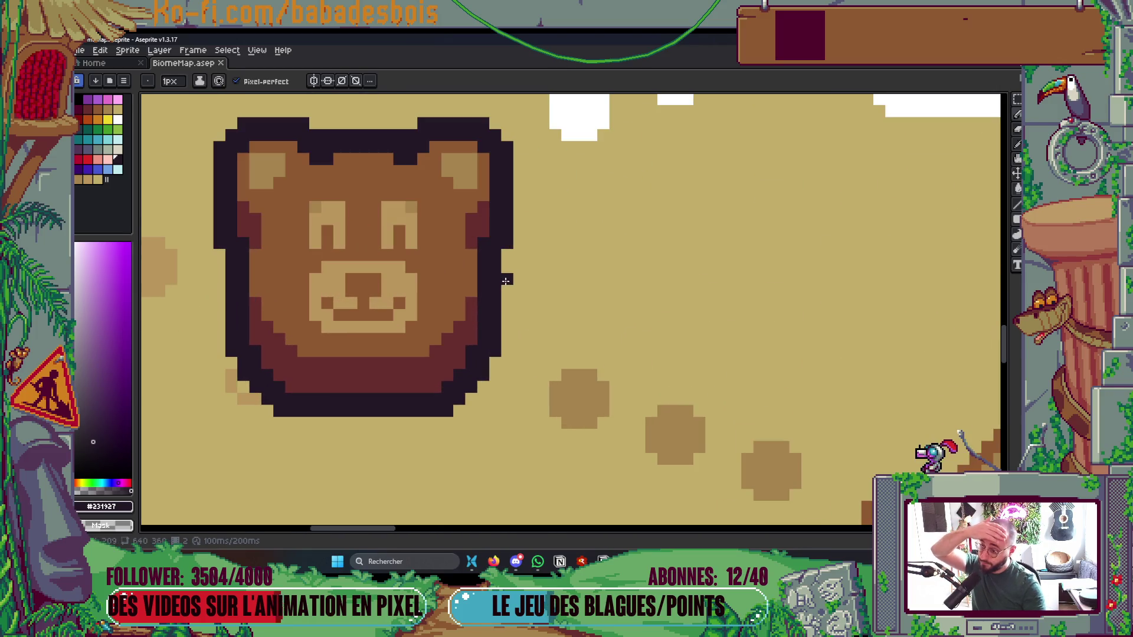
pyautogui.moveTo(504, 269); pyautogui.dragTo(505, 314)
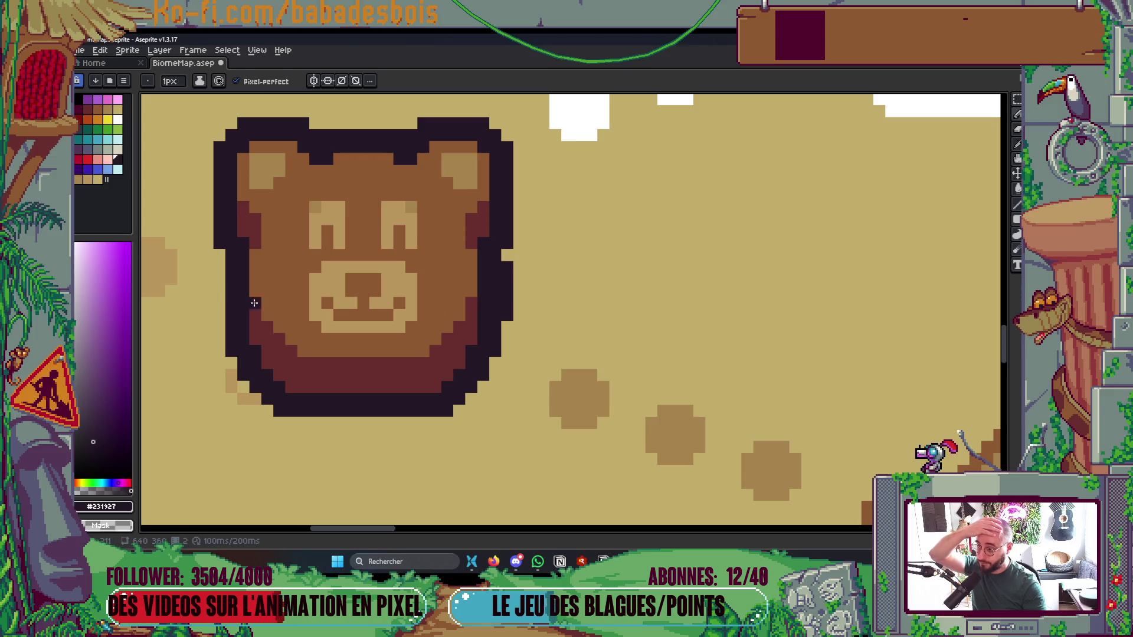
pyautogui.moveTo(221, 270); pyautogui.dragTo(220, 306)
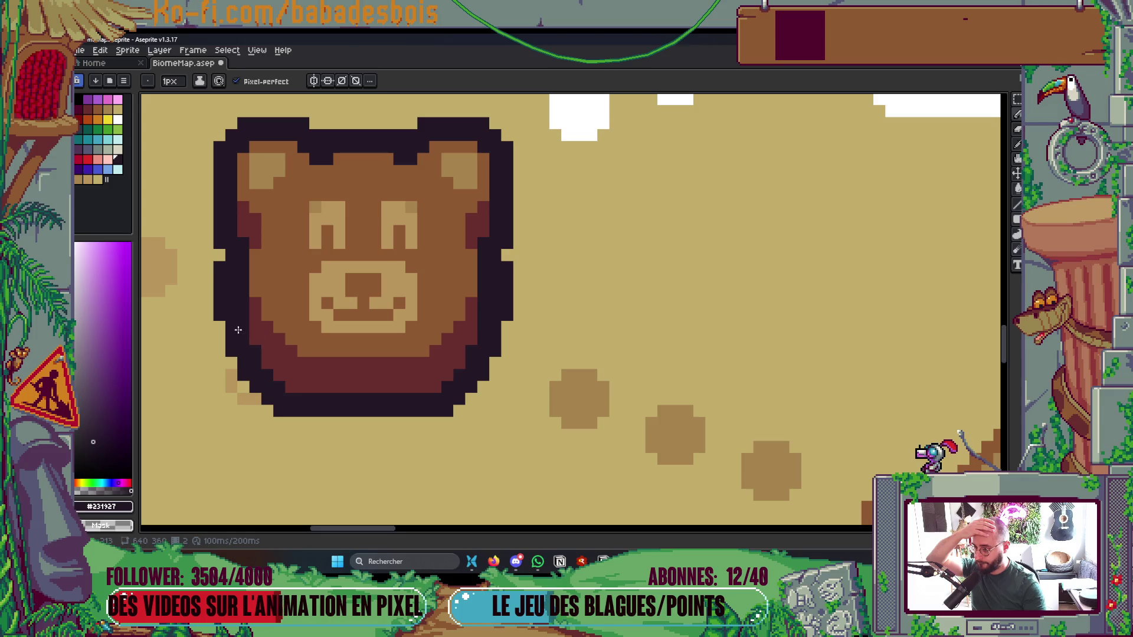
pyautogui.scroll(-6, 237, 329)
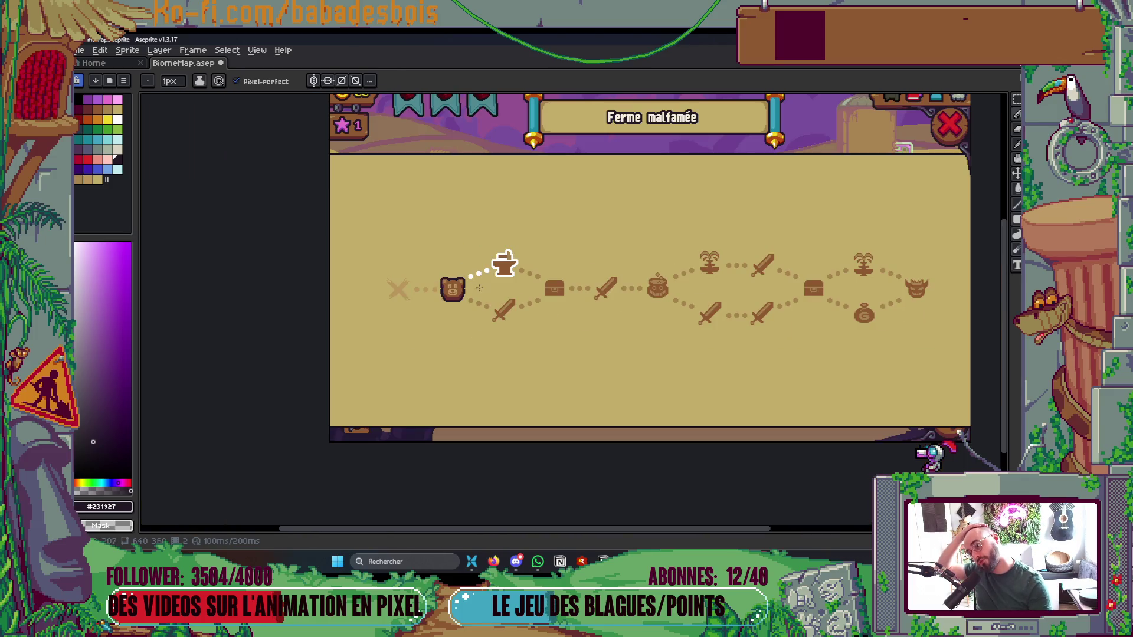
pyautogui.scroll(4, 480, 287)
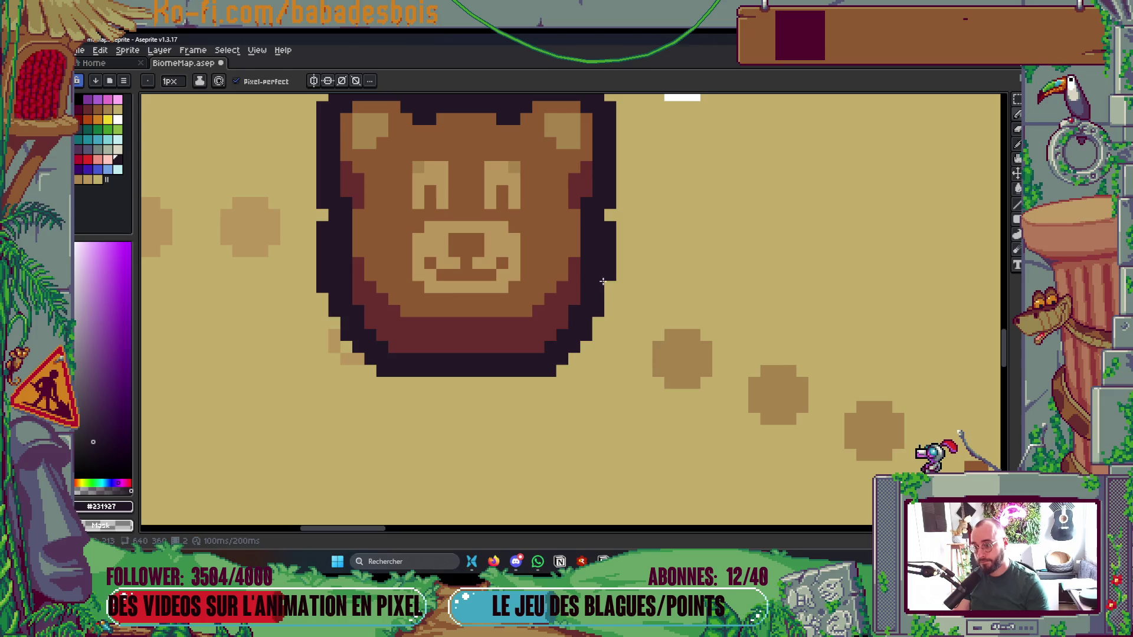
# Repaint both side outline columns dark red, with brown pixels at their tops
pyautogui.keyDown('alt'); pyautogui.click(577, 269); pyautogui.keyUp('alt')
pyautogui.moveTo(584, 272); pyautogui.dragTo(583, 236)
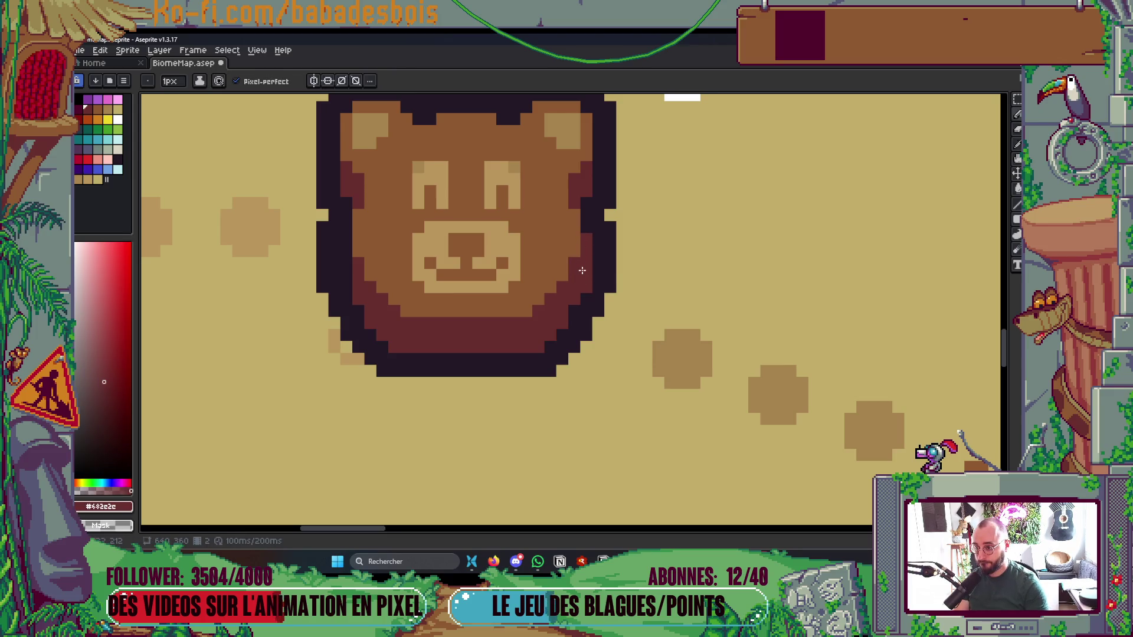
pyautogui.moveTo(343, 286); pyautogui.dragTo(344, 237)
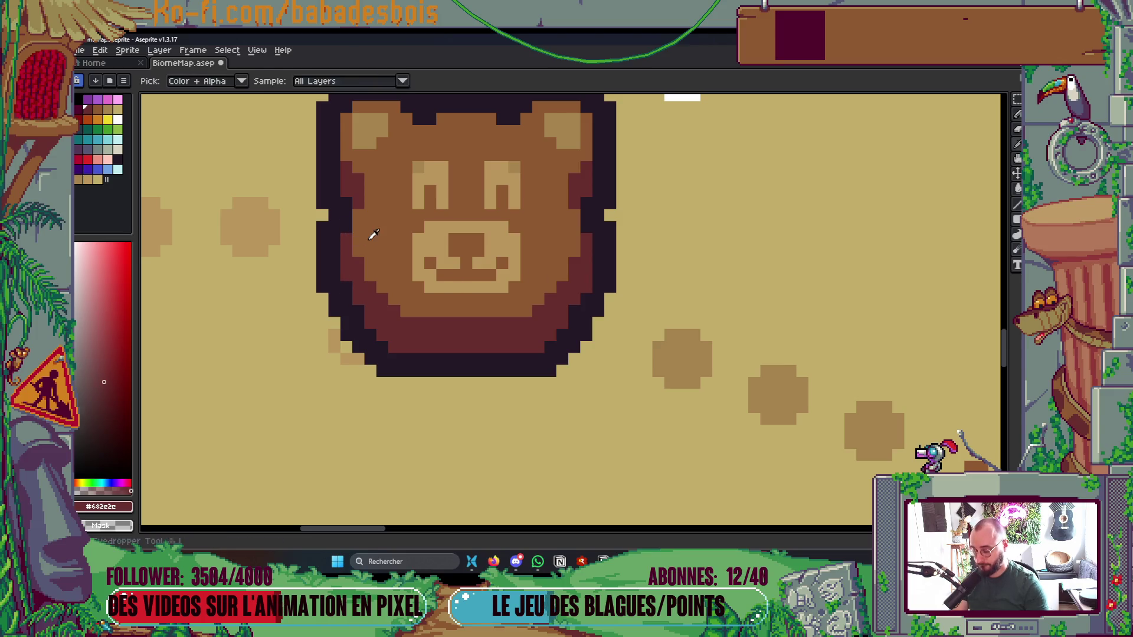
pyautogui.keyDown('alt'); pyautogui.click(366, 236); pyautogui.keyUp('alt')
pyautogui.moveTo(347, 240); pyautogui.dragTo(350, 225)
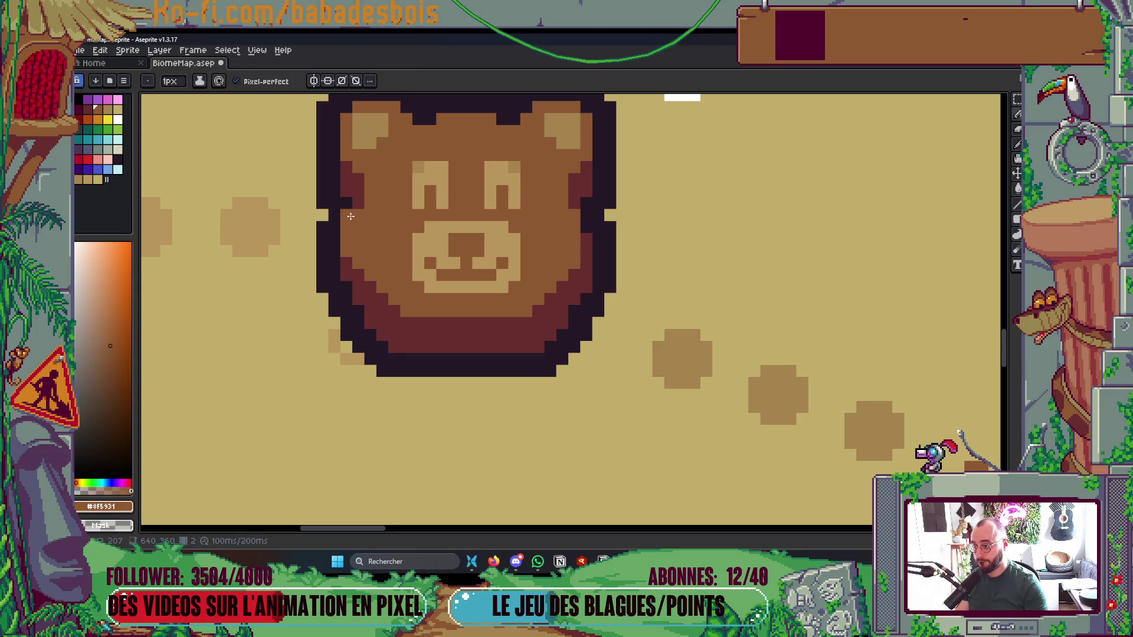
pyautogui.moveTo(582, 243); pyautogui.dragTo(583, 219)
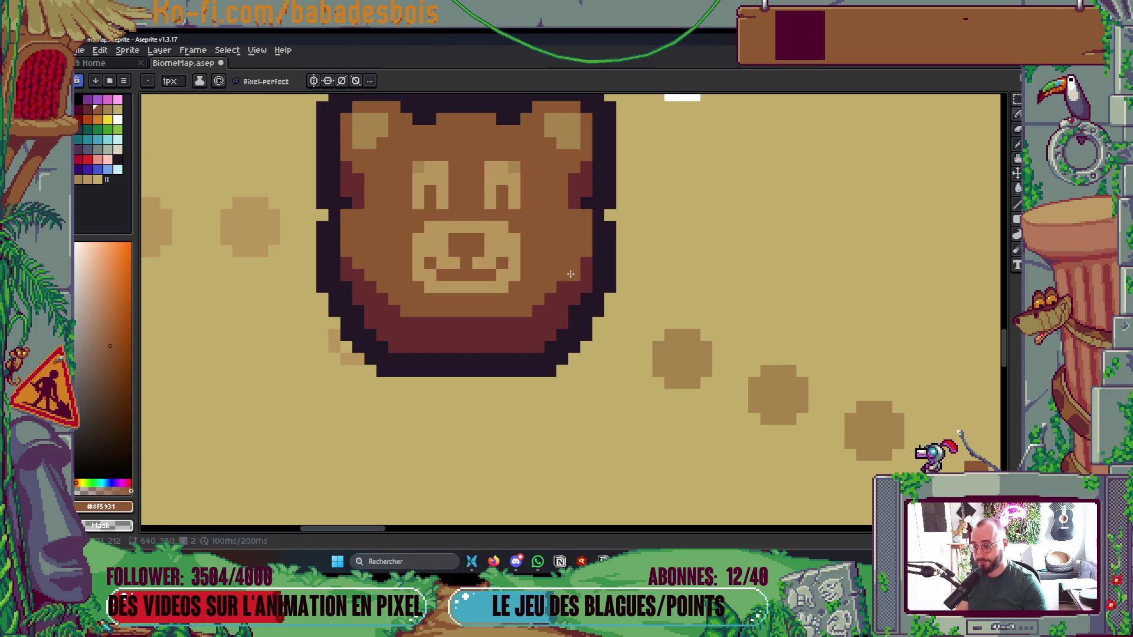
# Sample the dark red-brown from the bear's cheek
pyautogui.scroll(-5, 570, 274)
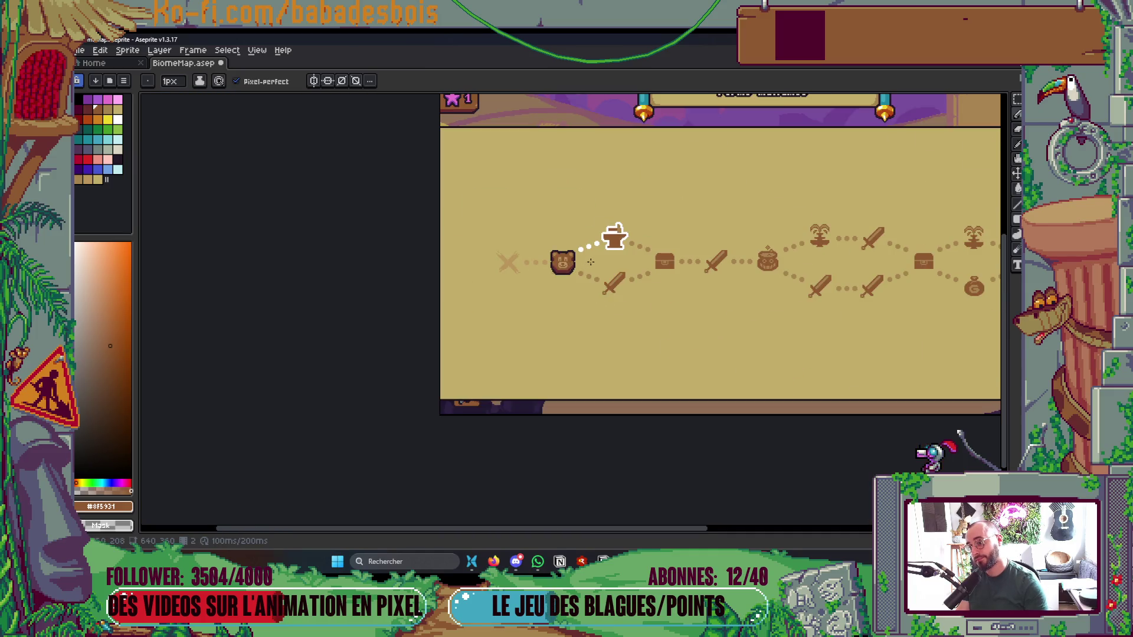
pyautogui.scroll(5, 590, 261)
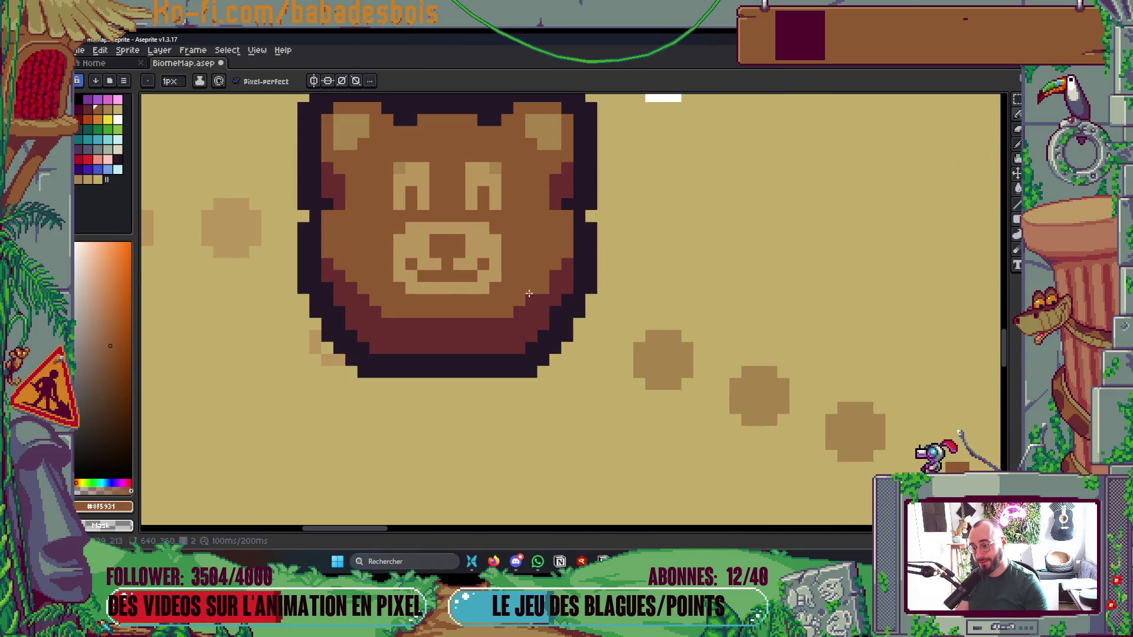
pyautogui.keyDown('alt'); pyautogui.click(347, 287); pyautogui.keyUp('alt')
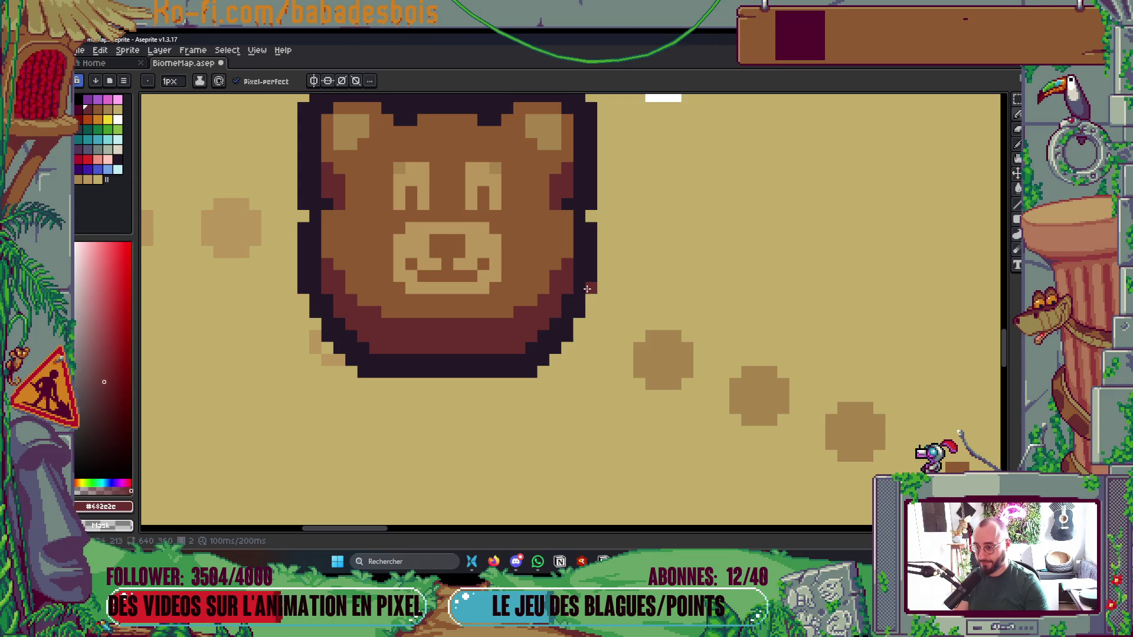
pyautogui.scroll(-5, 570, 301)
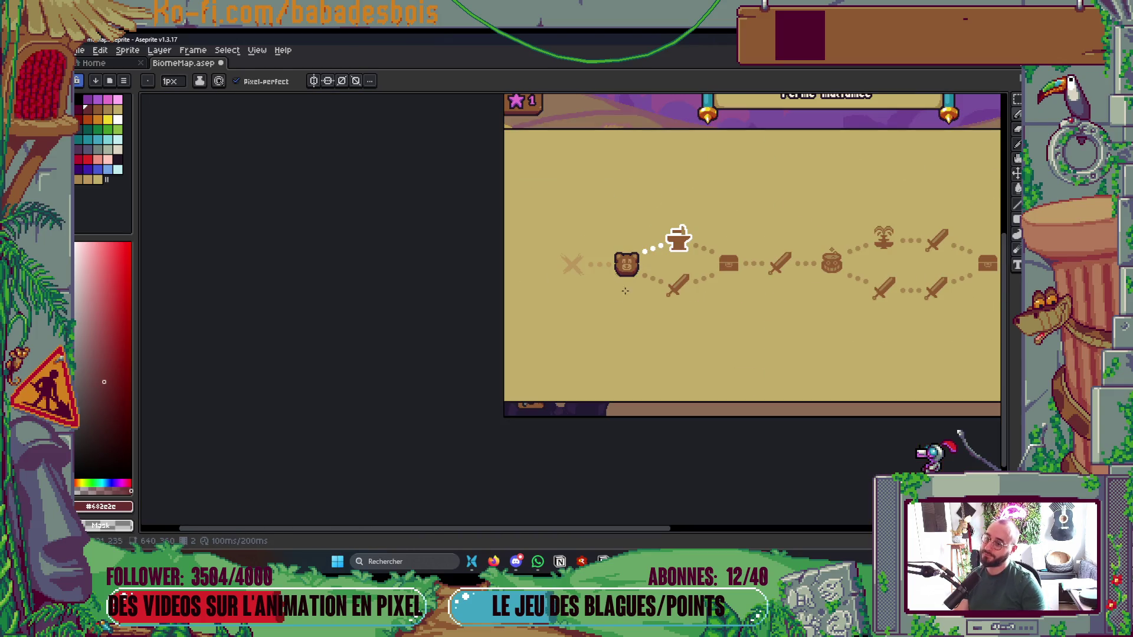
pyautogui.scroll(2, 632, 275)
pyautogui.scroll(5, 631, 275)
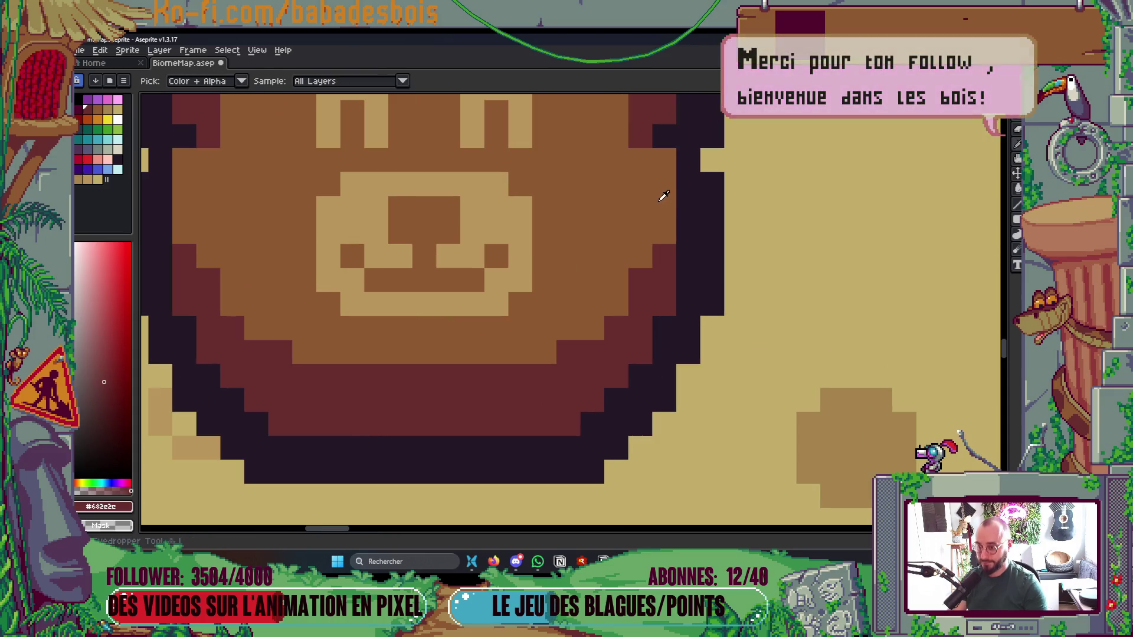
# Pick the dark outline colour #231927 and frame the view on the bear head
pyautogui.keyDown('alt'); pyautogui.click(686, 131); pyautogui.keyUp('alt')
pyautogui.moveTo(570, 283); pyautogui.dragTo(718, 319)
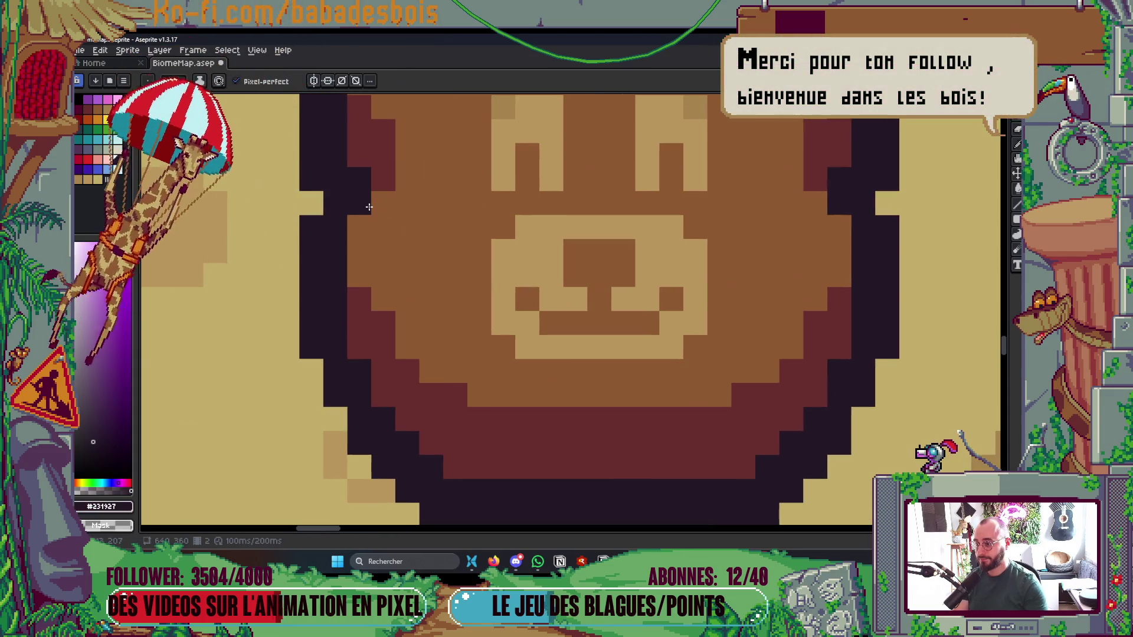
pyautogui.scroll(-1, 384, 211)
pyautogui.scroll(-5, 384, 211)
pyautogui.scroll(2, 612, 224)
pyautogui.scroll(3, 627, 283)
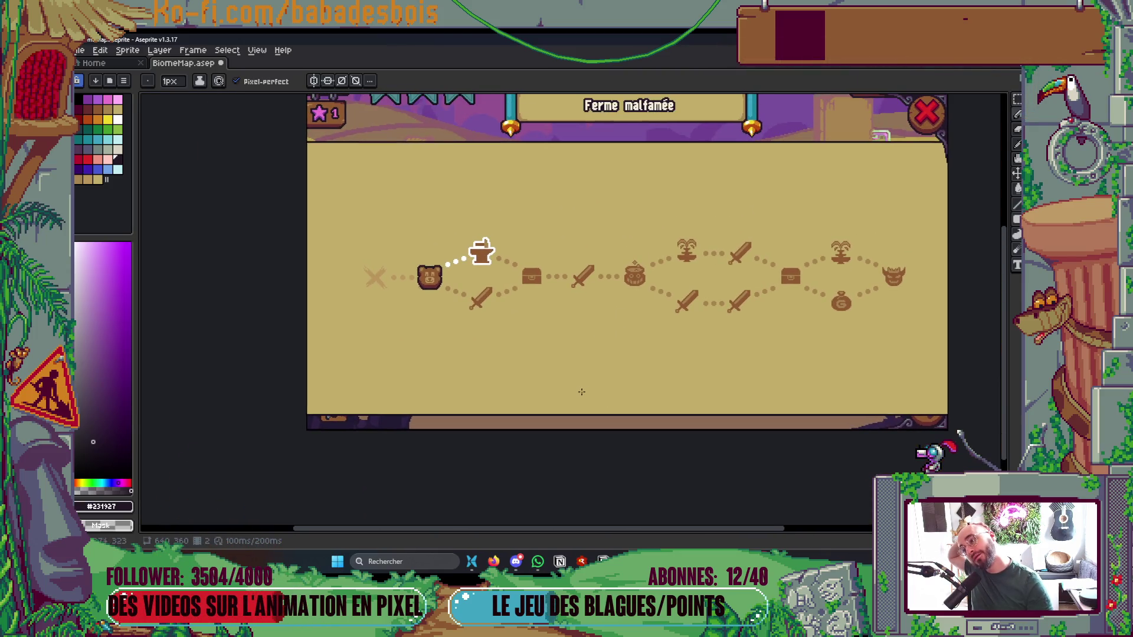
pyautogui.moveTo(571, 397); pyautogui.dragTo(596, 405)
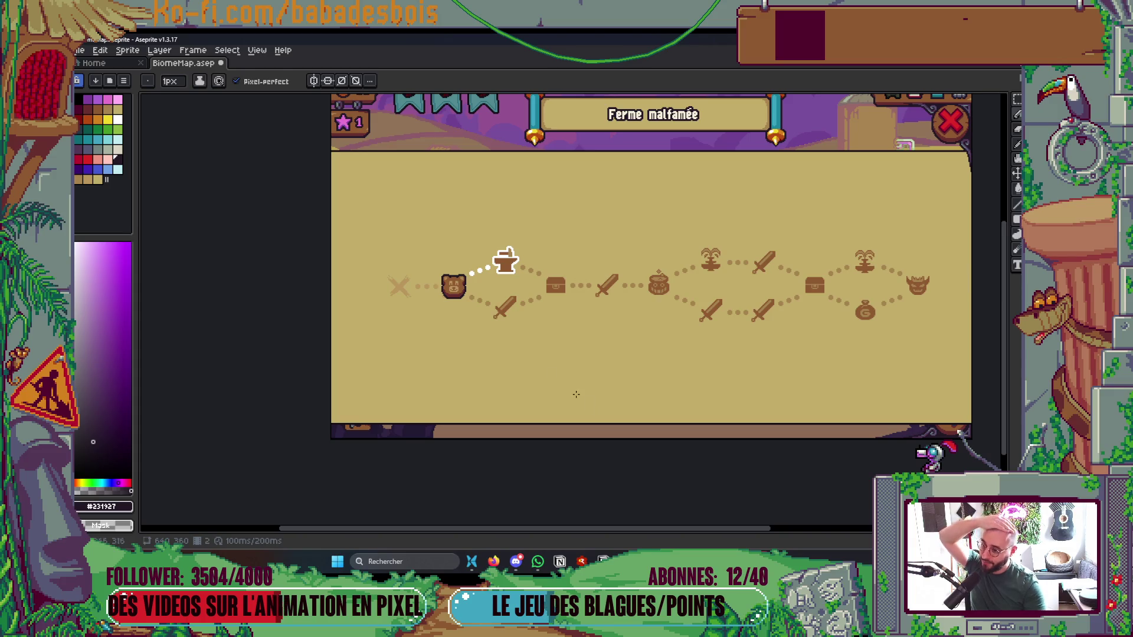
pyautogui.scroll(6, 466, 295)
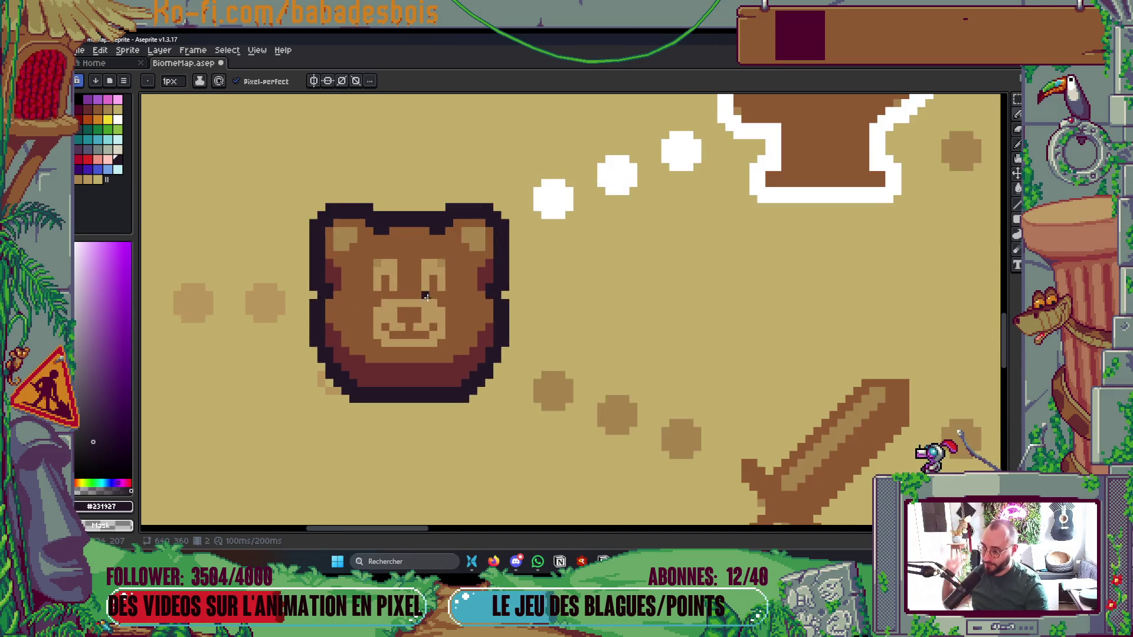
# Sample tan #b9965c, bucket-fill both inner ears, and save
pyautogui.press('i')
pyautogui.click(461, 293)
pyautogui.press('g')
pyautogui.click(513, 188)
pyautogui.click(321, 189)
pyautogui.scroll(-3, 455, 181)
pyautogui.scroll(-3, 454, 181)
pyautogui.hotkey('ctrl', 's')
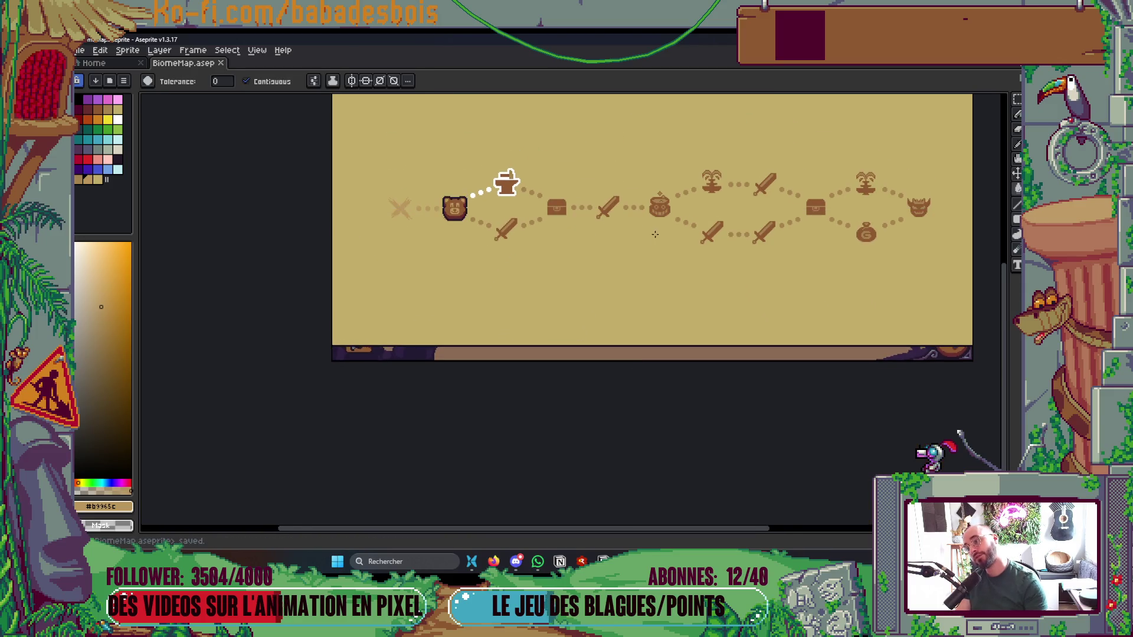
# Marquee-select the bear head and move it slightly up and left on its node
pyautogui.scroll(1, 603, 311)
pyautogui.scroll(3, 387, 260)
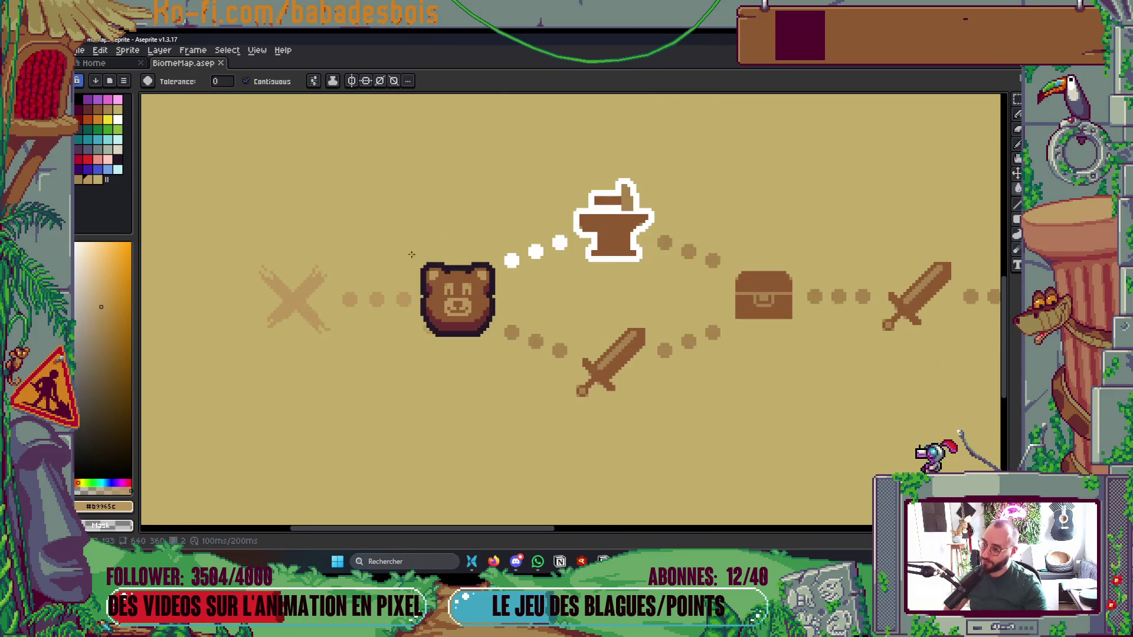
pyautogui.press('b')
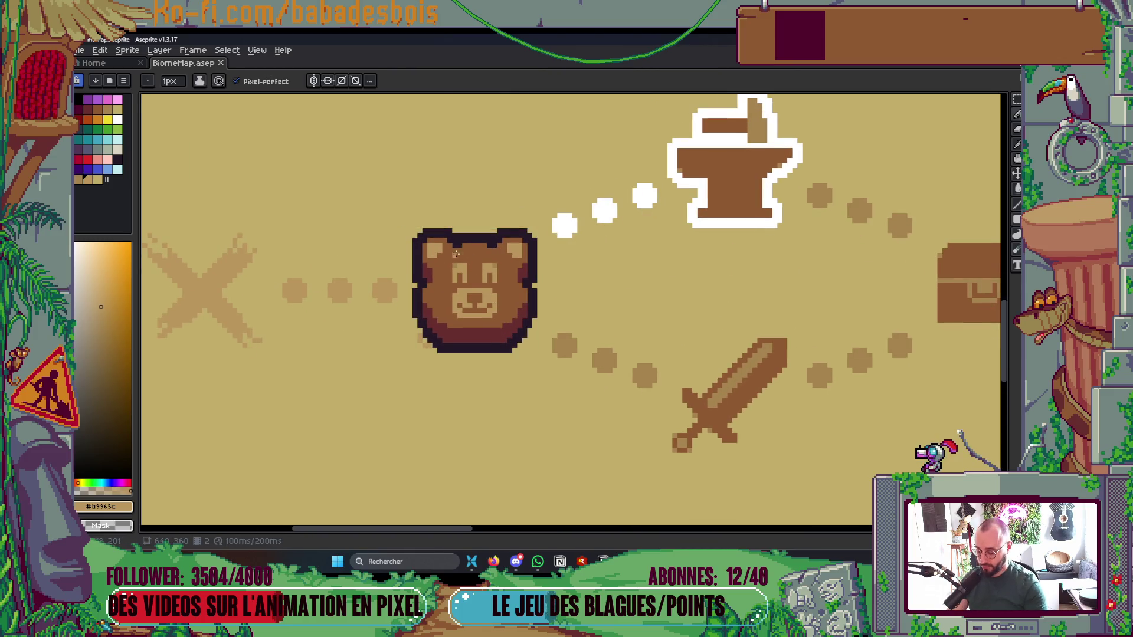
pyautogui.press('m')
pyautogui.moveTo(403, 220)
pyautogui.mouseDown()
pyautogui.moveTo(507, 371)
pyautogui.moveTo(539, 365)
pyautogui.mouseUp()
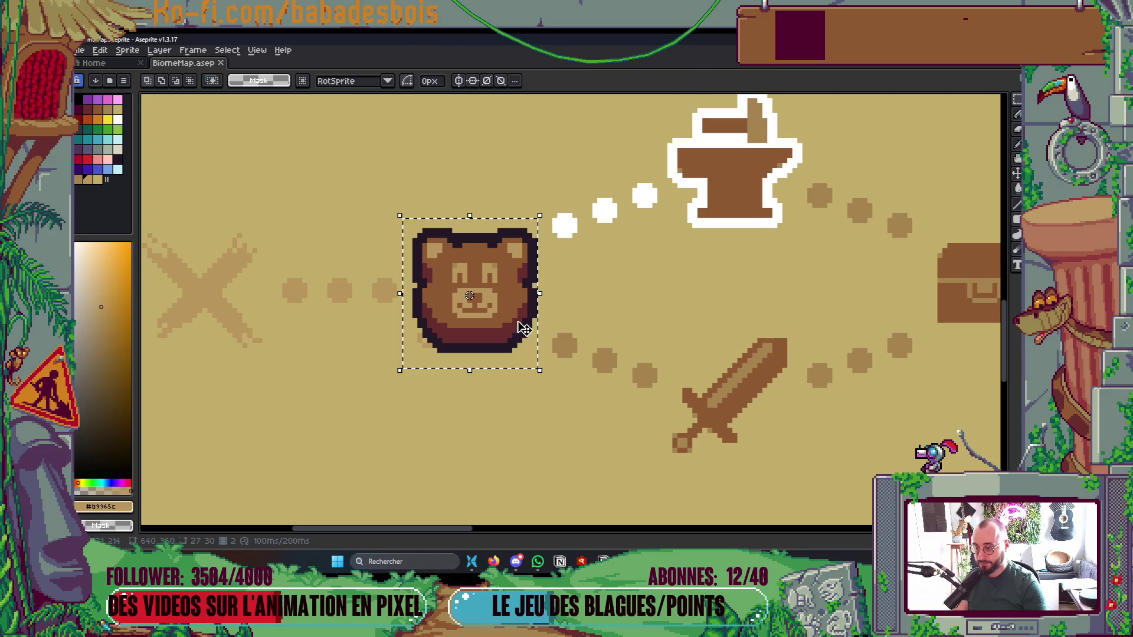
pyautogui.moveTo(518, 329); pyautogui.dragTo(515, 324)
pyautogui.click(524, 404)
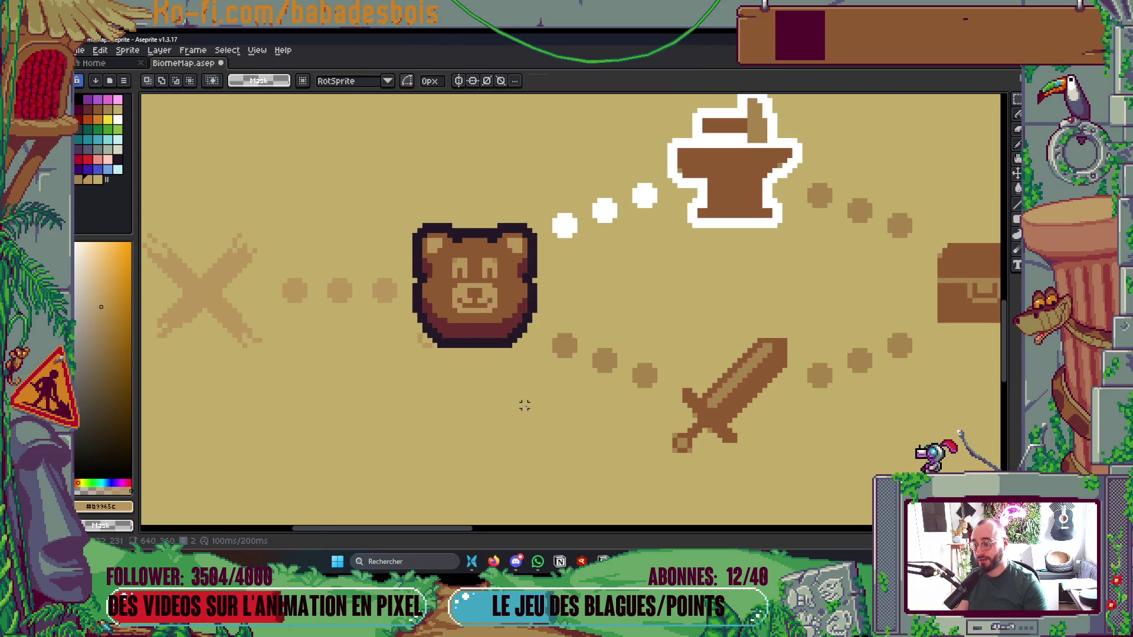
pyautogui.scroll(-3, 596, 414)
pyautogui.scroll(-3, 586, 408)
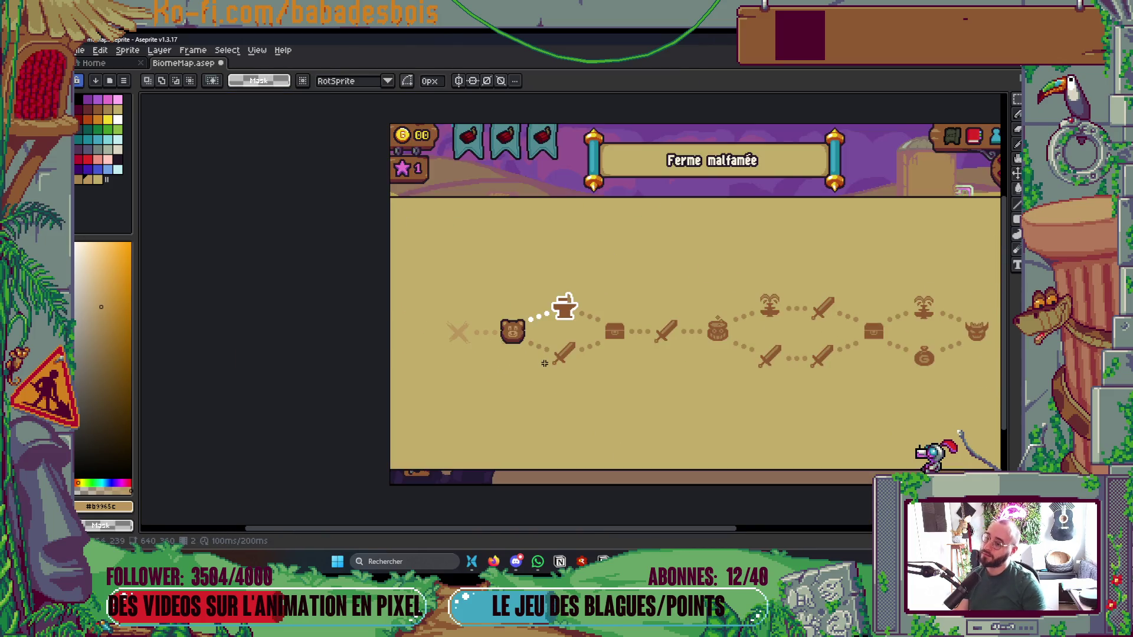
# Save, sample the bear's brown #8f5931 with the pencil, save again, and show the layers list
pyautogui.hotkey('ctrl', 's')
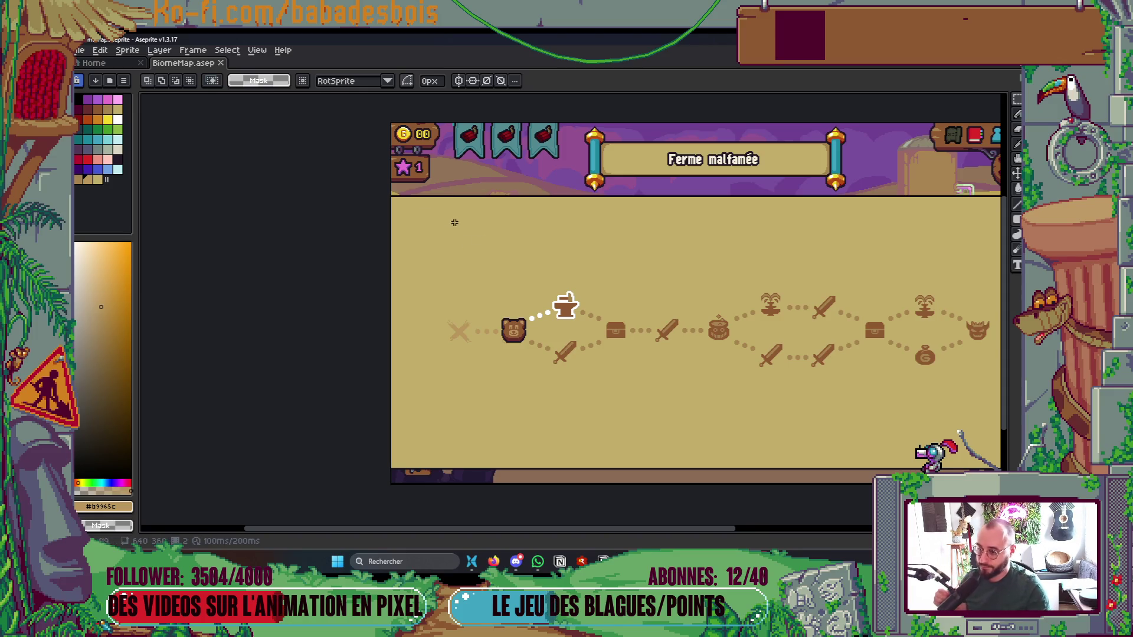
pyautogui.scroll(6, 489, 397)
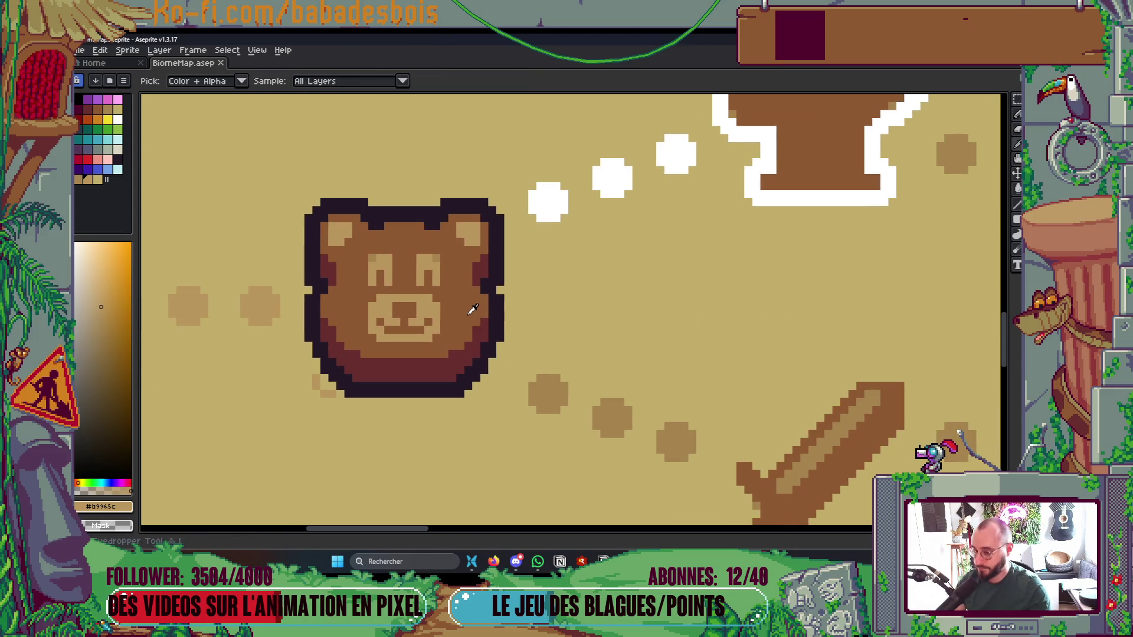
pyautogui.press('b')
pyautogui.keyDown('alt'); pyautogui.click(330, 324); pyautogui.keyUp('alt')
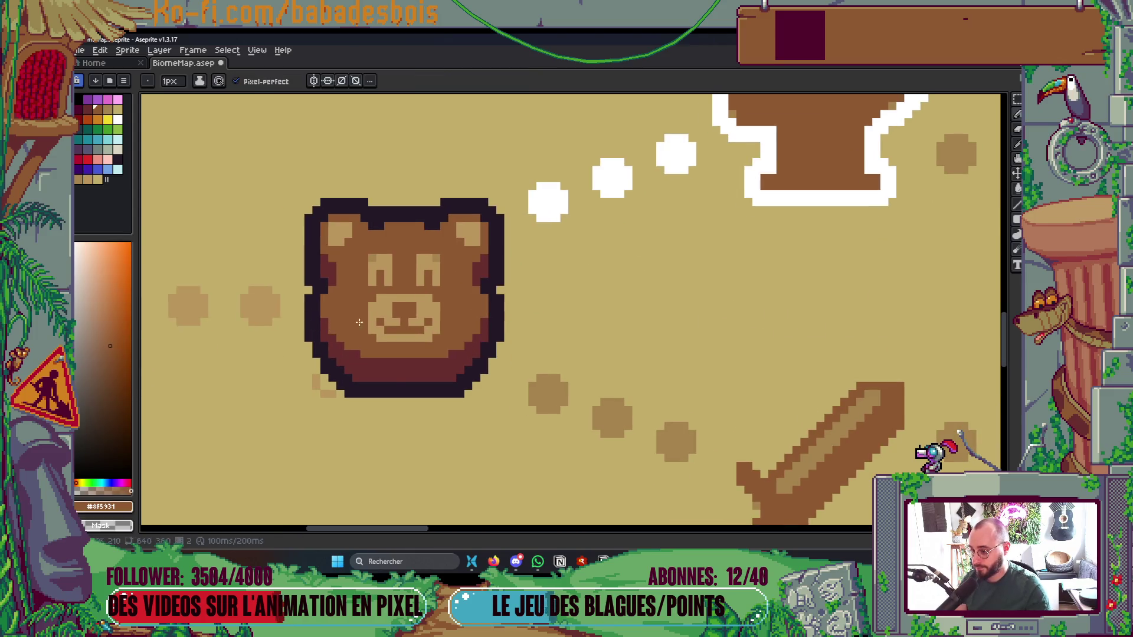
pyautogui.scroll(-8, 485, 243)
pyautogui.scroll(3, 485, 244)
pyautogui.hotkey('ctrl', 's')
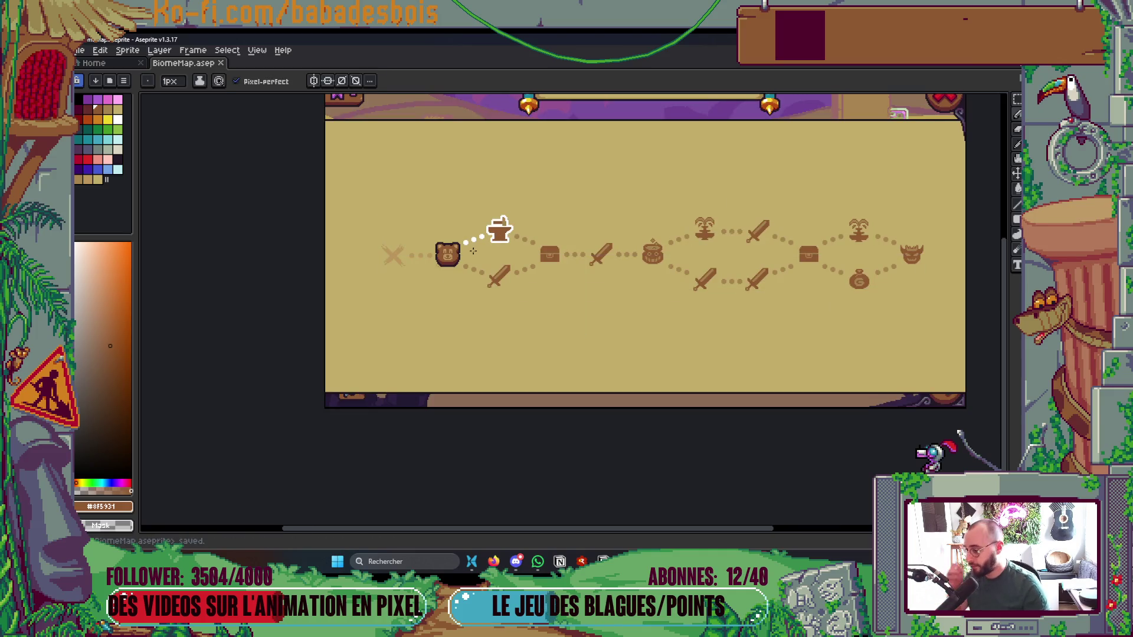
pyautogui.scroll(3, 473, 250)
pyautogui.press('Tab')
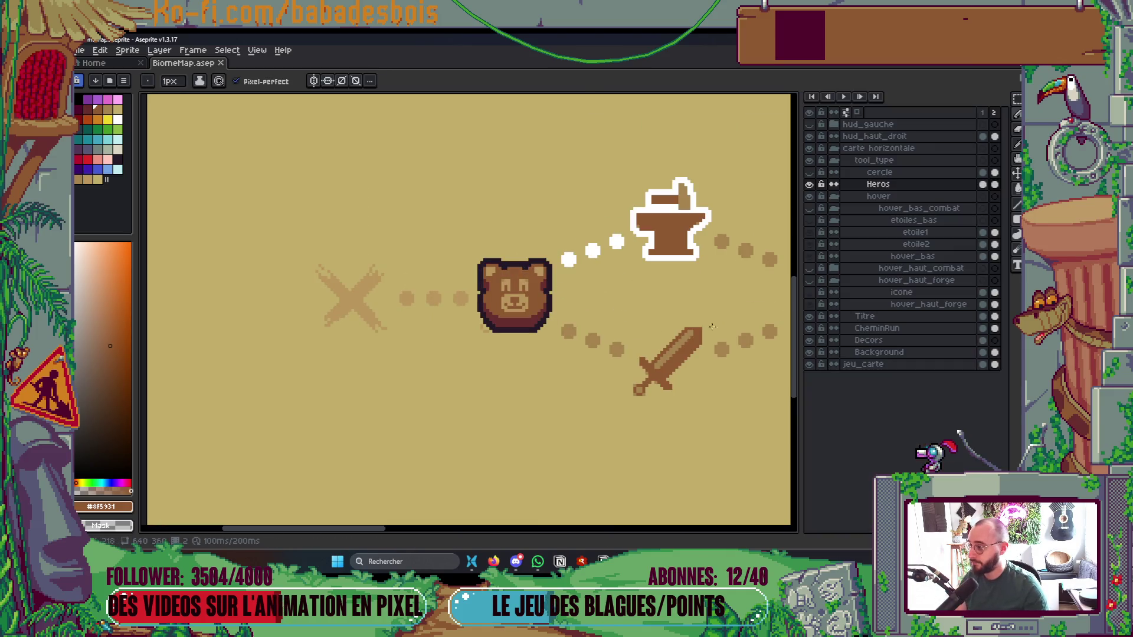
# Duplicate the Heros layer and hide the layers list
pyautogui.rightClick(895, 184)
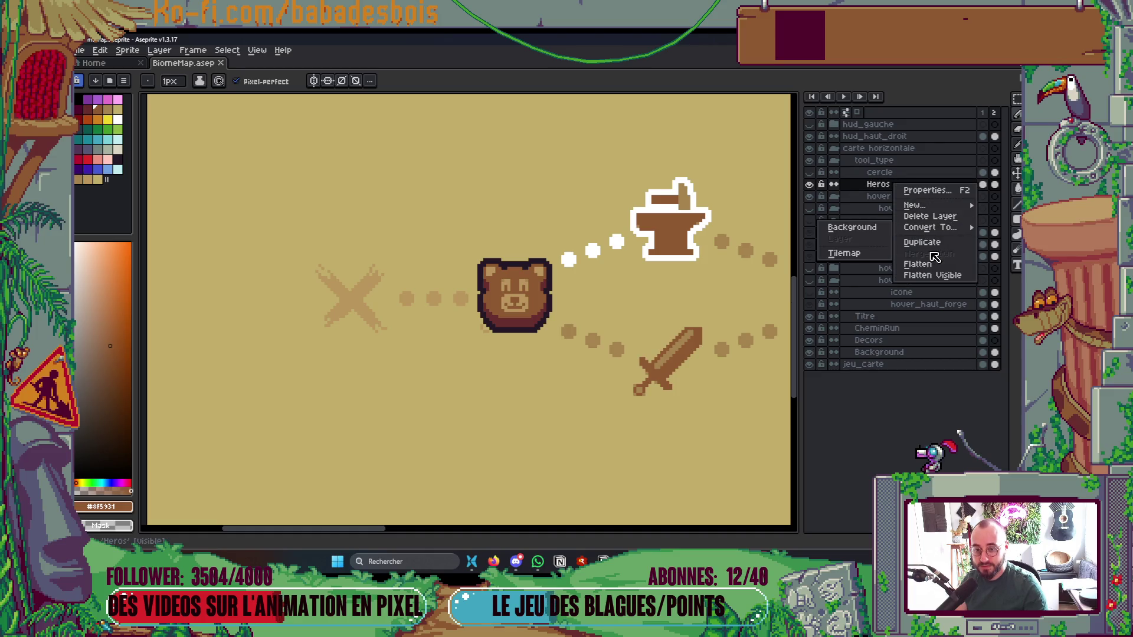
pyautogui.click(921, 244)
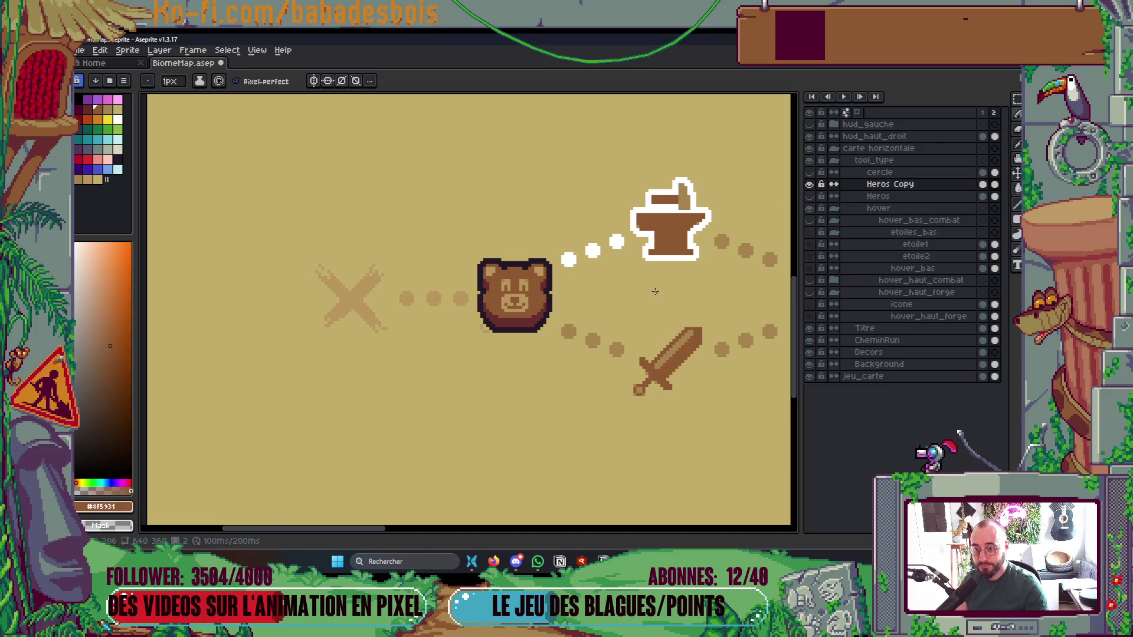
pyautogui.press('Tab')
pyautogui.scroll(2, 531, 310)
# Bucket-fill the bear's face and nose/mouth with orange Idx-12
pyautogui.press('g')
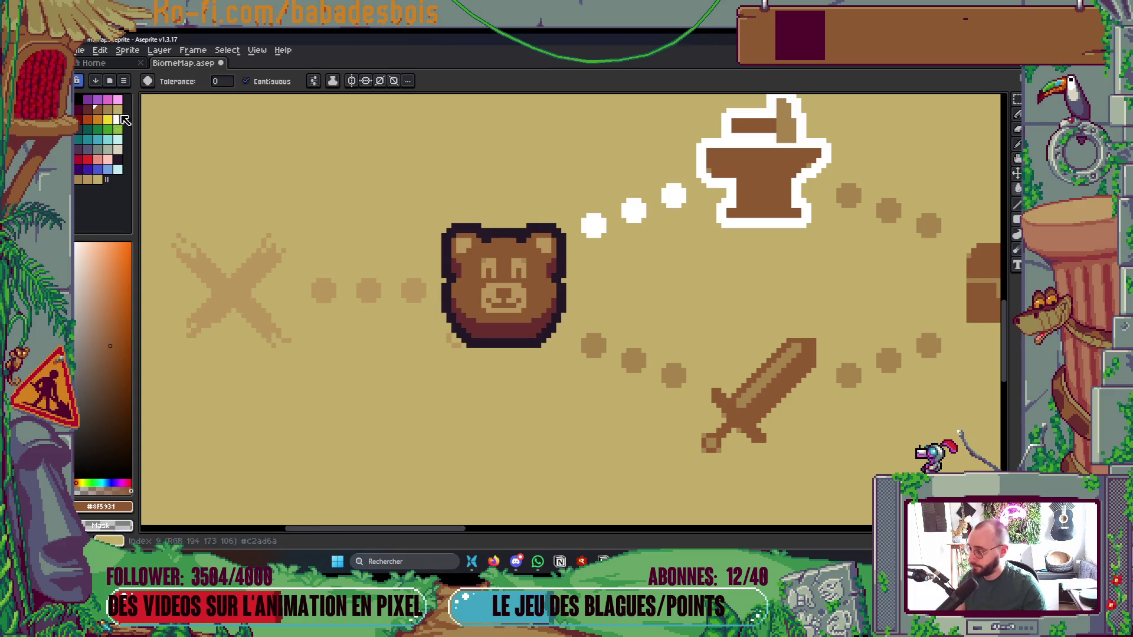
pyautogui.click(98, 120)
pyautogui.click(467, 295)
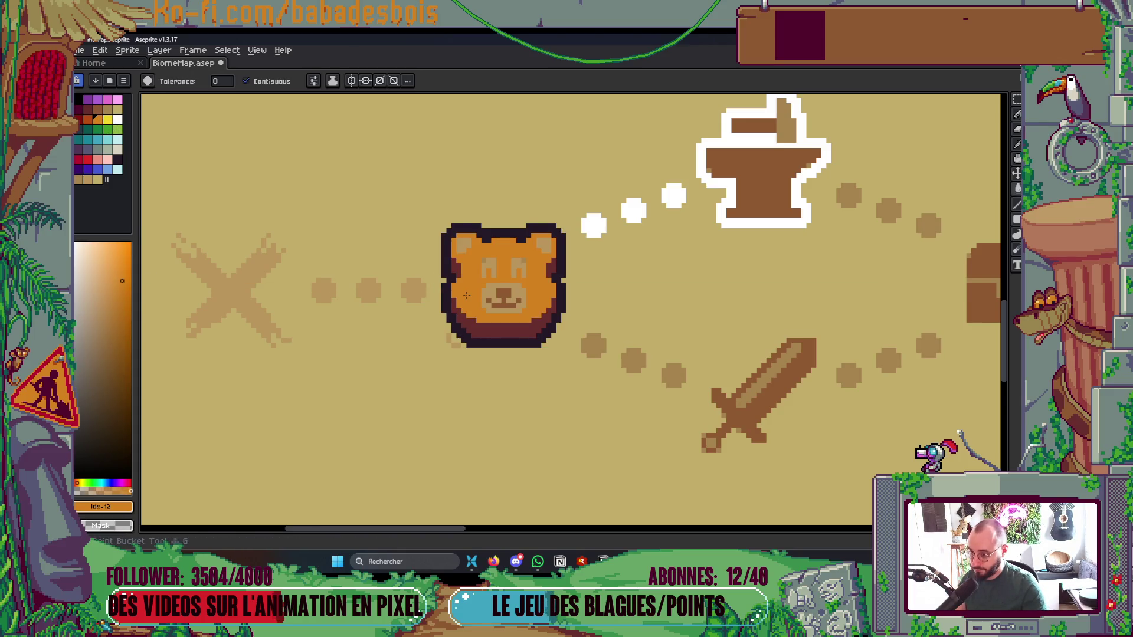
pyautogui.scroll(2, 468, 297)
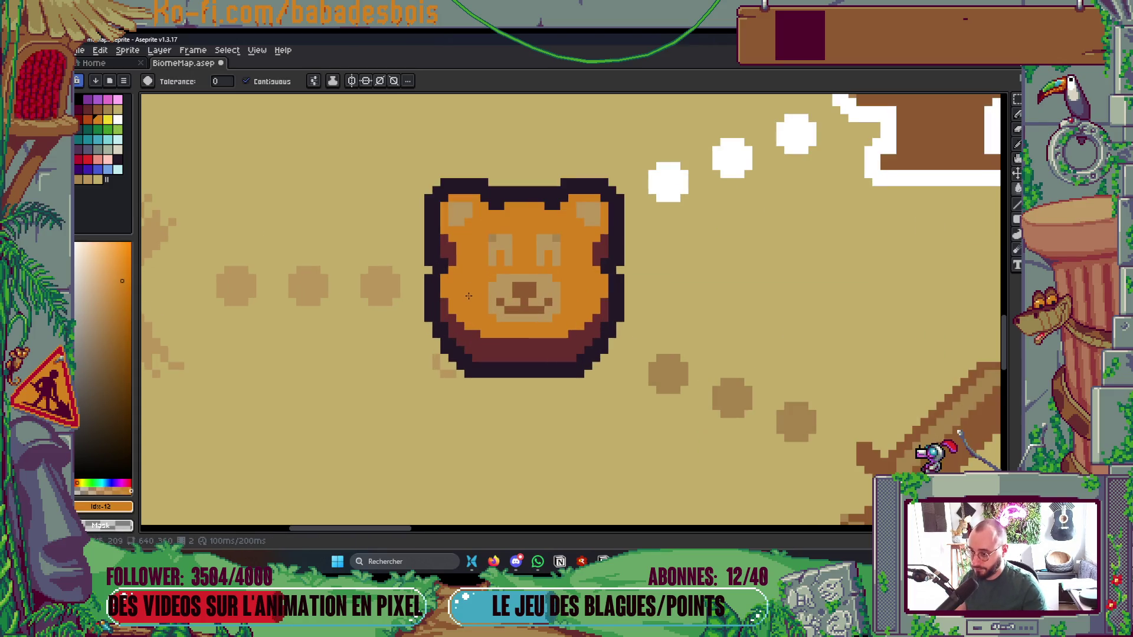
pyautogui.click(87, 119)
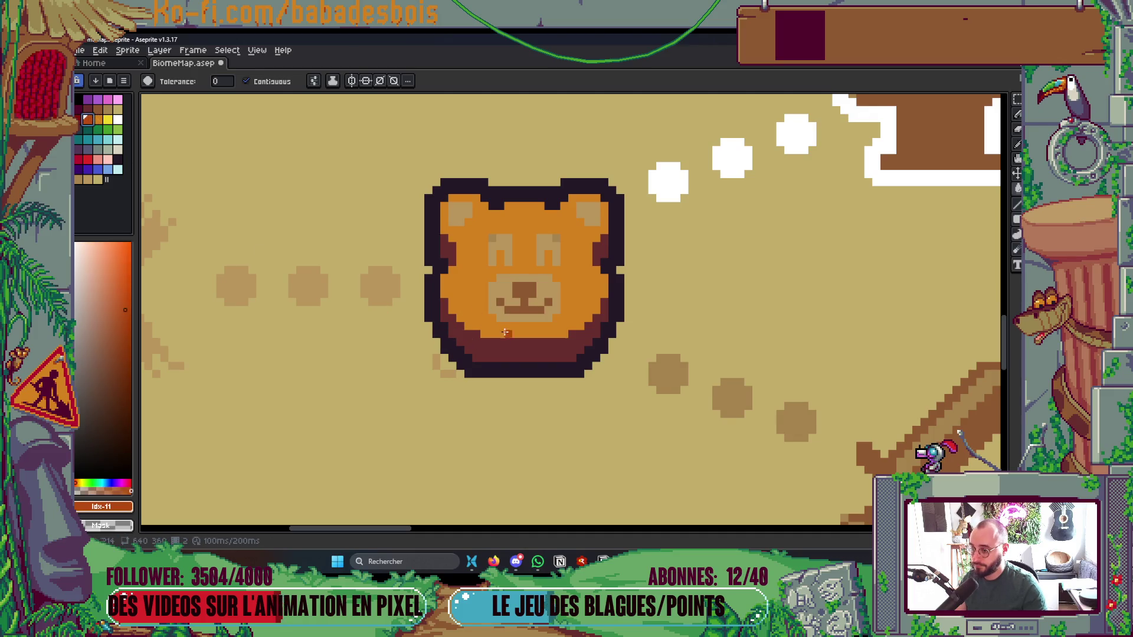
pyautogui.scroll(1, 528, 306)
pyautogui.keyDown('alt'); pyautogui.click(519, 318); pyautogui.keyUp('alt')
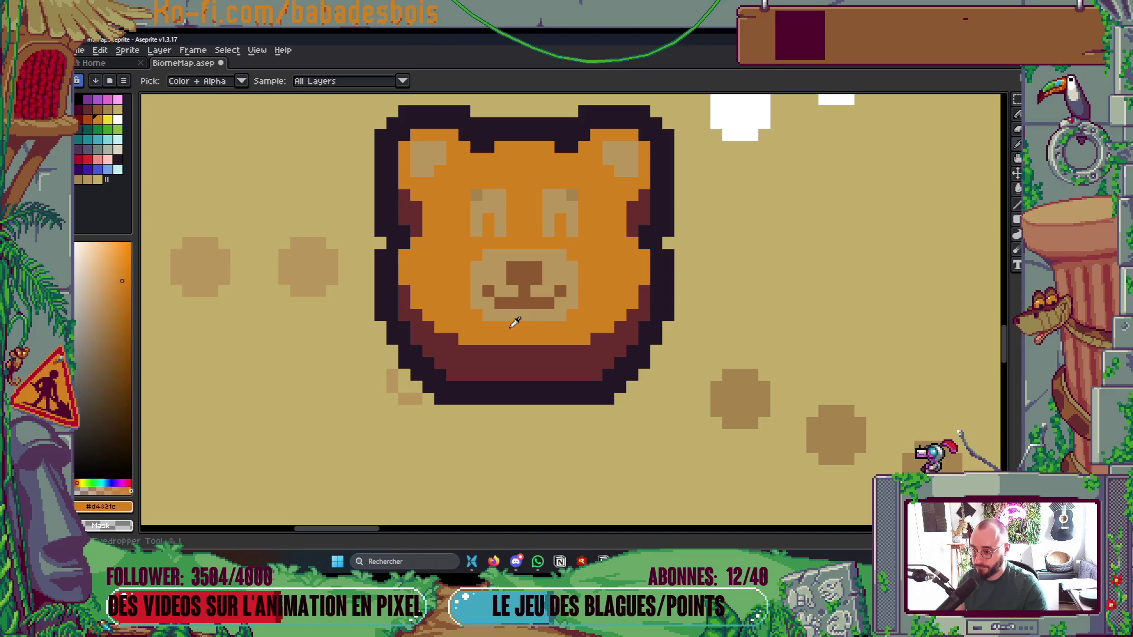
pyautogui.click(528, 282)
# Fill the muzzle, both eyes and ear patches with darker orange Idx-11
pyautogui.click(88, 120)
pyautogui.click(491, 274)
pyautogui.click(492, 269)
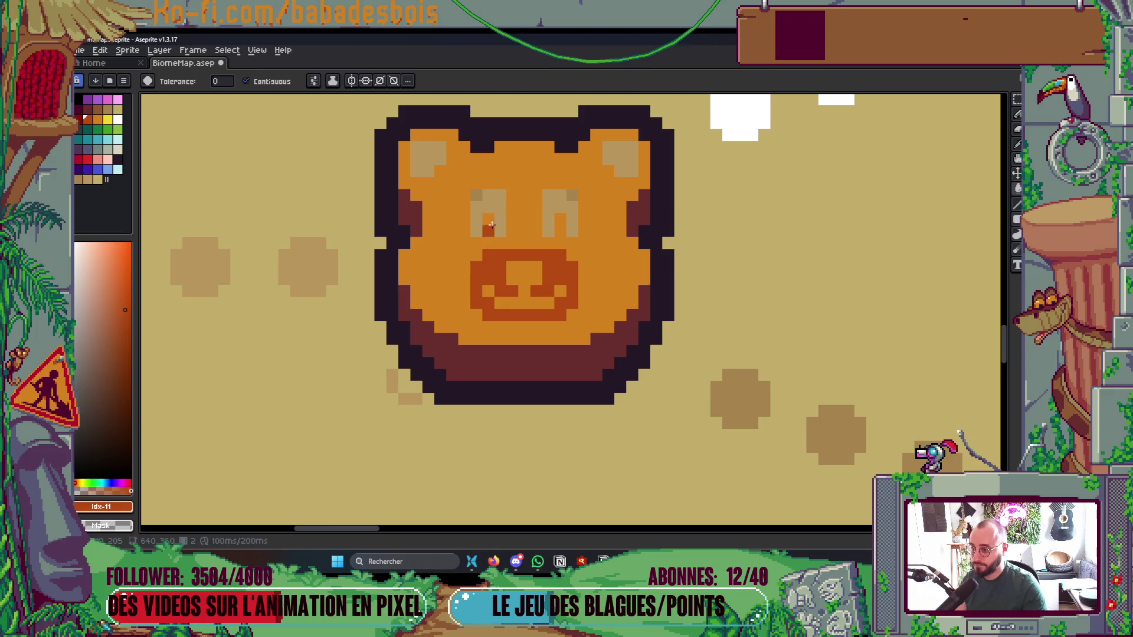
pyautogui.click(499, 208)
pyautogui.click(560, 210)
pyautogui.click(548, 230)
pyautogui.click(572, 230)
pyautogui.click(631, 169)
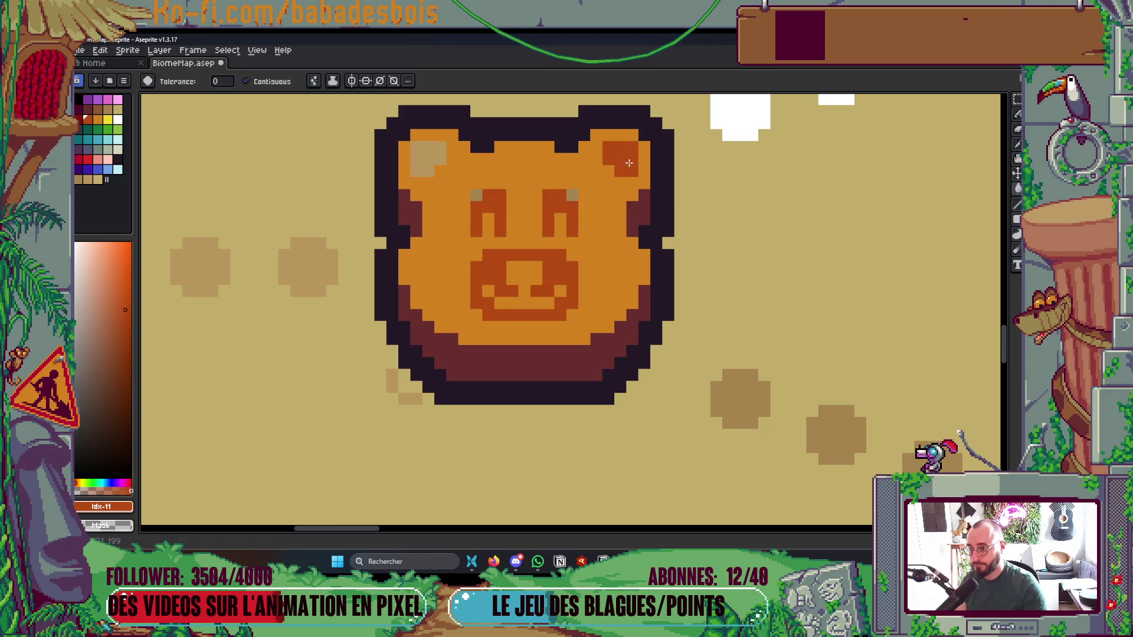
pyautogui.click(440, 158)
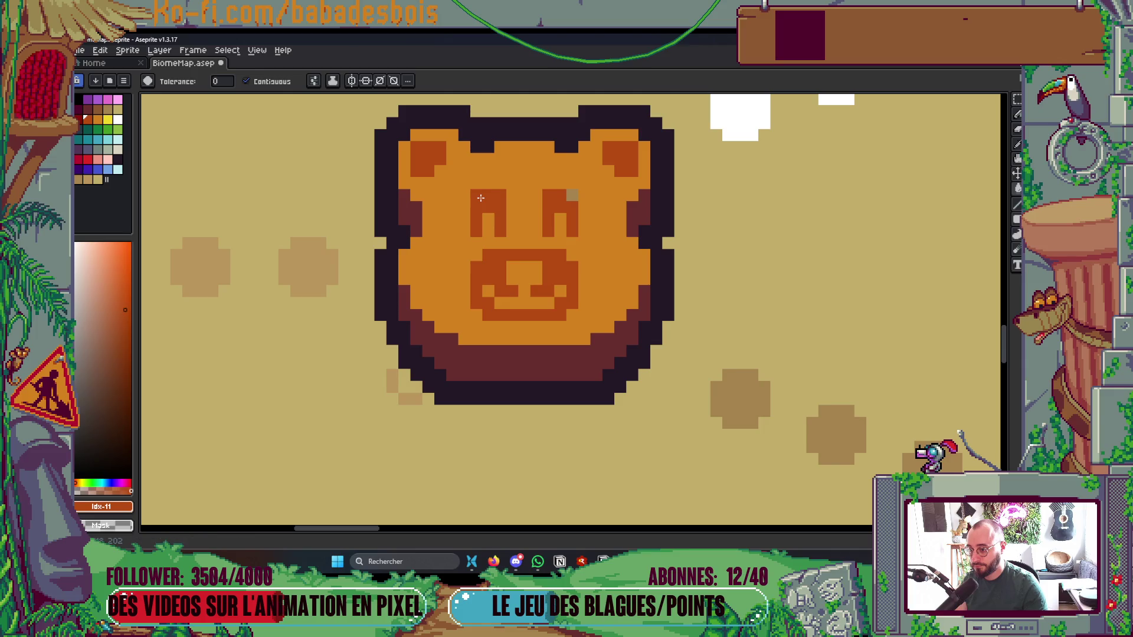
pyautogui.click(572, 195)
# Undo the dark orange feature fills
pyautogui.scroll(-5, 571, 184)
pyautogui.scroll(-2, 572, 184)
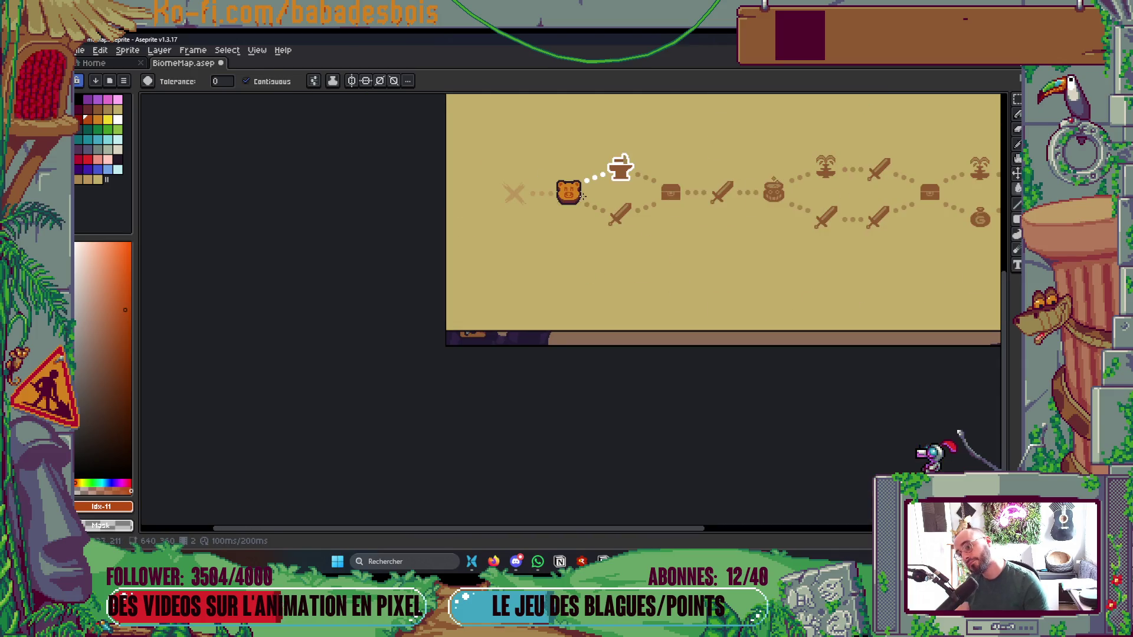
pyautogui.scroll(5, 564, 194)
pyautogui.press('v')
pyautogui.hotkey('ctrl', 'z')
pyautogui.hotkey('ctrl', 'z')
pyautogui.hotkey('ctrl', 'z')
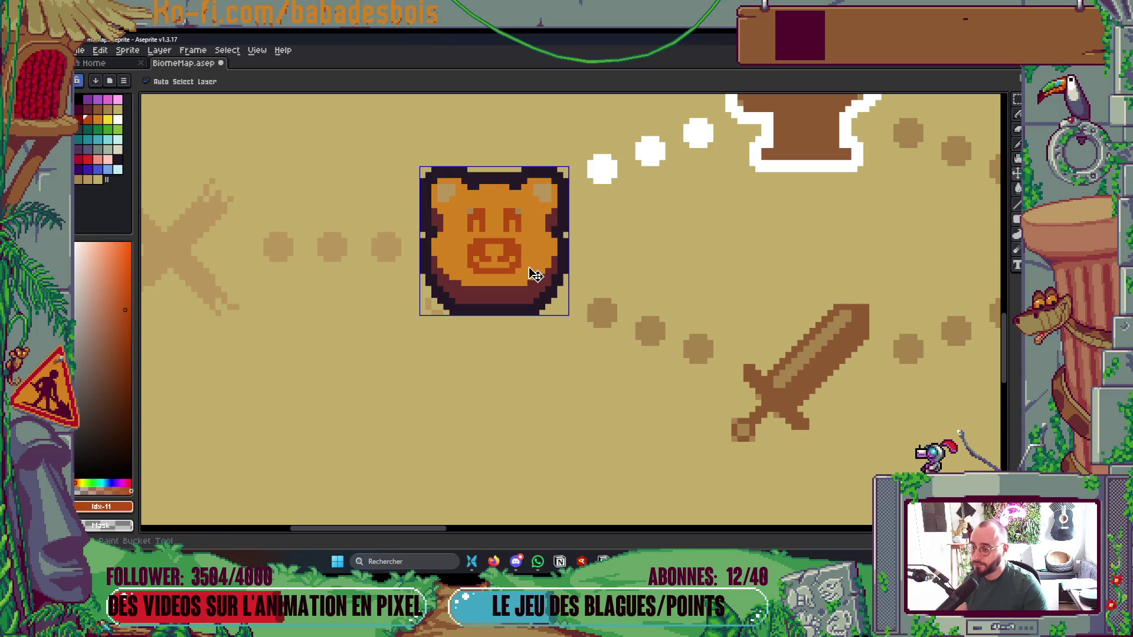
# Refill the face brown, then fill the eyes, ears and muzzle in lighter orange
pyautogui.press('g')
pyautogui.click(529, 254)
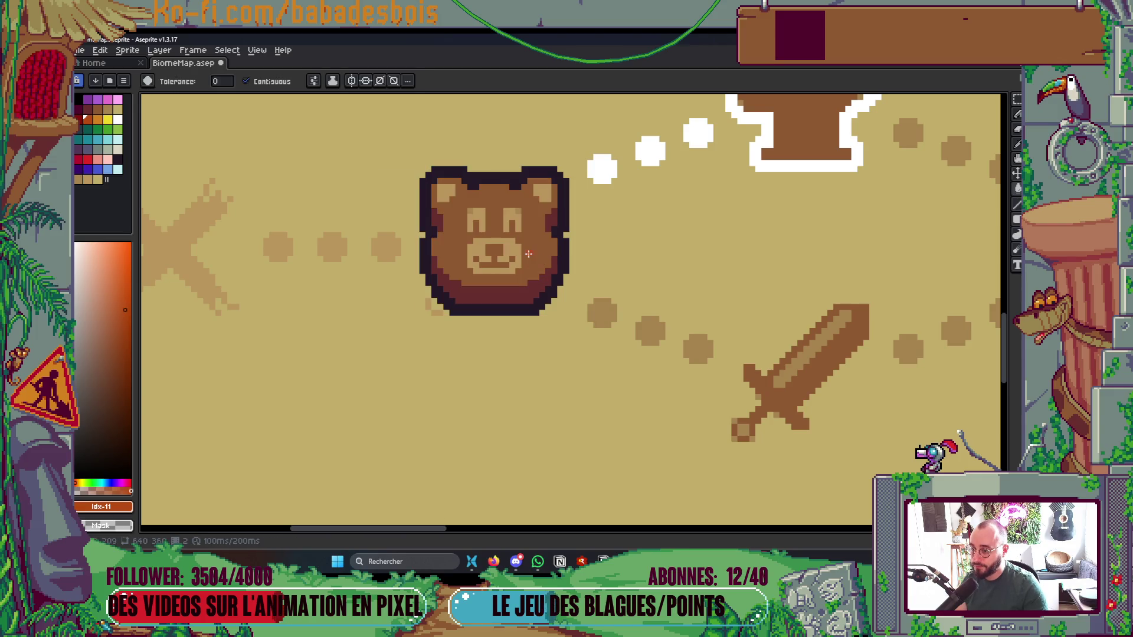
pyautogui.scroll(2, 544, 253)
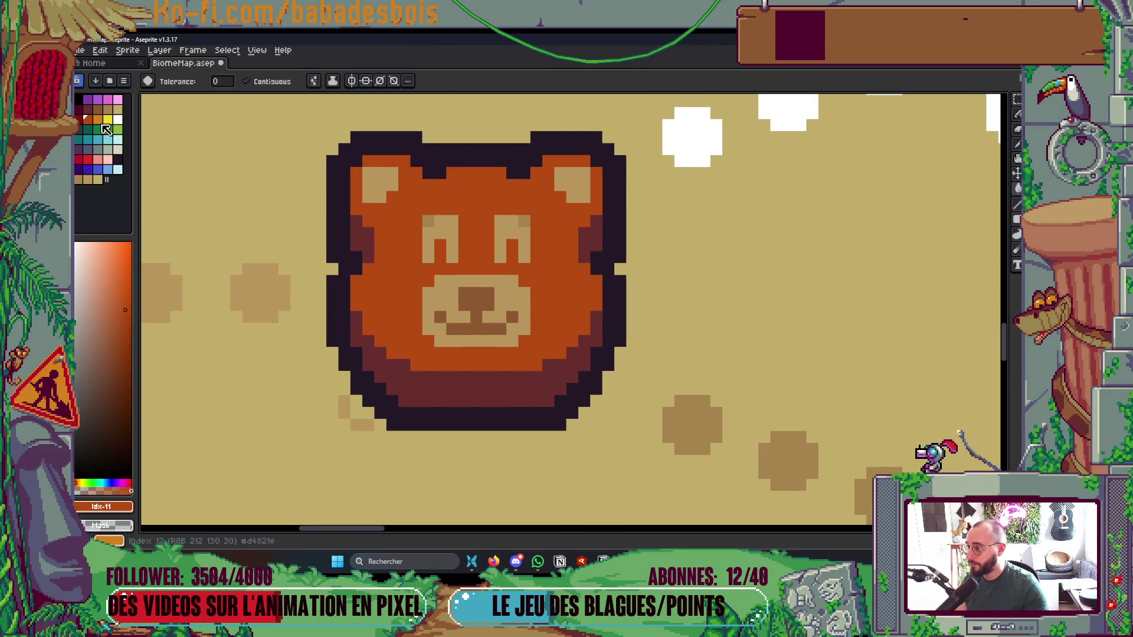
pyautogui.press(']')
pyautogui.click(452, 232)
pyautogui.click(379, 184)
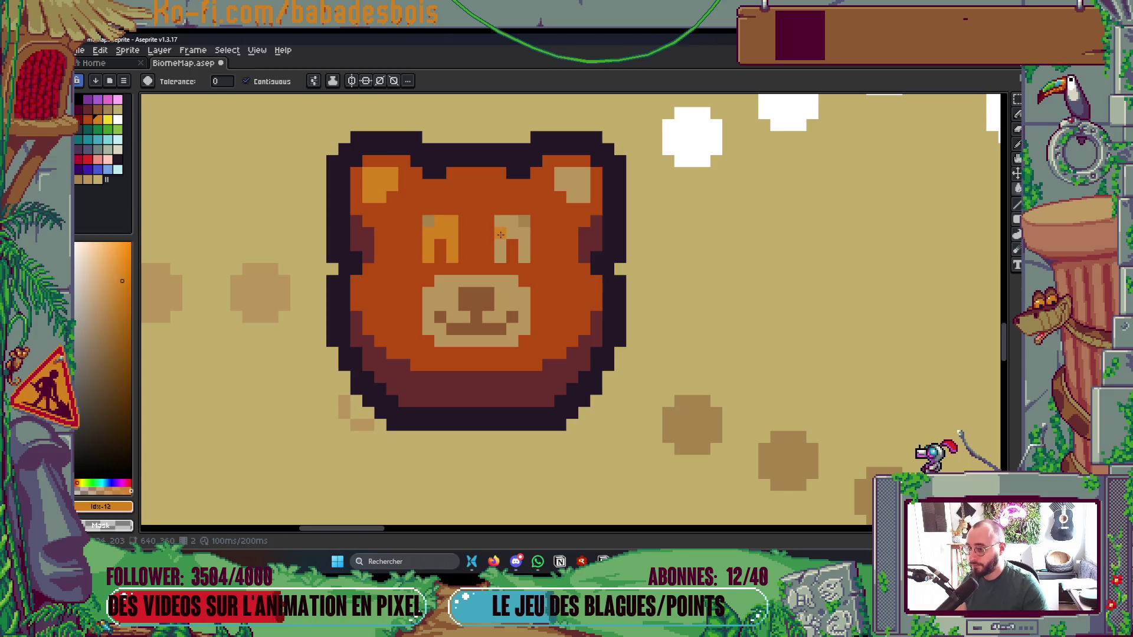
pyautogui.click(501, 233)
pyautogui.click(568, 183)
pyautogui.click(511, 296)
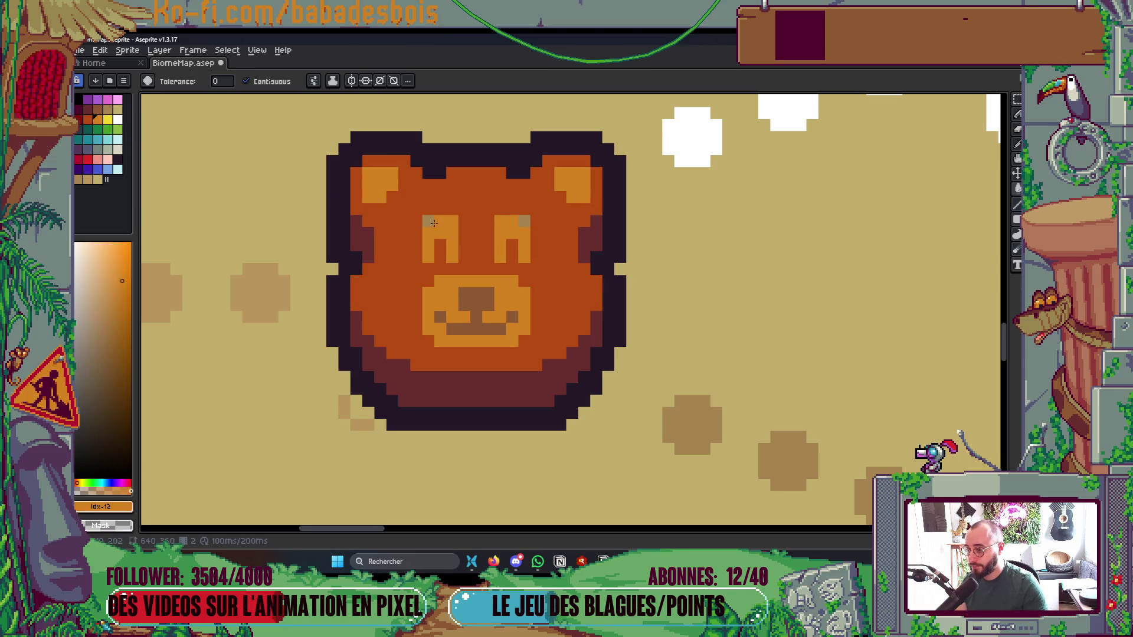
pyautogui.scroll(-4, 543, 224)
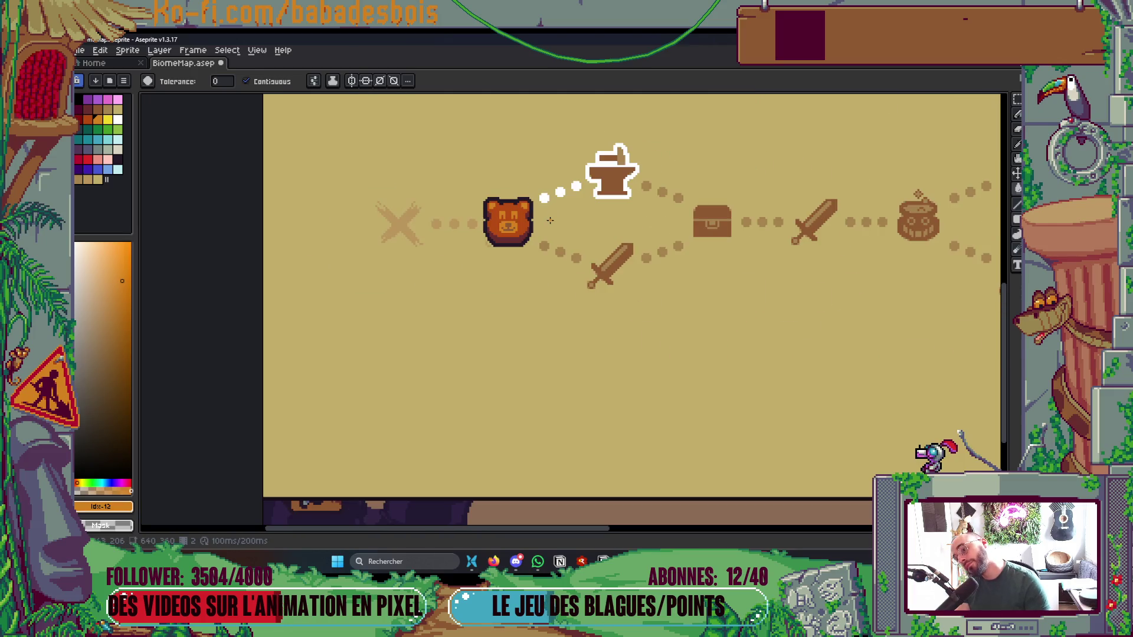
pyautogui.scroll(4, 477, 228)
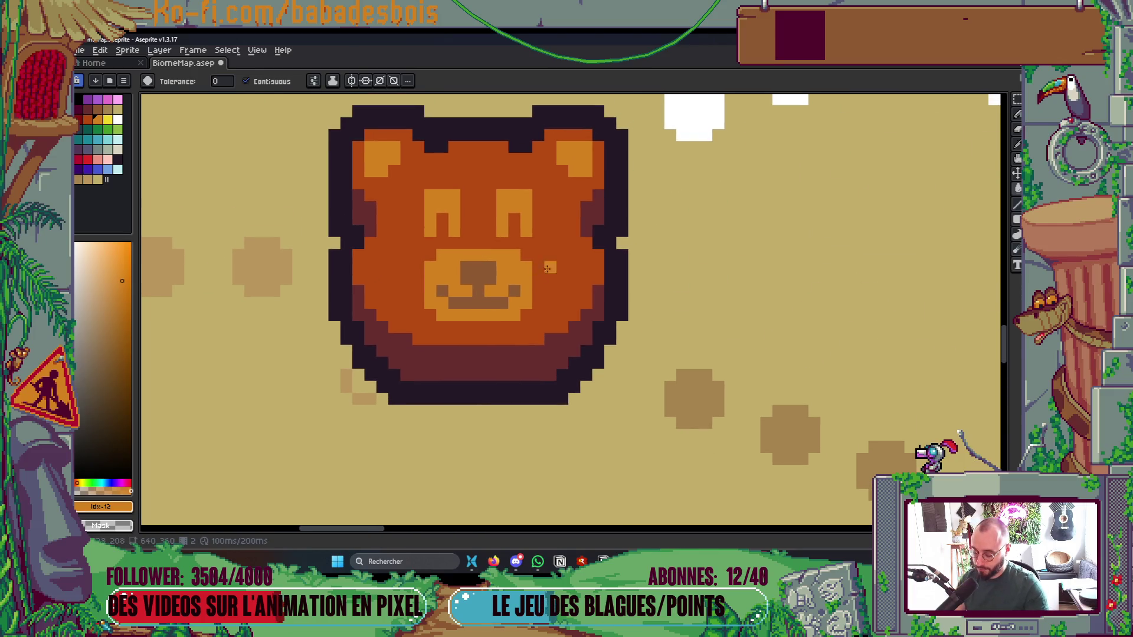
# Fill both cheek patches red and save the biome map
pyautogui.keyDown('alt'); pyautogui.click(503, 269); pyautogui.keyUp('alt')
pyautogui.scroll(-4, 476, 279)
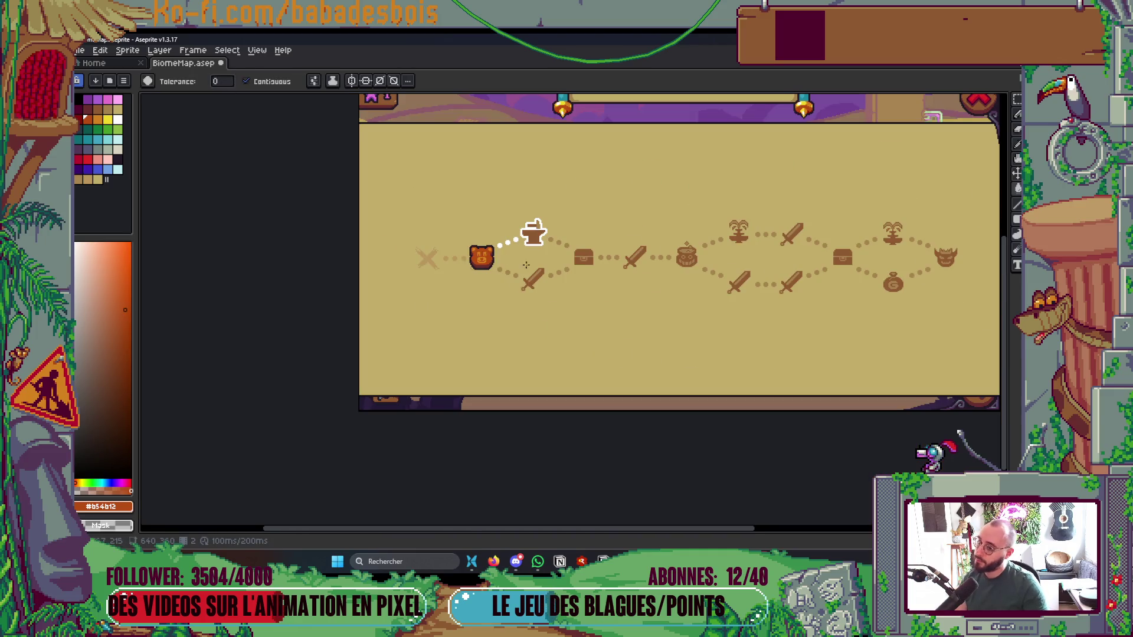
pyautogui.scroll(4, 481, 257)
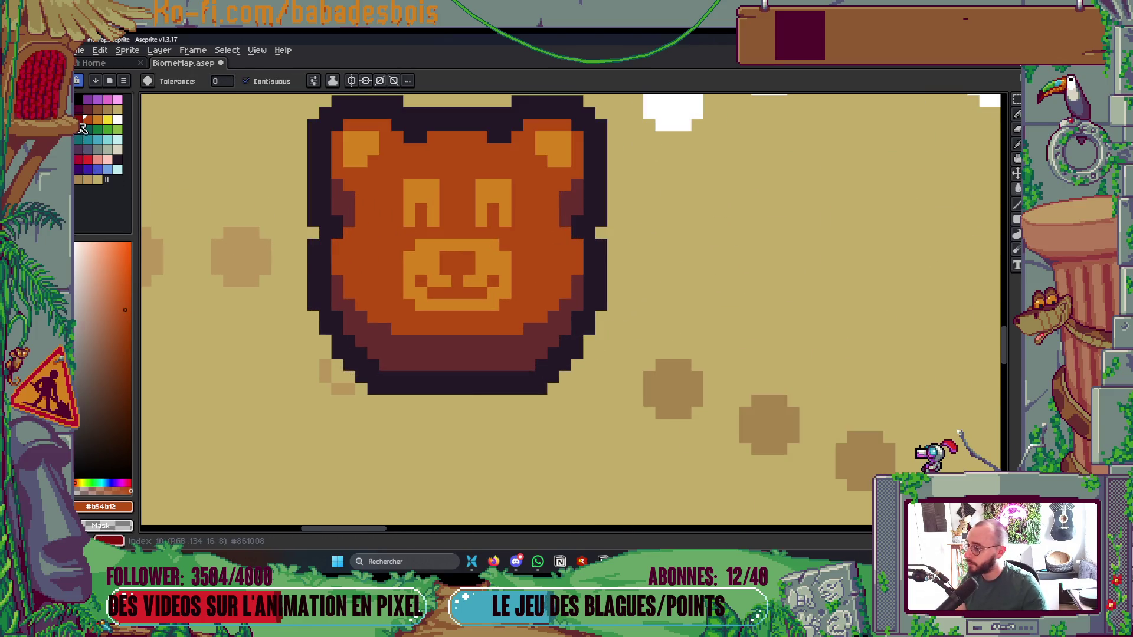
pyautogui.click(82, 128)
pyautogui.click(345, 204)
pyautogui.click(575, 198)
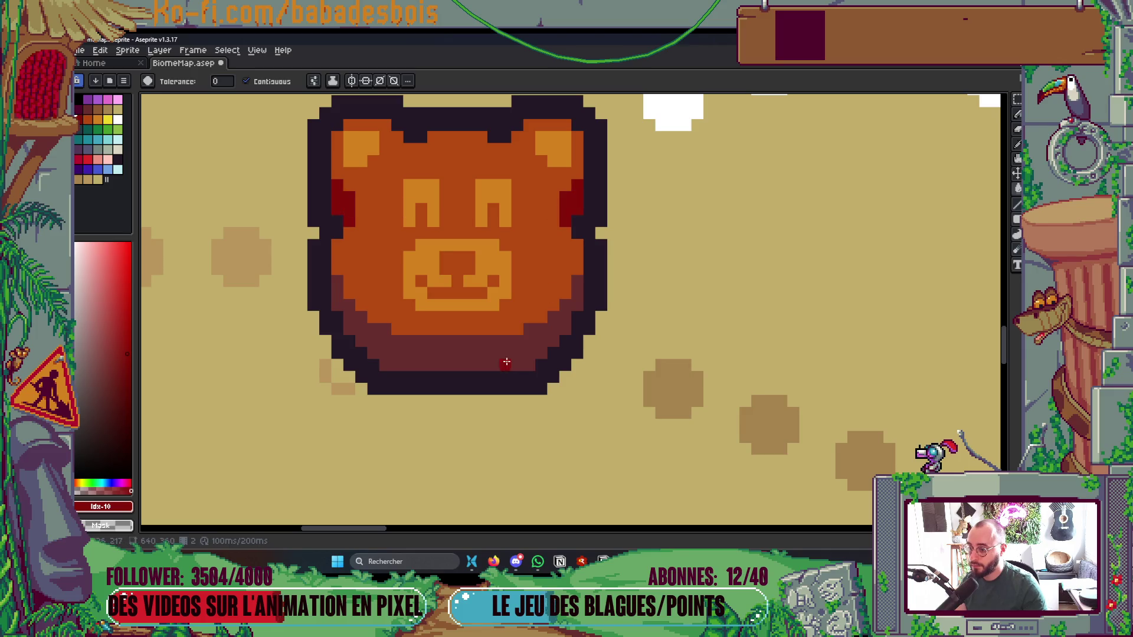
pyautogui.scroll(-5, 584, 248)
pyautogui.scroll(2, 611, 311)
pyautogui.hotkey('ctrl', 's')
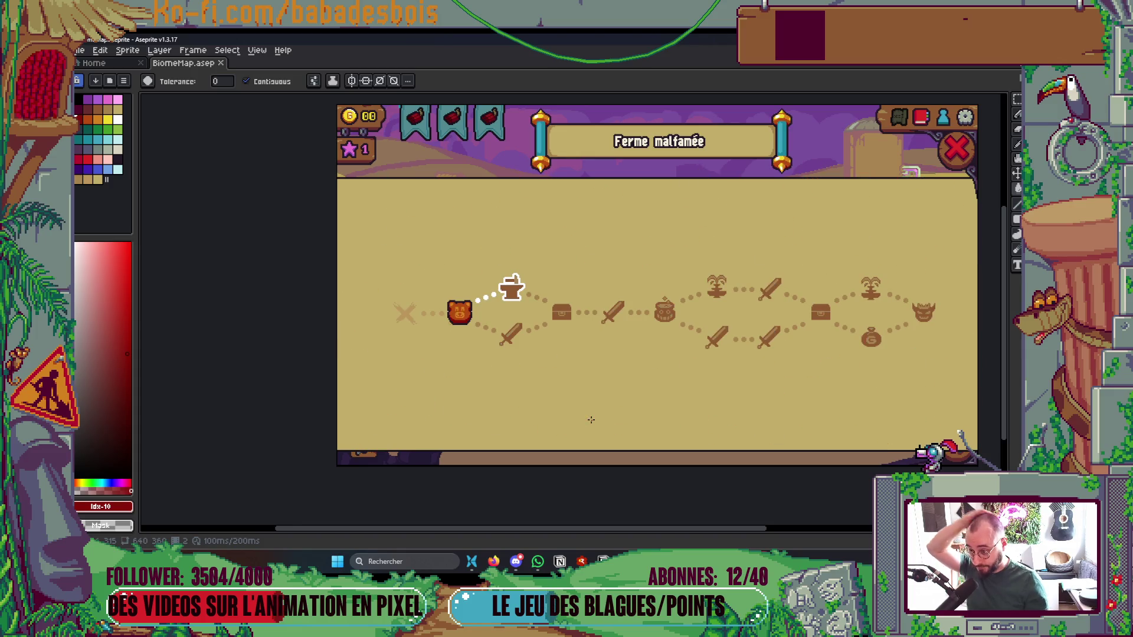
# Try a tan fill on the bear's muzzle, then undo it
pyautogui.scroll(3, 362, 321)
pyautogui.scroll(1, 654, 254)
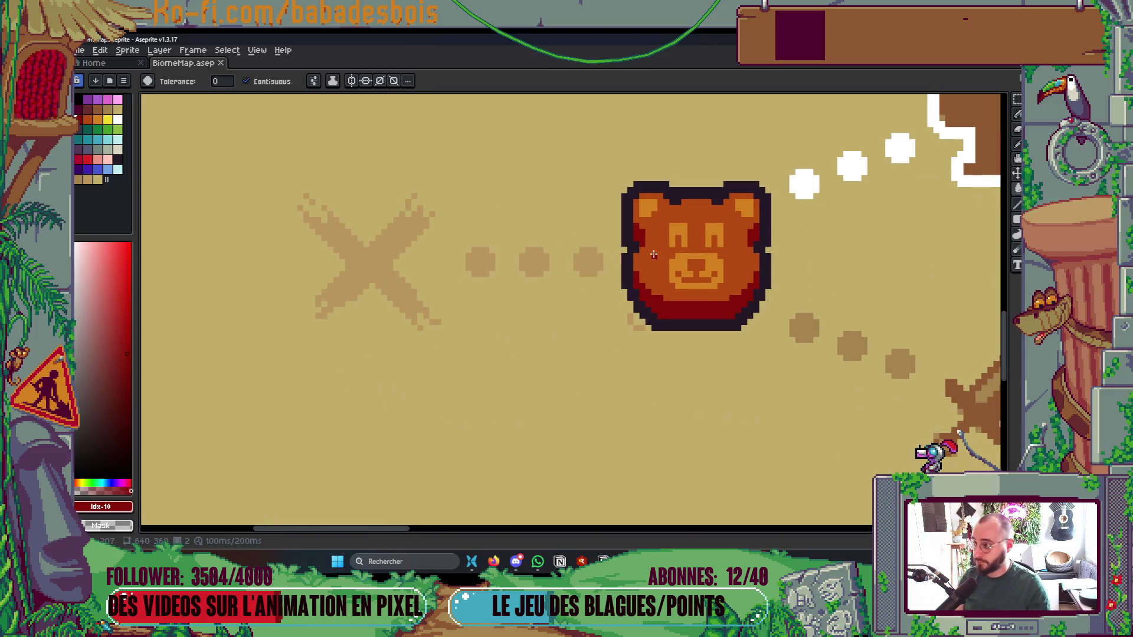
pyautogui.click(117, 109)
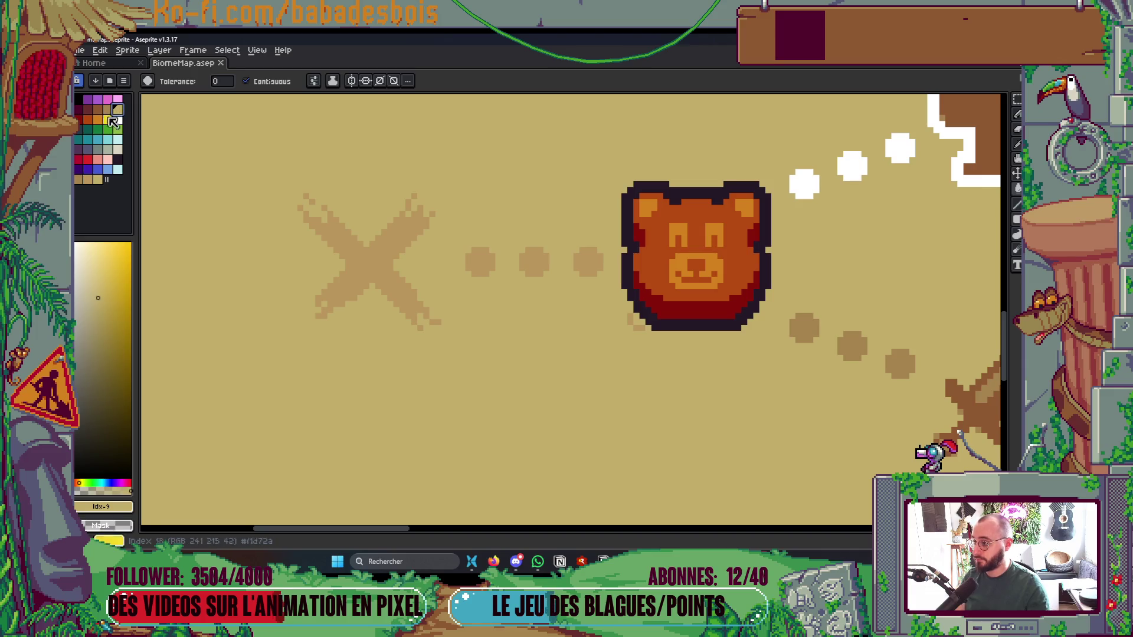
pyautogui.scroll(2, 598, 274)
pyautogui.click(757, 254)
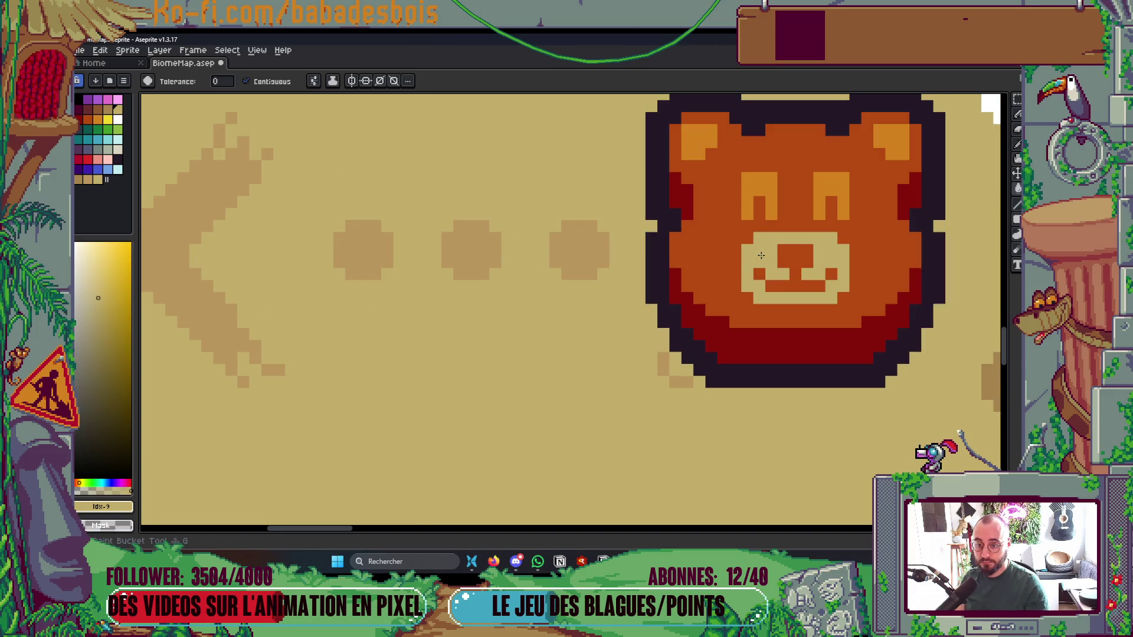
pyautogui.scroll(-2, 817, 238)
pyautogui.scroll(-2, 817, 239)
pyautogui.hotkey('ctrl', 'z')
pyautogui.scroll(-1, 766, 248)
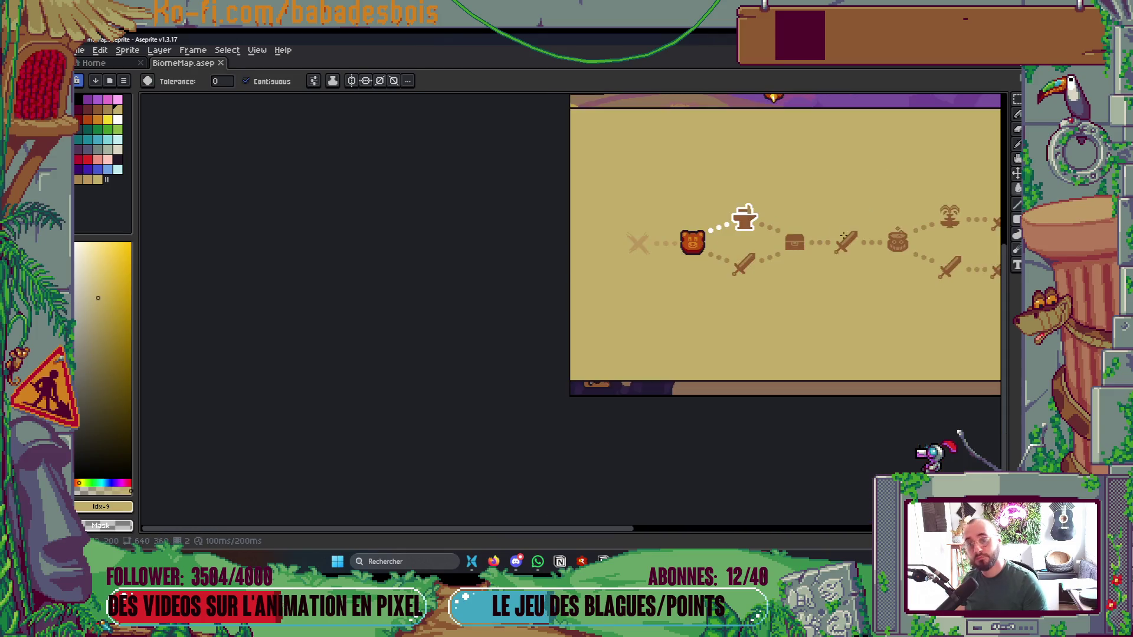
pyautogui.press('v')
pyautogui.scroll(-2, 745, 292)
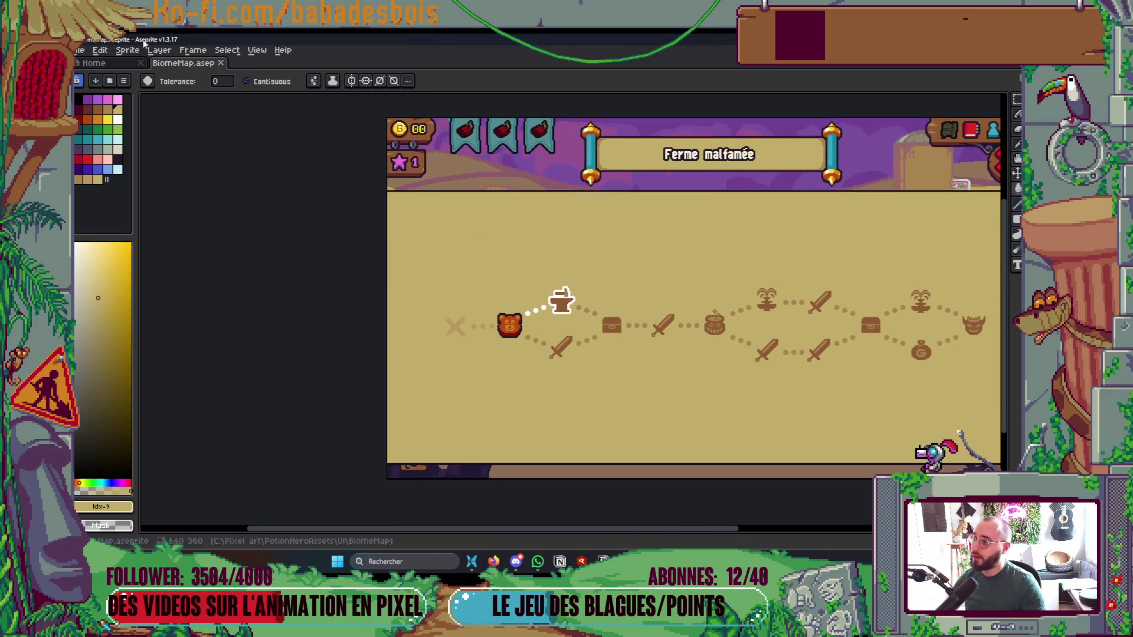
# Browse from the start page up to PotionHeroAssets and into the Combat/Hero folder
pyautogui.click(95, 63)
pyautogui.click(113, 97)
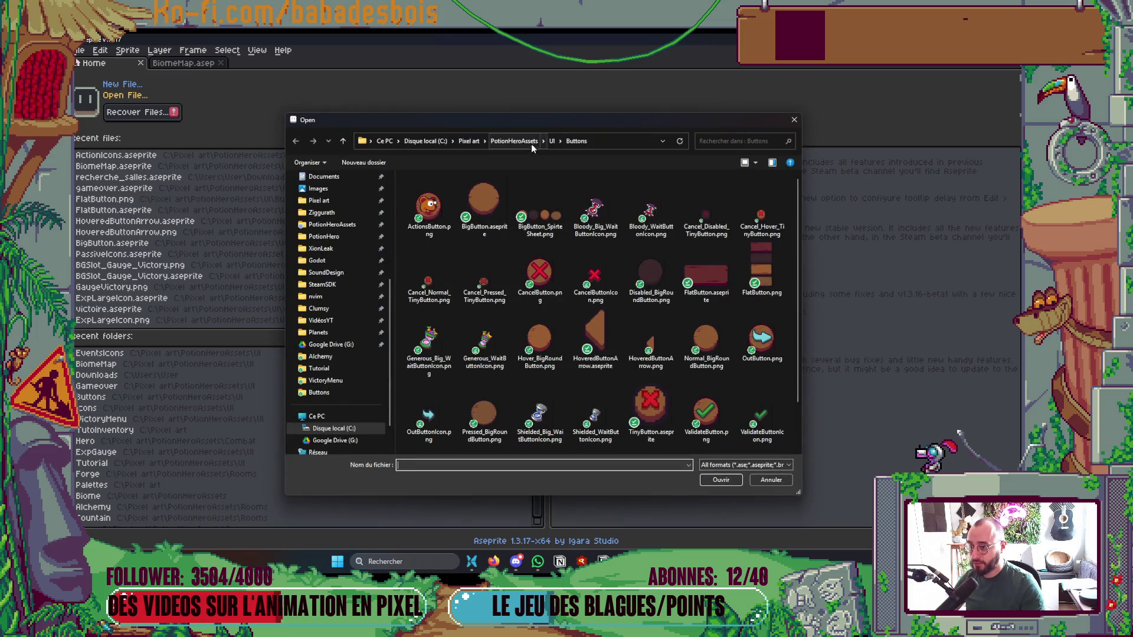
pyautogui.click(551, 142)
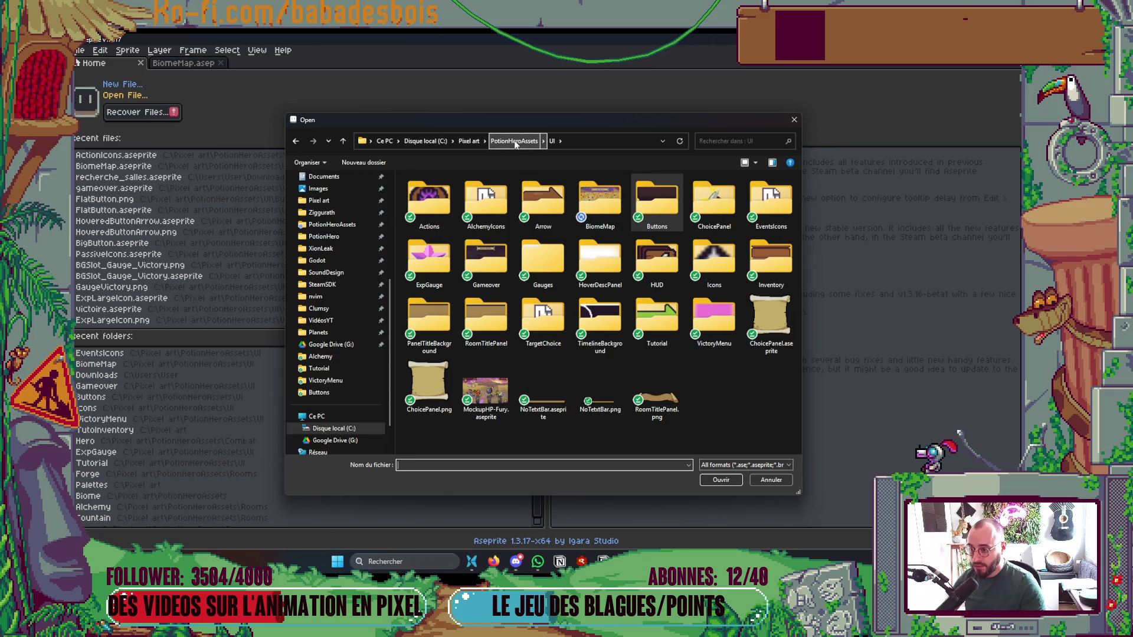
pyautogui.click(512, 143)
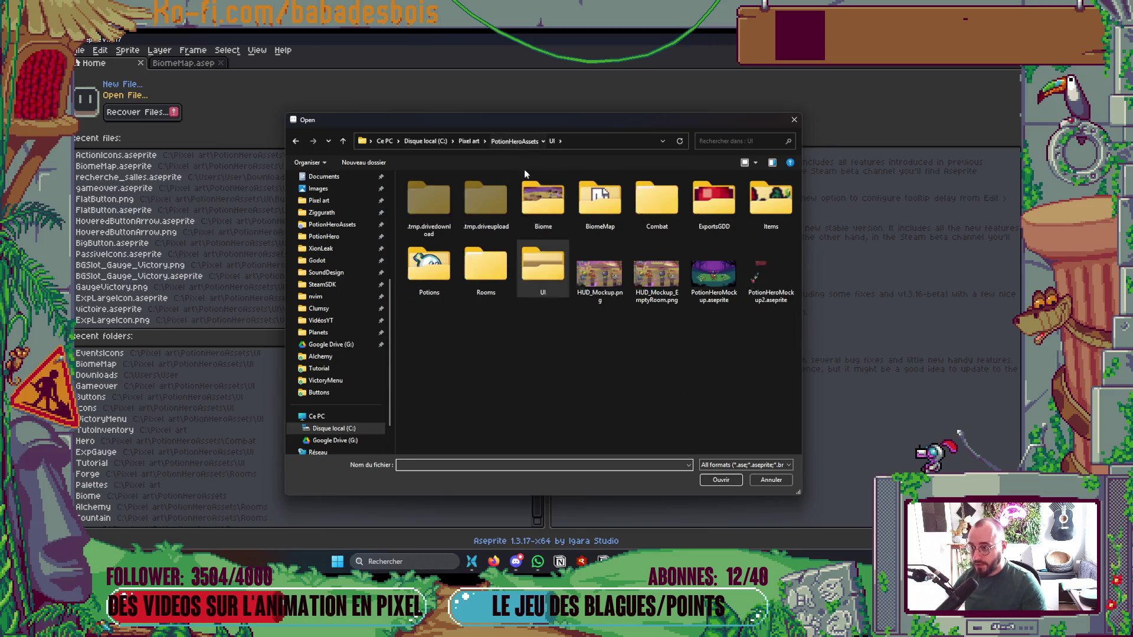
pyautogui.doubleClick(650, 211)
pyautogui.doubleClick(481, 236)
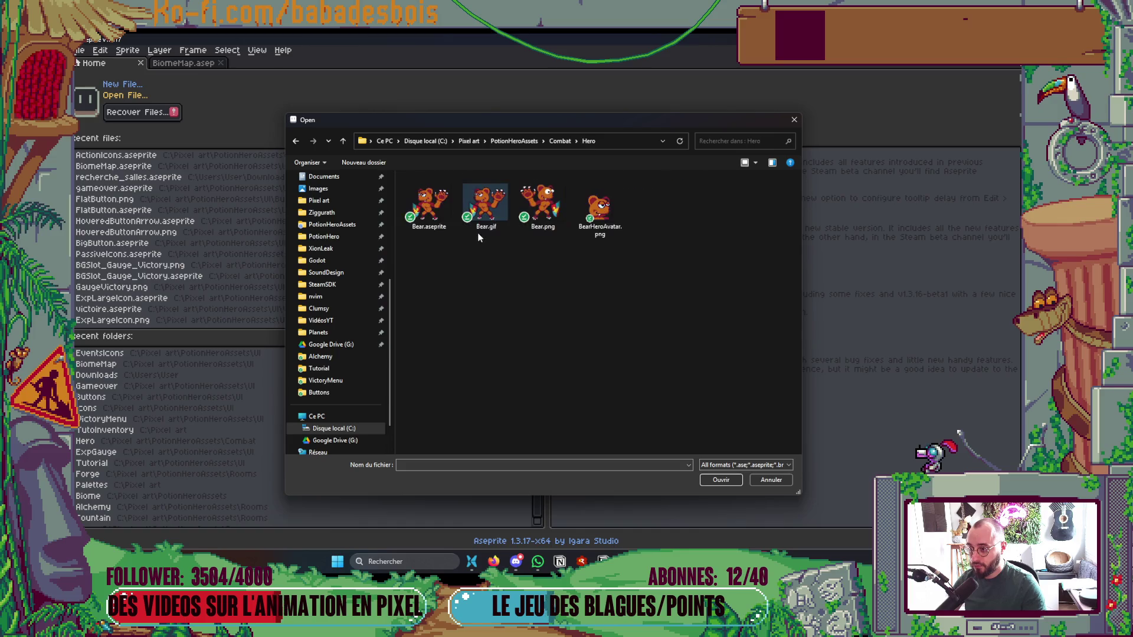
# Open Bear.aseprite and sample the bear's orange fur colour
pyautogui.click(434, 215)
pyautogui.doubleClick(435, 214)
pyautogui.scroll(5, 544, 267)
pyautogui.click(543, 268)
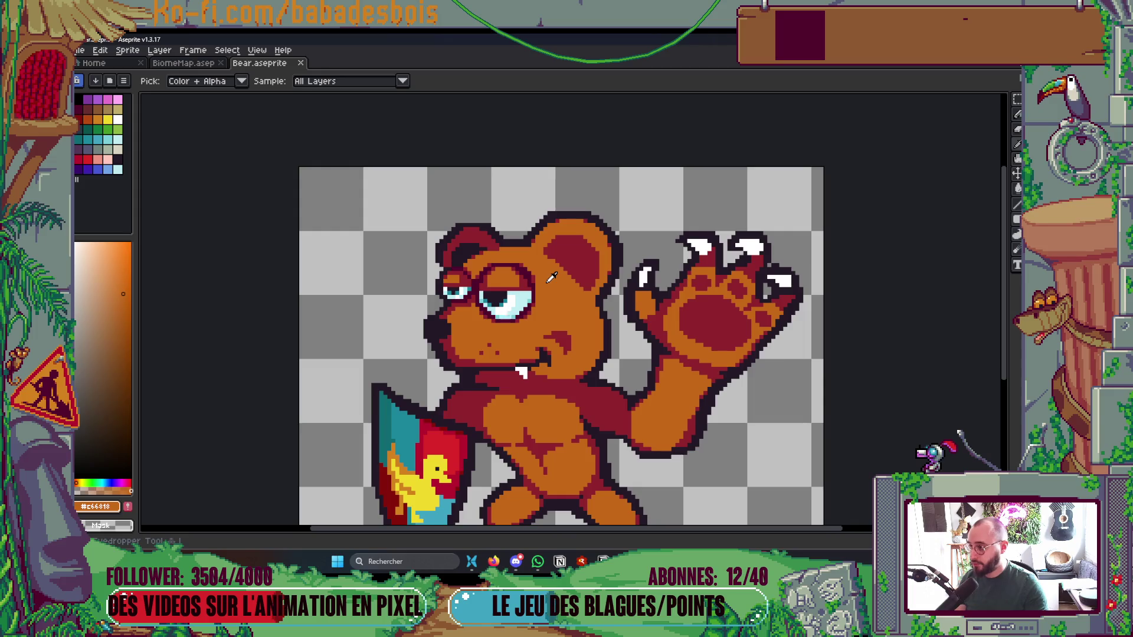
# Bucket-fill the BiomeMap bear's face with the sampled orange
pyautogui.click(183, 62)
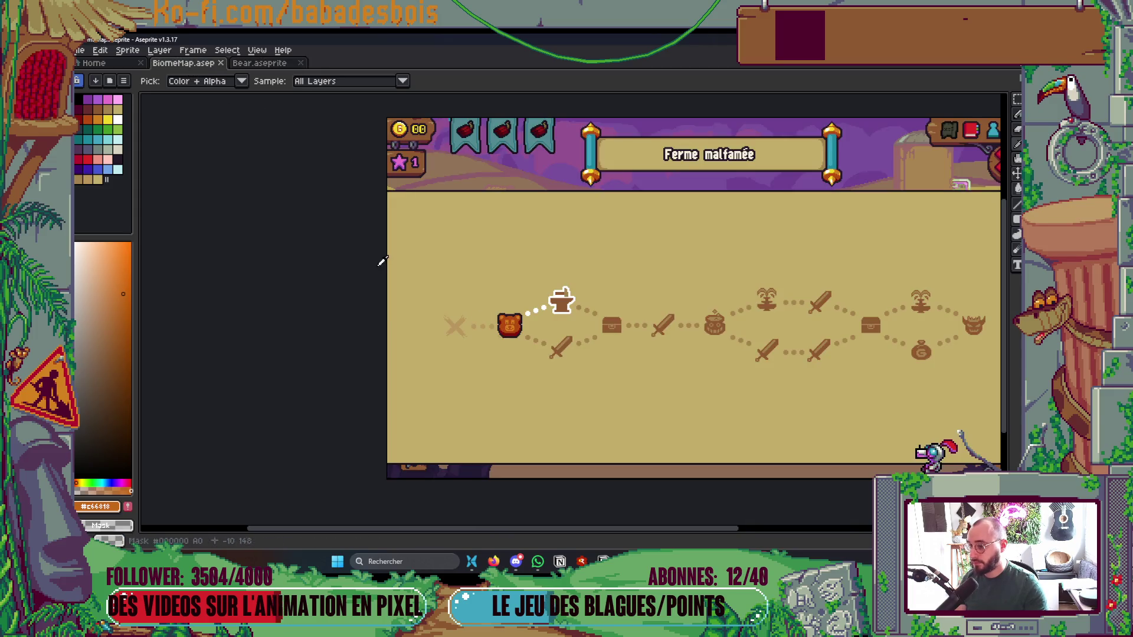
pyautogui.scroll(4, 413, 272)
pyautogui.press('g')
pyautogui.click(457, 289)
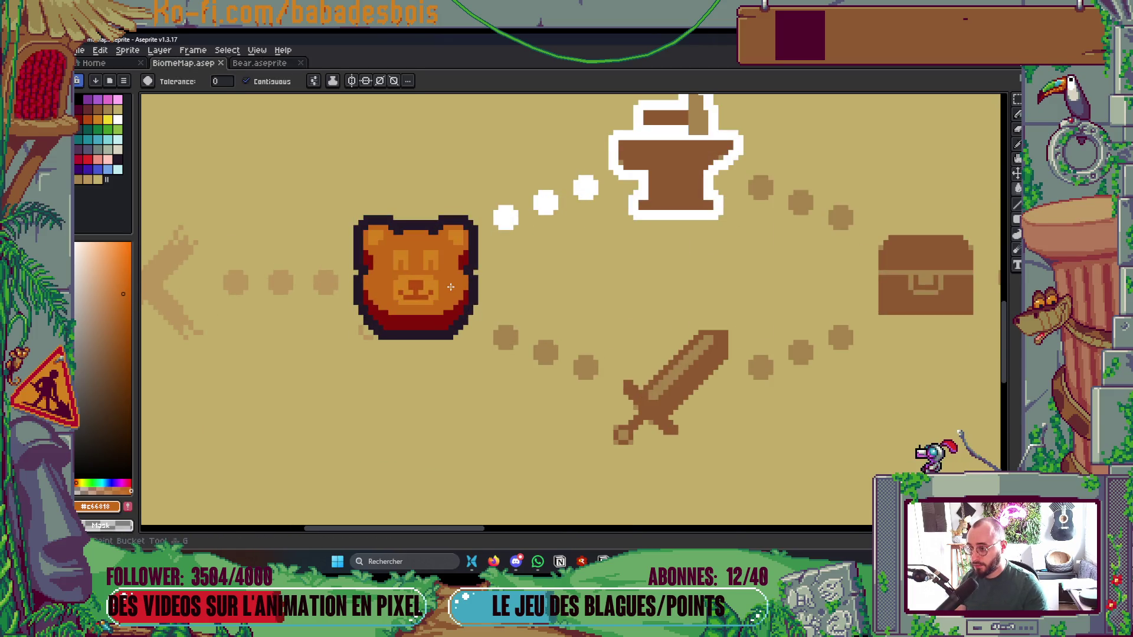
# Eyedrop the dark red #90232d from the Bear sprite
pyautogui.click(287, 67)
pyautogui.scroll(1, 560, 342)
pyautogui.scroll(-1, 561, 342)
pyautogui.scroll(2, 566, 339)
pyautogui.press('i')
pyautogui.click(571, 339)
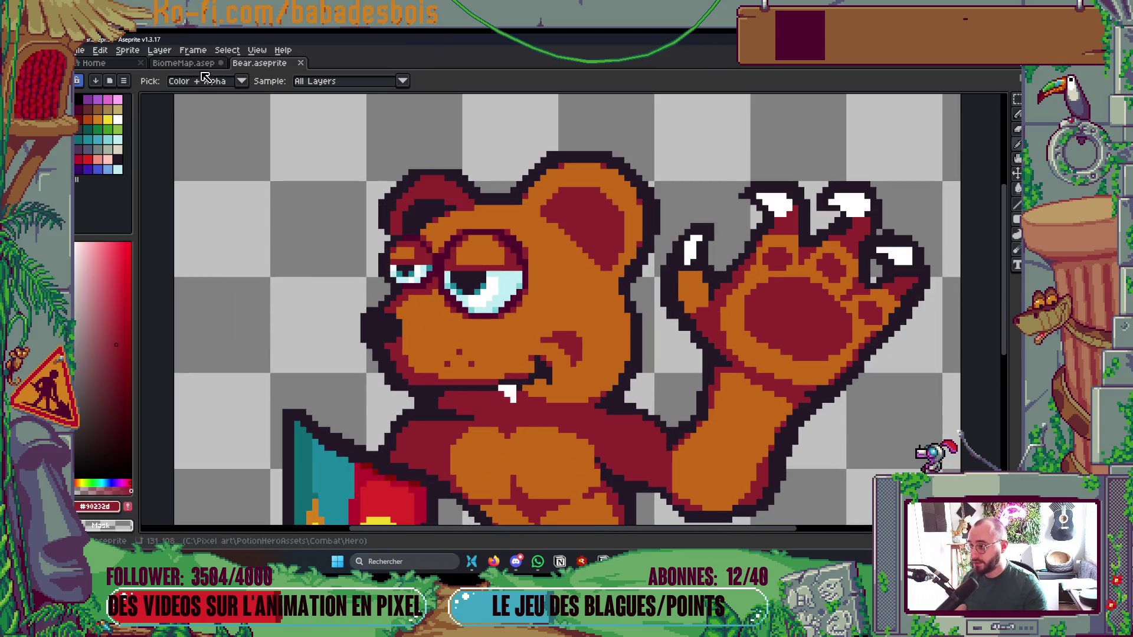
# Fill the map bear's lower face with dark red #90232d and save BiomeMap
pyautogui.hotkey('ctrl', 'shift', 'Tab')
pyautogui.scroll(1, 402, 325)
pyautogui.press('g')
pyautogui.click(403, 325)
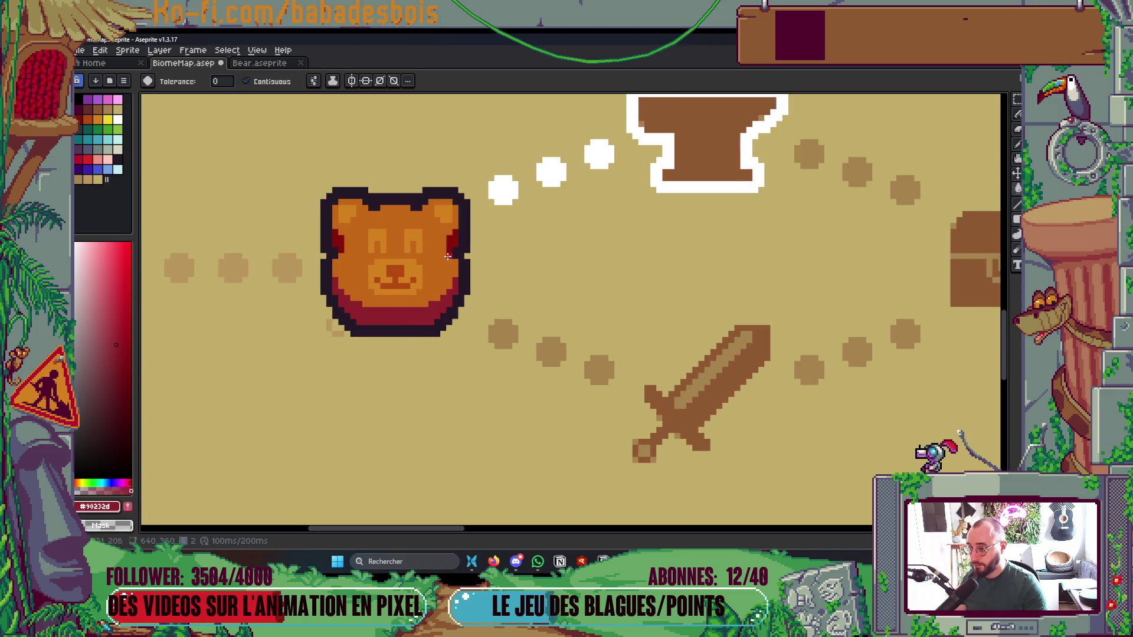
pyautogui.scroll(-4, 413, 230)
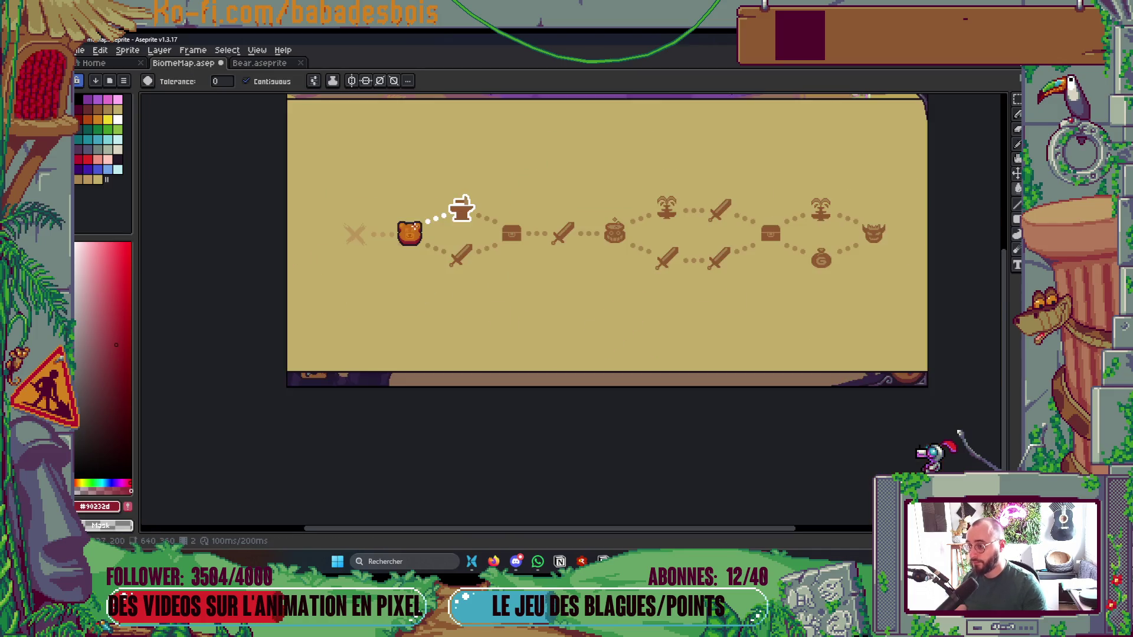
pyautogui.moveTo(474, 250); pyautogui.dragTo(476, 294)
pyautogui.hotkey('ctrl', 's')
# Fill the bear's nose and mouth with orange #c66818 and save
pyautogui.scroll(4, 414, 269)
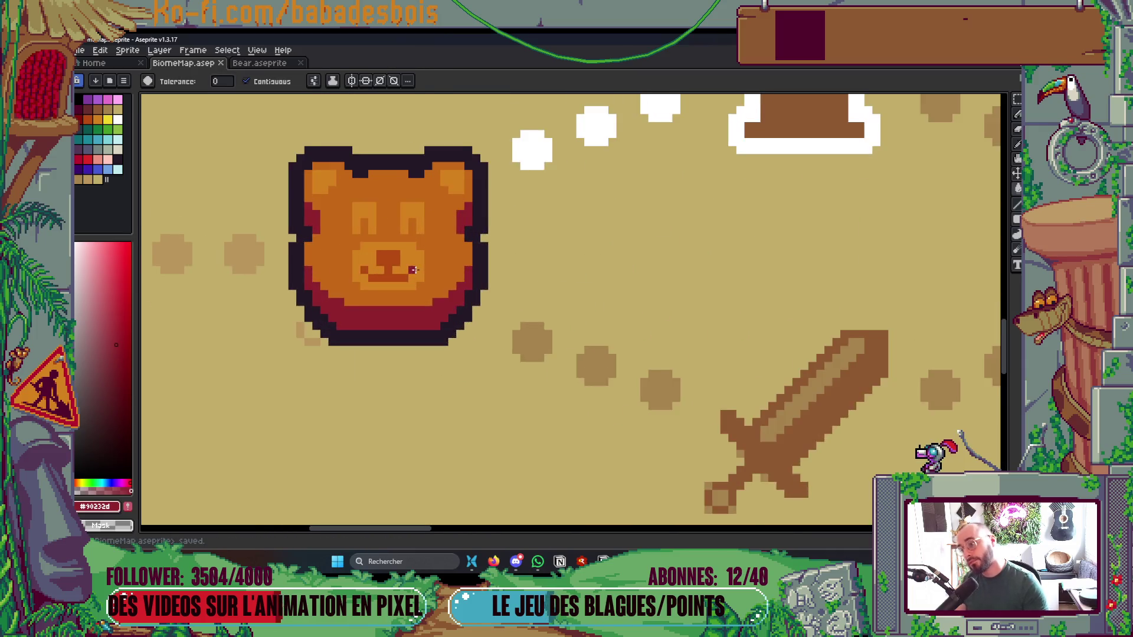
pyautogui.keyDown('alt'); pyautogui.click(475, 294); pyautogui.keyUp('alt')
pyautogui.click(407, 273)
pyautogui.scroll(-4, 407, 273)
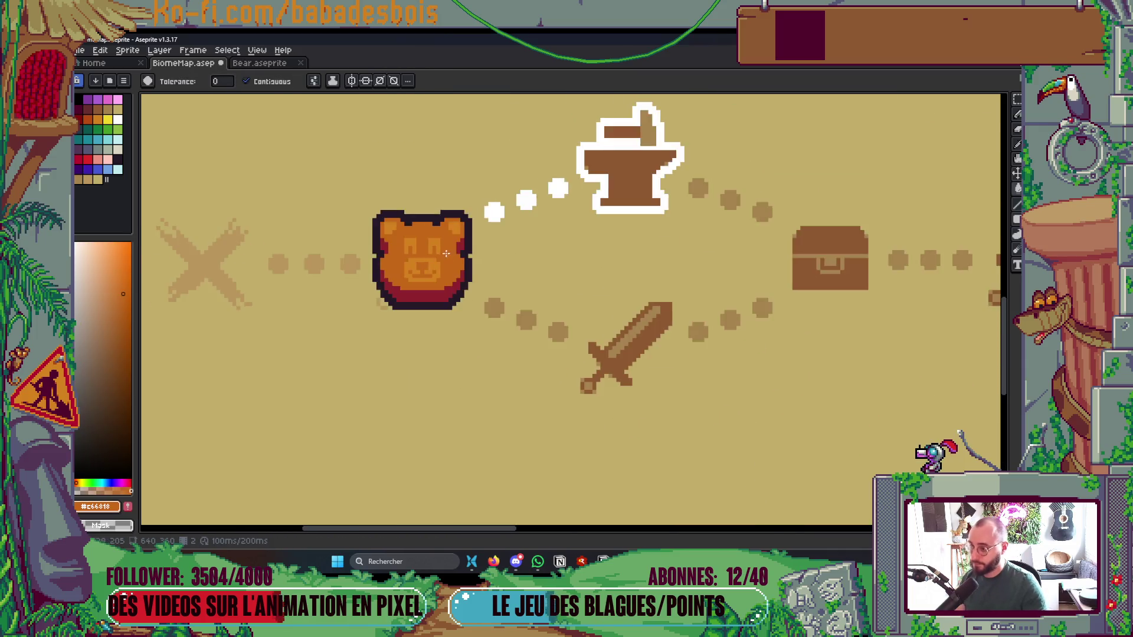
pyautogui.hotkey('ctrl', 's')
# Sample the lighter orange #d4821c from the bear and add it to the palette
pyautogui.scroll(4, 395, 291)
pyautogui.scroll(2, 384, 319)
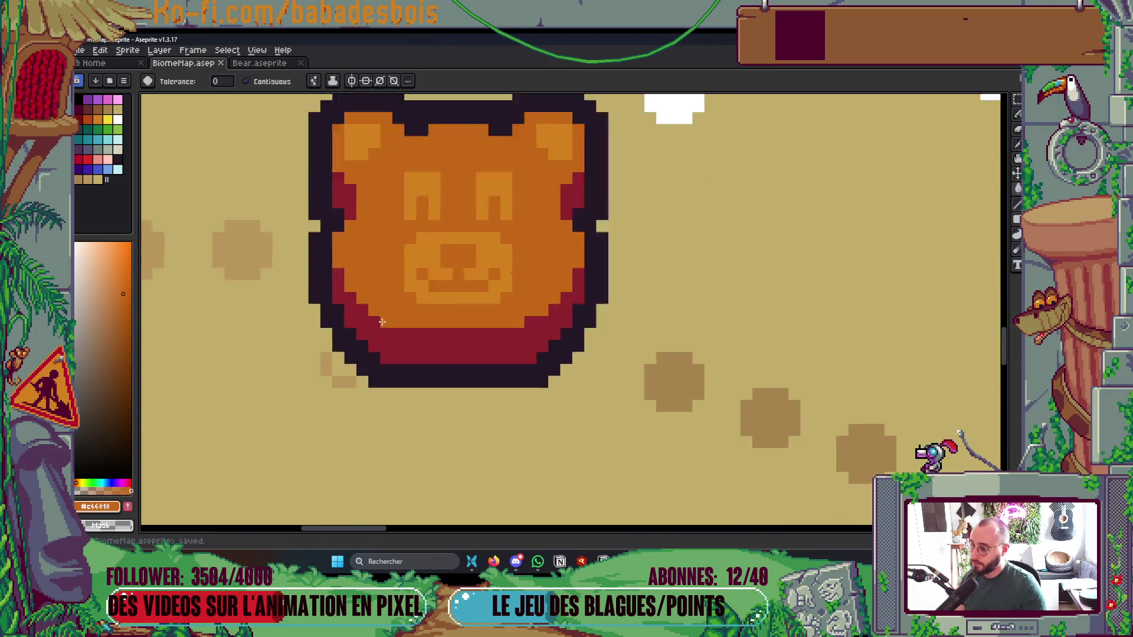
pyautogui.moveTo(387, 322)
pyautogui.mouseDown()
pyautogui.moveTo(446, 324)
pyautogui.moveTo(468, 333)
pyautogui.moveTo(459, 338)
pyautogui.mouseUp()
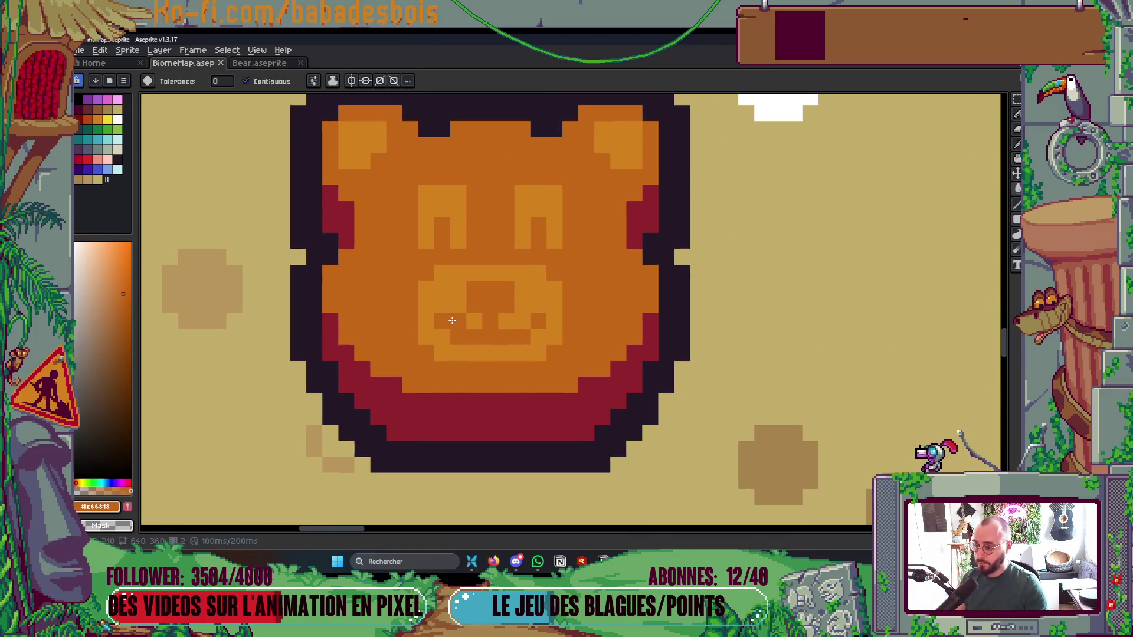
pyautogui.keyDown('alt'); pyautogui.click(445, 283); pyautogui.keyUp('alt')
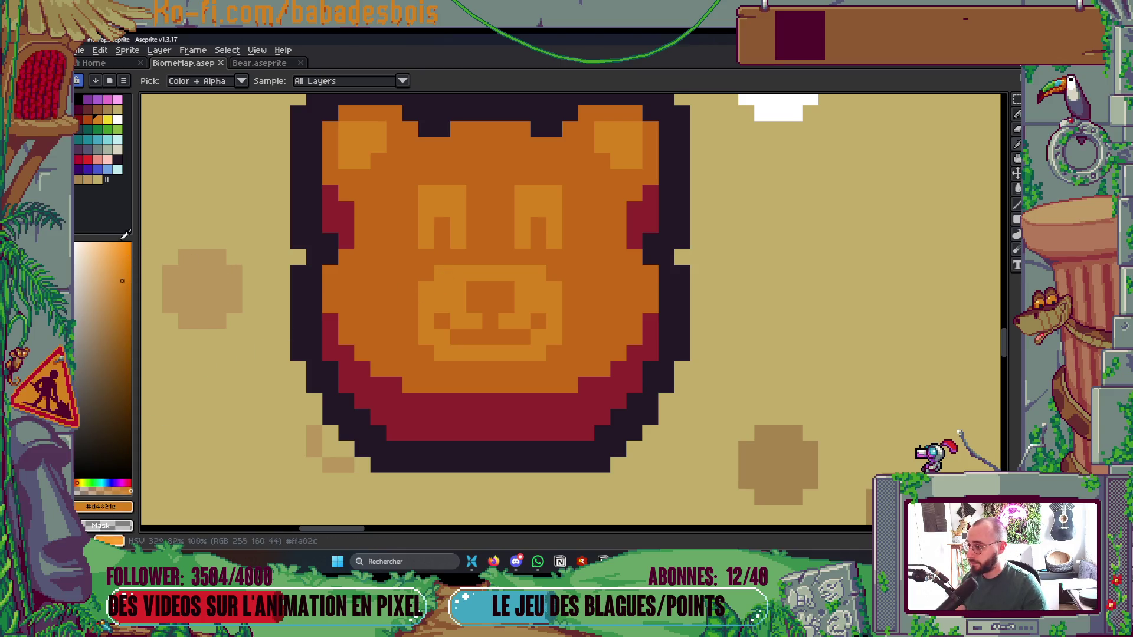
pyautogui.click(106, 179)
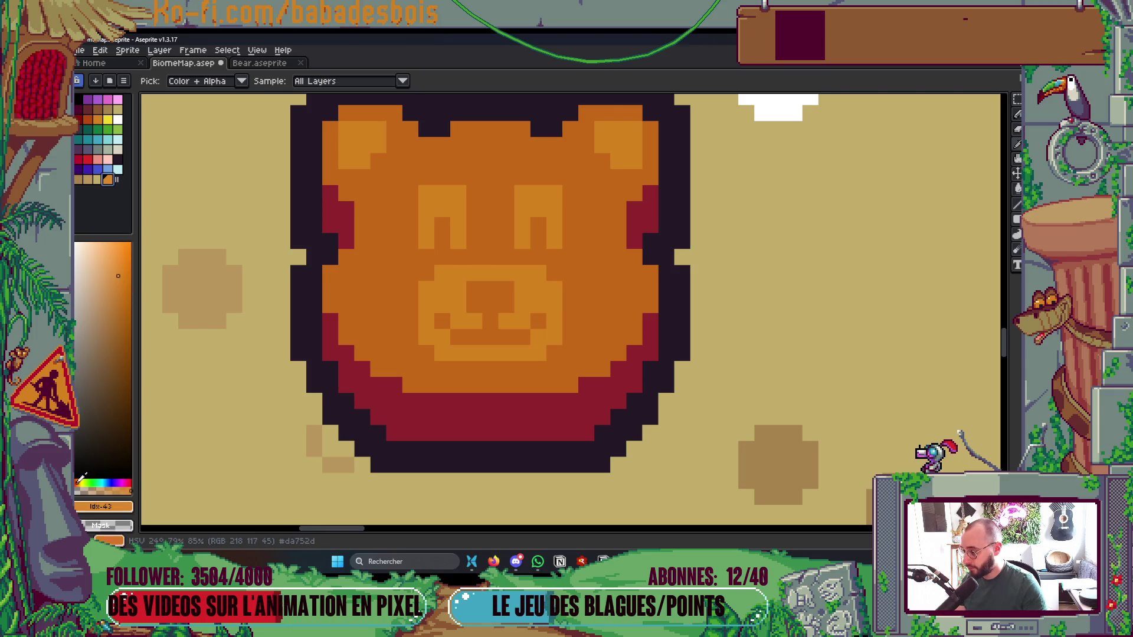
# Set the Paint Bucket to non-contiguous fills
pyautogui.press('g')
pyautogui.click(246, 81)
pyautogui.scroll(-4, 464, 190)
pyautogui.scroll(1, 464, 190)
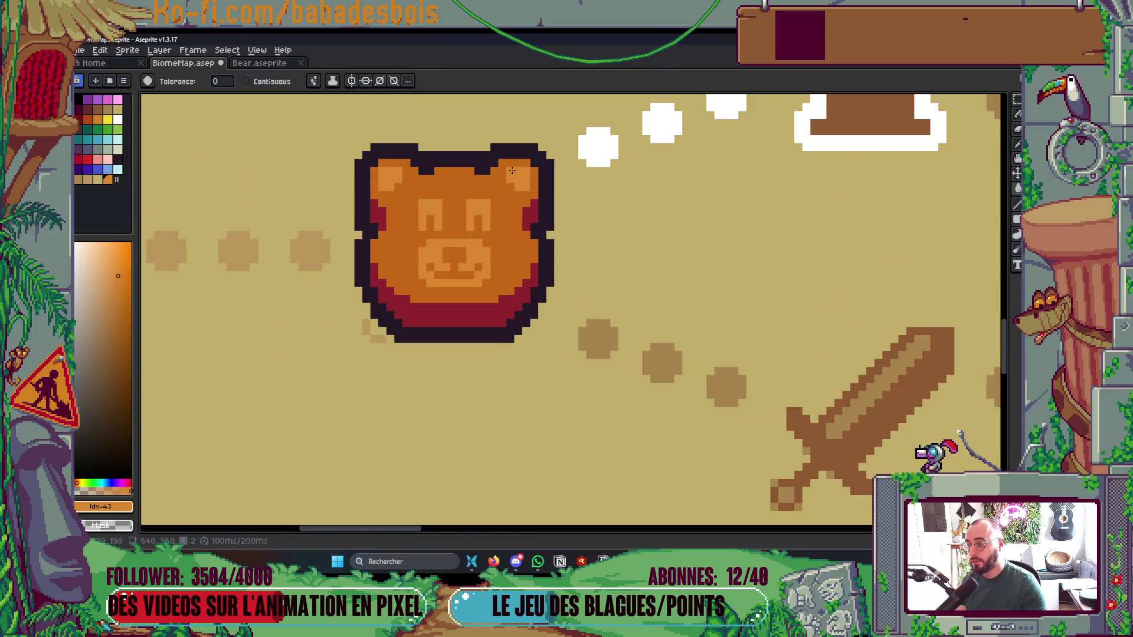
# Shift the new swatch toward yellow and pan to the map's top banner
pyautogui.click(78, 483)
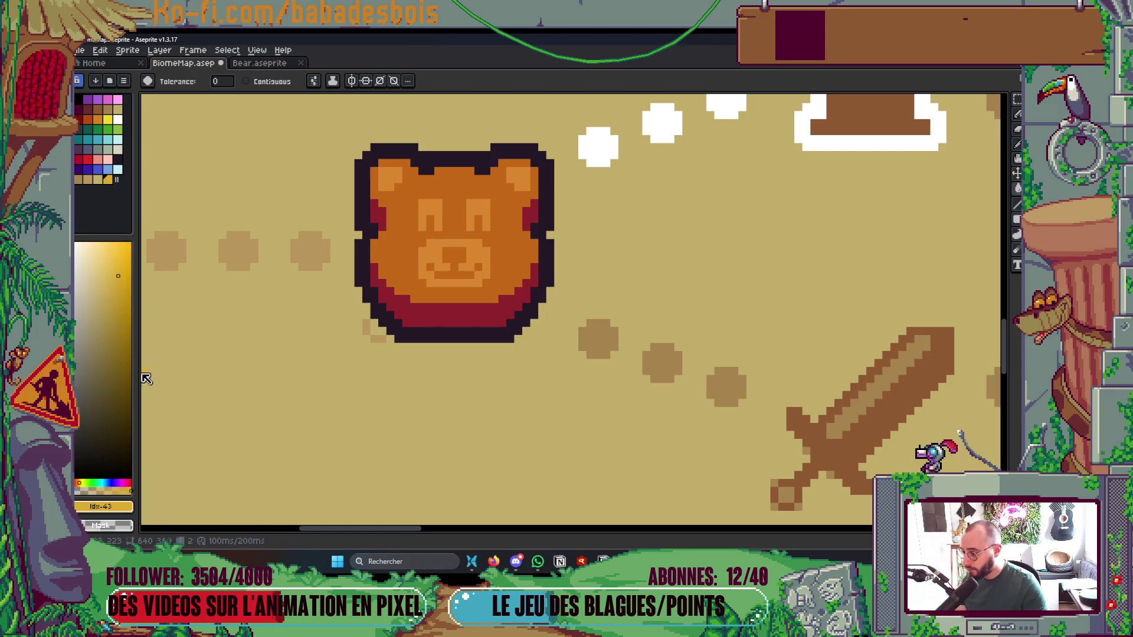
pyautogui.moveTo(141, 383)
pyautogui.mouseDown()
pyautogui.moveTo(317, 382)
pyautogui.moveTo(287, 382)
pyautogui.mouseUp()
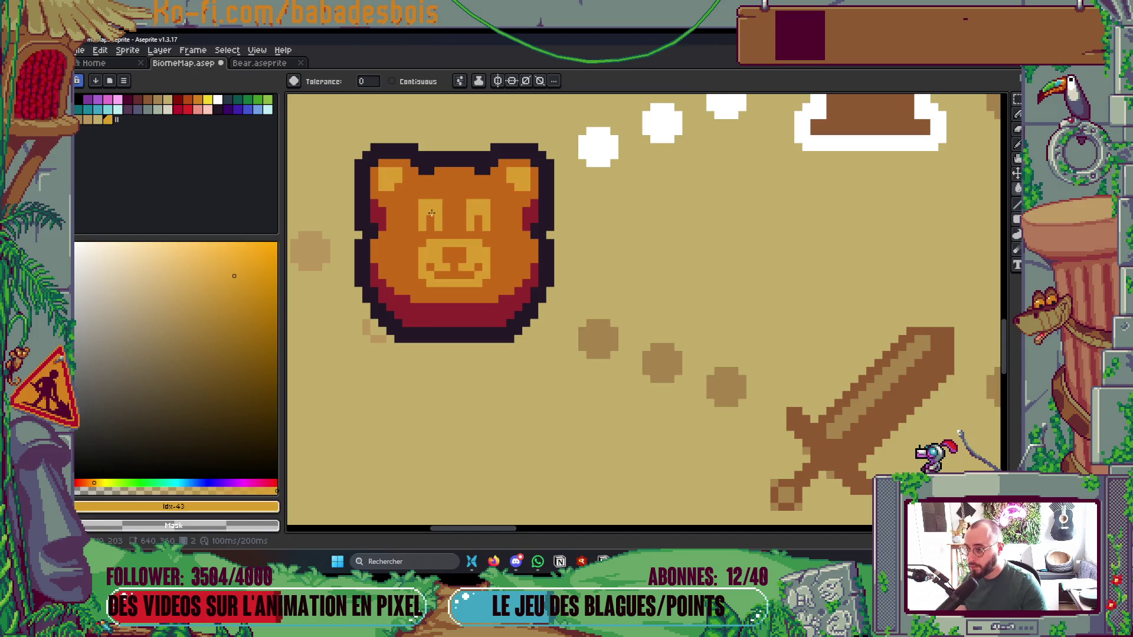
pyautogui.scroll(-4, 512, 189)
pyautogui.moveTo(611, 235); pyautogui.dragTo(591, 306)
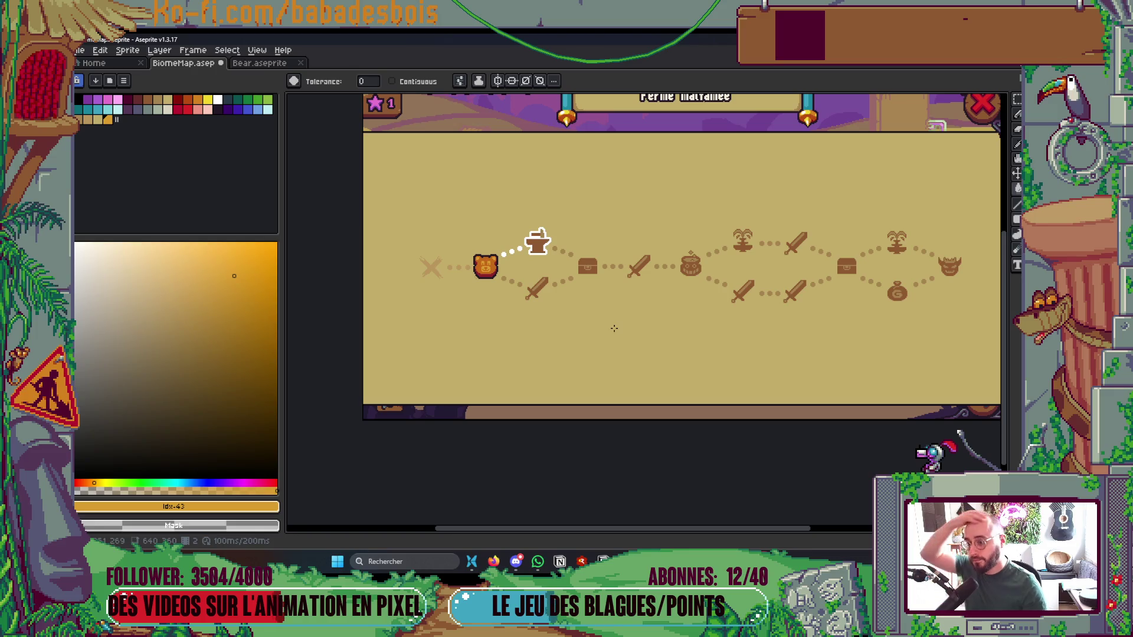
pyautogui.moveTo(622, 344); pyautogui.dragTo(585, 365)
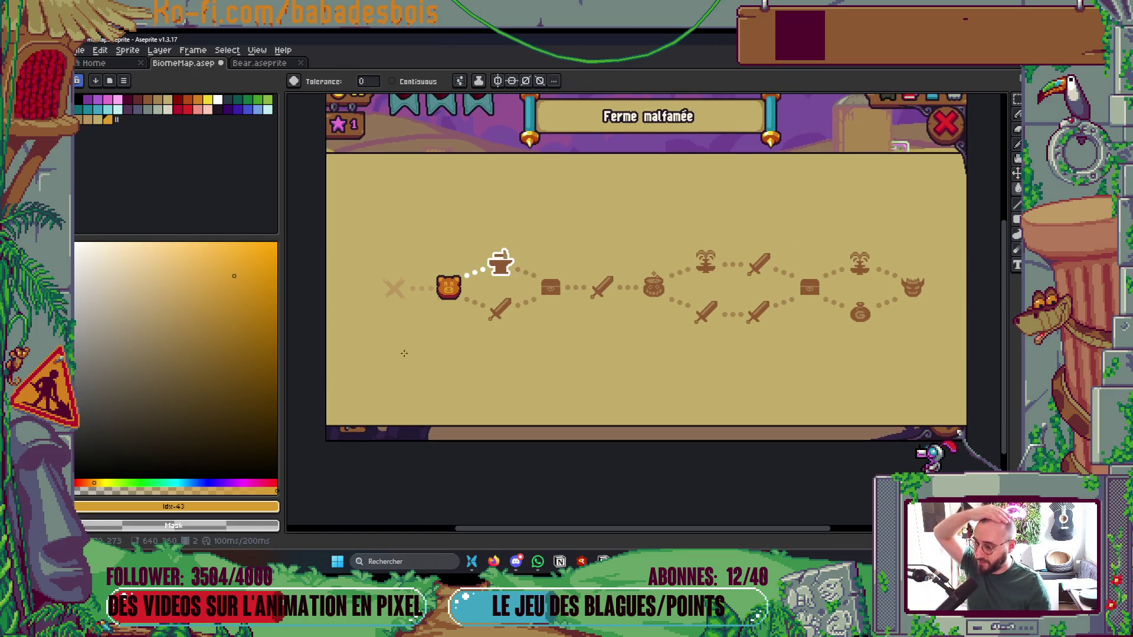
# Narrow the colour panel, centre the path map, and compare both animation frames
pyautogui.moveTo(279, 384); pyautogui.dragTo(173, 384)
pyautogui.moveTo(806, 326); pyautogui.dragTo(825, 355)
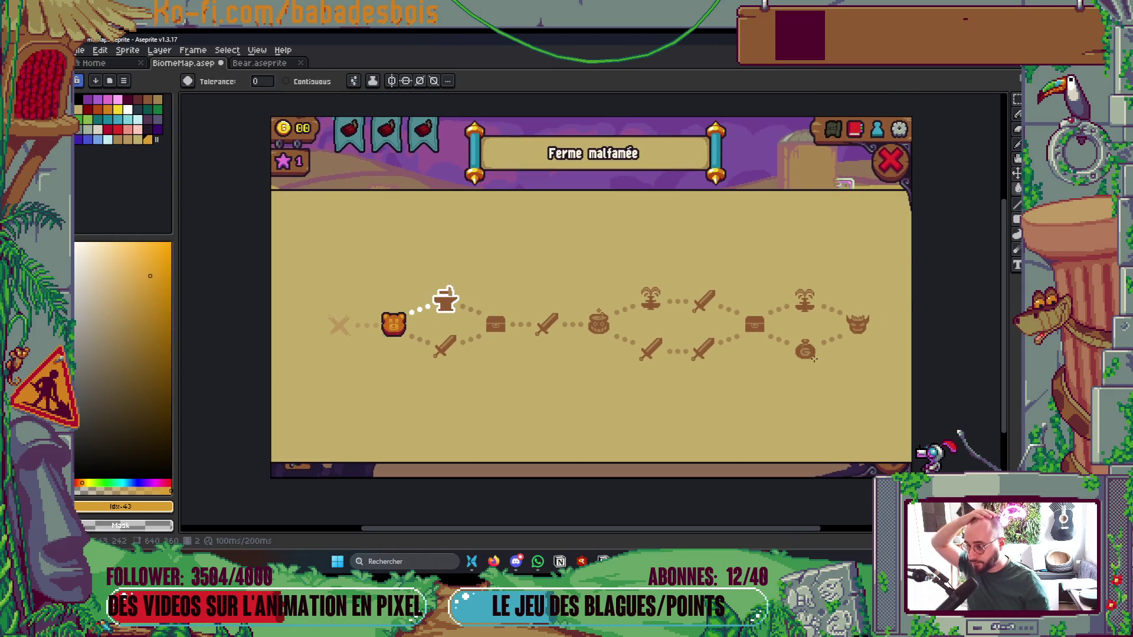
pyautogui.press('Left')
pyautogui.press('Left')
pyautogui.press('Left')
pyautogui.press('Left')
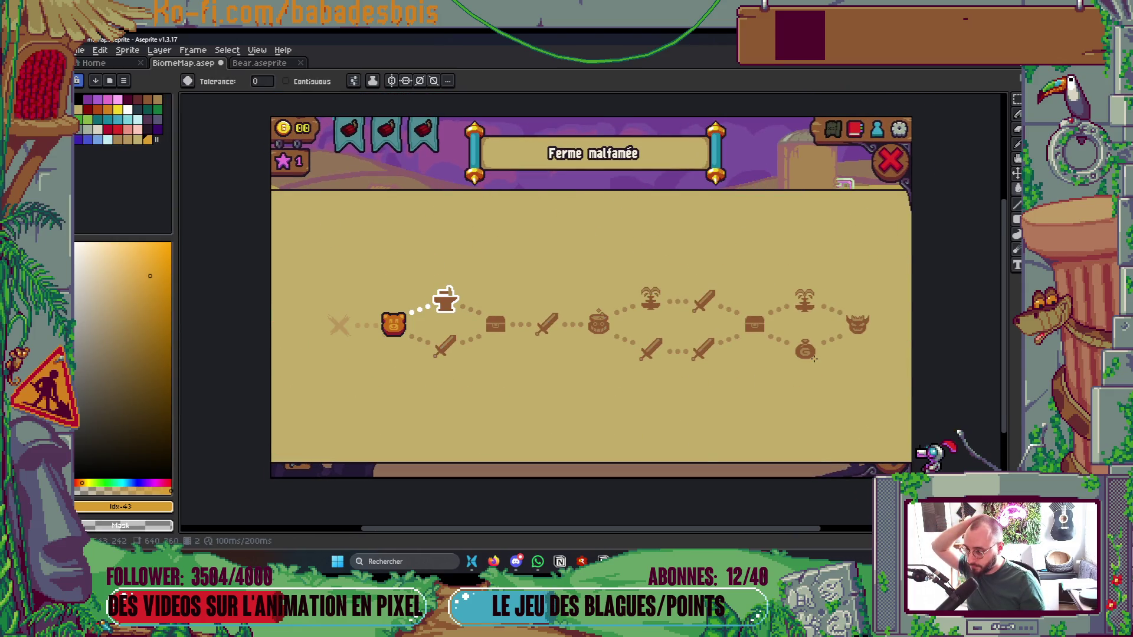
pyautogui.press('Left')
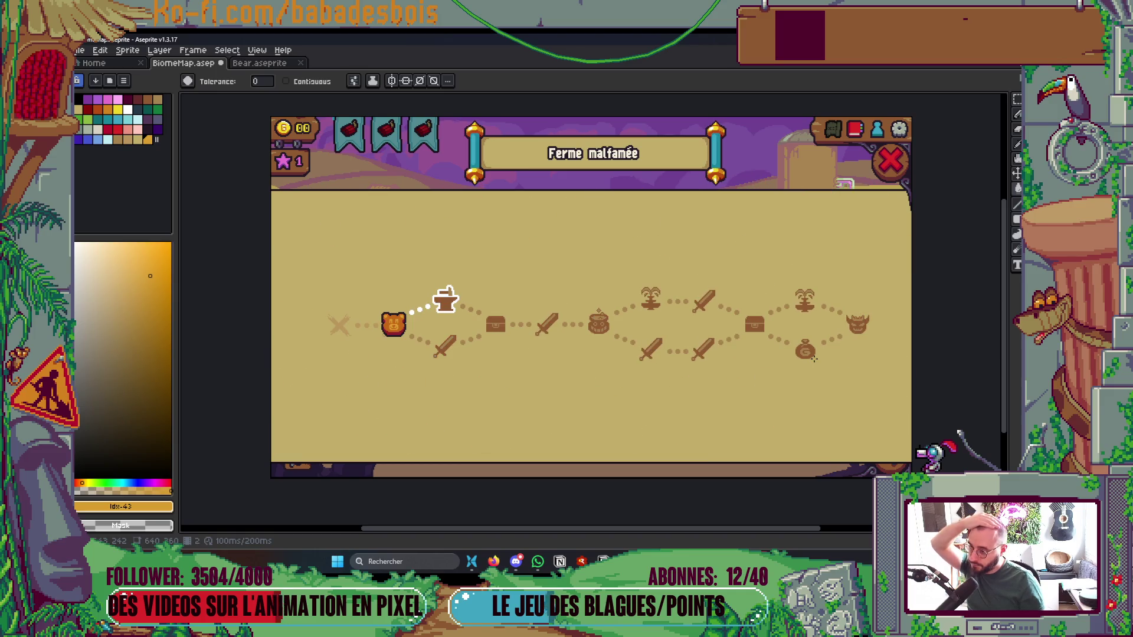
pyautogui.scroll(5, 378, 318)
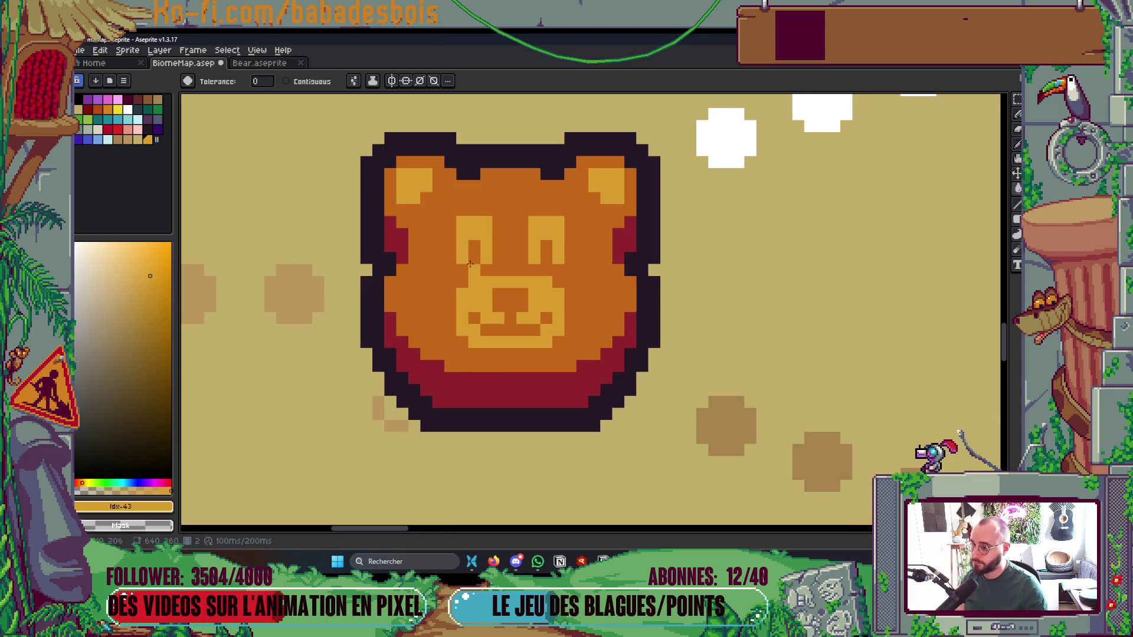
pyautogui.moveTo(176, 172)
pyautogui.mouseDown()
pyautogui.moveTo(116, 173)
pyautogui.moveTo(127, 173)
pyautogui.mouseUp()
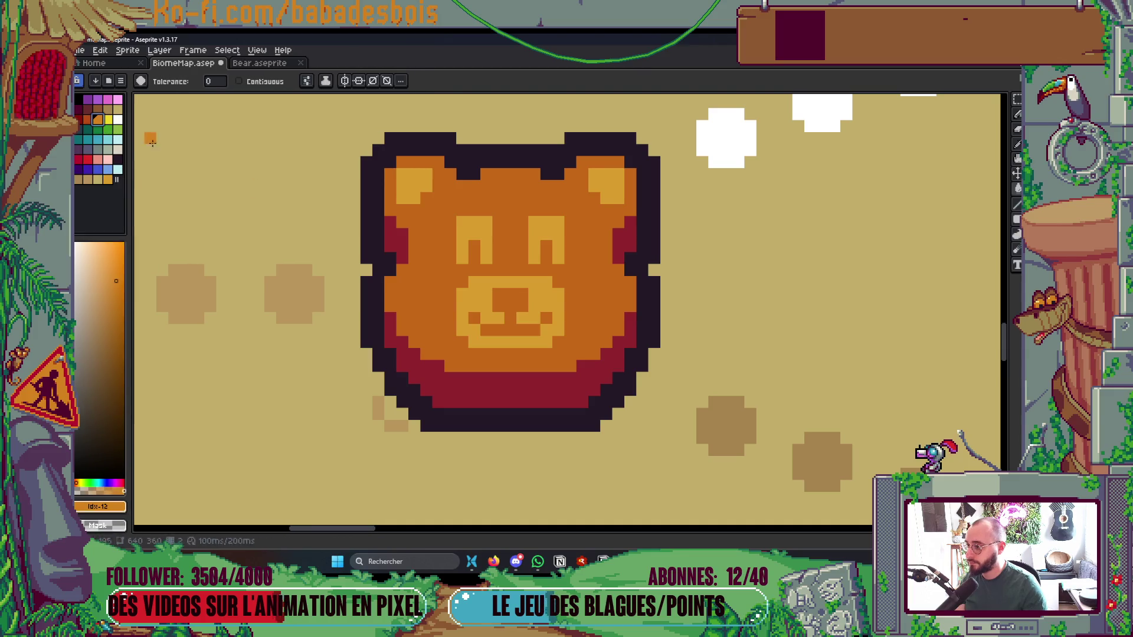
# Paint orange lids atop the bear's eyes with the Pencil and save
pyautogui.press('b')
pyautogui.click(463, 222)
pyautogui.click(491, 222)
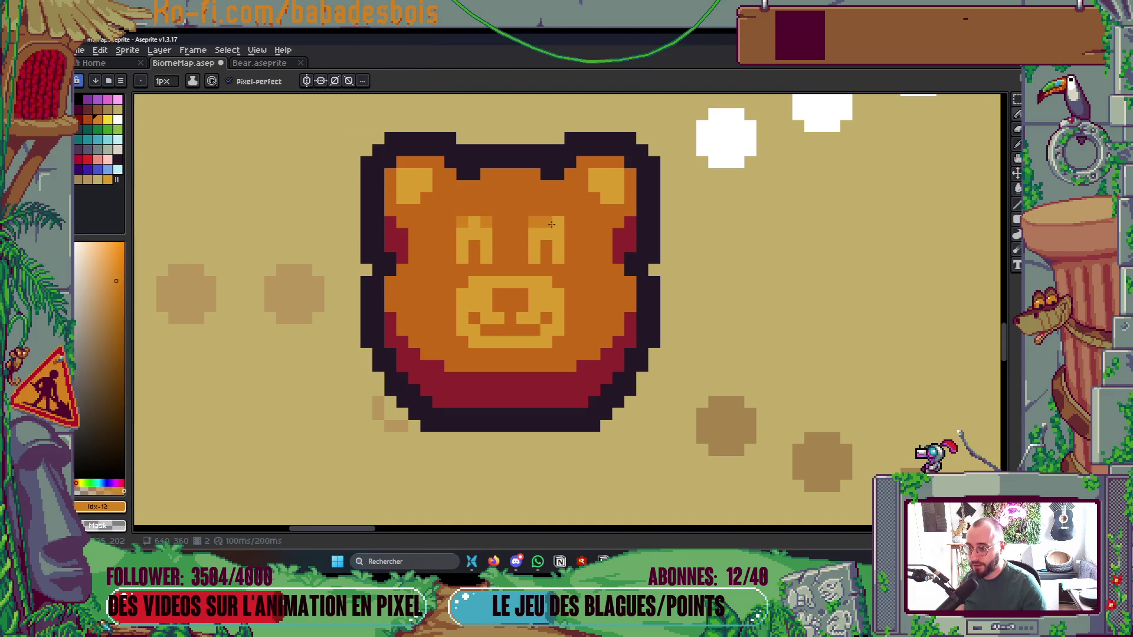
pyautogui.scroll(-4, 542, 312)
pyautogui.hotkey('ctrl', 's')
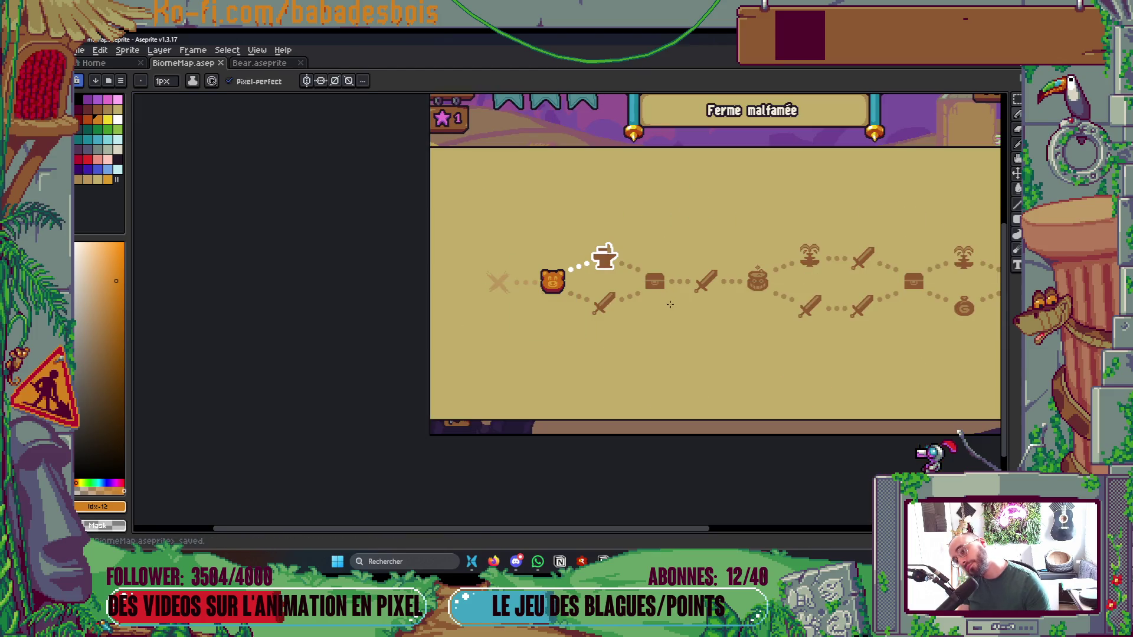
# Recolour the red pixels beside the muzzle and on both cheeks a deeper orange
pyautogui.scroll(4, 589, 283)
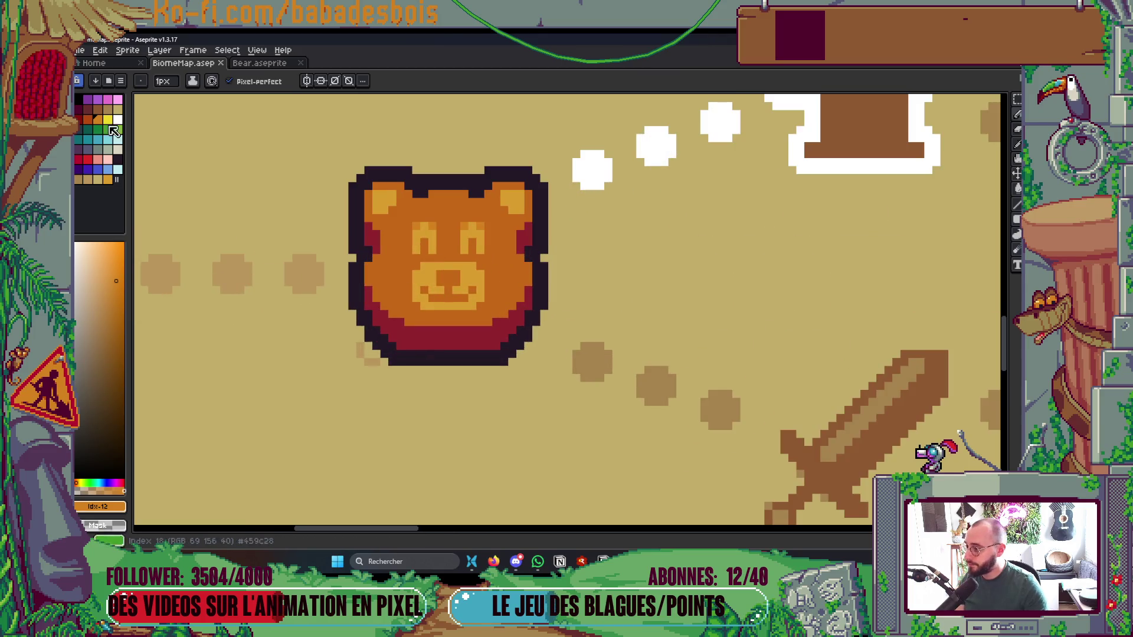
pyautogui.click(89, 120)
pyautogui.scroll(2, 396, 303)
pyautogui.click(590, 338)
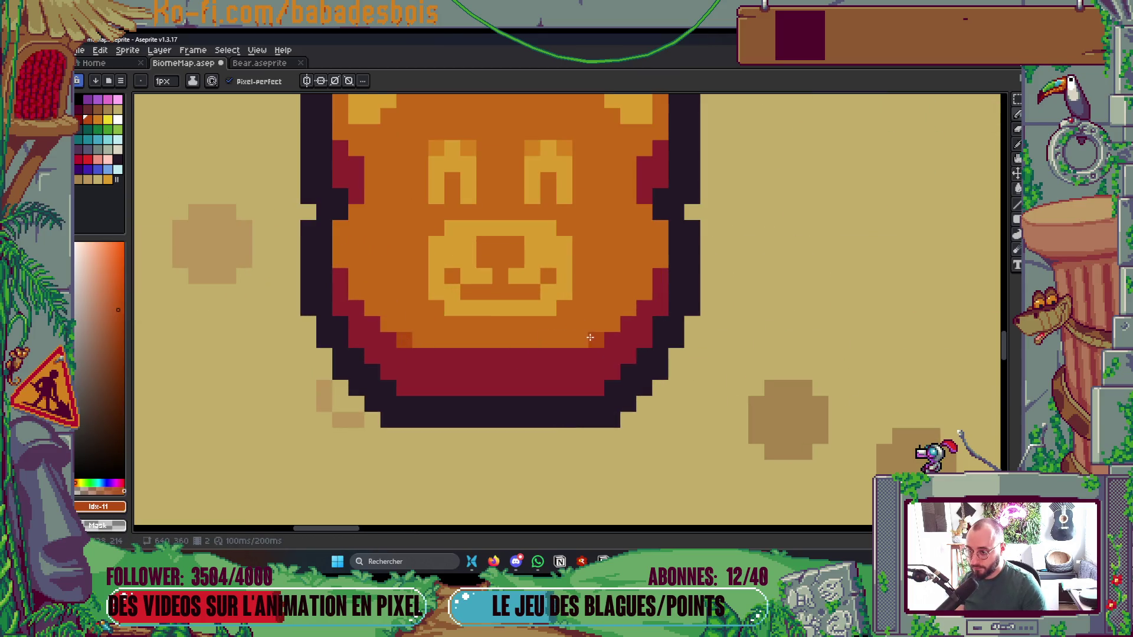
pyautogui.click(645, 195)
pyautogui.click(354, 196)
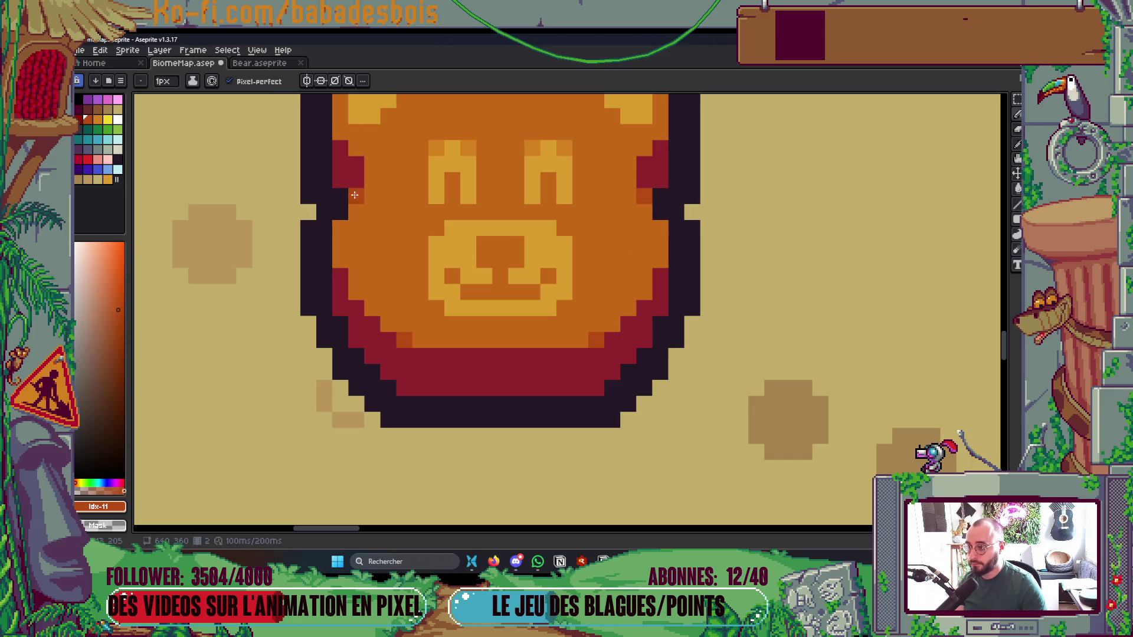
pyautogui.click(354, 165)
pyautogui.click(642, 158)
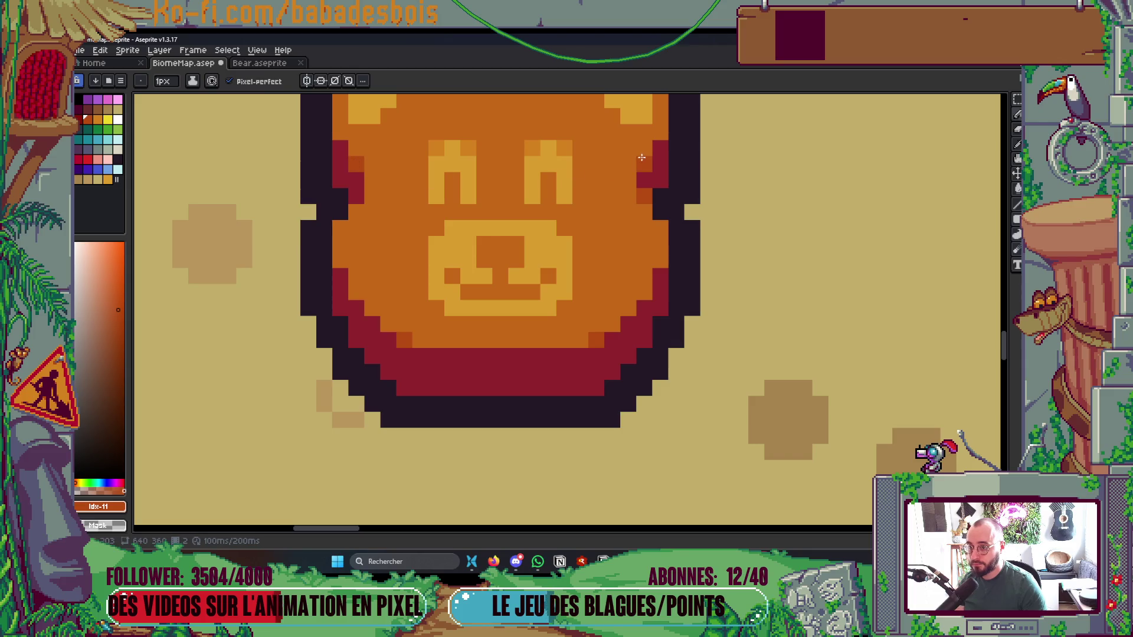
pyautogui.click(352, 200)
# Preview the map's other animation frame
pyautogui.scroll(-8, 471, 230)
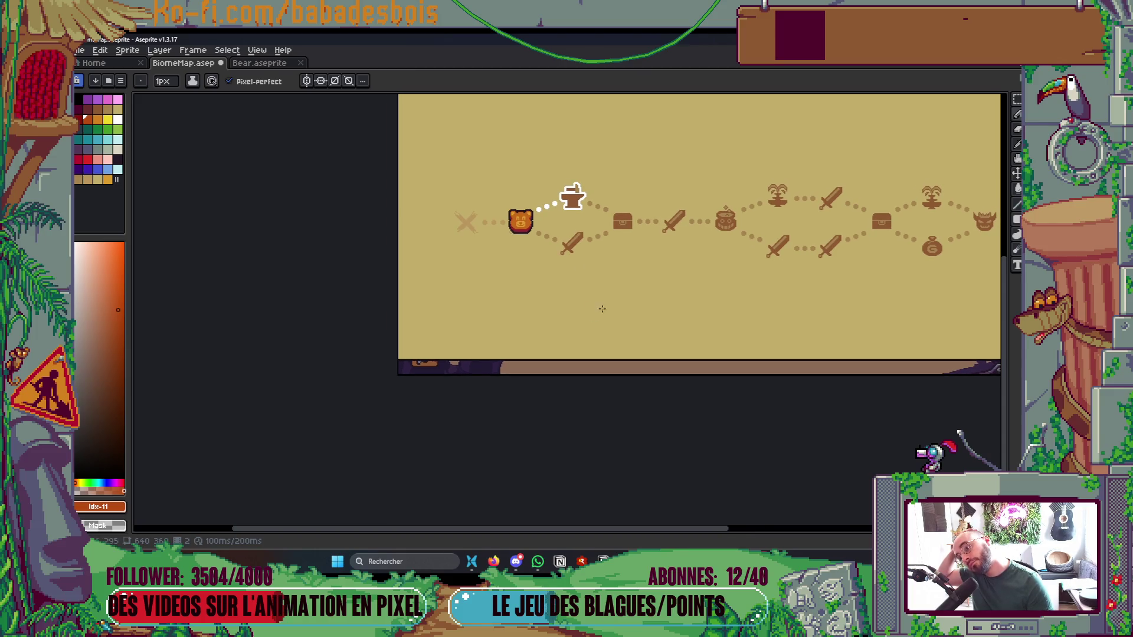
pyautogui.scroll(2, 602, 319)
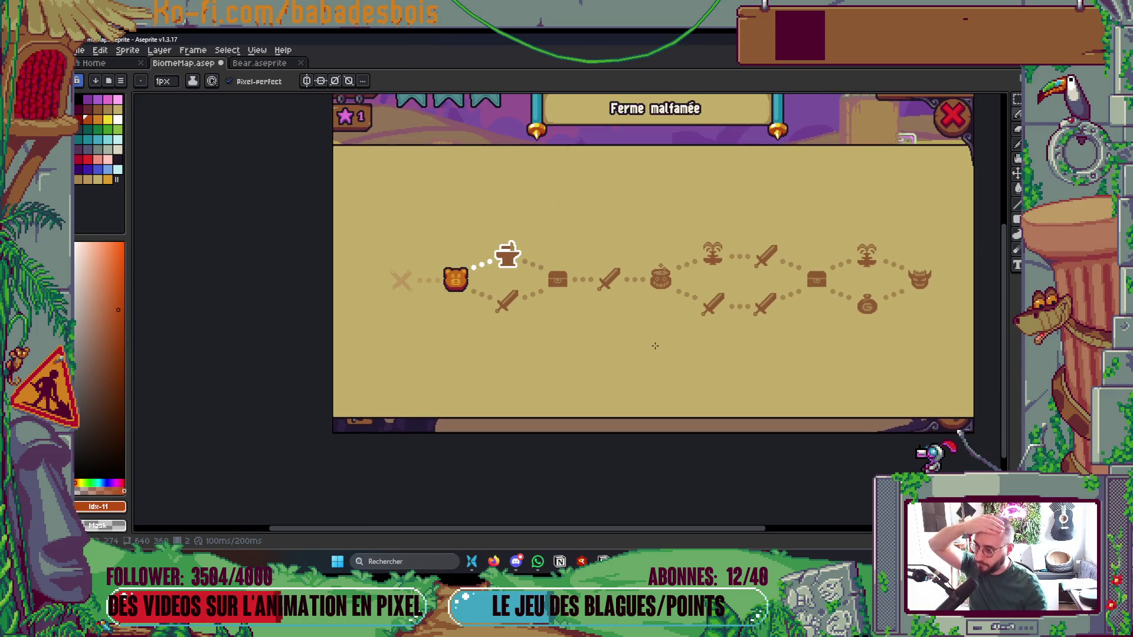
pyautogui.press('Right')
pyautogui.press('Right')
pyautogui.press('Right')
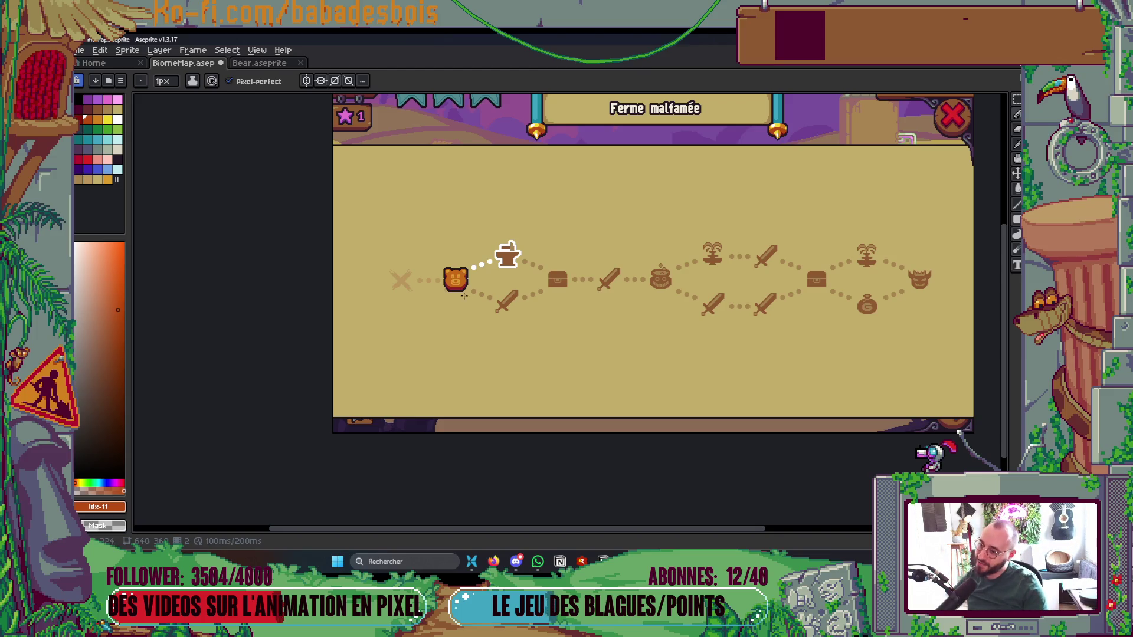
# Sample the bear's muzzle orange and choose a new fill colour for the Paint Bucket
pyautogui.scroll(8, 464, 295)
pyautogui.press('i')
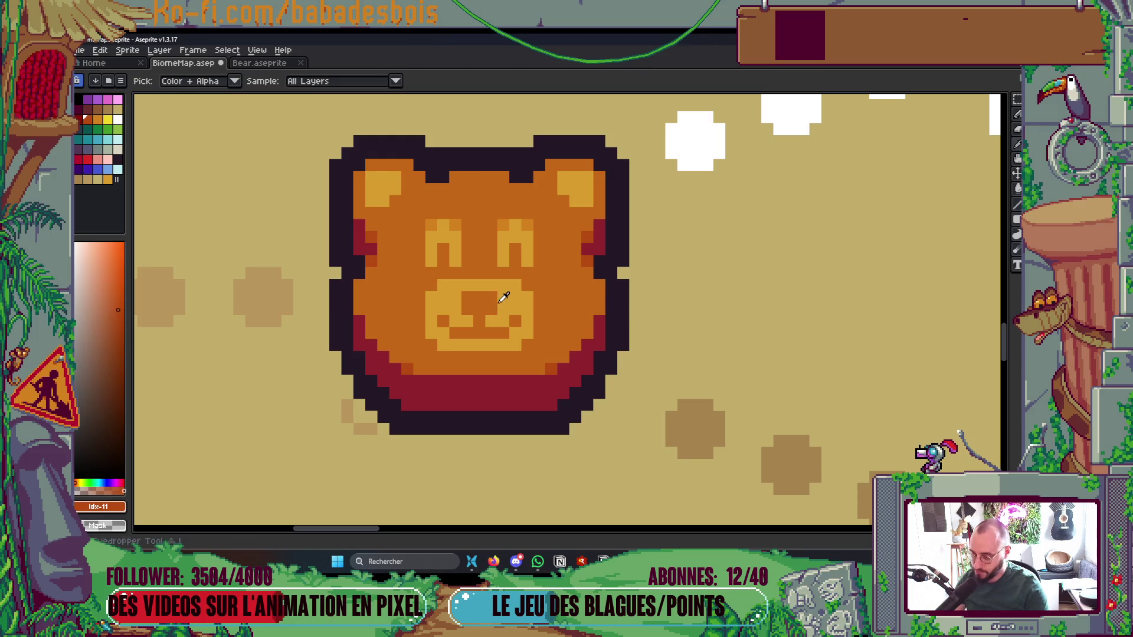
pyautogui.click(504, 297)
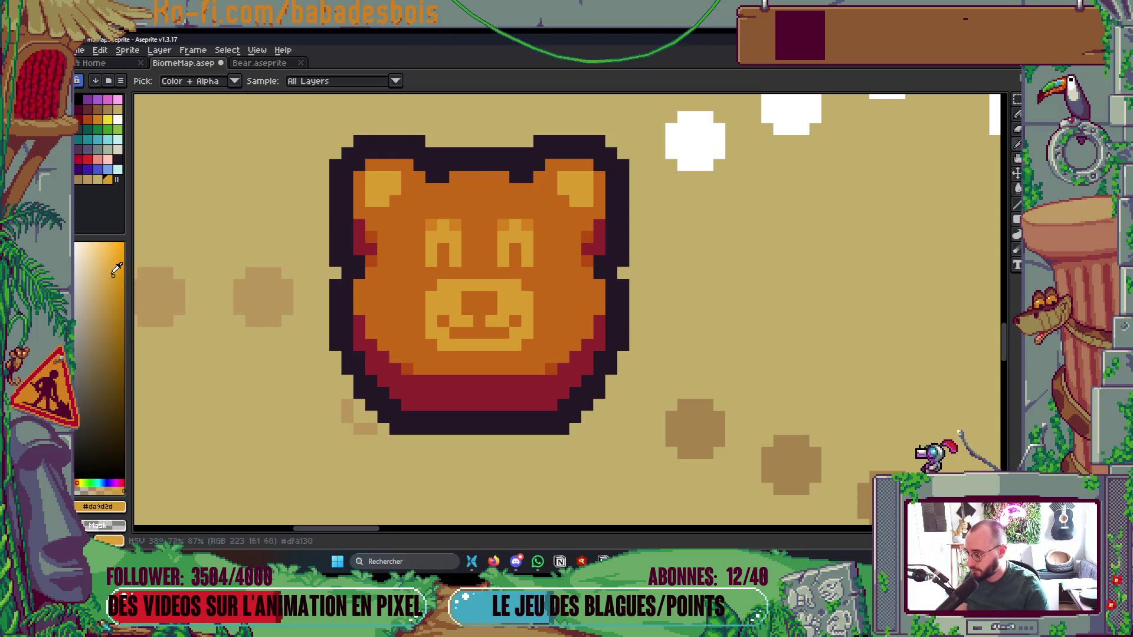
pyautogui.click(112, 275)
pyautogui.press('g')
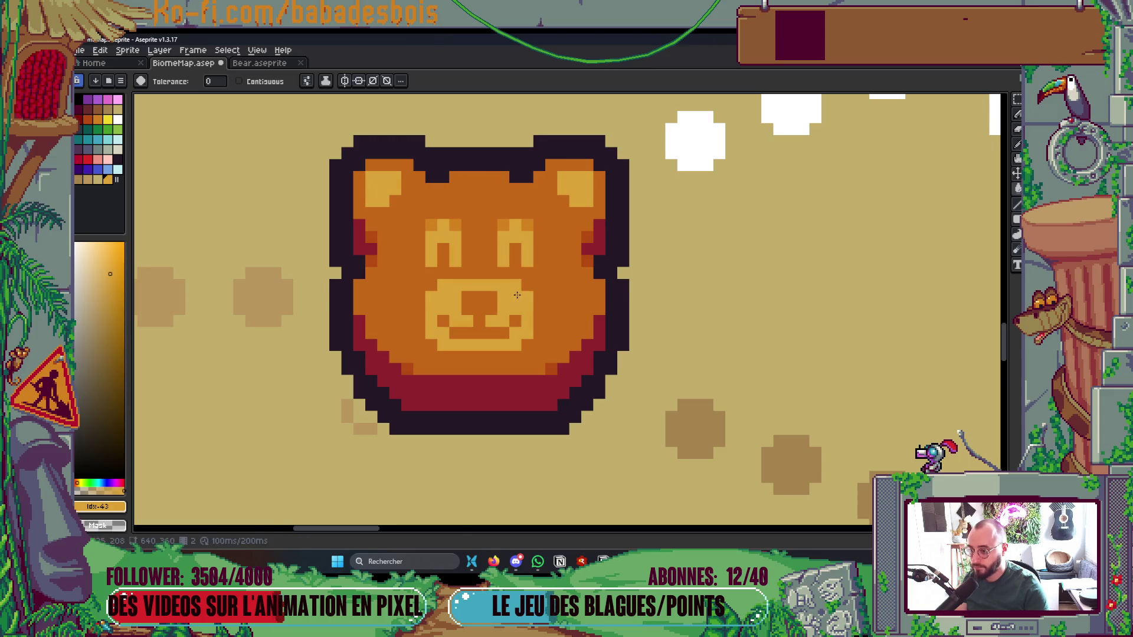
# Save BiomeMap.aseprite
pyautogui.scroll(-3, 533, 280)
pyautogui.scroll(-1, 534, 281)
pyautogui.hotkey('ctrl', 's')
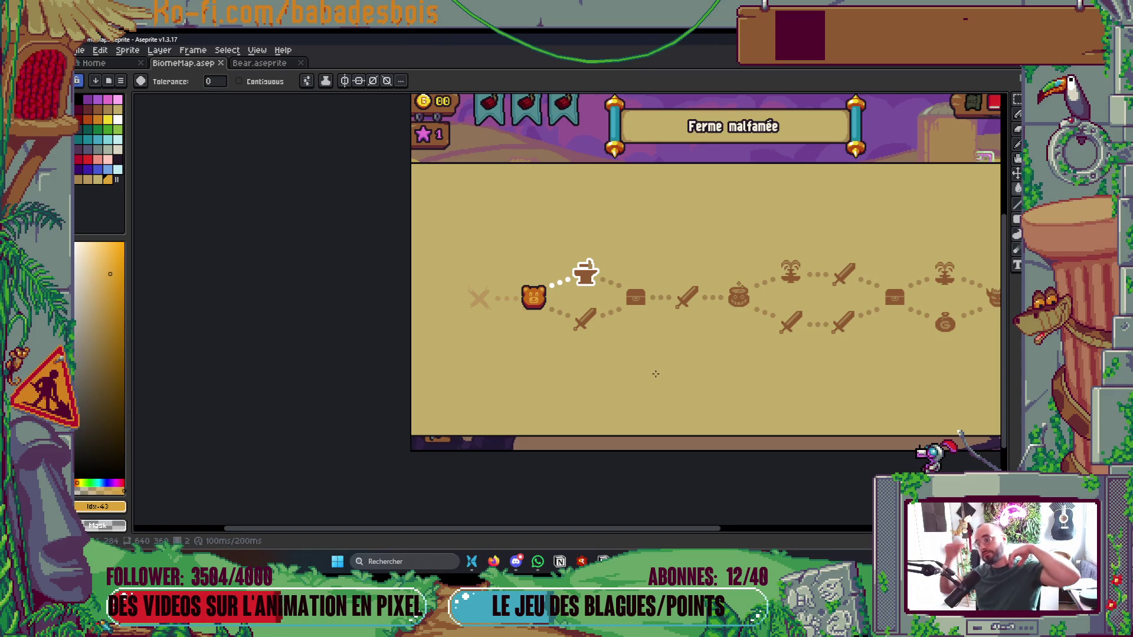
# Centre the path, play the map animation, and make white the paint colour
pyautogui.moveTo(658, 363); pyautogui.dragTo(568, 353)
pyautogui.press('Return')
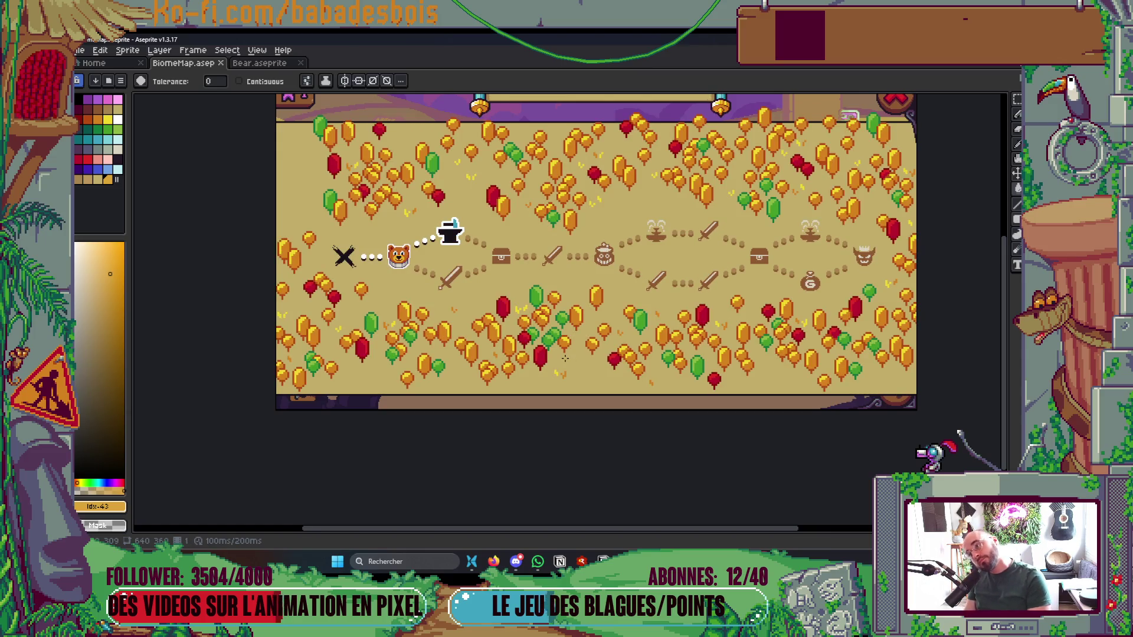
pyautogui.scroll(5, 389, 259)
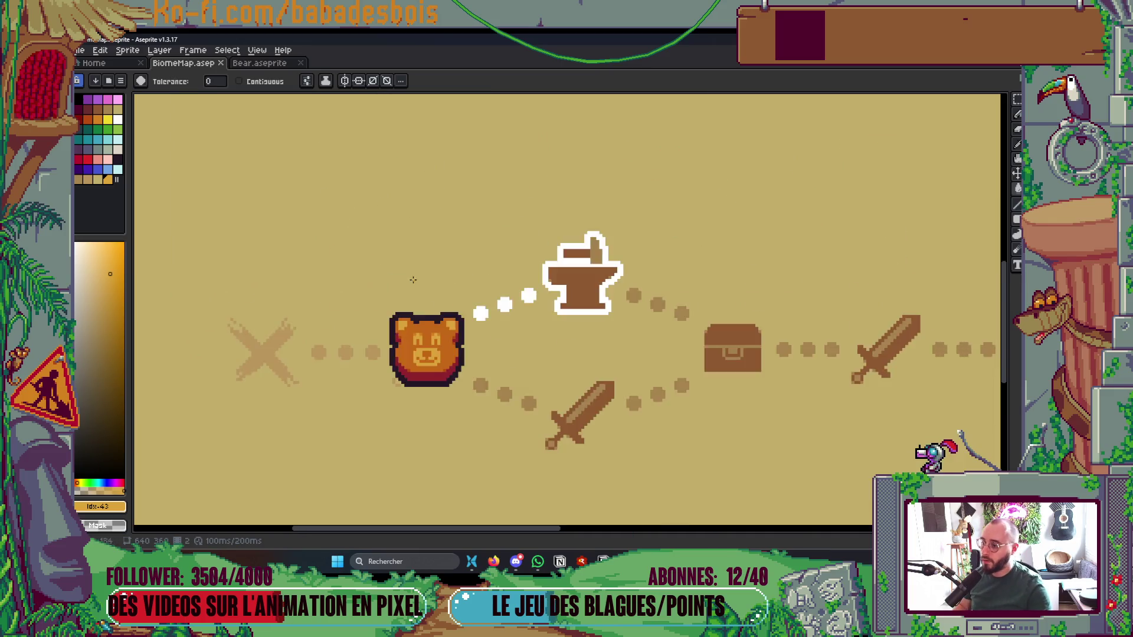
pyautogui.click(117, 122)
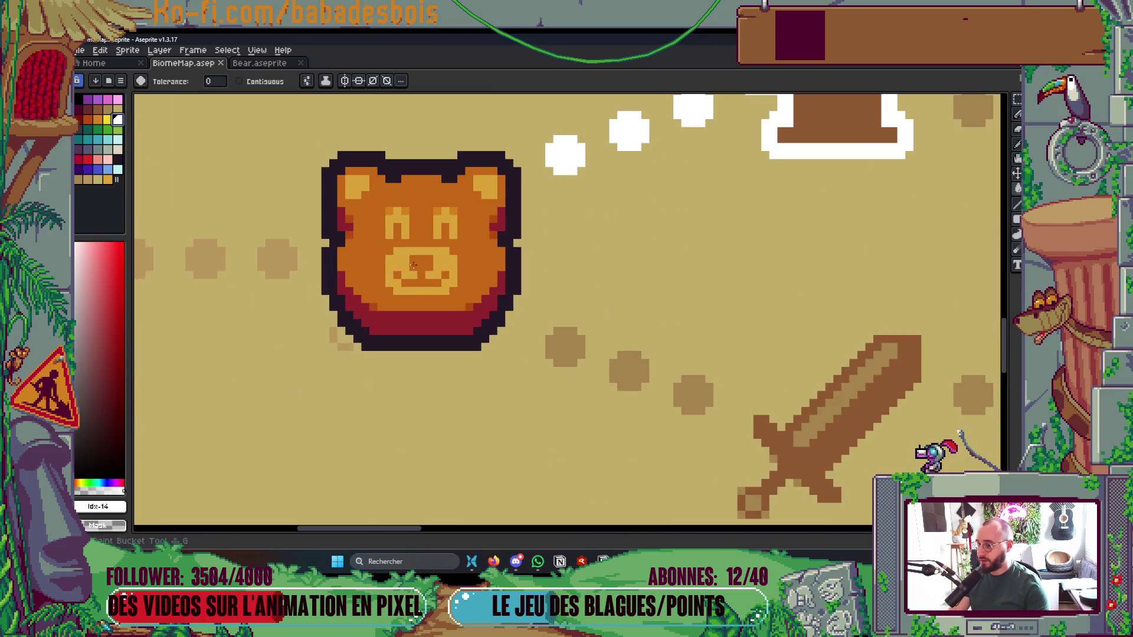
pyautogui.click(239, 81)
pyautogui.click(395, 221)
pyautogui.click(445, 220)
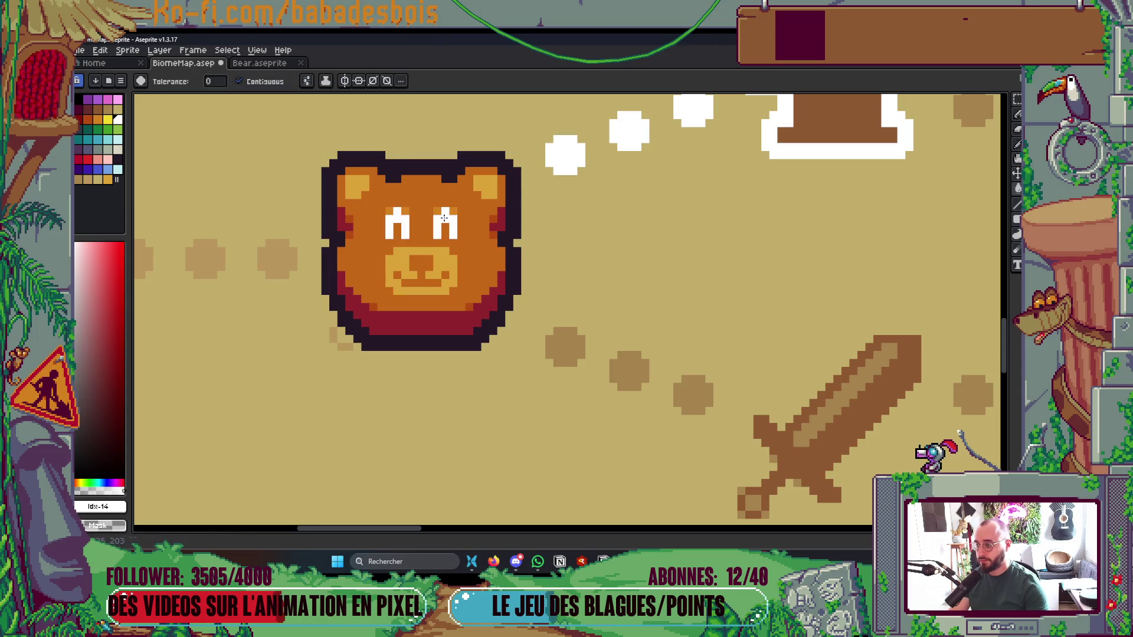
pyautogui.scroll(-5, 448, 225)
pyautogui.press('v')
pyautogui.hotkey('ctrl', 's')
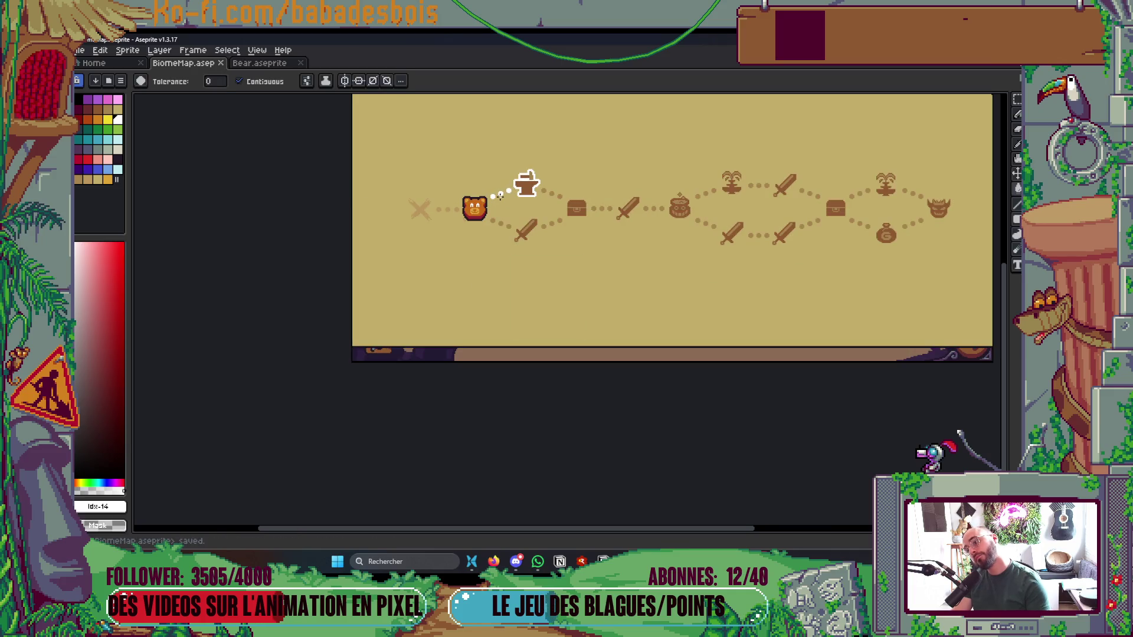
pyautogui.scroll(6, 471, 203)
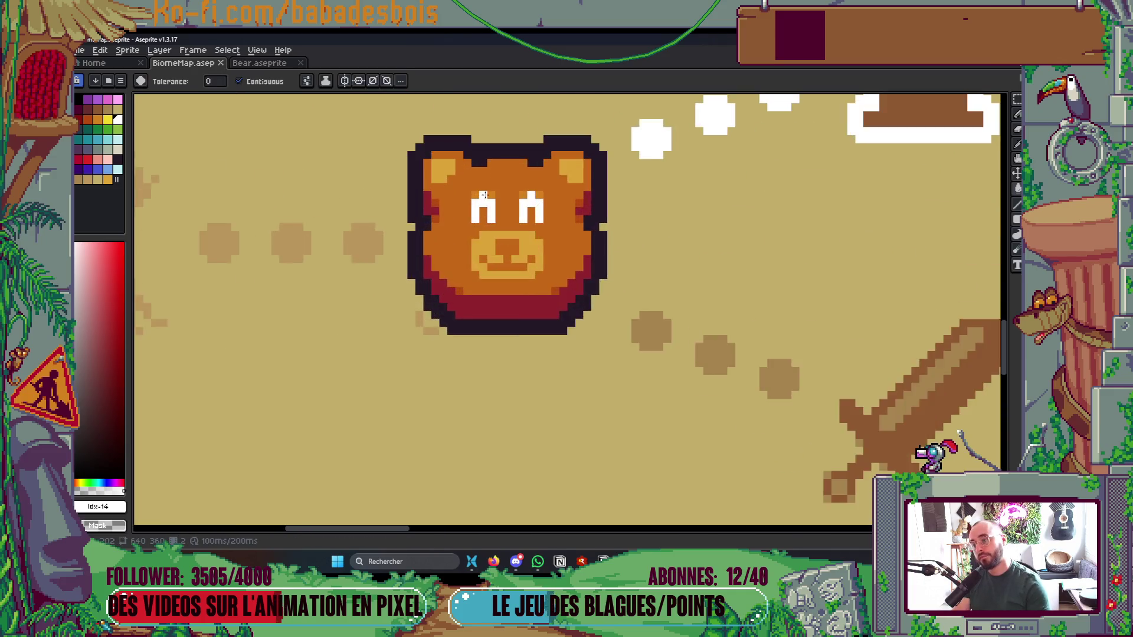
pyautogui.click(117, 159)
pyautogui.click(478, 225)
pyautogui.hotkey('ctrl', 'z')
pyautogui.press('b')
pyautogui.click(484, 248)
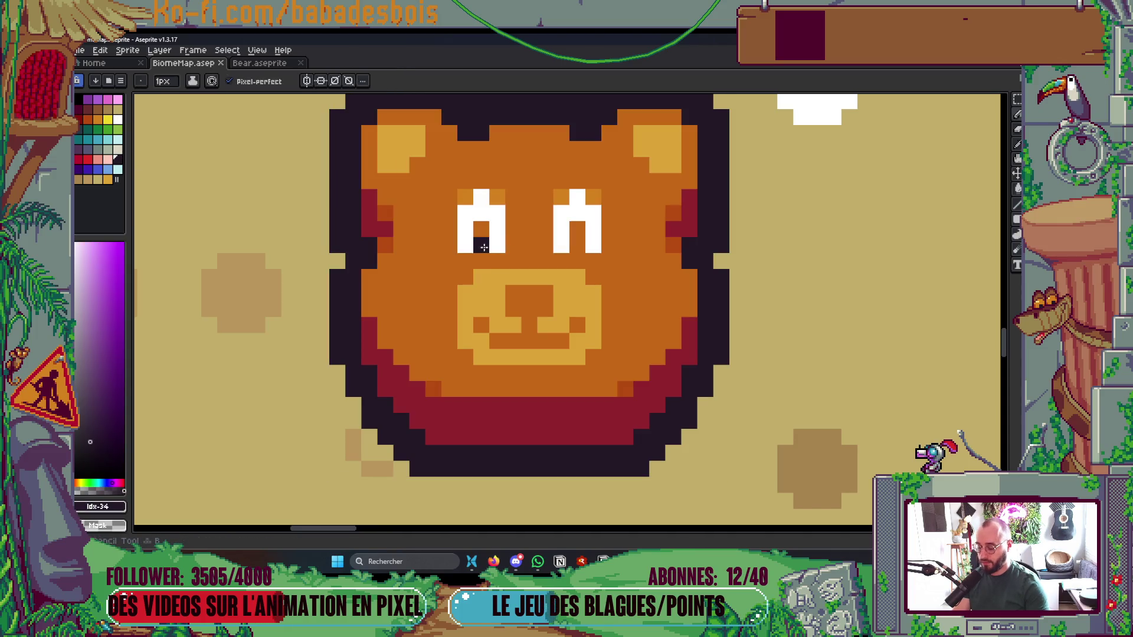
pyautogui.click(576, 234)
pyautogui.scroll(-6, 630, 222)
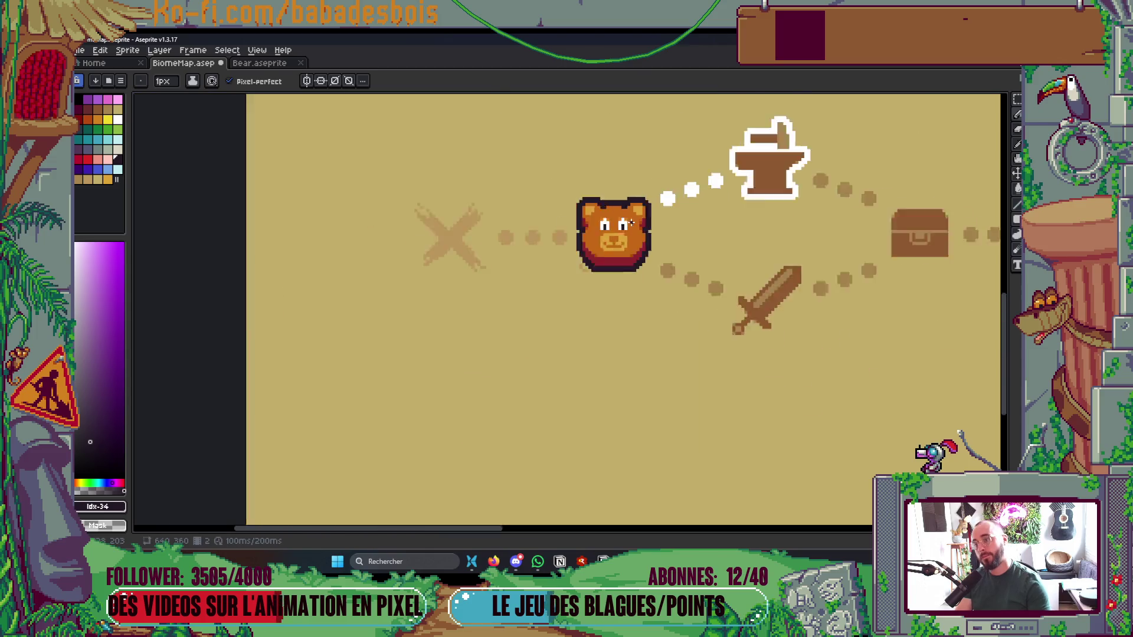
pyautogui.scroll(-3, 631, 223)
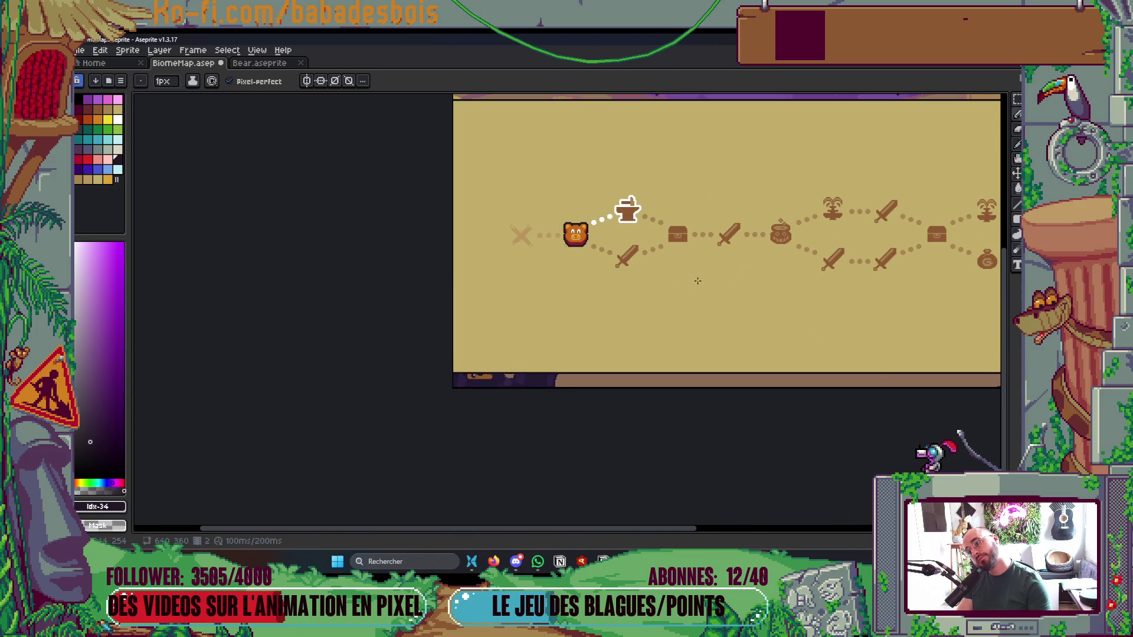
pyautogui.moveTo(697, 281); pyautogui.dragTo(584, 307)
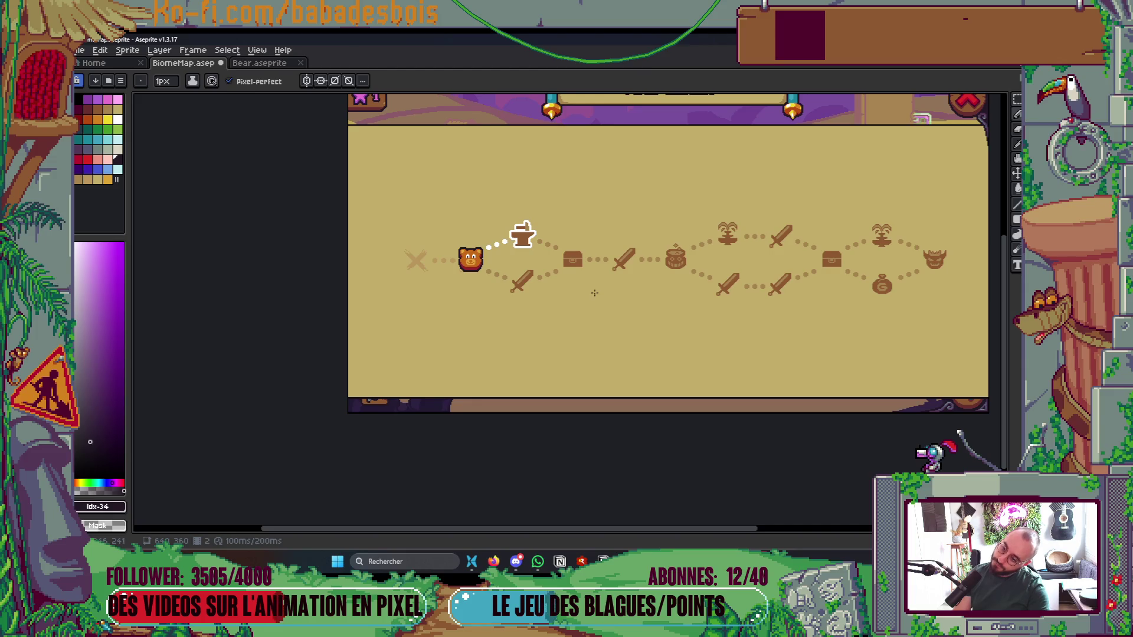
pyautogui.scroll(6, 481, 248)
pyautogui.press('alt')
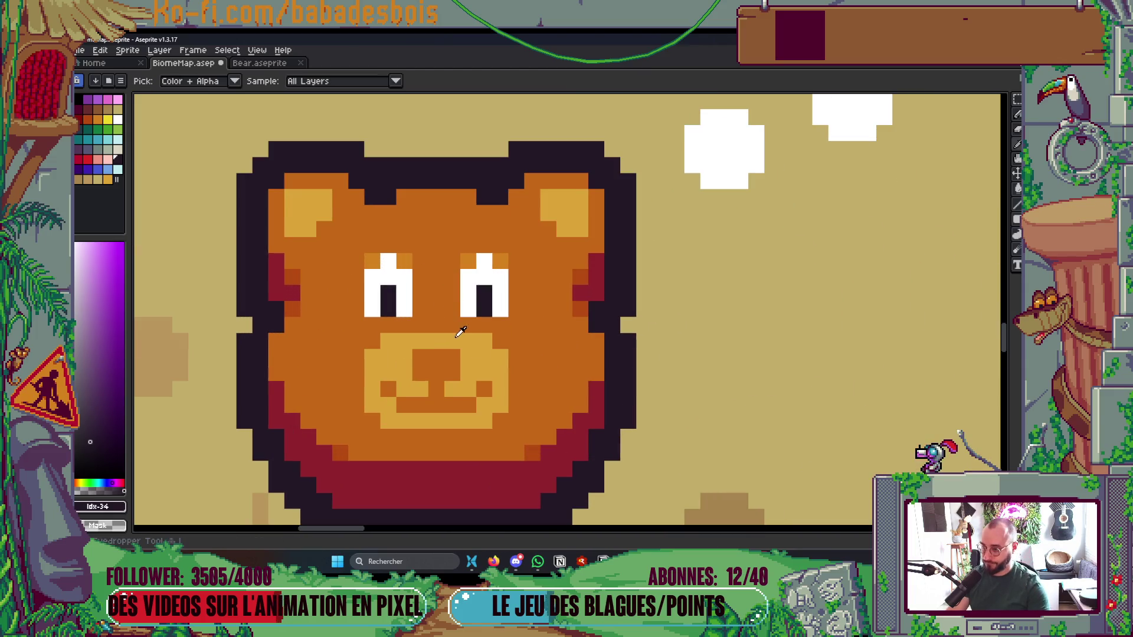
# Sample the snout's gold colour and save the biome map
pyautogui.click(457, 336)
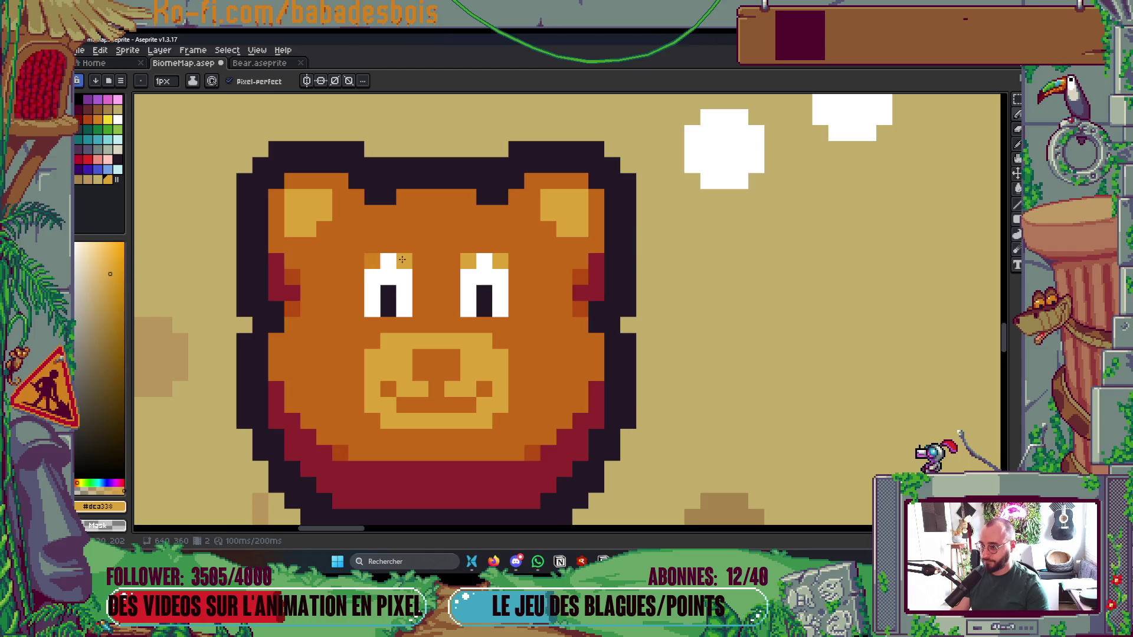
pyautogui.scroll(-5, 482, 221)
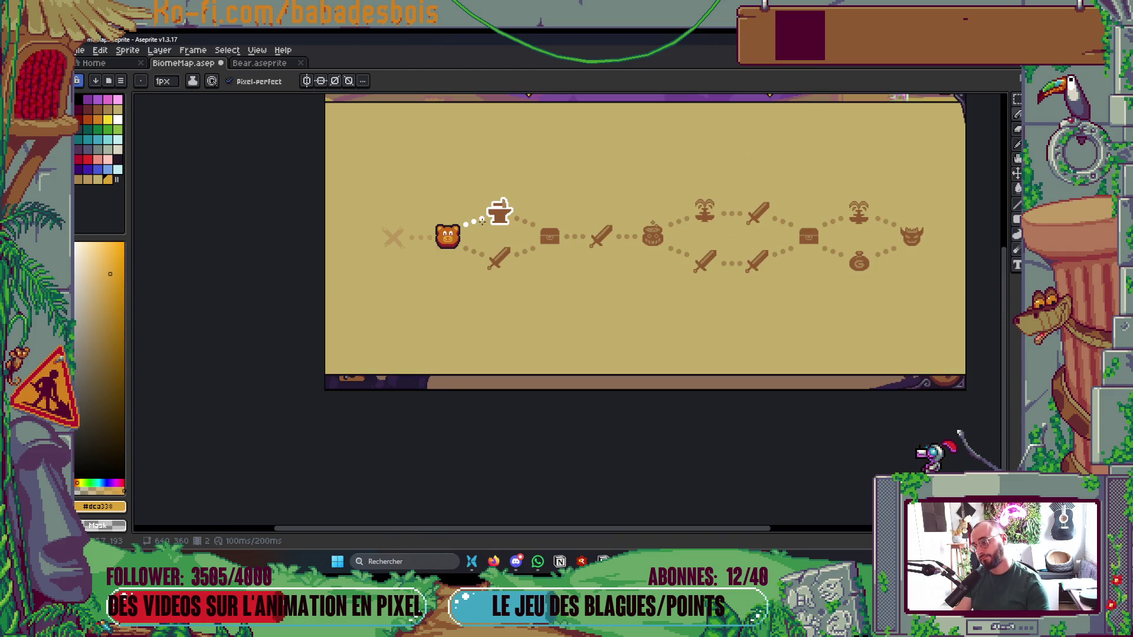
pyautogui.hotkey('ctrl', 's')
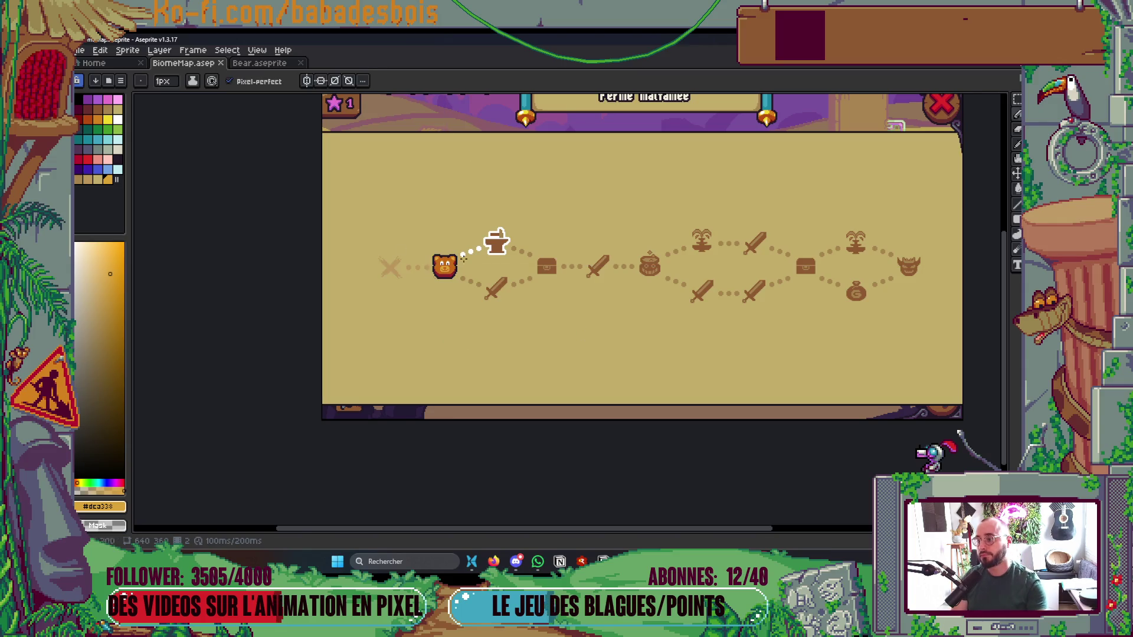
# Widen both bear eyes by painting extra white pixels with the Pencil
pyautogui.scroll(6, 427, 261)
pyautogui.press('i')
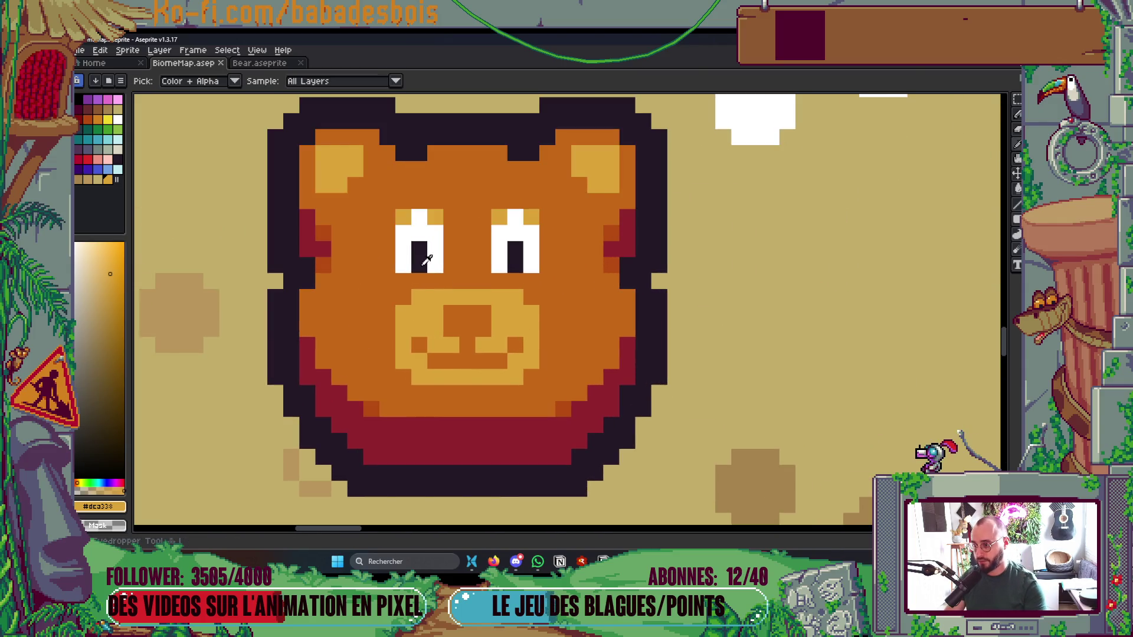
pyautogui.click(435, 255)
pyautogui.press('b')
pyautogui.moveTo(451, 266); pyautogui.dragTo(451, 231)
pyautogui.moveTo(387, 265); pyautogui.dragTo(385, 243)
pyautogui.click(403, 216)
pyautogui.click(434, 217)
pyautogui.moveTo(482, 265)
pyautogui.mouseDown()
pyautogui.moveTo(498, 223)
pyautogui.moveTo(546, 267)
pyautogui.moveTo(495, 249)
pyautogui.moveTo(530, 247)
pyautogui.mouseUp()
pyautogui.click(526, 215)
# Enlarge both pupils with dark #231927 pixels so they match
pyautogui.keyDown('alt'); pyautogui.click(519, 255); pyautogui.keyUp('alt')
pyautogui.click(515, 234)
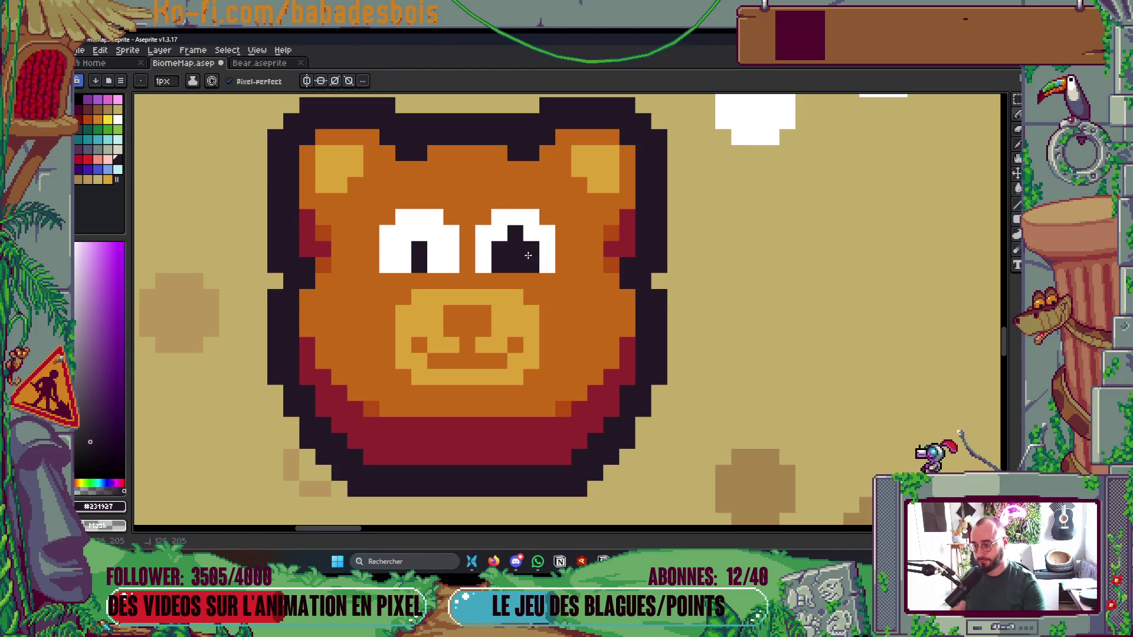
pyautogui.moveTo(435, 268)
pyautogui.mouseDown()
pyautogui.moveTo(435, 247)
pyautogui.moveTo(406, 258)
pyautogui.mouseUp()
pyautogui.click(419, 233)
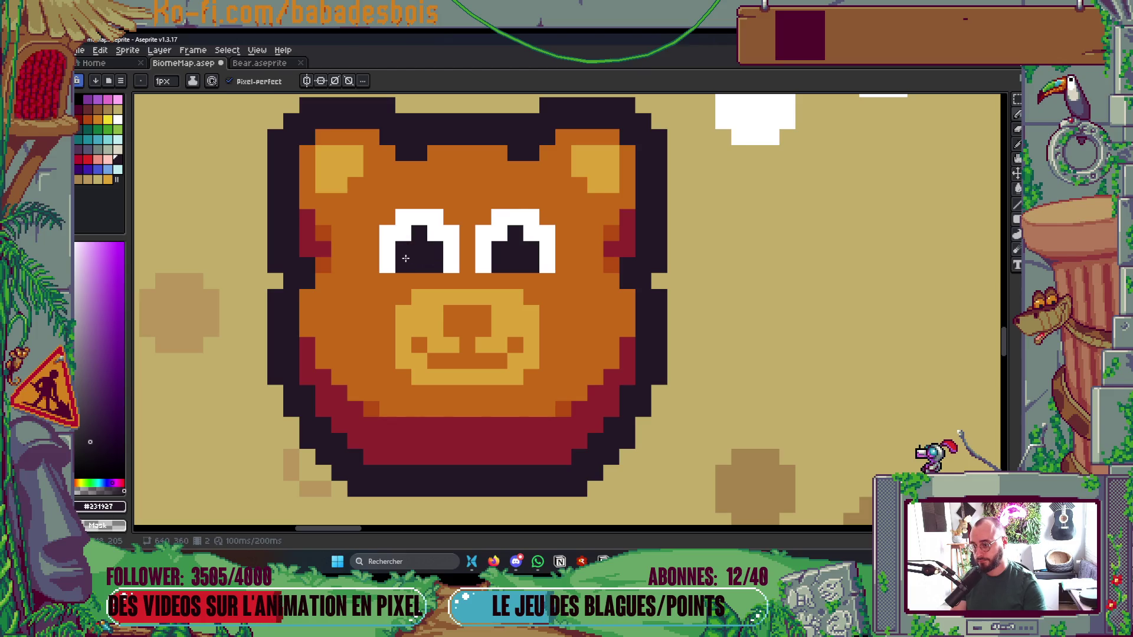
# Add two light-cyan highlight pixels in each pupil
pyautogui.press('i')
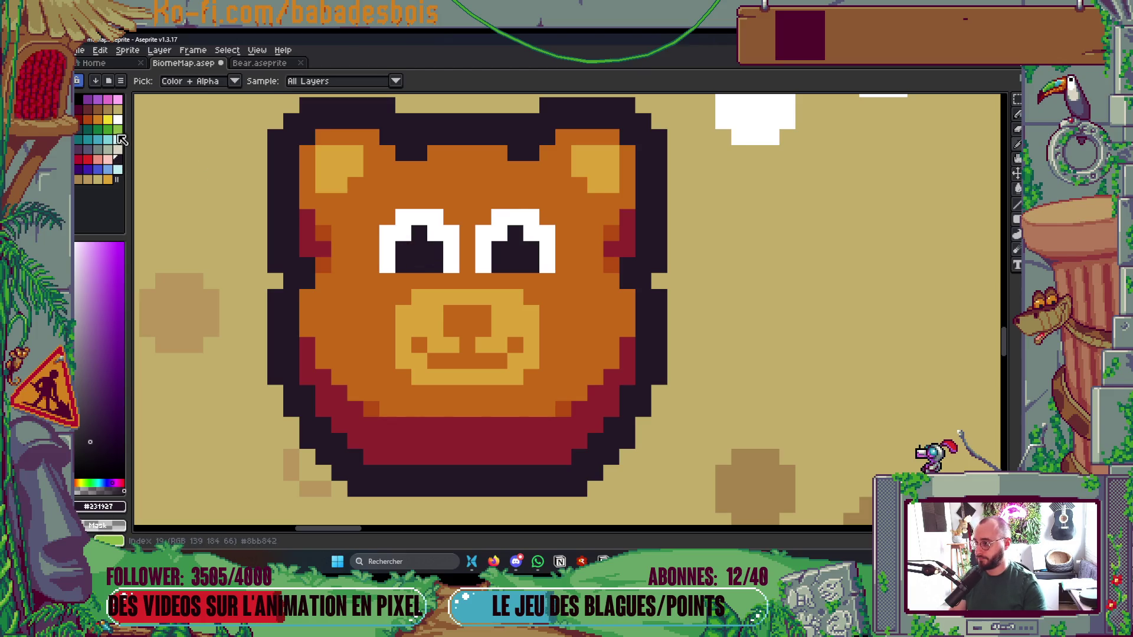
pyautogui.click(120, 141)
pyautogui.click(403, 233)
pyautogui.click(435, 233)
pyautogui.click(499, 233)
pyautogui.click(531, 233)
# Save the biome map and play the animation to preview it
pyautogui.scroll(-6, 531, 233)
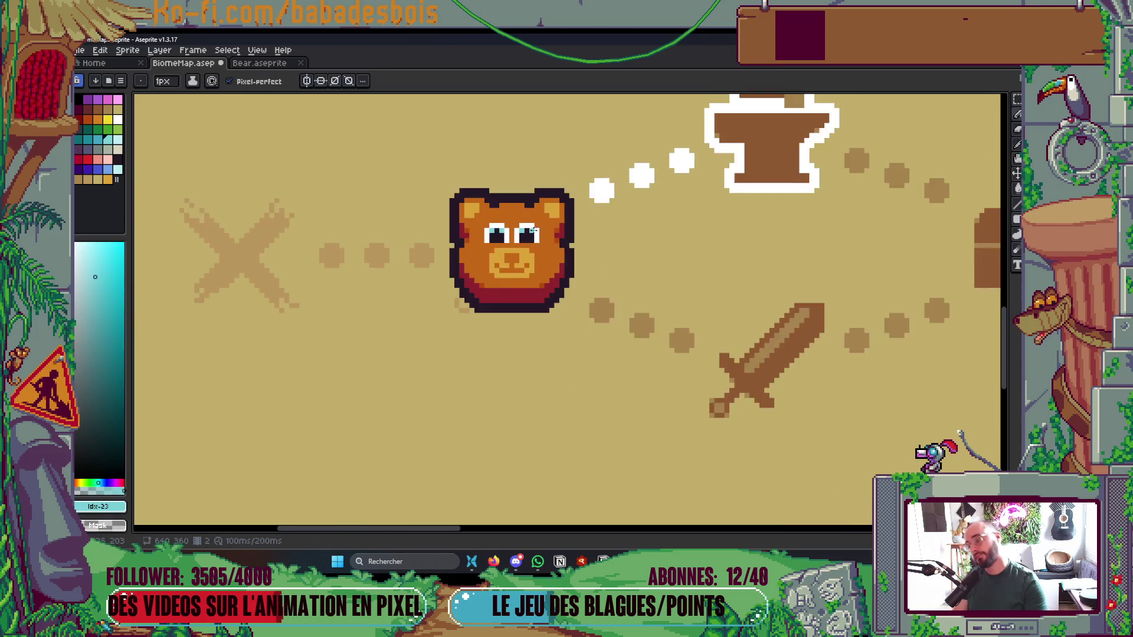
pyautogui.hotkey('ctrl', 's')
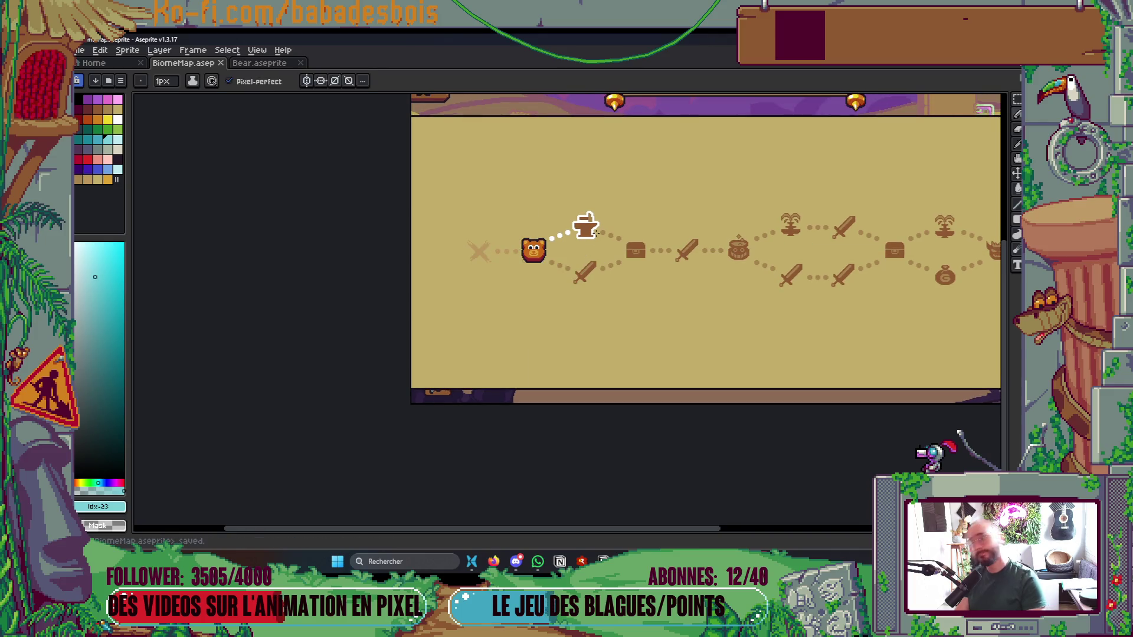
pyautogui.press('Return')
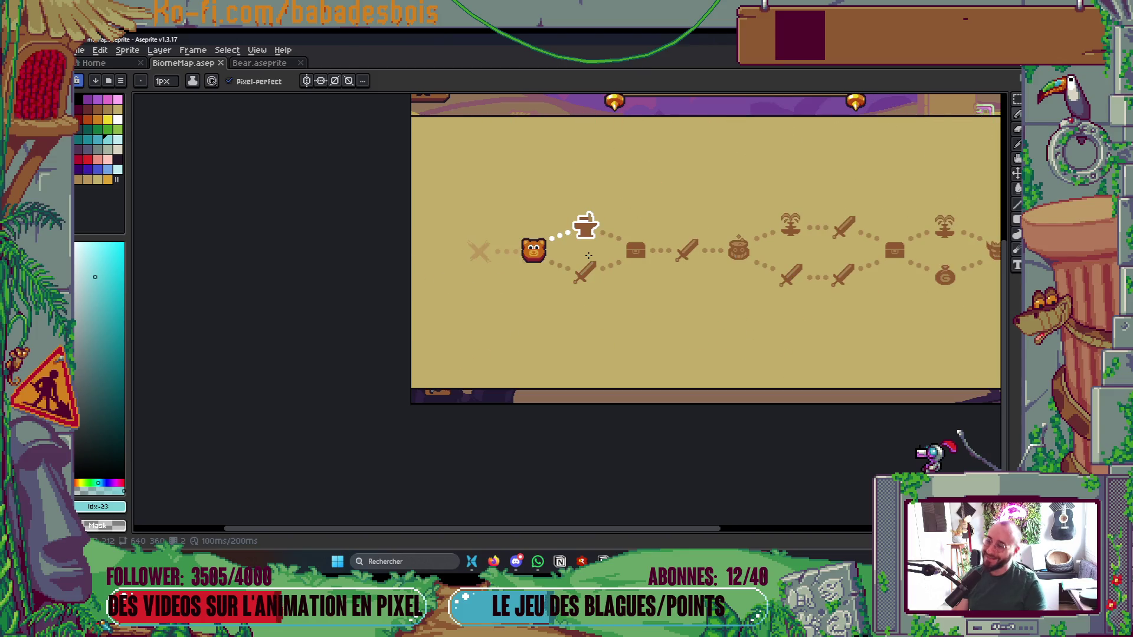
pyautogui.scroll(5, 549, 251)
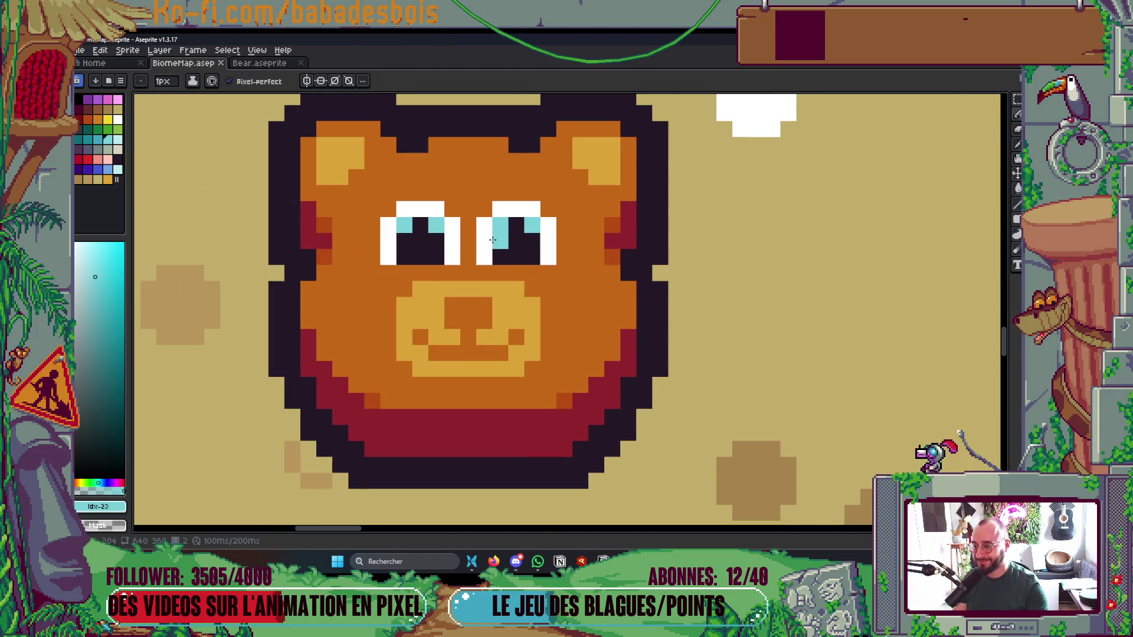
# Move the right eye one pixel right and the left eye one pixel left
pyautogui.scroll(1, 519, 246)
pyautogui.press('m')
pyautogui.moveTo(485, 186); pyautogui.dragTo(609, 285)
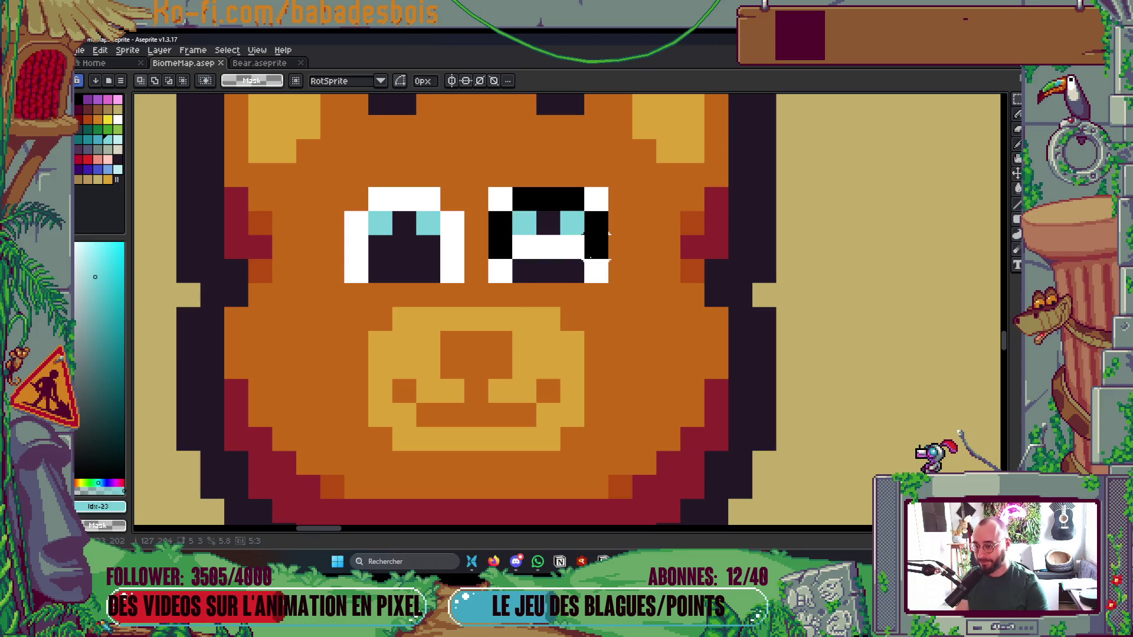
pyautogui.moveTo(547, 247); pyautogui.dragTo(572, 247)
pyautogui.hotkey('ctrl', 'd')
pyautogui.moveTo(342, 187); pyautogui.dragTo(465, 285)
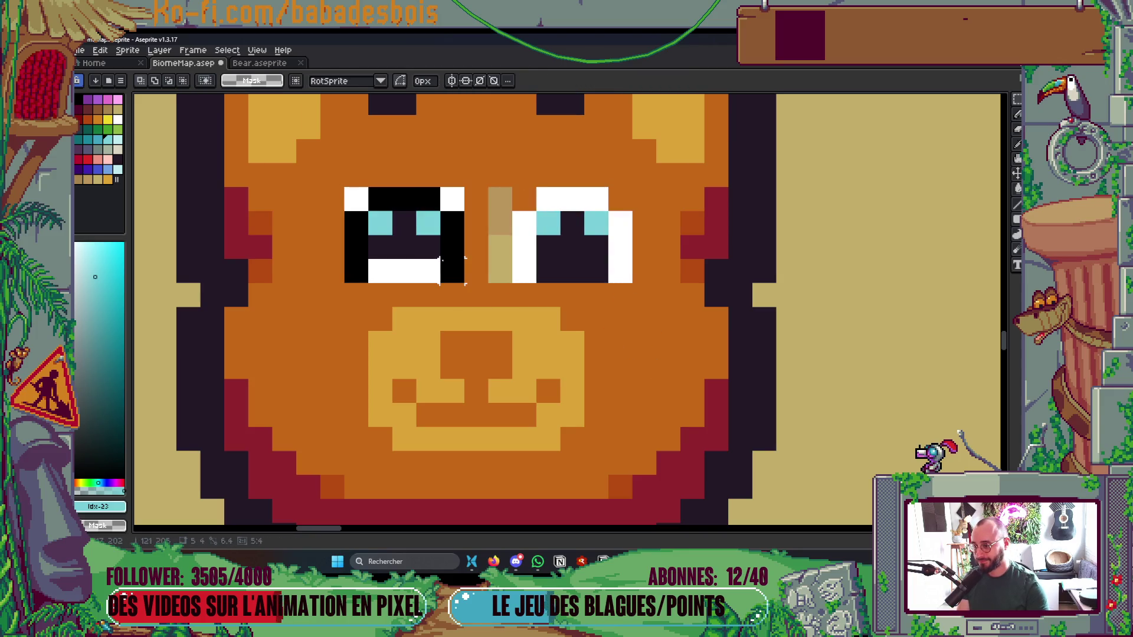
pyautogui.moveTo(405, 247); pyautogui.dragTo(381, 247)
pyautogui.hotkey('ctrl', 'd')
# Fill the tan gap between the eyes with the face orange and preview the animation
pyautogui.press('i')
pyautogui.click(496, 245)
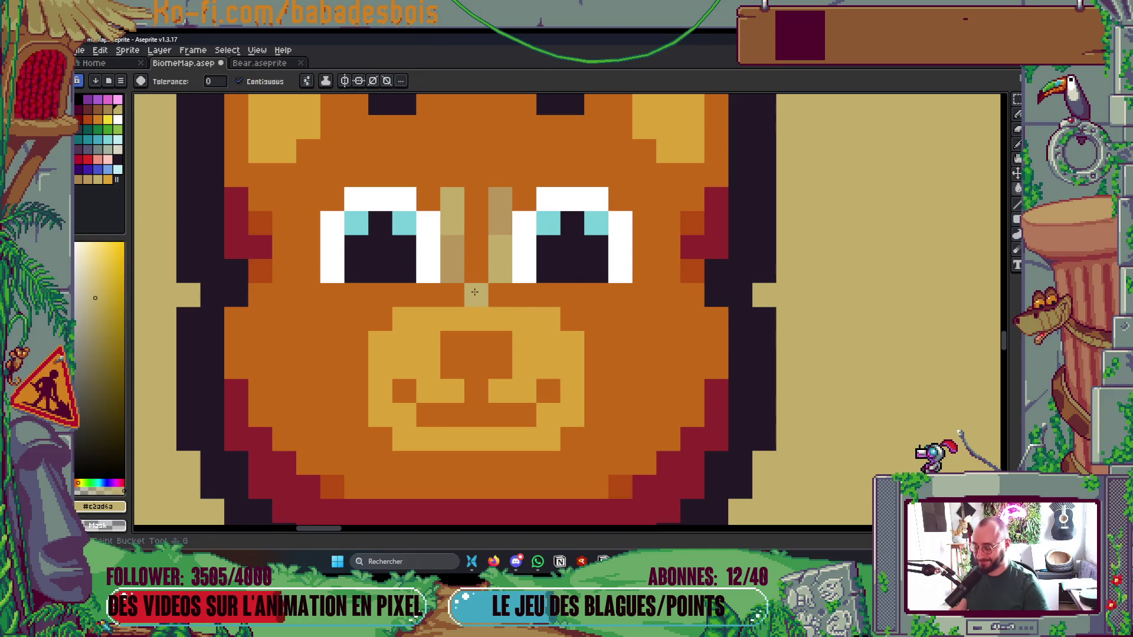
pyautogui.click(475, 292)
pyautogui.press('g')
pyautogui.click(500, 248)
pyautogui.click(452, 260)
pyautogui.scroll(-5, 519, 255)
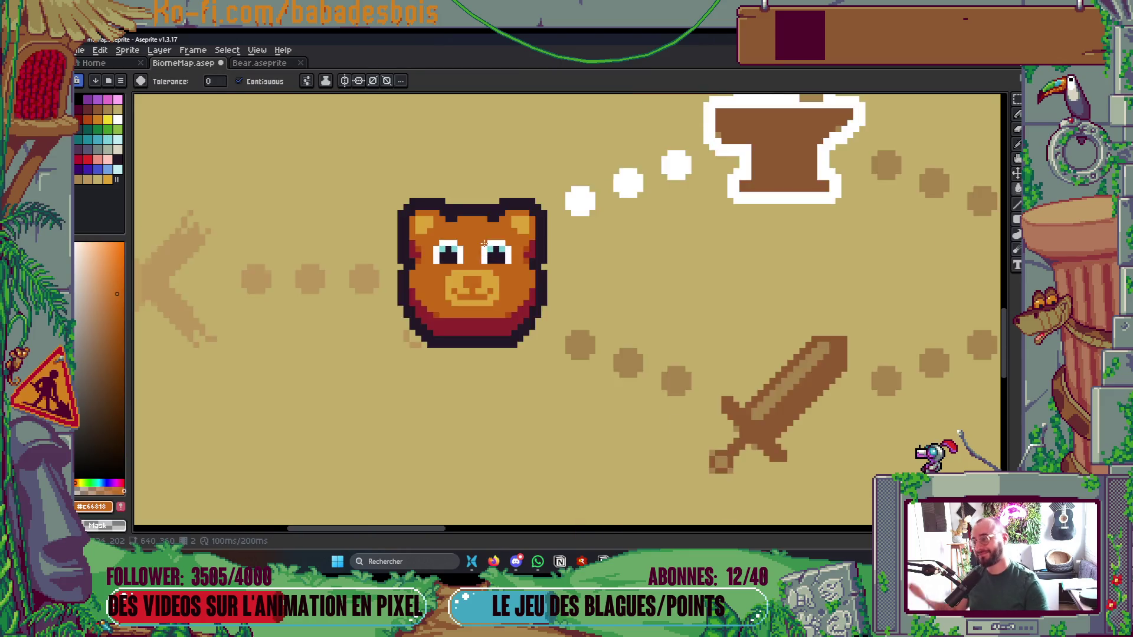
pyautogui.scroll(-2, 519, 255)
pyautogui.press('Return')
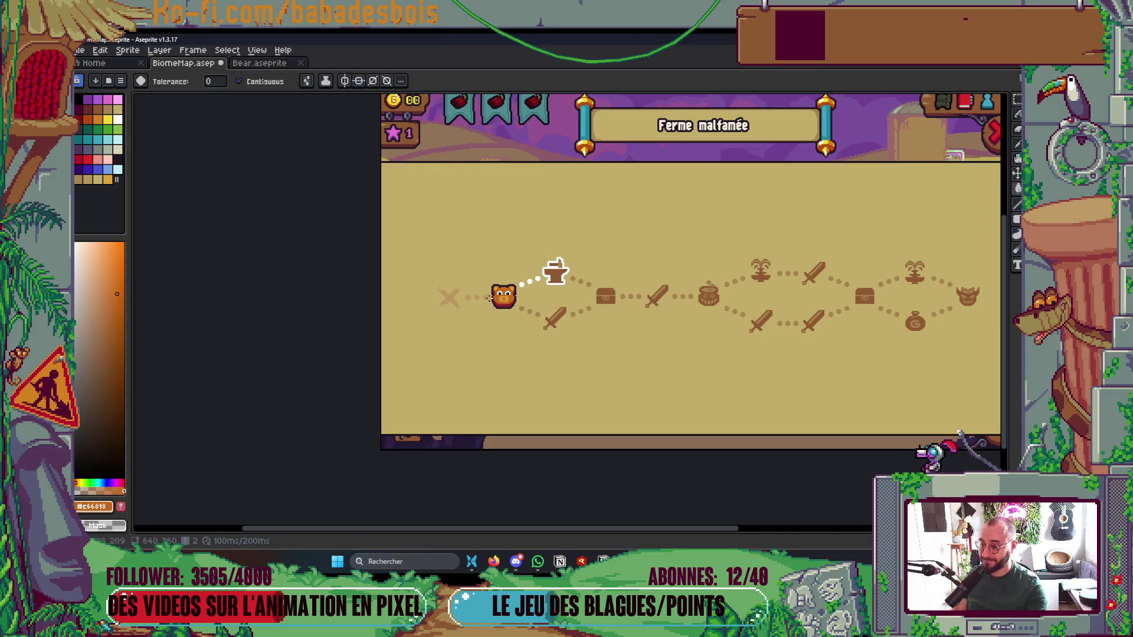
# Sample the dark outline colour, pencil a nose pixel and bucket-fill the bear's nose and mouth dark
pyautogui.scroll(7, 488, 298)
pyautogui.keyDown('alt'); pyautogui.click(541, 227); pyautogui.keyUp('alt')
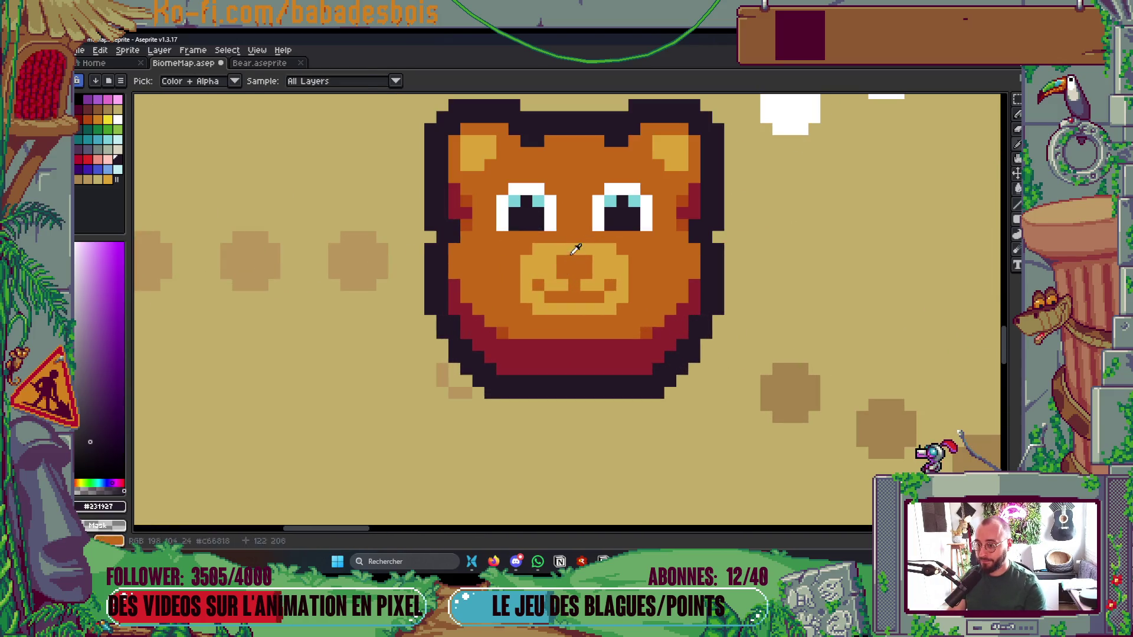
pyautogui.click(581, 272)
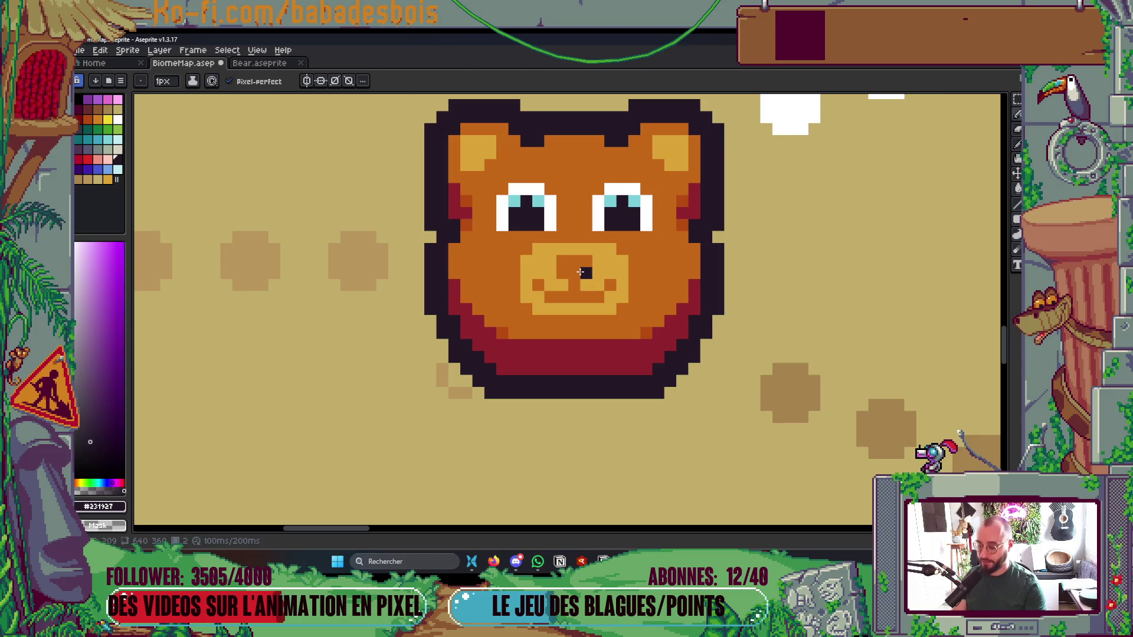
pyautogui.press('g')
pyautogui.click(580, 272)
pyautogui.scroll(-6, 590, 268)
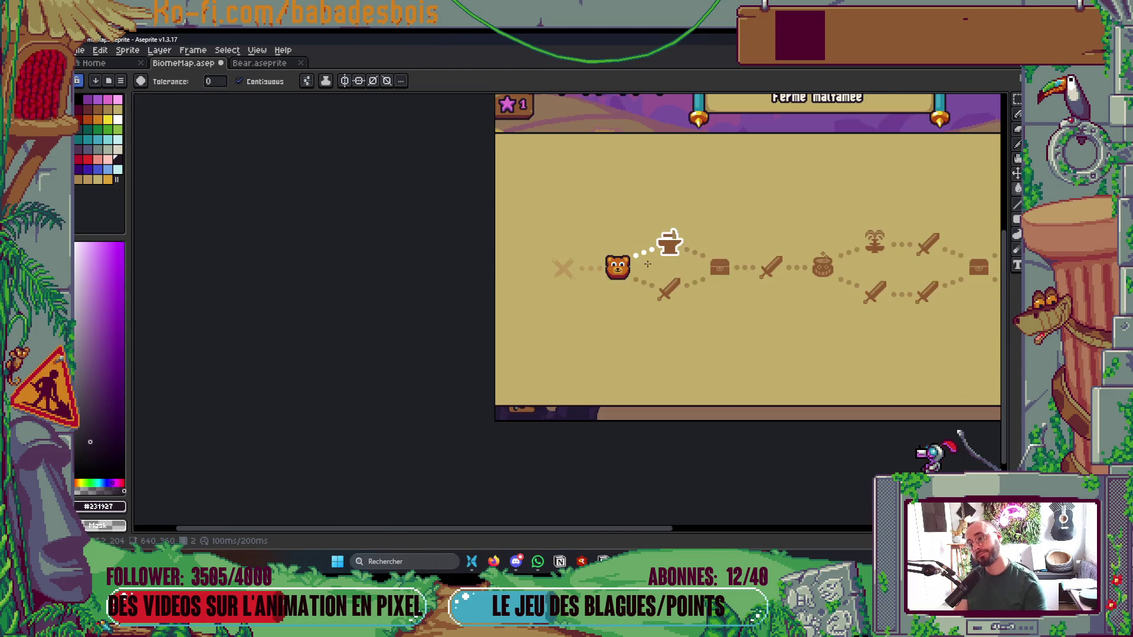
pyautogui.hscroll(2, 621, 302)
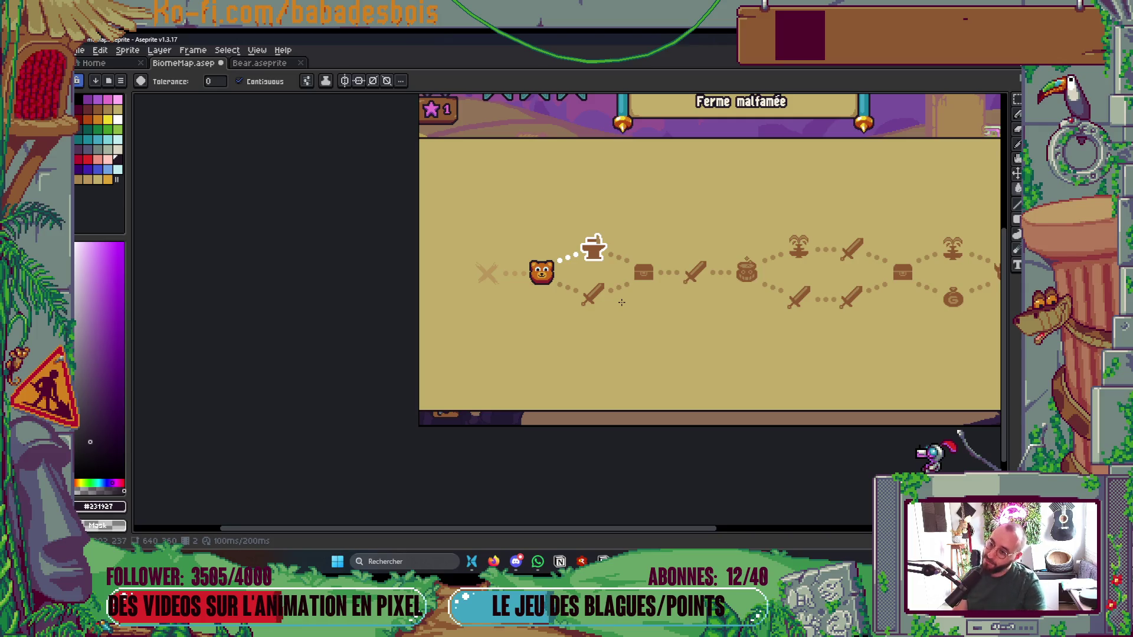
# Sample the cyan from the bear's eye and pick a neighbouring cyan from the palette
pyautogui.scroll(5, 514, 260)
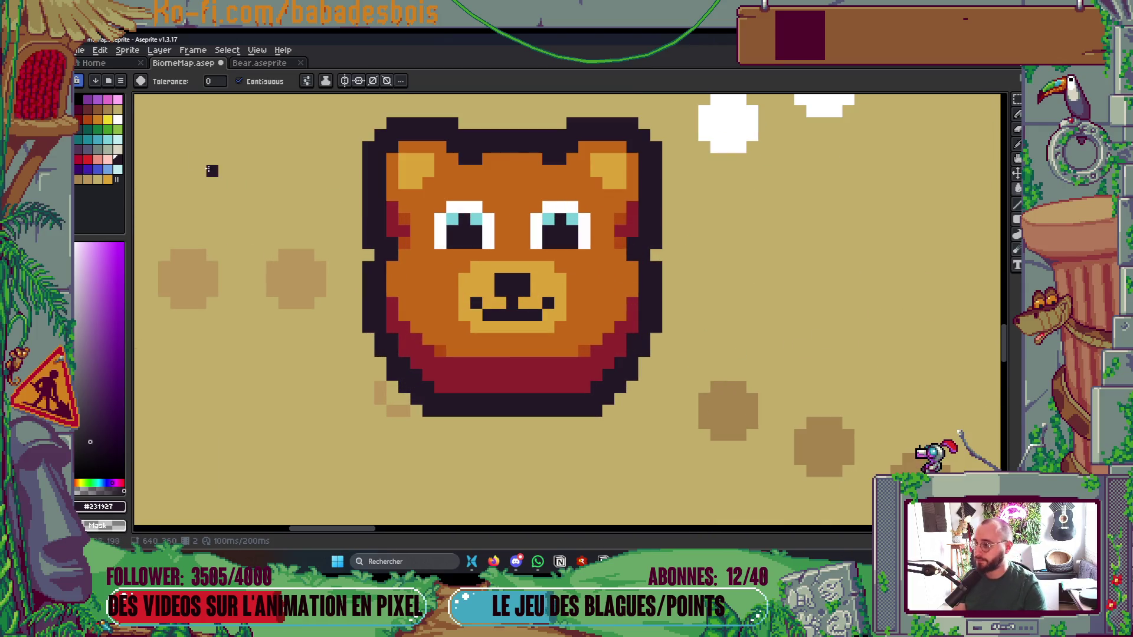
pyautogui.press('b')
pyautogui.keyDown('alt'); pyautogui.click(479, 220); pyautogui.keyUp('alt')
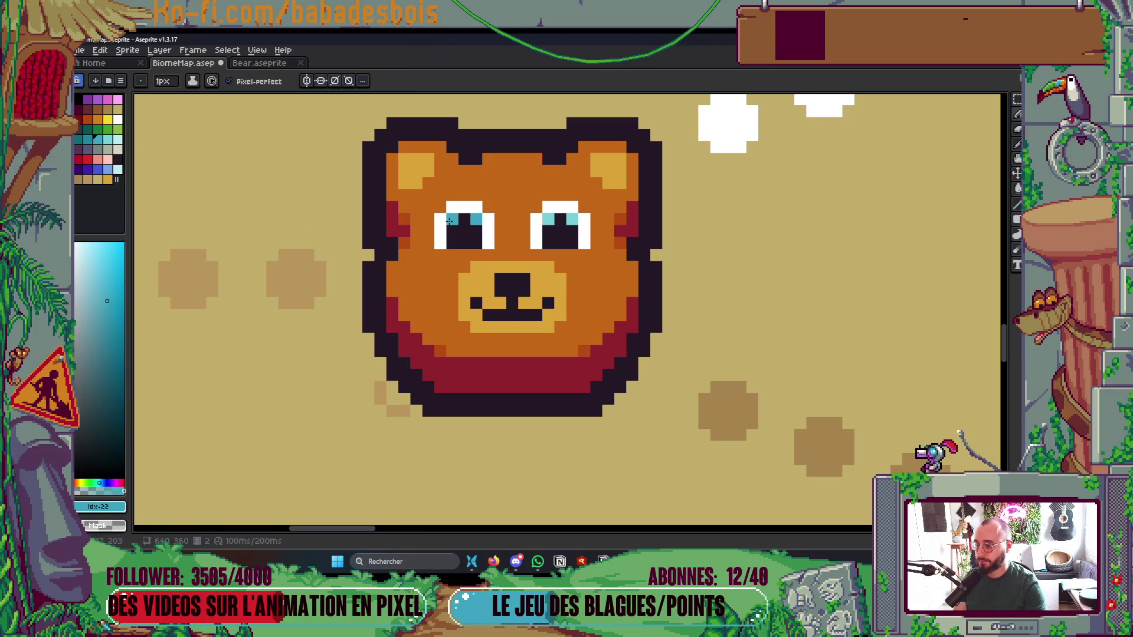
pyautogui.scroll(-3, 603, 222)
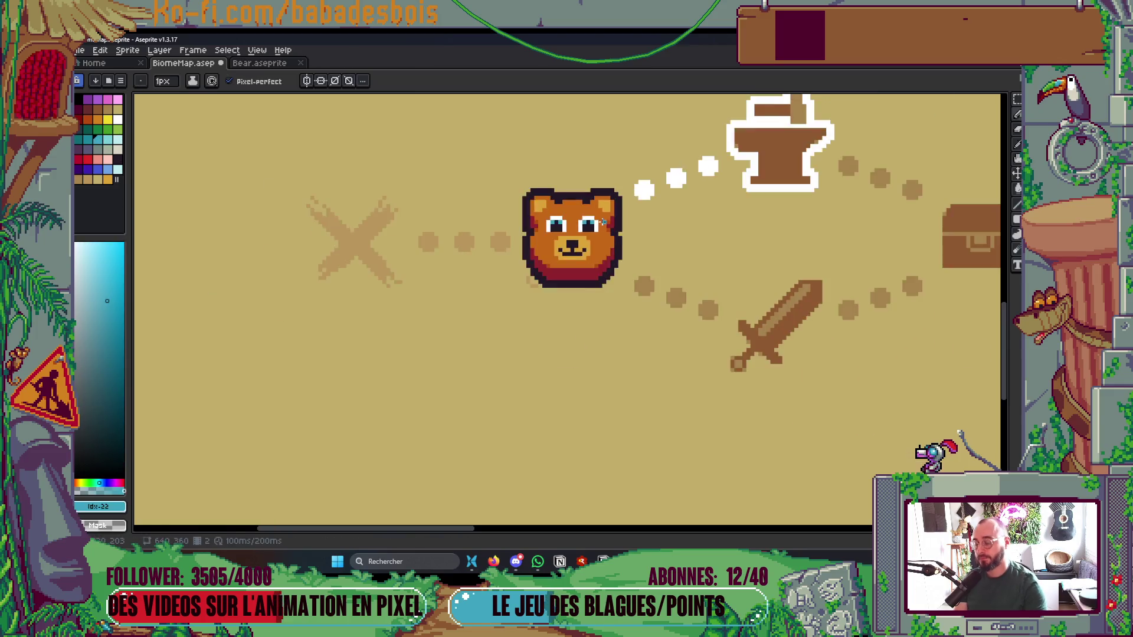
pyautogui.scroll(-2, 603, 222)
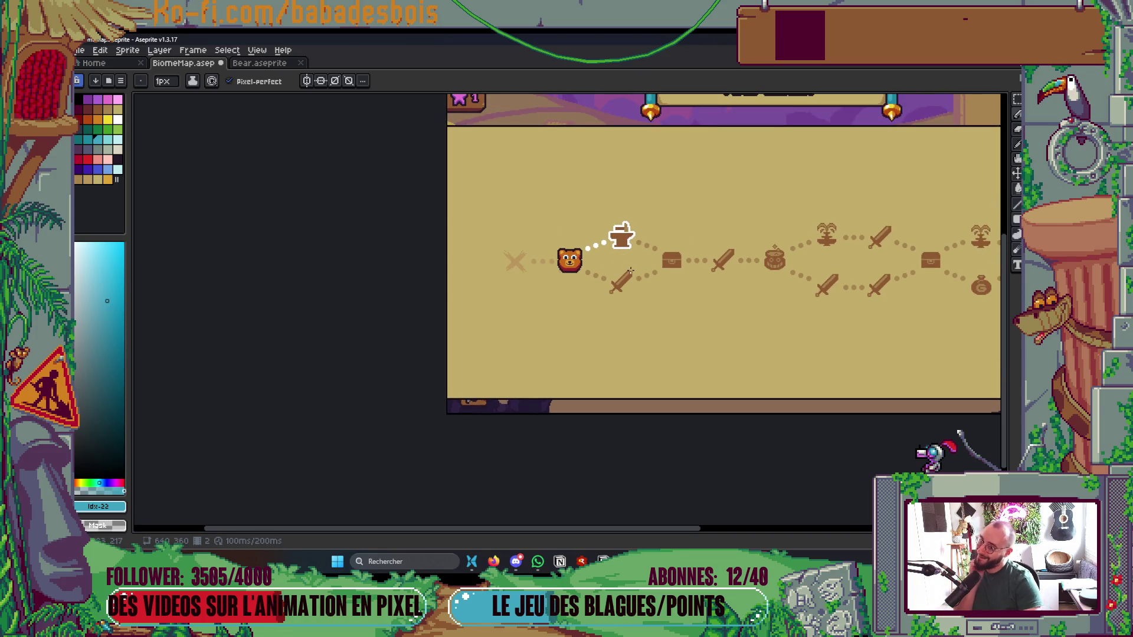
pyautogui.scroll(5, 581, 259)
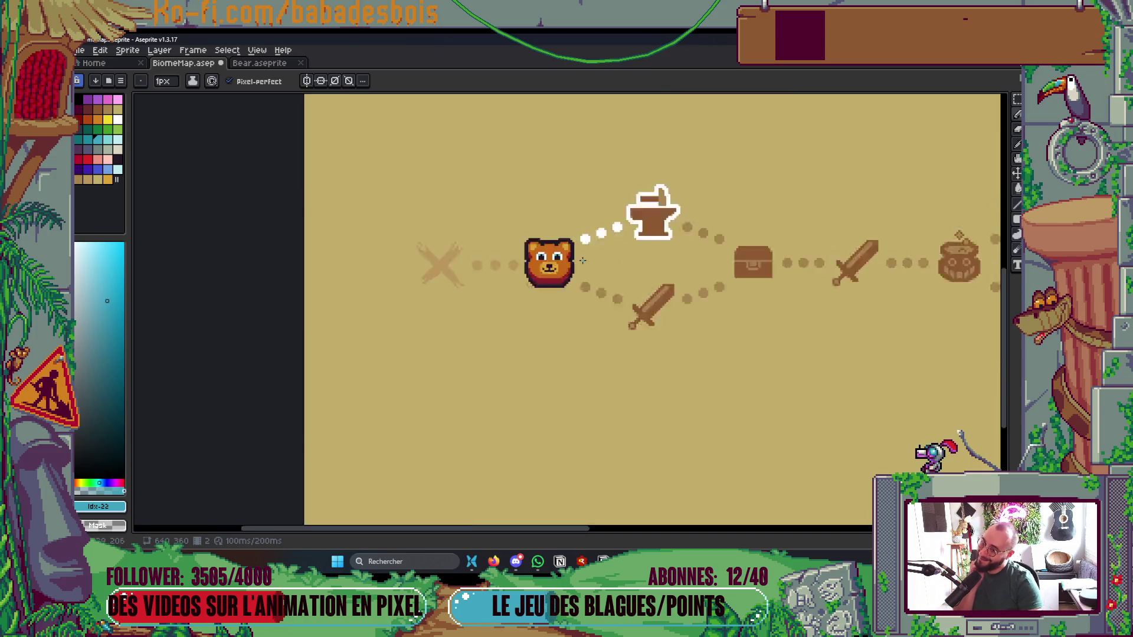
pyautogui.click(108, 139)
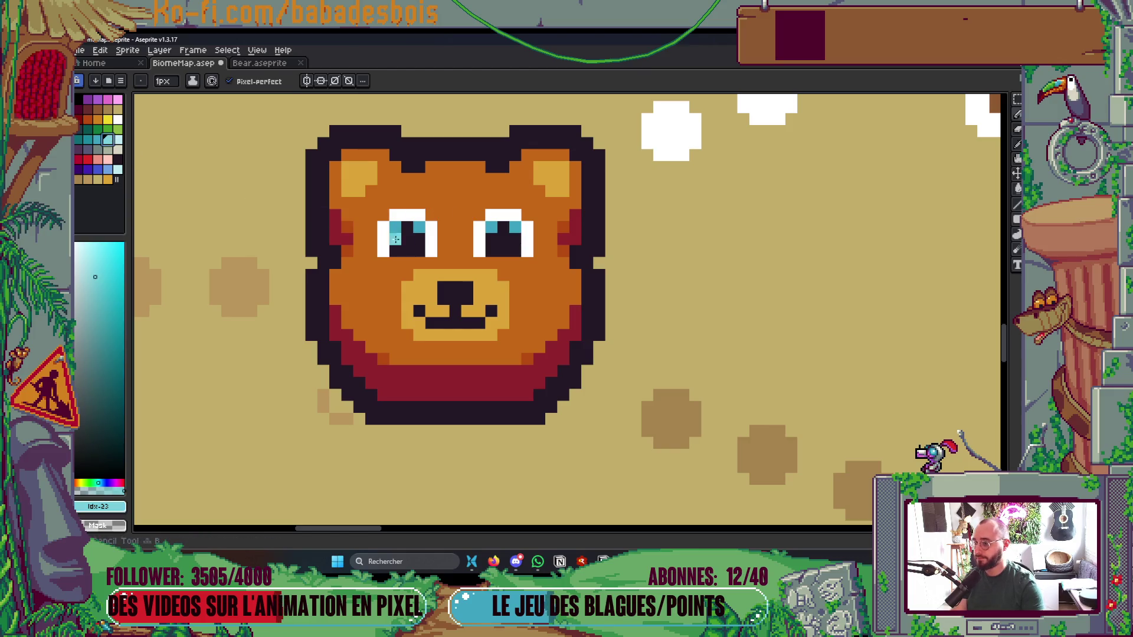
pyautogui.scroll(-5, 600, 223)
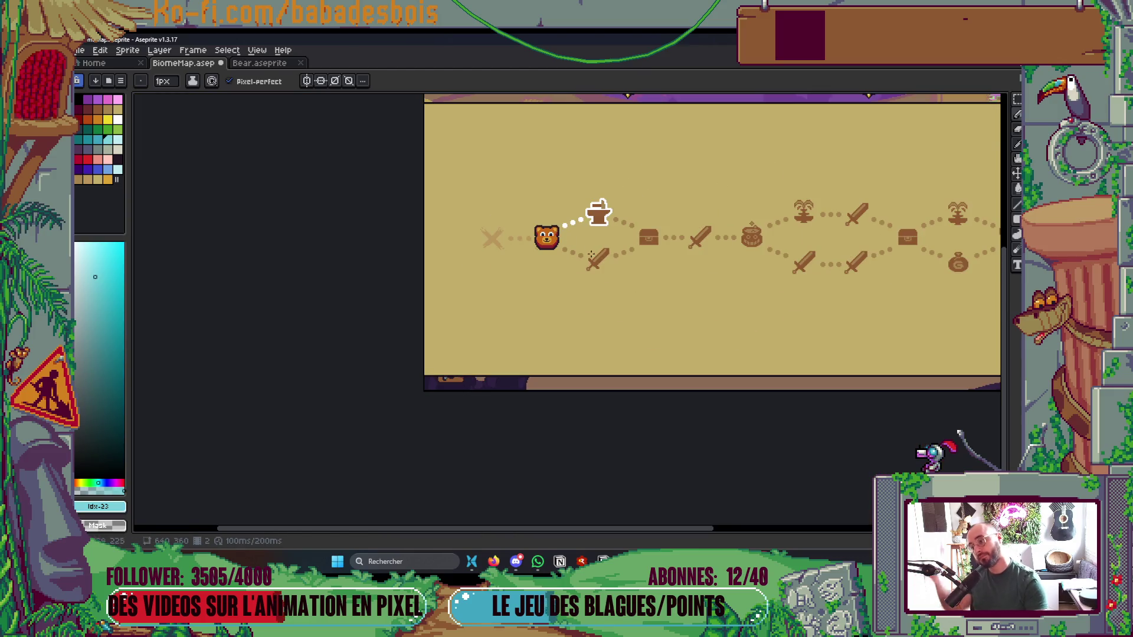
pyautogui.moveTo(623, 259); pyautogui.dragTo(626, 288)
pyautogui.scroll(5, 549, 259)
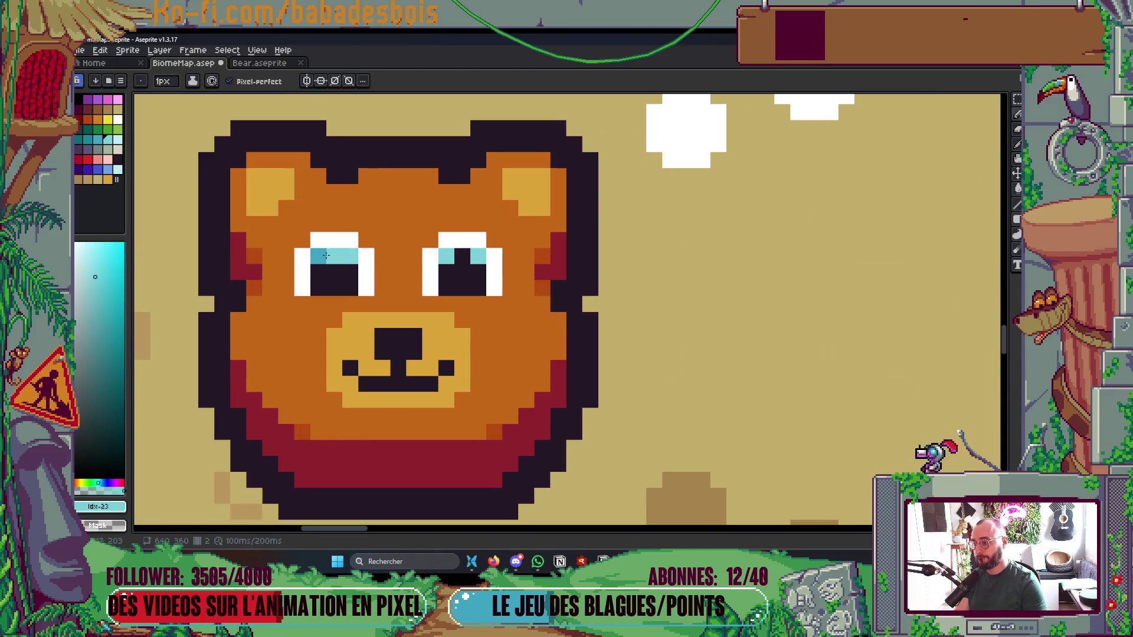
# Save BiomeMap.aseprite
pyautogui.scroll(-1, 440, 242)
pyautogui.scroll(-3, 449, 245)
pyautogui.hotkey('ctrl', 's')
# Play the map animation so the balloon frame and plain map frame alternate
pyautogui.moveTo(496, 250); pyautogui.dragTo(496, 256)
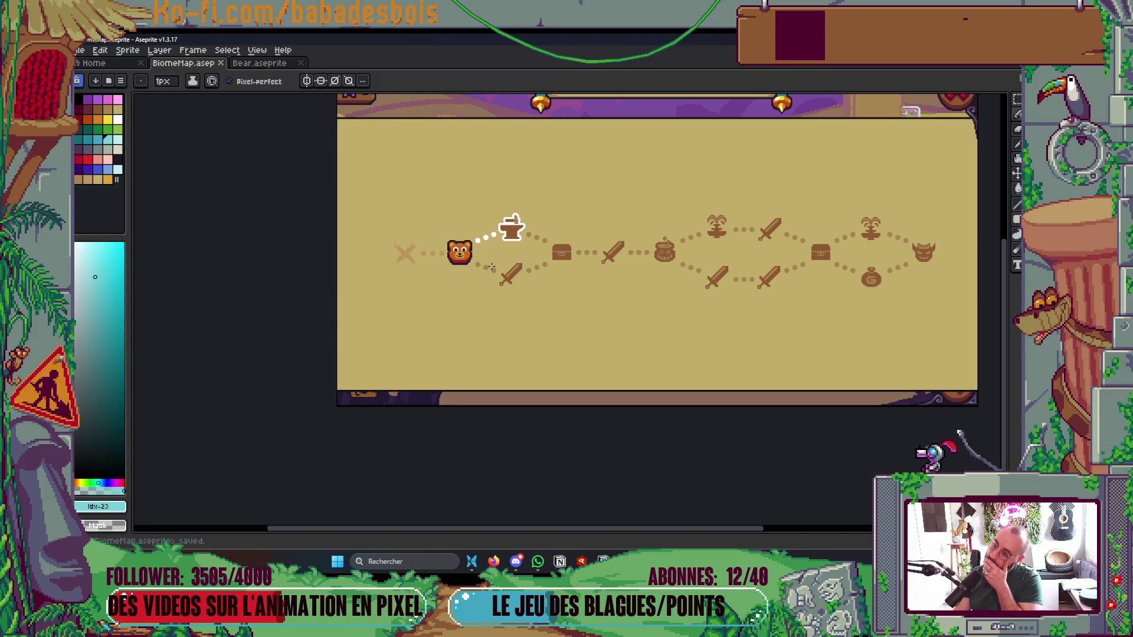
pyautogui.press('Return')
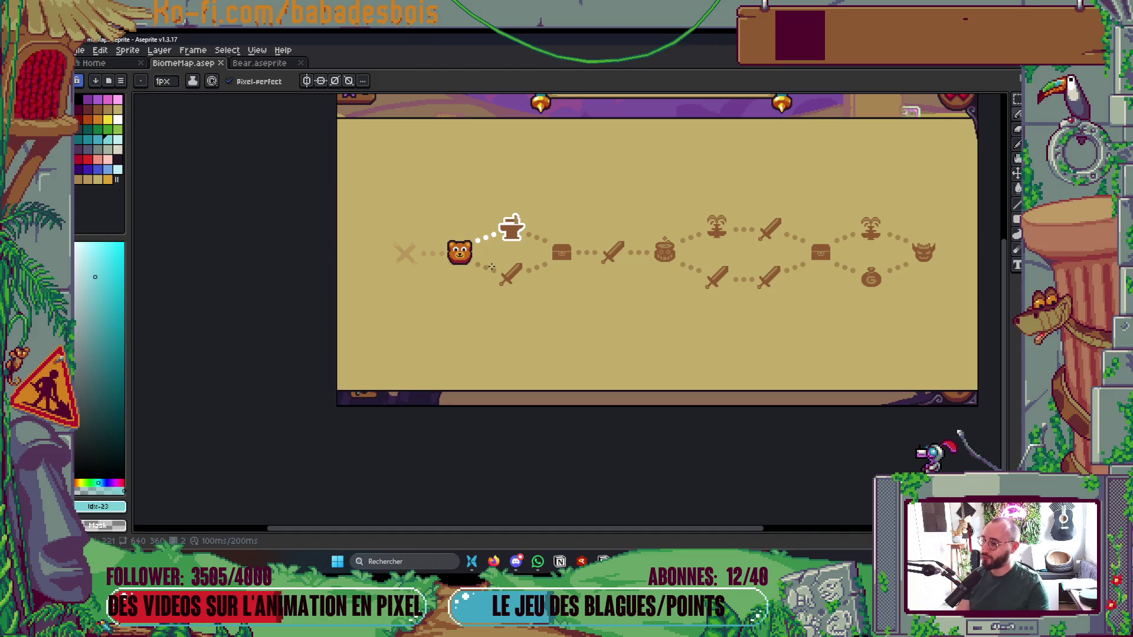
pyautogui.scroll(2, 419, 222)
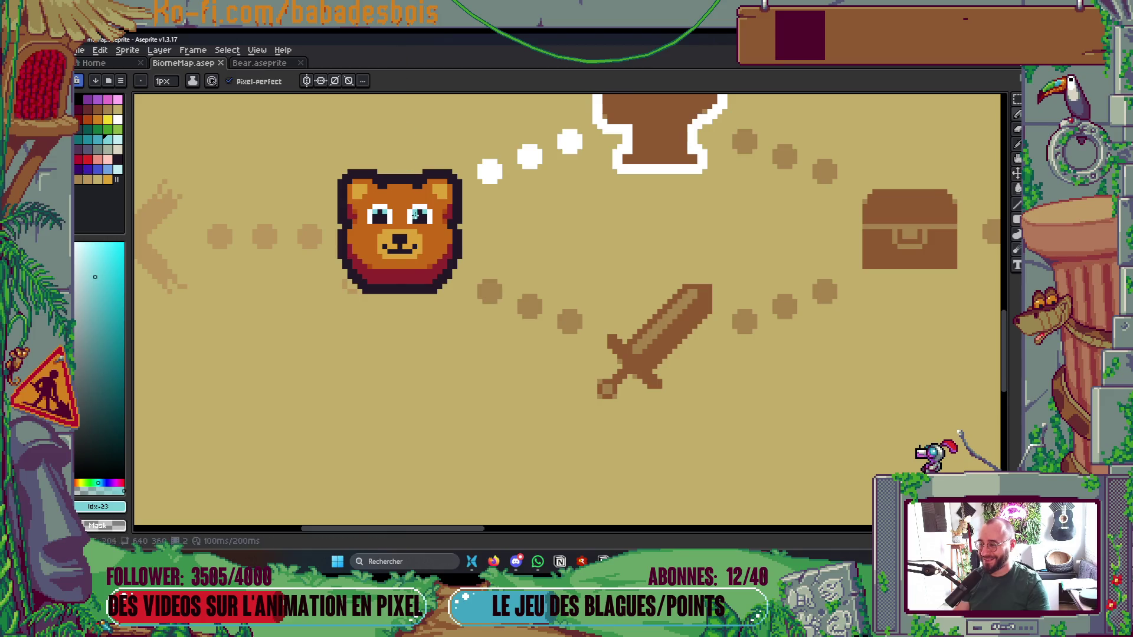
# Marquee-select and reshape the bear's right and left cheek pixels, committing each change
pyautogui.scroll(2, 423, 228)
pyautogui.press('m')
pyautogui.moveTo(427, 218)
pyautogui.mouseDown()
pyautogui.moveTo(488, 334)
pyautogui.moveTo(450, 310)
pyautogui.mouseUp()
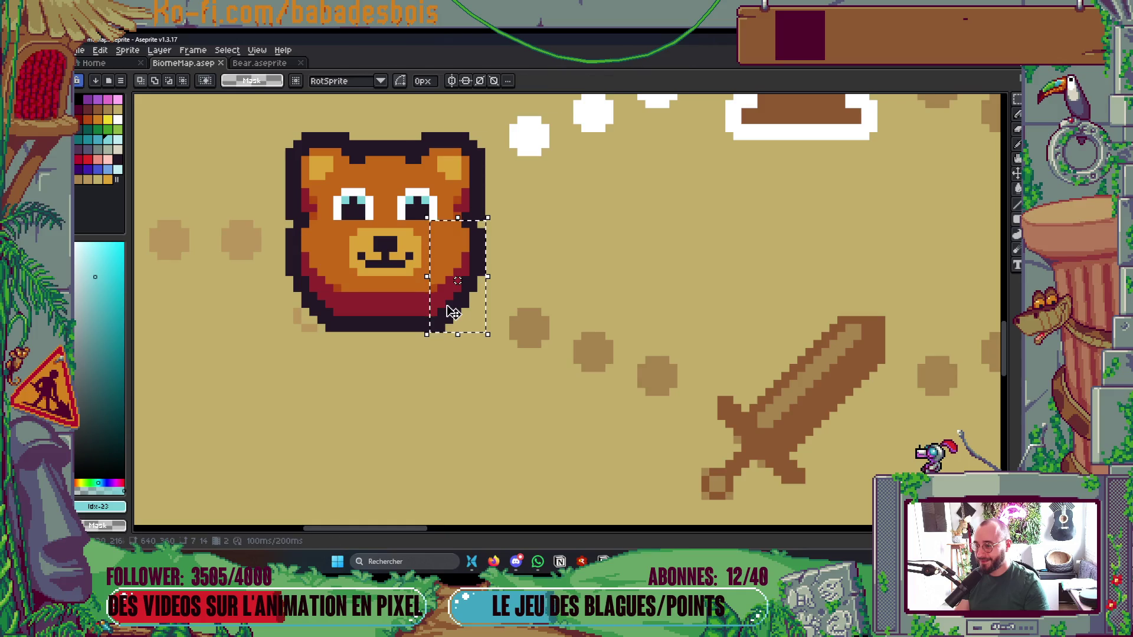
pyautogui.hotkey('ctrl', 'd')
pyautogui.moveTo(286, 221)
pyautogui.mouseDown()
pyautogui.moveTo(348, 327)
pyautogui.moveTo(334, 308)
pyautogui.mouseUp()
pyautogui.press('Return')
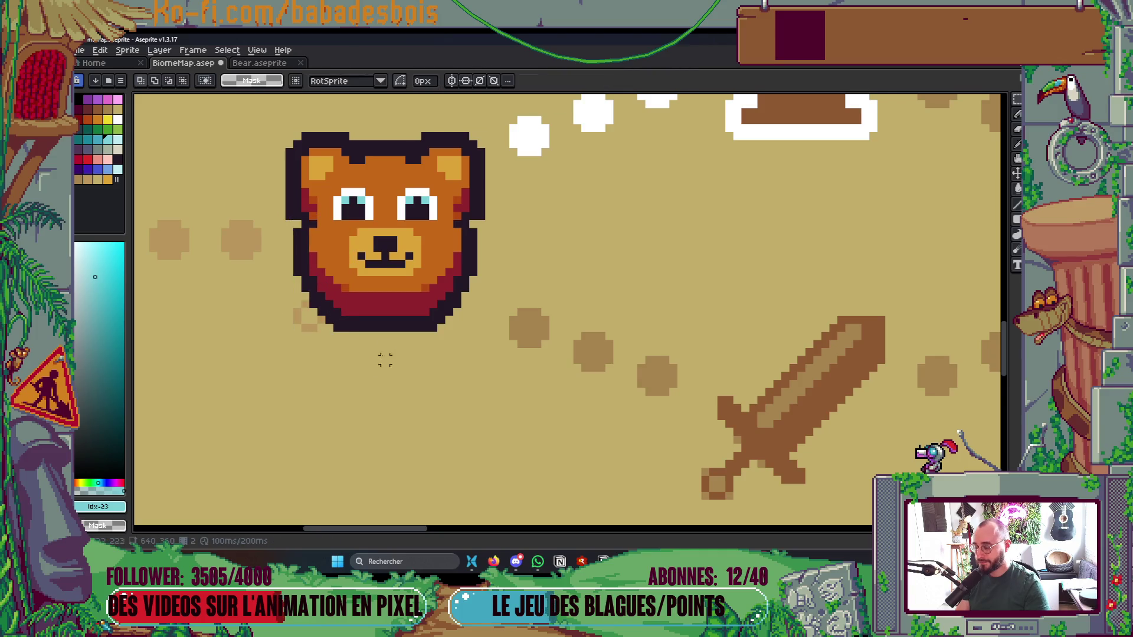
# Sample the burnt orange #b54b12 from the bear's face
pyautogui.scroll(-4, 443, 336)
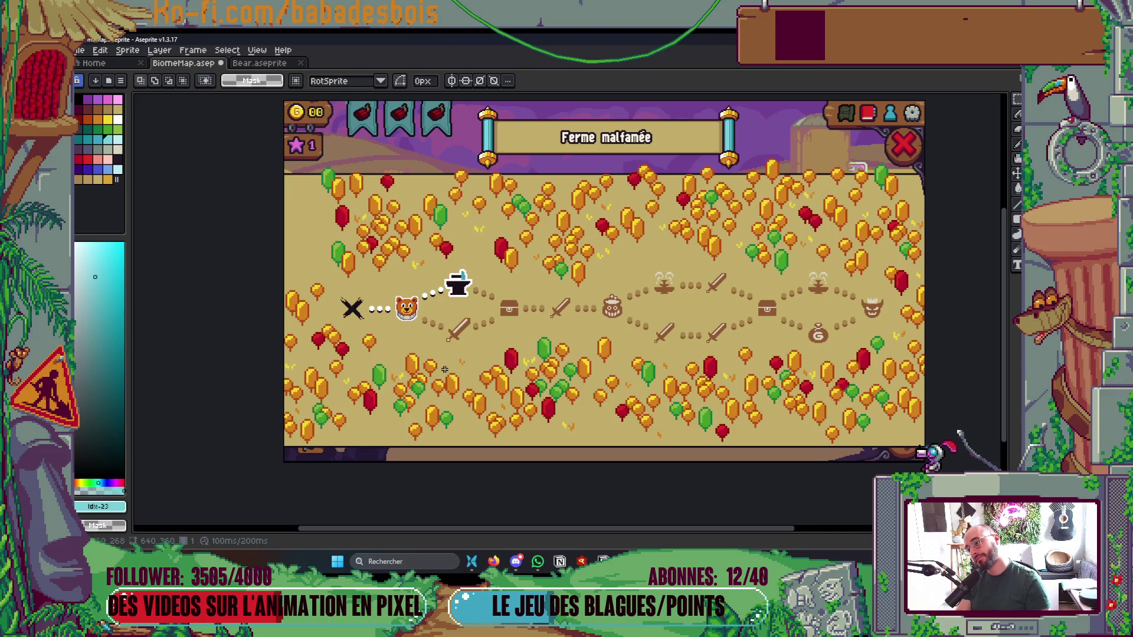
pyautogui.scroll(6, 401, 283)
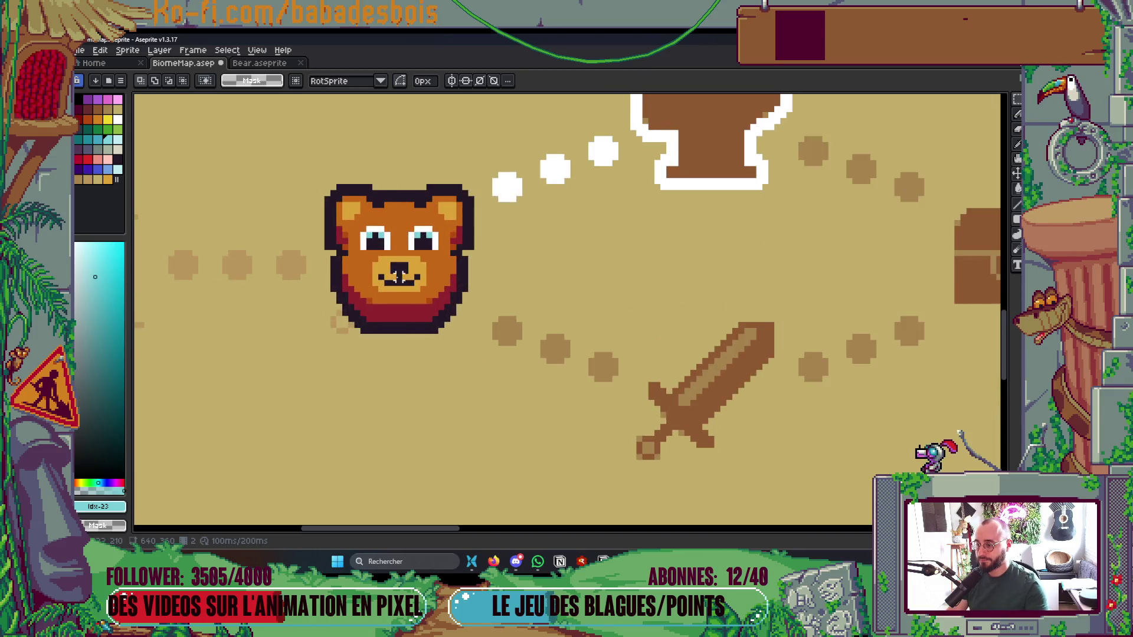
pyautogui.press('i')
pyautogui.click(325, 259)
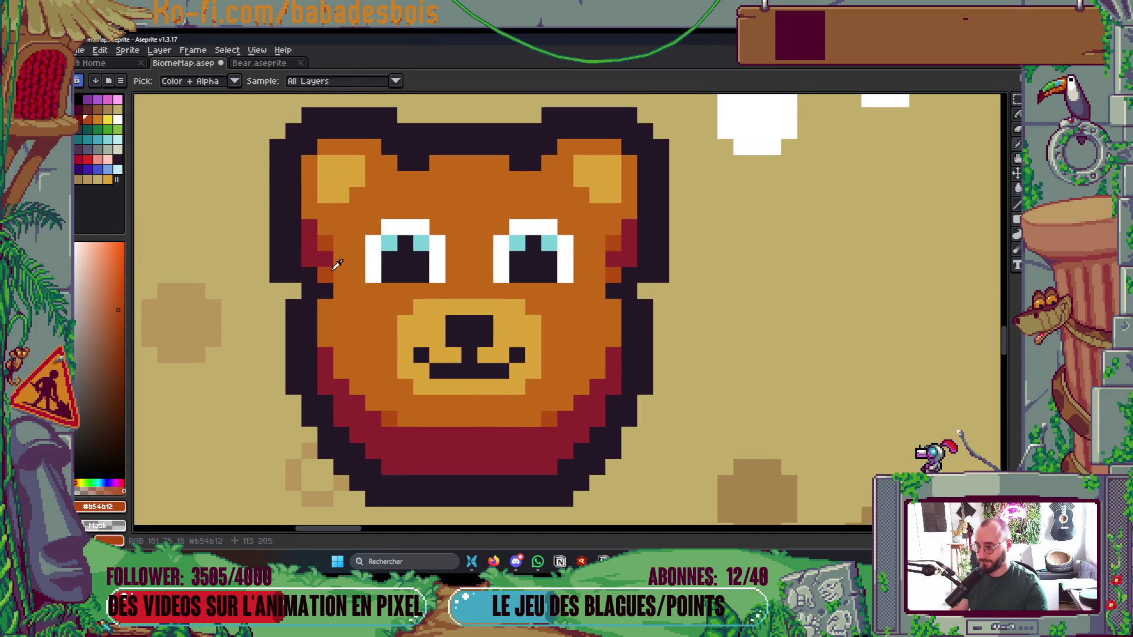
# Fill both bear ears' light inner patches with #b54b12, save, and preview the animation
pyautogui.press('g')
pyautogui.click(341, 171)
pyautogui.click(618, 173)
pyautogui.scroll(-5, 682, 226)
pyautogui.hotkey('ctrl', 's')
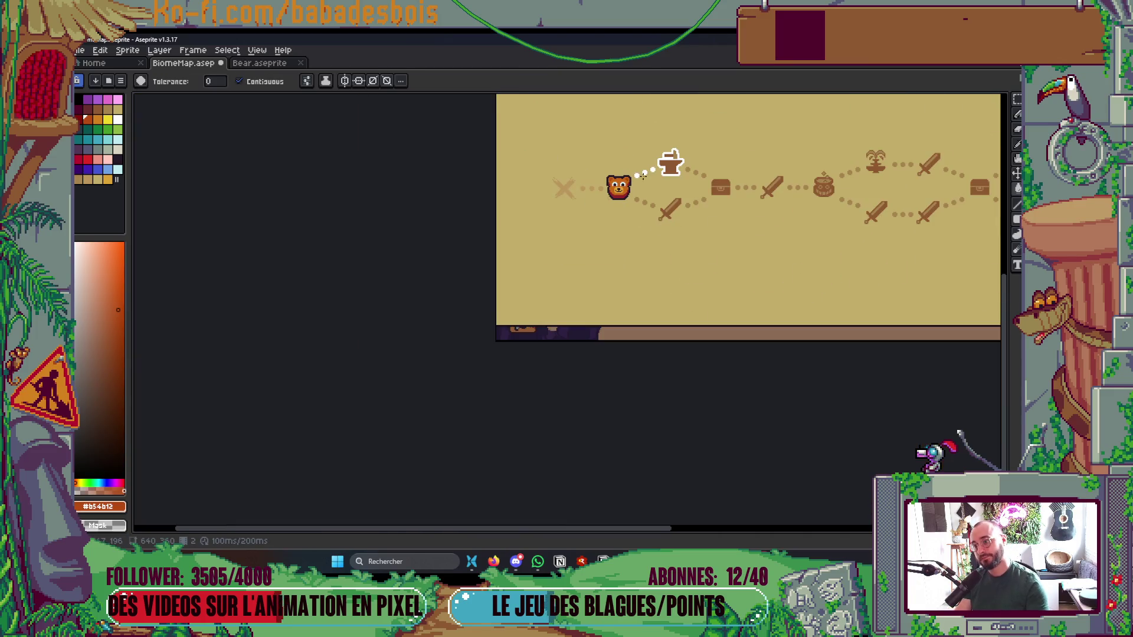
pyautogui.press('Return')
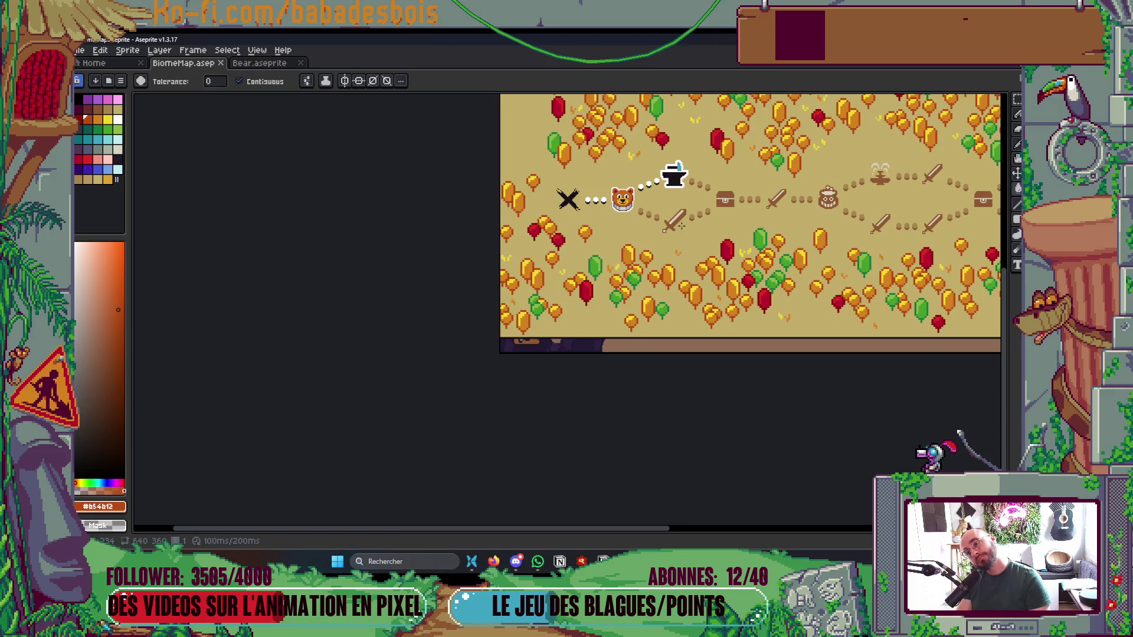
pyautogui.scroll(5, 625, 195)
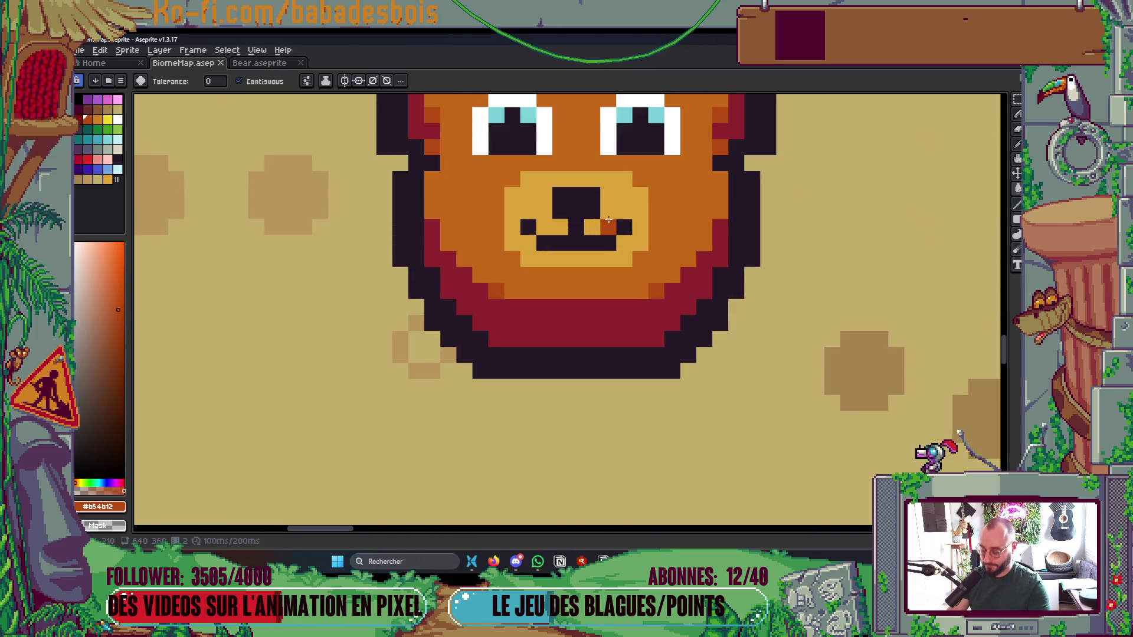
# Enlarge the bear's nose with dark #231927 pixels and save the map
pyautogui.press('b')
pyautogui.keyDown('alt'); pyautogui.click(526, 183); pyautogui.keyUp('alt')
pyautogui.moveTo(513, 181)
pyautogui.mouseDown()
pyautogui.moveTo(510, 171)
pyautogui.moveTo(614, 157)
pyautogui.moveTo(649, 195)
pyautogui.mouseUp()
pyautogui.scroll(-5, 649, 194)
pyautogui.scroll(-4, 696, 236)
pyautogui.scroll(1, 728, 267)
pyautogui.hotkey('ctrl', 's')
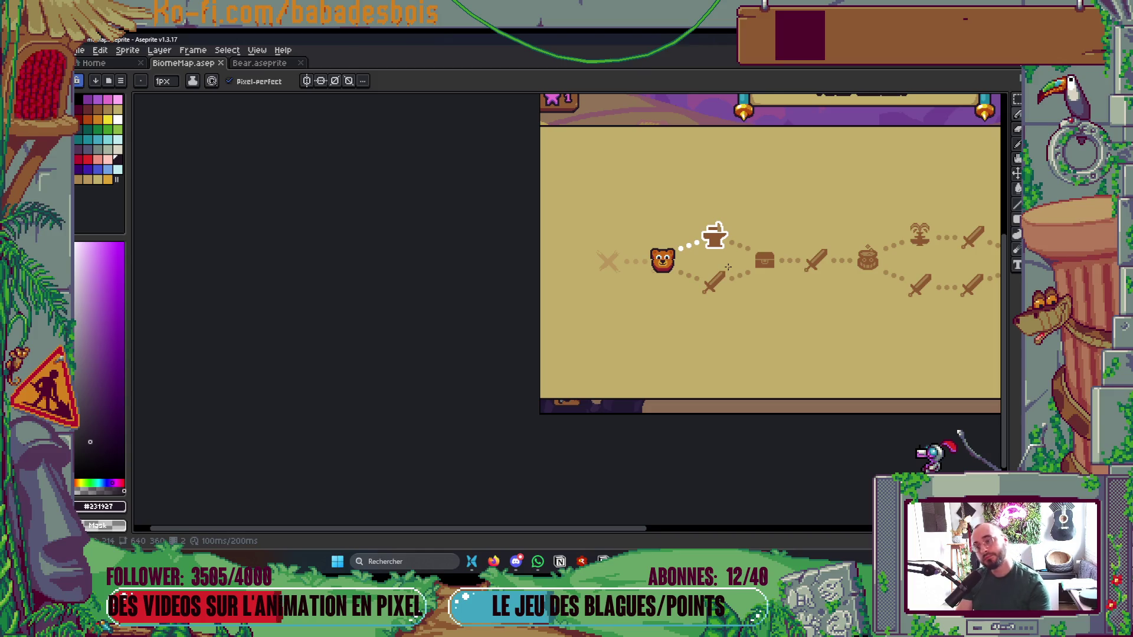
pyautogui.moveTo(724, 268); pyautogui.dragTo(665, 355)
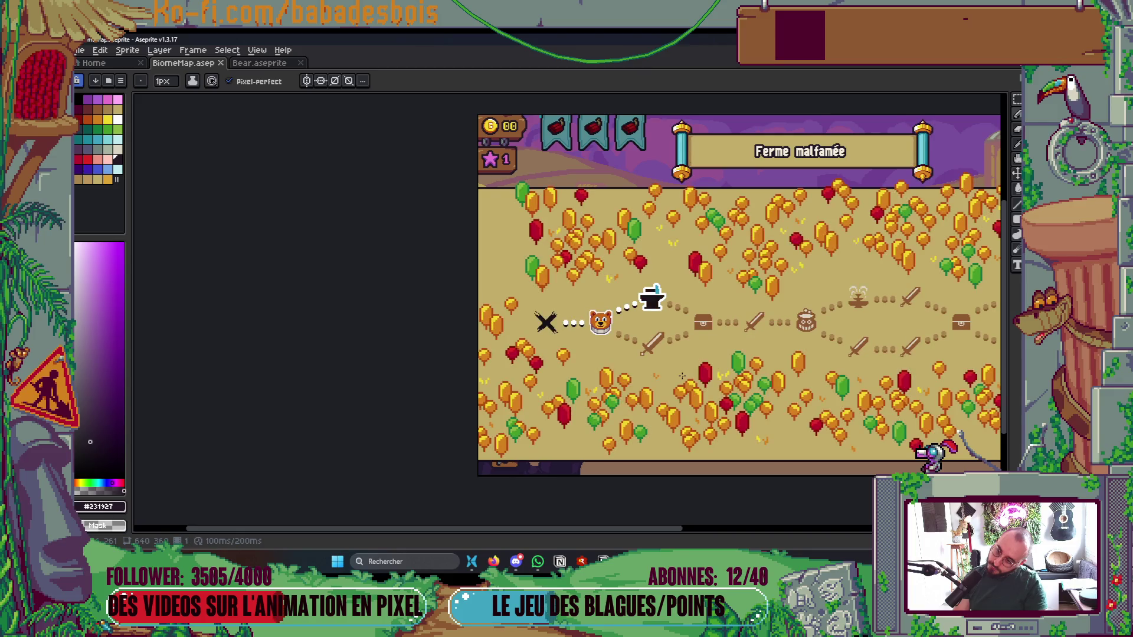
pyautogui.scroll(8, 637, 331)
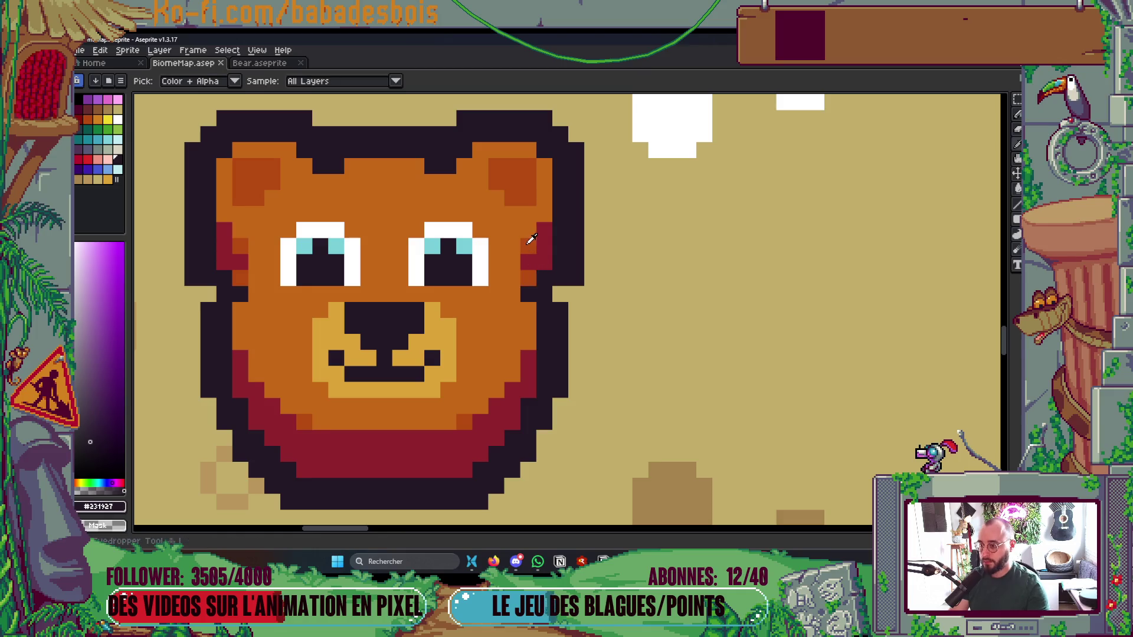
# Bucket-fill both inner ears with dark red #90232d
pyautogui.keyDown('alt'); pyautogui.click(530, 245); pyautogui.keyUp('alt')
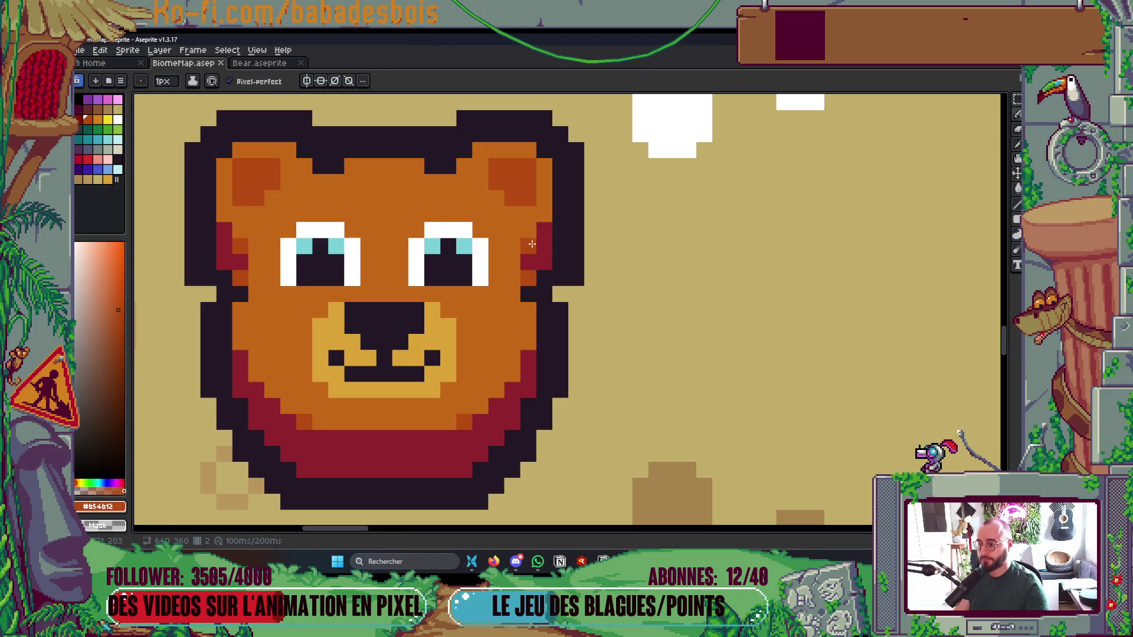
pyautogui.press('g')
pyautogui.keyDown('alt'); pyautogui.click(544, 245); pyautogui.keyUp('alt')
pyautogui.click(512, 183)
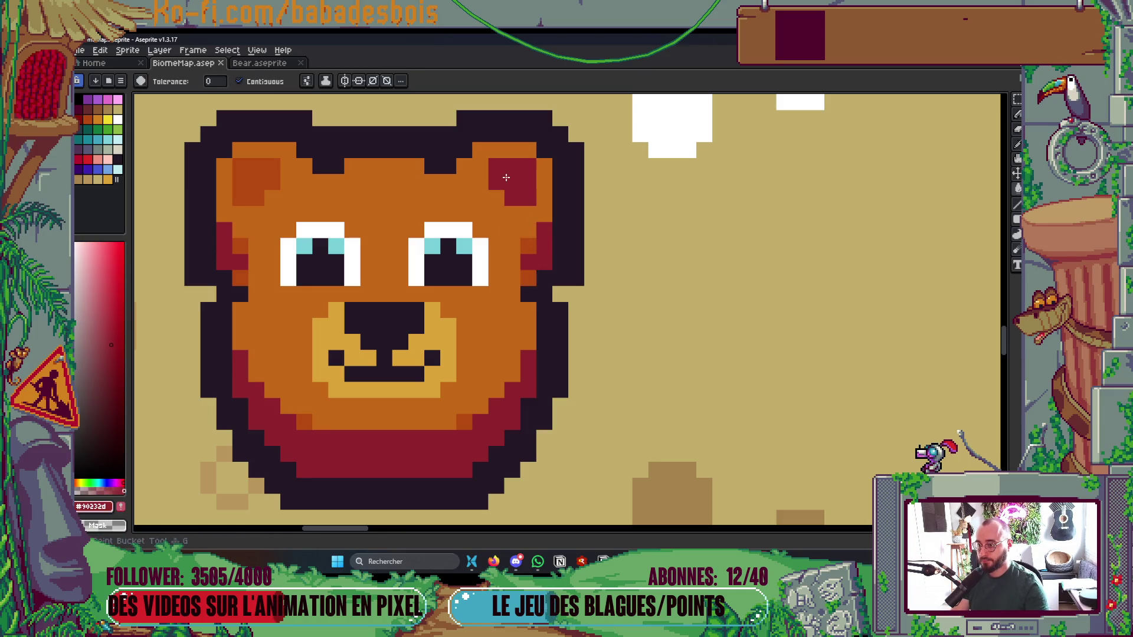
pyautogui.click(271, 180)
# Try extra orange #b54b12 ear pixels and a non-contiguous fill, then undo them
pyautogui.press('i')
pyautogui.keyDown('alt'); pyautogui.click(528, 237); pyautogui.keyUp('alt')
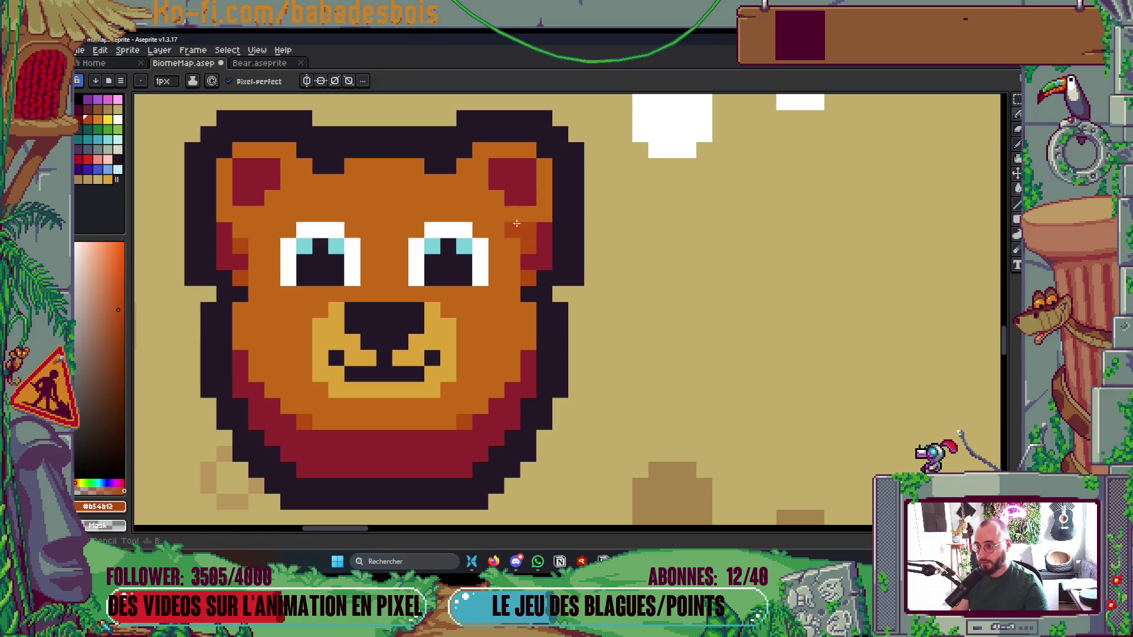
pyautogui.moveTo(525, 236); pyautogui.dragTo(503, 204)
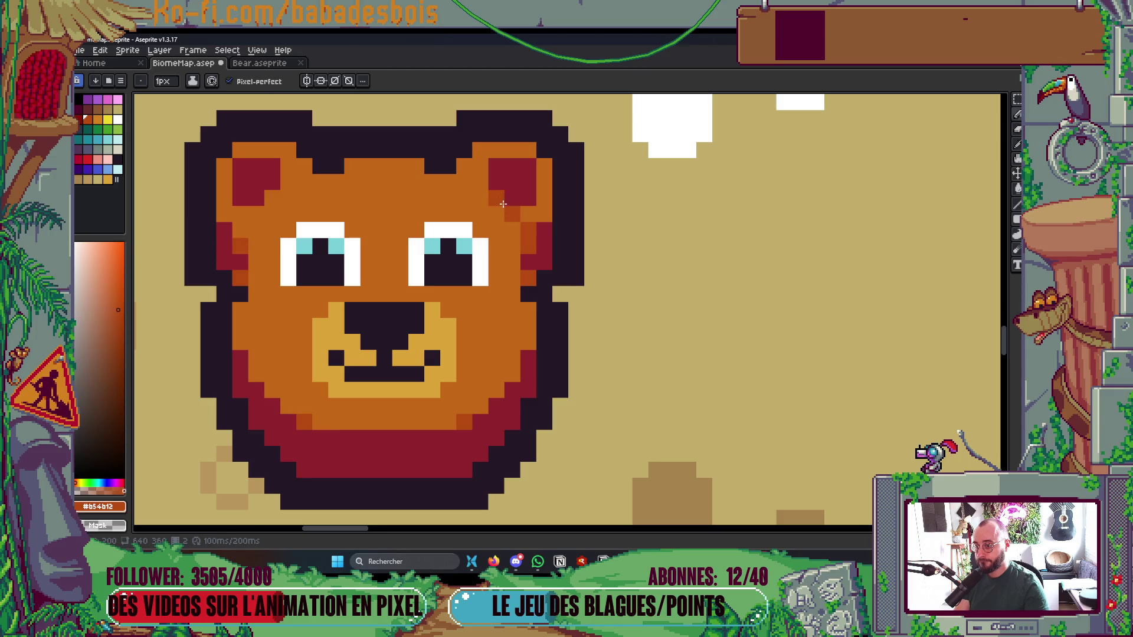
pyautogui.click(464, 182)
pyautogui.press('g')
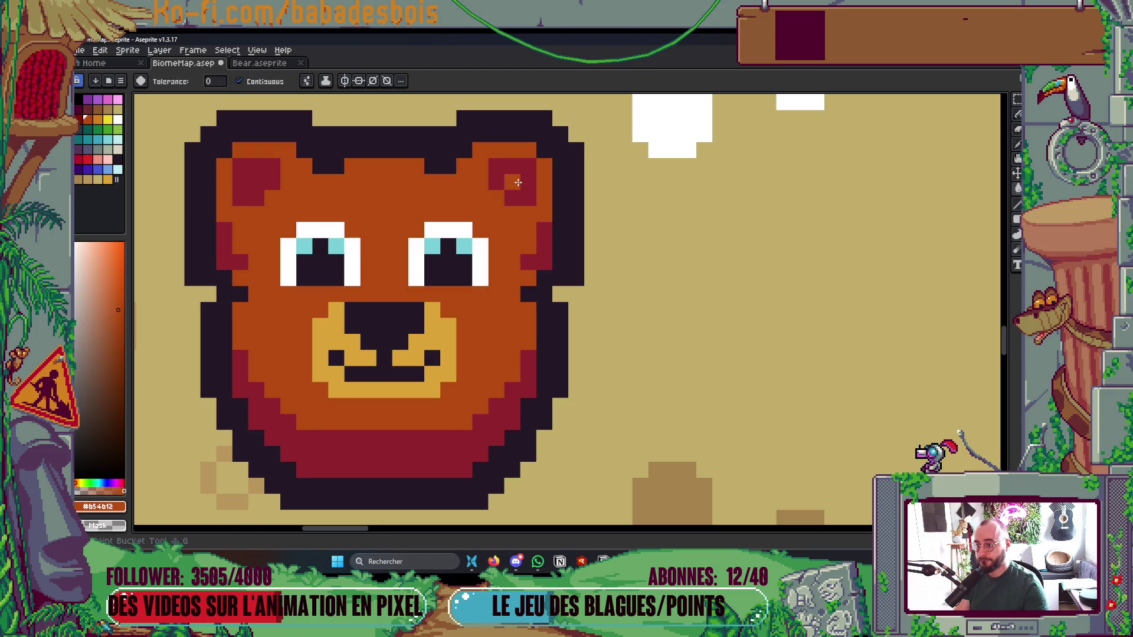
pyautogui.click(239, 81)
pyautogui.click(528, 182)
pyautogui.hotkey('ctrl', 'z')
pyautogui.press('v')
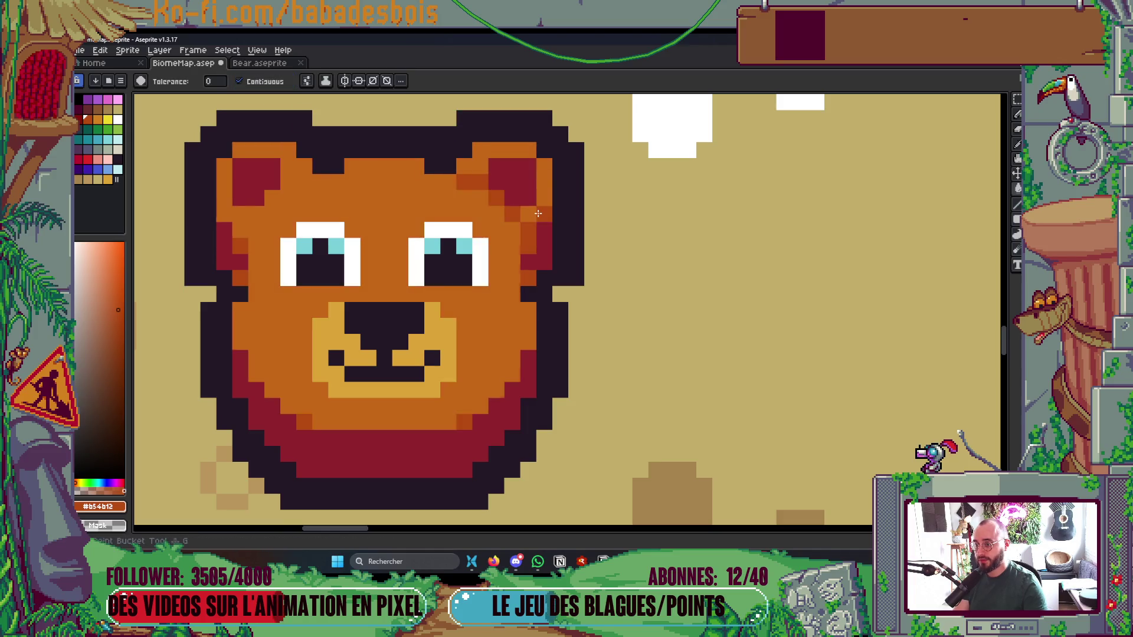
pyautogui.hotkey('ctrl', 'z')
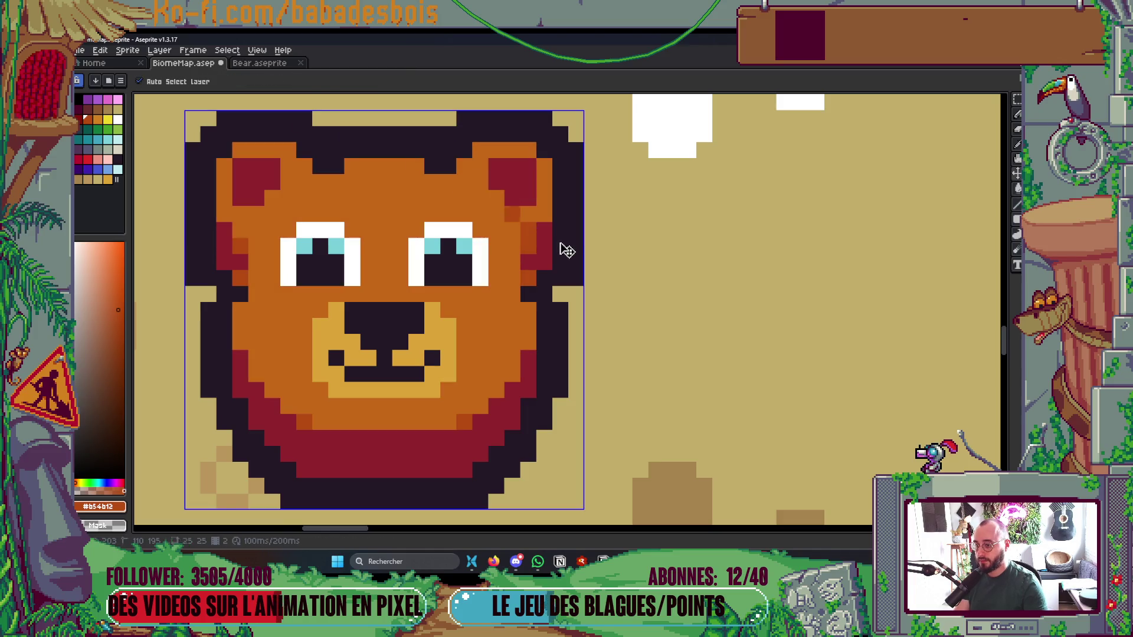
# Show the layers list and toggle the Heros Copy layer's visibility off and on
pyautogui.press('b')
pyautogui.press('Tab')
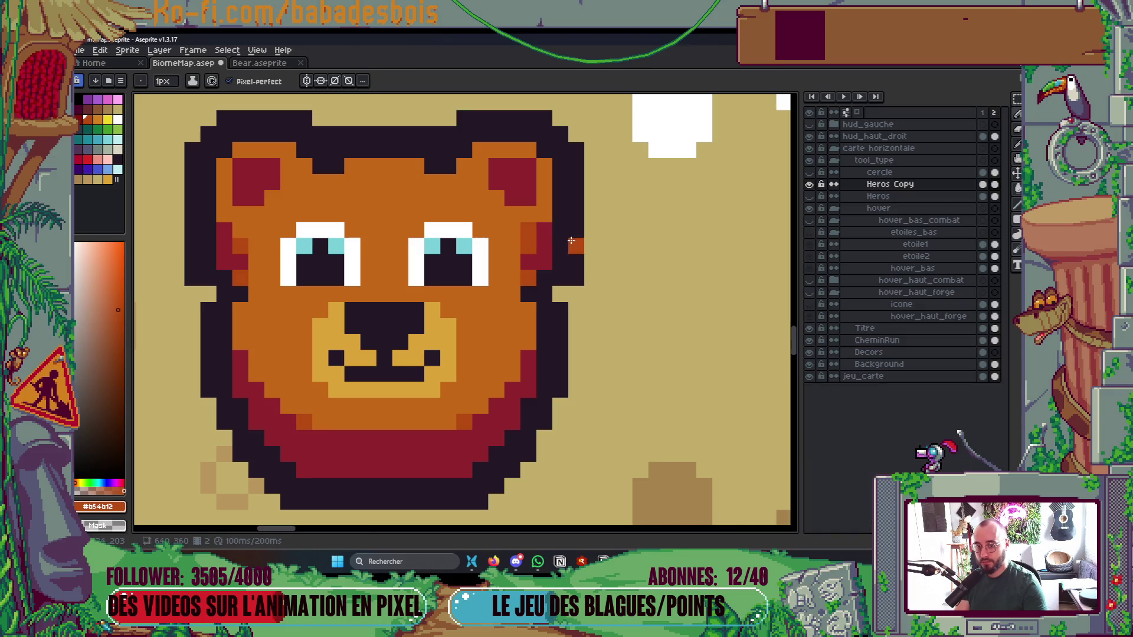
pyautogui.click(809, 184)
pyautogui.click(809, 184)
# Shade the right ear's edge with dark-orange pixels and fills
pyautogui.click(496, 198)
pyautogui.click(468, 178)
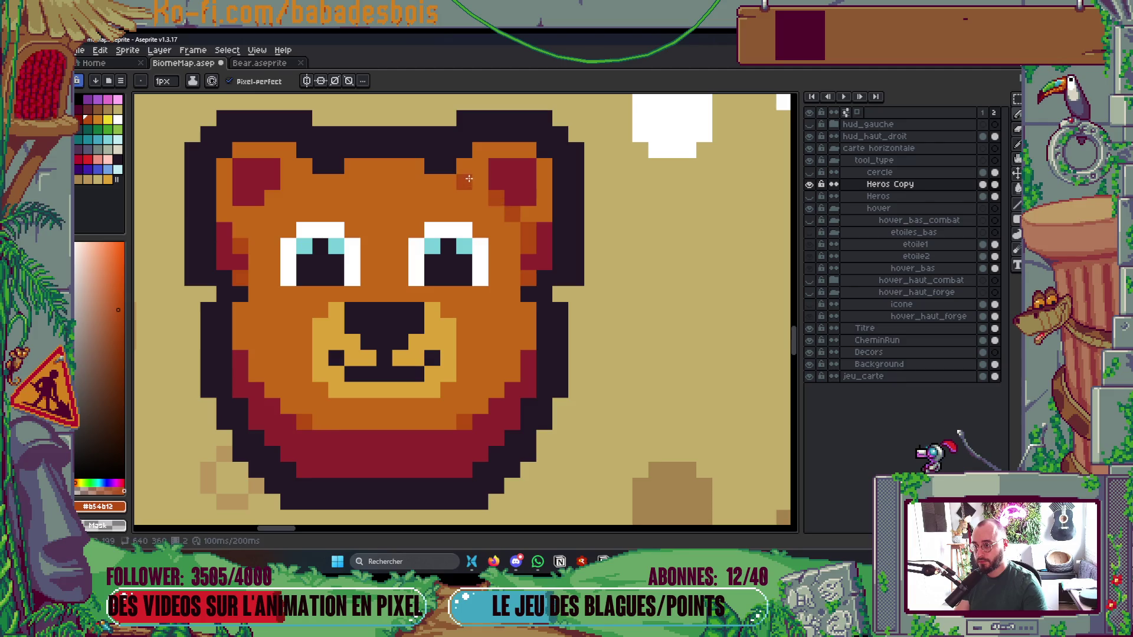
pyautogui.press('g')
pyautogui.click(307, 81)
pyautogui.click(335, 151)
pyautogui.click(495, 180)
pyautogui.click(501, 150)
pyautogui.click(542, 213)
pyautogui.scroll(-5, 543, 213)
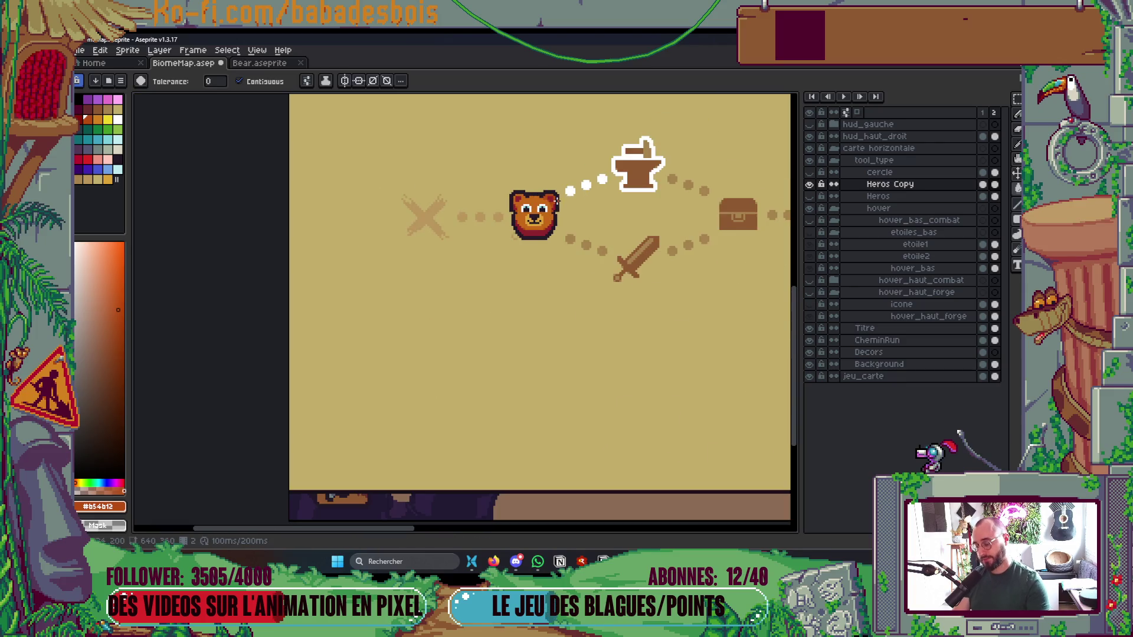
pyautogui.scroll(6, 573, 229)
pyautogui.scroll(-2, 507, 239)
# Paint and fill dark-orange #b54b12 edge pixels around the left ear, then save and preview
pyautogui.press('b')
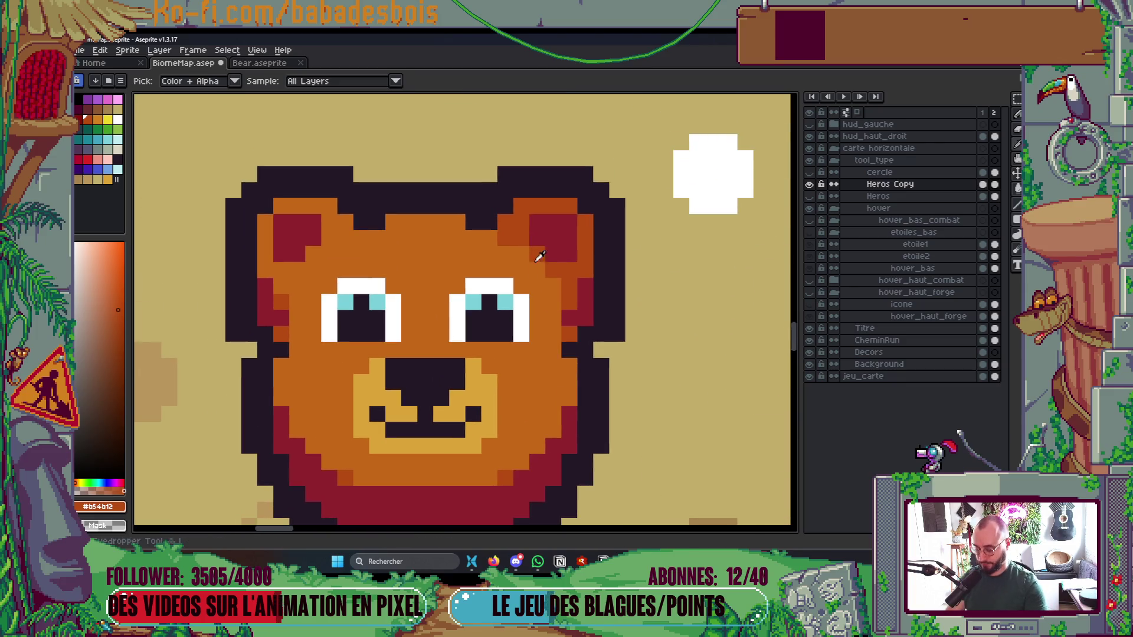
pyautogui.scroll(-1, 473, 297)
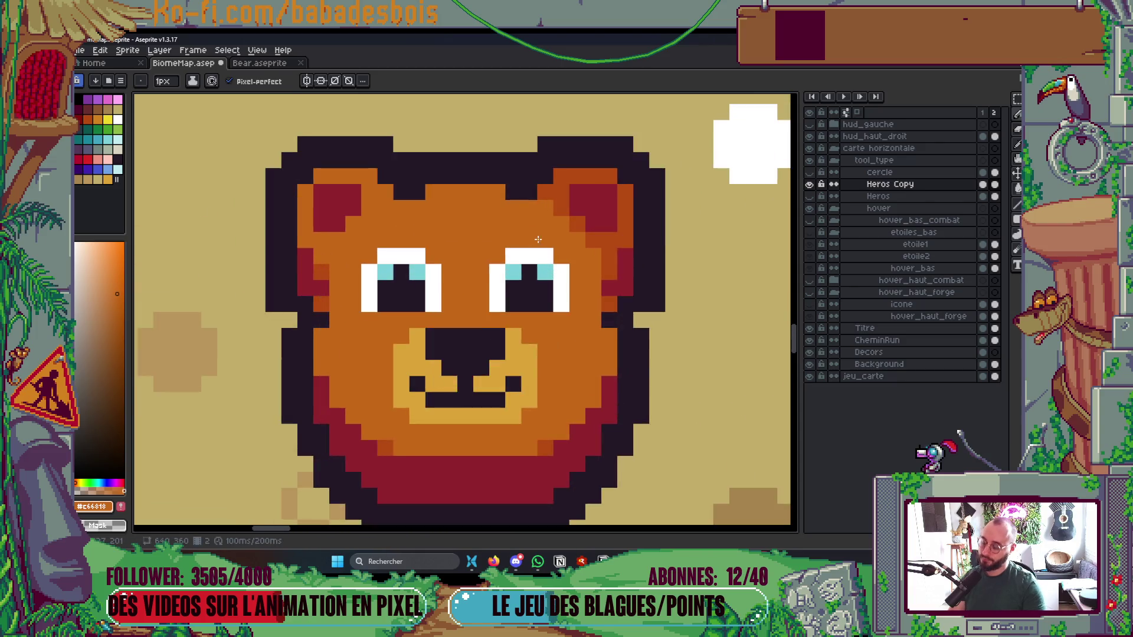
pyautogui.scroll(2, 561, 192)
pyautogui.press('i')
pyautogui.keyDown('alt'); pyautogui.click(574, 174); pyautogui.keyUp('alt')
pyautogui.click(212, 262)
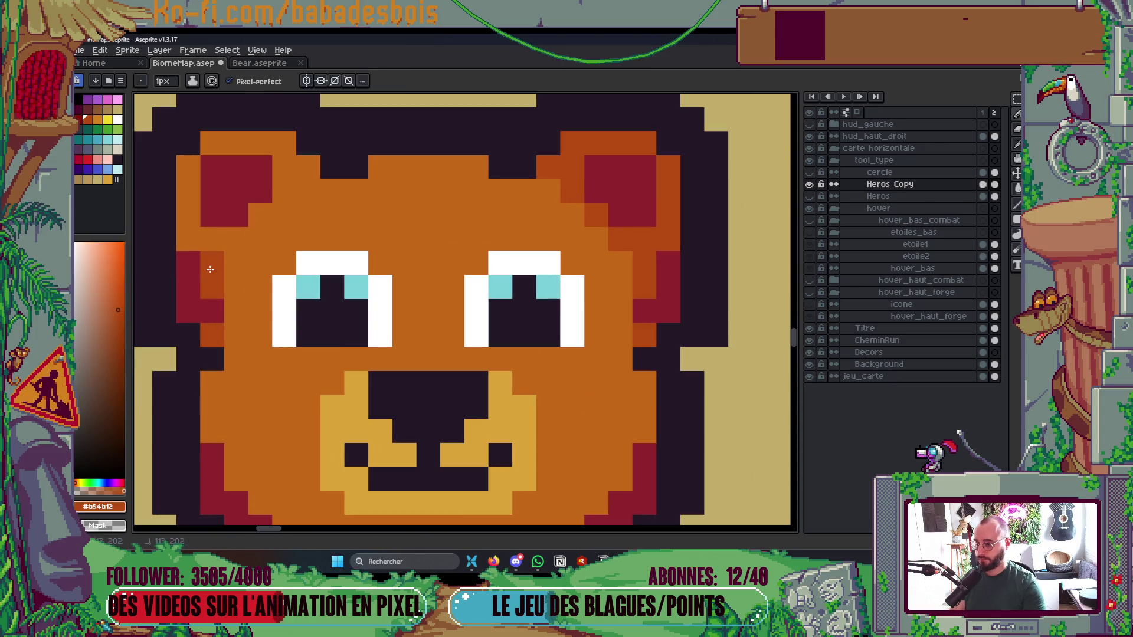
pyautogui.click(235, 239)
pyautogui.click(263, 213)
pyautogui.click(285, 192)
pyautogui.click(307, 167)
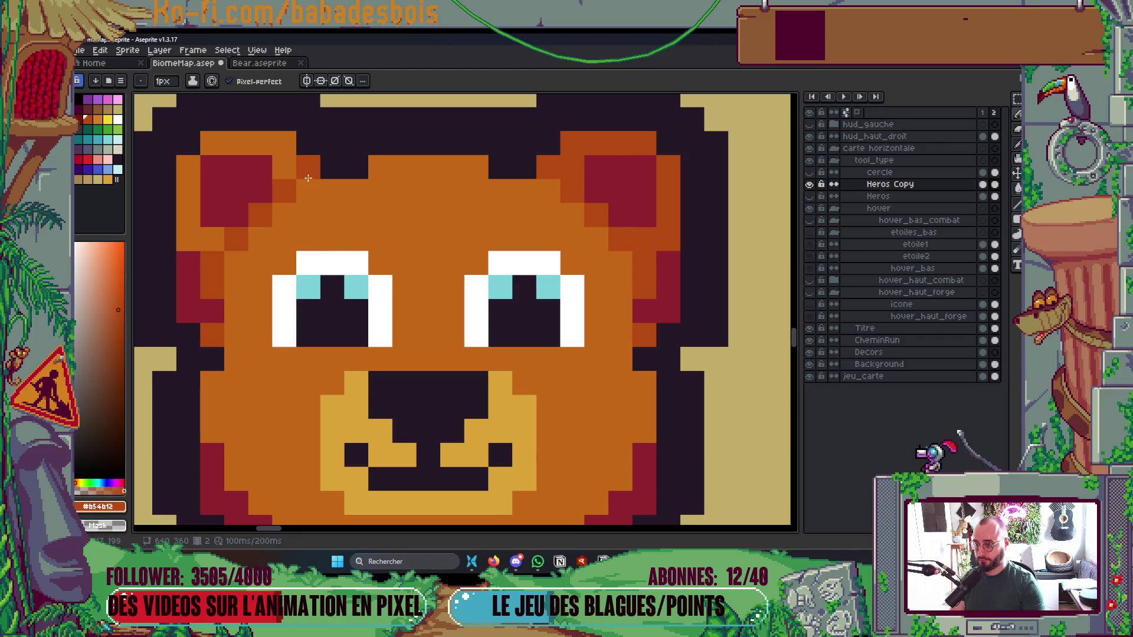
pyautogui.click(290, 163)
pyautogui.press('g')
pyautogui.click(291, 159)
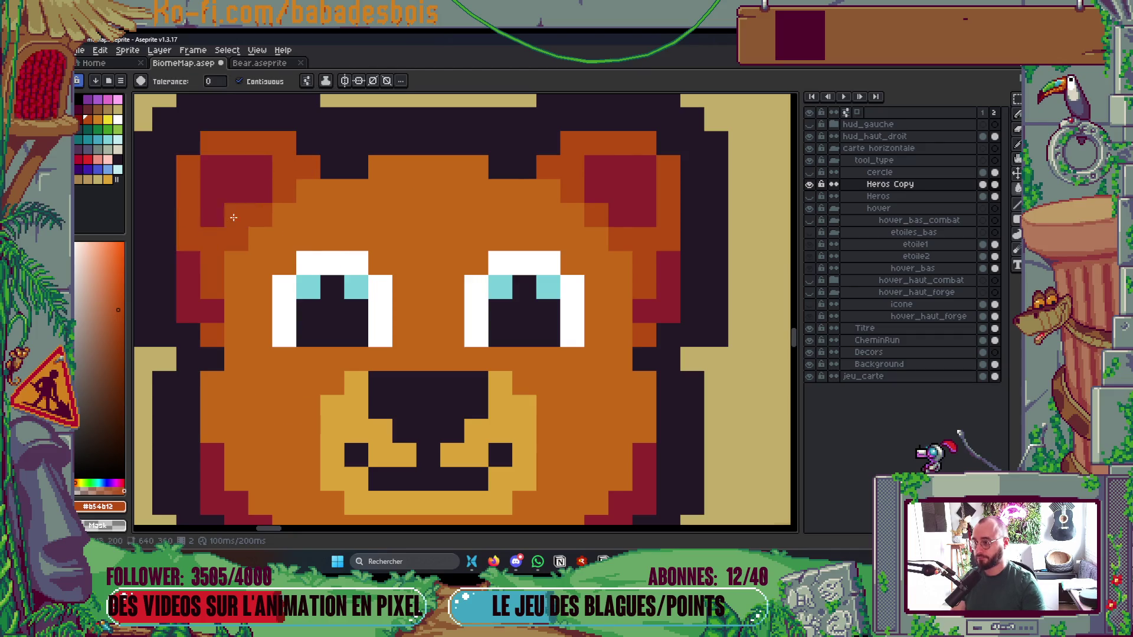
pyautogui.scroll(-3, 436, 175)
pyautogui.hotkey('ctrl', 's')
pyautogui.press('Return')
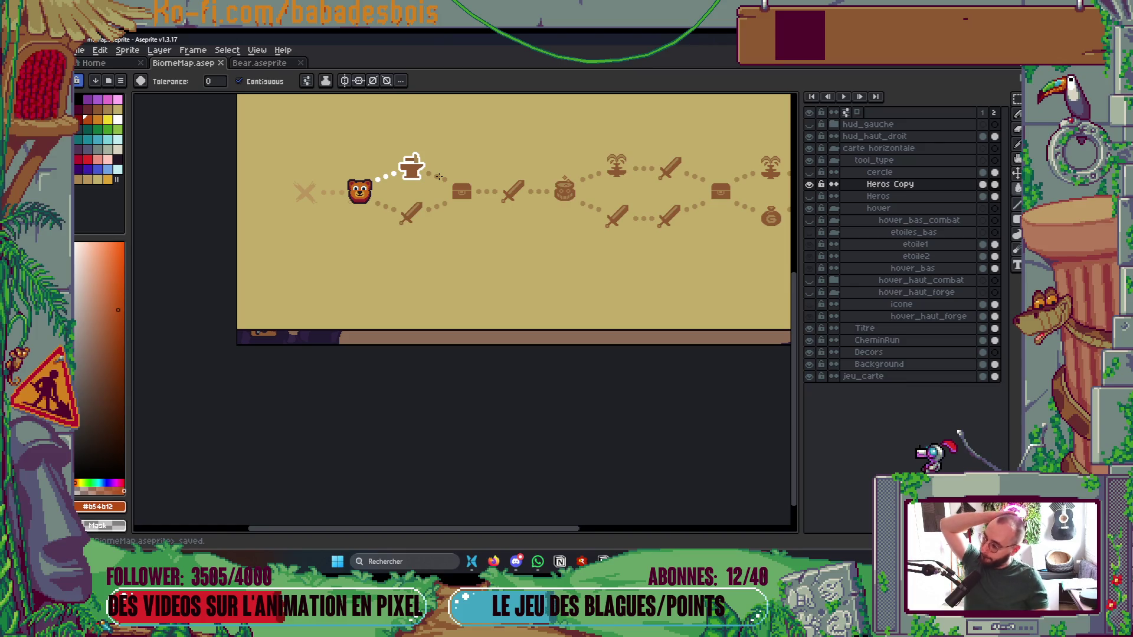
# Zoom in on the bear head and sample its dark outline colour
pyautogui.moveTo(438, 176); pyautogui.dragTo(487, 255)
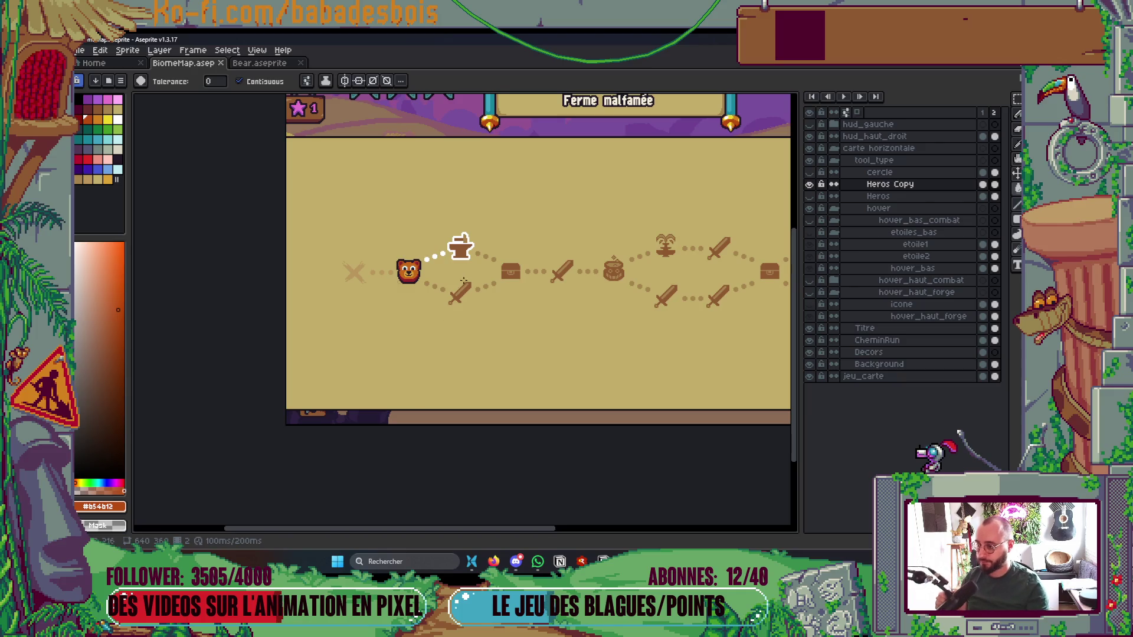
pyautogui.scroll(5, 464, 280)
pyautogui.press('i')
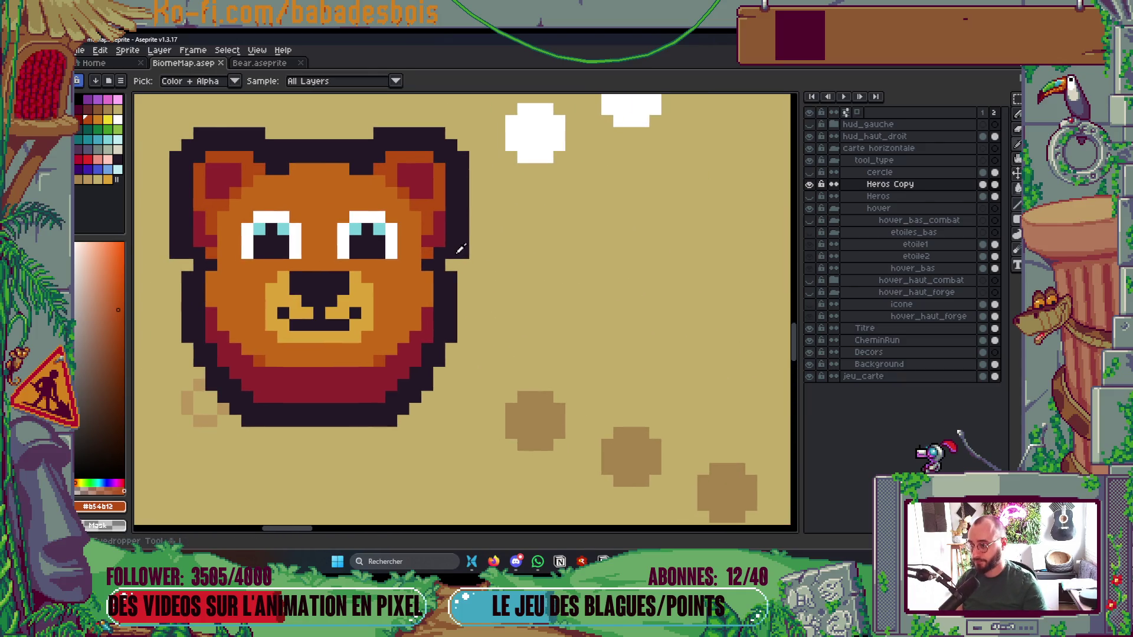
pyautogui.keyDown('alt'); pyautogui.click(461, 249); pyautogui.keyUp('alt')
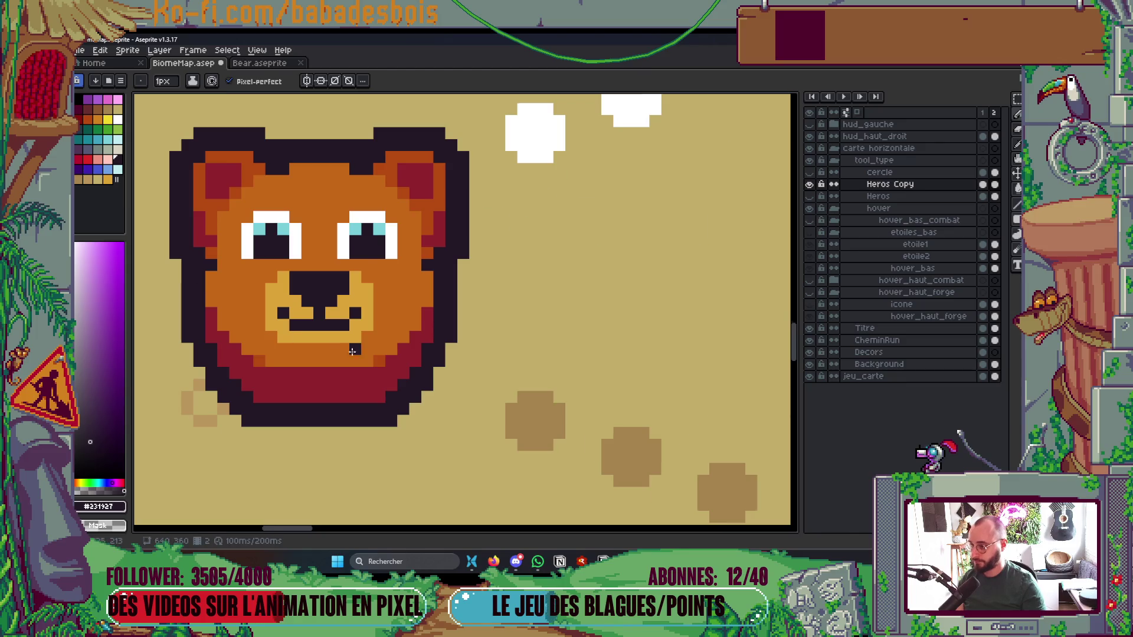
pyautogui.scroll(-5, 410, 347)
pyautogui.scroll(5, 379, 332)
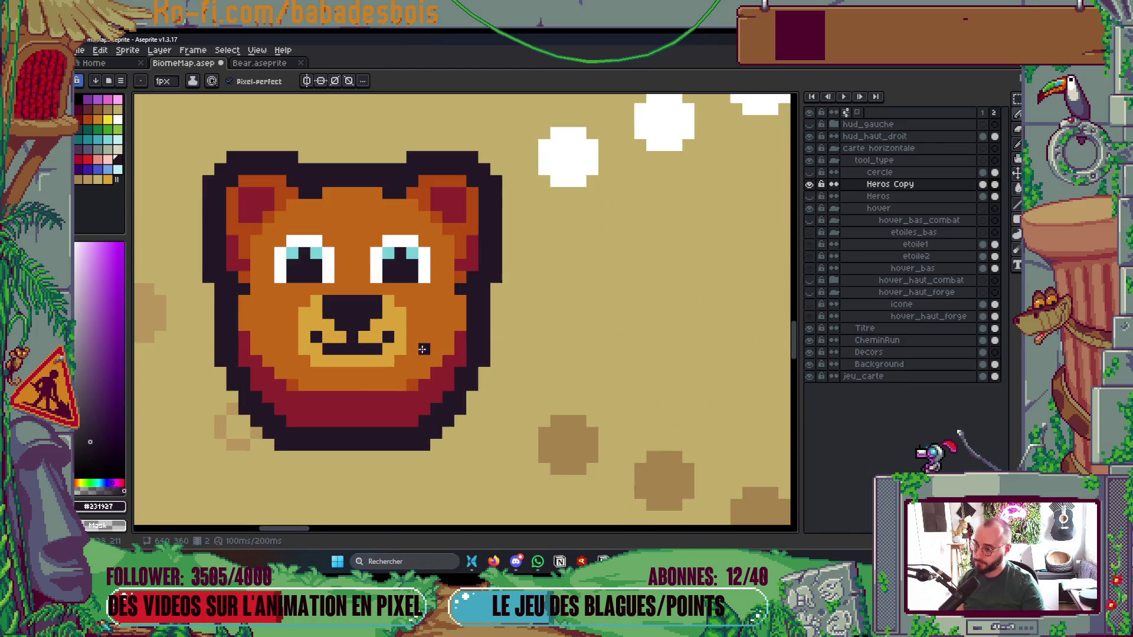
pyautogui.scroll(1, 465, 304)
pyautogui.press('l')
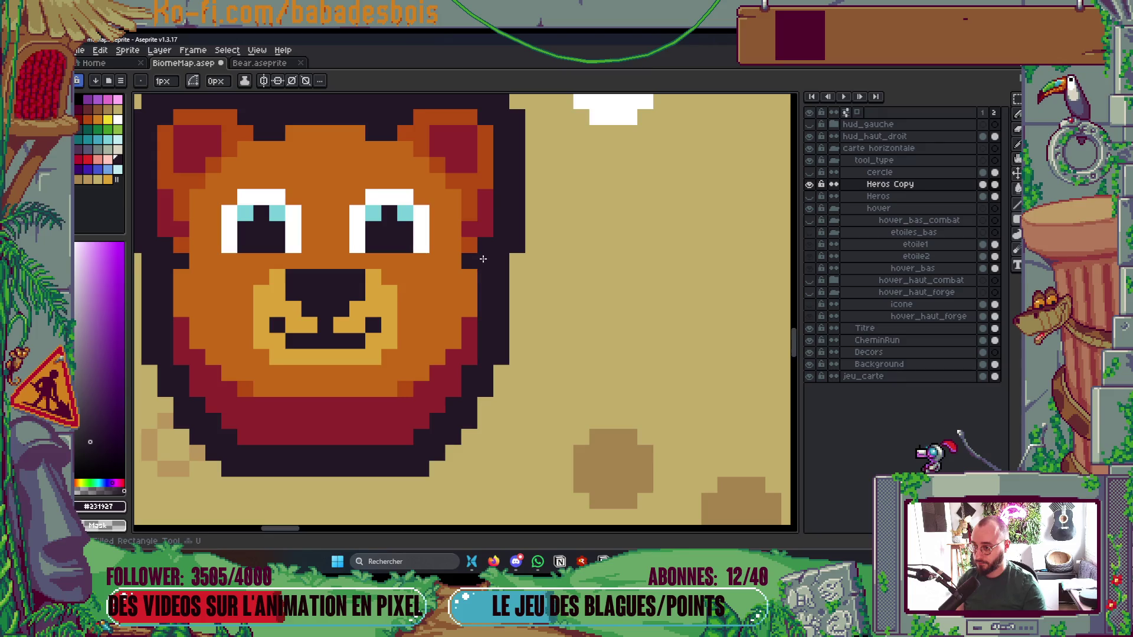
pyautogui.moveTo(478, 262); pyautogui.dragTo(561, 273)
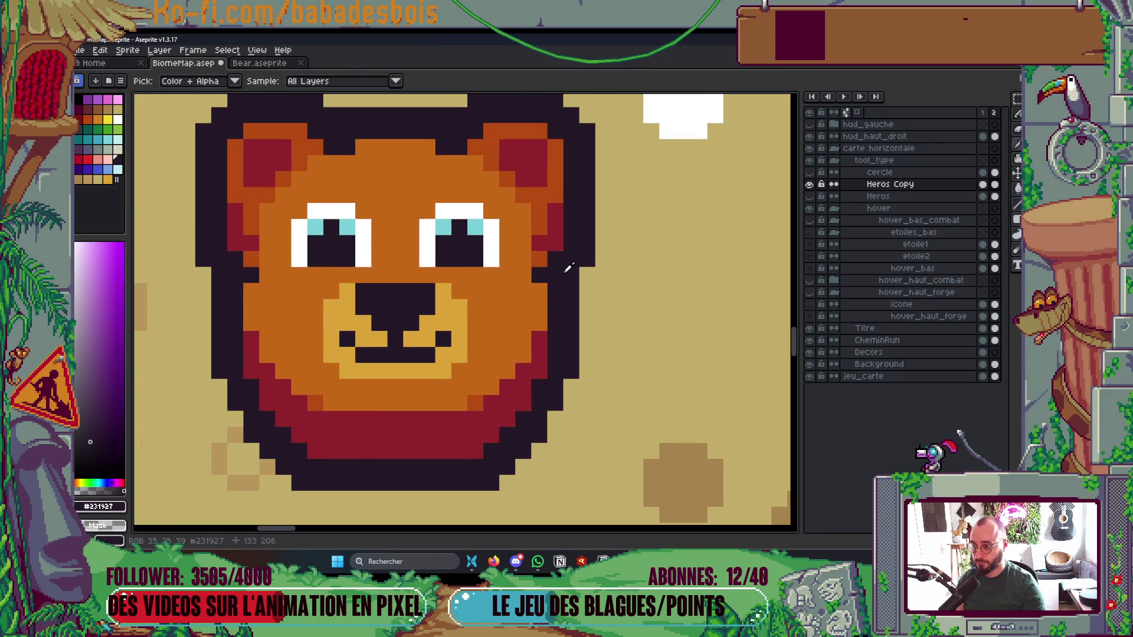
# Paint dark-red pixels along the bear's left edge and save the biome map
pyautogui.press('i')
pyautogui.click(547, 235)
pyautogui.press('b')
pyautogui.click(254, 259)
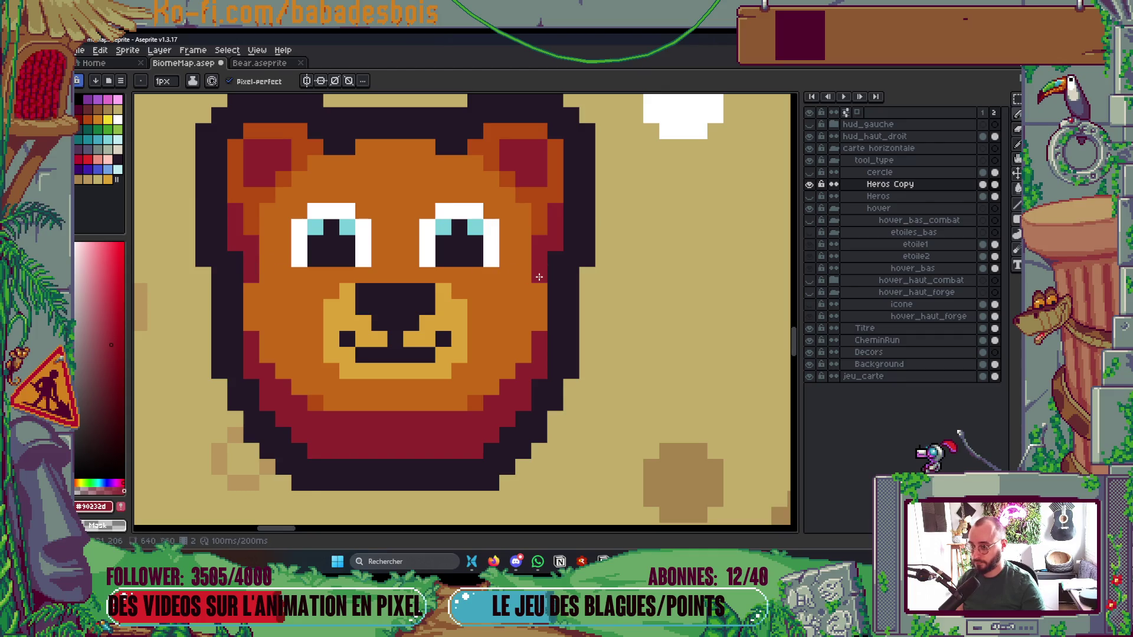
pyautogui.scroll(-5, 558, 262)
pyautogui.hotkey('ctrl', 's')
# Sample the bear's orange fur colour
pyautogui.moveTo(584, 255)
pyautogui.mouseDown()
pyautogui.moveTo(561, 318)
pyautogui.moveTo(527, 360)
pyautogui.mouseUp()
pyautogui.scroll(5, 532, 320)
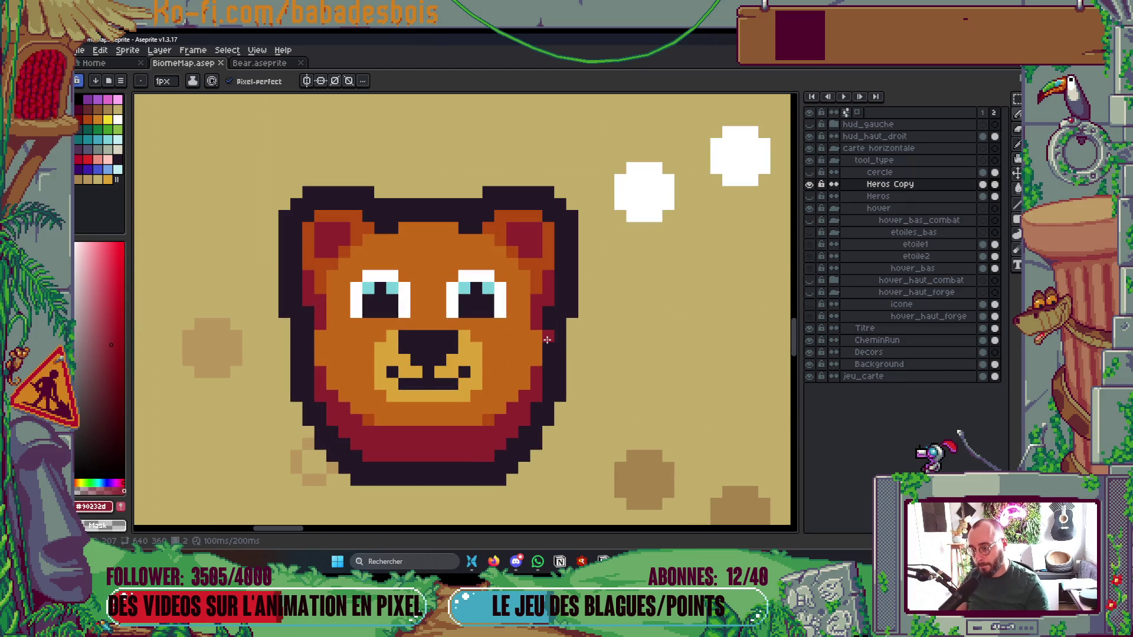
pyautogui.keyDown('alt'); pyautogui.click(537, 323); pyautogui.keyUp('alt')
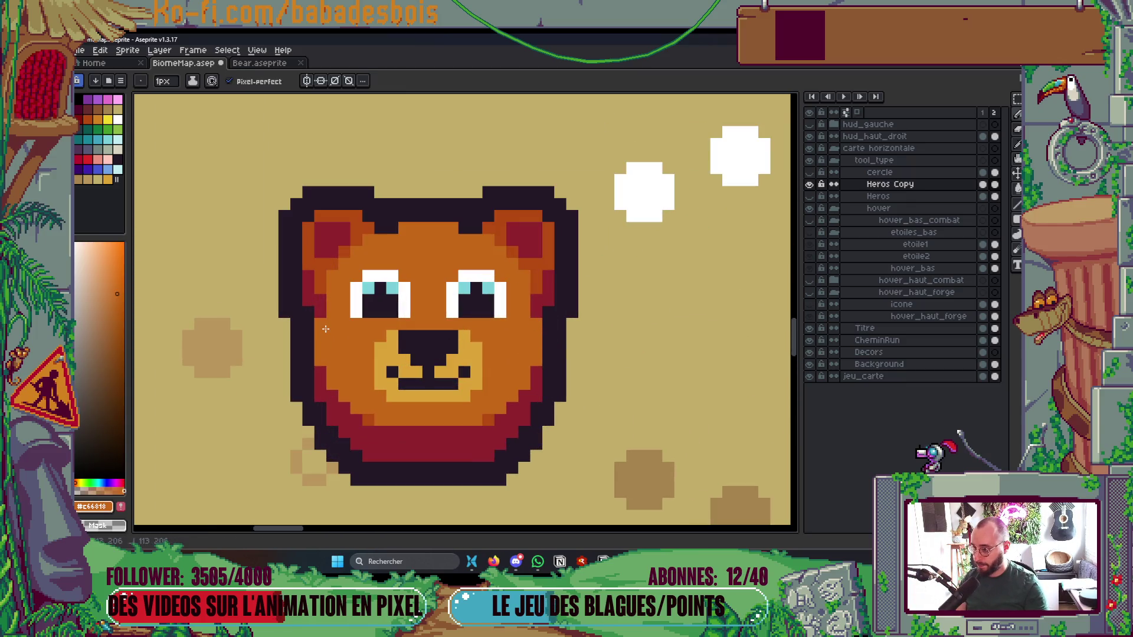
pyautogui.scroll(-5, 582, 354)
pyautogui.hscroll(2, 582, 354)
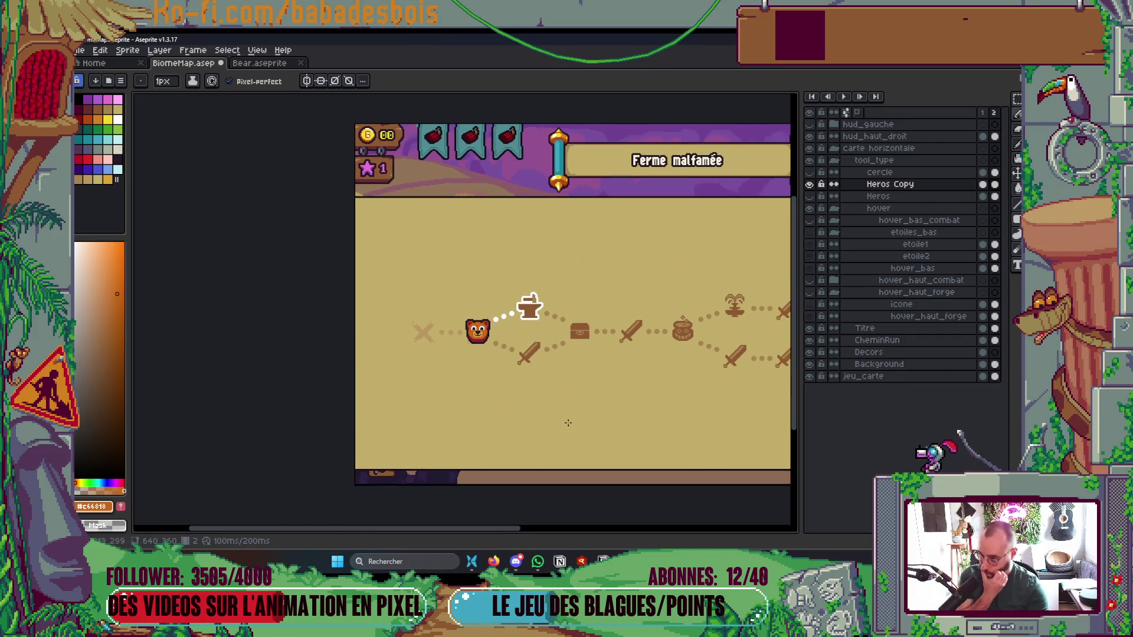
# Save the biome map and play its animation to preview it
pyautogui.scroll(2, 577, 429)
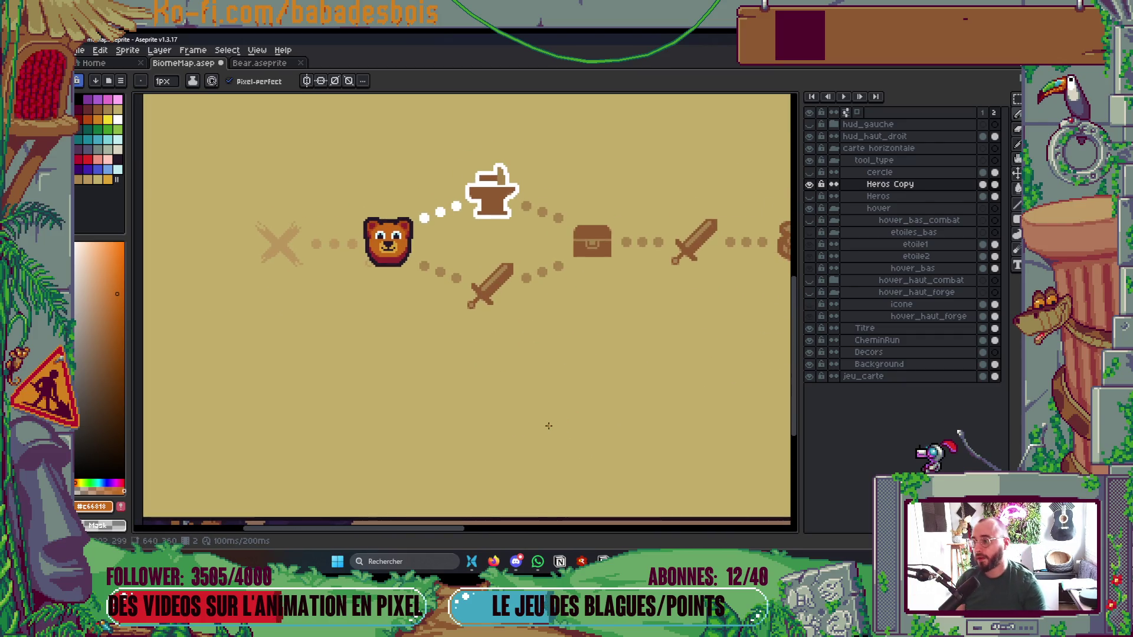
pyautogui.scroll(-4, 549, 423)
pyautogui.scroll(2, 557, 402)
pyautogui.hotkey('ctrl', 's')
pyautogui.press('Return')
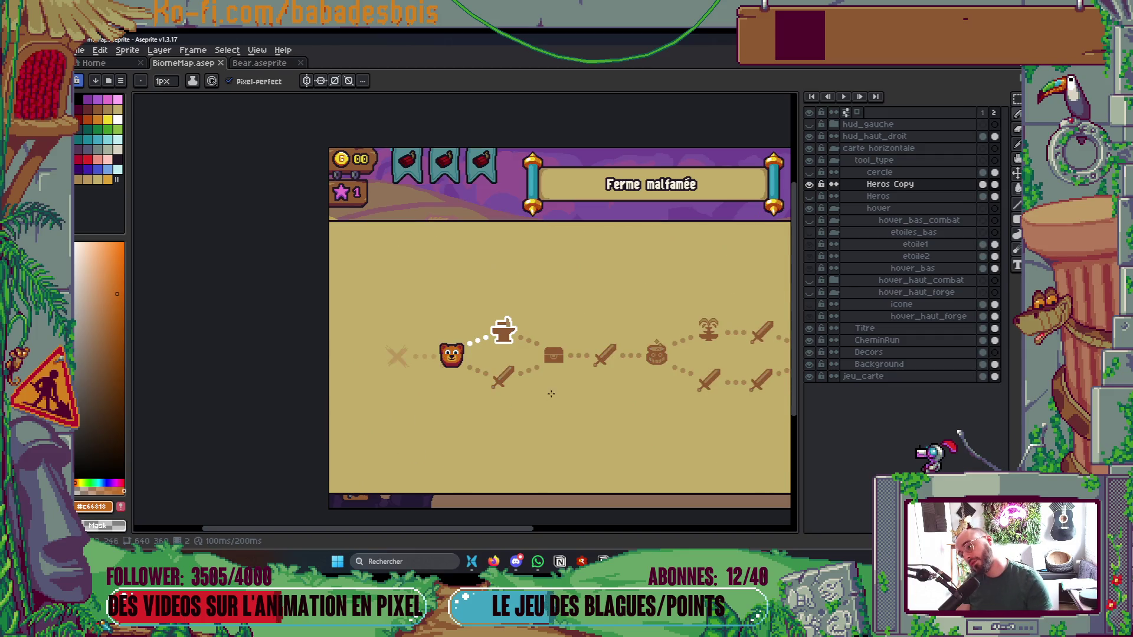
pyautogui.scroll(-2, 545, 283)
pyautogui.scroll(2, 420, 319)
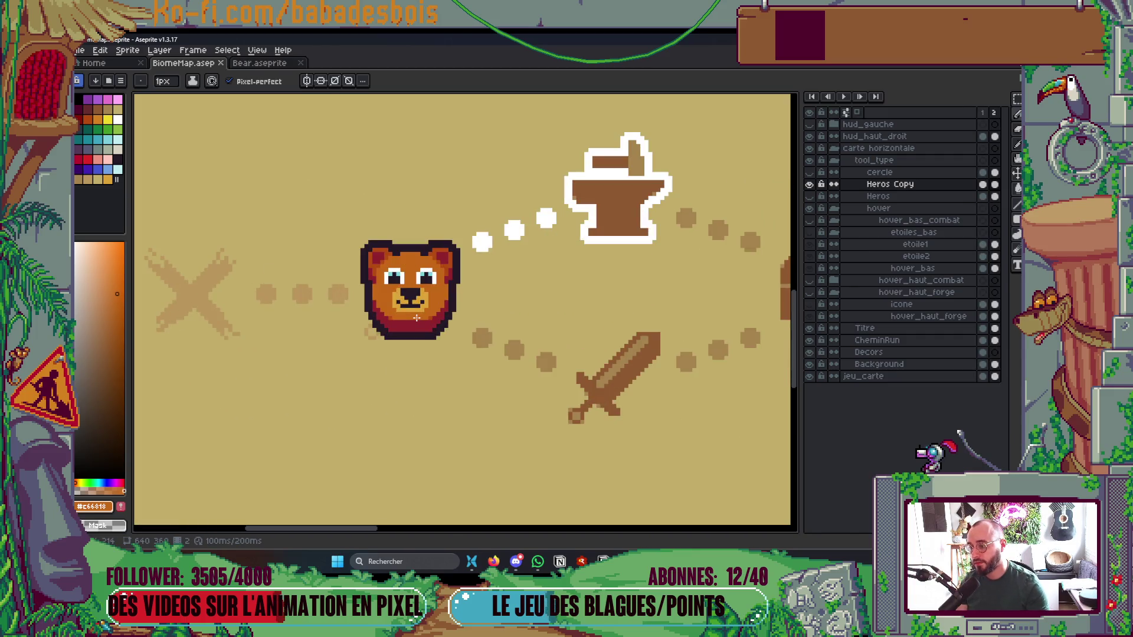
pyautogui.scroll(-5, 452, 354)
pyautogui.scroll(3, 452, 354)
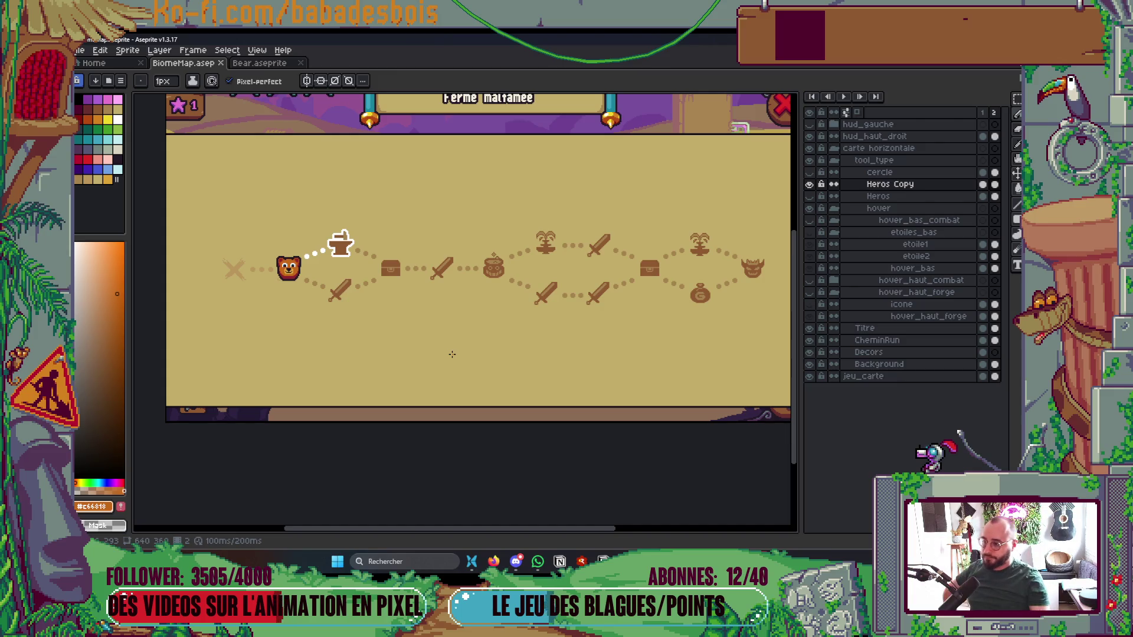
pyautogui.scroll(3, 272, 303)
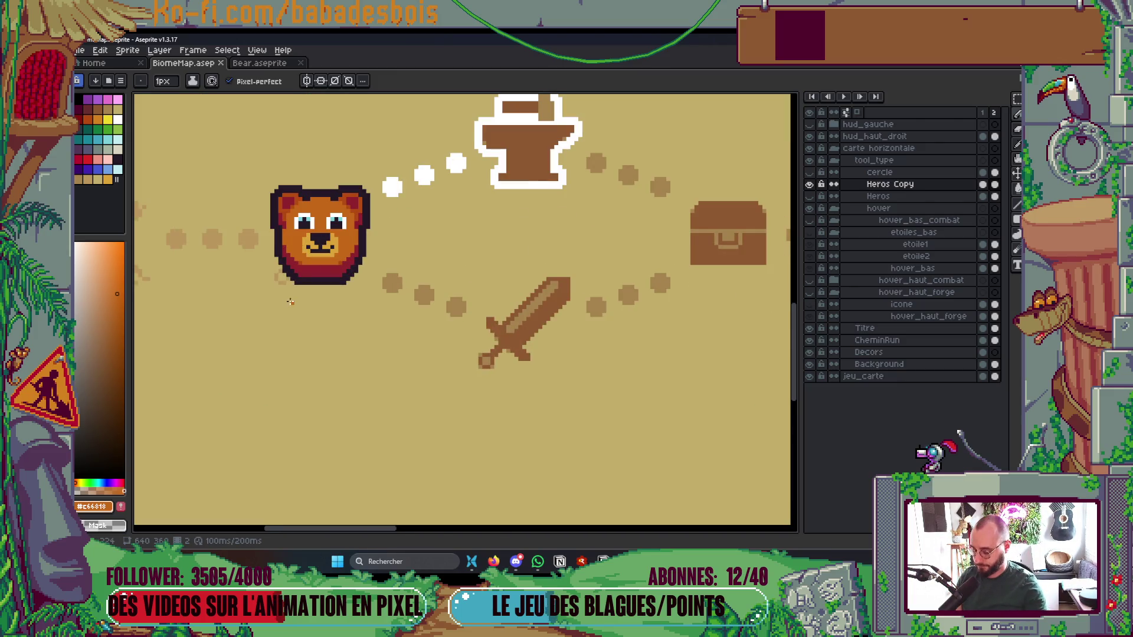
# Make CheminRun the active layer and bring the bear and sword into view
pyautogui.keyDown('ctrl'); pyautogui.click(553, 348); pyautogui.keyUp('ctrl')
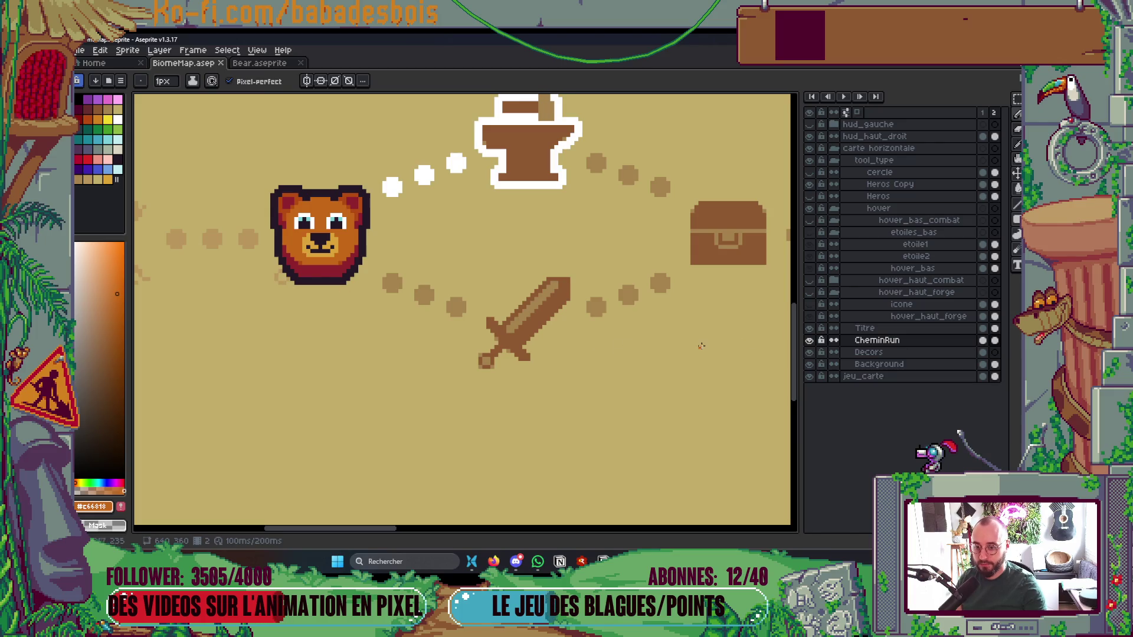
pyautogui.moveTo(355, 300); pyautogui.dragTo(493, 341)
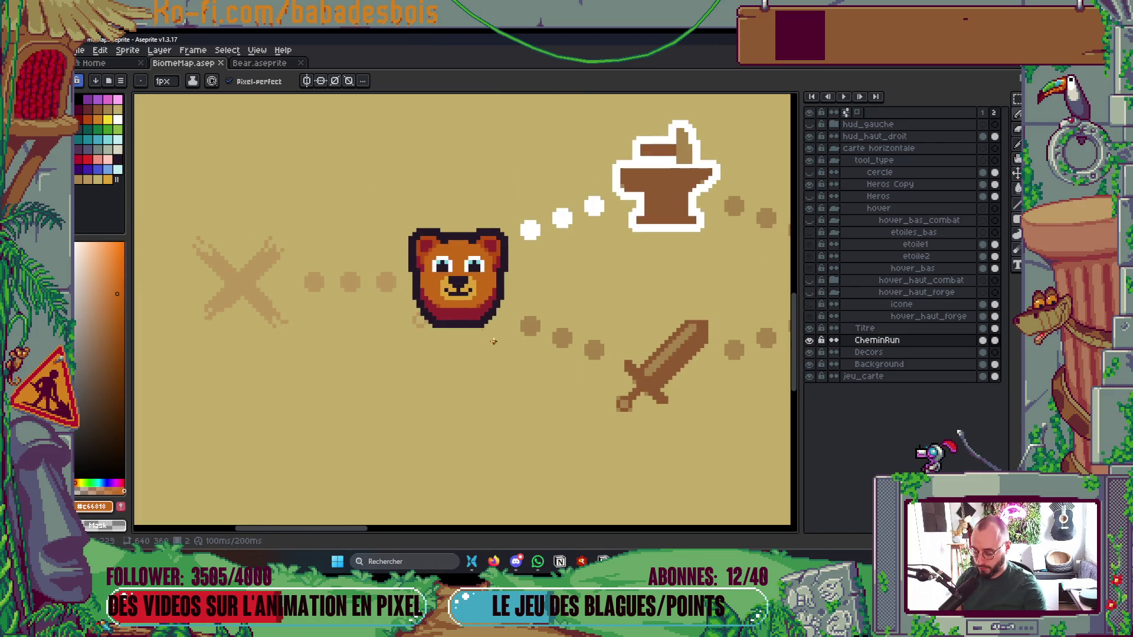
pyautogui.press('m')
pyautogui.moveTo(406, 218); pyautogui.dragTo(515, 350)
pyautogui.hotkey('ctrl', 'd')
pyautogui.scroll(-3, 569, 335)
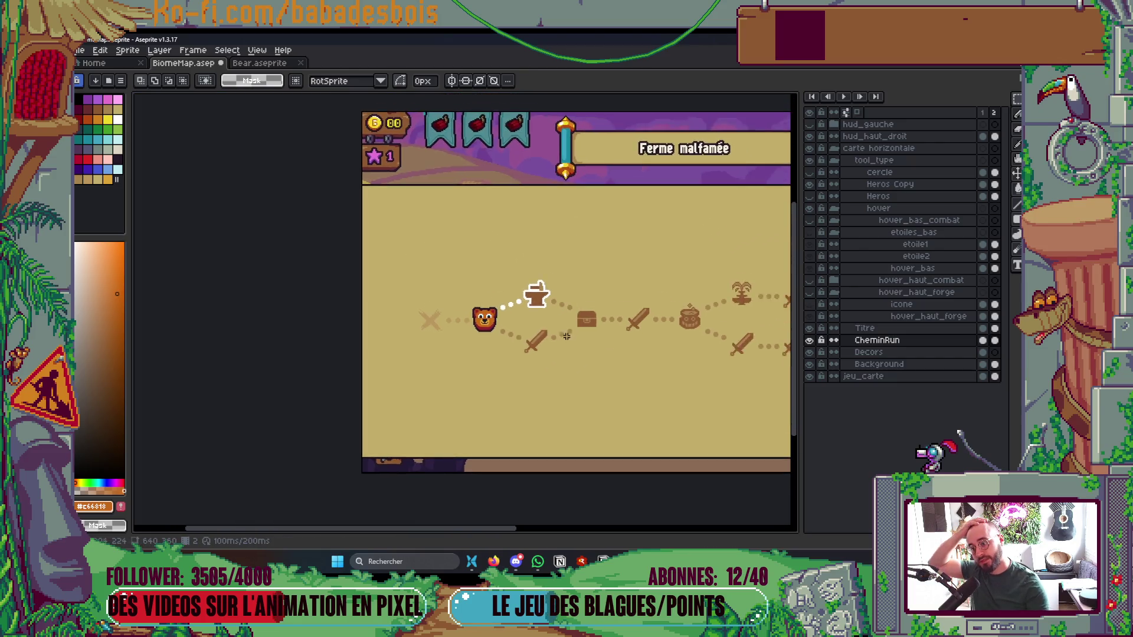
pyautogui.scroll(3, 567, 335)
pyautogui.press('b')
# Select the bear head, shift it slightly onto its path node, and commit
pyautogui.press('m')
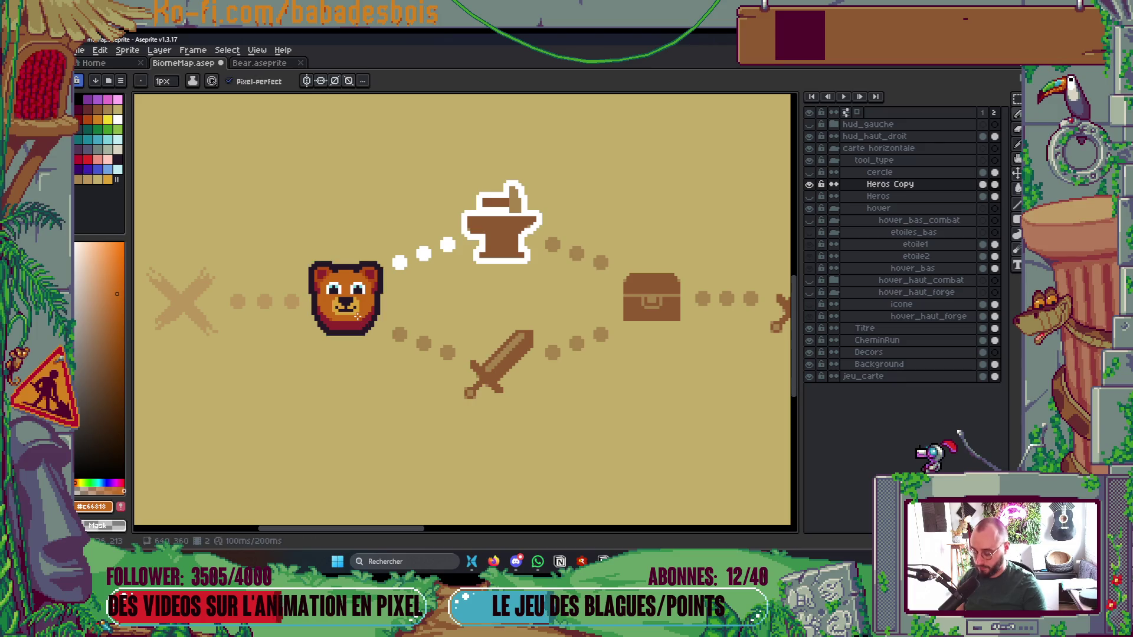
pyautogui.moveTo(304, 245)
pyautogui.mouseDown()
pyautogui.moveTo(388, 353)
pyautogui.moveTo(366, 333)
pyautogui.mouseUp()
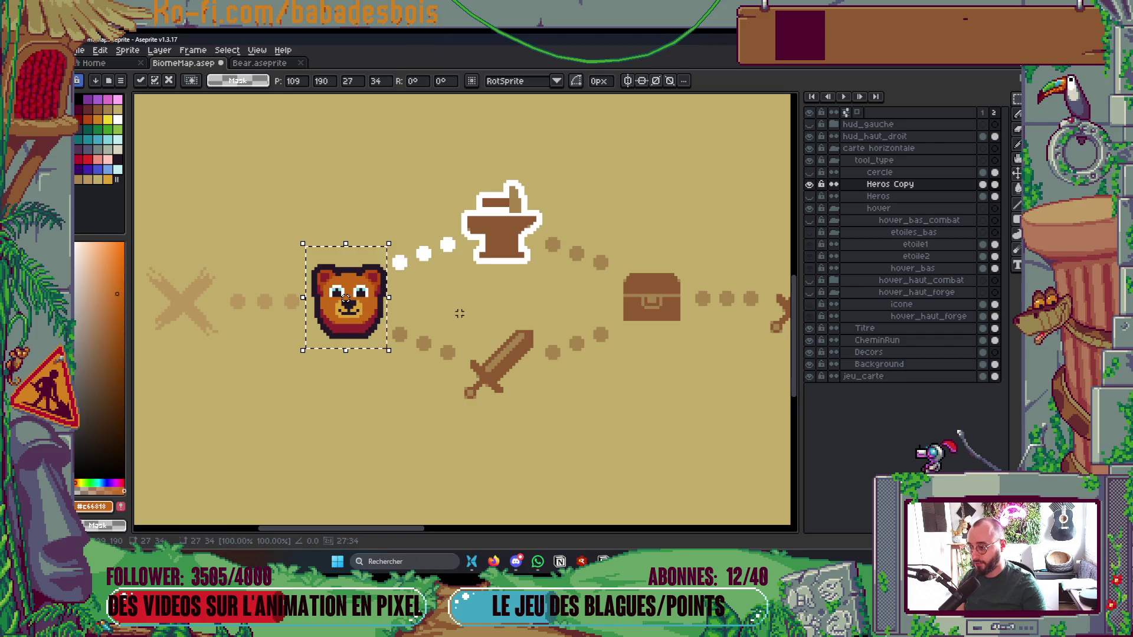
pyautogui.press('Return')
pyautogui.scroll(-2, 526, 347)
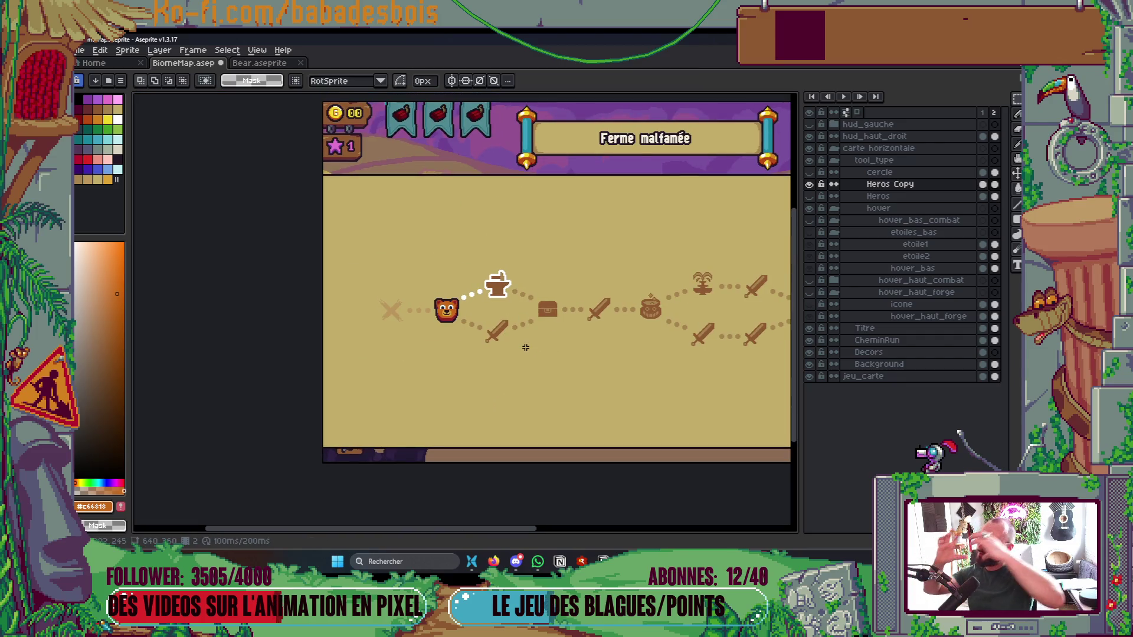
pyautogui.scroll(-1, 526, 348)
pyautogui.scroll(1, 501, 312)
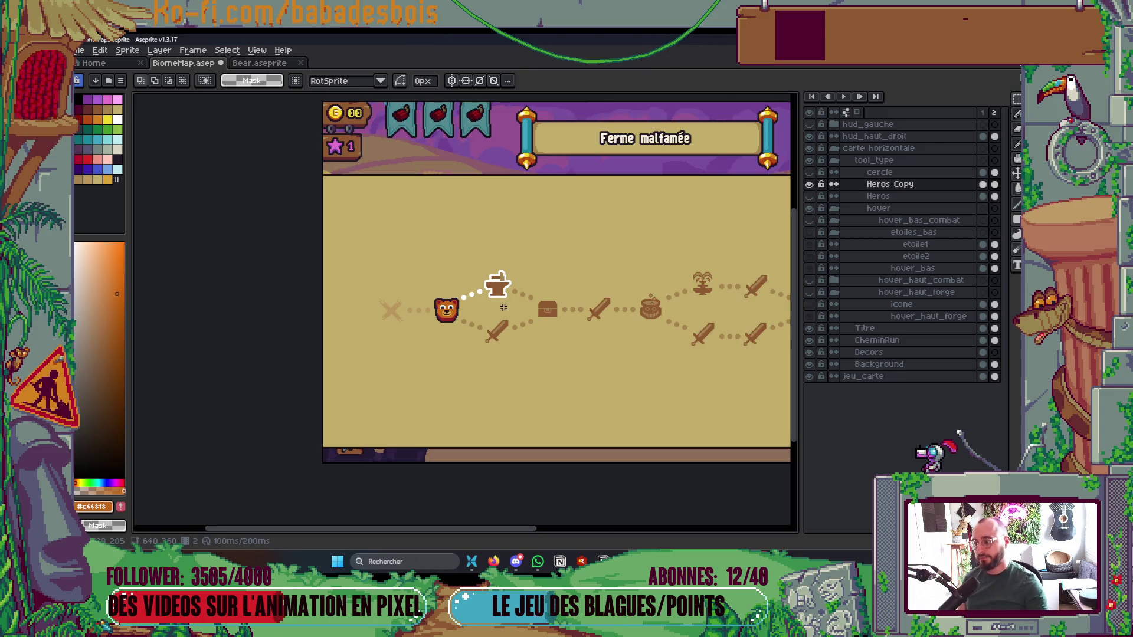
pyautogui.scroll(-1, 526, 328)
pyautogui.moveTo(561, 334); pyautogui.dragTo(389, 350)
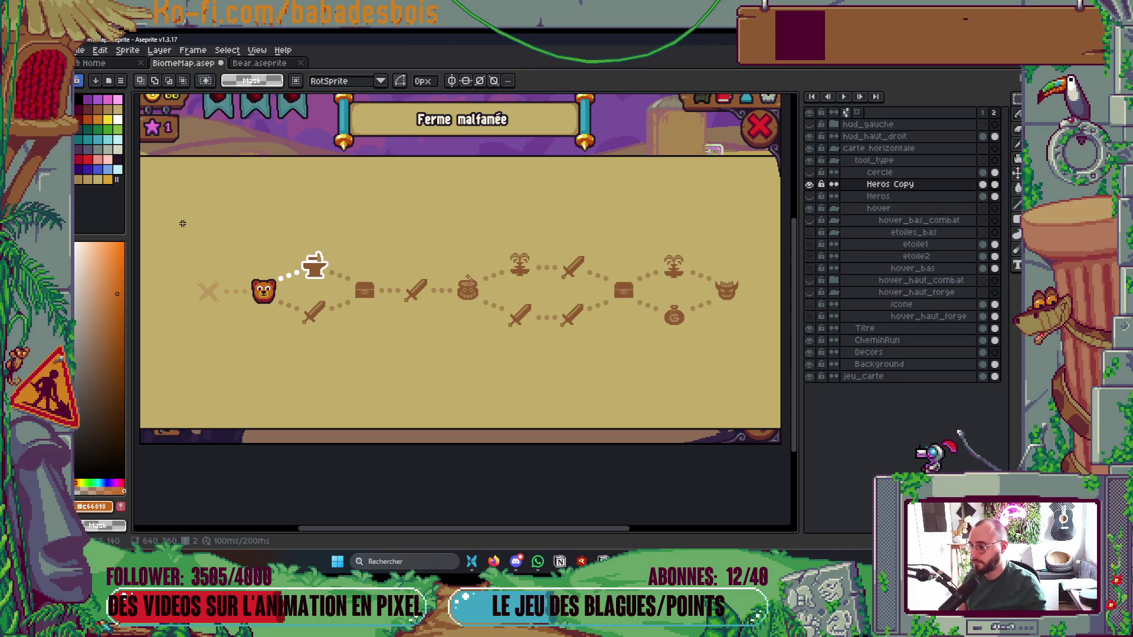
pyautogui.scroll(6, 257, 280)
# Sample the dark red from the bear's ear and save the biome map
pyautogui.press('i')
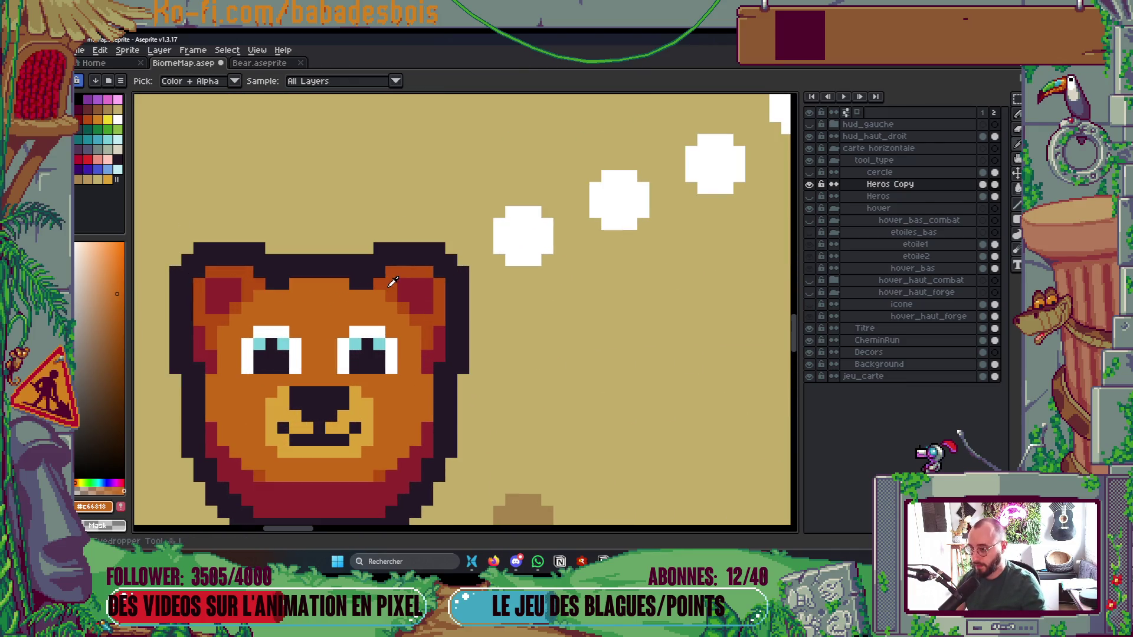
pyautogui.click(392, 282)
pyautogui.press('b')
pyautogui.scroll(-6, 418, 265)
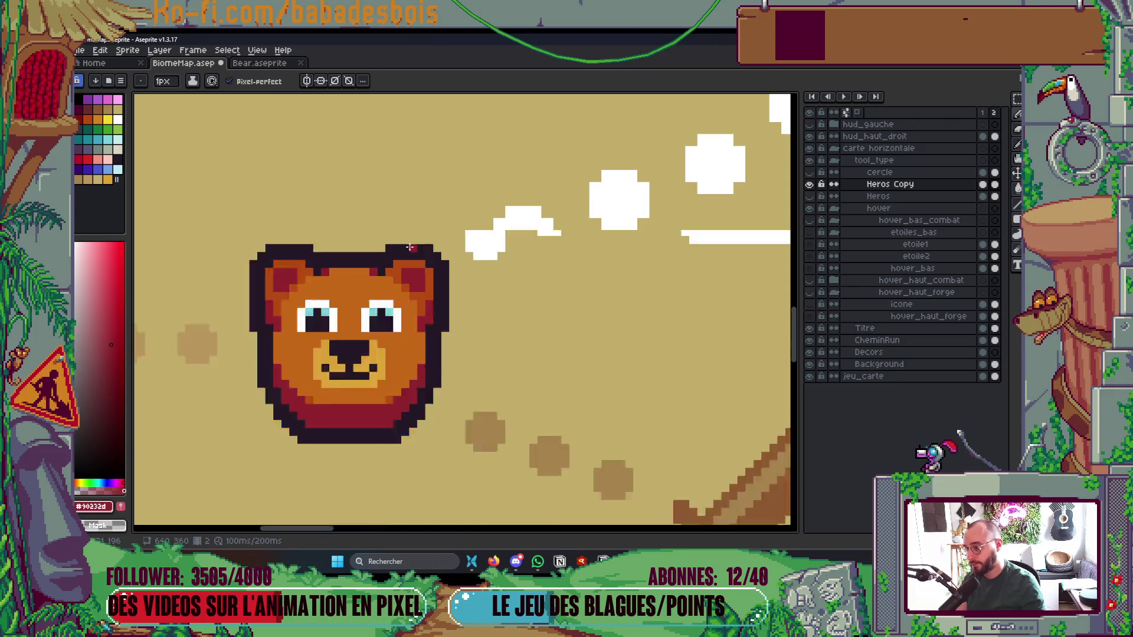
pyautogui.press('v')
pyautogui.hotkey('ctrl', 's')
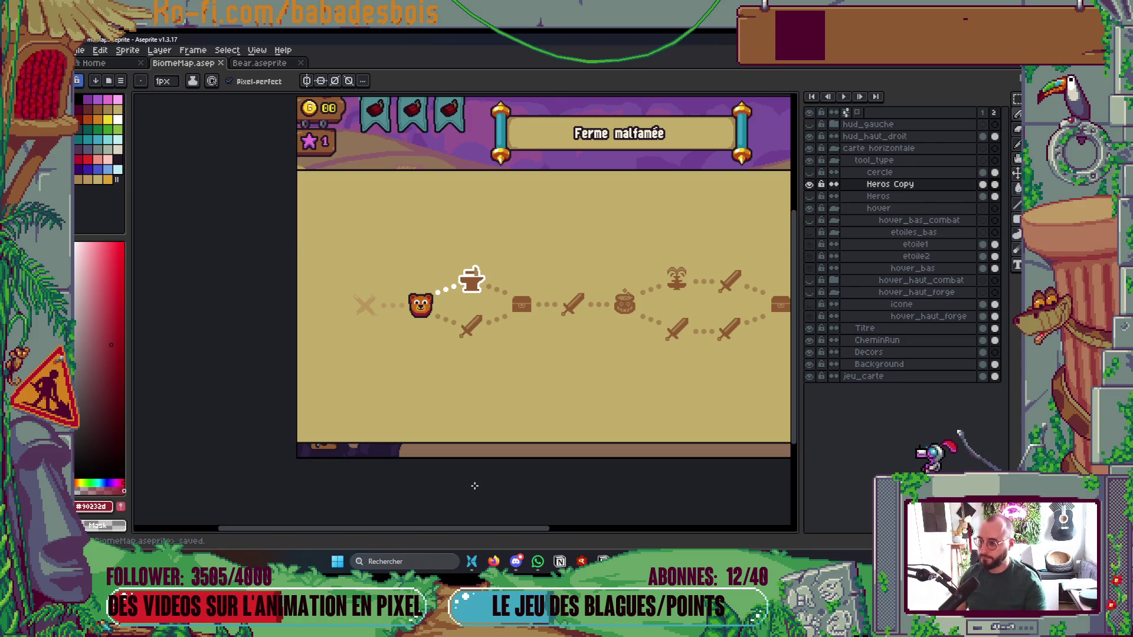
# Fill the bear's muzzle with a new shade in place of its tan, then save
pyautogui.scroll(5, 420, 305)
pyautogui.press('i')
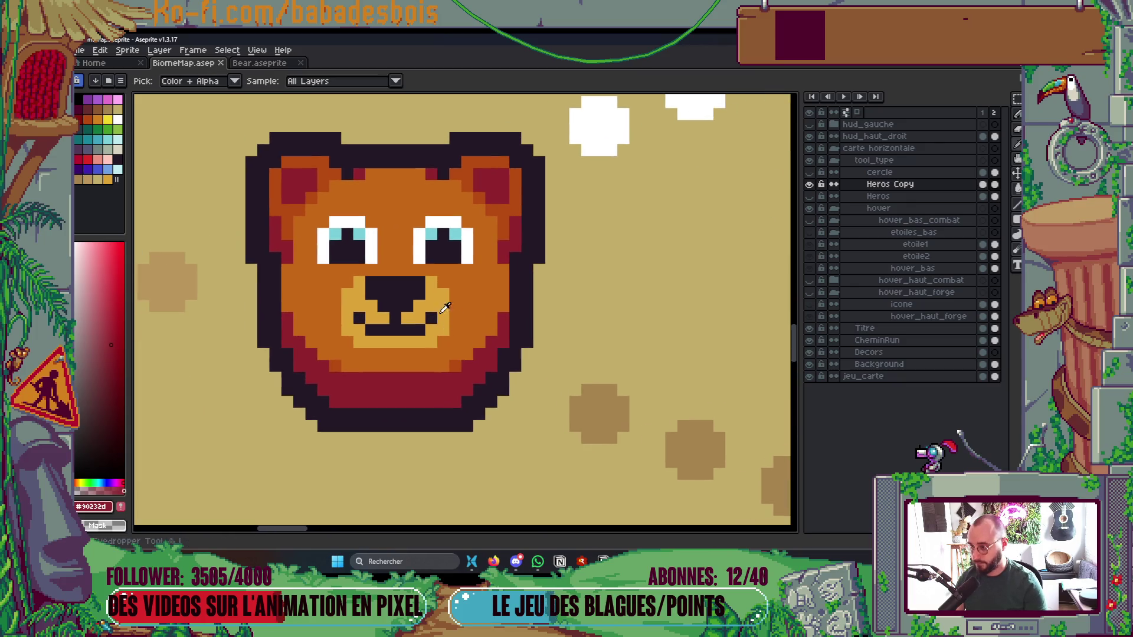
pyautogui.click(444, 309)
pyautogui.click(106, 268)
pyautogui.press('g')
pyautogui.click(441, 305)
pyautogui.scroll(-2, 442, 280)
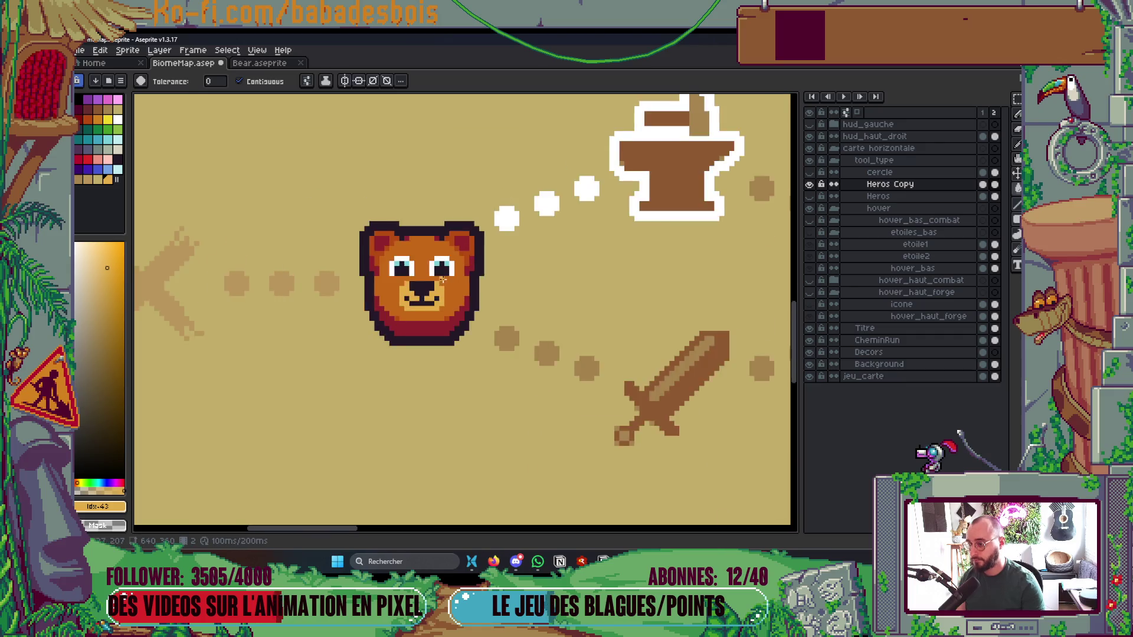
pyautogui.scroll(-3, 442, 280)
pyautogui.hotkey('ctrl', 's')
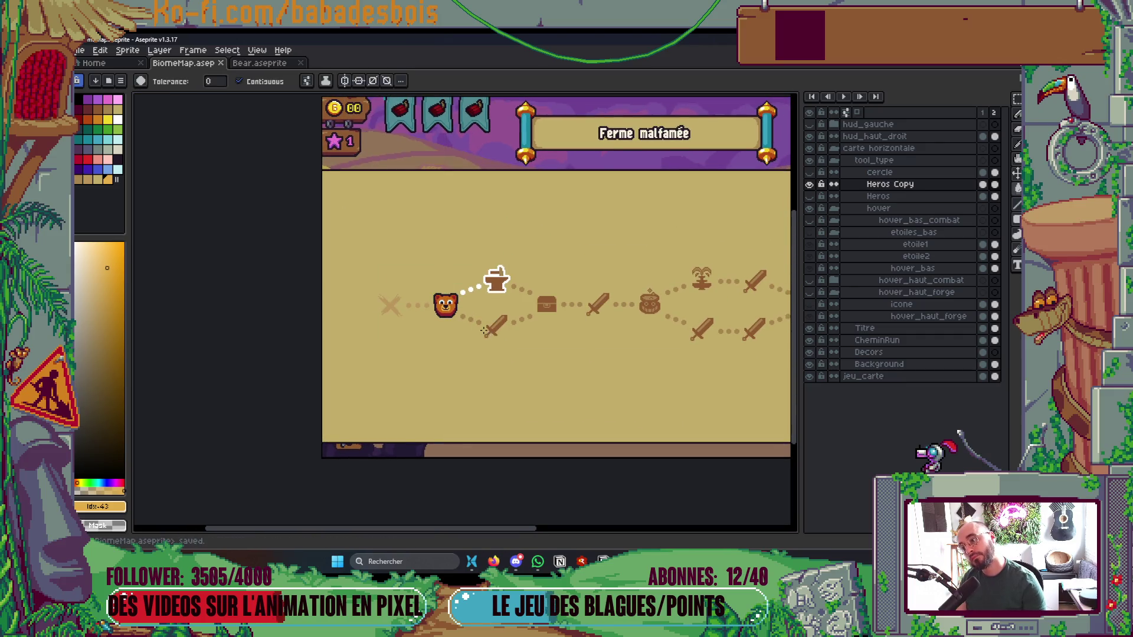
pyautogui.moveTo(485, 354); pyautogui.dragTo(472, 387)
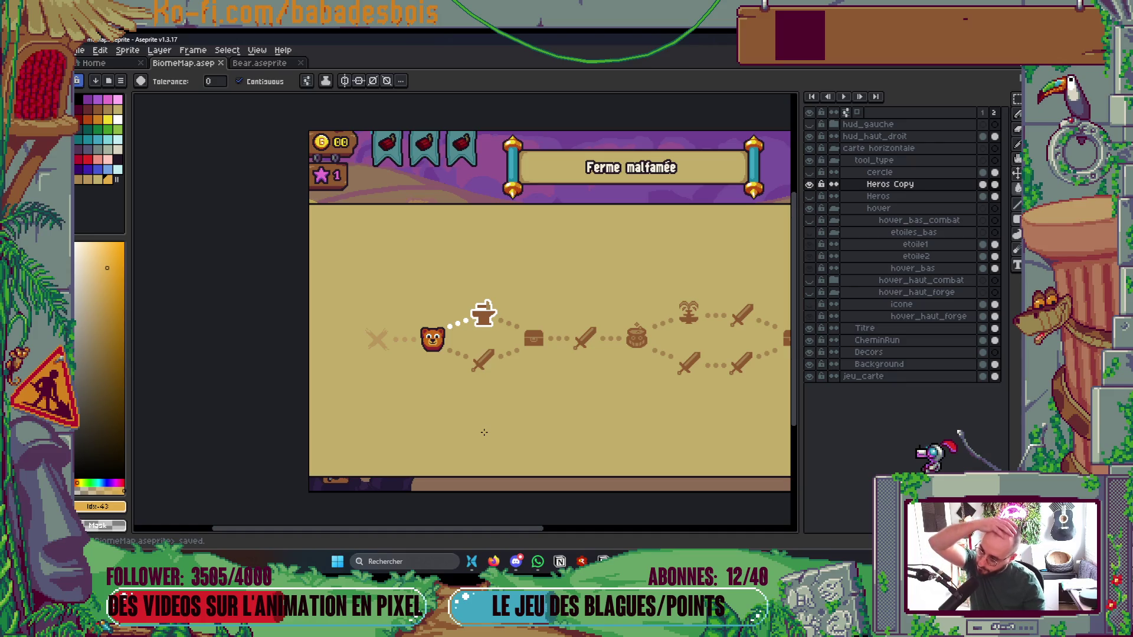
pyautogui.scroll(2, 466, 354)
pyautogui.hotkey('ctrl', 's')
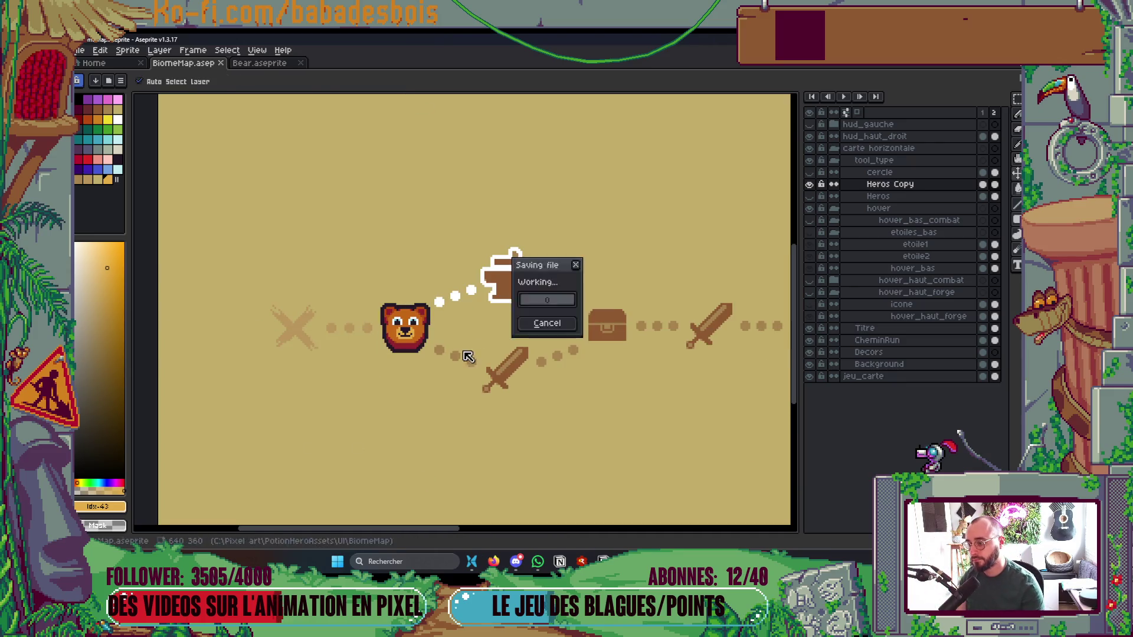
pyautogui.scroll(5, 424, 325)
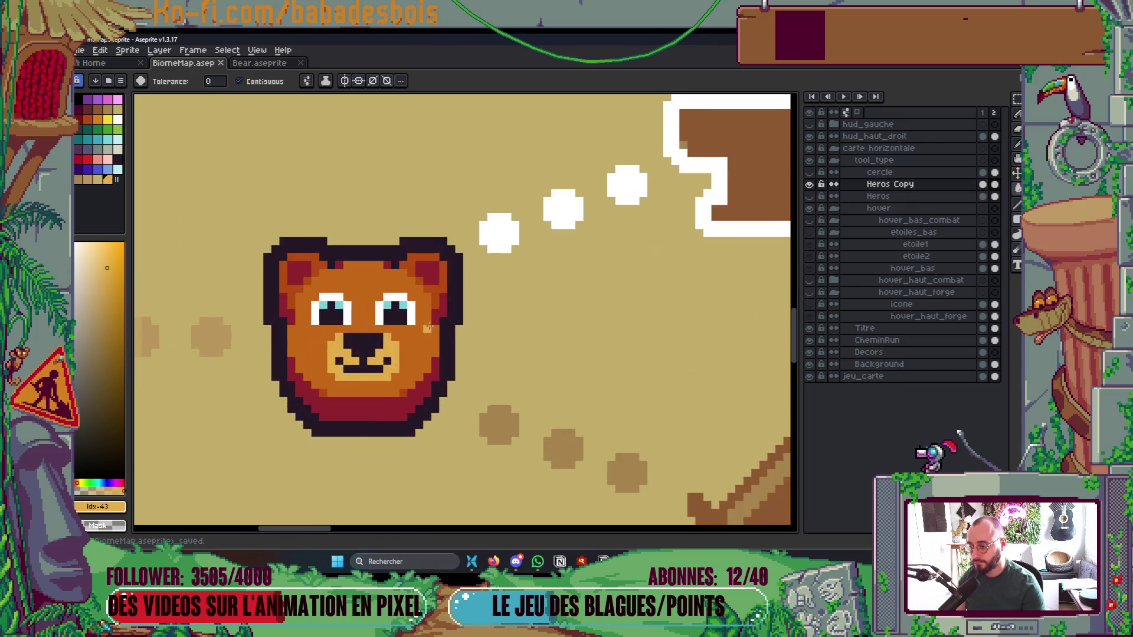
# Sample the bear's orange and paint the missing cheek and eye-corner pixels
pyautogui.press('i')
pyautogui.click(445, 269)
pyautogui.press('b')
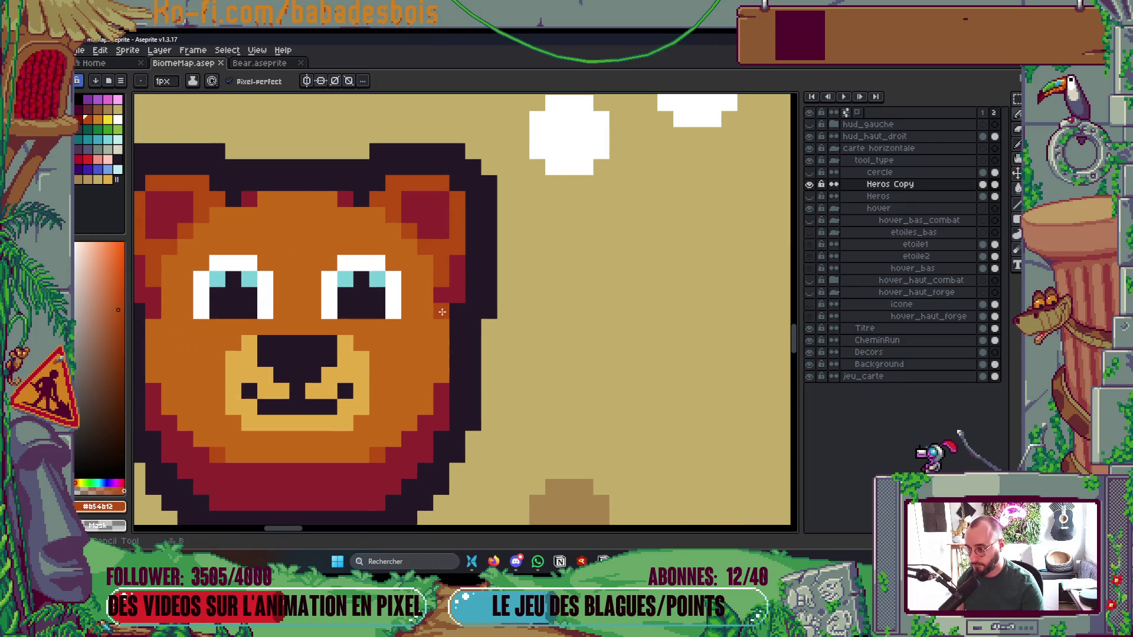
pyautogui.click(154, 310)
pyautogui.click(200, 311)
pyautogui.scroll(-5, 521, 353)
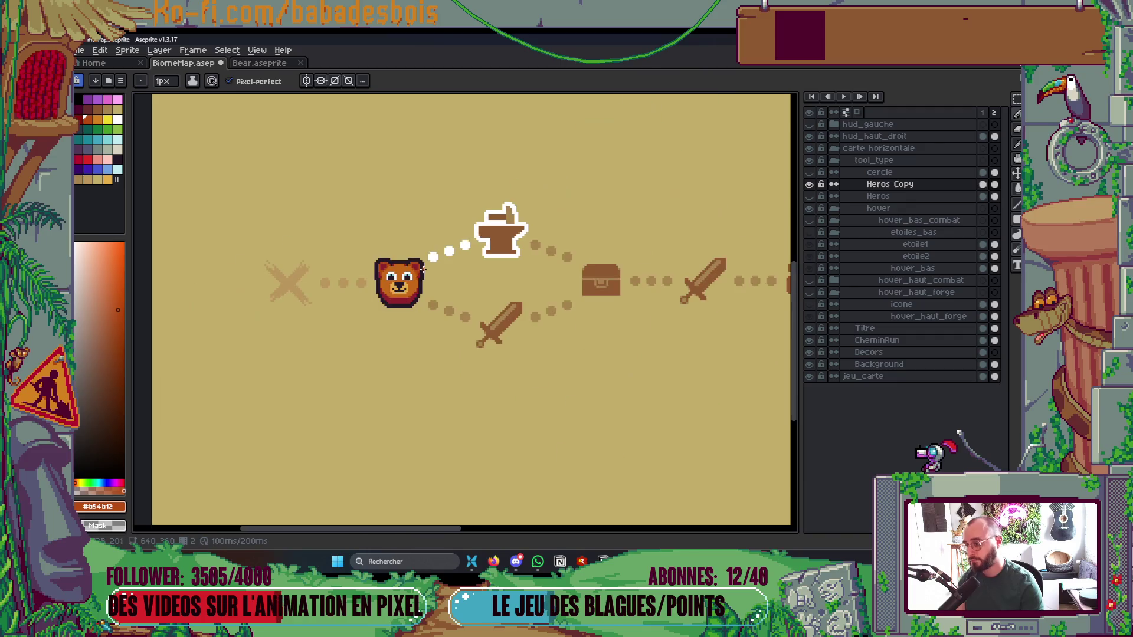
# Save the touched-up bear, hide the layers panel, and sample white from the dots
pyautogui.hotkey('ctrl', 's')
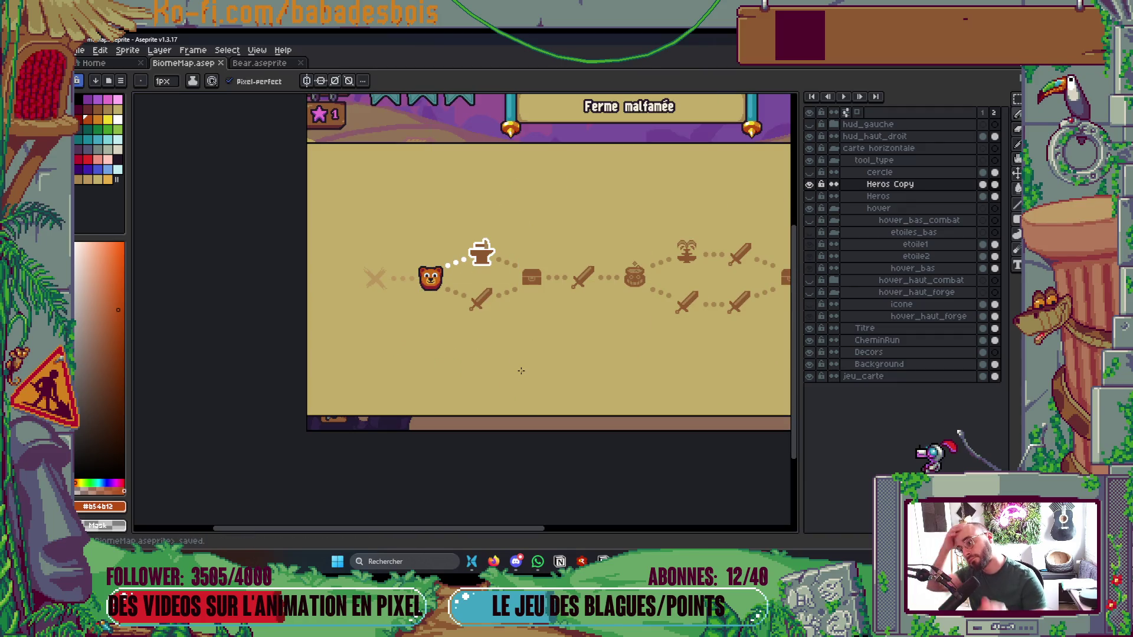
pyautogui.press('Tab')
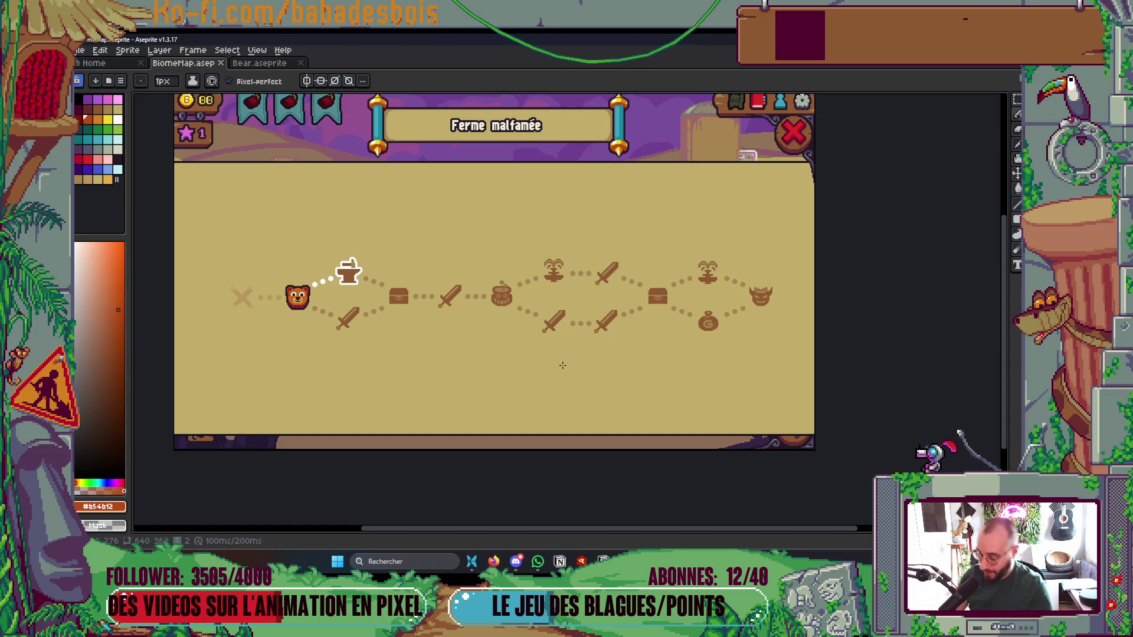
pyautogui.press('i')
pyautogui.scroll(4, 331, 289)
pyautogui.click(359, 304)
pyautogui.moveTo(359, 303); pyautogui.dragTo(499, 244)
# Fill three path dots behind the bear white
pyautogui.press('g')
pyautogui.click(321, 304)
pyautogui.click(277, 304)
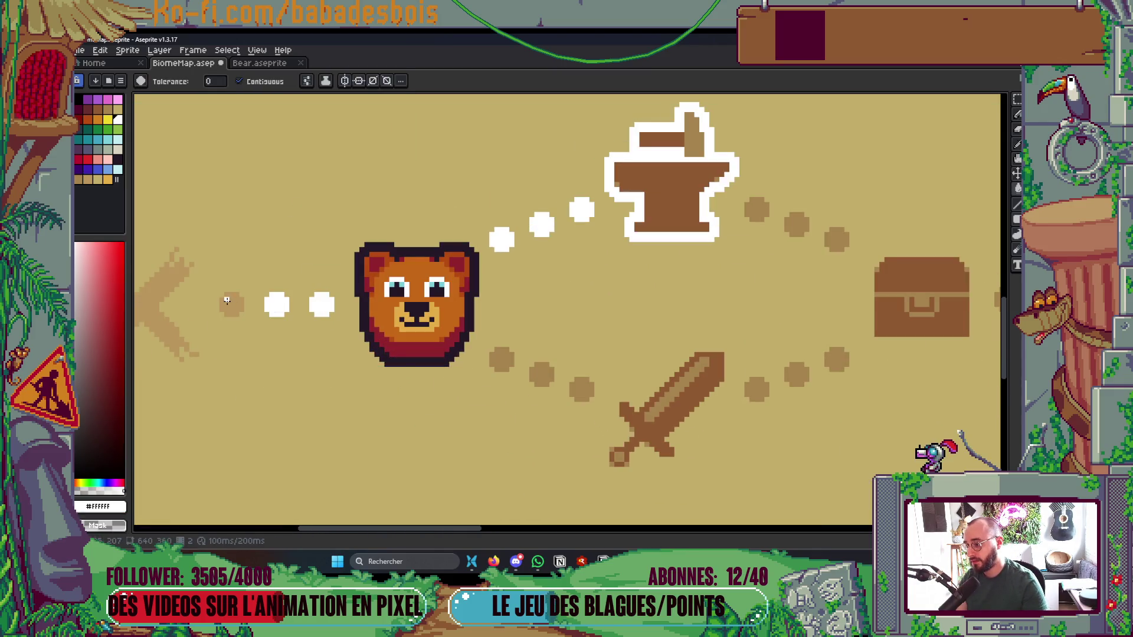
pyautogui.click(226, 300)
pyautogui.scroll(-3, 480, 261)
pyautogui.moveTo(473, 264); pyautogui.dragTo(497, 295)
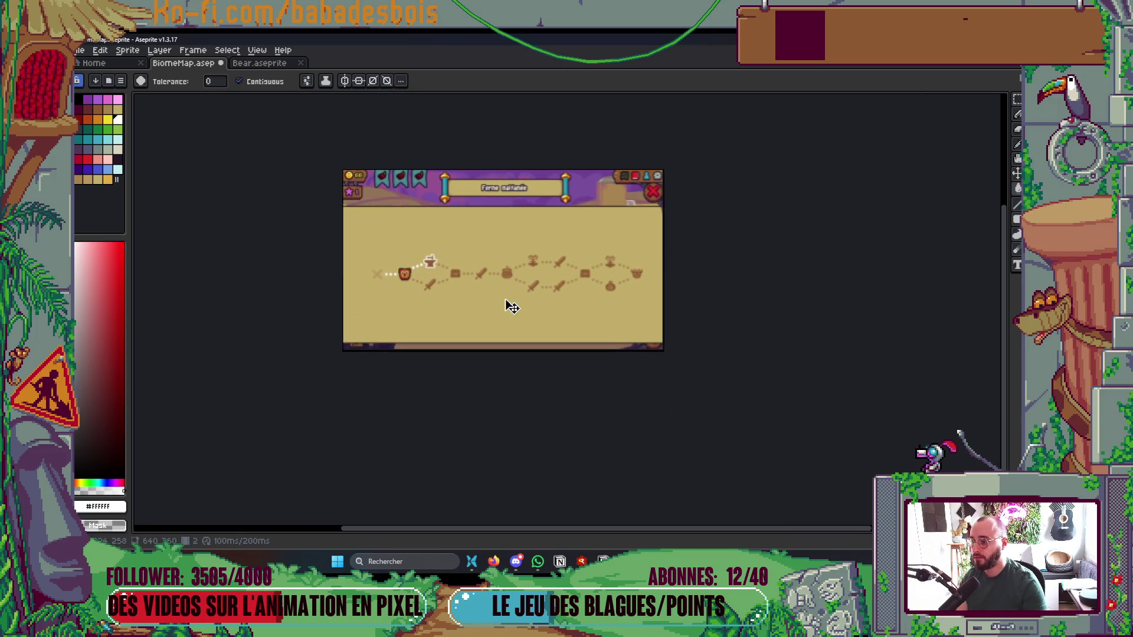
# Revert the whitened dots and show the layers panel again
pyautogui.press('v')
pyautogui.press('g')
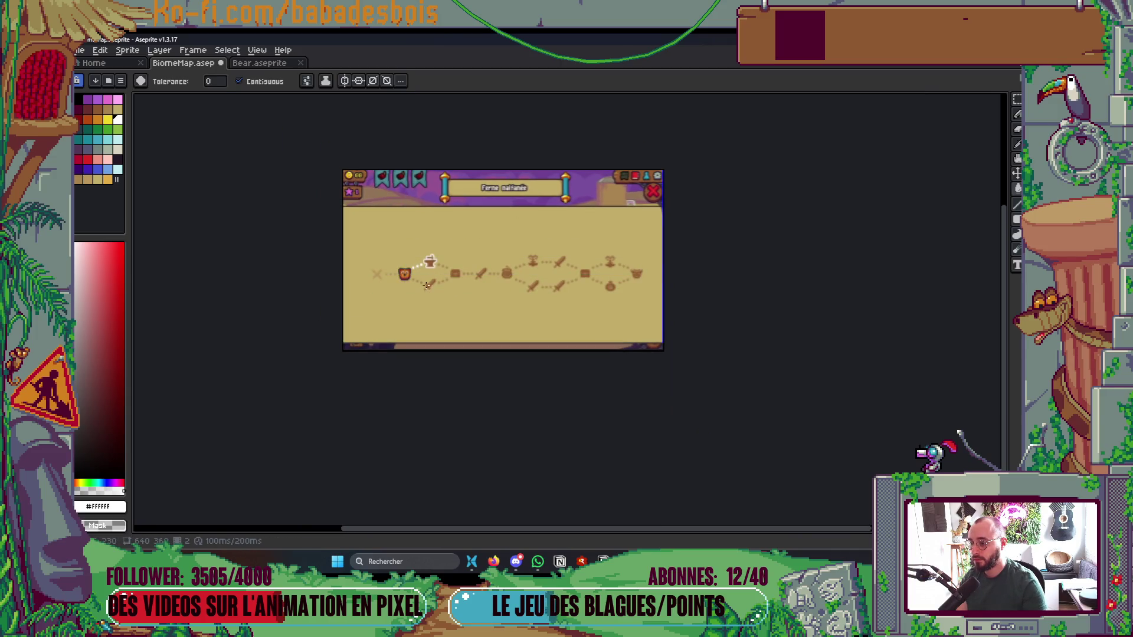
pyautogui.scroll(2, 424, 285)
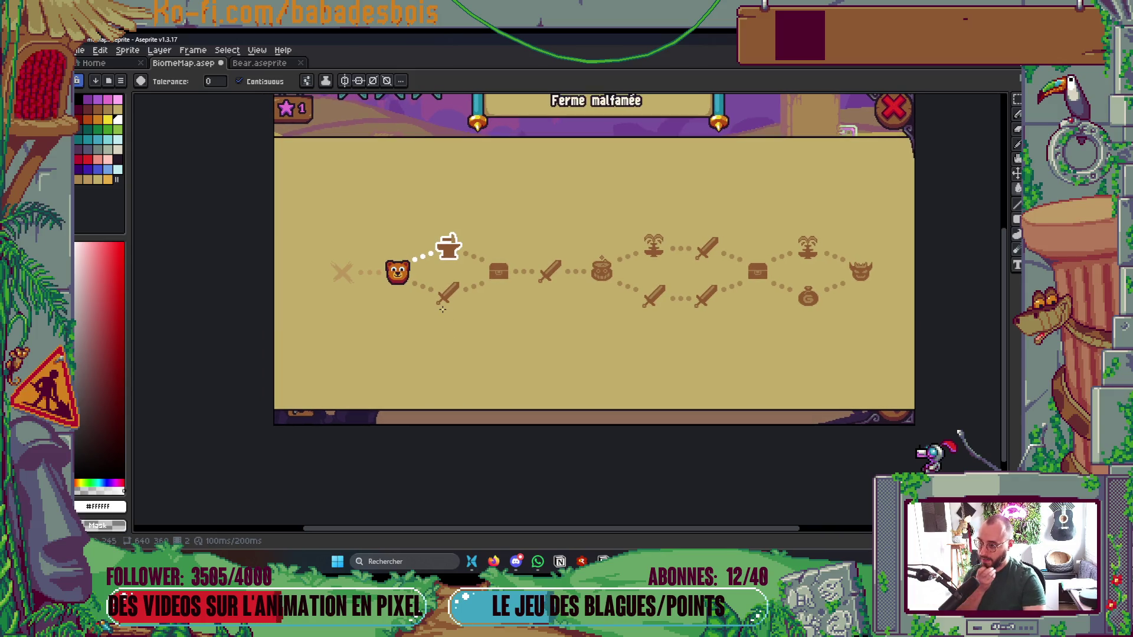
pyautogui.press('Tab')
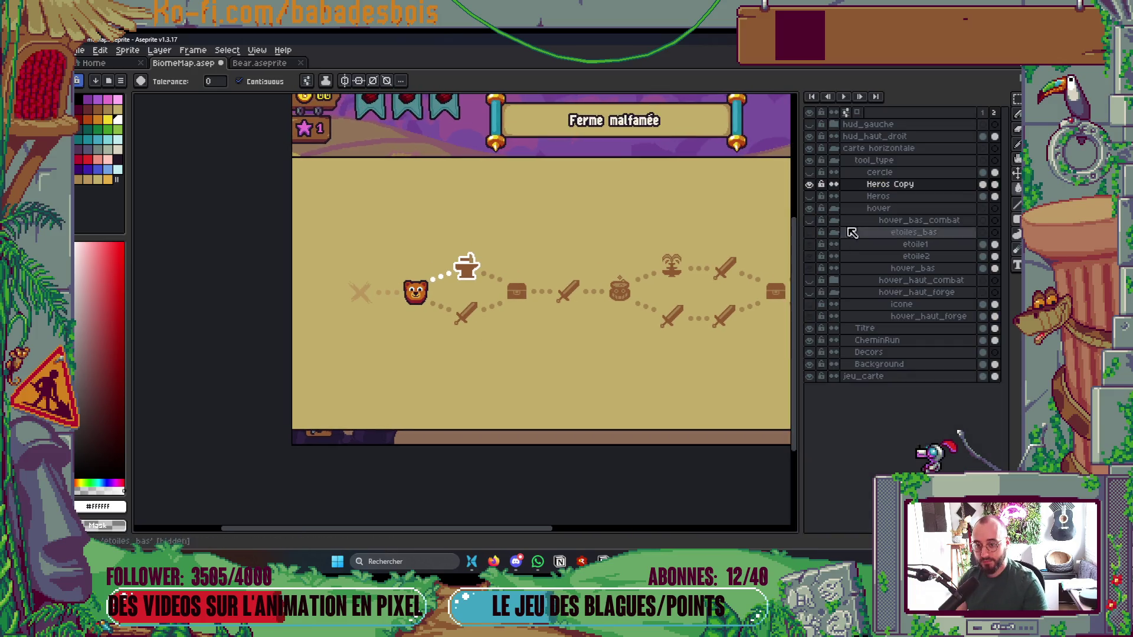
# Move the bear head onto the upper node just after the anvil and commit it
pyautogui.press('Tab')
pyautogui.press('m')
pyautogui.moveTo(400, 271)
pyautogui.mouseDown()
pyautogui.moveTo(432, 316)
pyautogui.moveTo(429, 306)
pyautogui.moveTo(512, 330)
pyautogui.moveTo(529, 304)
pyautogui.mouseUp()
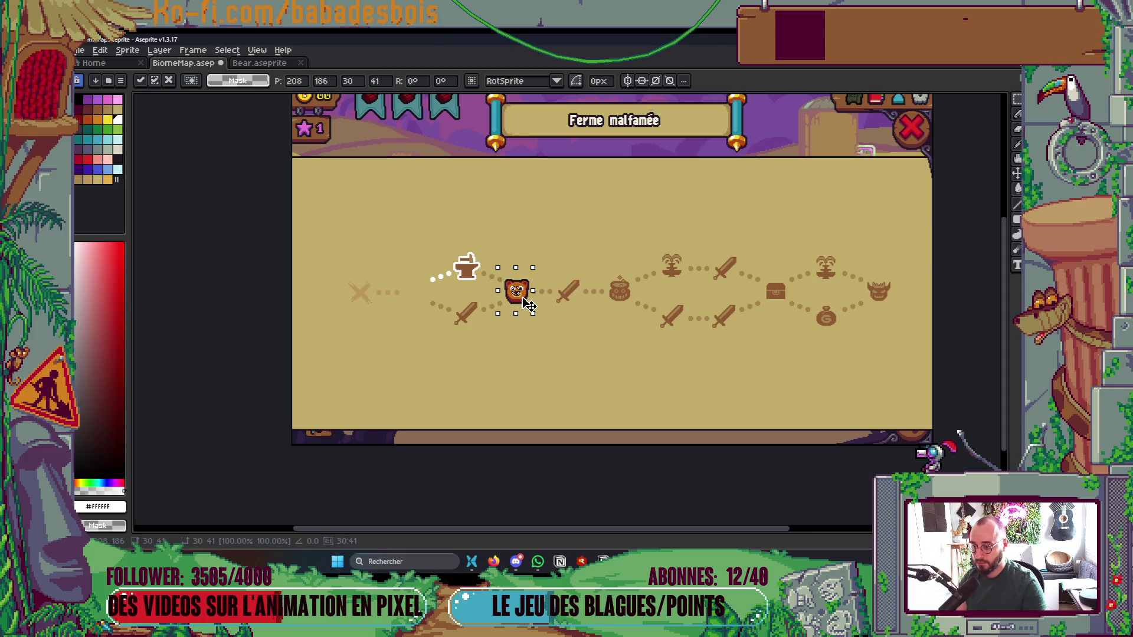
pyautogui.click(483, 347)
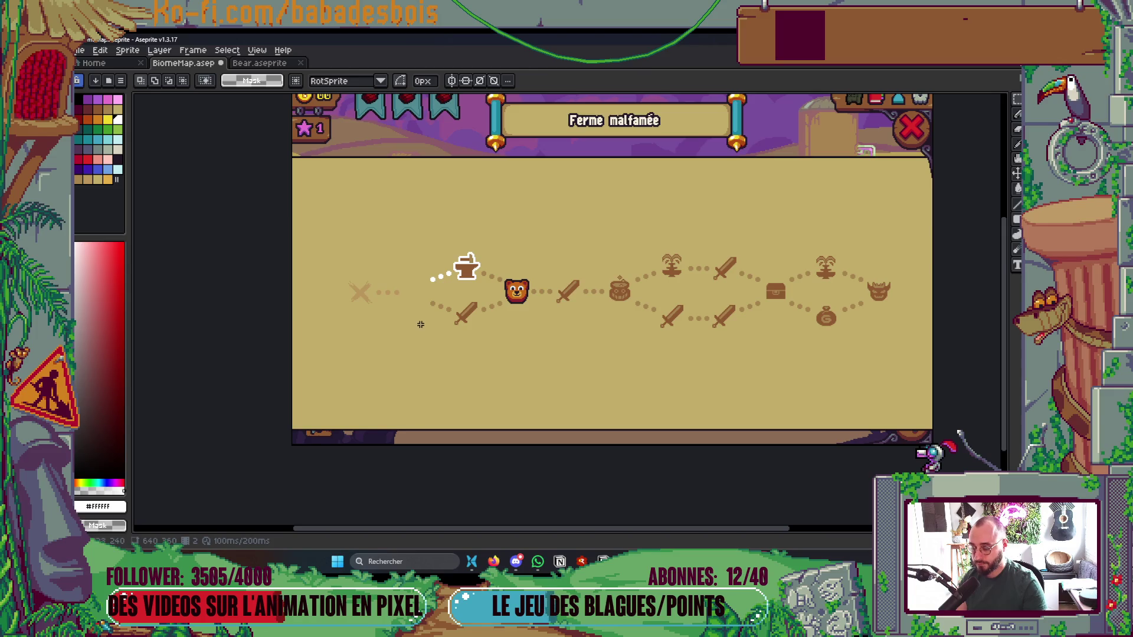
pyautogui.scroll(2, 420, 324)
pyautogui.moveTo(694, 229)
pyautogui.mouseDown()
pyautogui.moveTo(744, 303)
pyautogui.moveTo(737, 293)
pyautogui.moveTo(462, 328)
pyautogui.mouseUp()
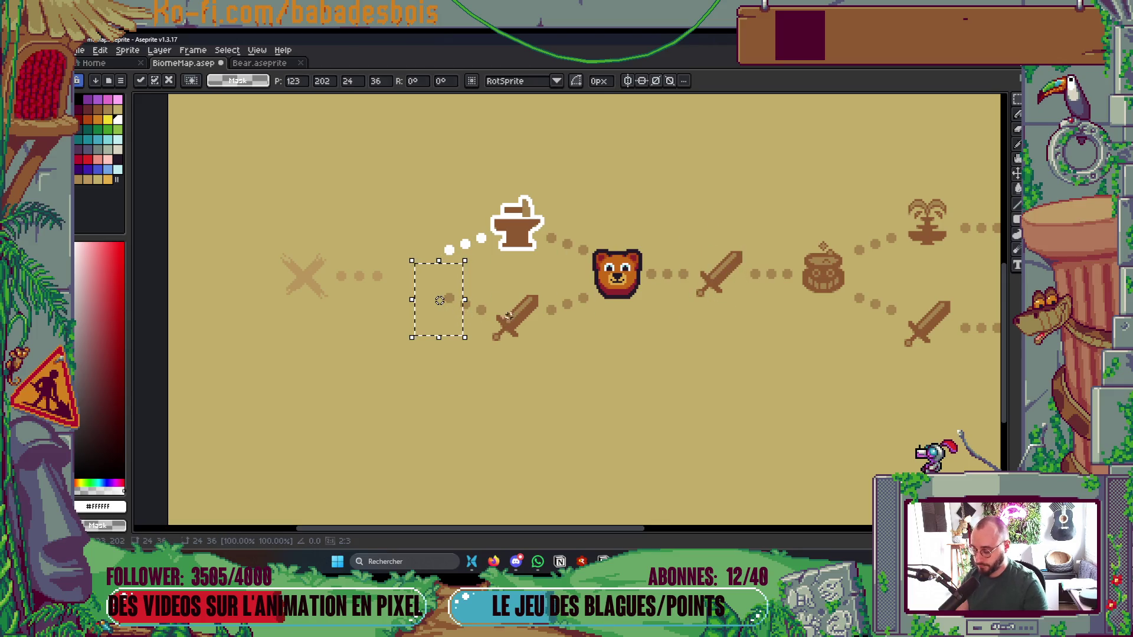
# Select the sword just right of the bear with the rectangular marquee
pyautogui.hotkey('ctrl', 'd')
pyautogui.press('b')
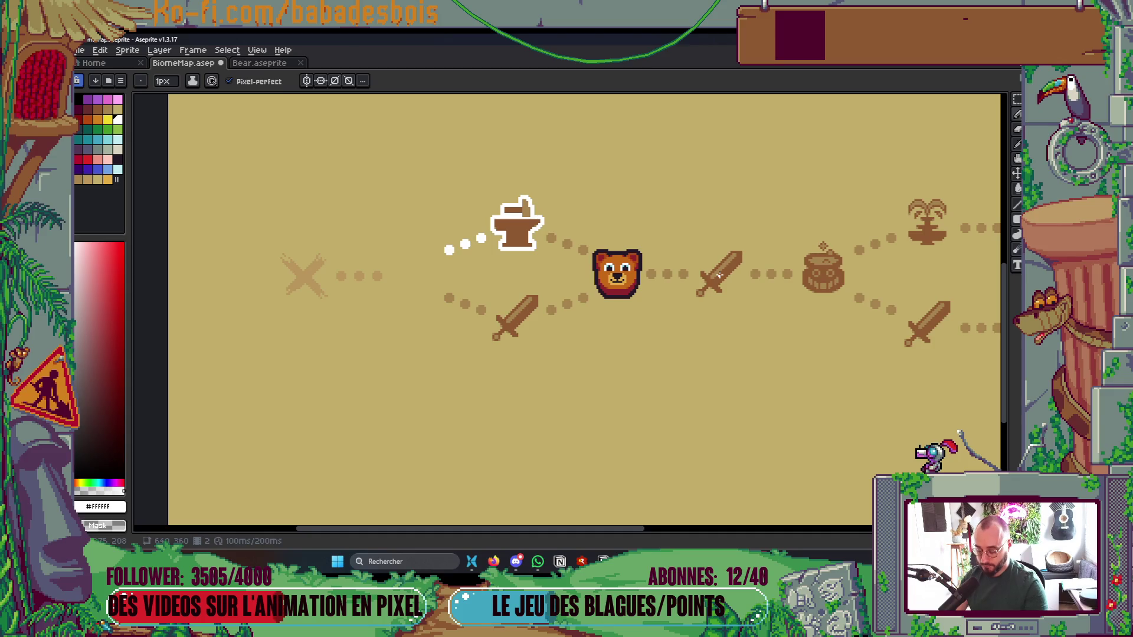
pyautogui.press('m')
pyautogui.moveTo(689, 235); pyautogui.dragTo(748, 307)
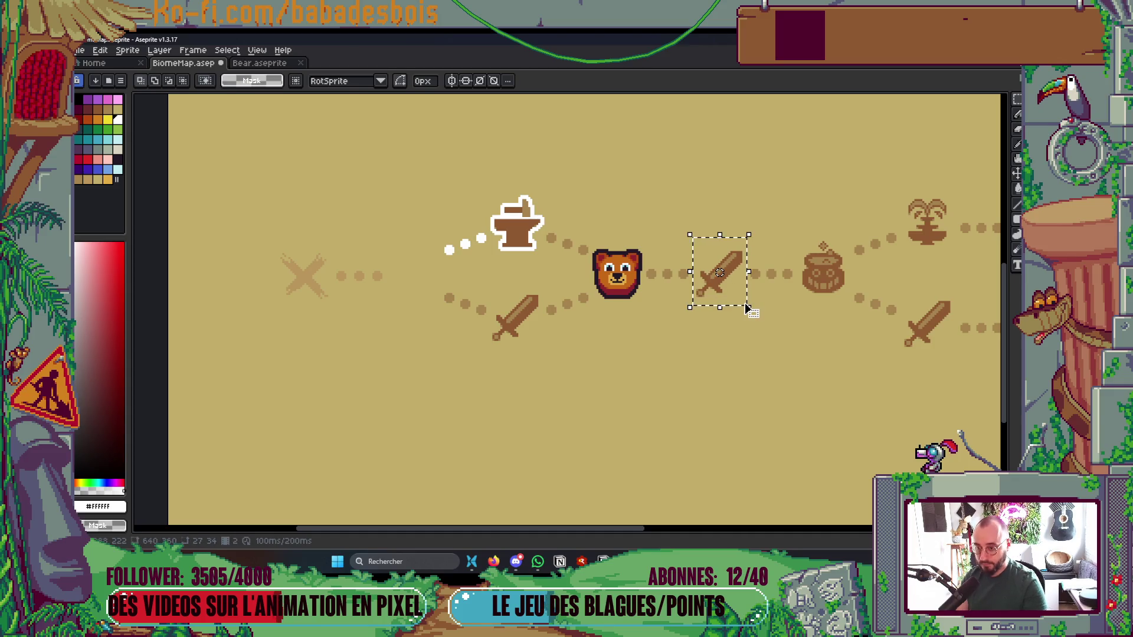
pyautogui.click(721, 280)
pyautogui.hotkey('ctrl', 'd')
pyautogui.scroll(1, 777, 298)
pyautogui.press('b')
pyautogui.moveTo(652, 273); pyautogui.dragTo(647, 298)
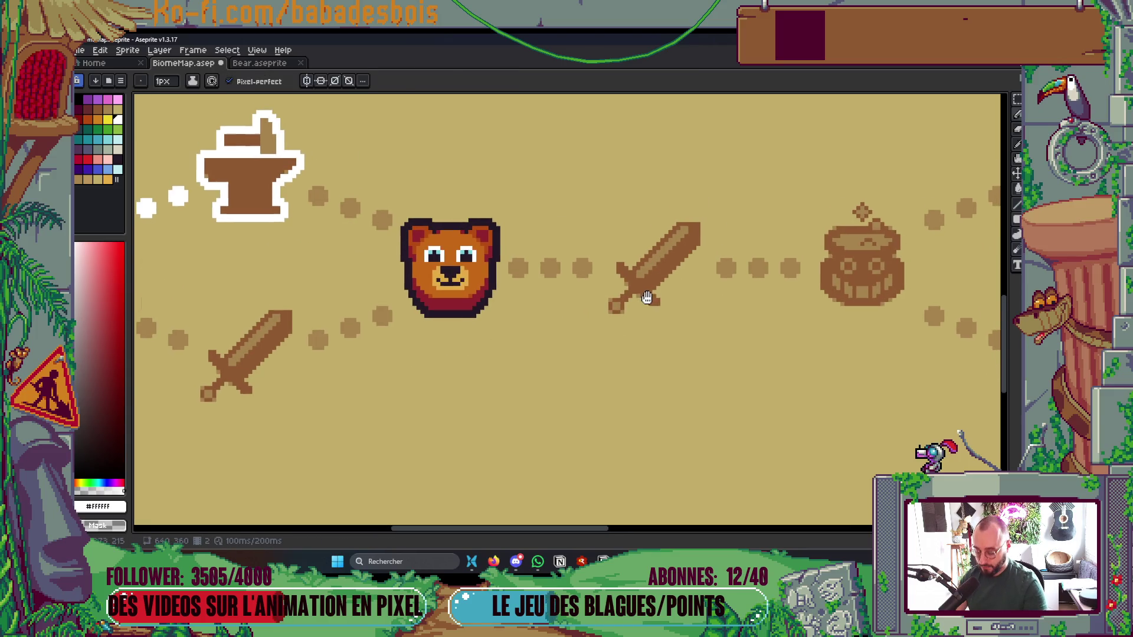
pyautogui.press('m')
pyautogui.moveTo(606, 196); pyautogui.dragTo(703, 316)
# Make CheminRun the active layer and copy the sword into the bear's old spot
pyautogui.press('Tab')
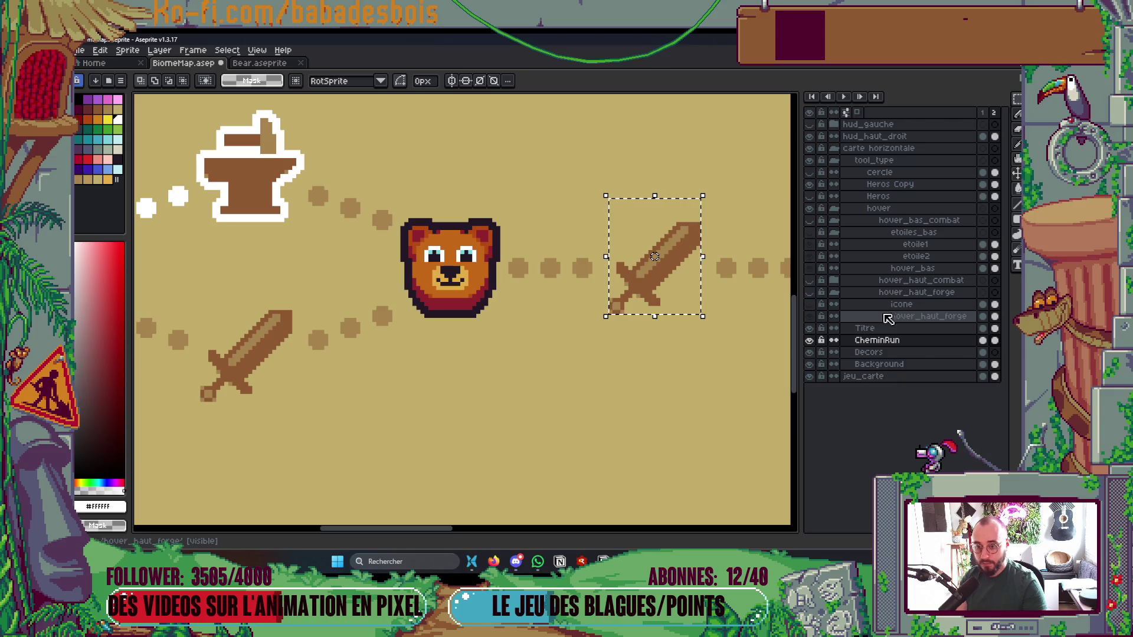
pyautogui.click(808, 340)
pyautogui.click(809, 341)
pyautogui.click(879, 341)
pyautogui.click(654, 277)
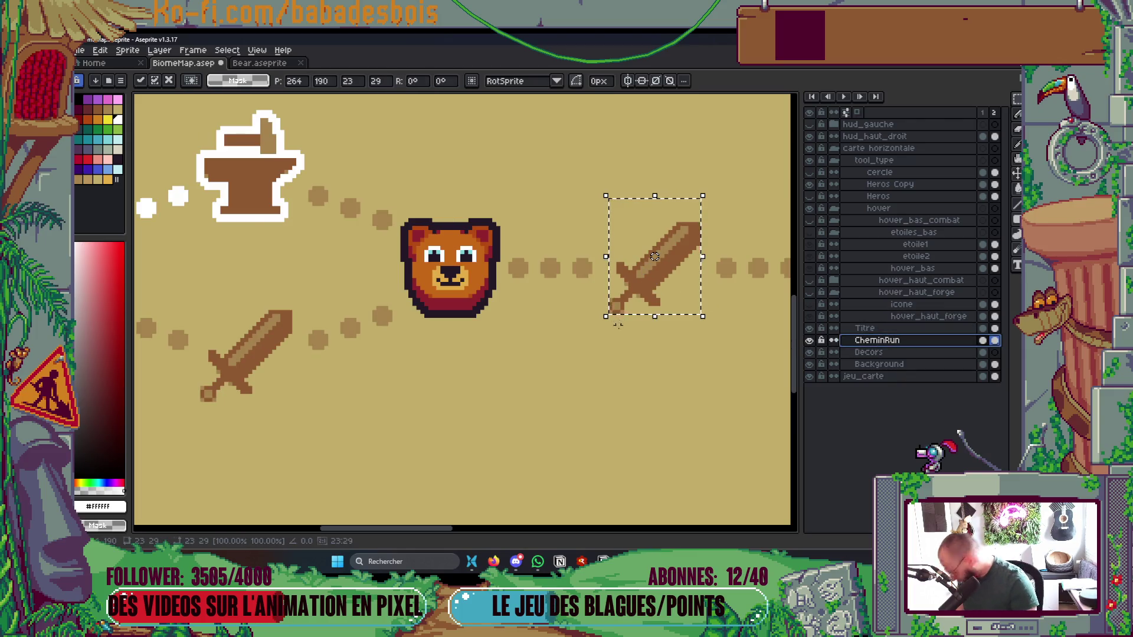
pyautogui.moveTo(655, 301); pyautogui.dragTo(380, 413)
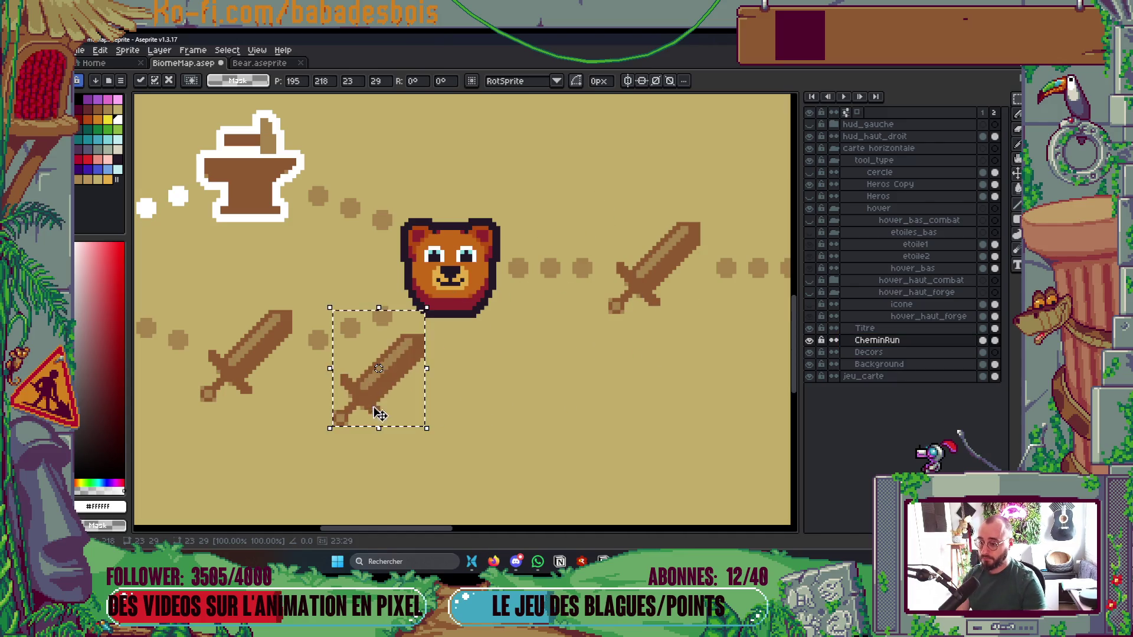
pyautogui.scroll(-2, 566, 395)
pyautogui.scroll(1, 531, 389)
pyautogui.moveTo(519, 389); pyautogui.dragTo(255, 293)
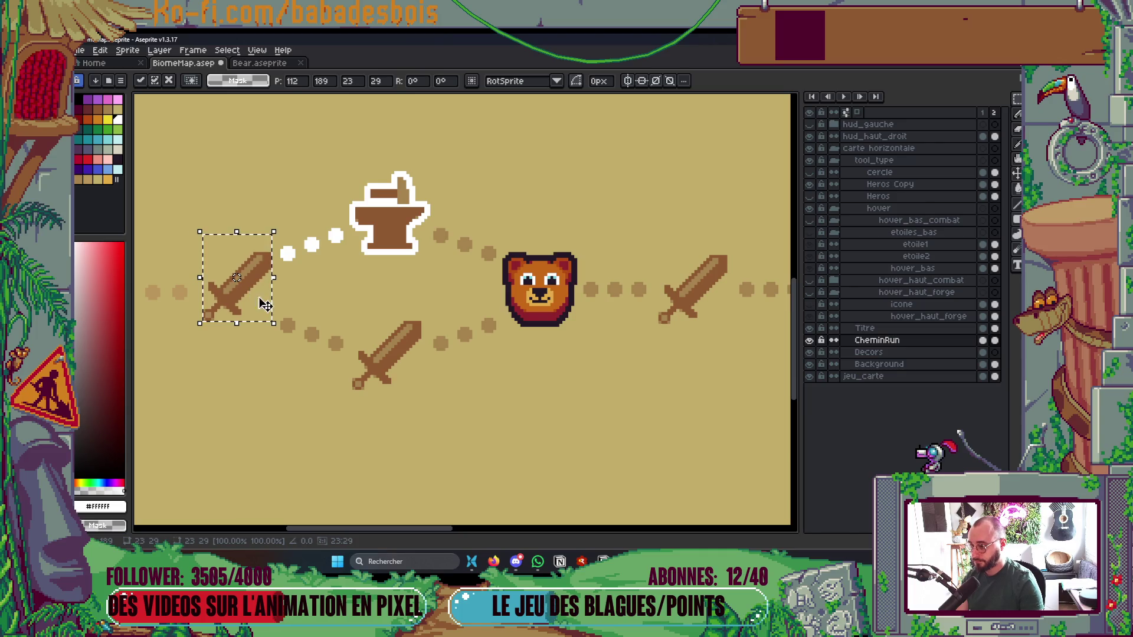
pyautogui.hscroll(-4, 536, 316)
pyautogui.hotkey('ctrl', 'd')
# Select the copied sword, sample a passed dot's pale tan, and turn off contiguous fill
pyautogui.scroll(1, 479, 308)
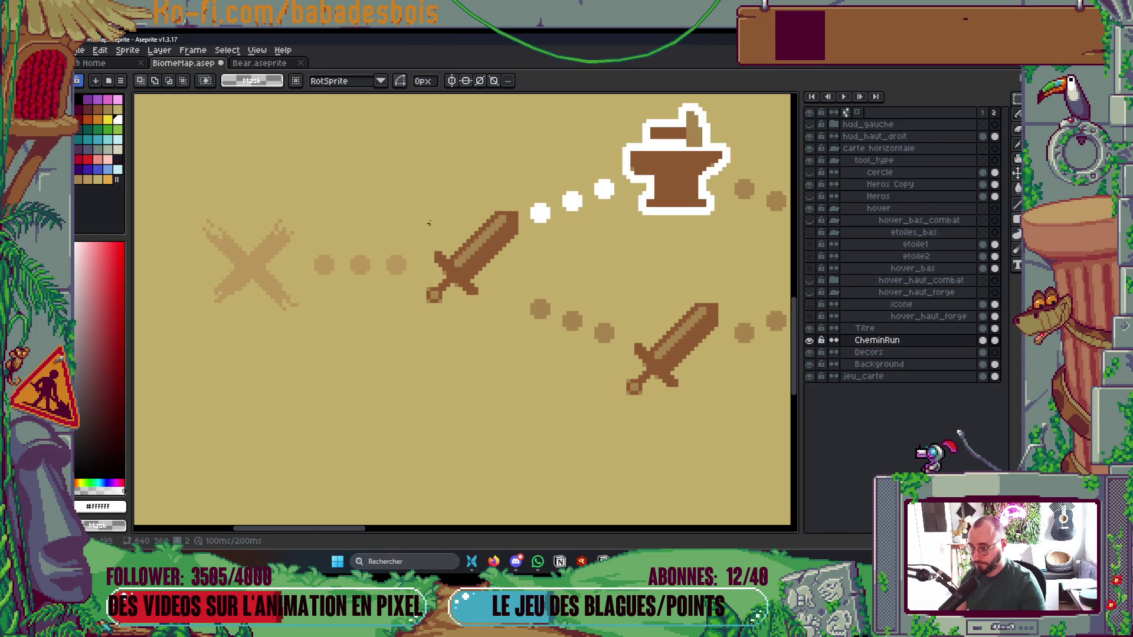
pyautogui.moveTo(421, 190); pyautogui.dragTo(524, 316)
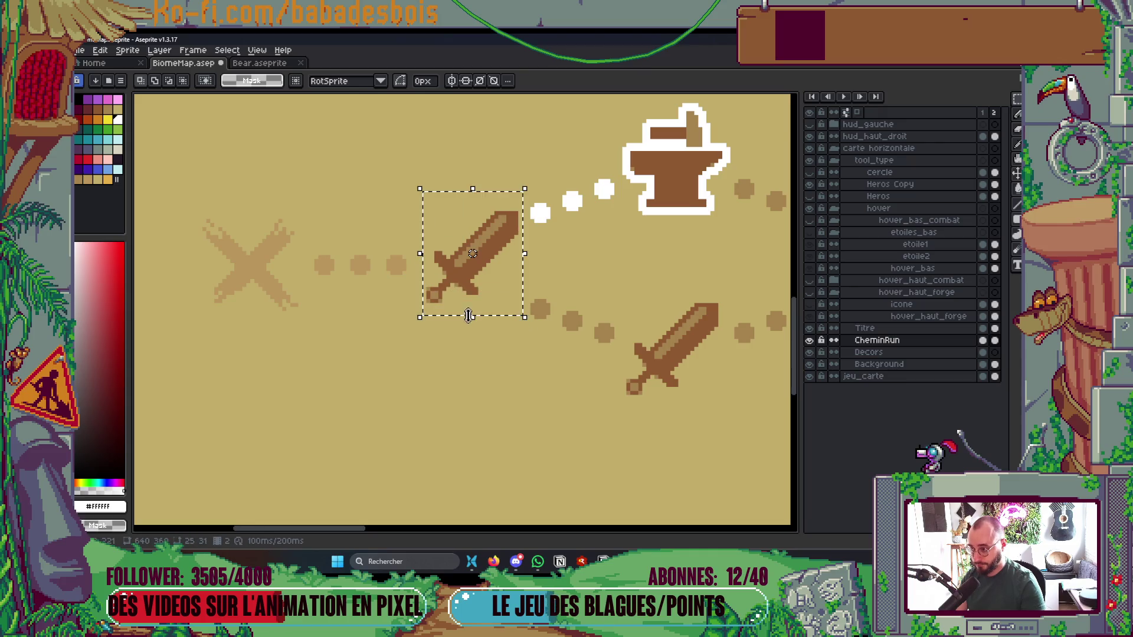
pyautogui.scroll(1, 463, 311)
pyautogui.press('i')
pyautogui.click(380, 255)
pyautogui.press('g')
pyautogui.click(467, 264)
pyautogui.hotkey('ctrl', 'z')
pyautogui.click(239, 81)
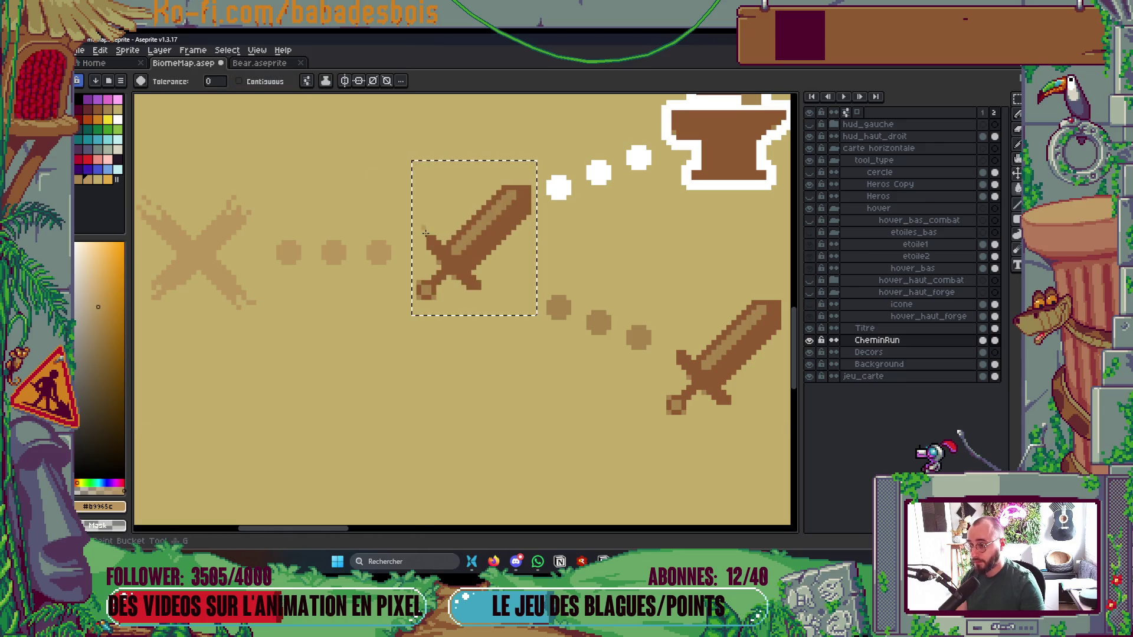
# Recolour the whole copied sword in pale tan shades from the palette
pyautogui.click(454, 266)
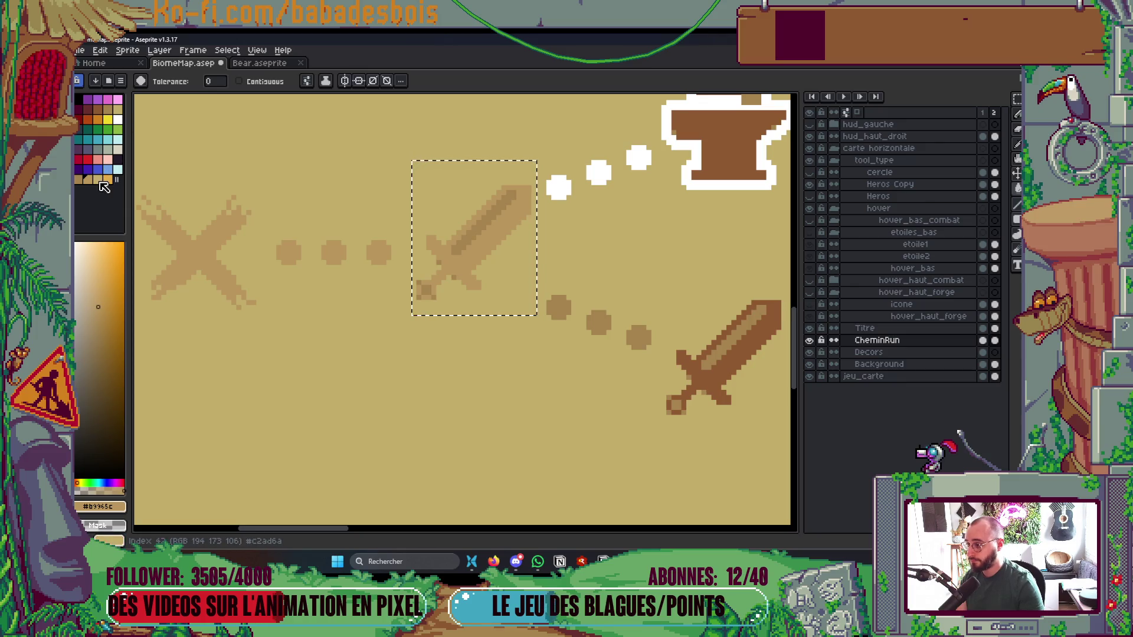
pyautogui.click(98, 180)
pyautogui.scroll(-2, 501, 221)
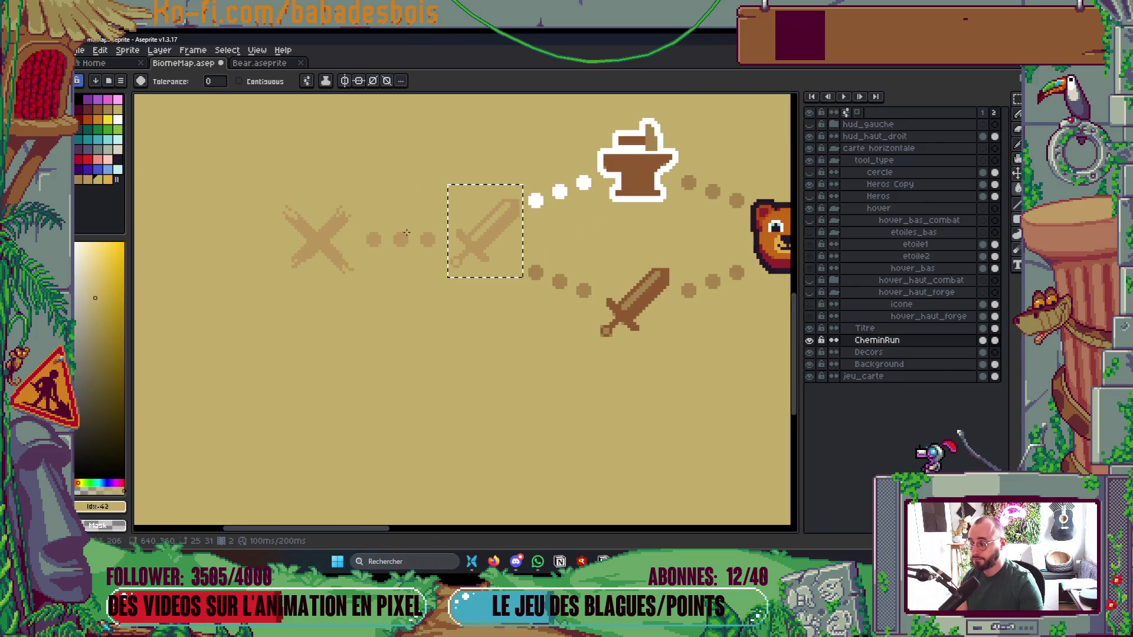
pyautogui.press('ctrl')
pyautogui.scroll(-3, 567, 295)
pyautogui.scroll(2, 566, 295)
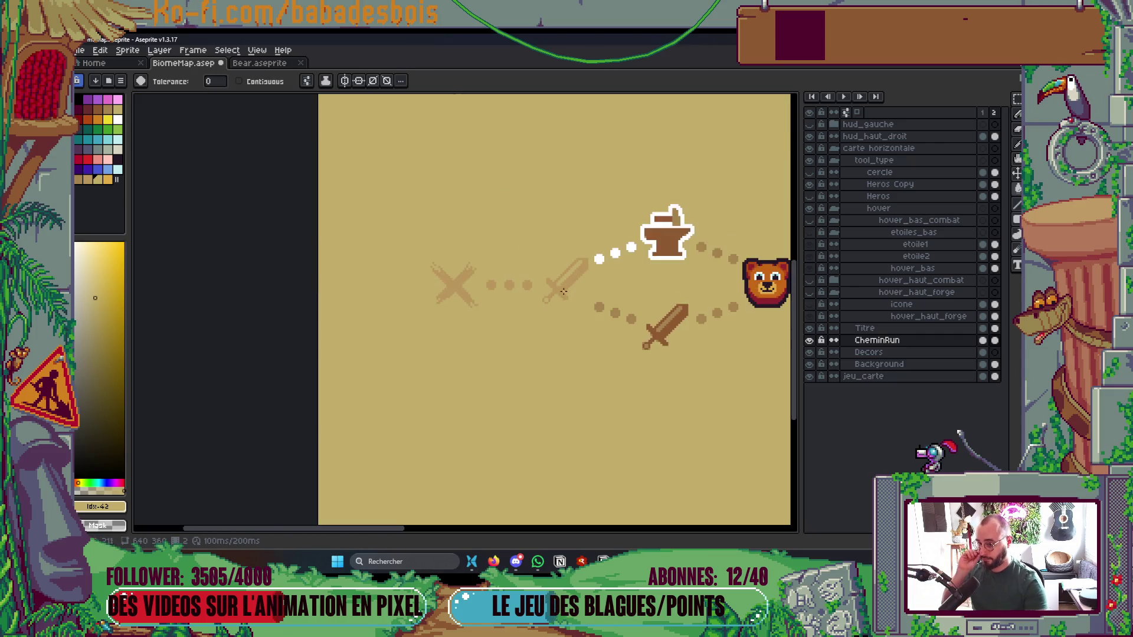
pyautogui.scroll(2, 568, 297)
pyautogui.scroll(1, 596, 251)
# Nudge the faded sword slightly down-left into line with the path dots
pyautogui.press('m')
pyautogui.moveTo(496, 176)
pyautogui.mouseDown()
pyautogui.moveTo(521, 235)
pyautogui.moveTo(632, 358)
pyautogui.mouseUp()
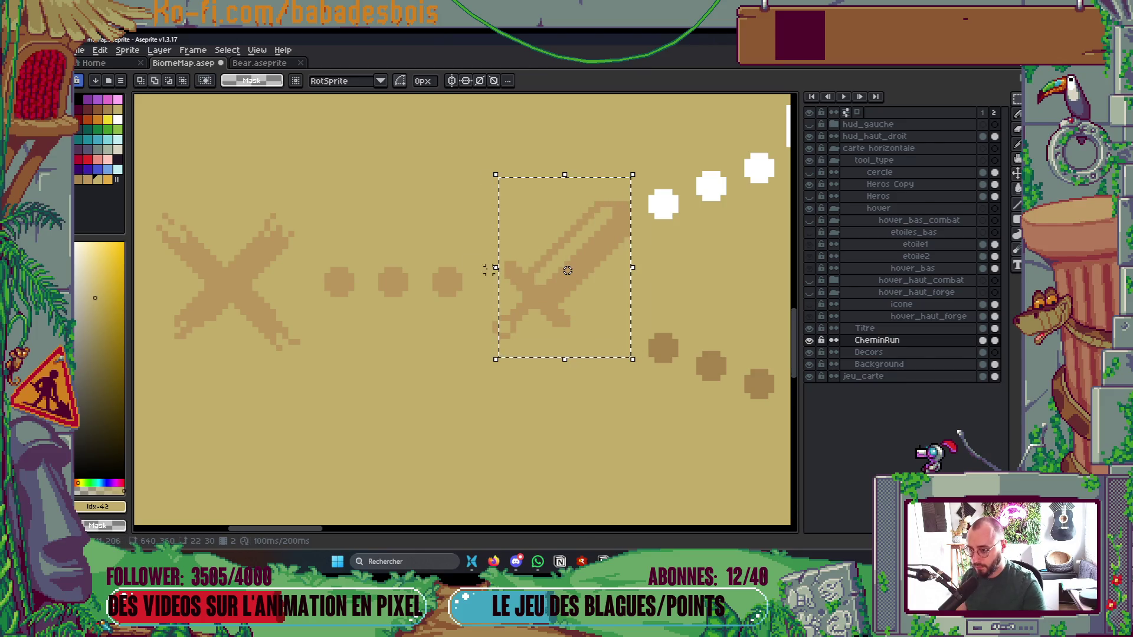
pyautogui.moveTo(559, 308); pyautogui.dragTo(548, 321)
pyautogui.hotkey('ctrl', 'd')
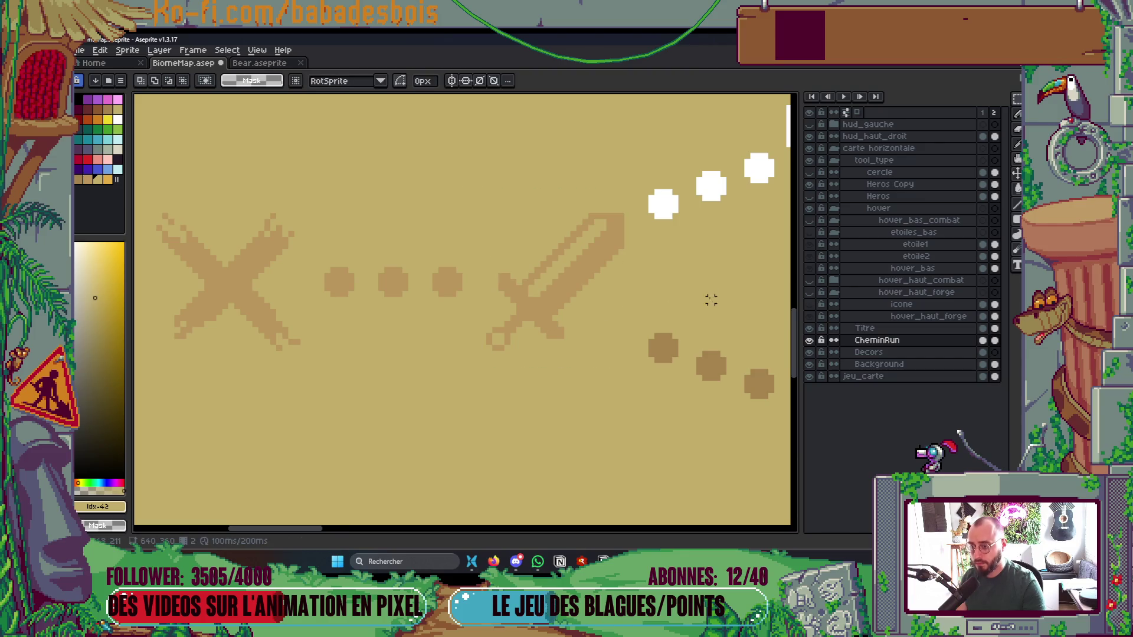
pyautogui.scroll(-4, 629, 268)
pyautogui.scroll(5, 669, 288)
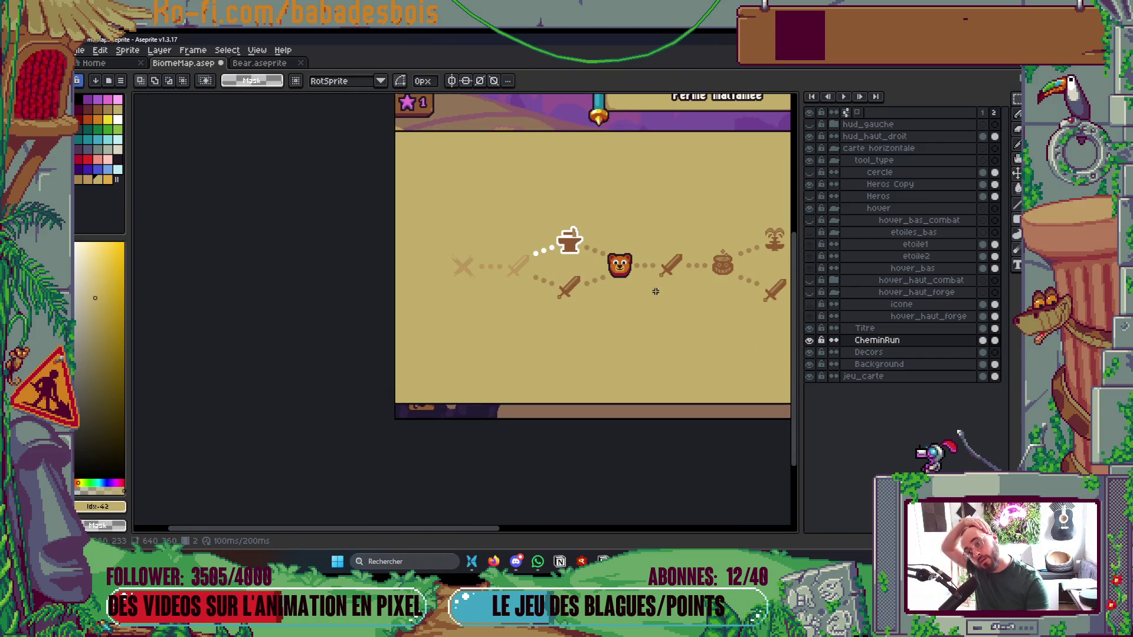
# Fill the three white dots left of the anvil with tan
pyautogui.press('g')
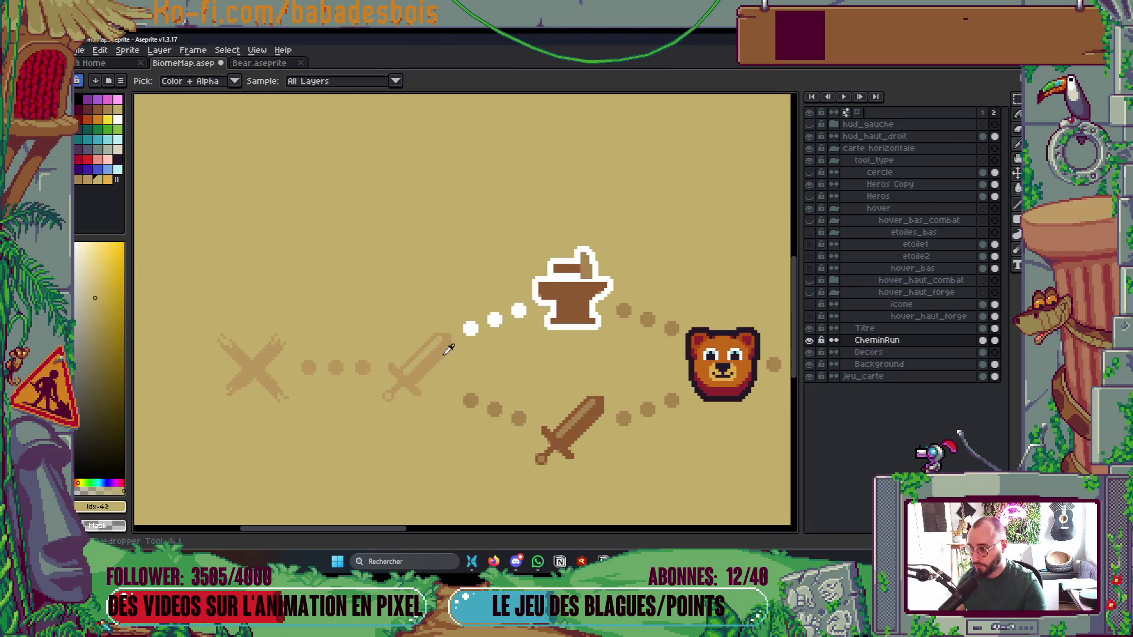
pyautogui.keyDown('alt'); pyautogui.click(454, 345); pyautogui.keyUp('alt')
pyautogui.click(491, 320)
pyautogui.hotkey('ctrl', 'z')
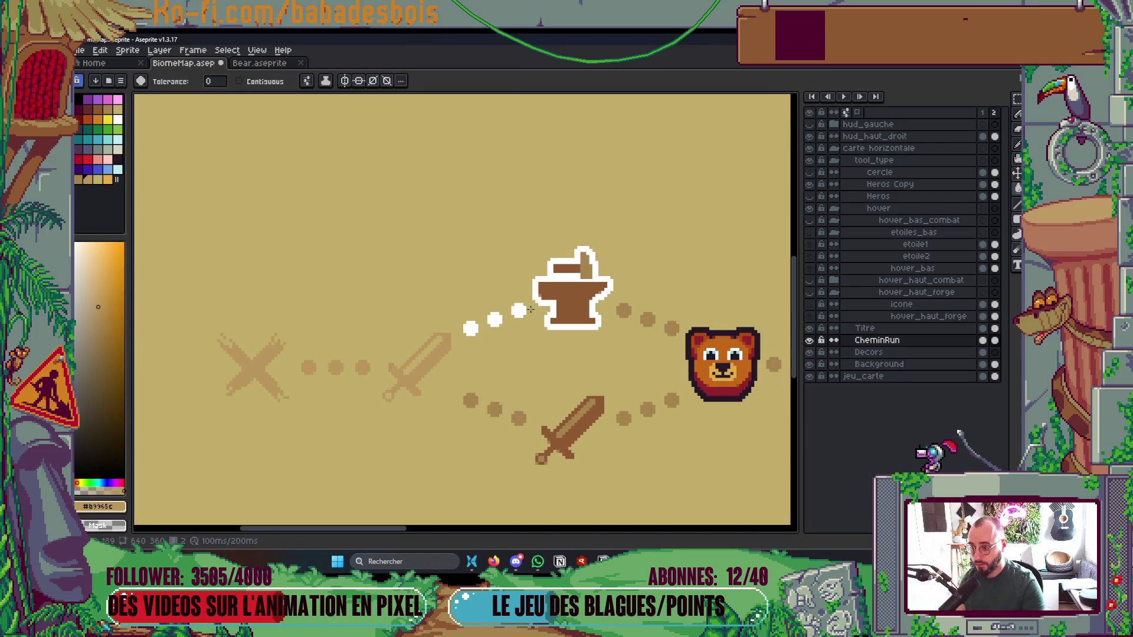
pyautogui.moveTo(458, 289)
pyautogui.mouseDown()
pyautogui.moveTo(503, 351)
pyautogui.moveTo(527, 351)
pyautogui.mouseUp()
pyautogui.click(514, 313)
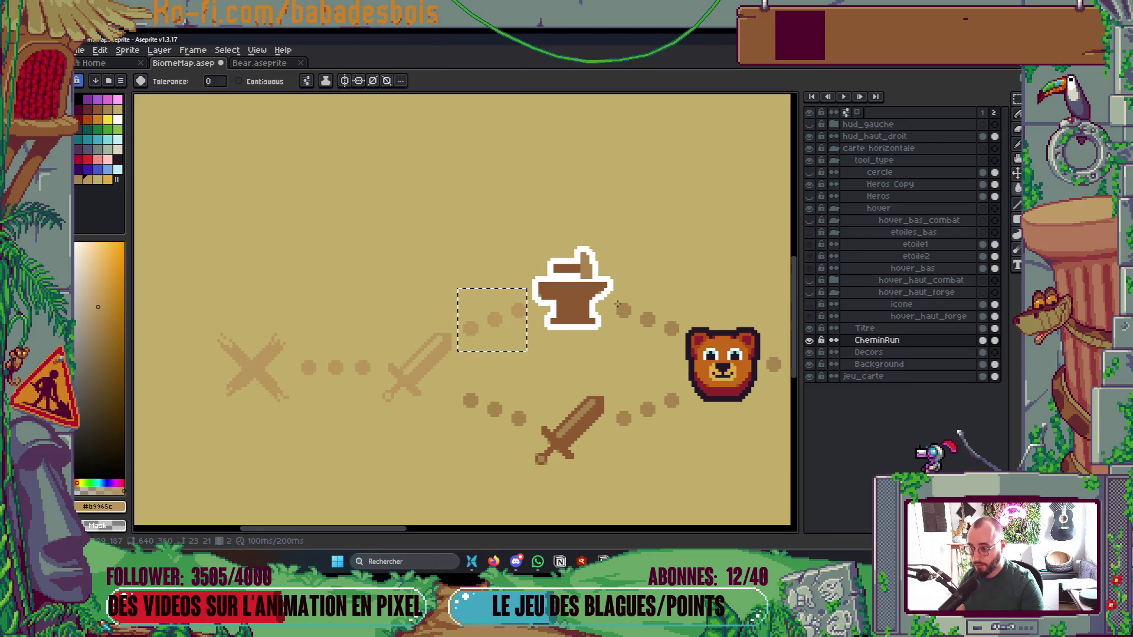
pyautogui.hotkey('ctrl', 'd')
pyautogui.scroll(1, 584, 313)
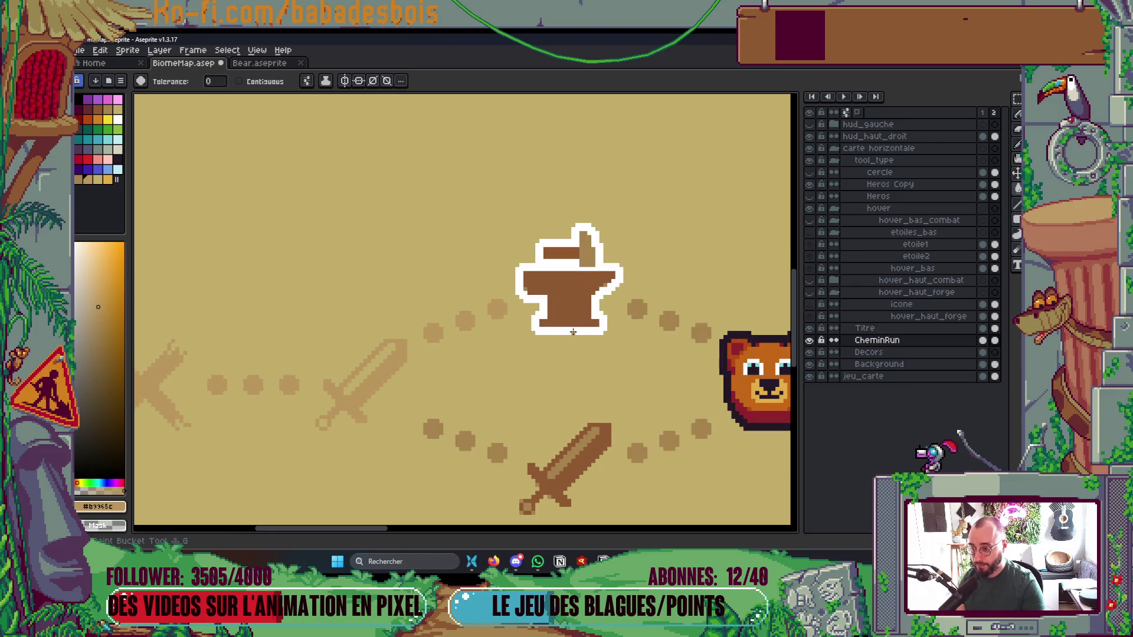
pyautogui.scroll(-4, 581, 309)
pyautogui.scroll(1, 585, 305)
pyautogui.scroll(1, 584, 305)
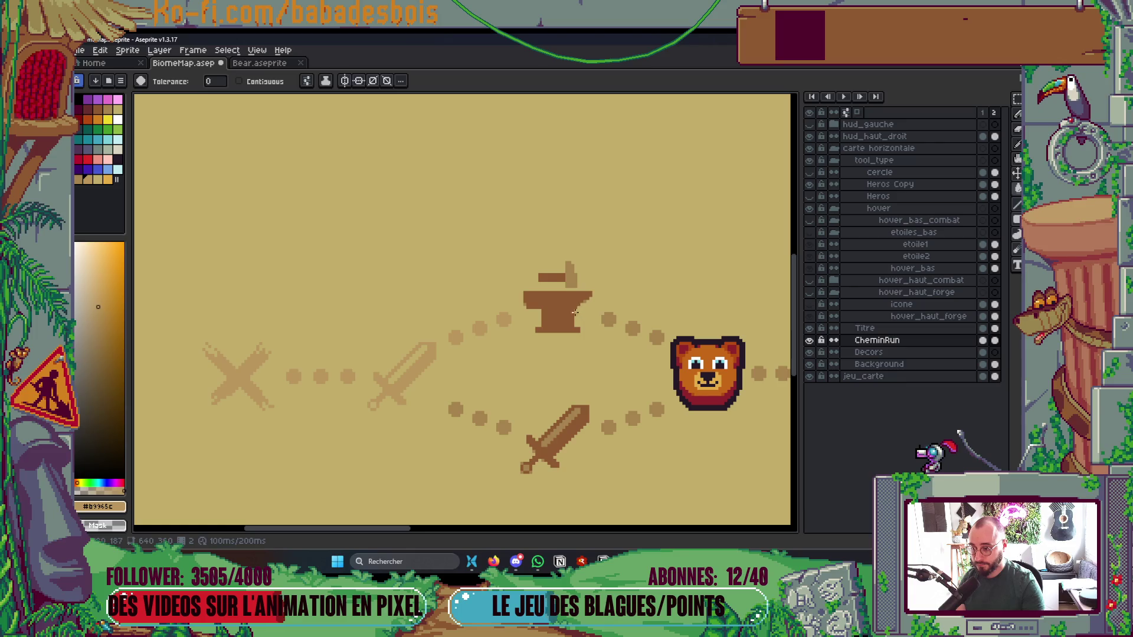
# Delete the outlined anvil, leaving only the faint pale-tan one
pyautogui.press('m')
pyautogui.moveTo(518, 250); pyautogui.dragTo(597, 350)
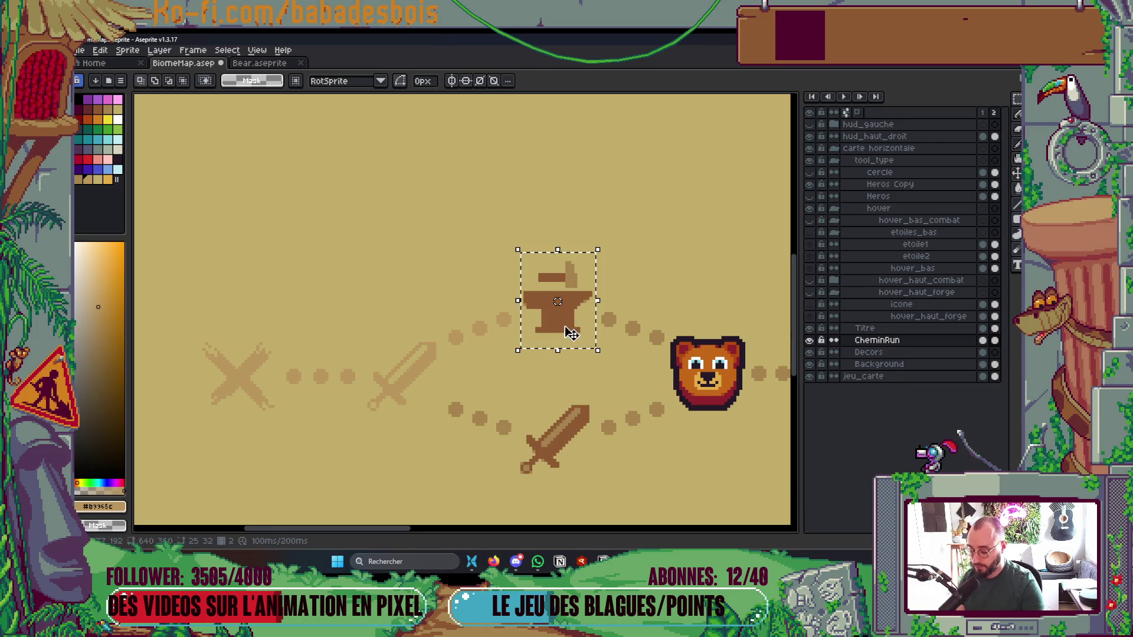
pyautogui.press('w')
pyautogui.press('Delete')
pyautogui.scroll(1, 567, 311)
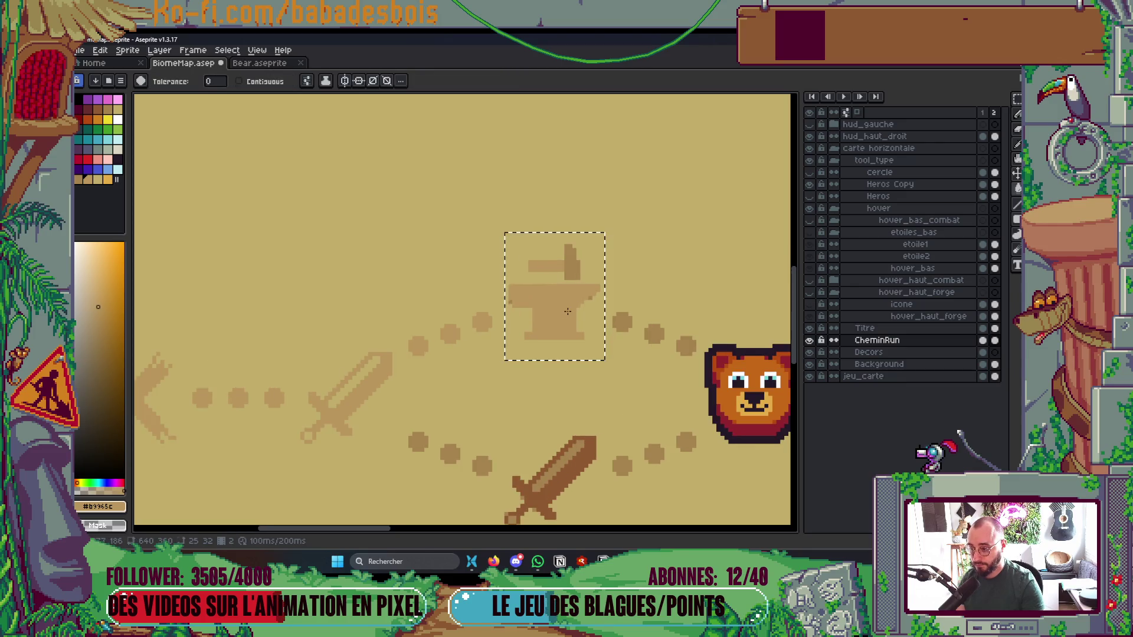
pyautogui.scroll(-1, 567, 311)
pyautogui.scroll(-3, 566, 295)
pyautogui.scroll(3, 566, 294)
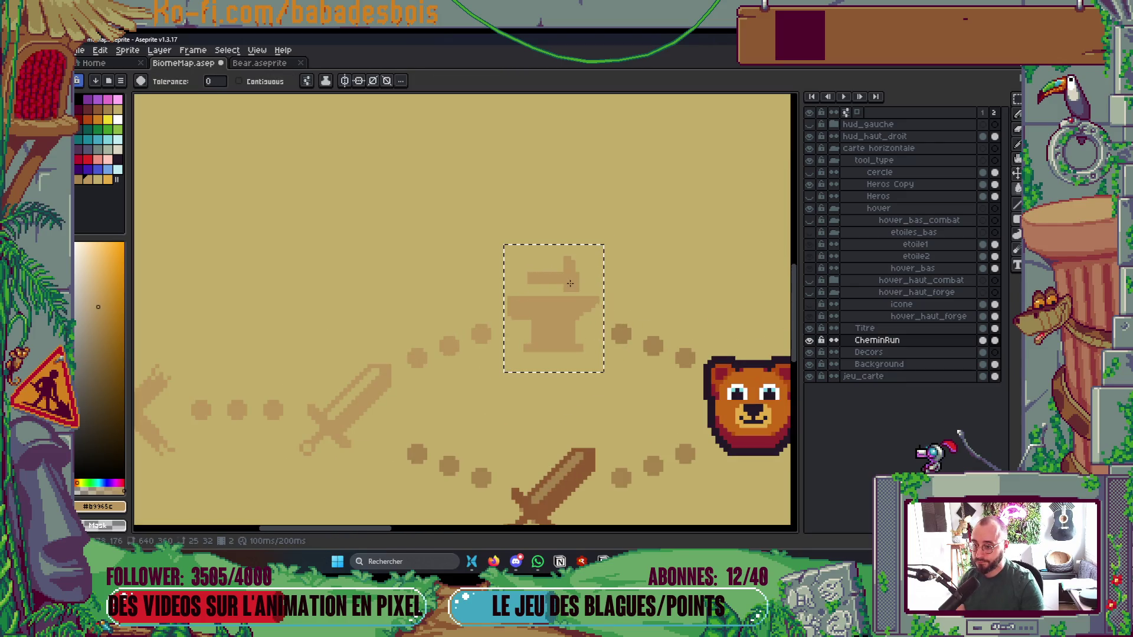
pyautogui.scroll(-3, 567, 294)
pyautogui.moveTo(631, 367)
pyautogui.mouseDown()
pyautogui.moveTo(578, 358)
pyautogui.moveTo(525, 399)
pyautogui.moveTo(489, 359)
pyautogui.mouseUp()
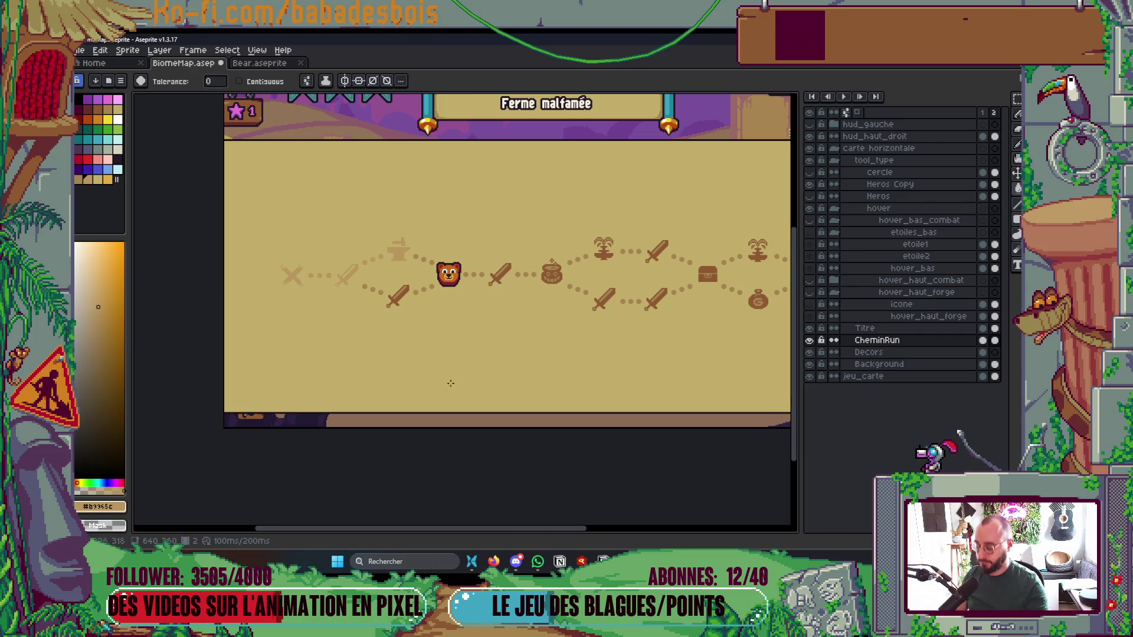
# Turn on Contiguous fill, choose white, and fill the two path dots right of the bear
pyautogui.scroll(3, 387, 248)
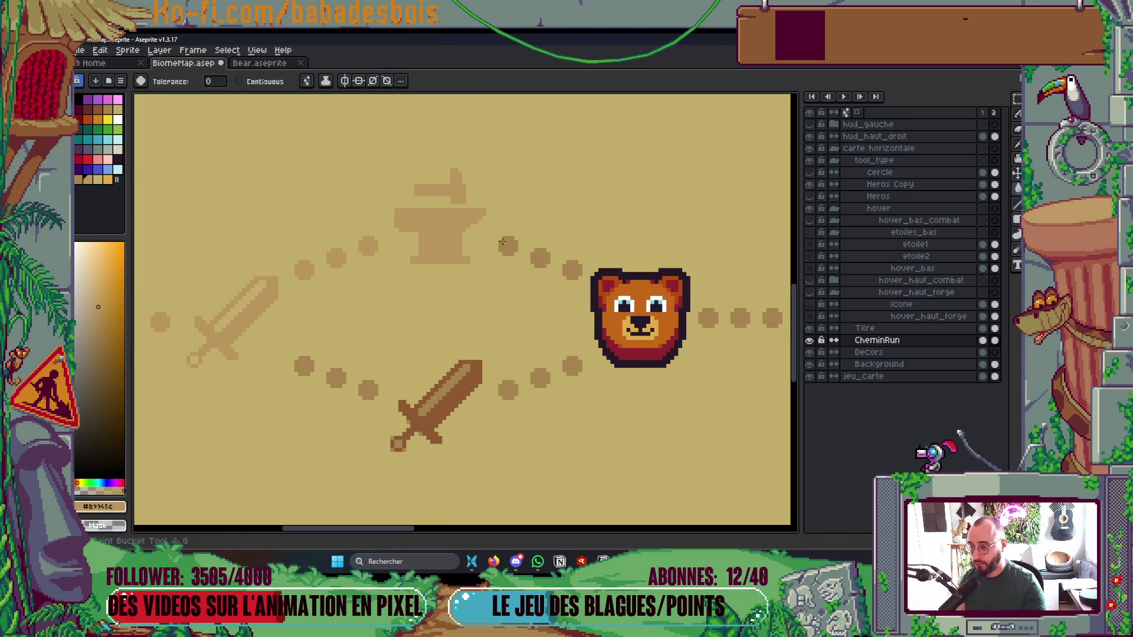
pyautogui.click(263, 81)
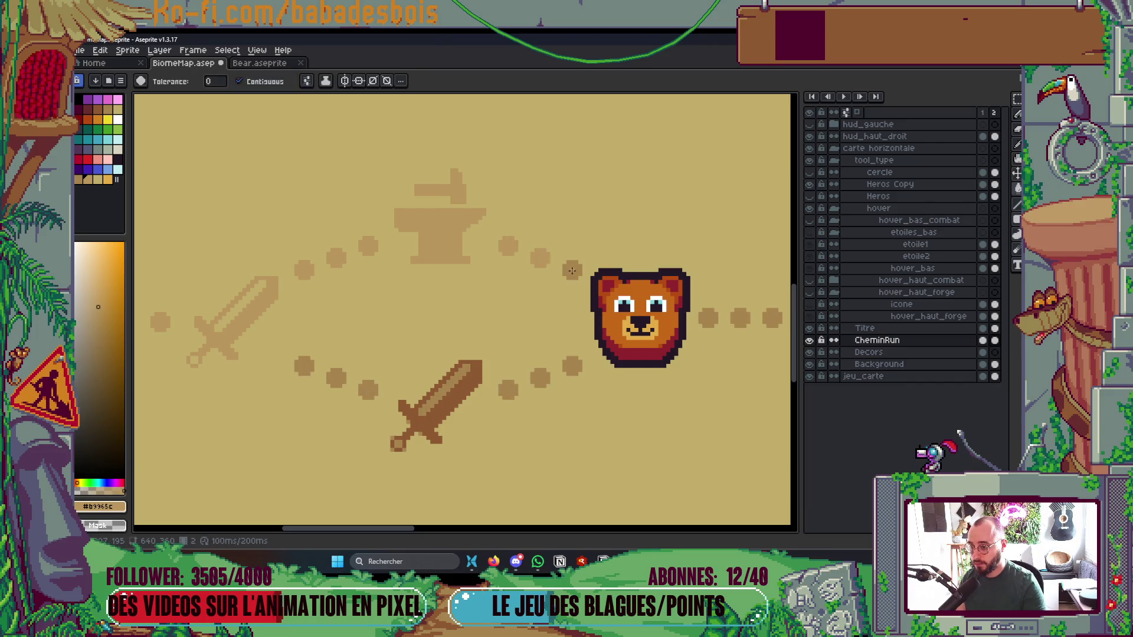
pyautogui.scroll(-6, 571, 270)
pyautogui.scroll(2, 584, 329)
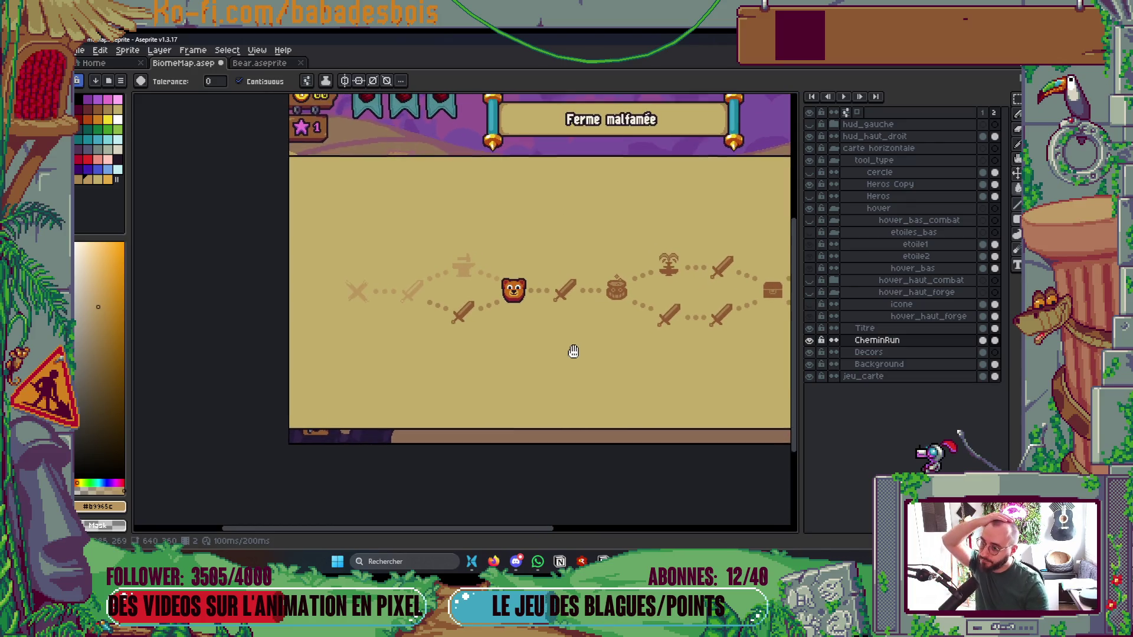
pyautogui.scroll(3, 530, 285)
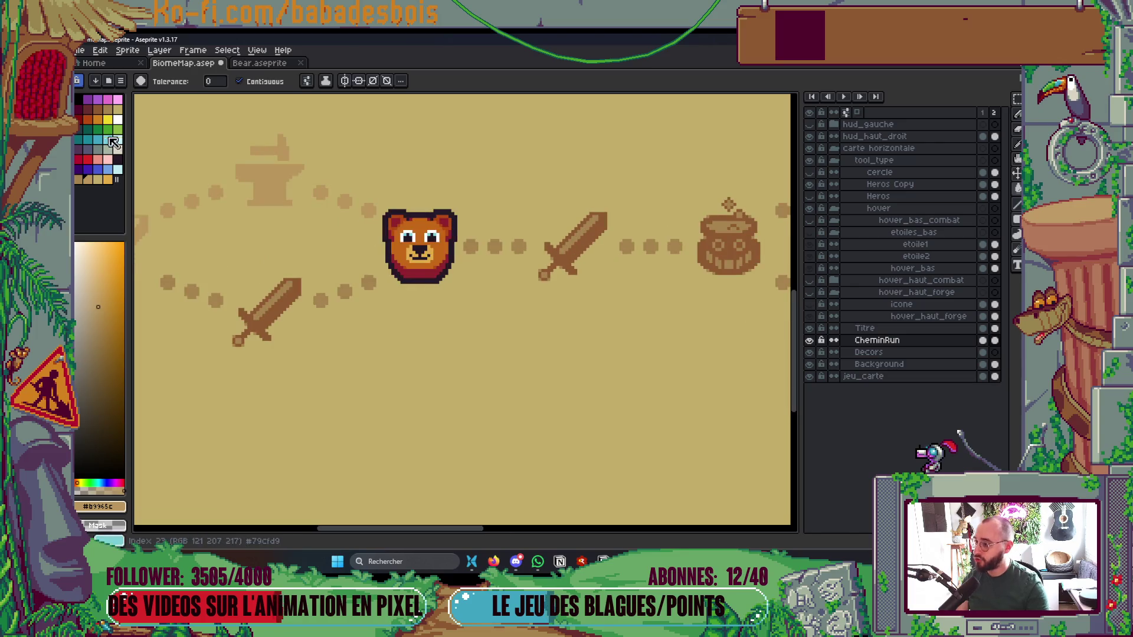
pyautogui.click(118, 120)
pyautogui.click(471, 246)
pyautogui.click(494, 247)
pyautogui.scroll(2, 584, 190)
# Select the sword right of the bear and apply a white Outline with the square matrix
pyautogui.press('m')
pyautogui.moveTo(494, 201)
pyautogui.mouseDown()
pyautogui.moveTo(611, 376)
pyautogui.moveTo(635, 381)
pyautogui.mouseUp()
pyautogui.hotkey('shift', 'o')
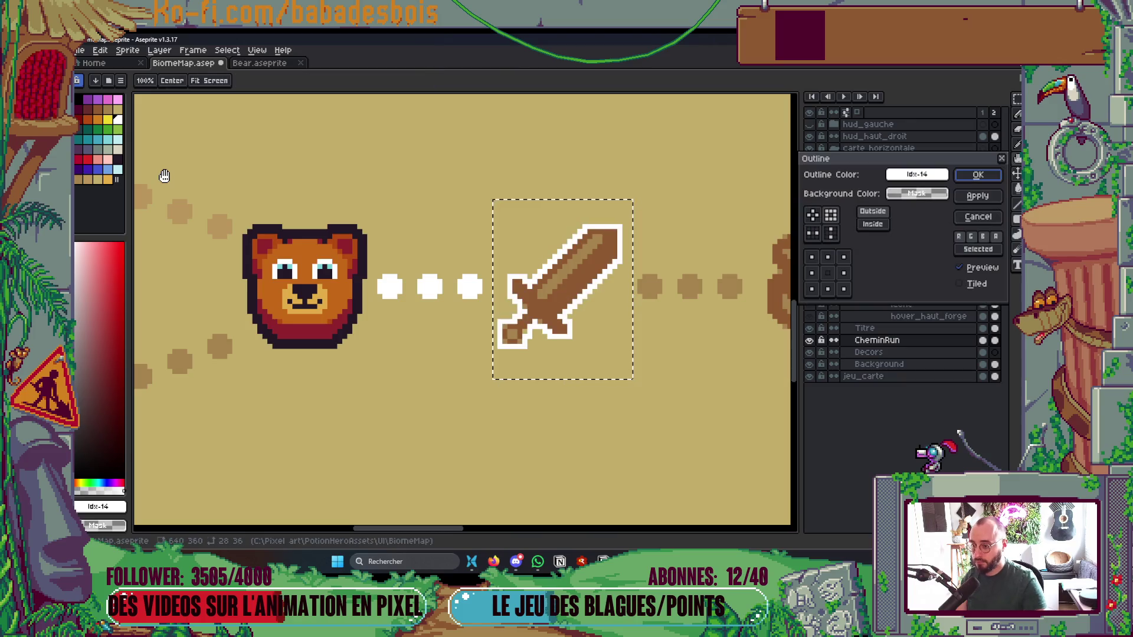
pyautogui.click(813, 215)
pyautogui.click(977, 175)
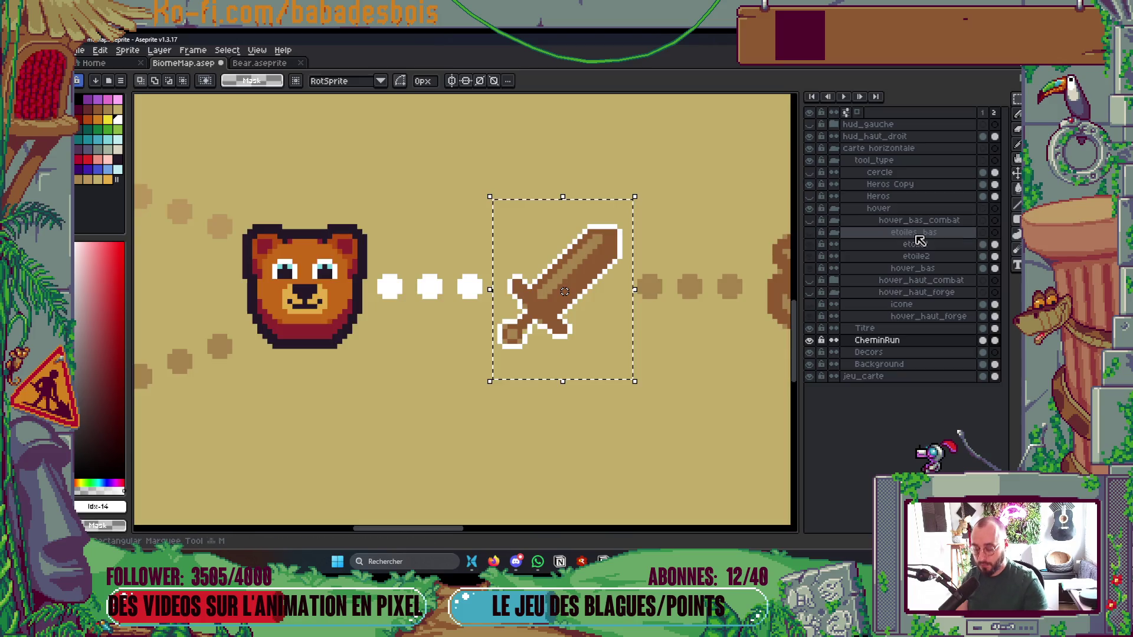
# Apply the Outline again to thicken the sword's white edge, then hide the layers panel
pyautogui.hotkey('shift', 'o')
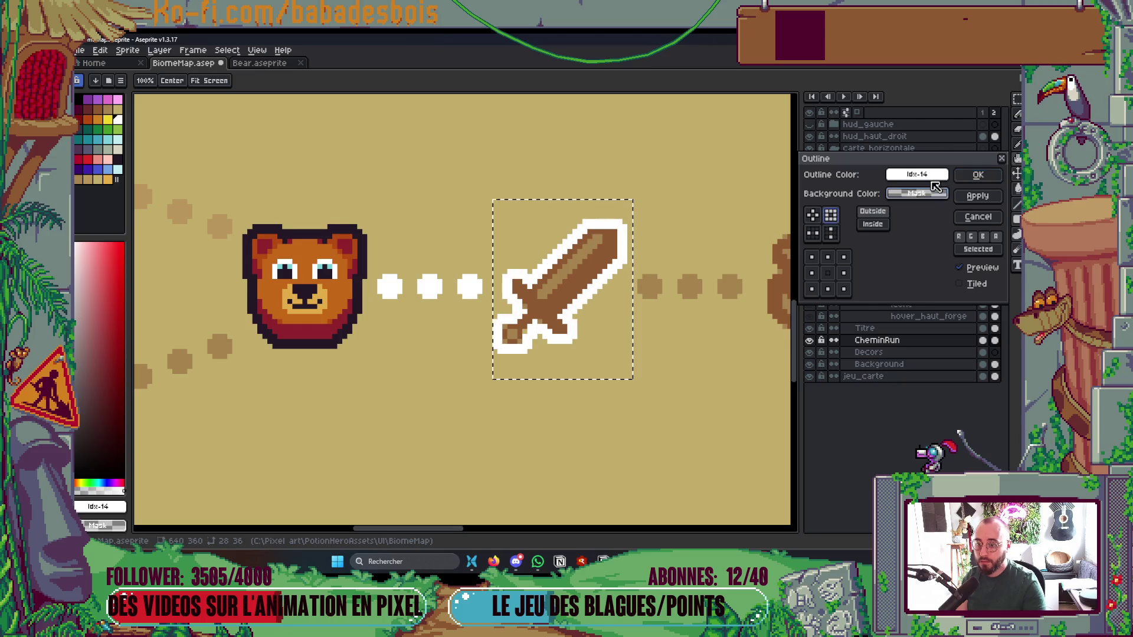
pyautogui.click(977, 175)
pyautogui.scroll(-2, 640, 248)
pyautogui.scroll(-4, 640, 248)
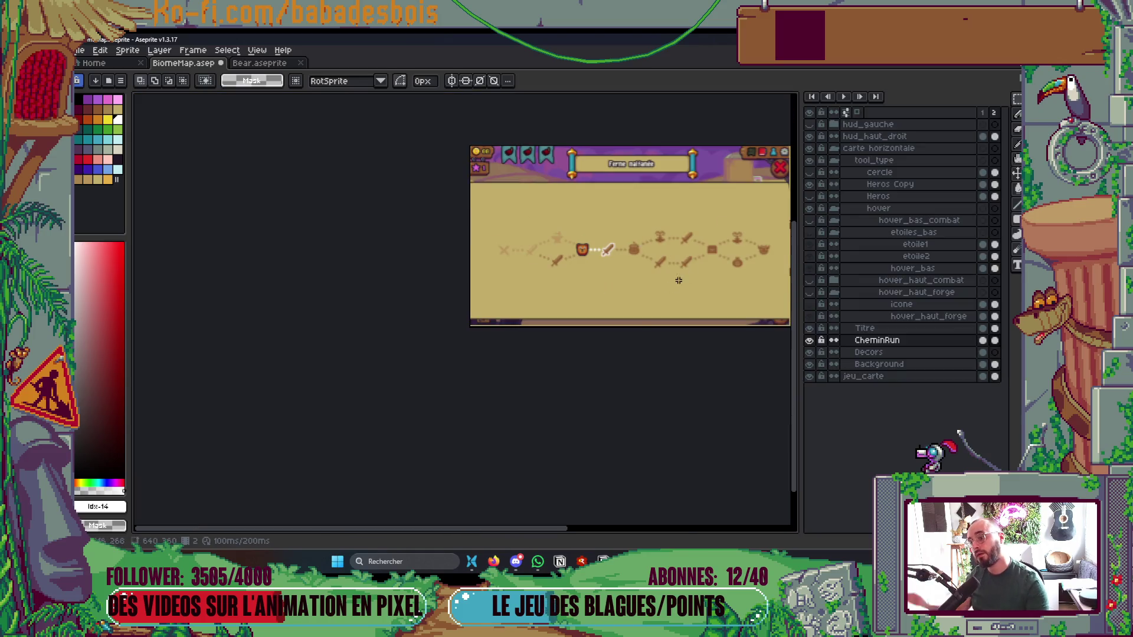
pyautogui.scroll(2, 590, 346)
pyautogui.moveTo(694, 392); pyautogui.dragTo(581, 408)
pyautogui.press('Tab')
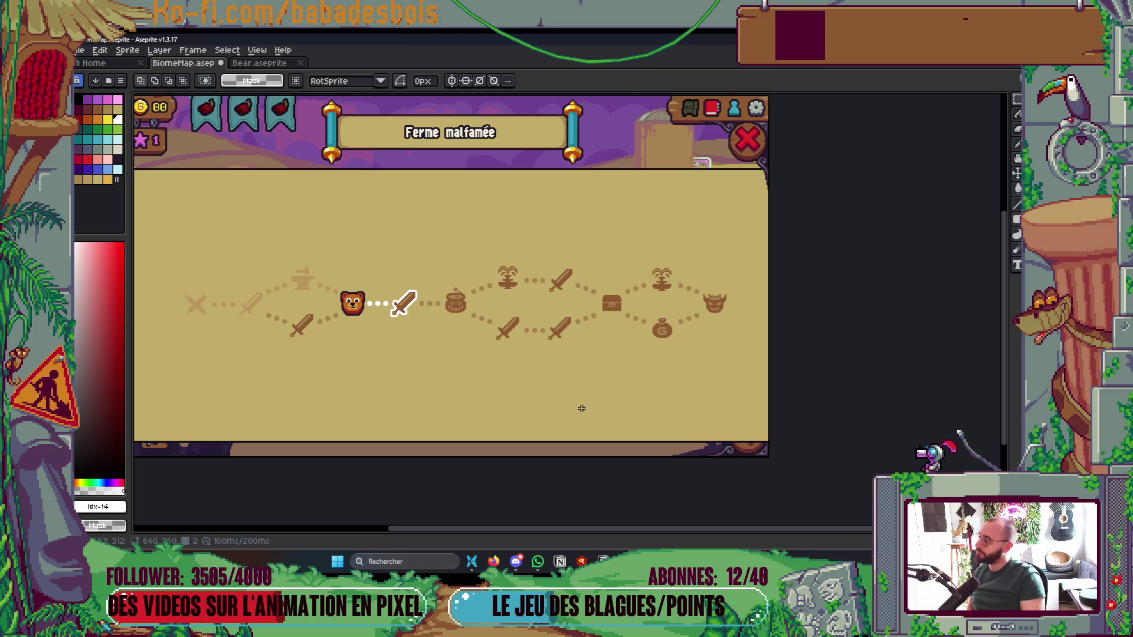
# Pan over the finished map, then bring Firefox with the YouTube Music library forward
pyautogui.moveTo(581, 408); pyautogui.dragTo(796, 382)
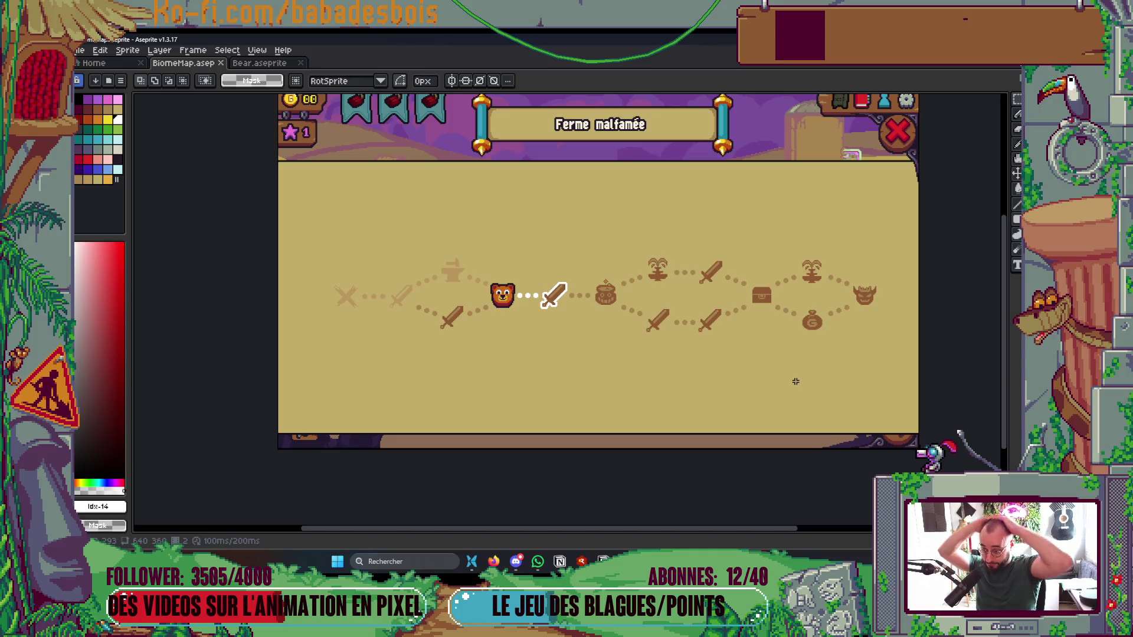
pyautogui.click(494, 560)
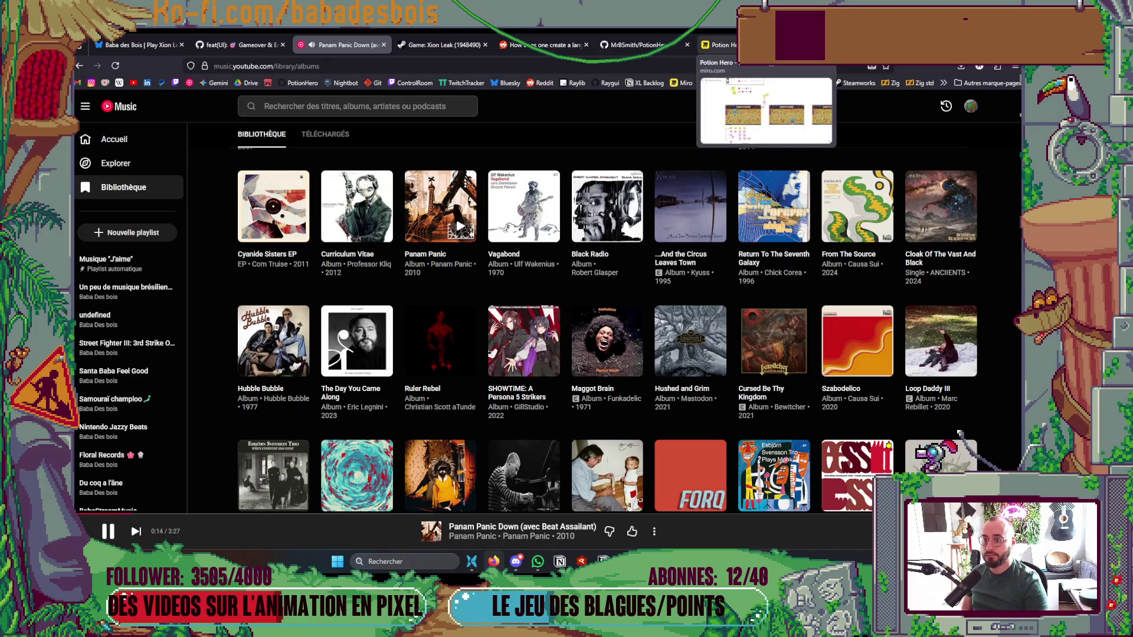
# Open a new Firefox tab and enter 'champ de blé' in the address bar
pyautogui.hotkey('ctrl', 't')
pyautogui.write('c')
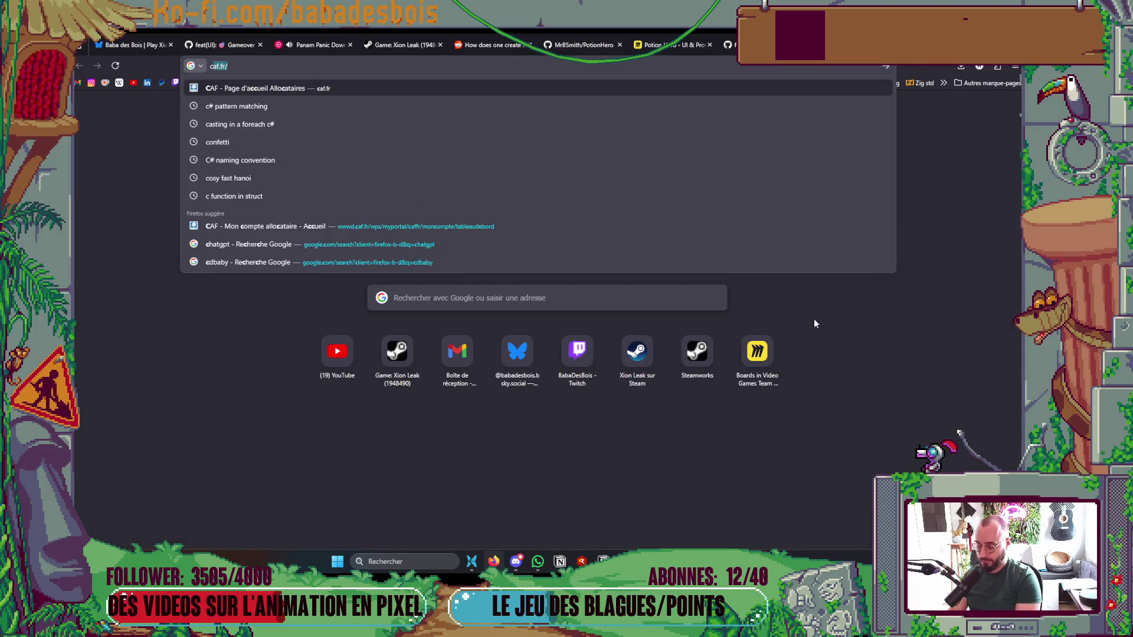
pyautogui.write('hamp de blé')
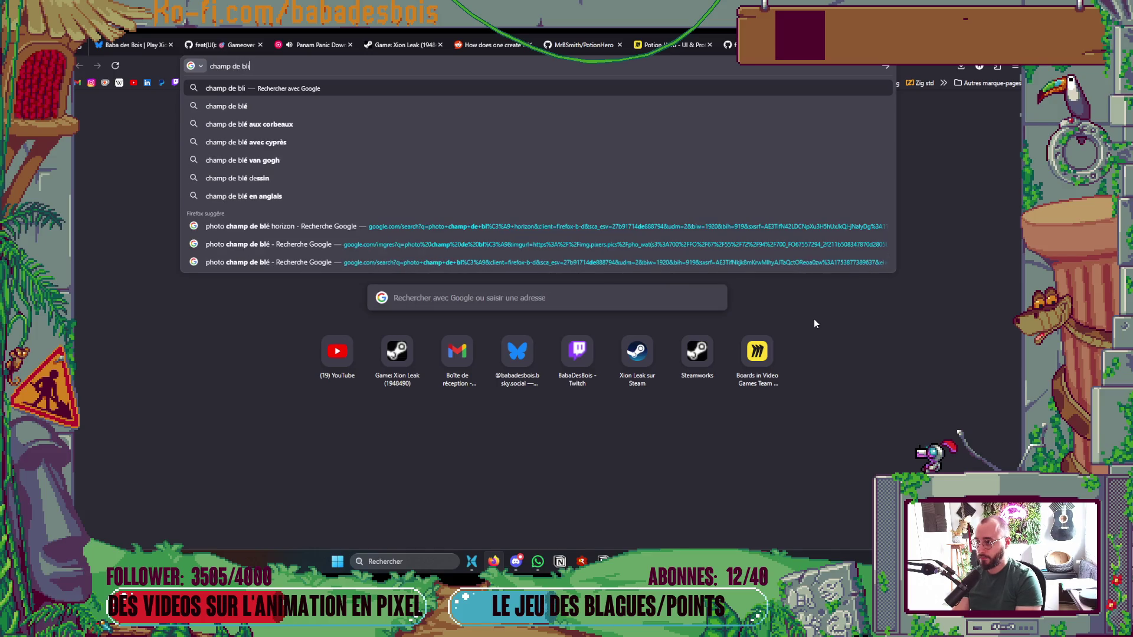
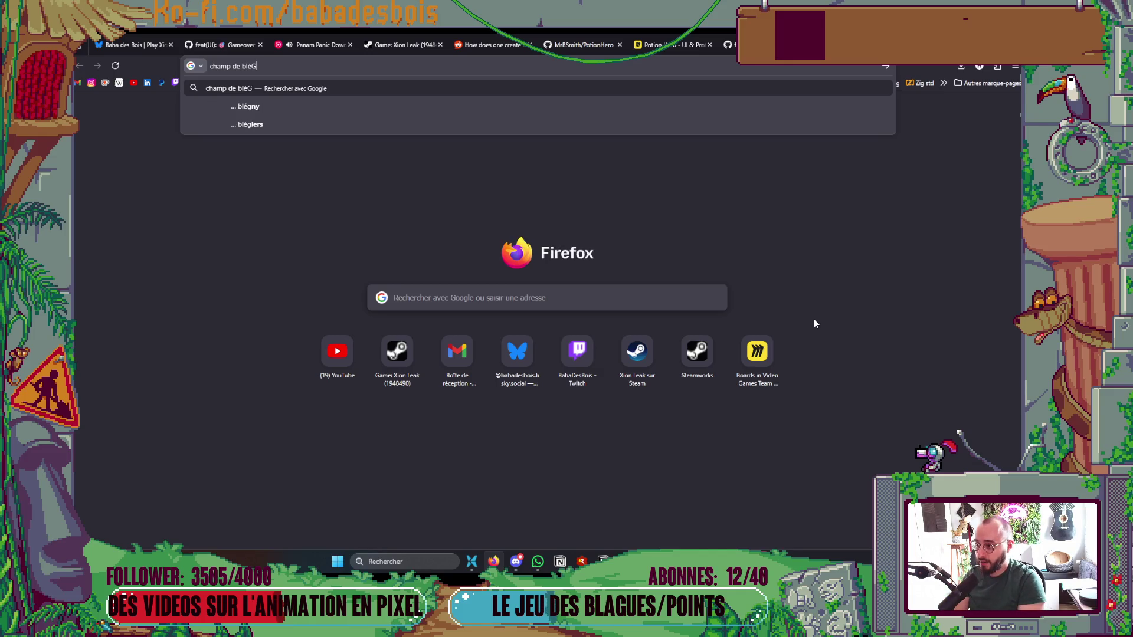
# Search Google for 'wargroove' and preview a Wargroove map screenshot
pyautogui.hotkey('ctrl', 'shift', 'Left')
pyautogui.hotkey('ctrl', 'shift', 'Left')
pyautogui.hotkey('ctrl', 'shift', 'Left')
pyautogui.press('BackSpace')
pyautogui.write('wargroo')
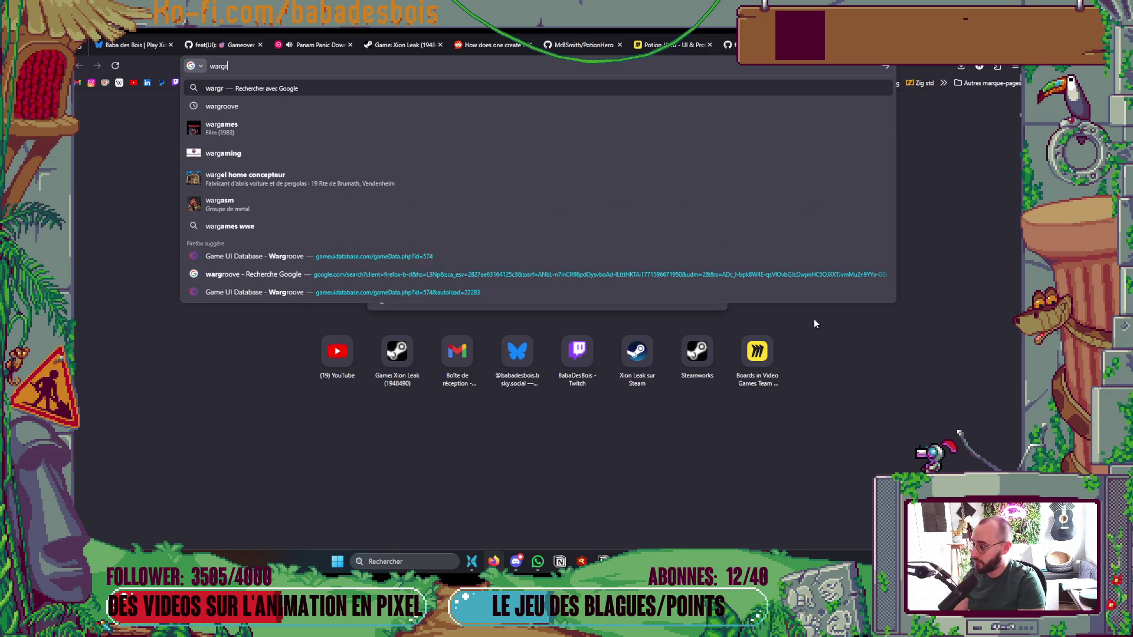
pyautogui.write('ve')
pyautogui.press('Return')
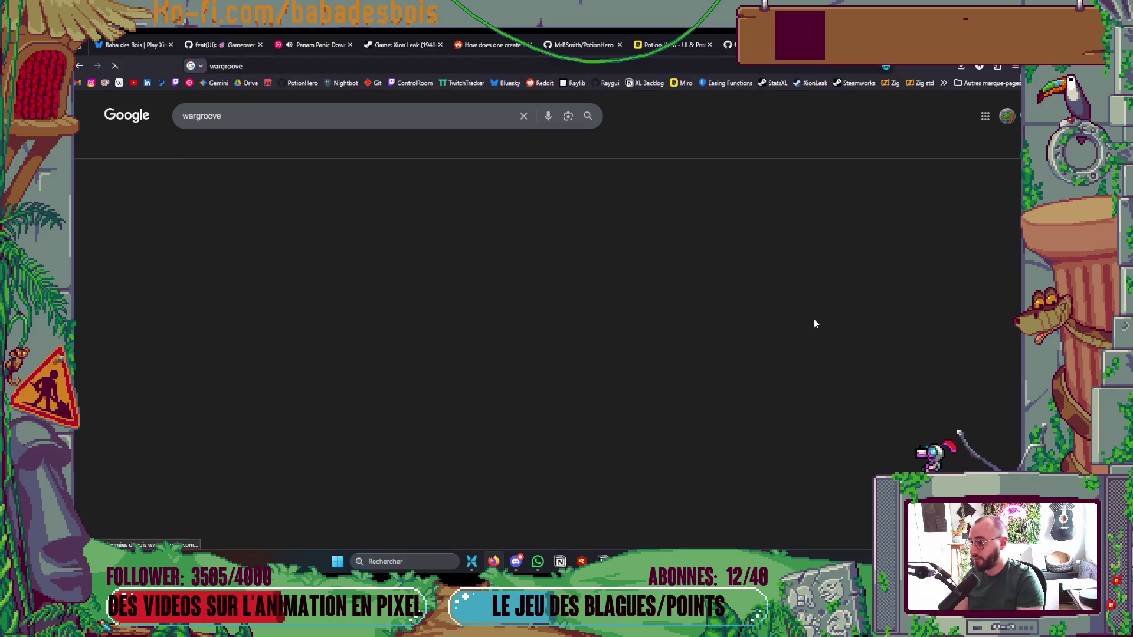
pyautogui.click(222, 254)
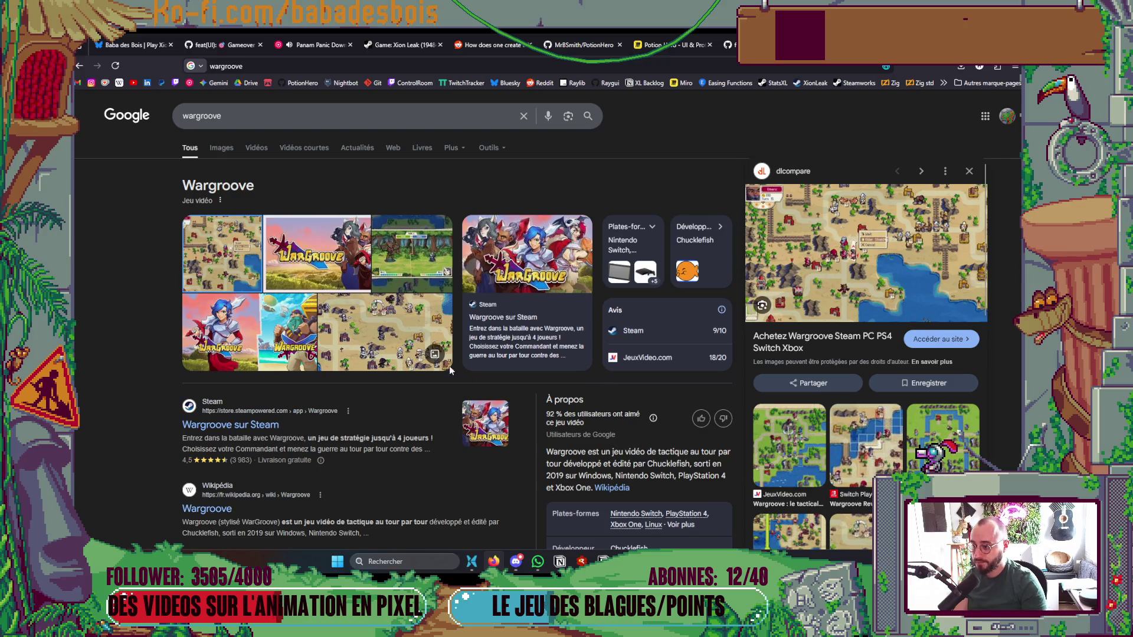
# In a new tab, search 'advance wars' and show only image results
pyautogui.hotkey('ctrl', 't')
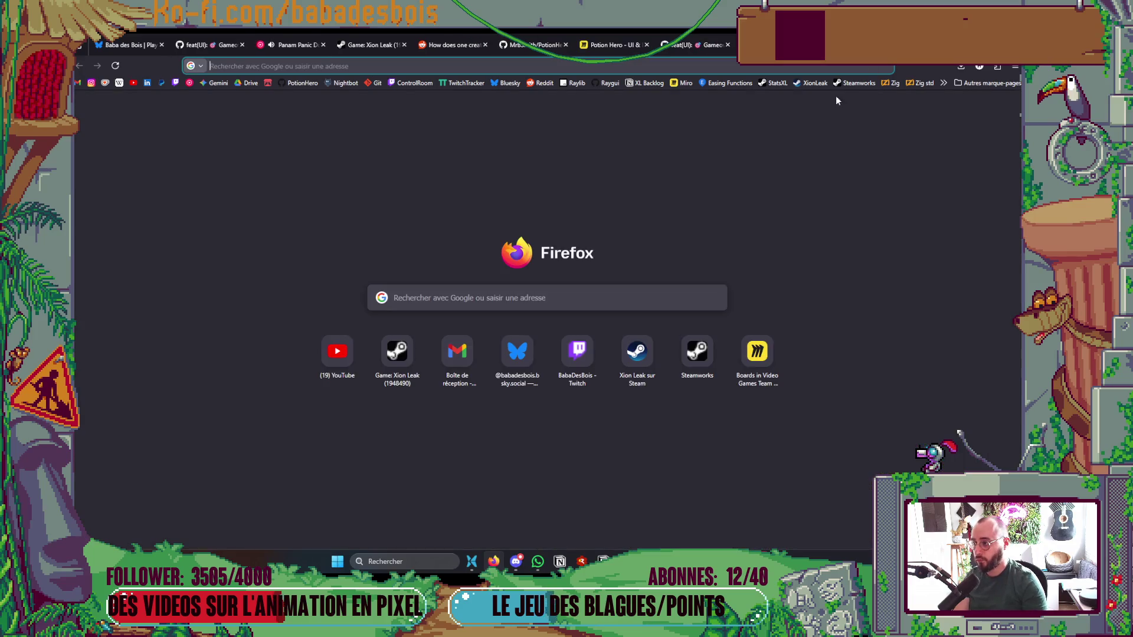
pyautogui.write('advance ')
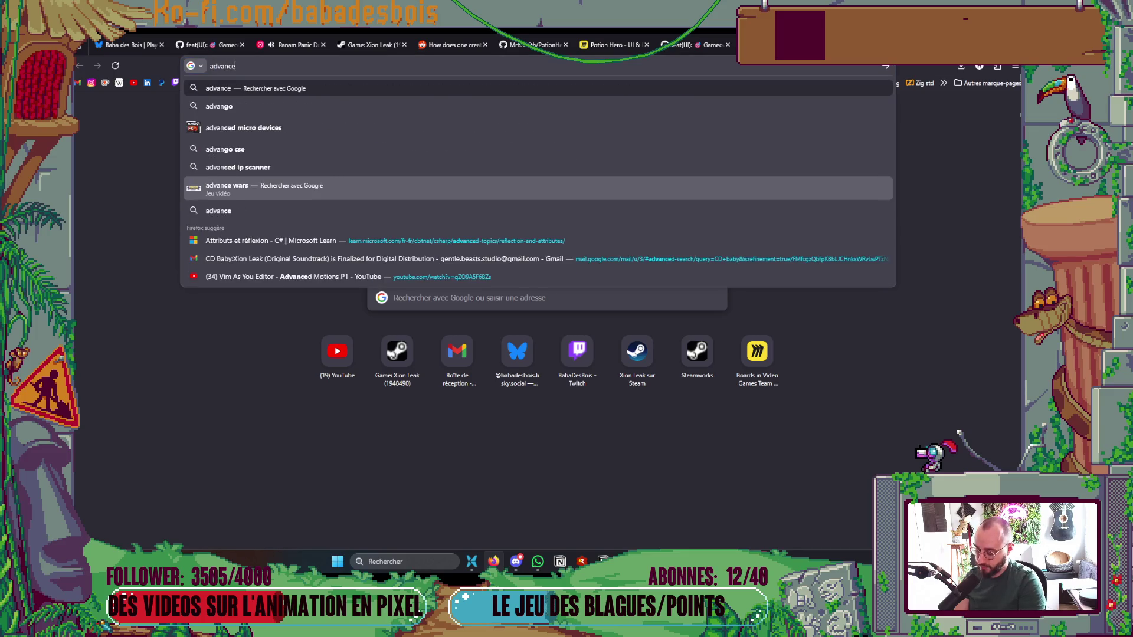
pyautogui.write('wars')
pyautogui.press('Return')
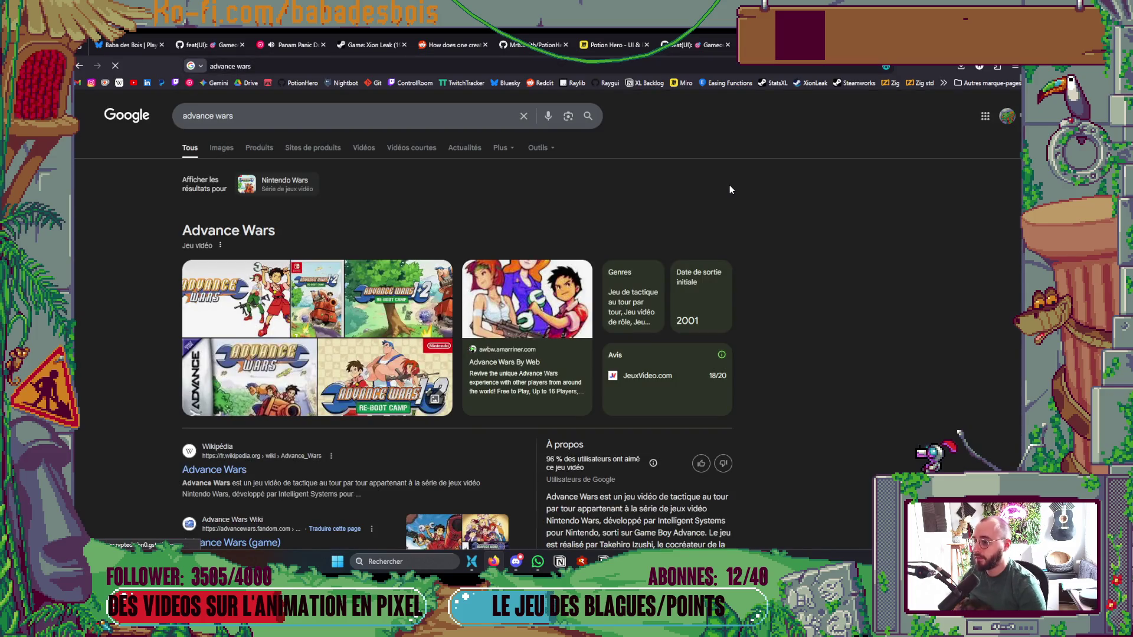
pyautogui.click(221, 148)
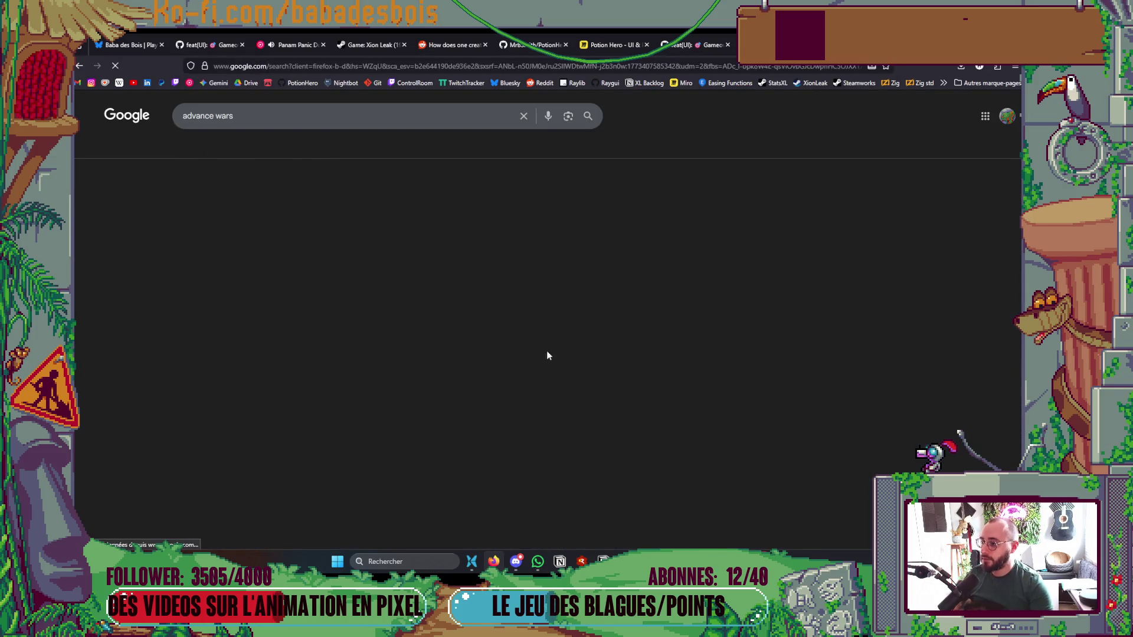
# Preview several Advance Wars map screenshots, then return to the wargroove results
pyautogui.scroll(-2, 706, 383)
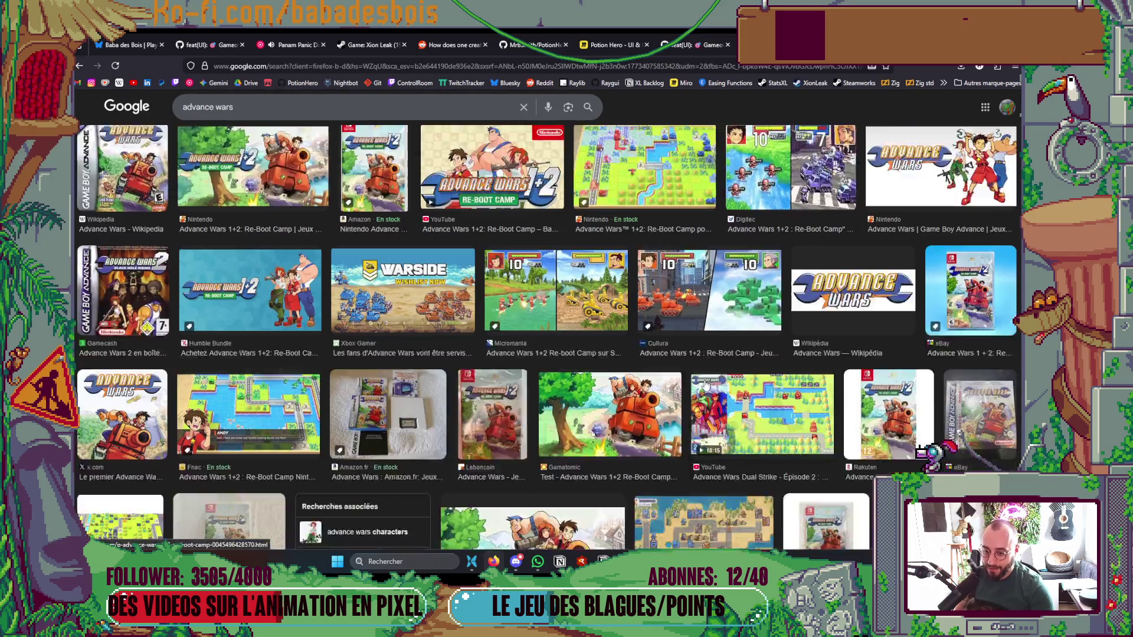
pyautogui.scroll(-1, 706, 383)
pyautogui.click(790, 354)
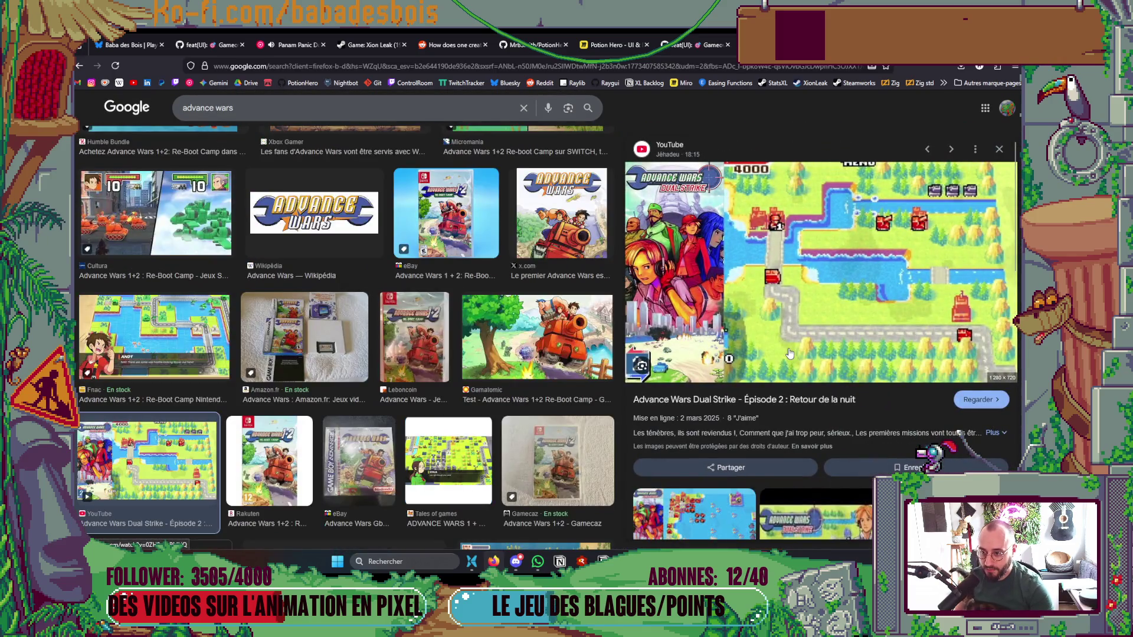
pyautogui.scroll(-3, 594, 399)
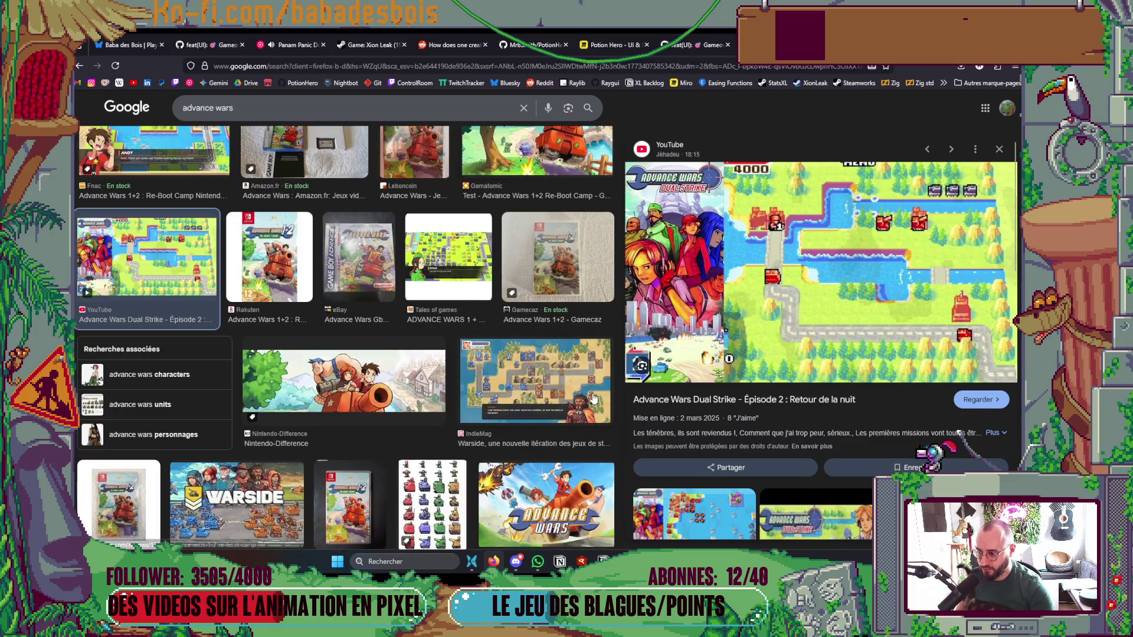
pyautogui.click(559, 381)
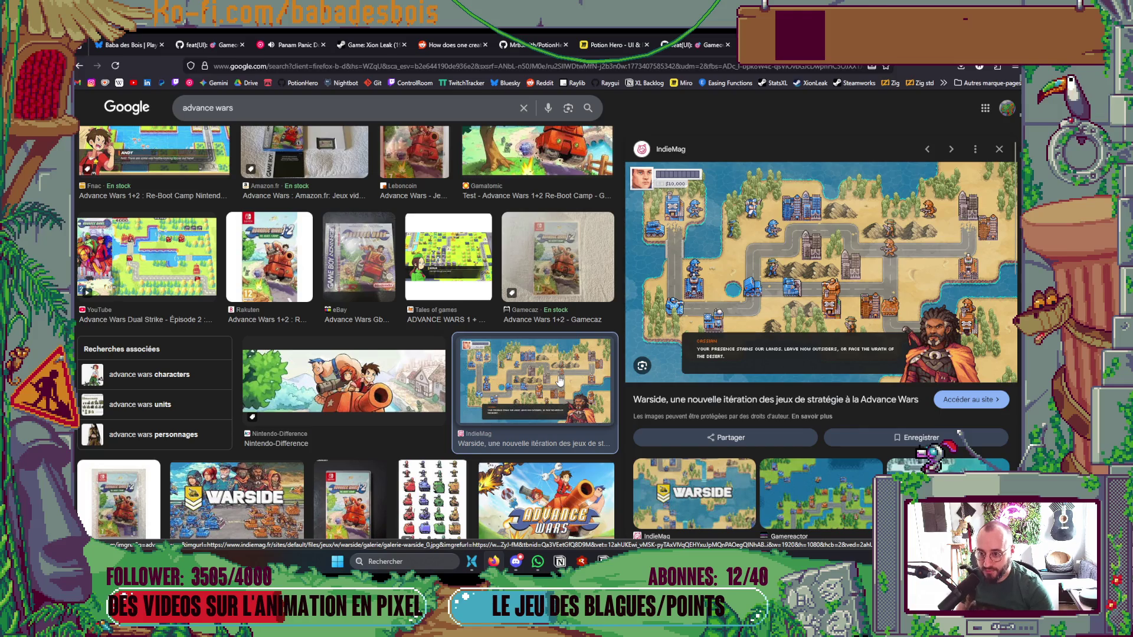
pyautogui.scroll(-3, 559, 380)
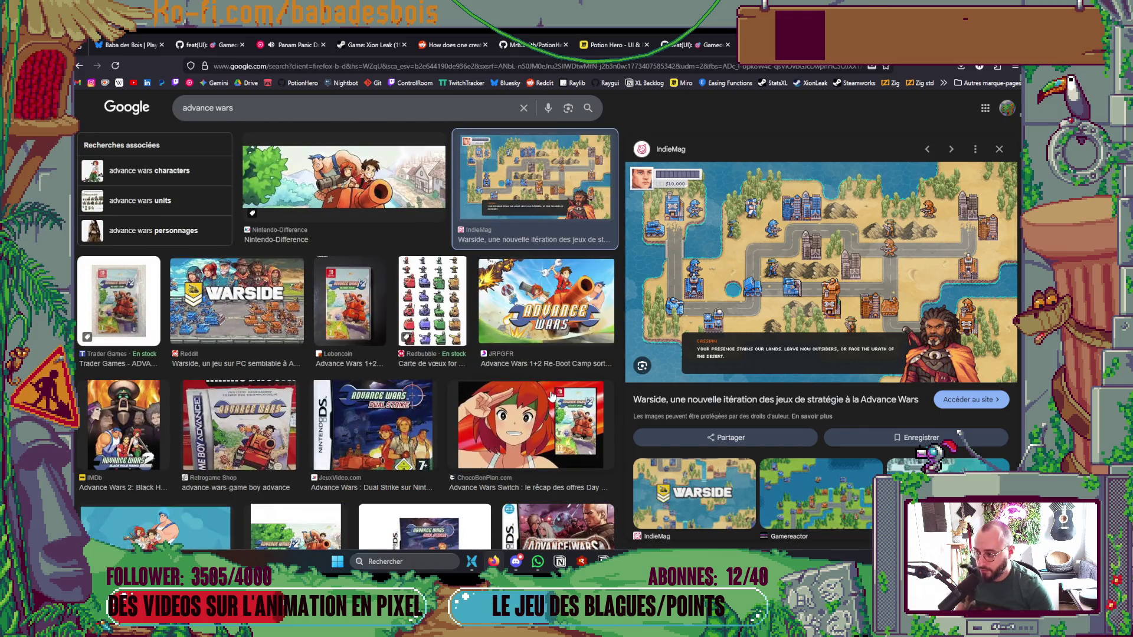
pyautogui.scroll(-2, 501, 386)
pyautogui.scroll(-2, 778, 419)
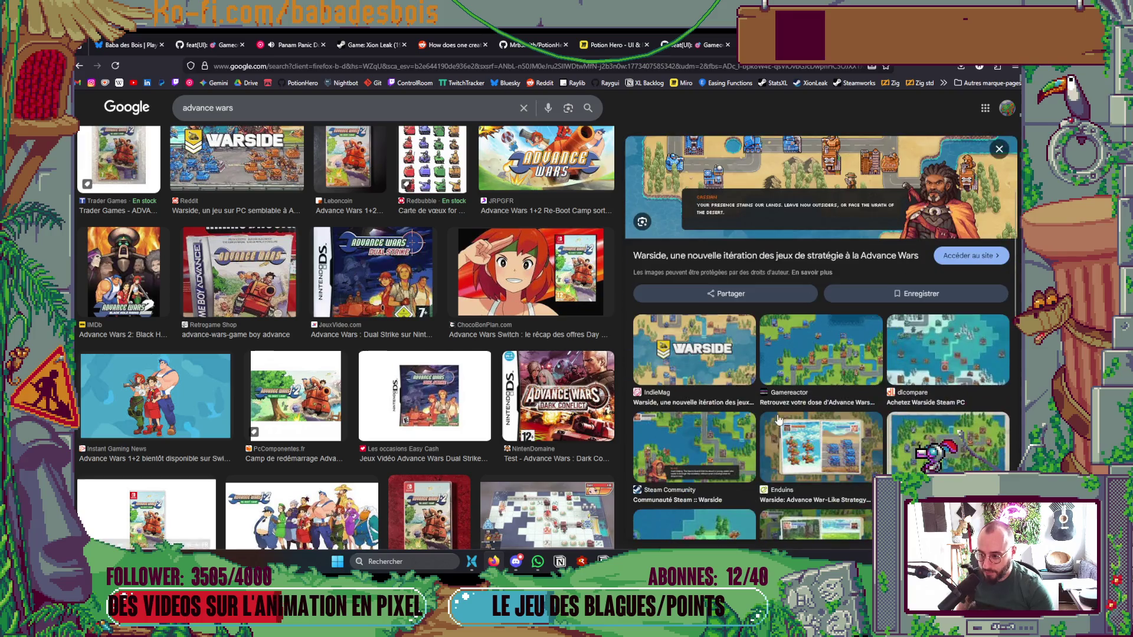
pyautogui.scroll(-4, 485, 420)
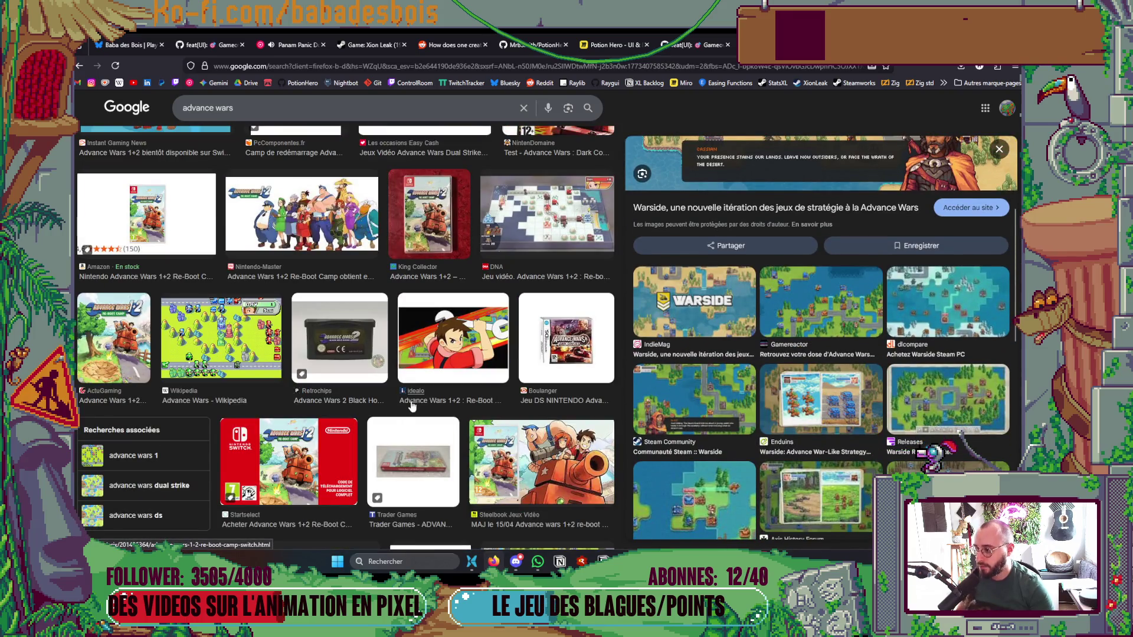
pyautogui.click(251, 357)
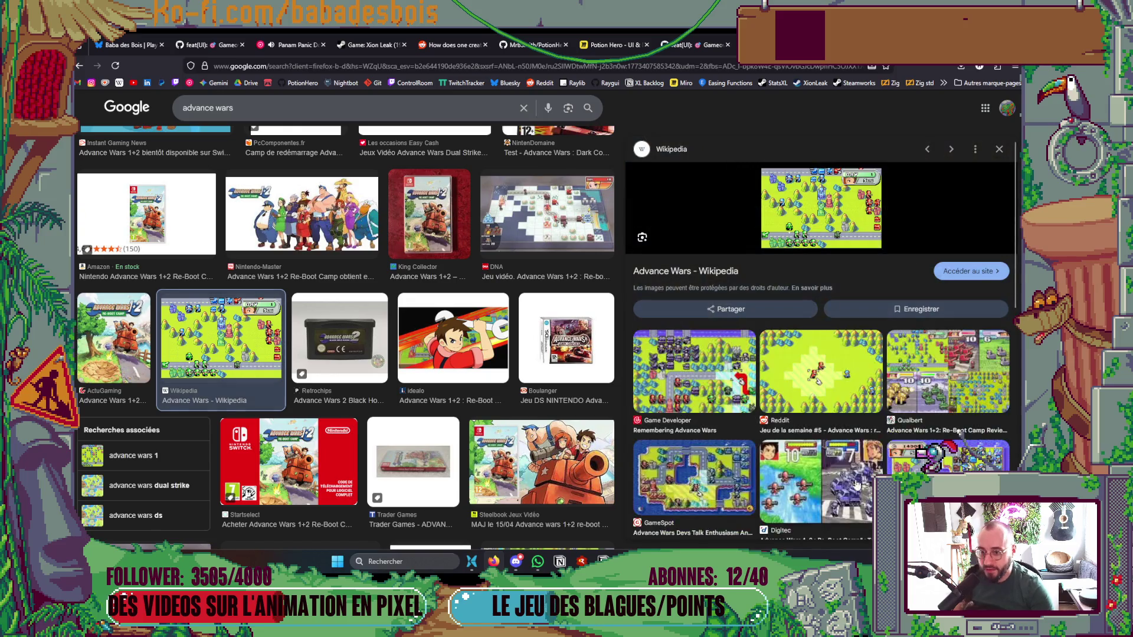
pyautogui.click(724, 394)
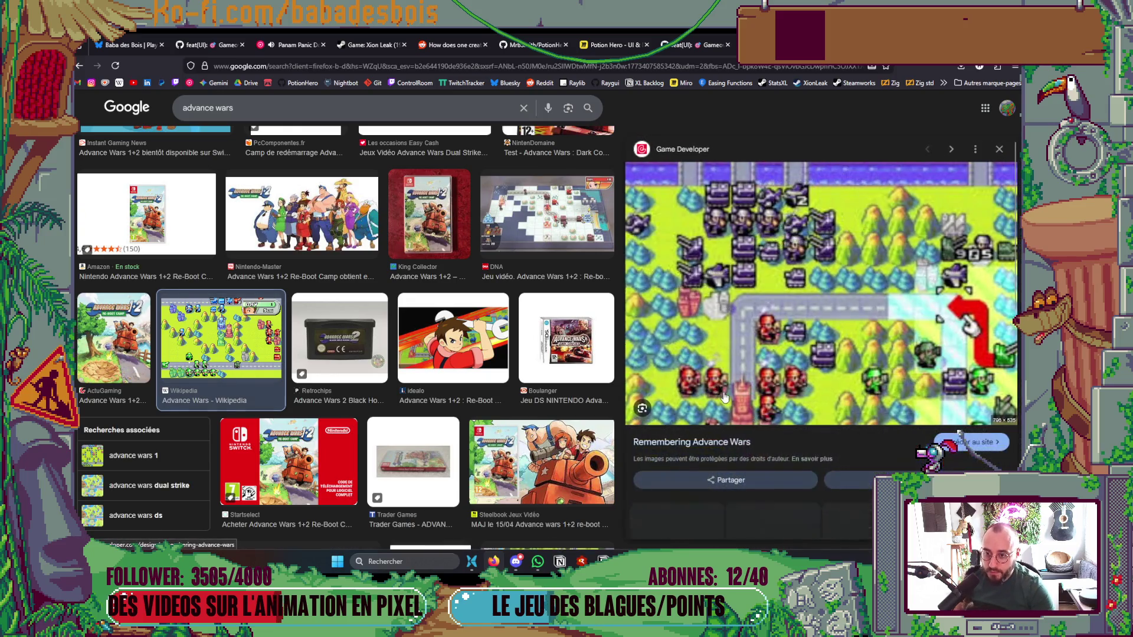
pyautogui.scroll(-10, 761, 456)
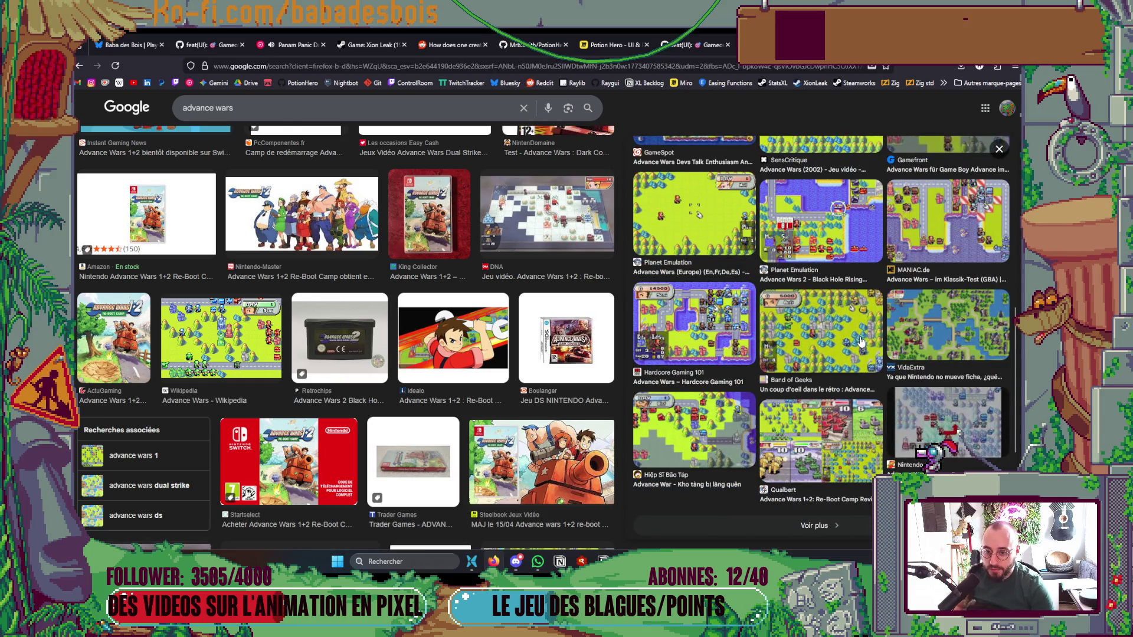
pyautogui.click(975, 327)
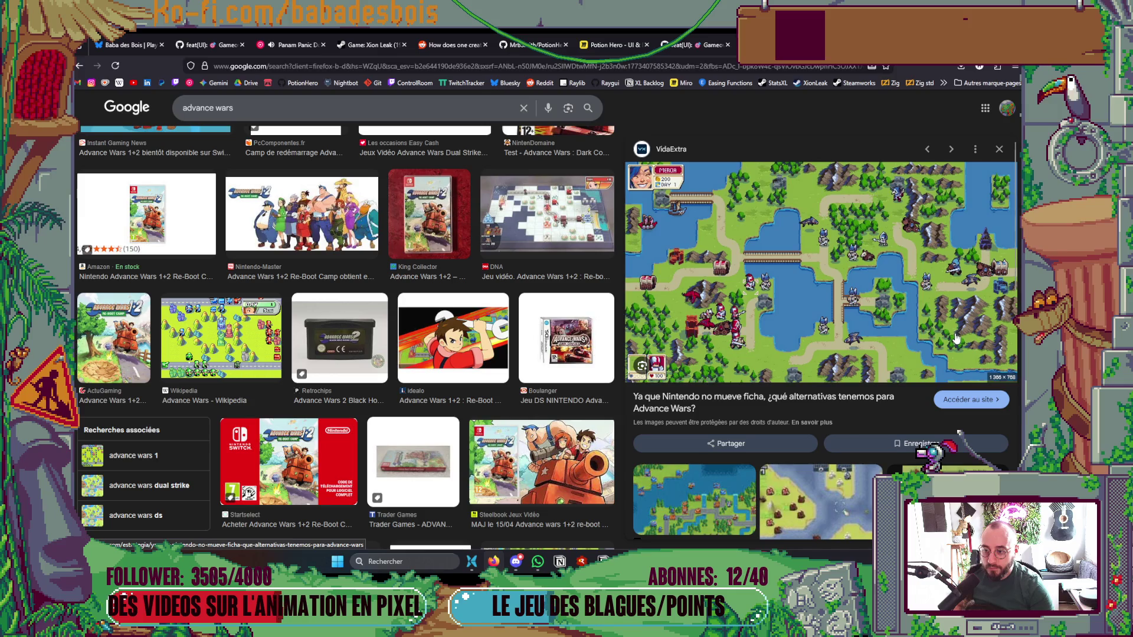
pyautogui.hotkey('alt', 'Left')
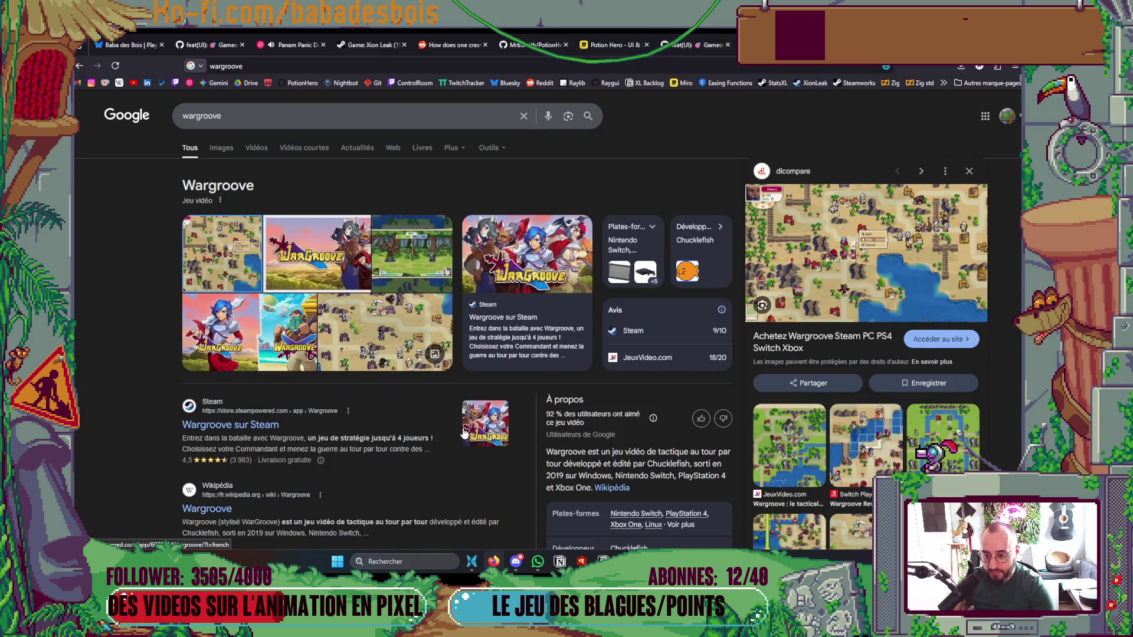
# Show wargroove image results and enlarge the wargroove.com island map
pyautogui.click(229, 153)
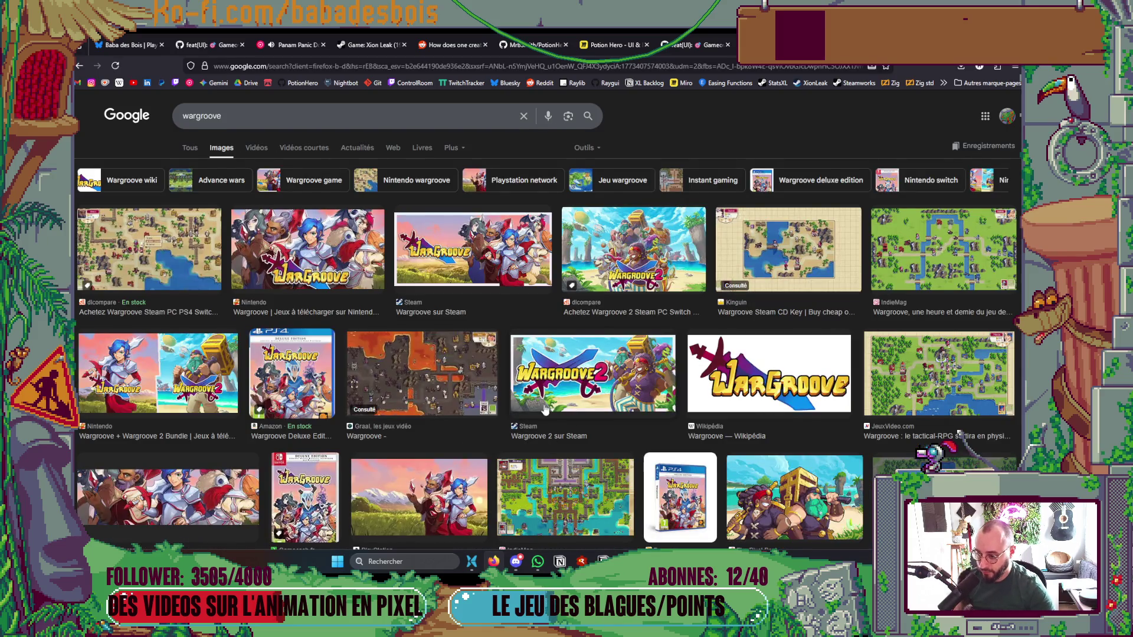
pyautogui.scroll(-3, 551, 444)
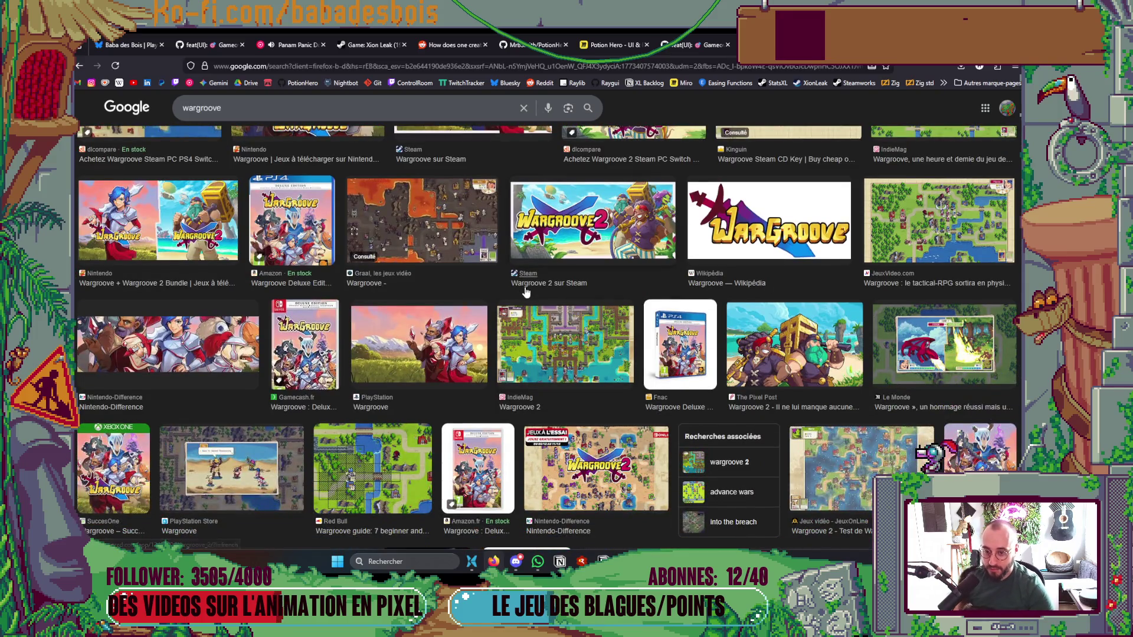
pyautogui.scroll(-3, 517, 304)
pyautogui.scroll(-3, 519, 314)
pyautogui.scroll(-4, 498, 342)
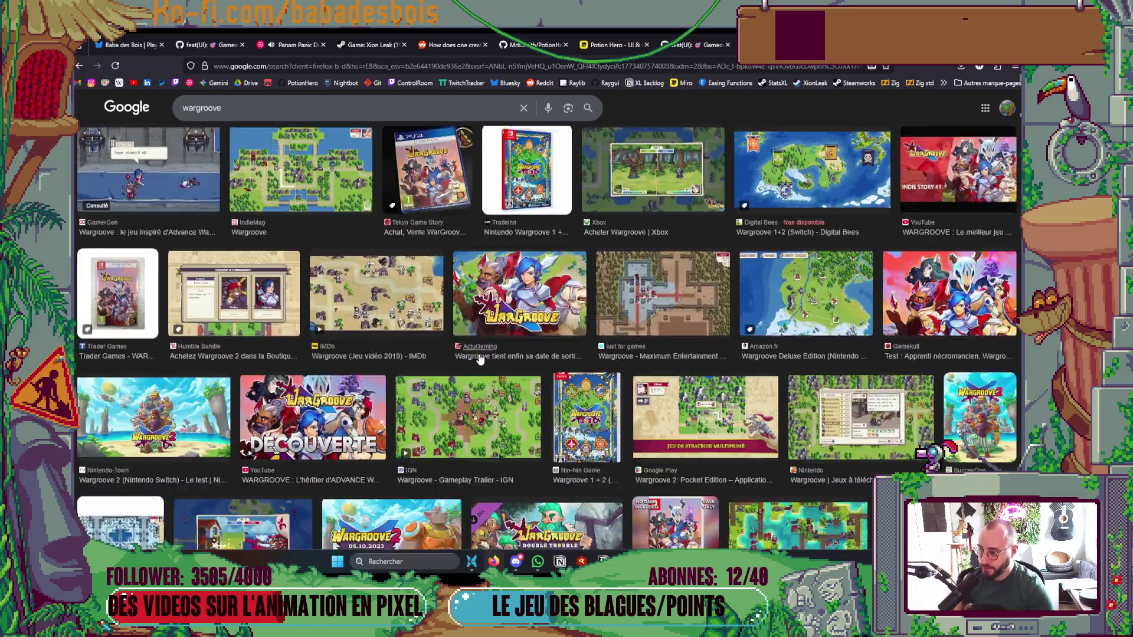
pyautogui.scroll(-3, 437, 400)
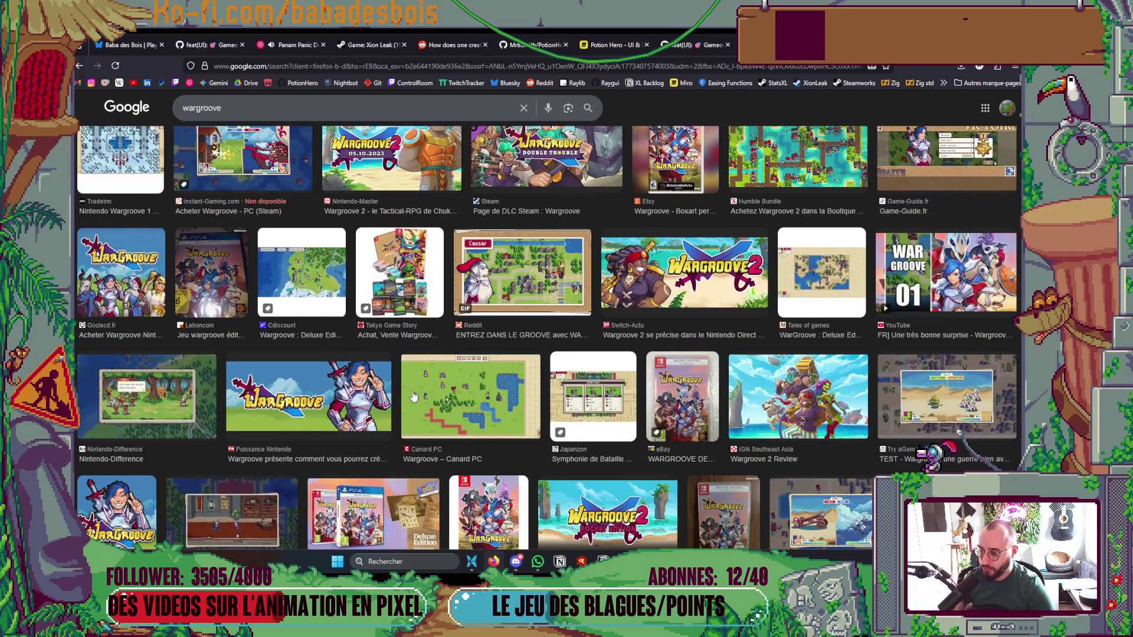
pyautogui.scroll(-5, 416, 392)
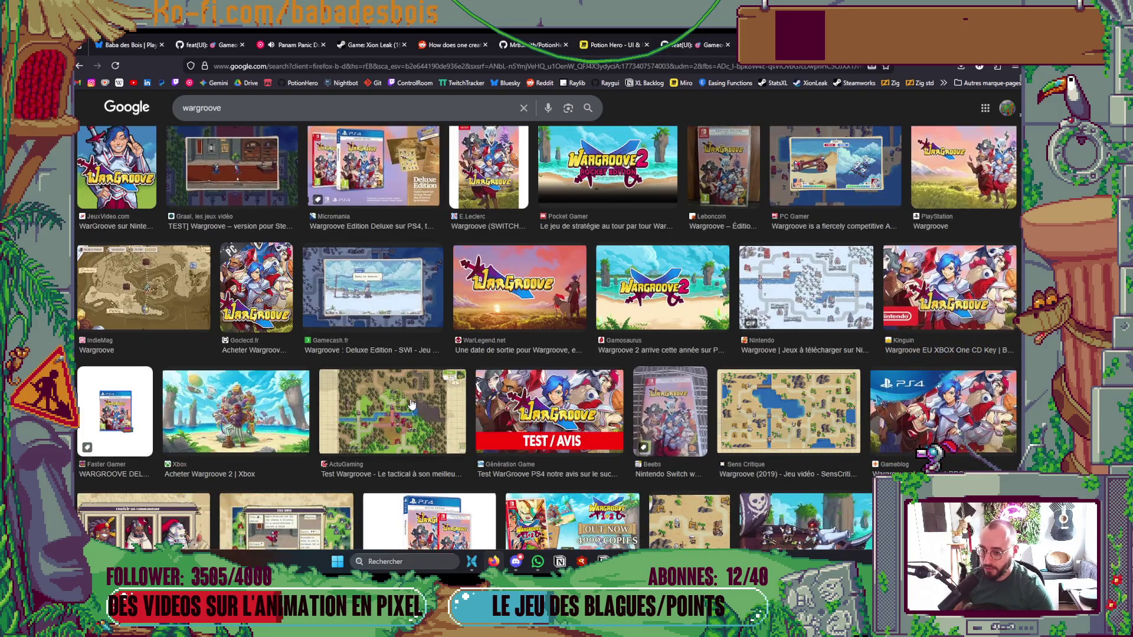
pyautogui.scroll(-3, 578, 437)
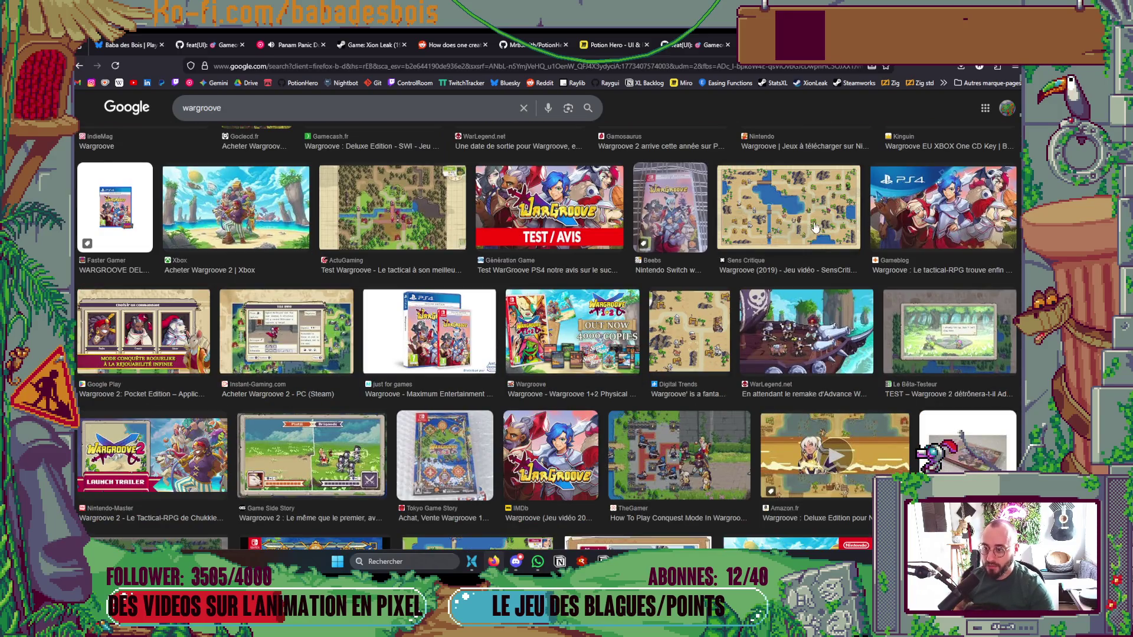
pyautogui.scroll(-3, 820, 224)
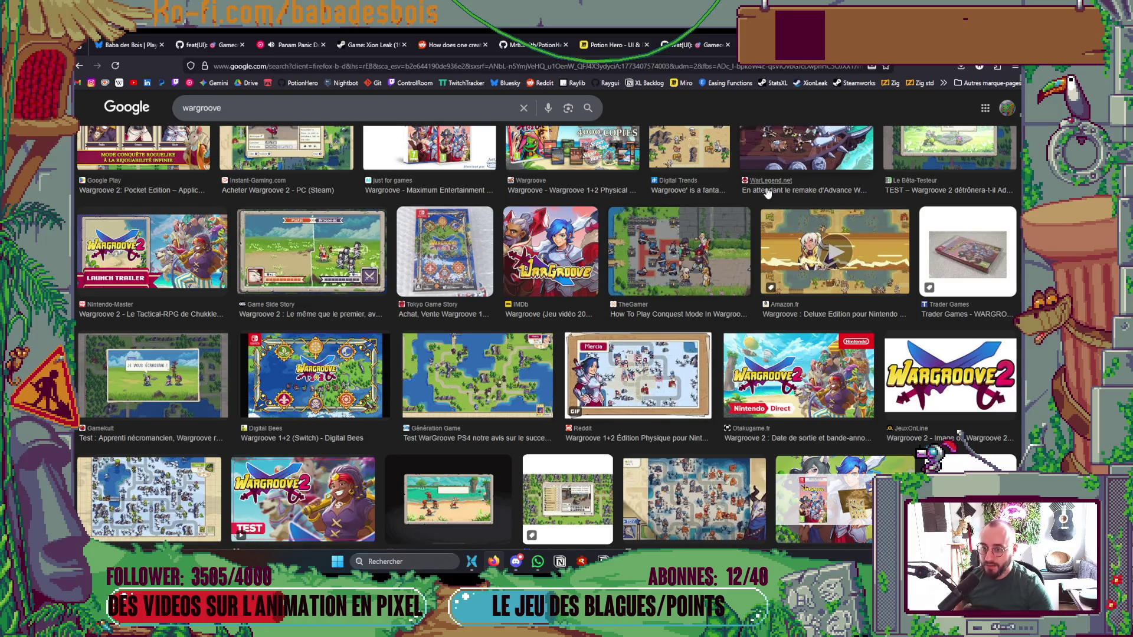
pyautogui.scroll(2, 649, 371)
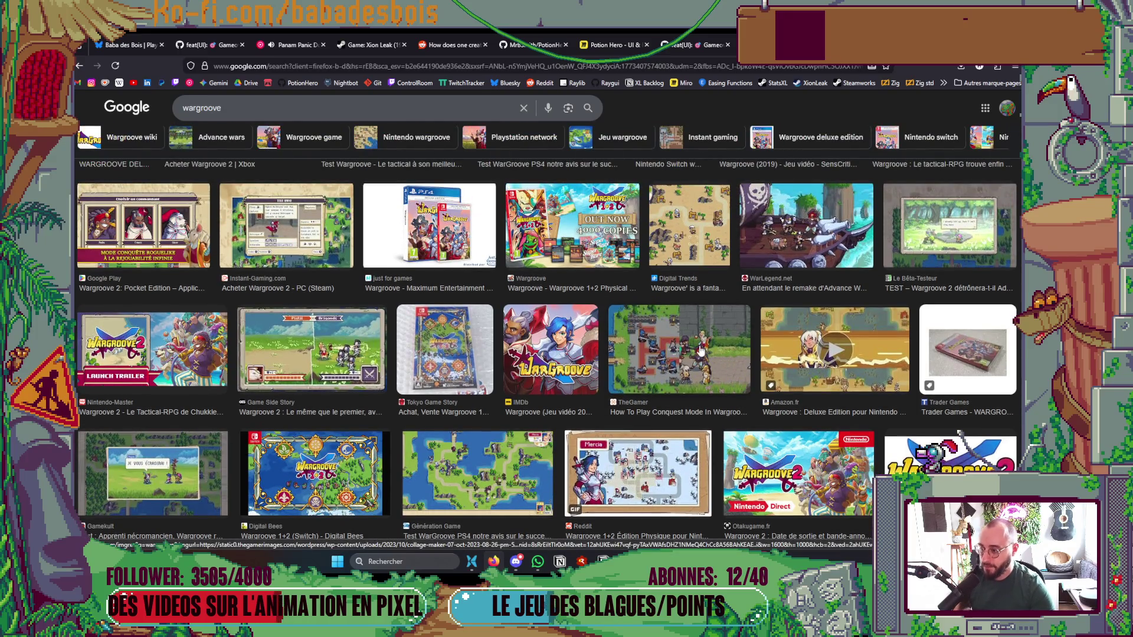
pyautogui.scroll(-5, 638, 364)
pyautogui.scroll(-3, 613, 357)
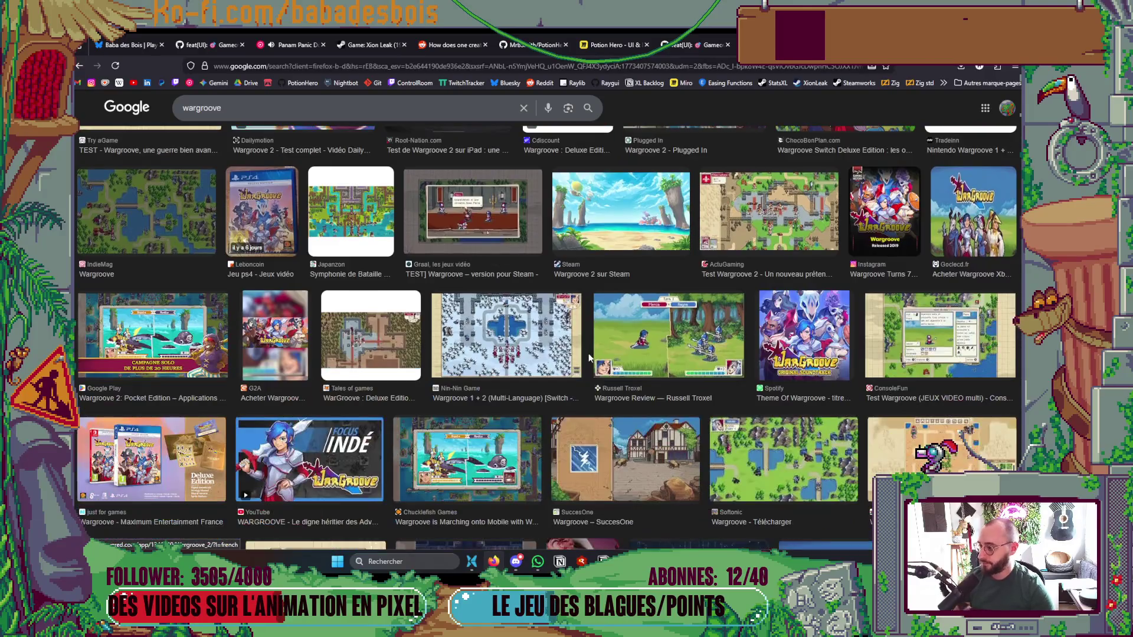
pyautogui.scroll(-3, 587, 353)
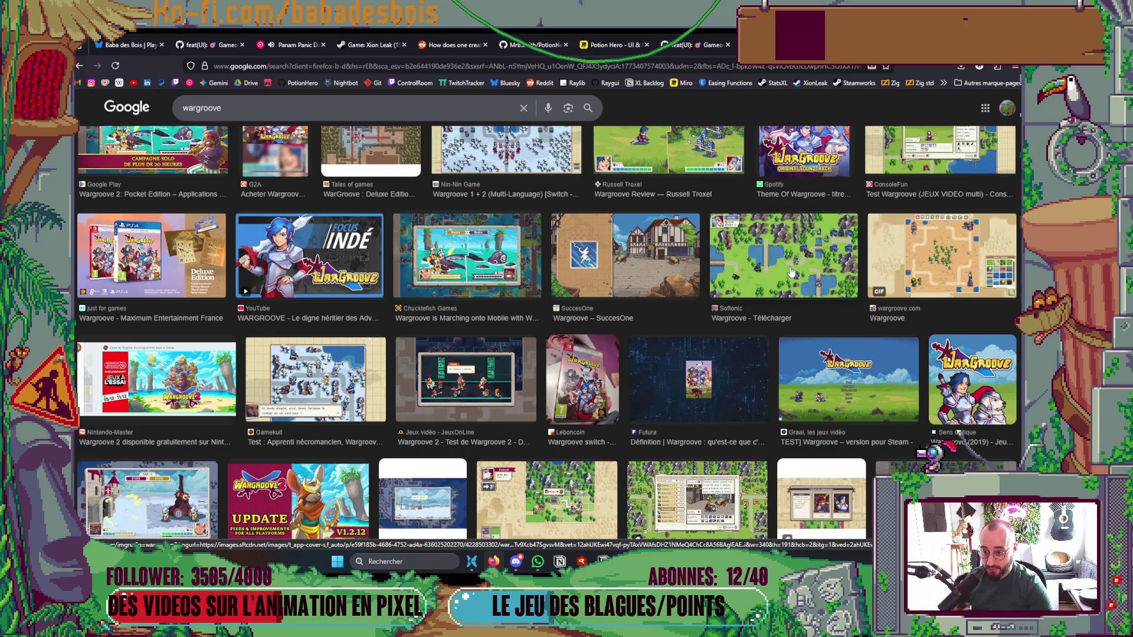
pyautogui.scroll(-6, 743, 330)
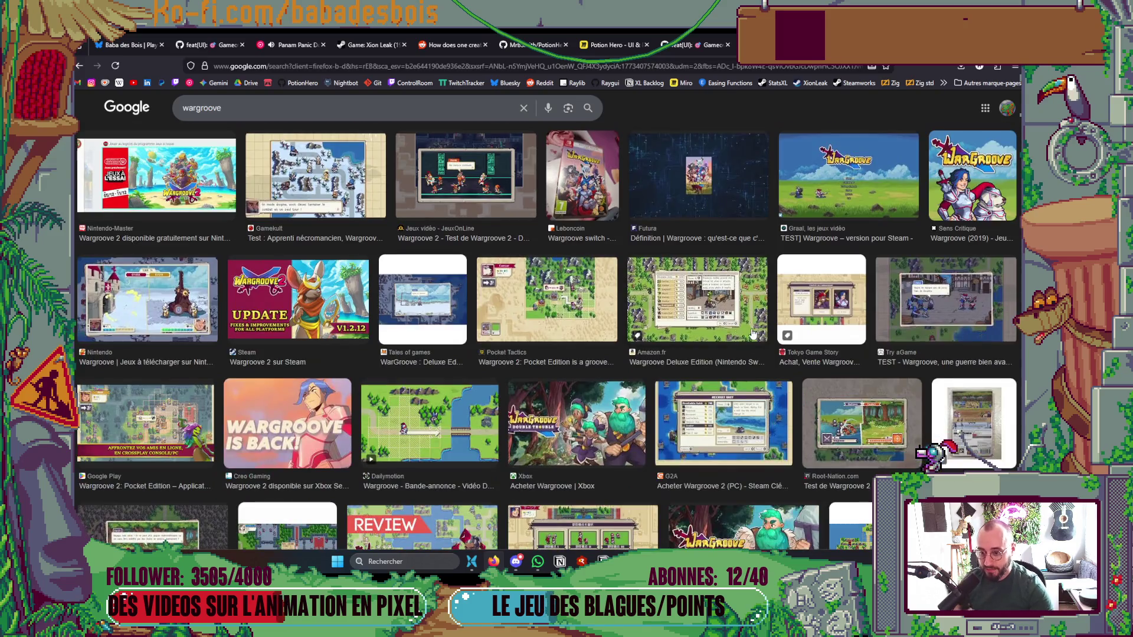
pyautogui.scroll(-3, 731, 345)
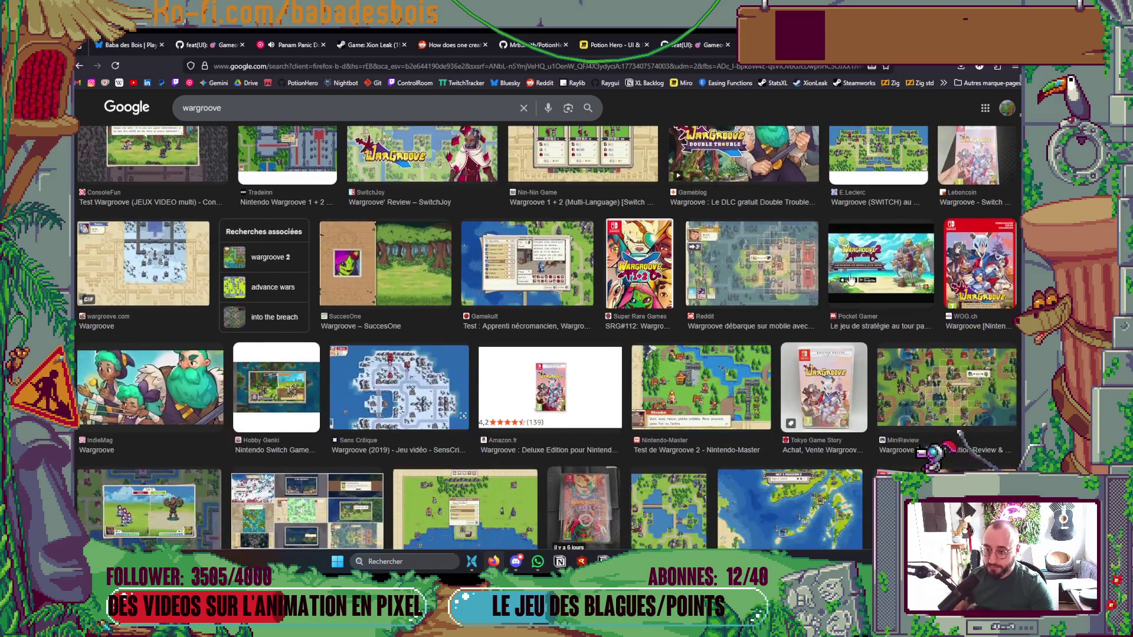
pyautogui.scroll(-2, 755, 284)
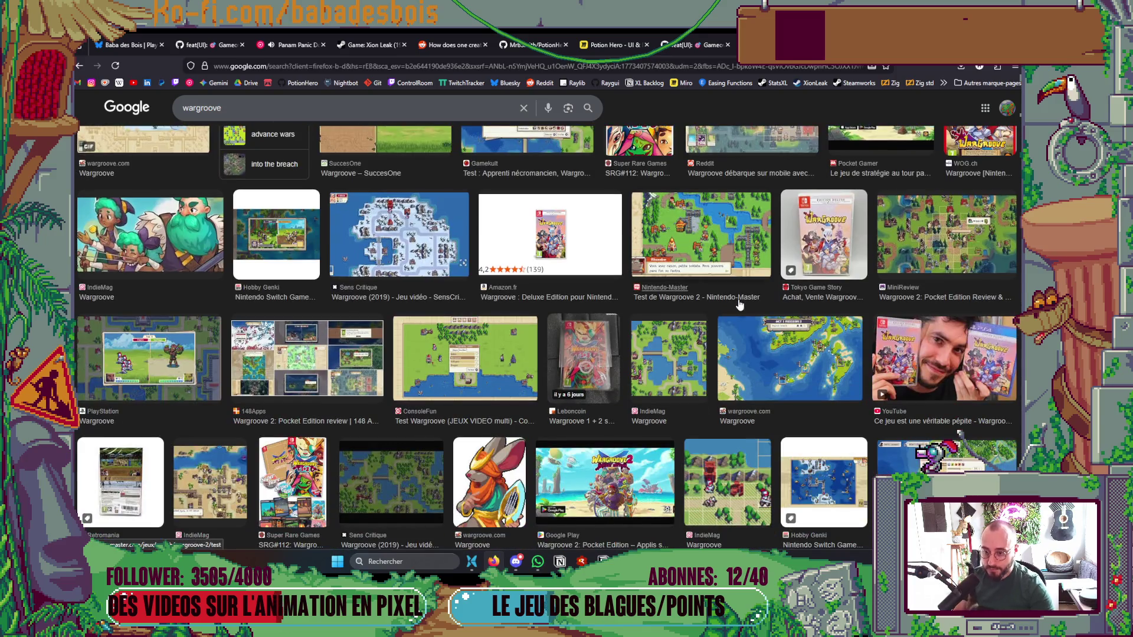
pyautogui.click(834, 357)
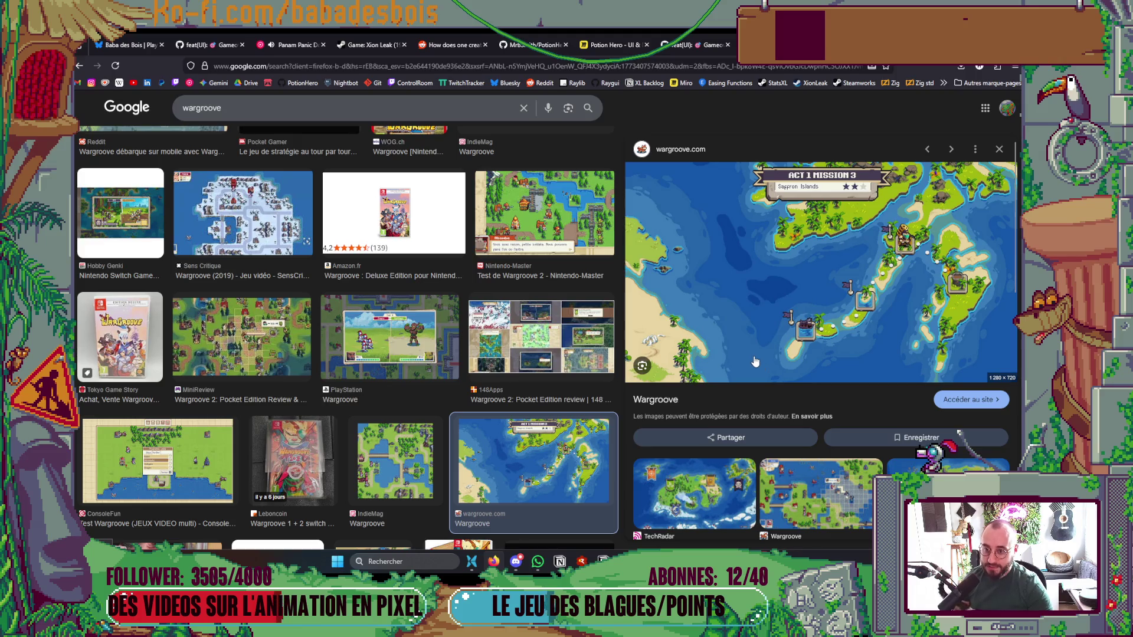
# Preview the Wargroove 2: Pocket Edition review image, then go back to the advance wars results
pyautogui.scroll(-5, 755, 360)
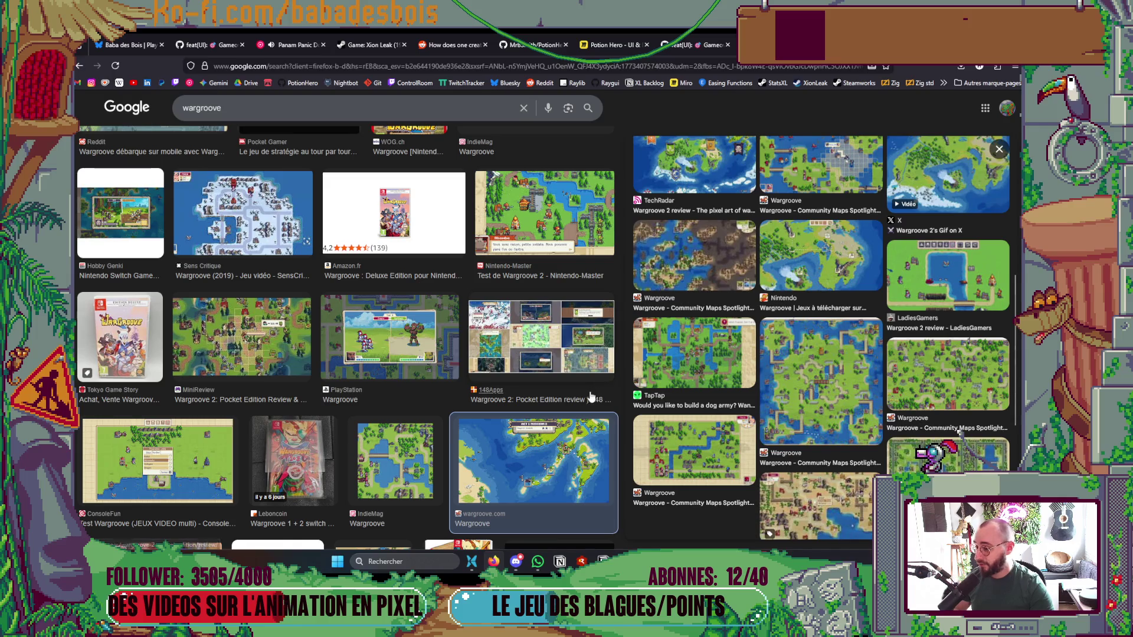
pyautogui.click(256, 337)
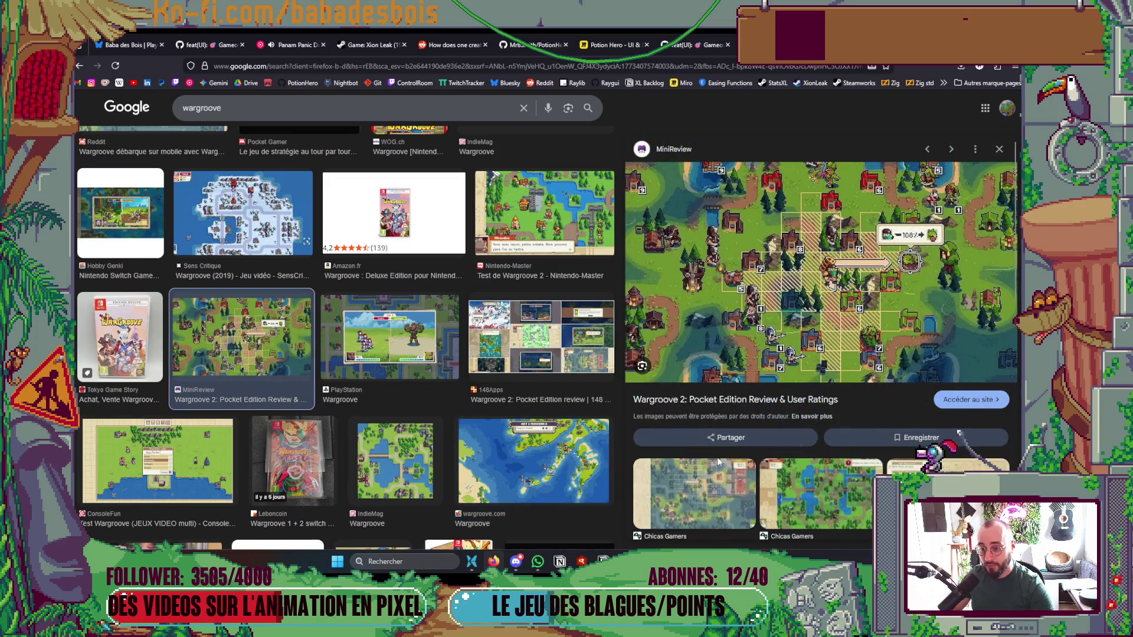
pyautogui.scroll(10, 393, 366)
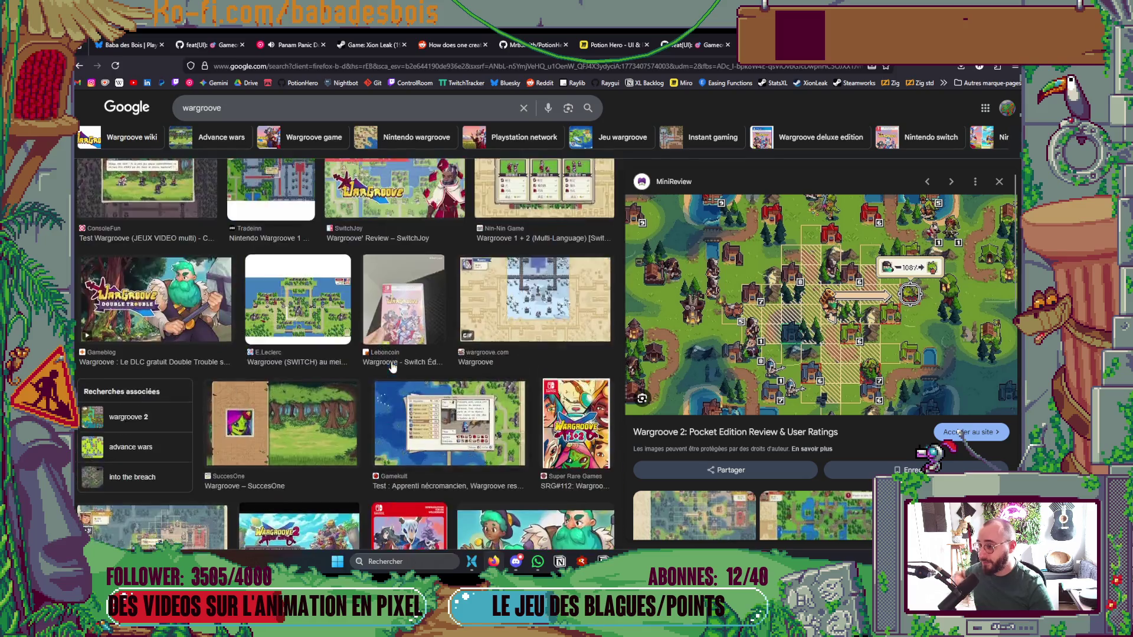
pyautogui.scroll(-10, 393, 367)
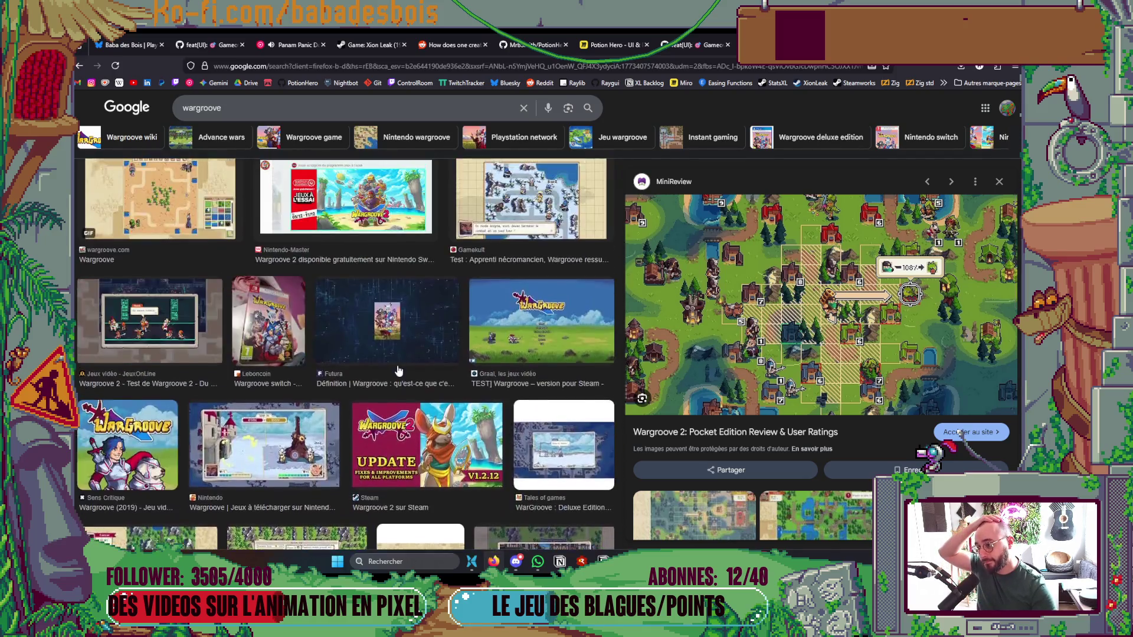
pyautogui.scroll(-10, 400, 370)
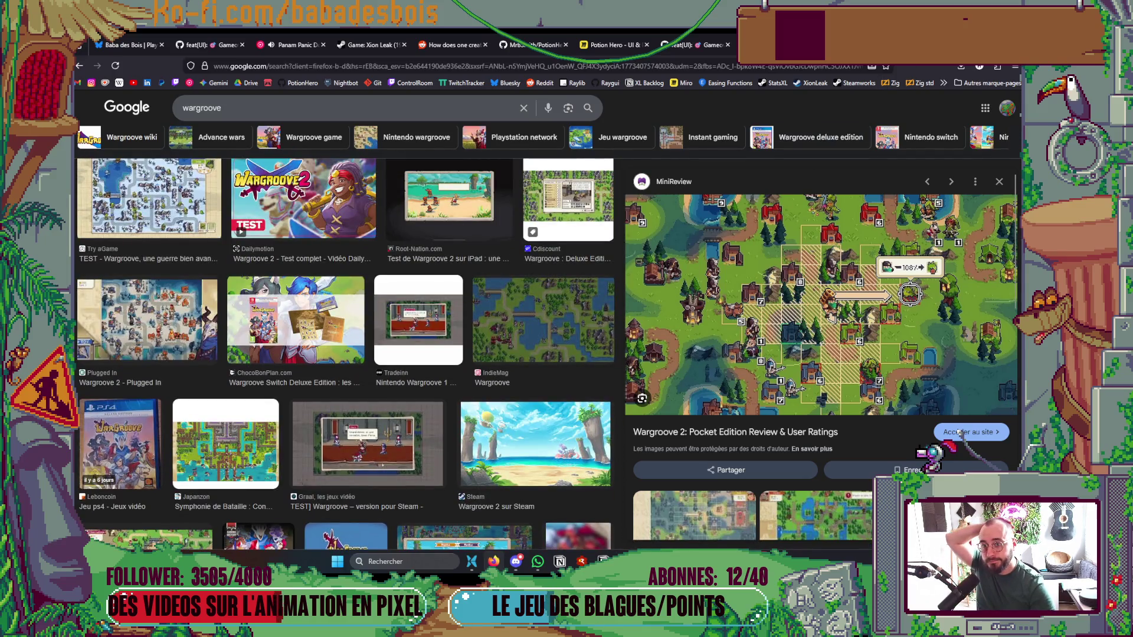
pyautogui.hotkey('alt', 'Left')
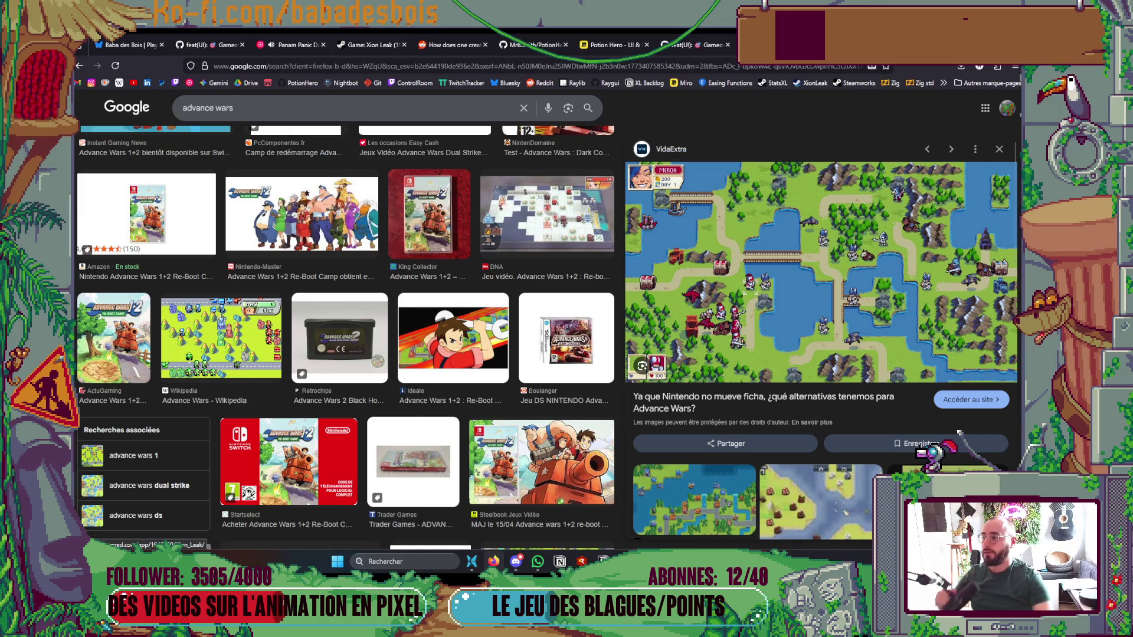
# Select the search box to replace the 'advance wars' query
pyautogui.click(208, 108)
# Search images for 'world map tales of' and scroll through the Tales series world maps
pyautogui.write('world ma')
pyautogui.write('p tales of')
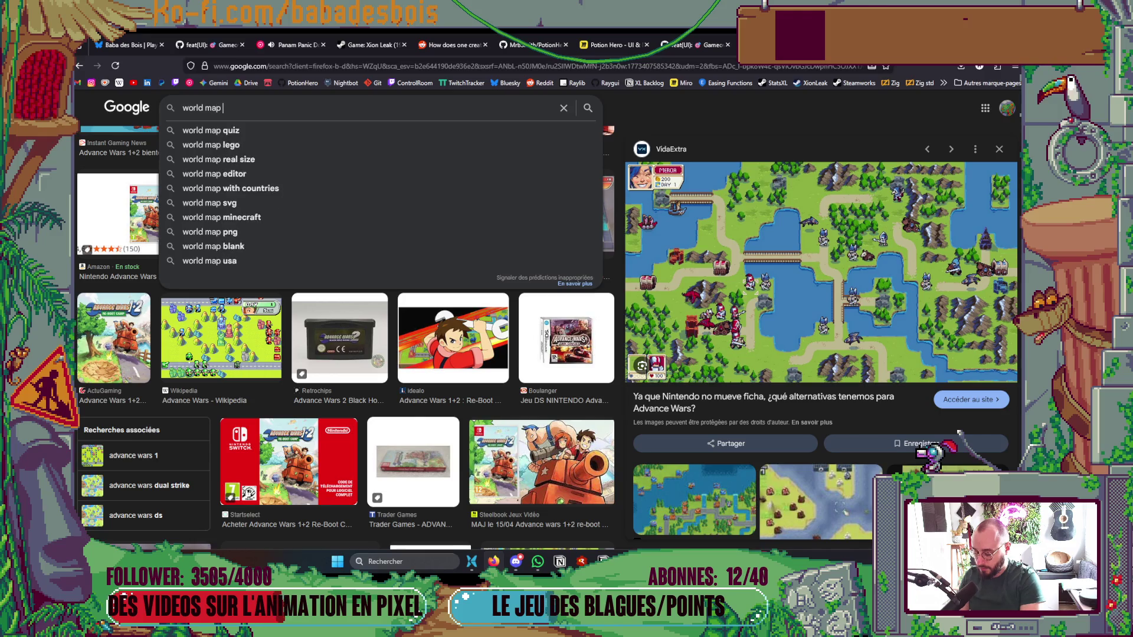
pyautogui.press('Return')
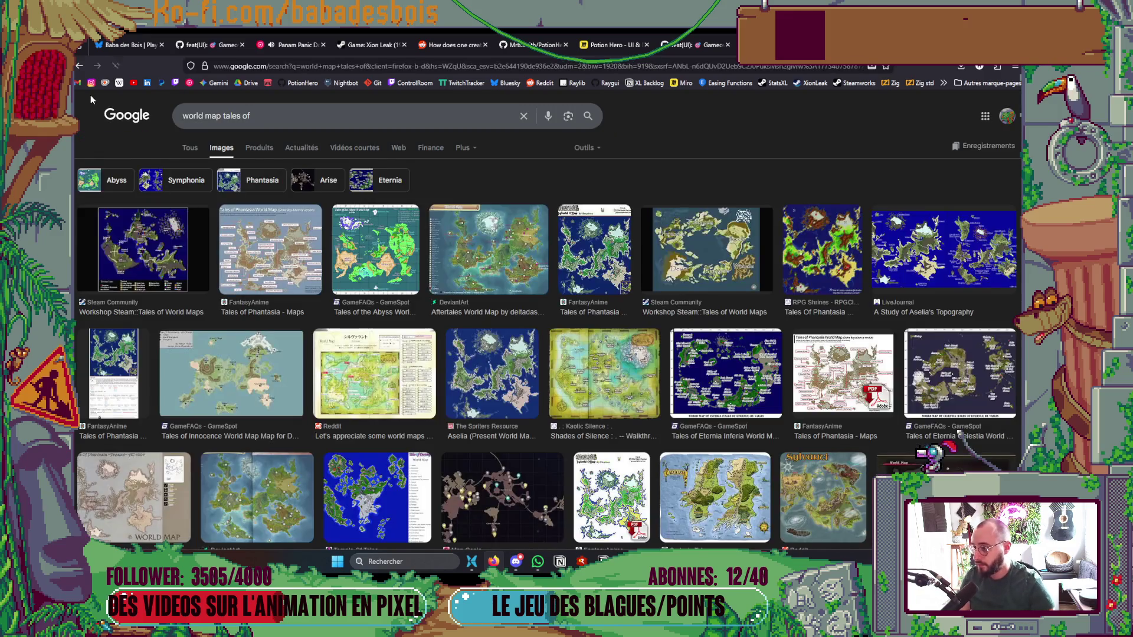
pyautogui.scroll(-2, 693, 335)
pyautogui.scroll(-3, 693, 335)
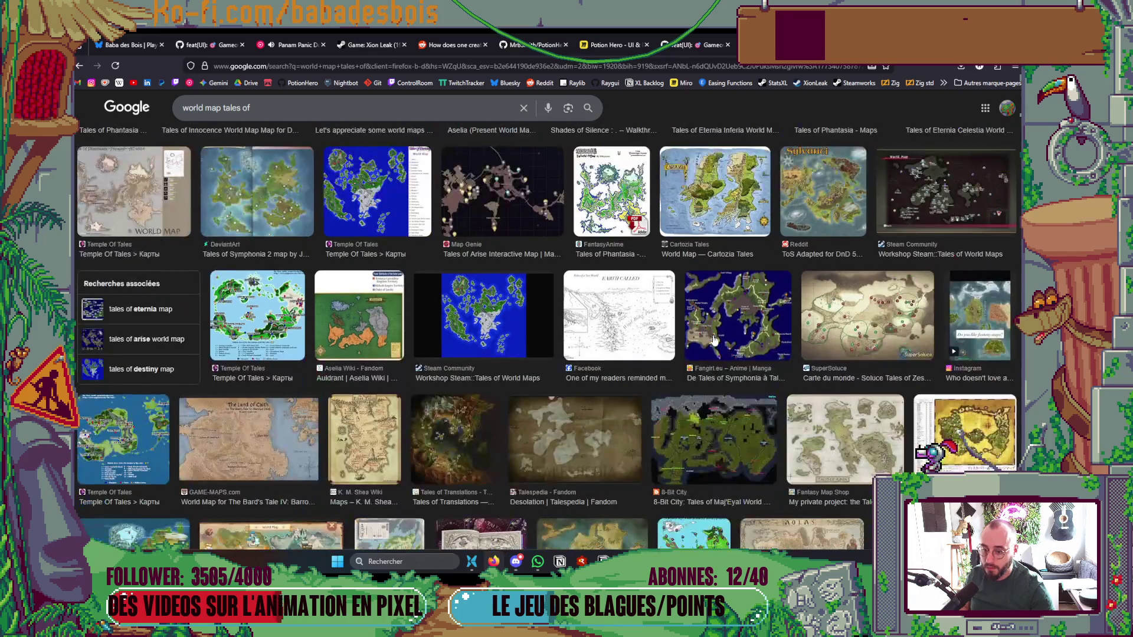
pyautogui.scroll(-6, 715, 341)
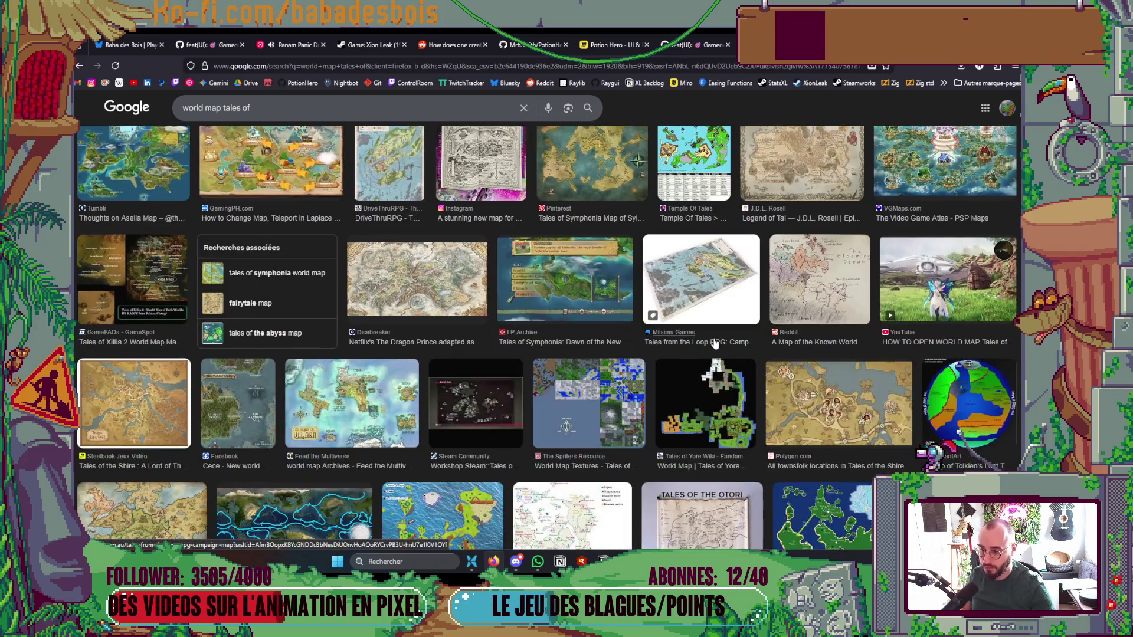
pyautogui.scroll(-10, 715, 342)
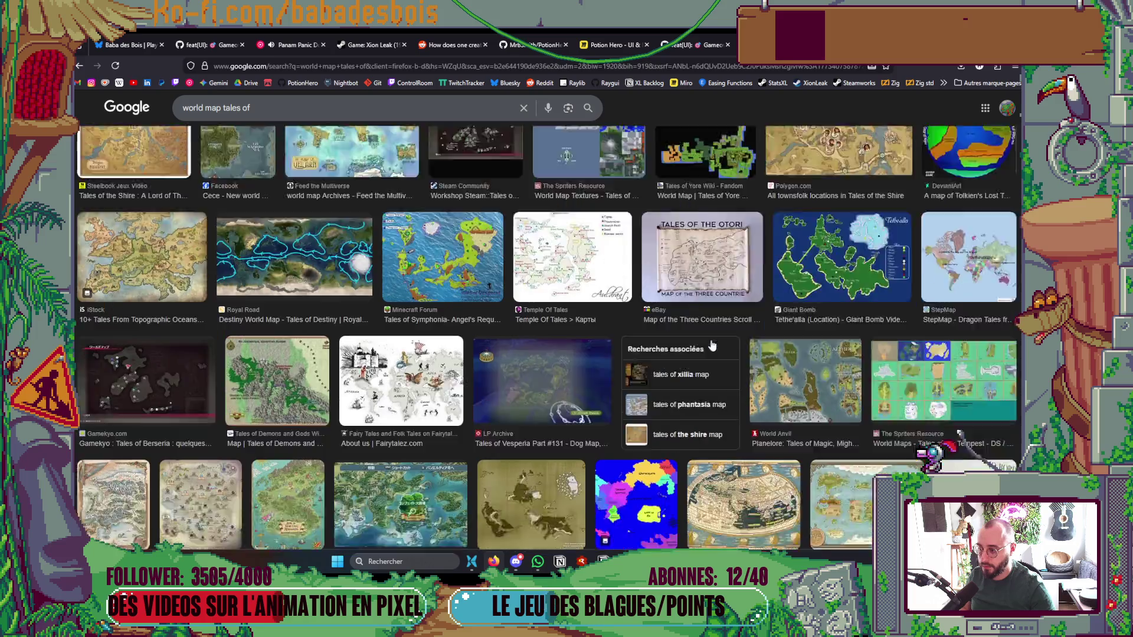
pyautogui.scroll(-3, 710, 345)
pyautogui.scroll(-5, 711, 345)
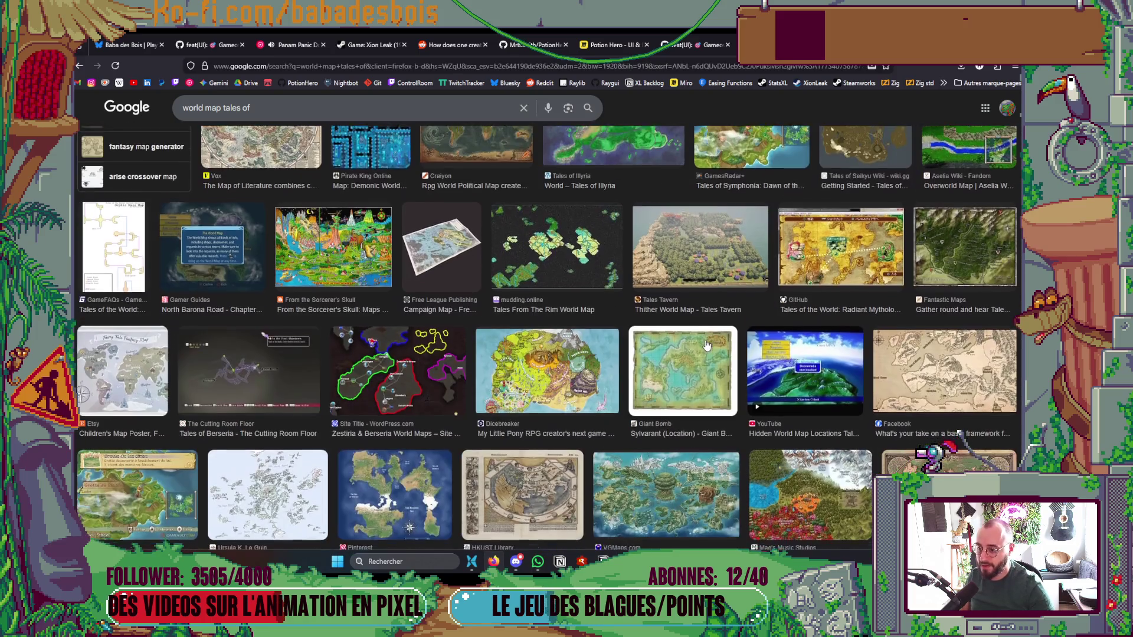
pyautogui.scroll(-20, 706, 345)
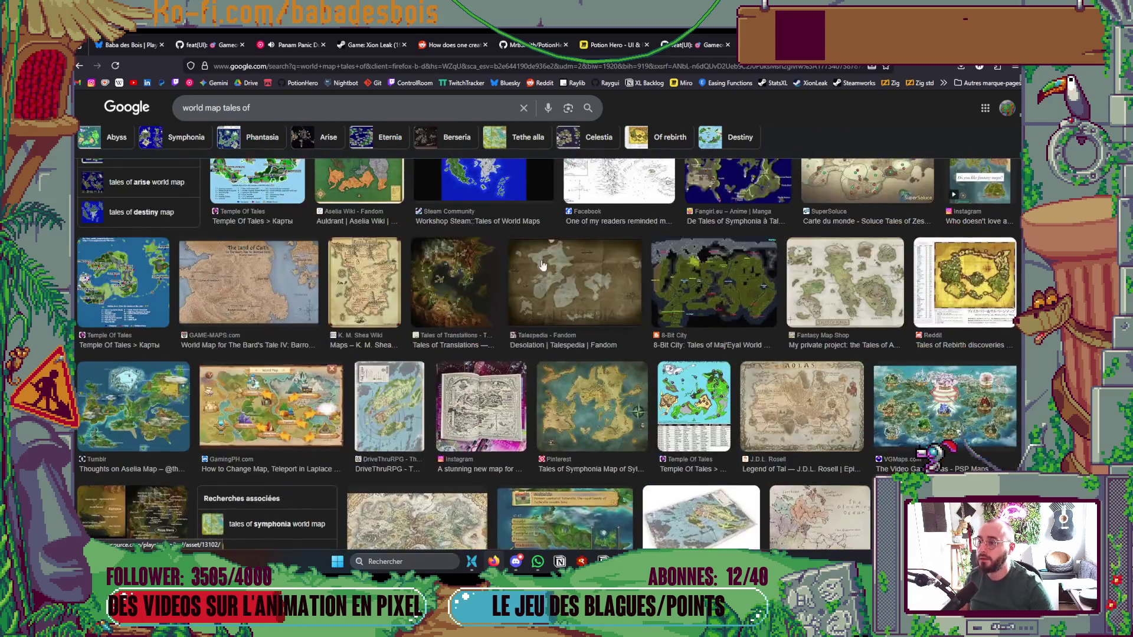
pyautogui.scroll(3, 542, 265)
pyautogui.click(312, 112)
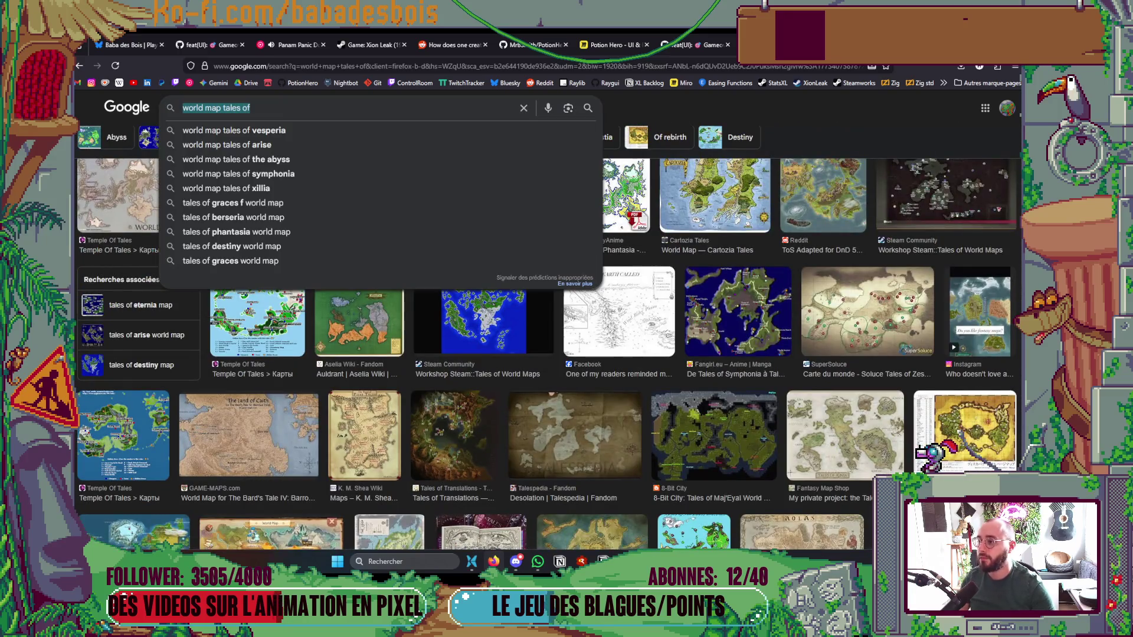
# Search 'rpg pixel art' and scroll through the tileset, sprite and scene images
pyautogui.write('r0pg p')
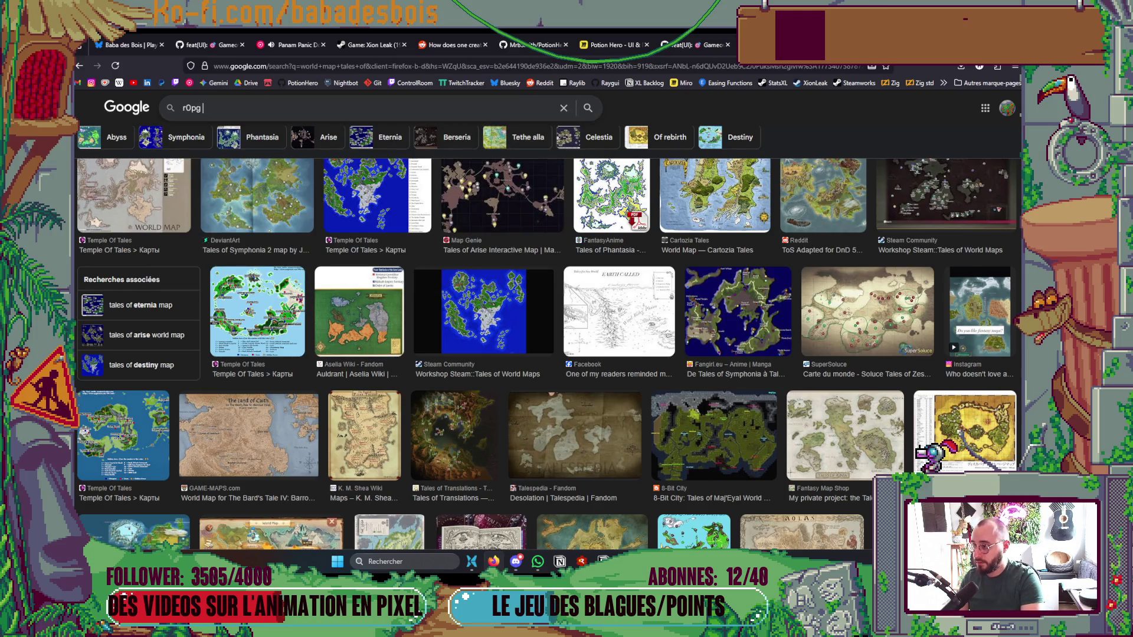
pyautogui.press('BackSpace')
pyautogui.press('BackSpace')
pyautogui.press('BackSpace')
pyautogui.write('pg p')
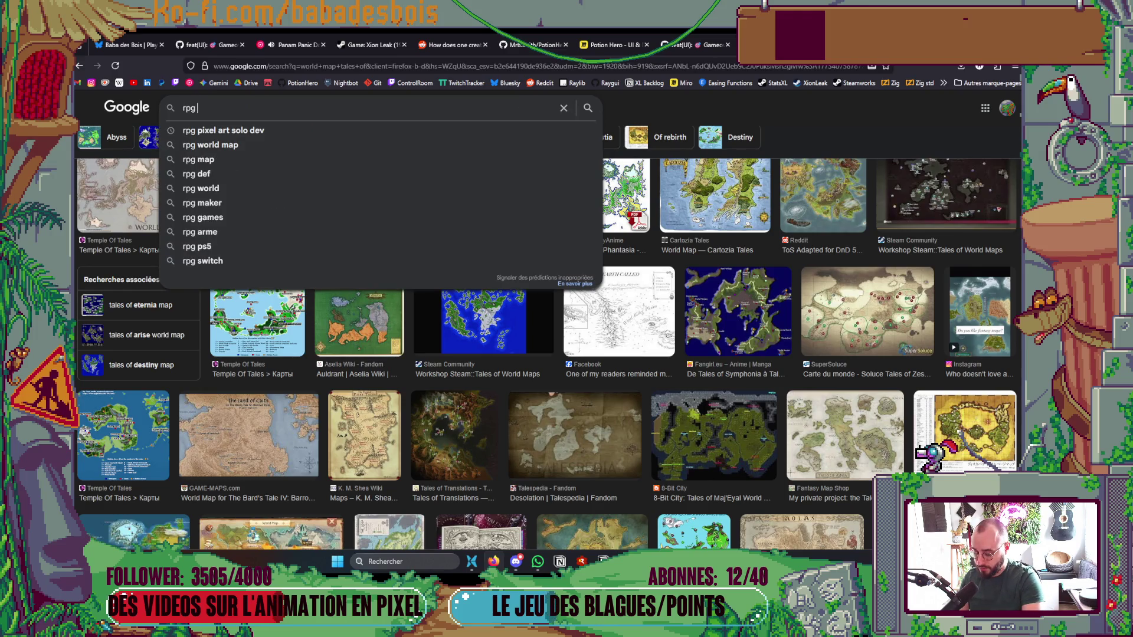
pyautogui.write('ixel art')
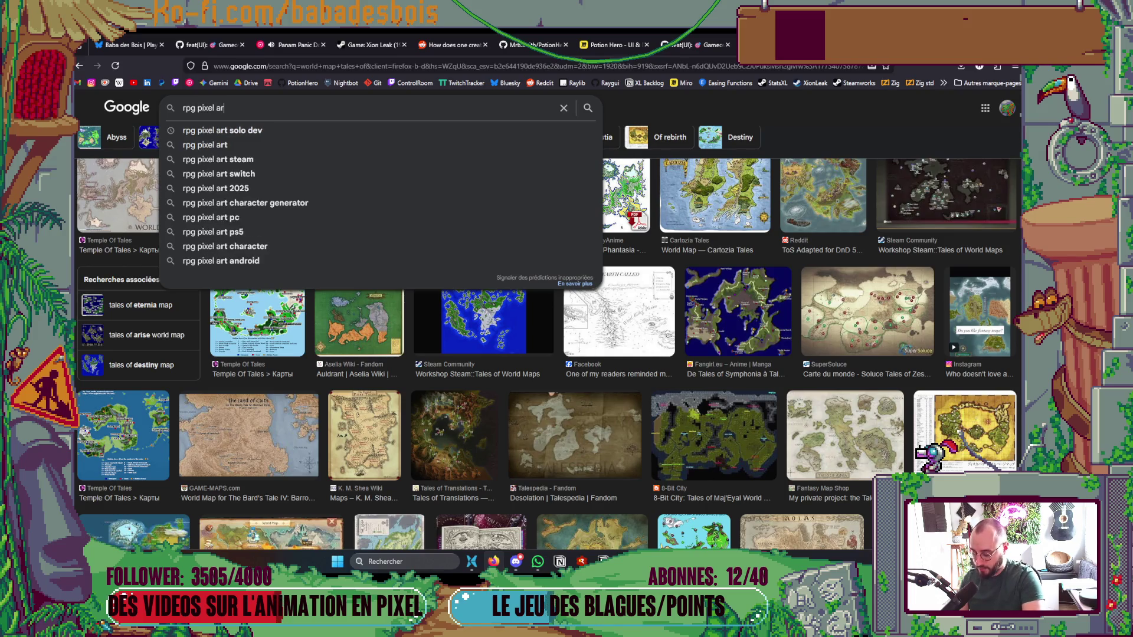
pyautogui.press('Return')
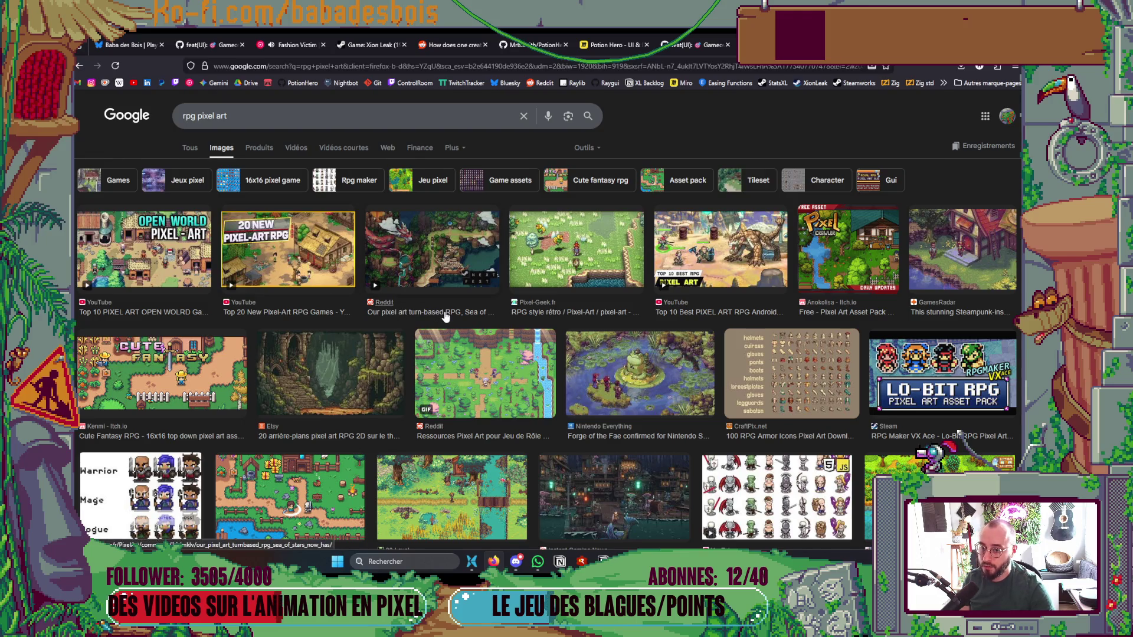
pyautogui.scroll(-5, 477, 307)
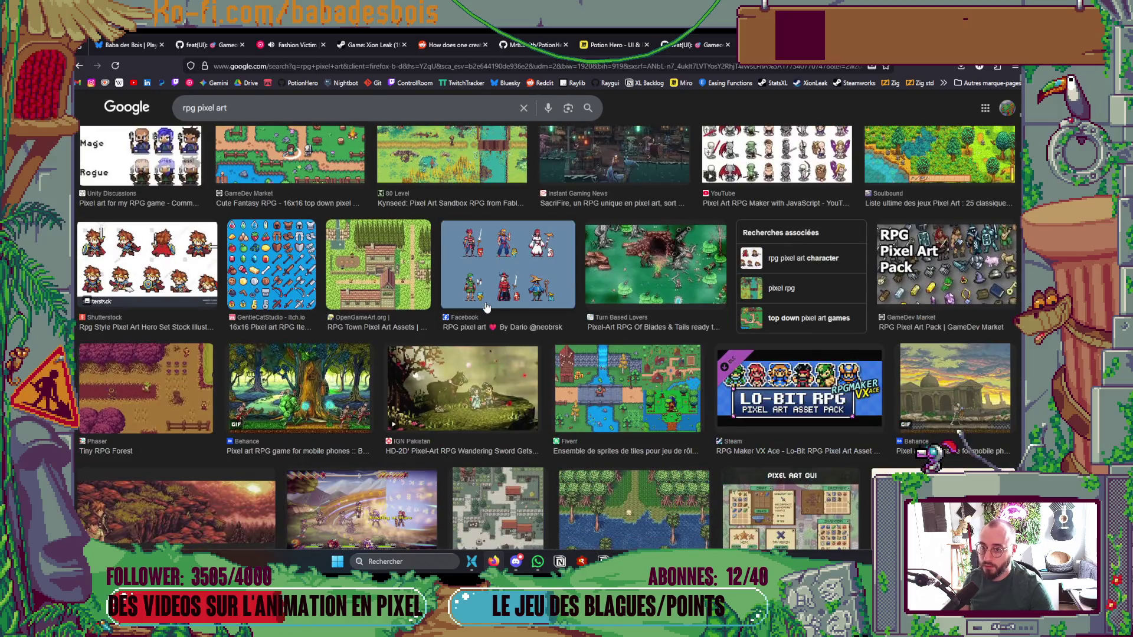
pyautogui.scroll(-4, 486, 308)
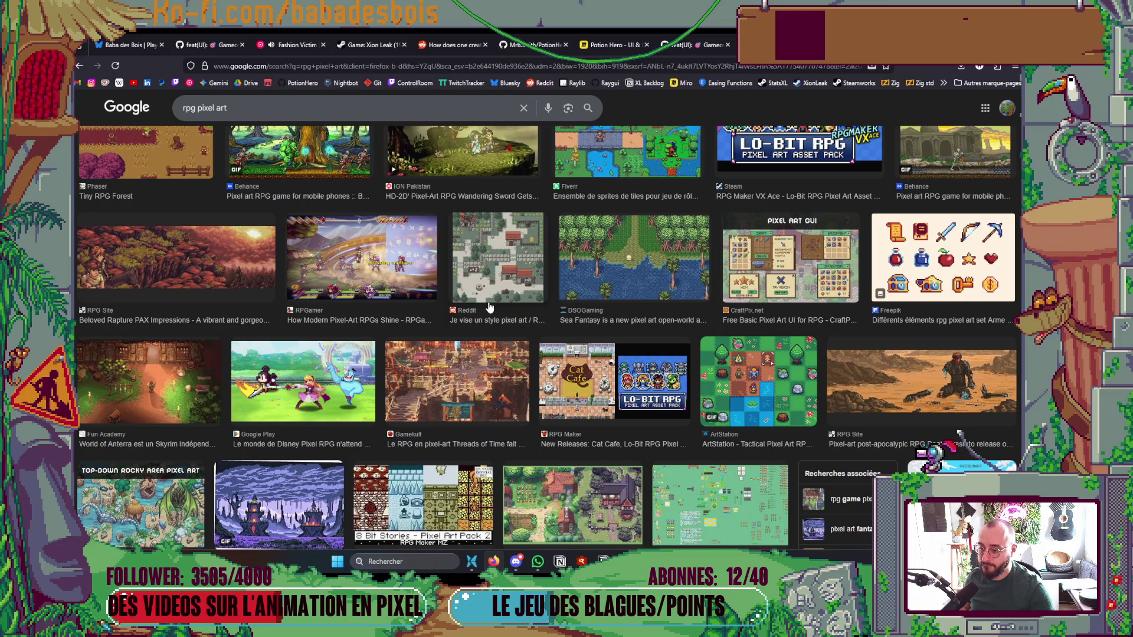
pyautogui.scroll(-3, 489, 308)
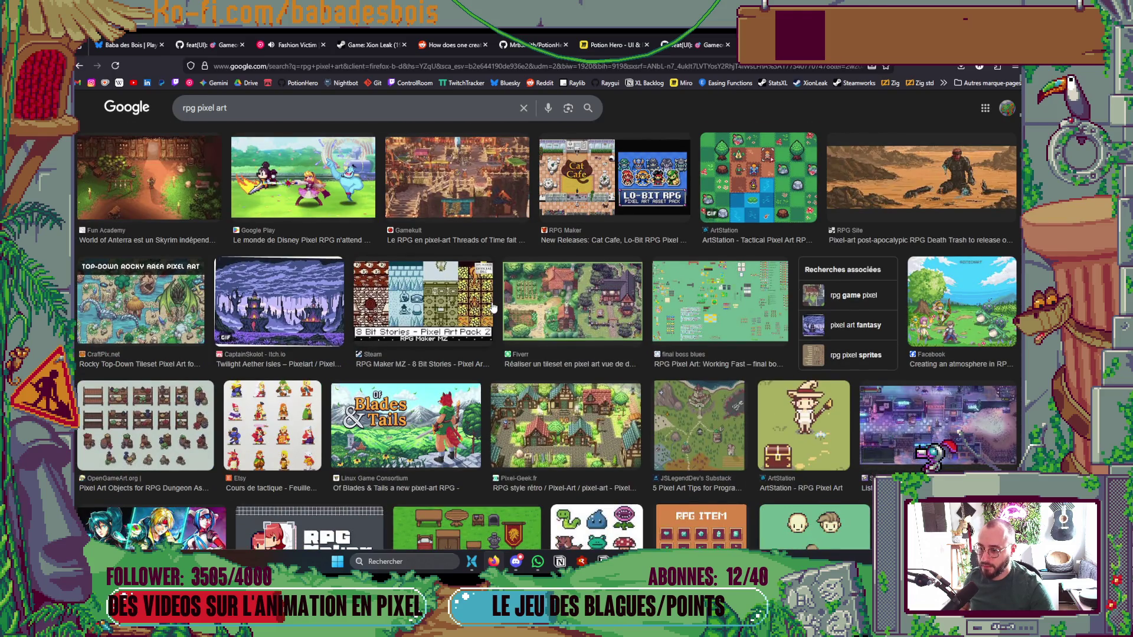
pyautogui.scroll(-3, 493, 307)
pyautogui.scroll(-4, 498, 307)
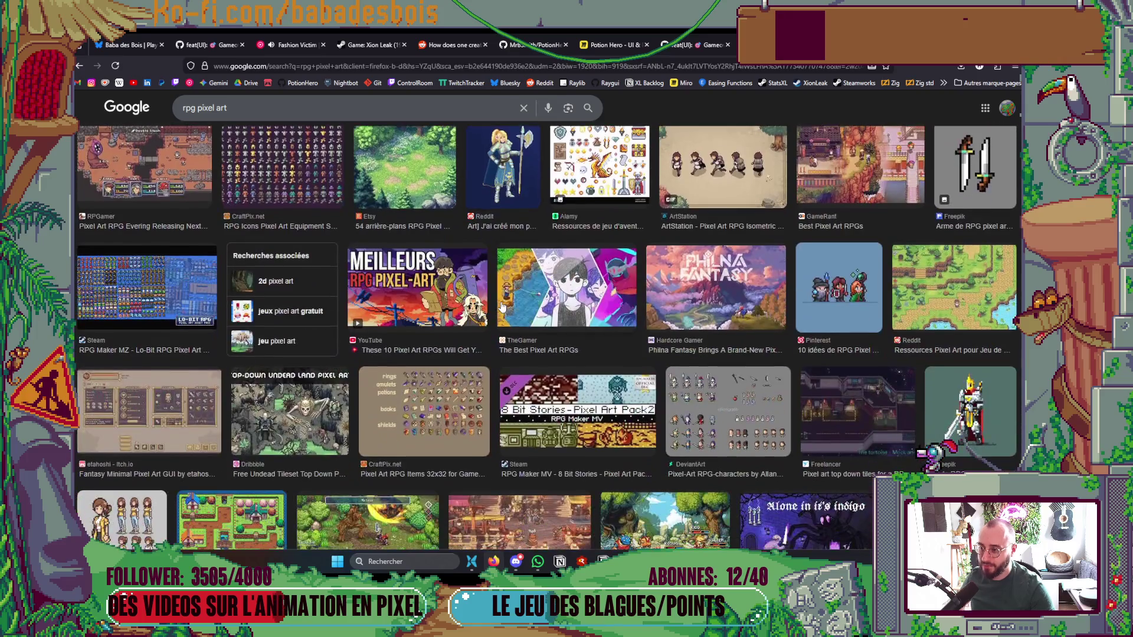
pyautogui.scroll(4, 502, 305)
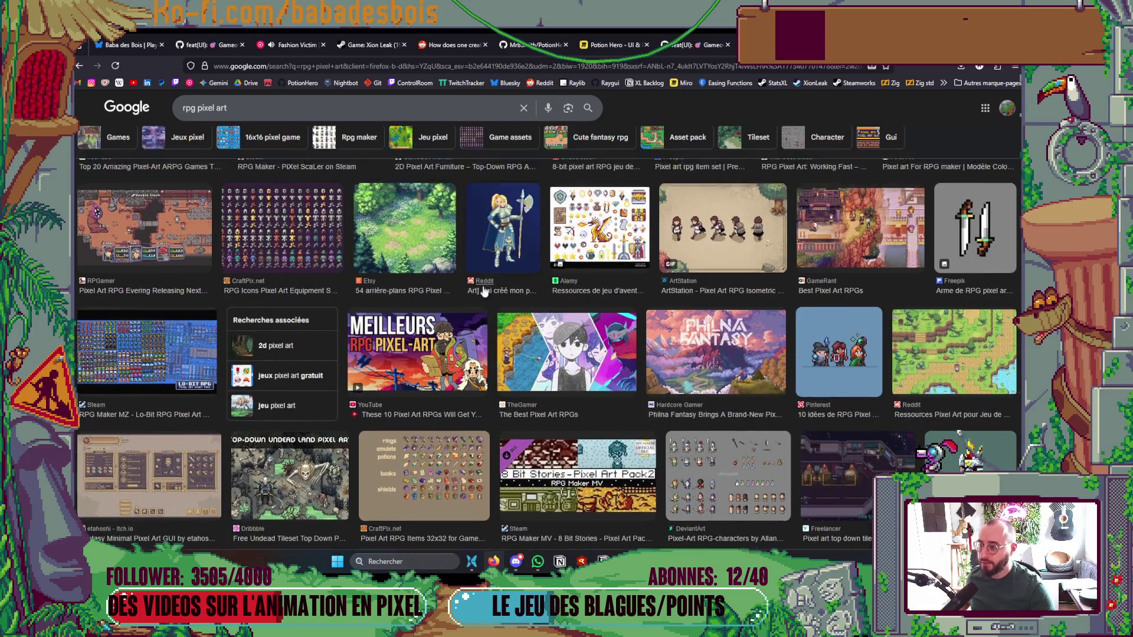
pyautogui.press('/')
# Search 'vierbit' and preview the rock, dungeon and Dead End tileset images
pyautogui.write('vierbit')
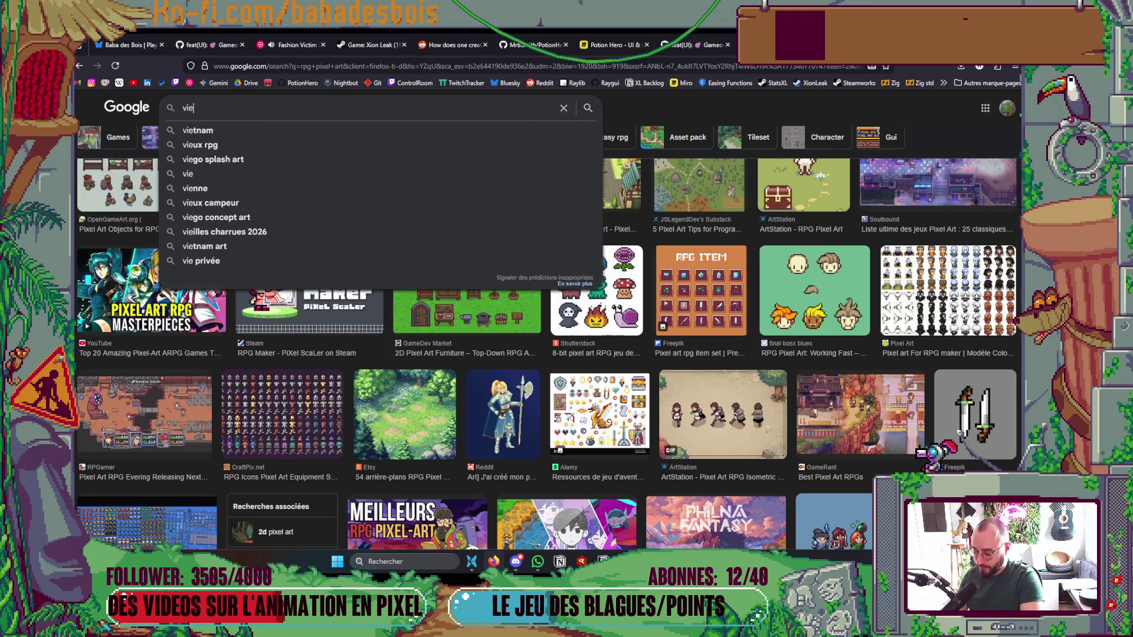
pyautogui.press('Return')
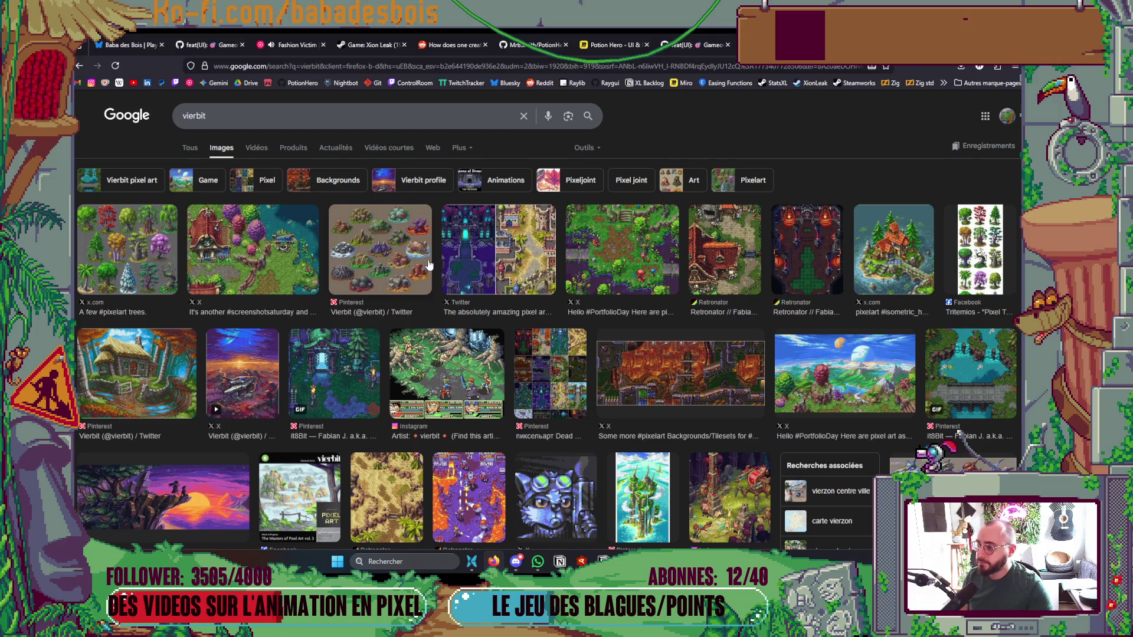
pyautogui.click(409, 265)
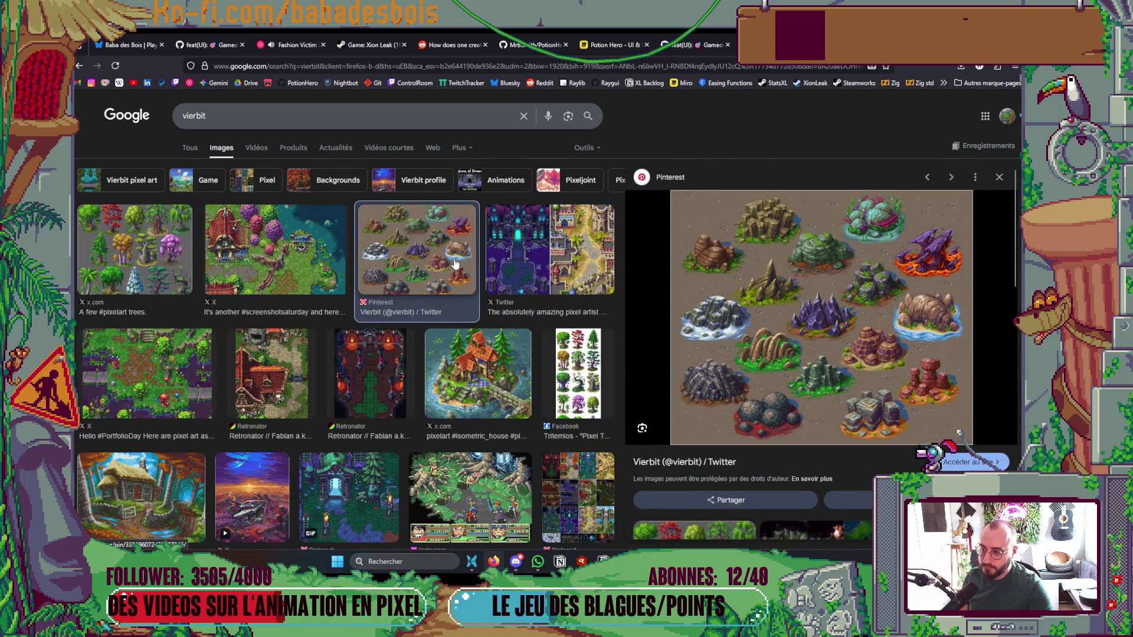
pyautogui.click(578, 260)
pyautogui.scroll(-3, 579, 261)
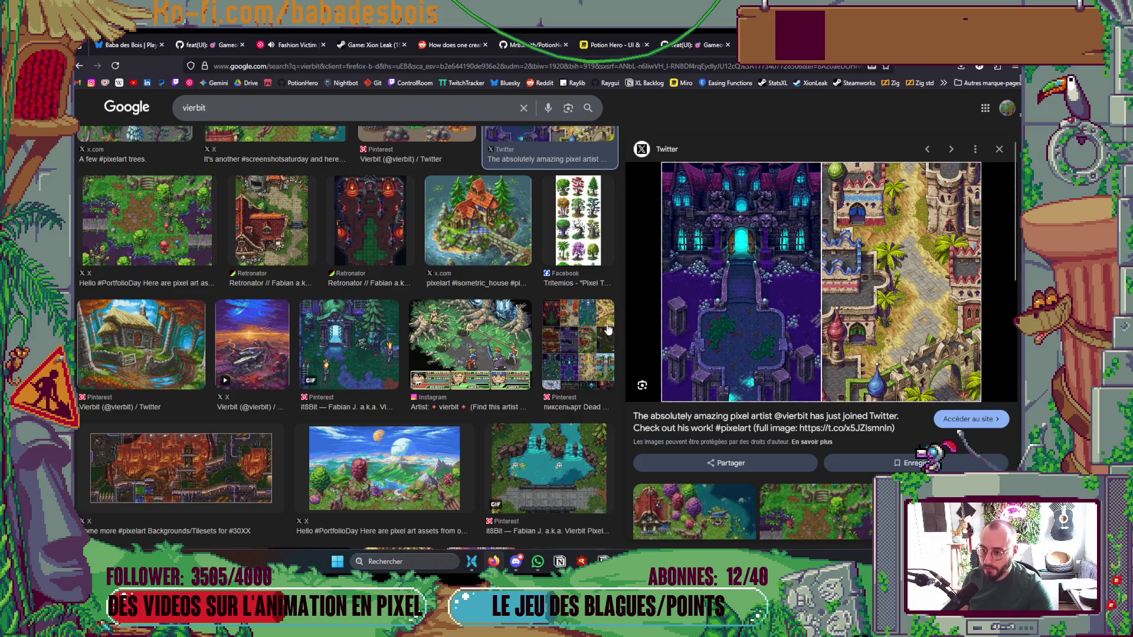
pyautogui.click(607, 328)
# Preview the smb 1-1 level image and the PixelProspector shmup scene
pyautogui.scroll(-3, 522, 307)
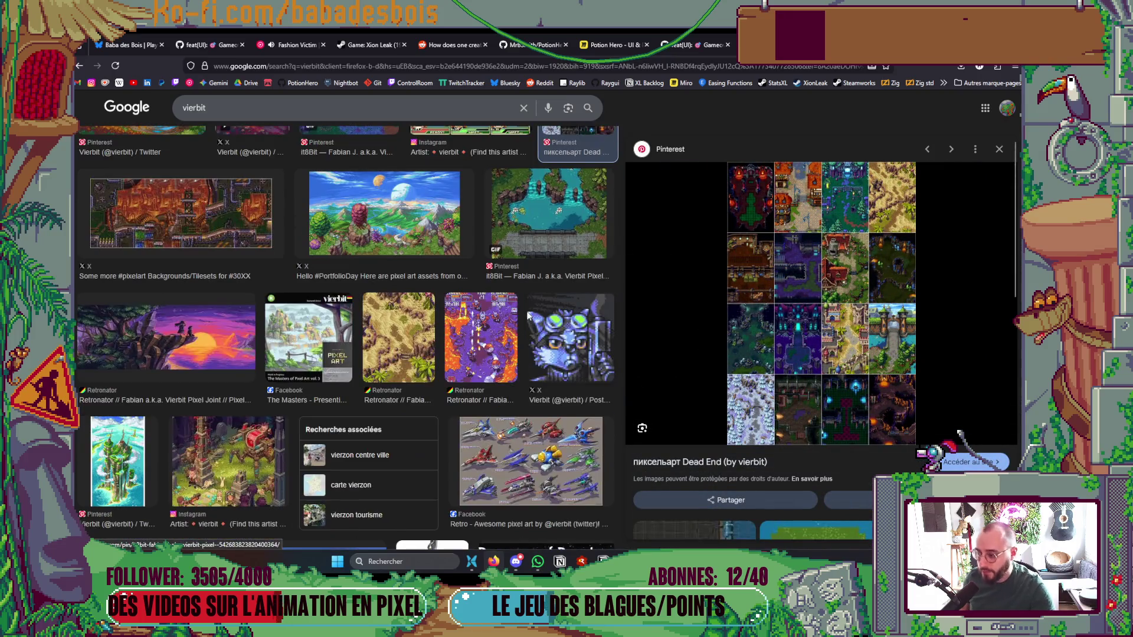
pyautogui.scroll(-3, 522, 308)
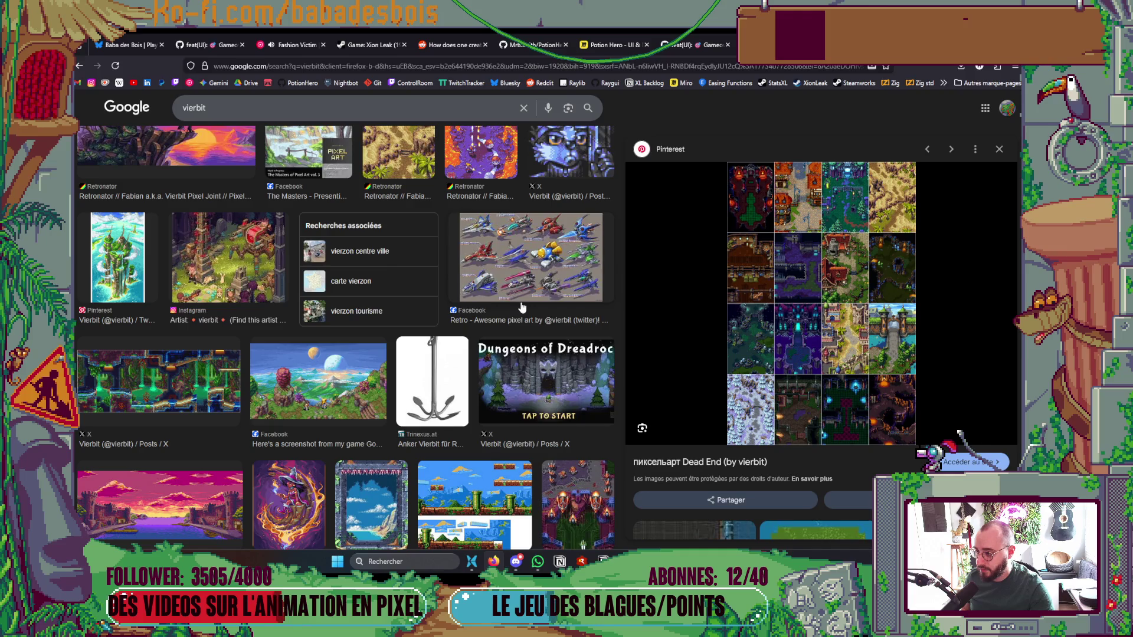
pyautogui.scroll(-3, 522, 307)
pyautogui.scroll(-5, 522, 304)
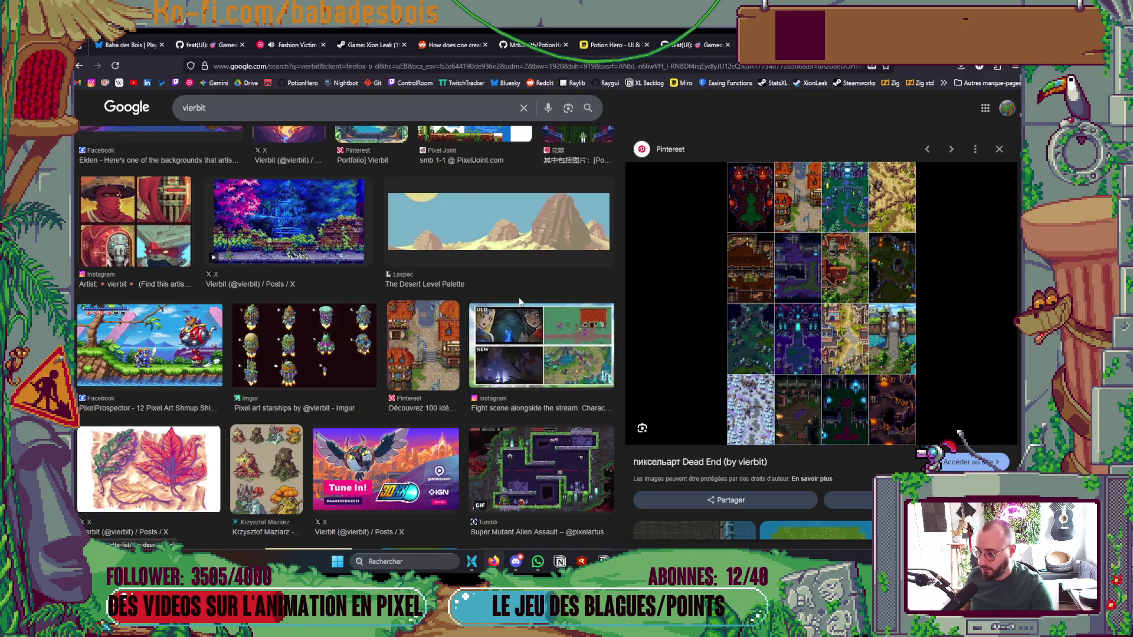
pyautogui.scroll(3, 518, 296)
pyautogui.click(494, 253)
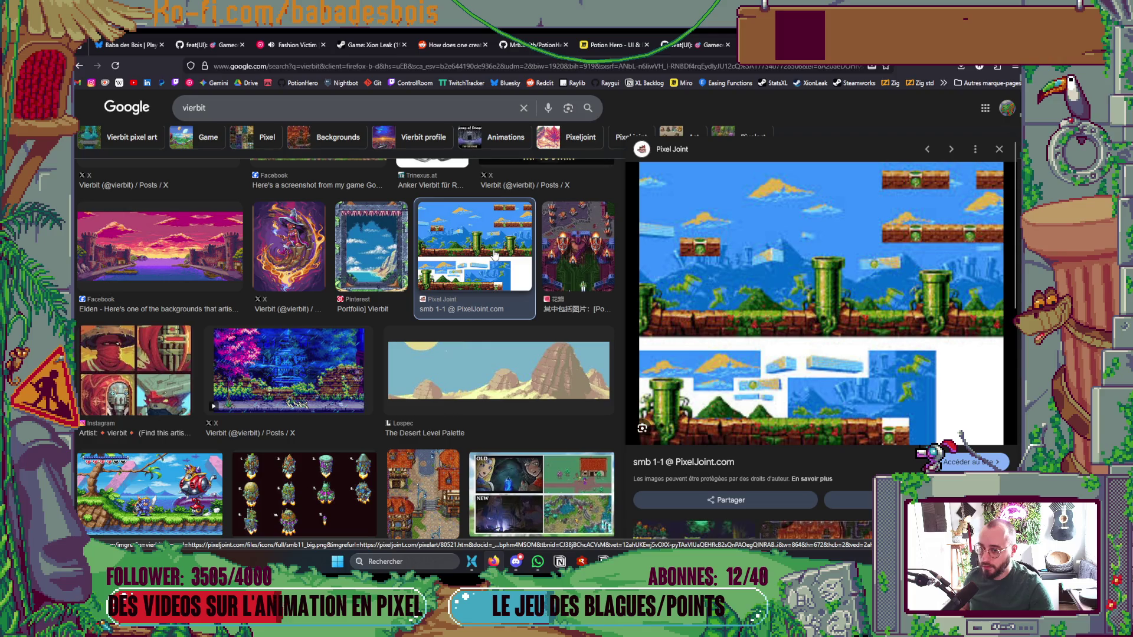
pyautogui.scroll(-5, 499, 258)
pyautogui.scroll(4, 500, 262)
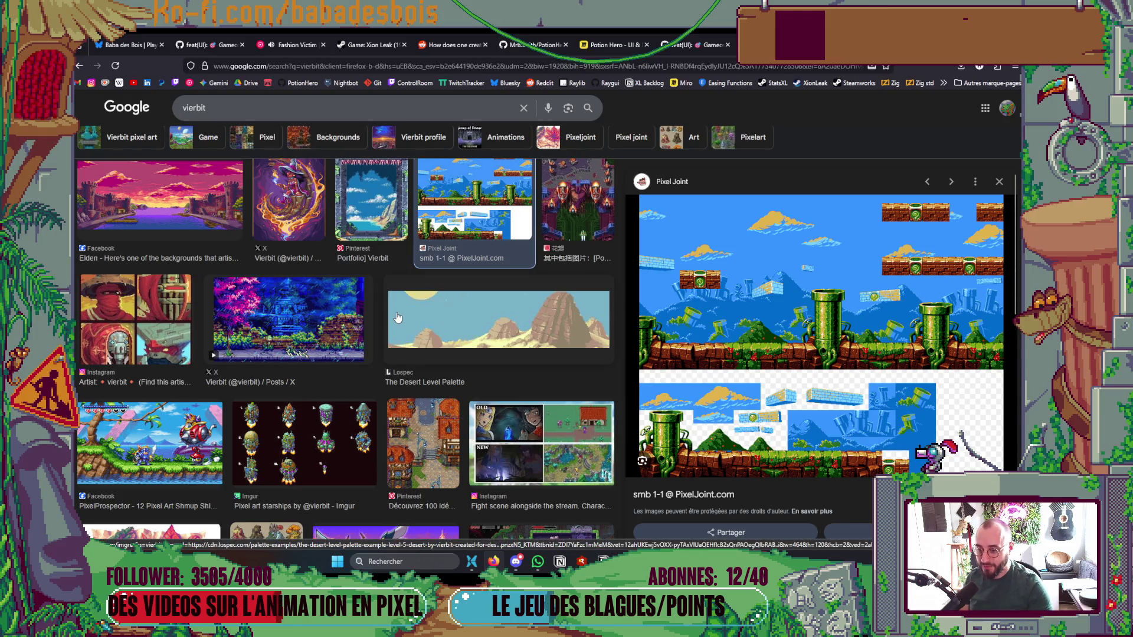
pyautogui.scroll(-4, 397, 313)
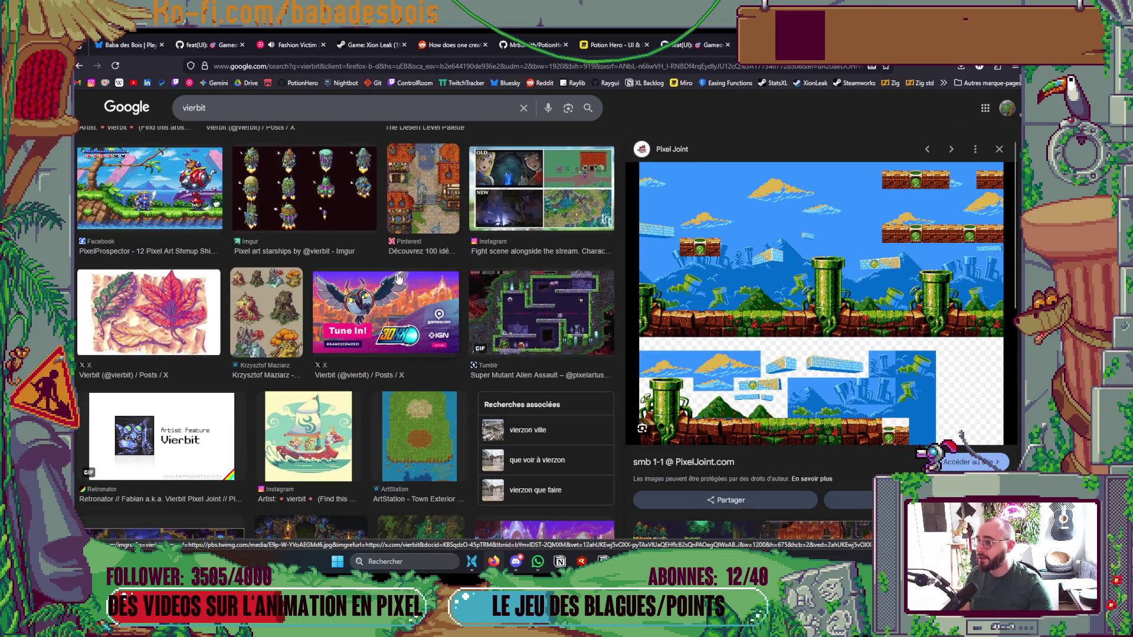
pyautogui.click(180, 199)
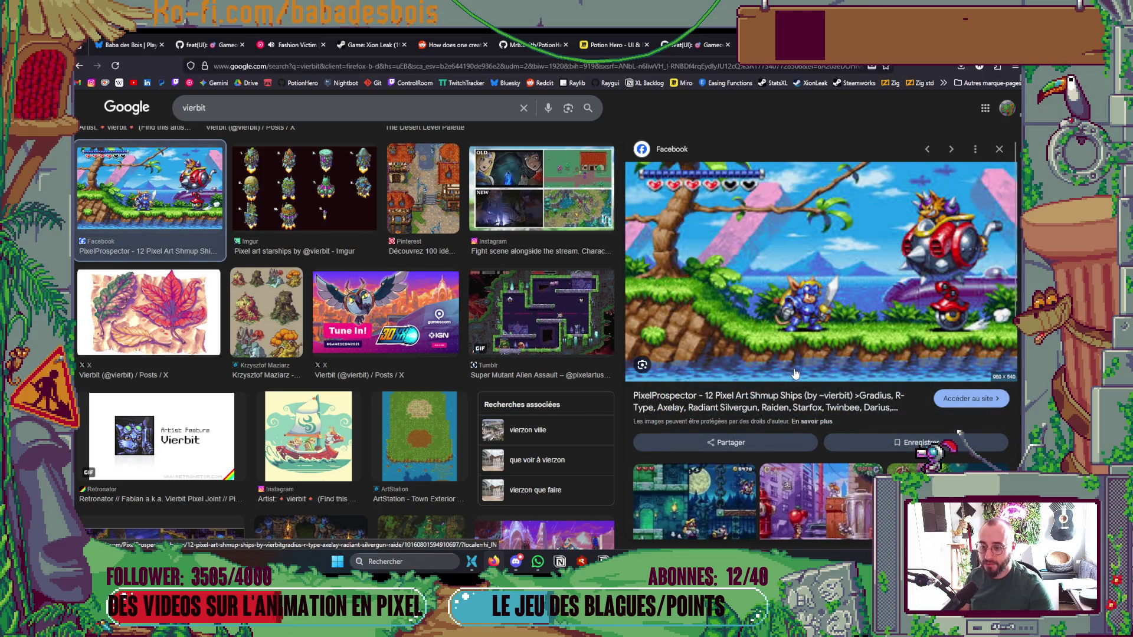
# Refine the vierbit results to the Vierbit profile suggestion
pyautogui.scroll(-10, 794, 374)
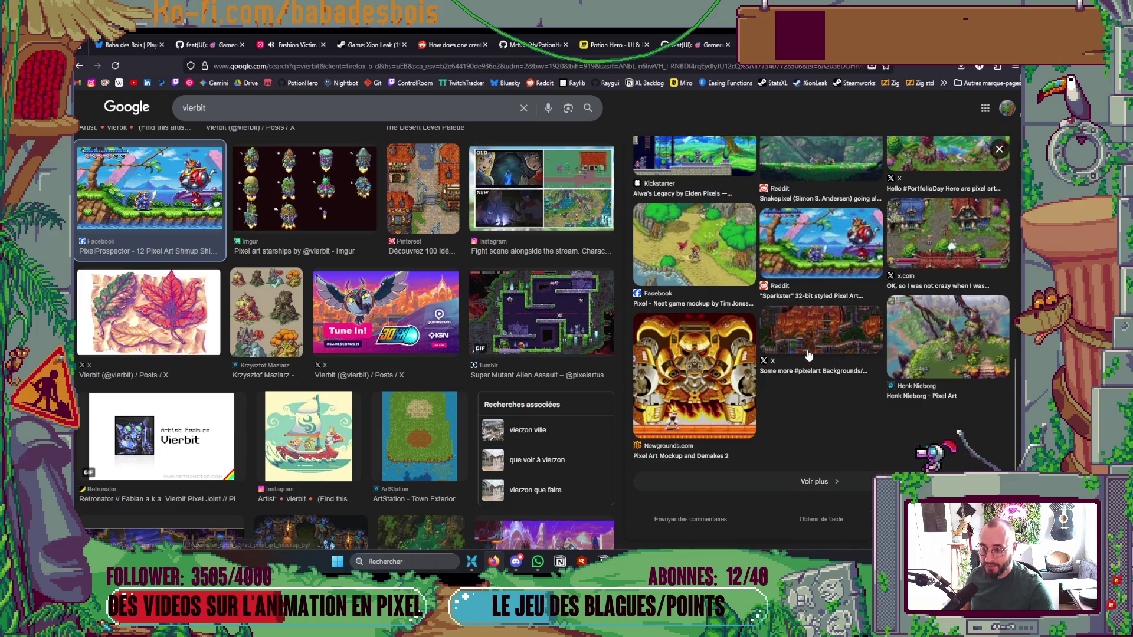
pyautogui.scroll(-4, 484, 370)
pyautogui.scroll(-6, 484, 371)
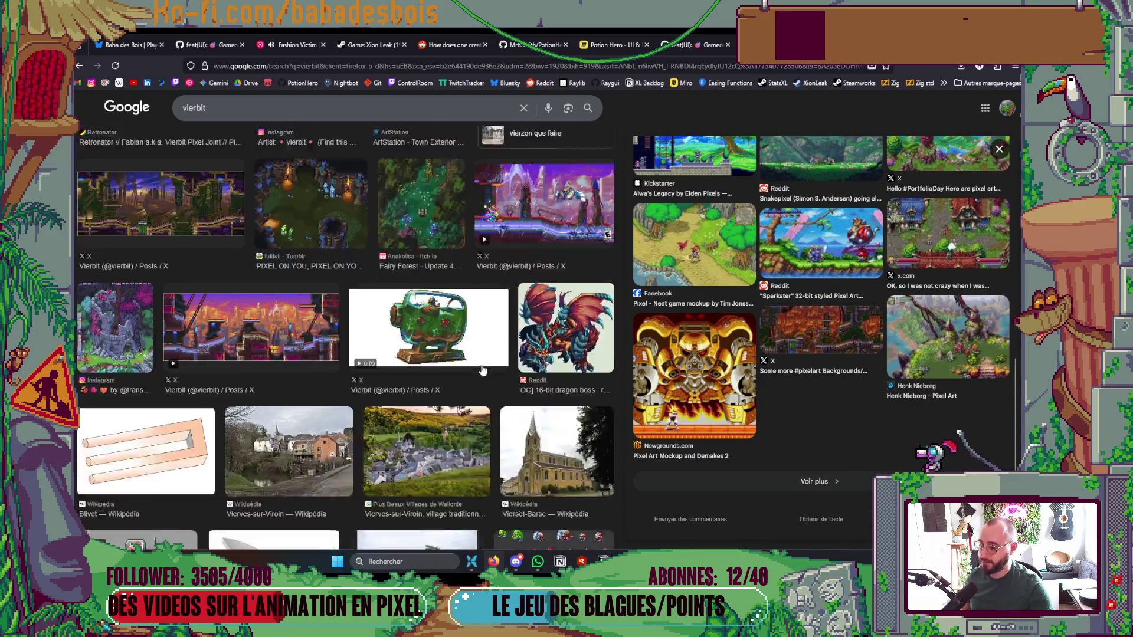
pyautogui.scroll(-2, 484, 355)
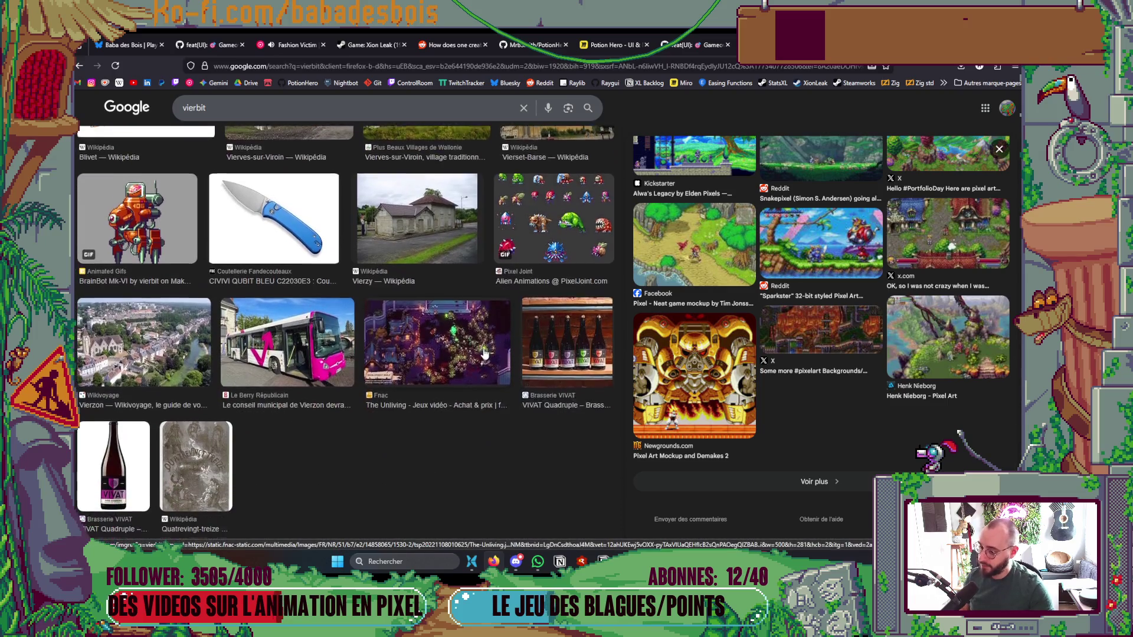
pyautogui.scroll(10, 486, 352)
pyautogui.scroll(10, 488, 350)
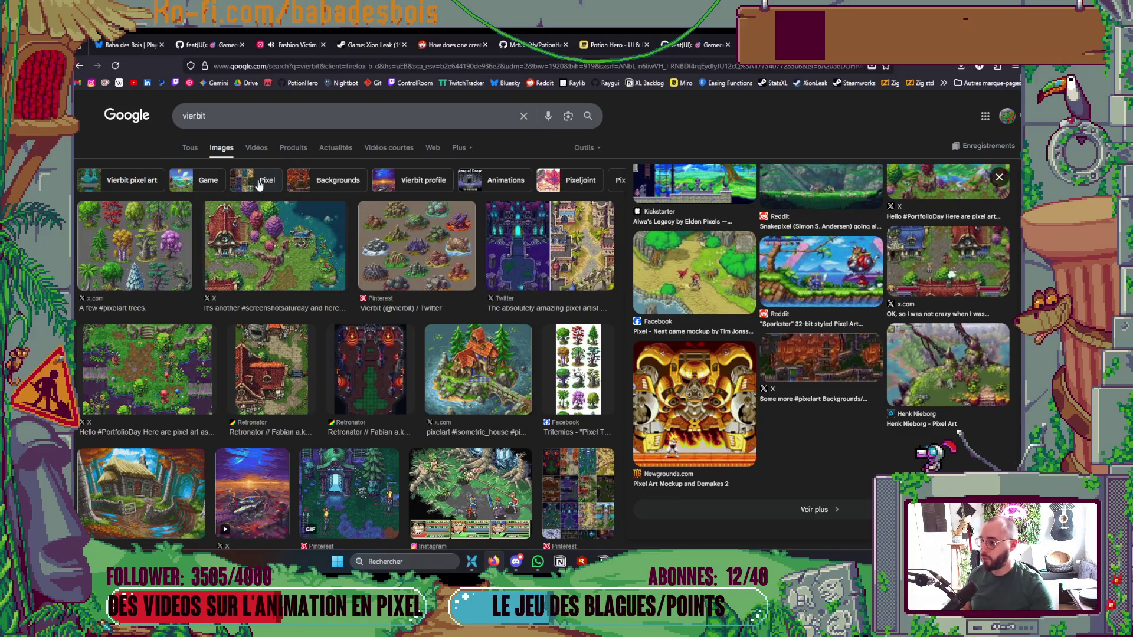
pyautogui.click(423, 187)
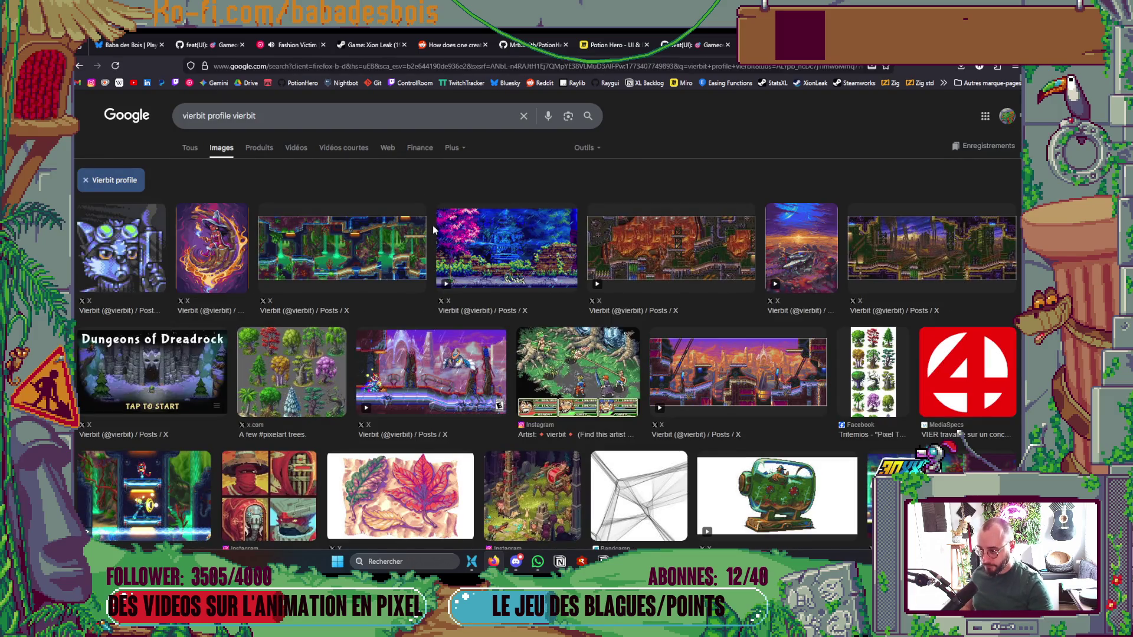
# Replace the Vierbit query with 'songs of conquest'
pyautogui.scroll(-3, 430, 229)
pyautogui.scroll(3, 427, 230)
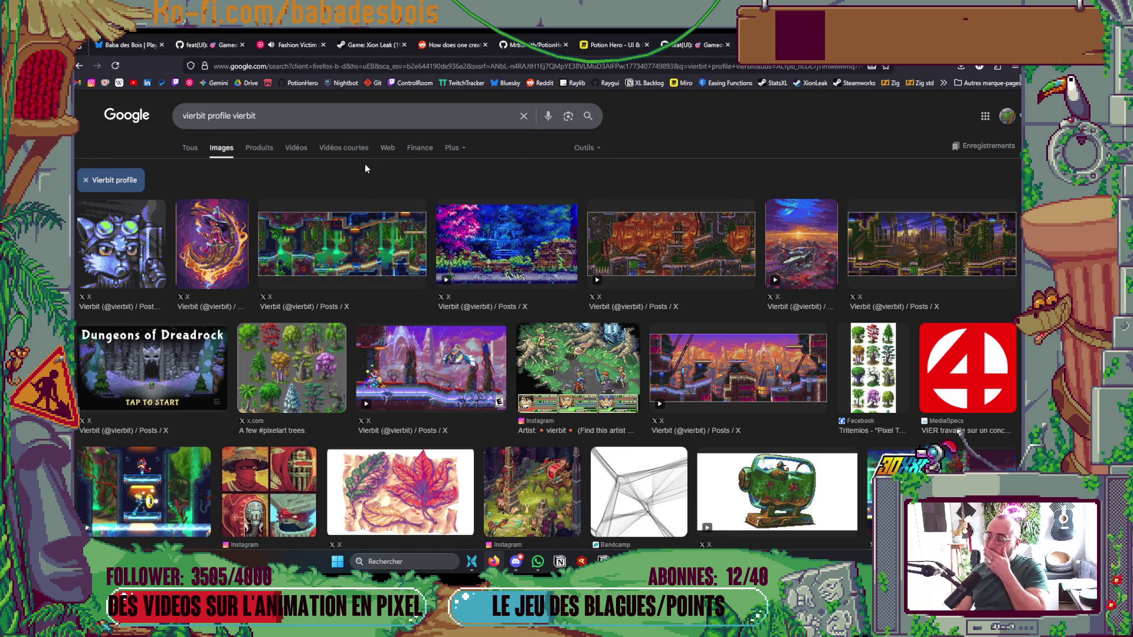
pyautogui.click(287, 112)
pyautogui.hotkey('ctrl', 'a')
pyautogui.write('songs of conque')
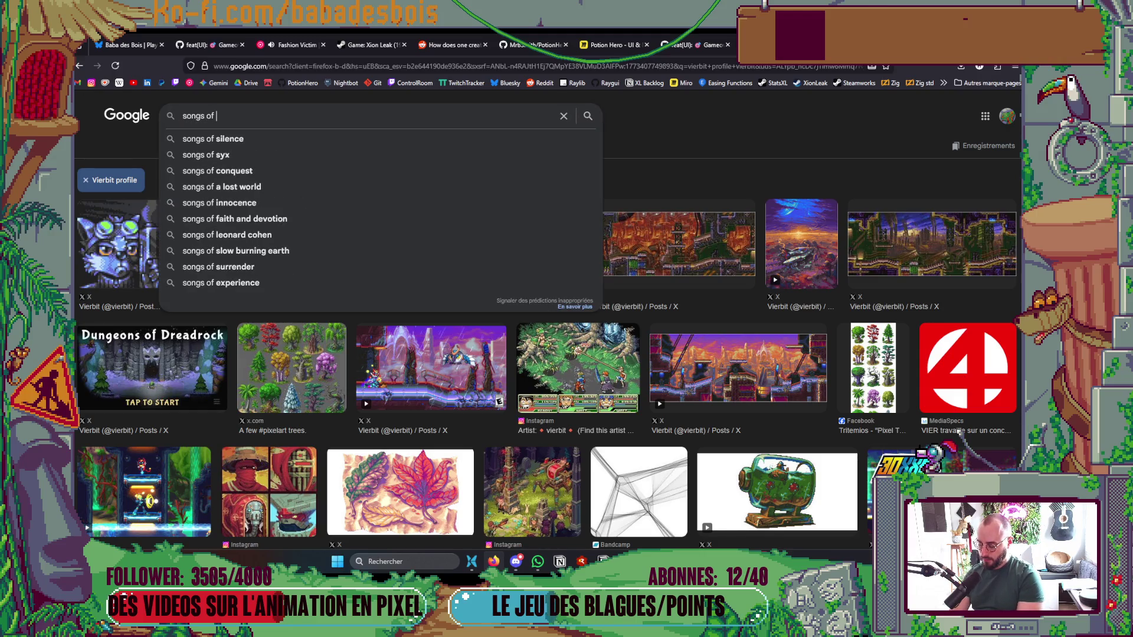
pyautogui.write('st')
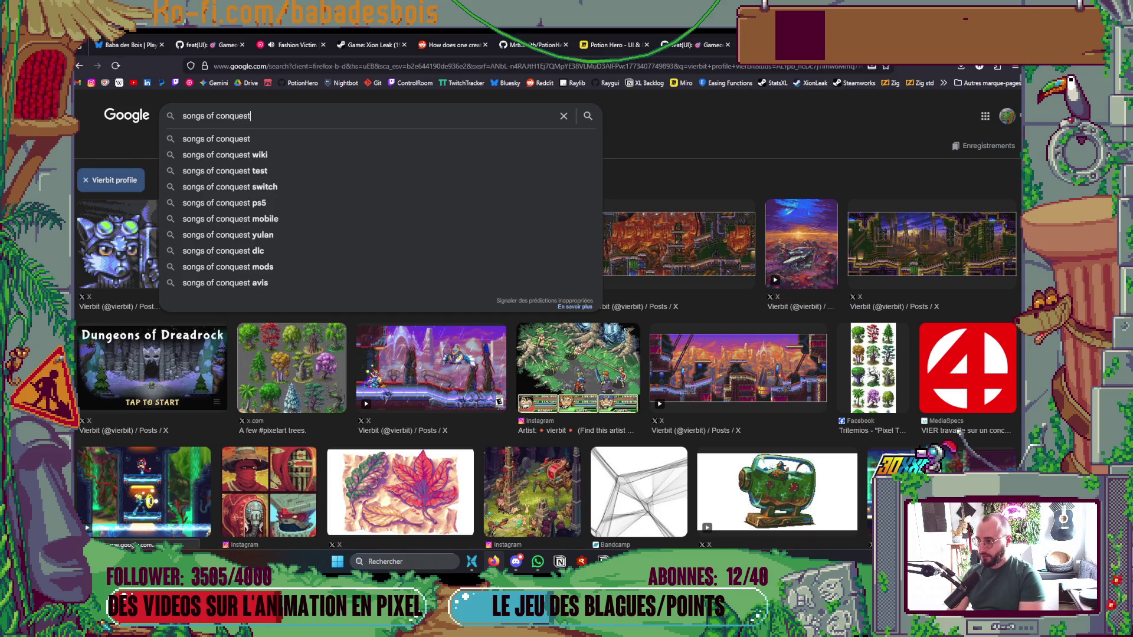
# Browse the Songs of Conquest image results, then return to the BiomeMap sprite in Aseprite
pyautogui.press('Return')
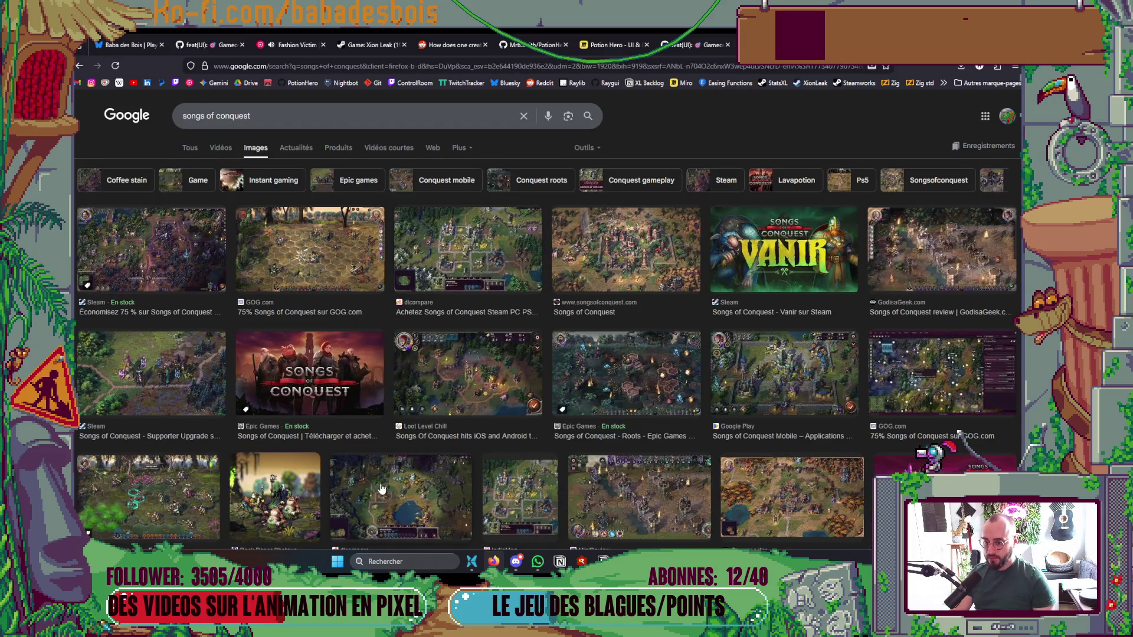
pyautogui.scroll(-3, 459, 430)
pyautogui.scroll(-2, 479, 415)
pyautogui.scroll(-10, 482, 415)
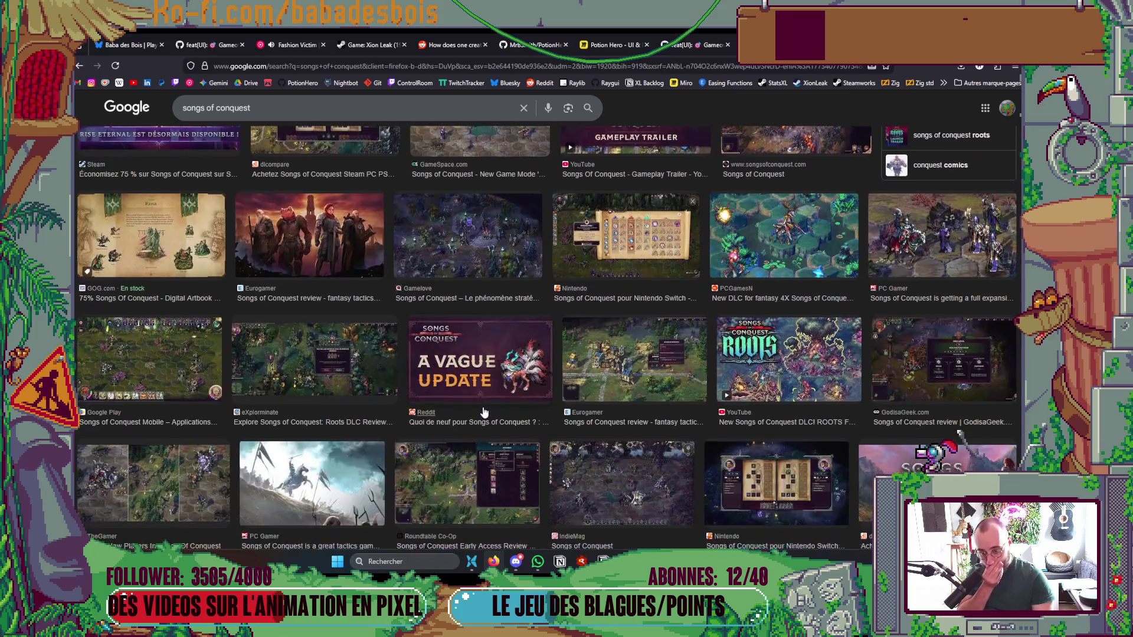
pyautogui.scroll(-3, 493, 403)
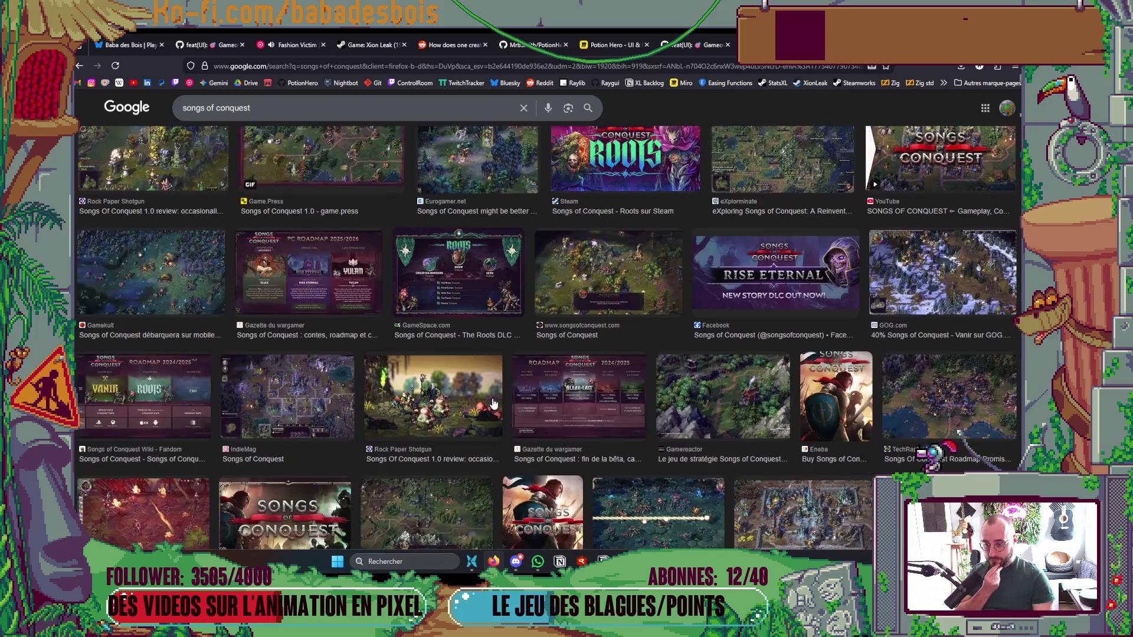
pyautogui.scroll(-15, 493, 403)
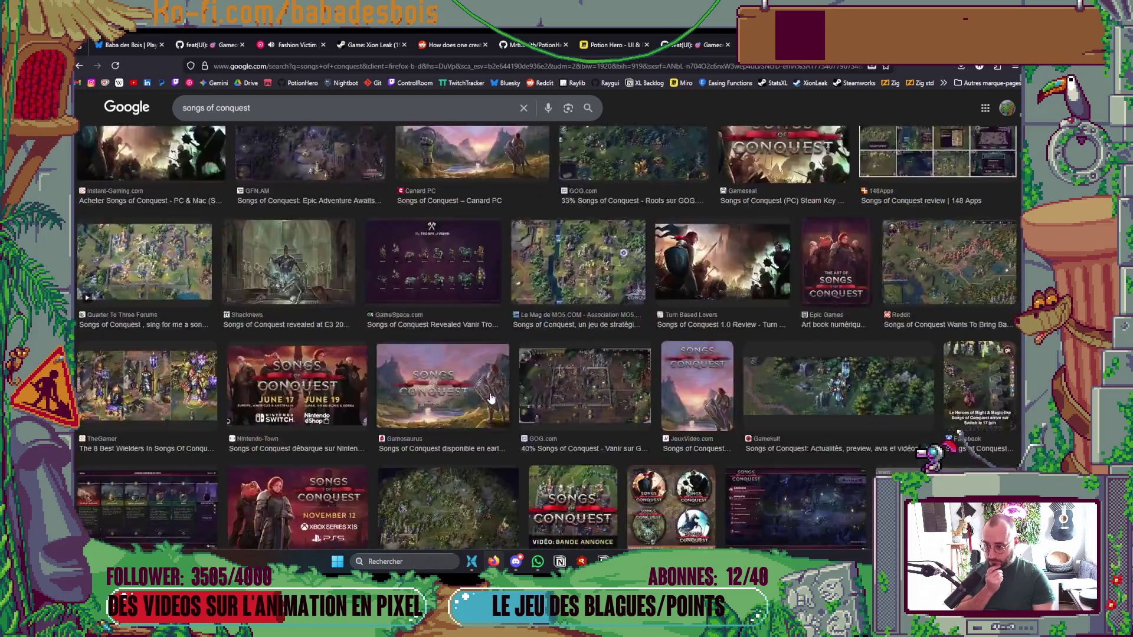
pyautogui.scroll(-8, 488, 399)
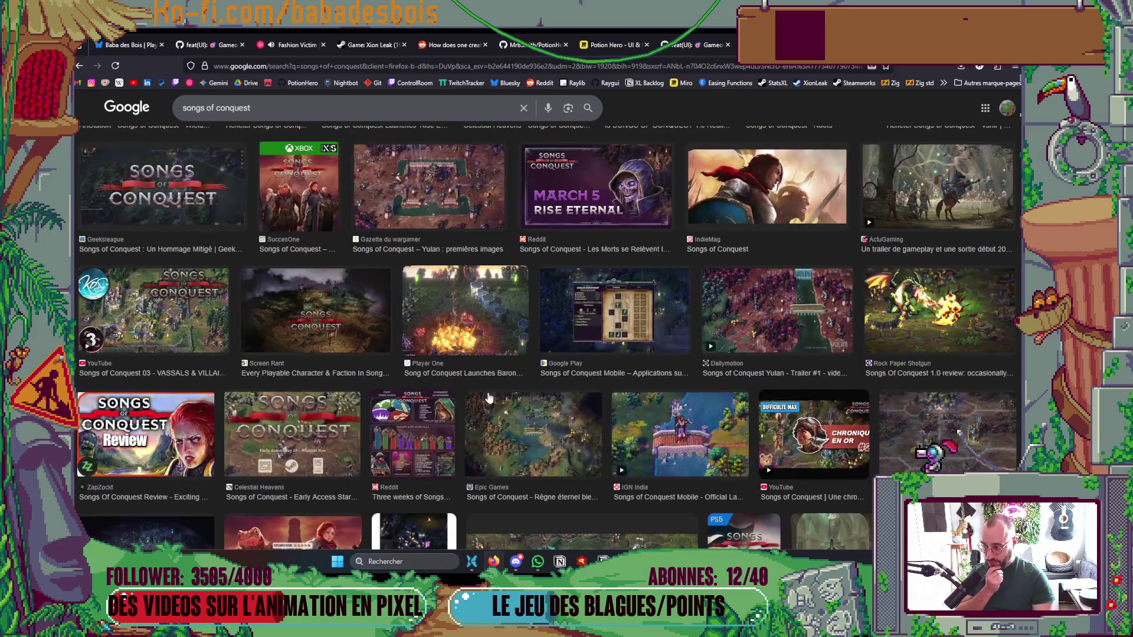
pyautogui.scroll(-3, 489, 399)
pyautogui.scroll(-6, 489, 399)
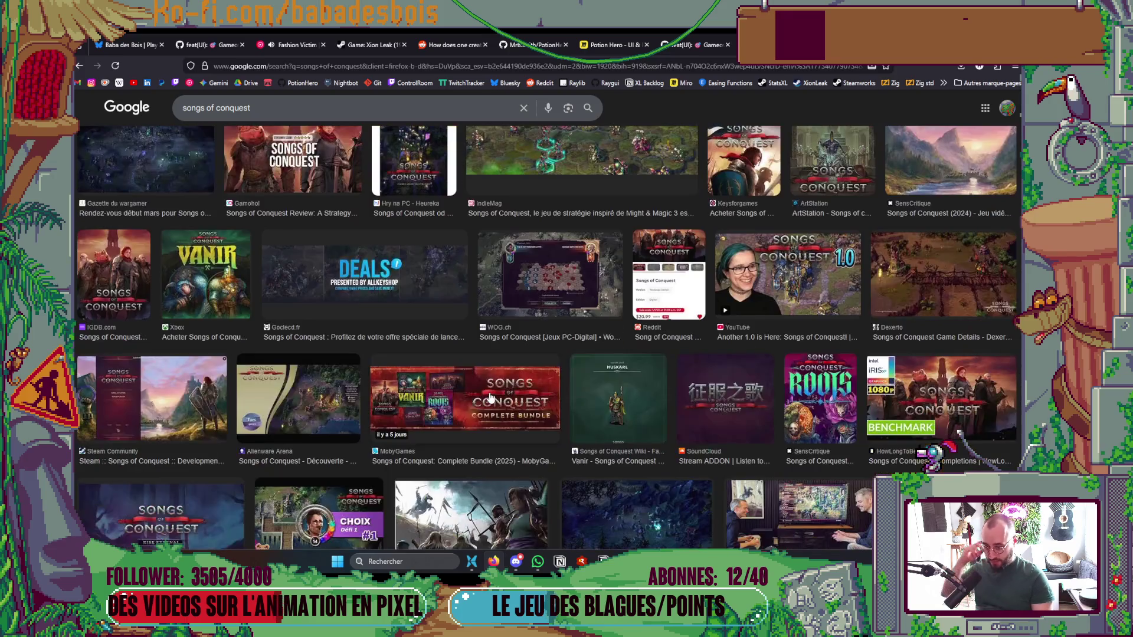
pyautogui.scroll(-12, 490, 393)
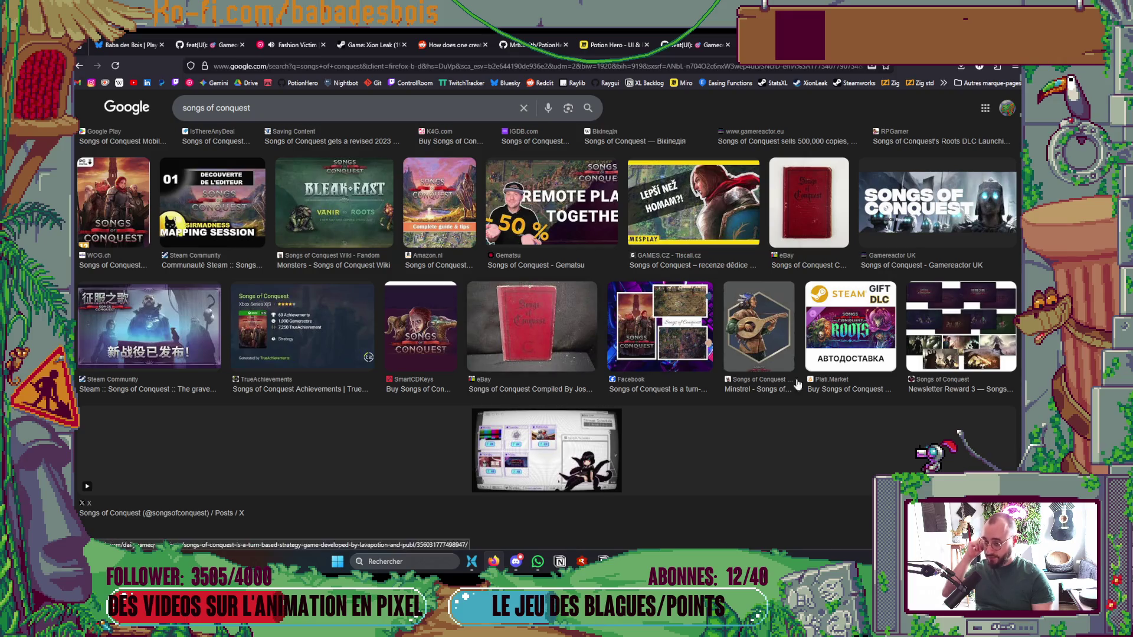
pyautogui.click(255, 148)
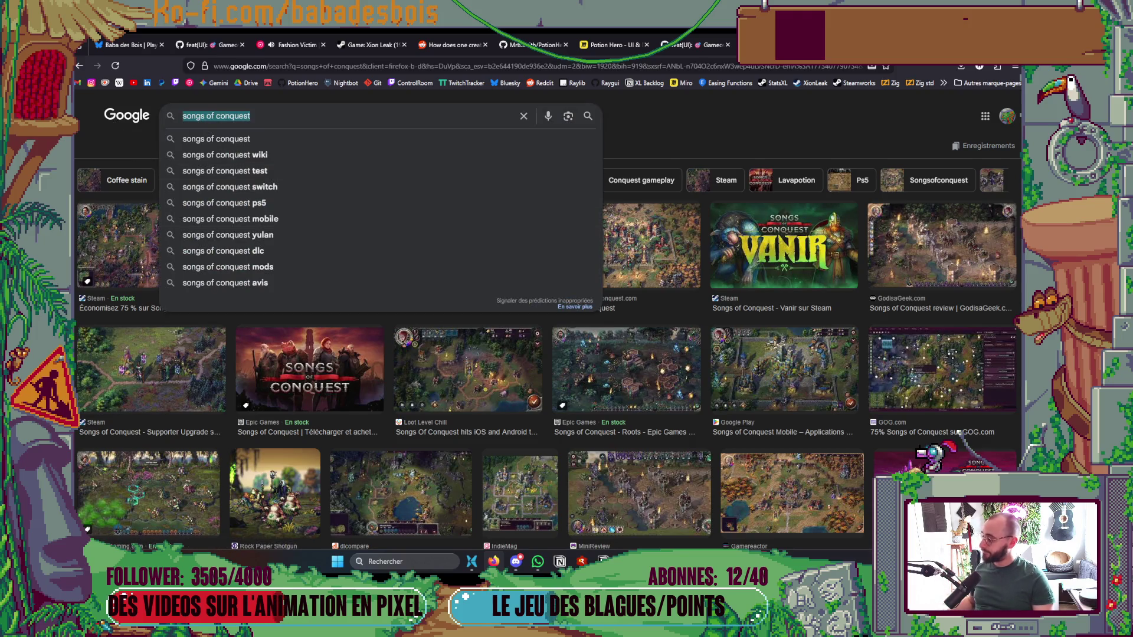
pyautogui.hotkey('alt', 'Tab')
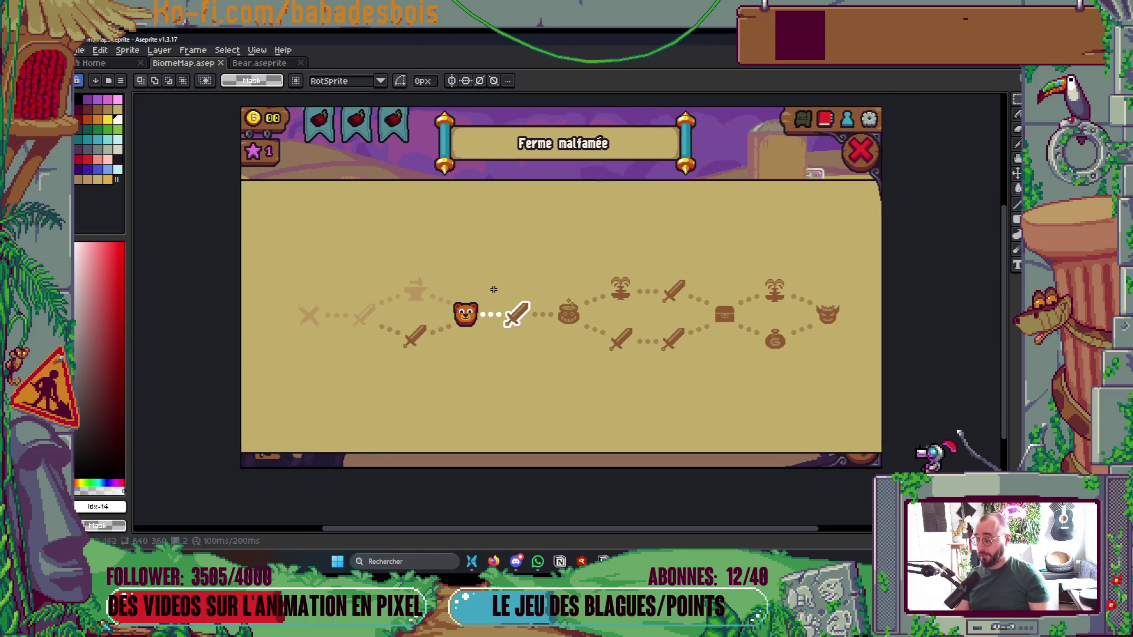
# Save BiomeMap and collapse the hover_haut_forge layer group
pyautogui.scroll(-1, 493, 289)
pyautogui.hotkey('ctrl', 's')
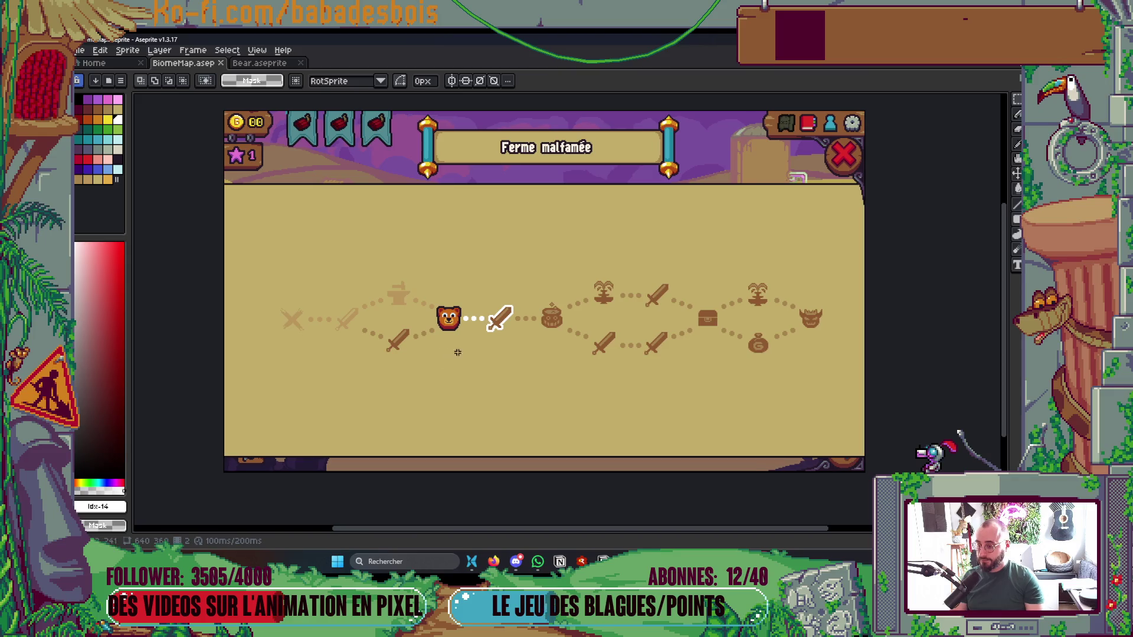
pyautogui.scroll(1, 444, 318)
pyautogui.press('Tab')
pyautogui.press('Tab')
pyautogui.press('Tab')
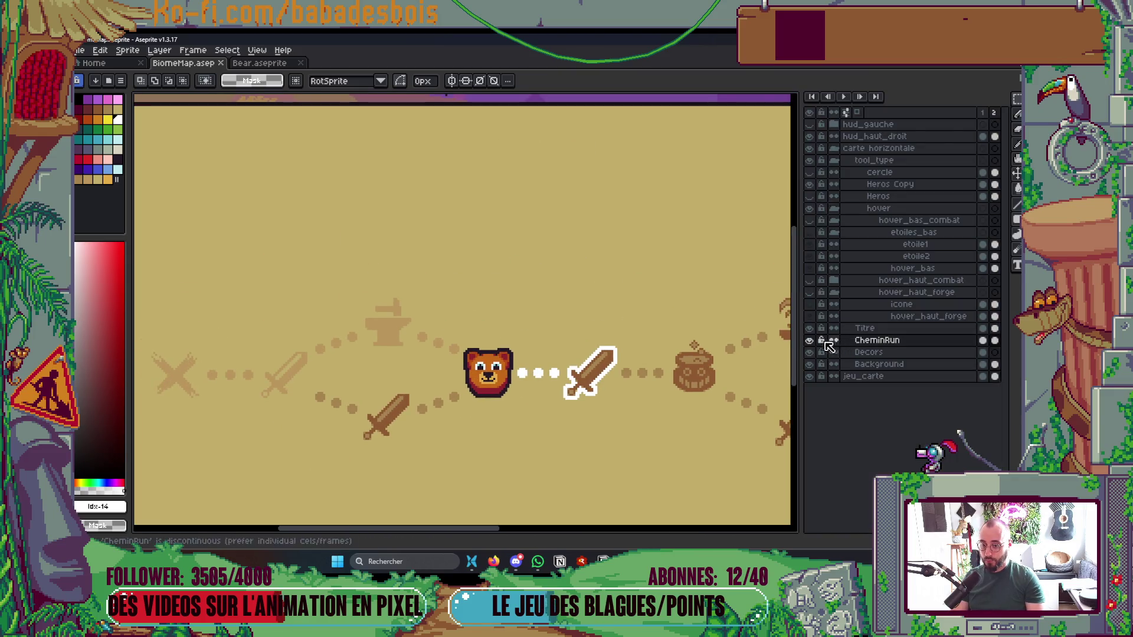
pyautogui.click(834, 294)
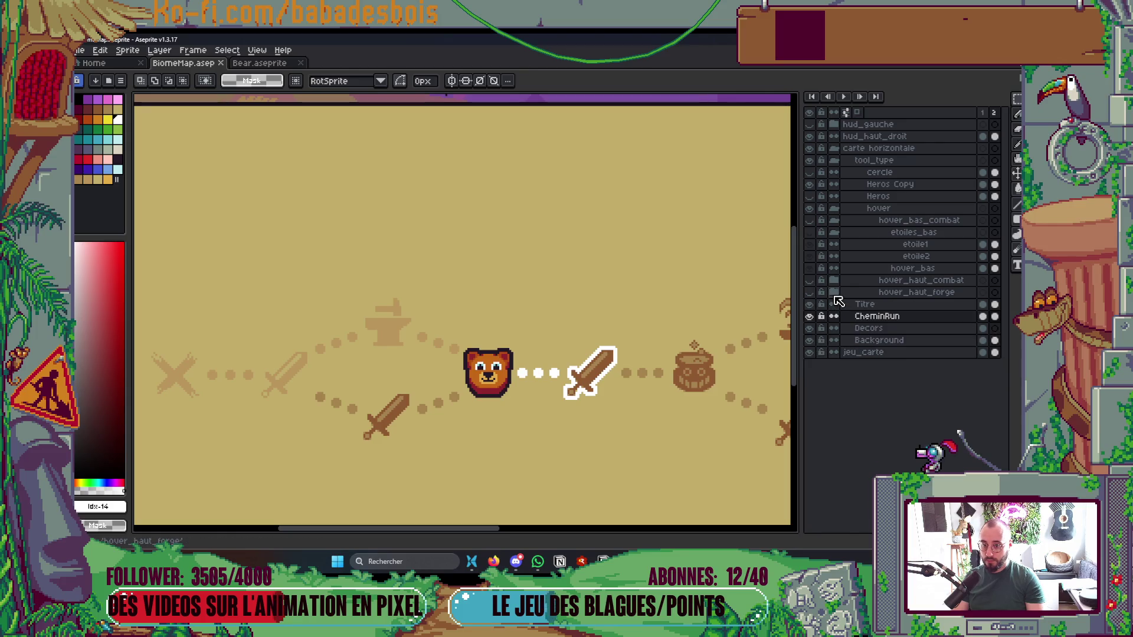
pyautogui.press('Tab')
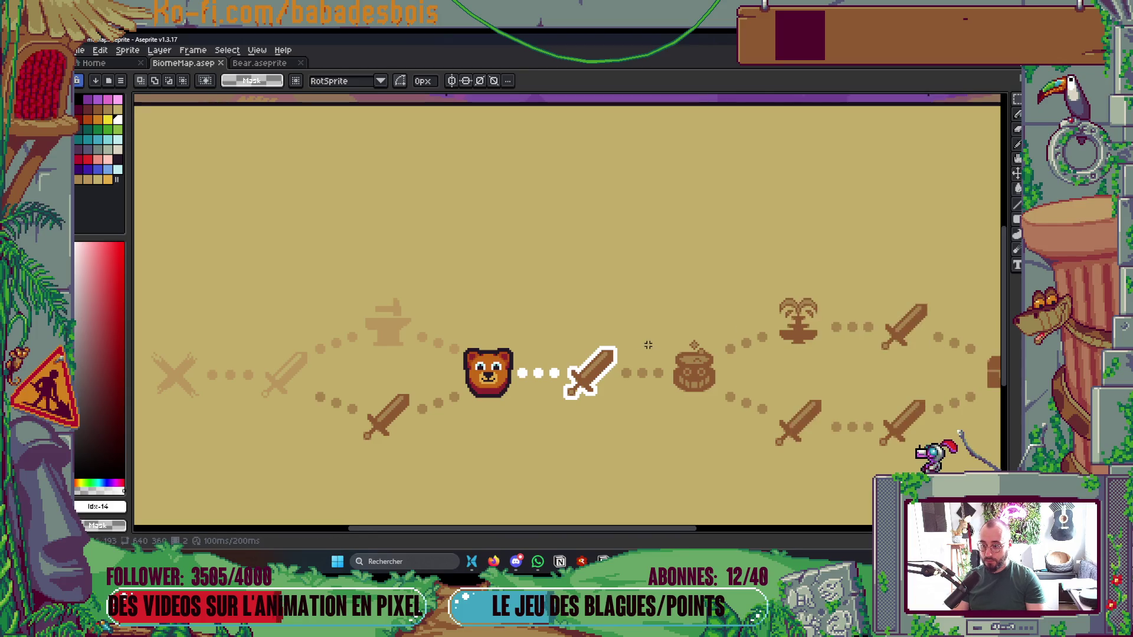
# Switch to the freehand pencil tool
pyautogui.scroll(-3, 565, 348)
pyautogui.scroll(2, 565, 348)
pyautogui.rightClick(511, 257)
pyautogui.press('Escape')
pyautogui.press('b')
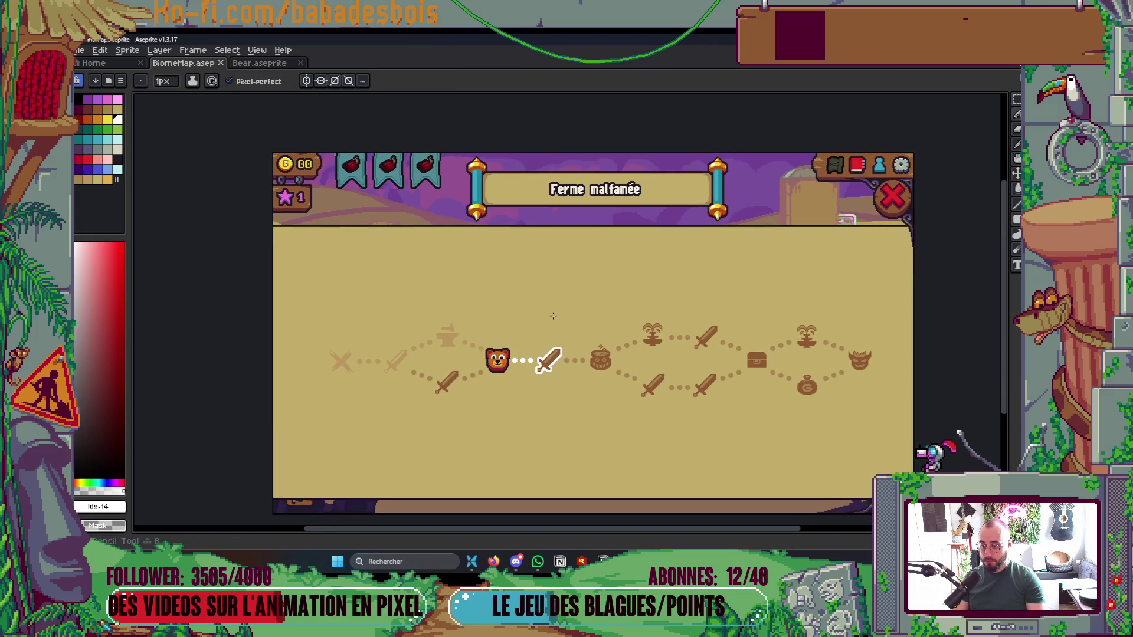
# Toggle the CheminRun path layer off and on, and switch the colour to yellow
pyautogui.press('Tab')
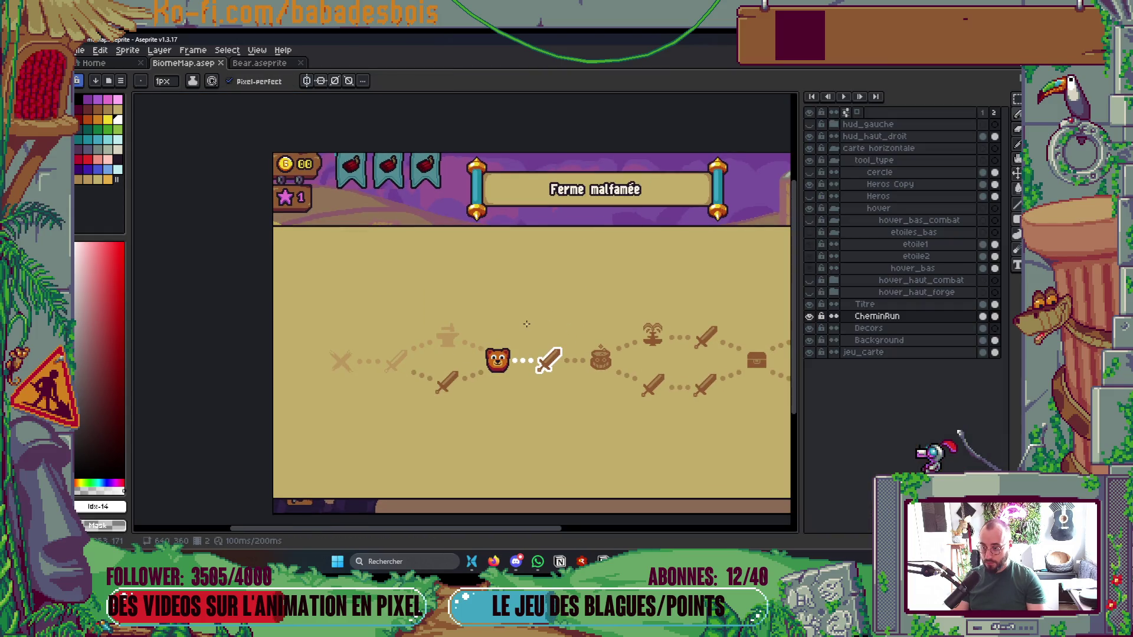
pyautogui.click(810, 316)
pyautogui.click(810, 316)
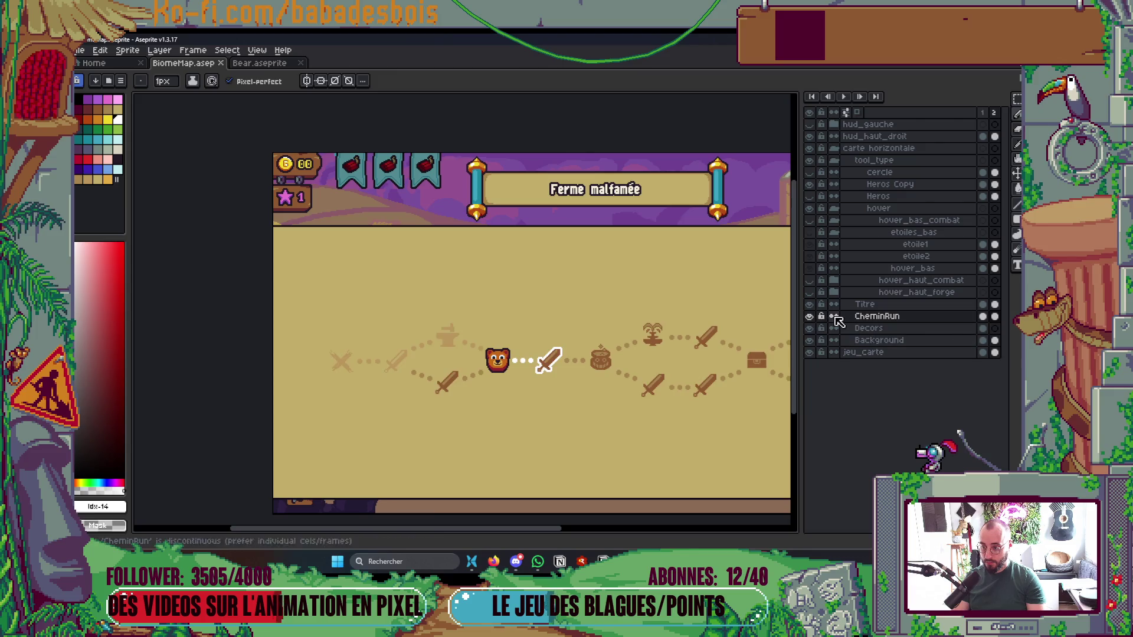
pyautogui.press('Tab')
pyautogui.press('Tab')
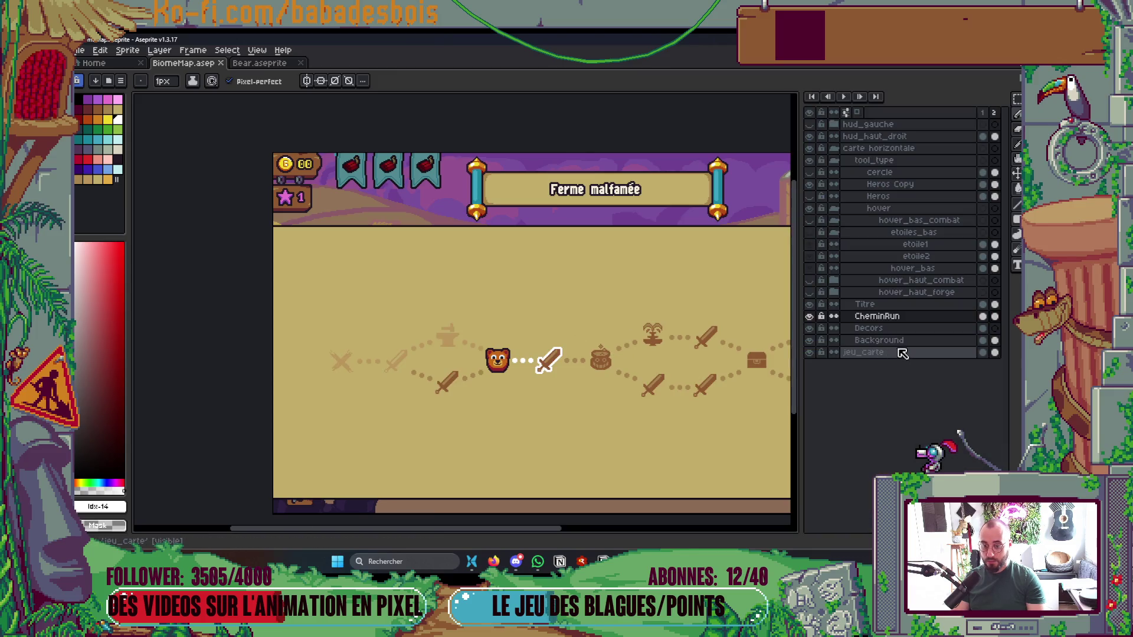
pyautogui.press('Tab')
pyautogui.press('[')
# With a 4px brush, sketch the yellow upper-left block outline above the path
pyautogui.press('+')
pyautogui.press('+')
pyautogui.press('+')
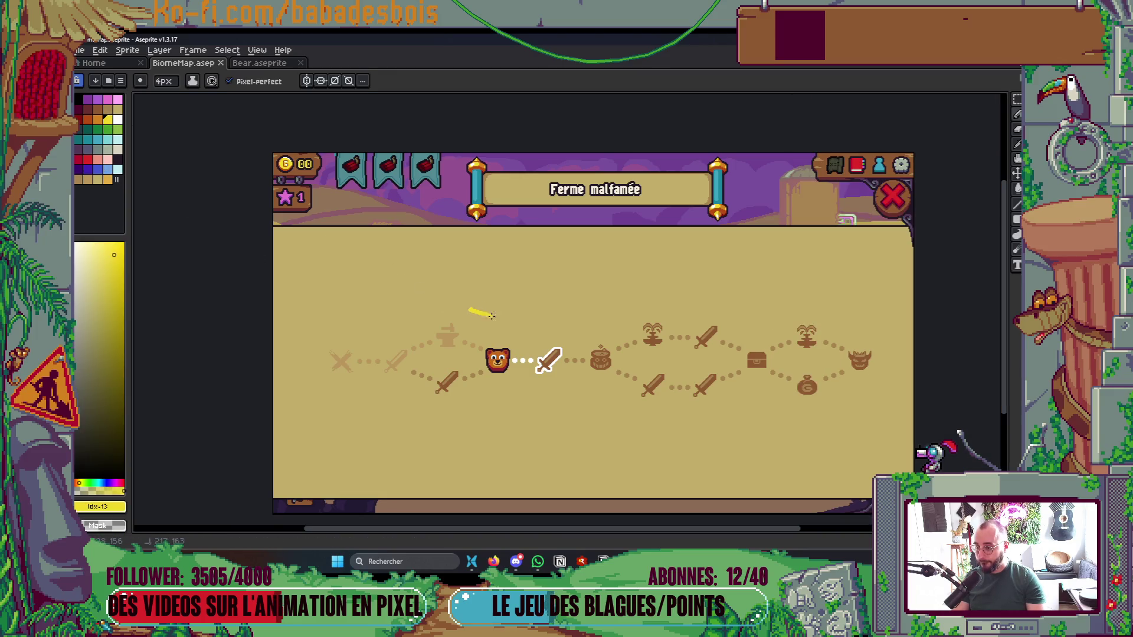
pyautogui.moveTo(421, 293)
pyautogui.mouseDown()
pyautogui.moveTo(507, 306)
pyautogui.moveTo(435, 293)
pyautogui.mouseUp()
pyautogui.moveTo(517, 307); pyautogui.dragTo(590, 311)
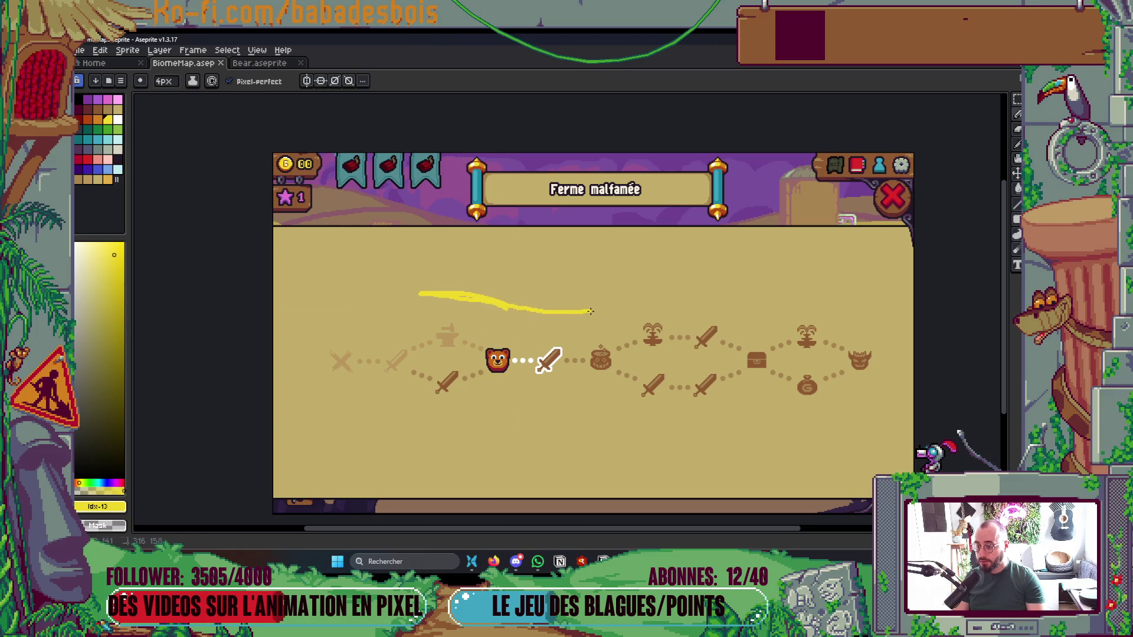
pyautogui.moveTo(507, 303); pyautogui.dragTo(649, 296)
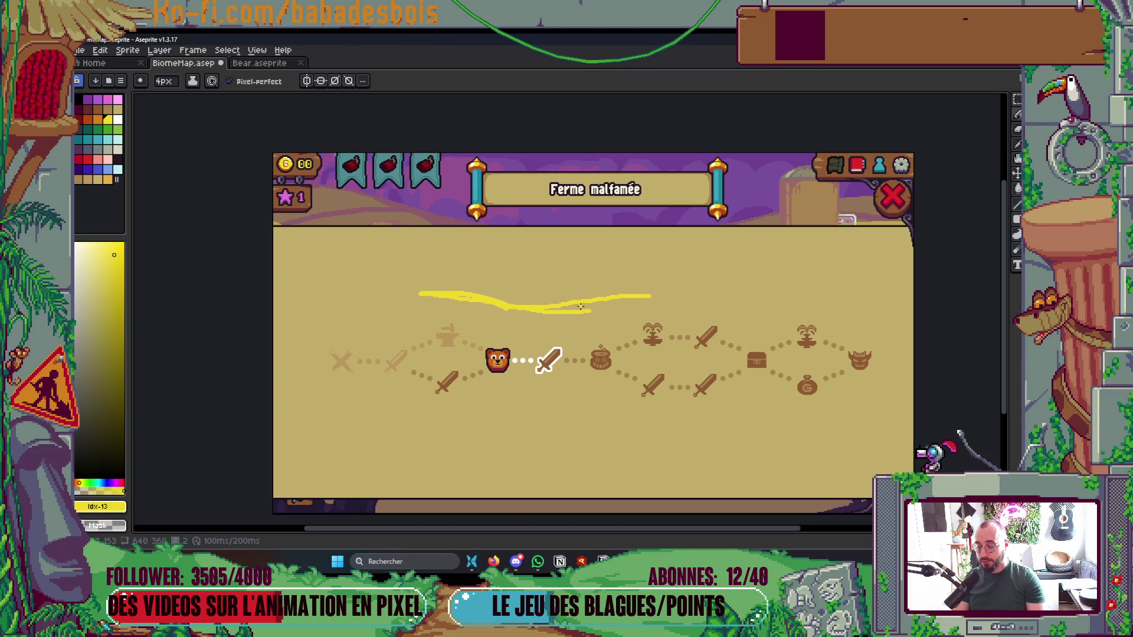
pyautogui.moveTo(417, 295); pyautogui.dragTo(418, 240)
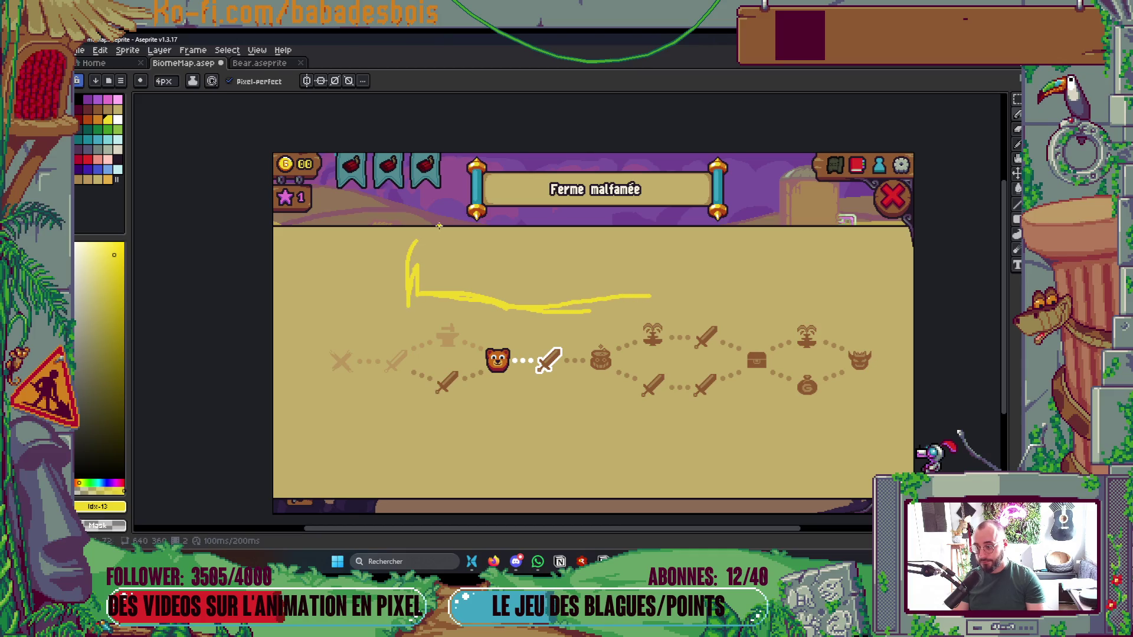
pyautogui.moveTo(650, 295)
pyautogui.mouseDown()
pyautogui.moveTo(630, 252)
pyautogui.moveTo(649, 295)
pyautogui.mouseUp()
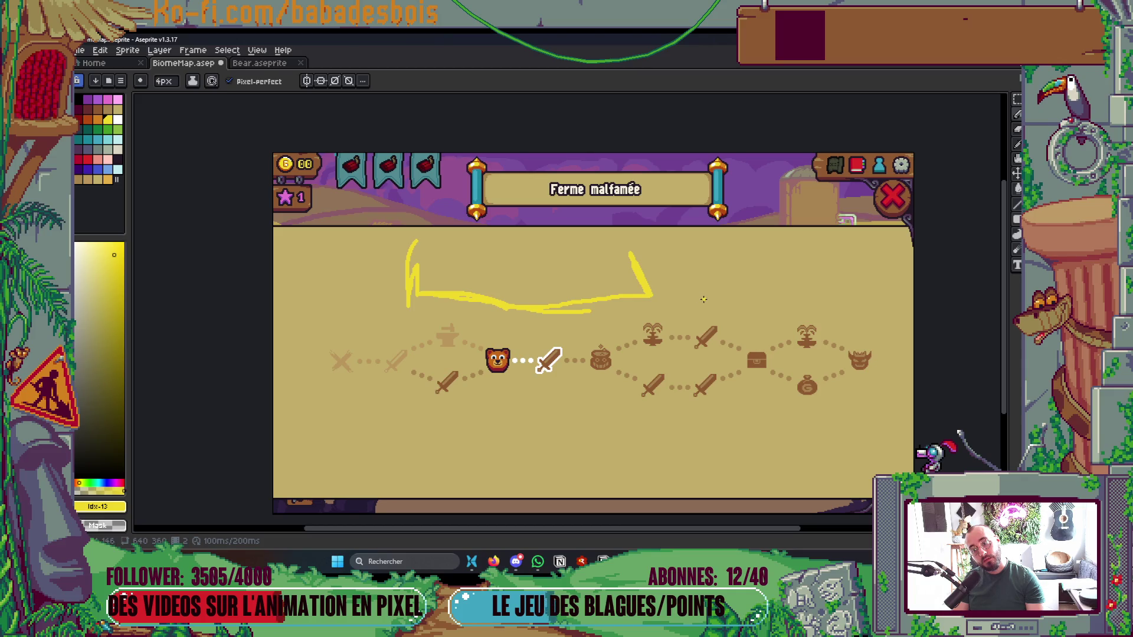
# Sketch a second yellow outline to the right and a bracket below the path
pyautogui.moveTo(702, 299)
pyautogui.mouseDown()
pyautogui.moveTo(773, 306)
pyautogui.moveTo(690, 289)
pyautogui.mouseUp()
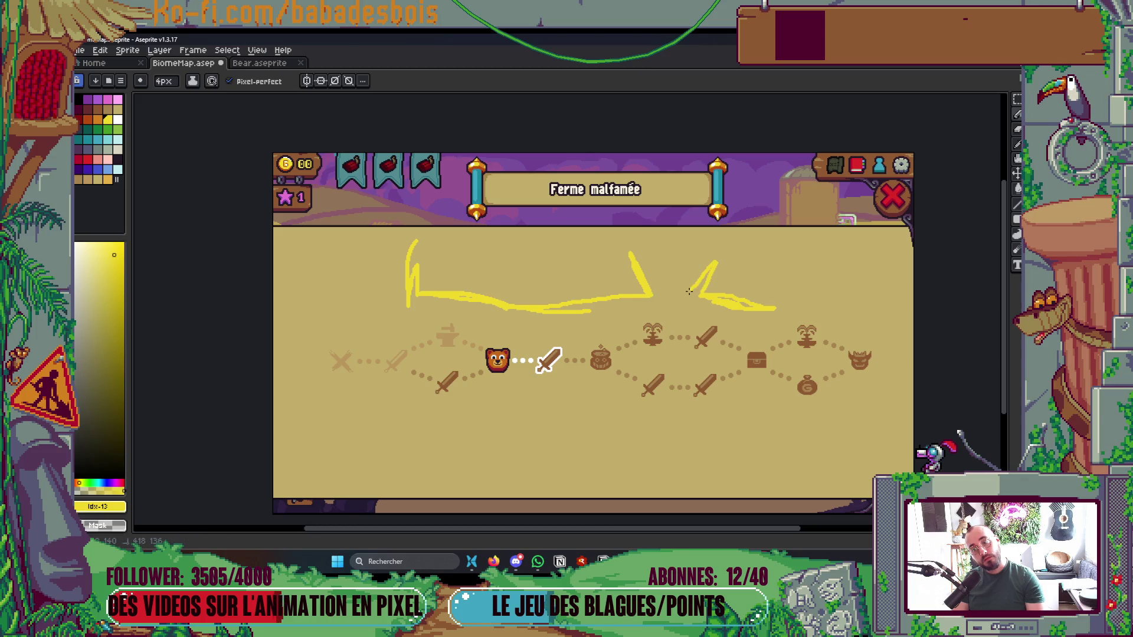
pyautogui.moveTo(772, 310)
pyautogui.mouseDown()
pyautogui.moveTo(832, 302)
pyautogui.moveTo(869, 312)
pyautogui.moveTo(903, 265)
pyautogui.mouseUp()
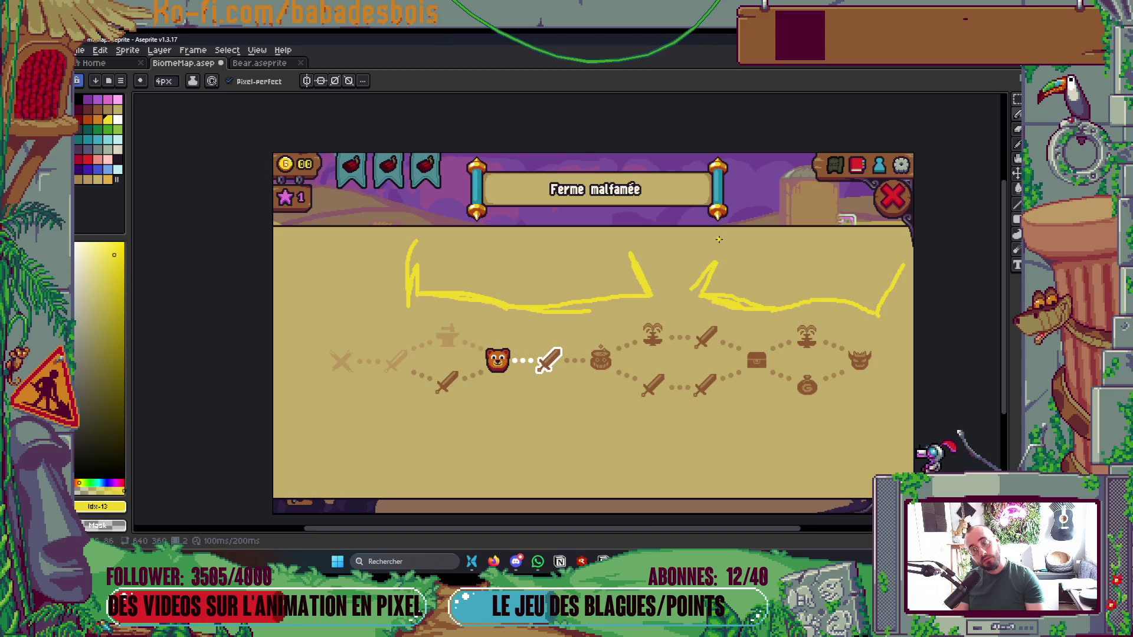
pyautogui.moveTo(615, 398); pyautogui.dragTo(683, 321)
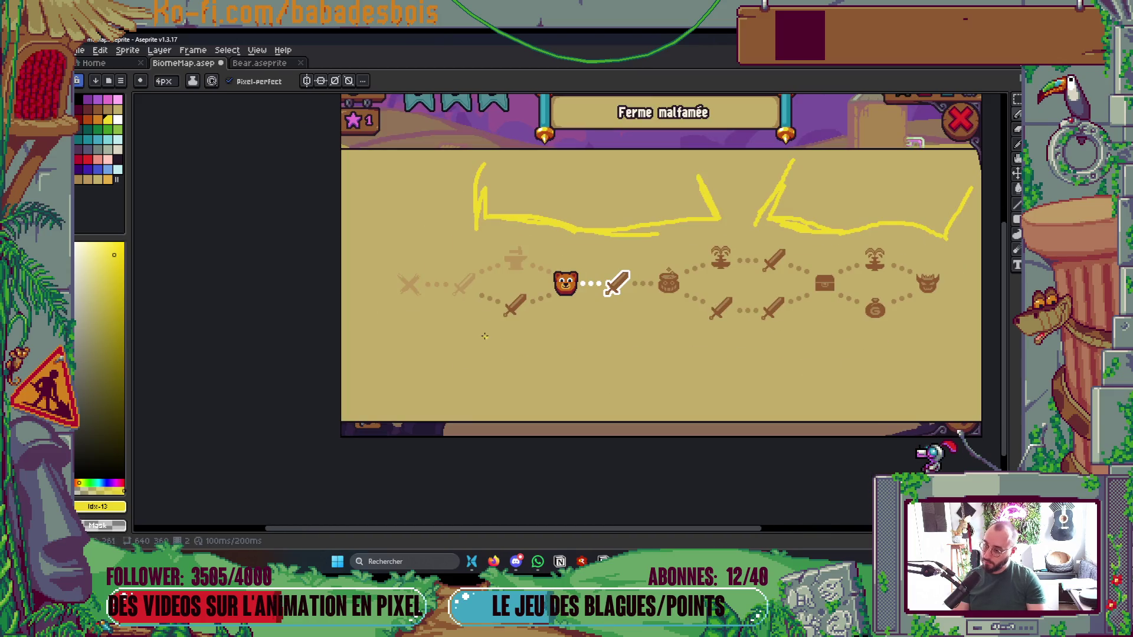
pyautogui.moveTo(420, 322)
pyautogui.mouseDown()
pyautogui.moveTo(534, 335)
pyautogui.moveTo(649, 323)
pyautogui.moveTo(708, 436)
pyautogui.mouseUp()
# Undo the stray stroke and pencil the sloping left and right sides of the lower yellow outline
pyautogui.hotkey('ctrl', 'z')
pyautogui.moveTo(649, 323); pyautogui.dragTo(687, 402)
pyautogui.moveTo(419, 321); pyautogui.dragTo(388, 404)
pyautogui.scroll(-2, 567, 397)
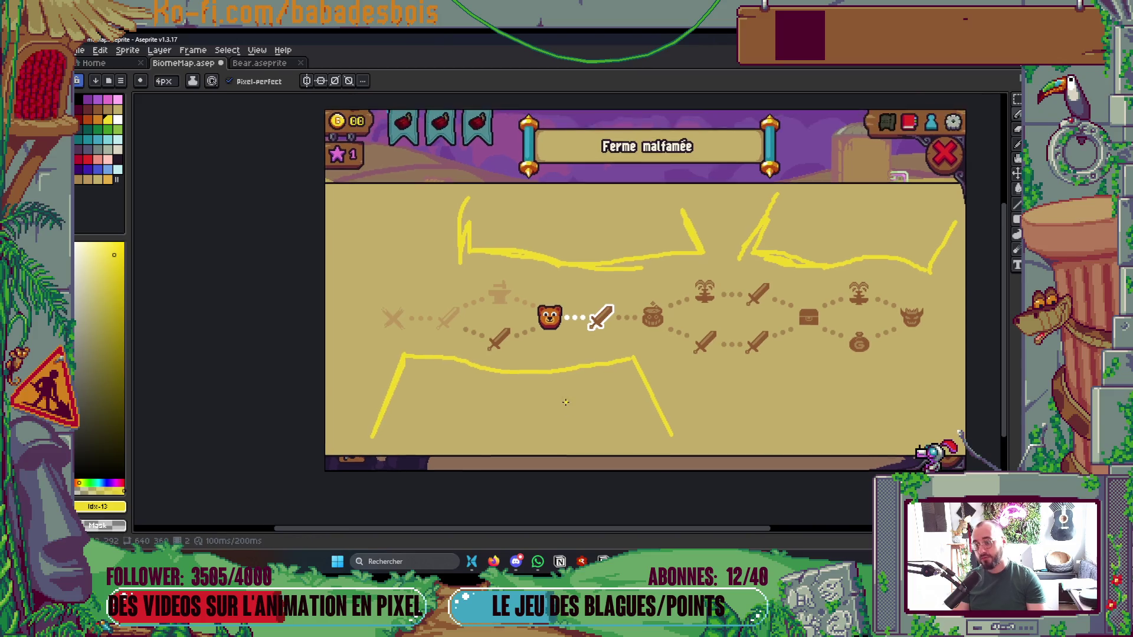
pyautogui.moveTo(647, 388); pyautogui.dragTo(609, 354)
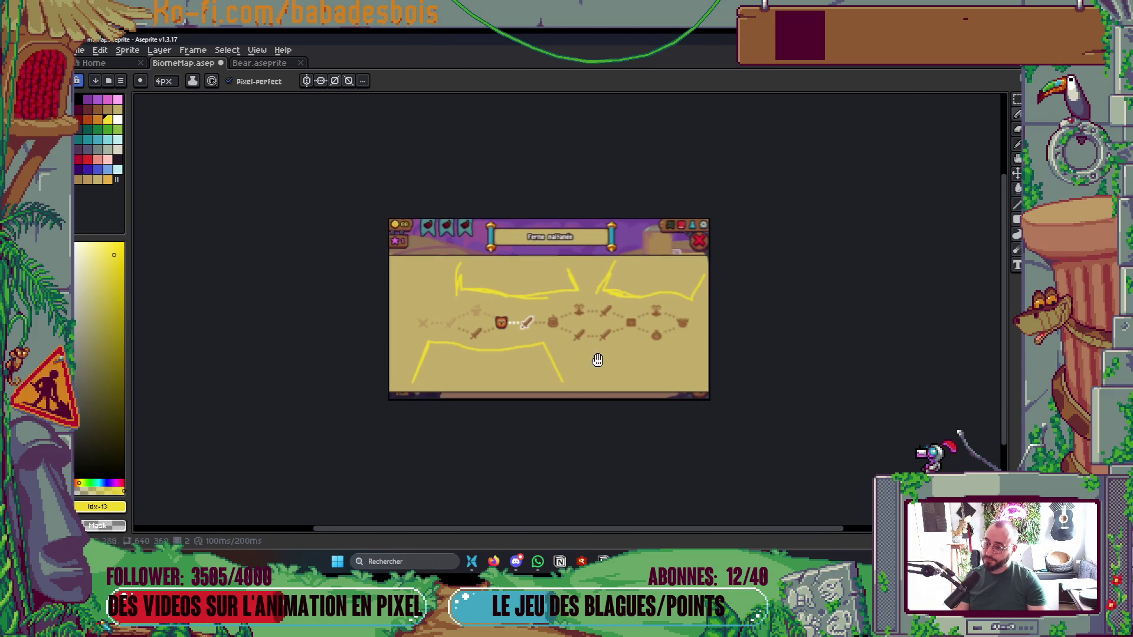
pyautogui.scroll(3, 589, 370)
pyautogui.hscroll(-2, 604, 329)
pyautogui.scroll(-3, 816, 316)
pyautogui.scroll(2, 558, 314)
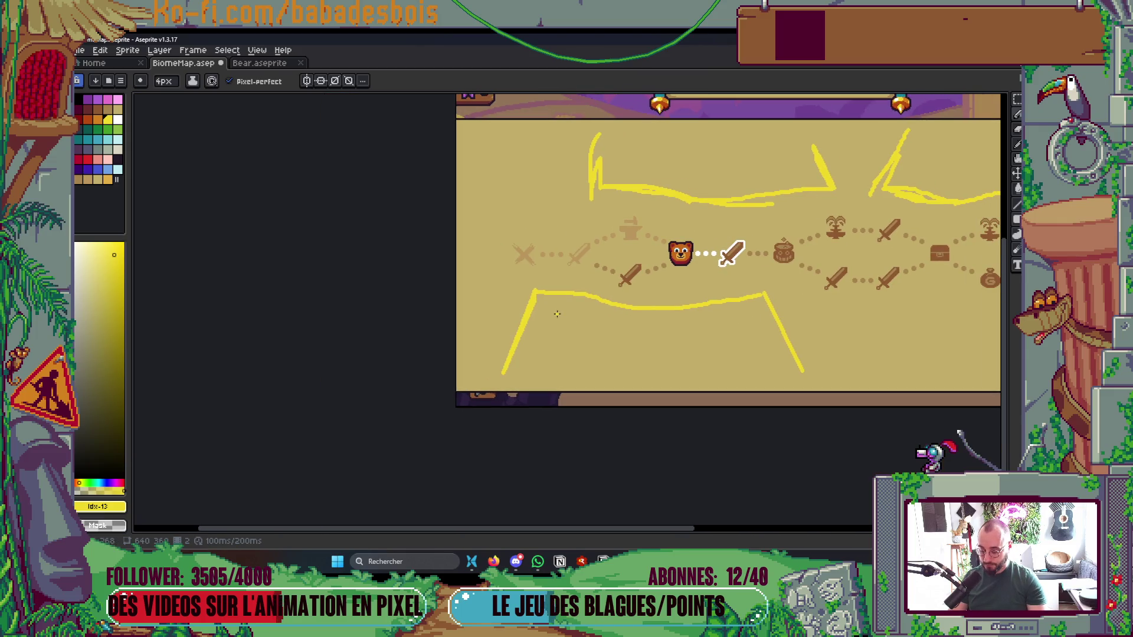
# Select the lower yellow sketch with the rectangular marquee and nudge it slightly down
pyautogui.press('m')
pyautogui.moveTo(494, 285)
pyautogui.mouseDown()
pyautogui.moveTo(709, 371)
pyautogui.moveTo(807, 395)
pyautogui.mouseUp()
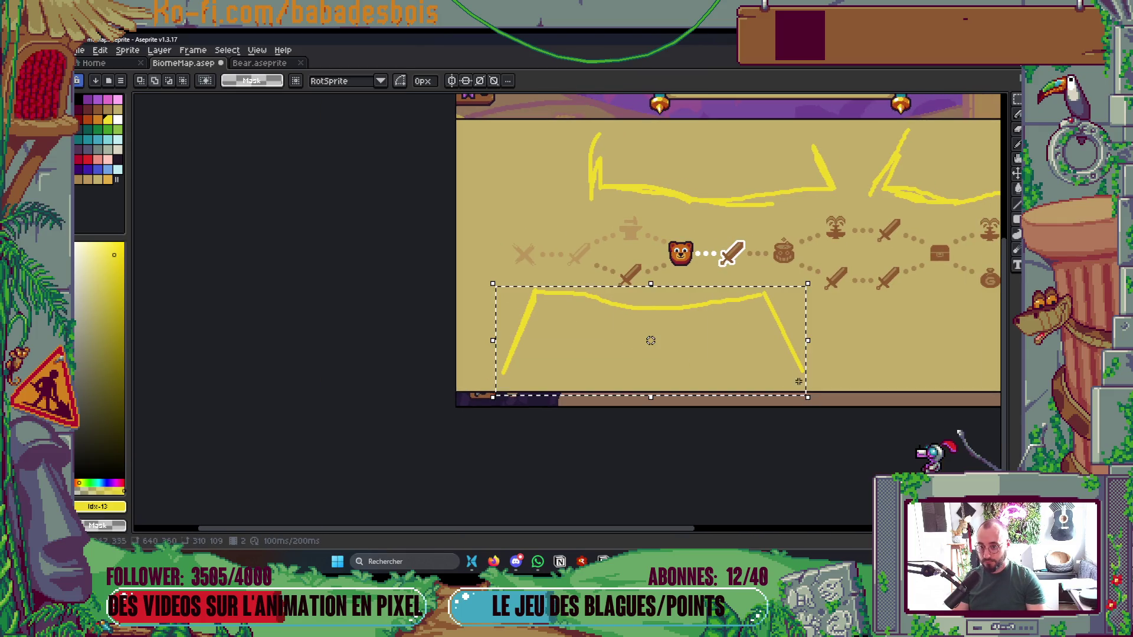
pyautogui.hotkey('ctrl', 'd')
pyautogui.hscroll(3, 855, 362)
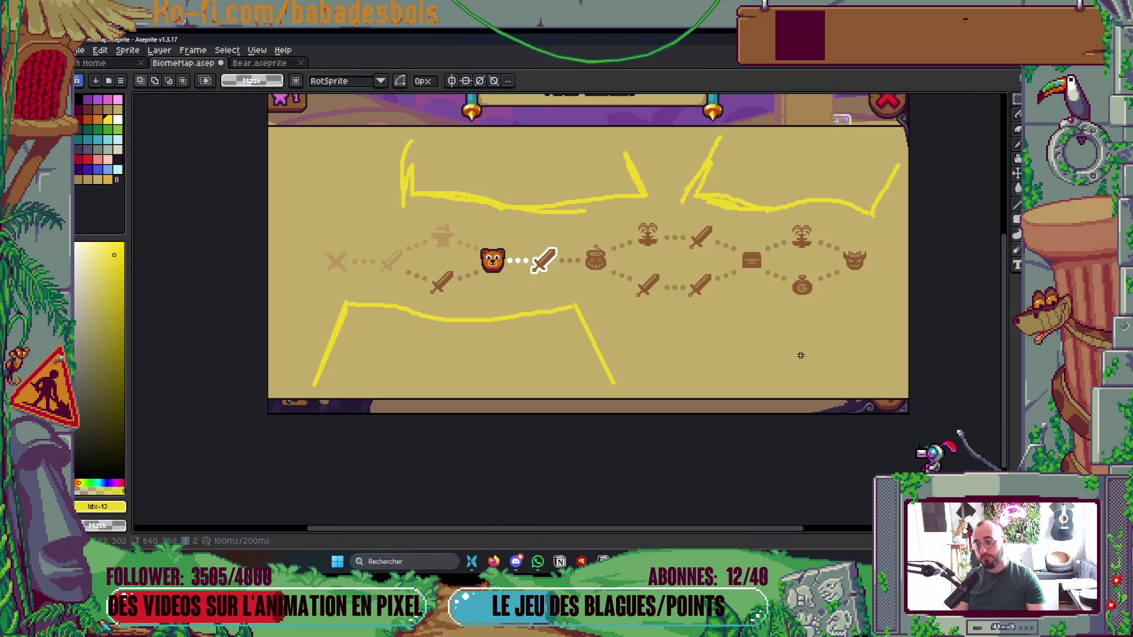
pyautogui.scroll(1, 723, 317)
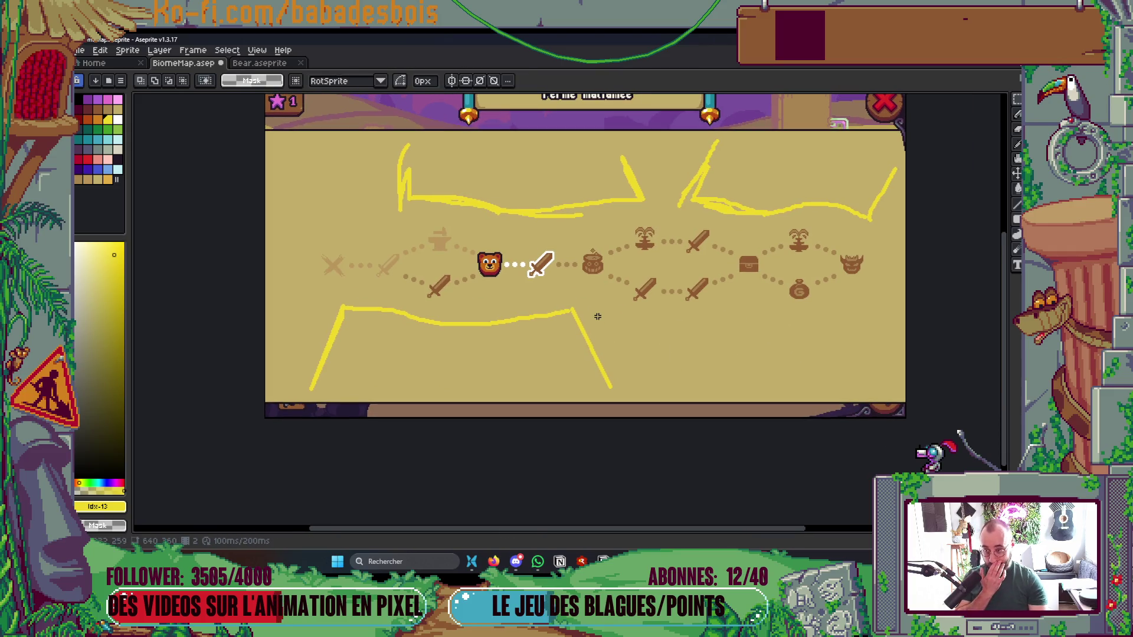
pyautogui.moveTo(298, 298)
pyautogui.mouseDown()
pyautogui.moveTo(506, 372)
pyautogui.moveTo(594, 387)
pyautogui.mouseUp()
pyautogui.press('Down')
pyautogui.press('Down')
pyautogui.press('Down')
pyautogui.press('Return')
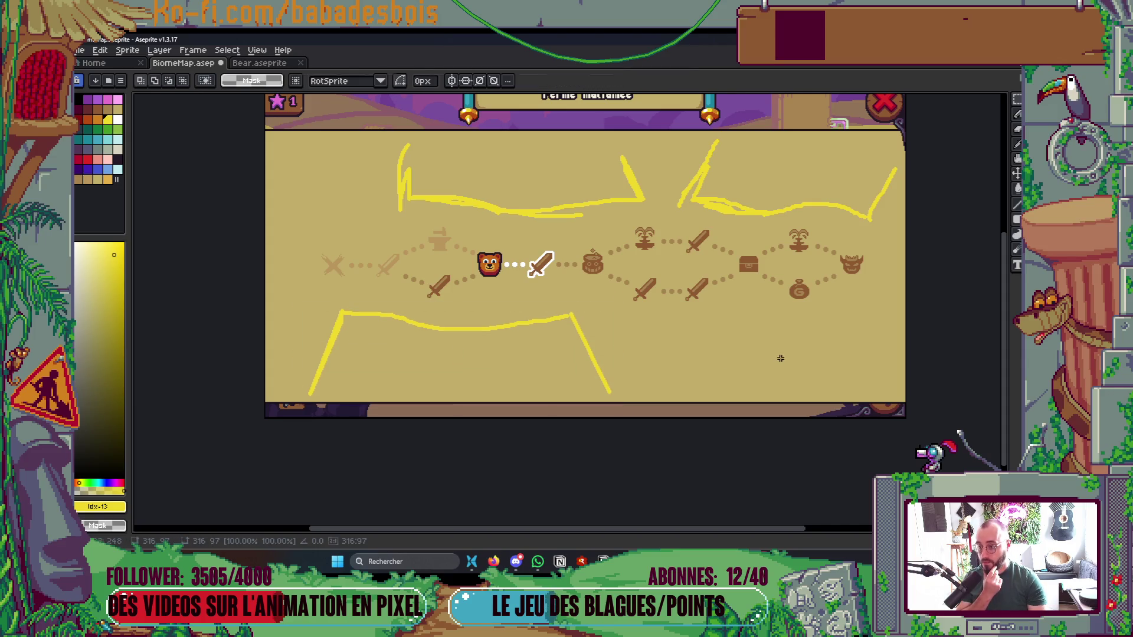
# Shift the upper-left sketch left and the upper-right sketch slightly into position
pyautogui.moveTo(374, 131)
pyautogui.mouseDown()
pyautogui.moveTo(653, 228)
pyautogui.moveTo(619, 189)
pyautogui.mouseUp()
pyautogui.hotkey('ctrl', 'd')
pyautogui.moveTo(665, 134)
pyautogui.mouseDown()
pyautogui.moveTo(908, 225)
pyautogui.moveTo(880, 210)
pyautogui.mouseUp()
pyautogui.hotkey('ctrl', 'd')
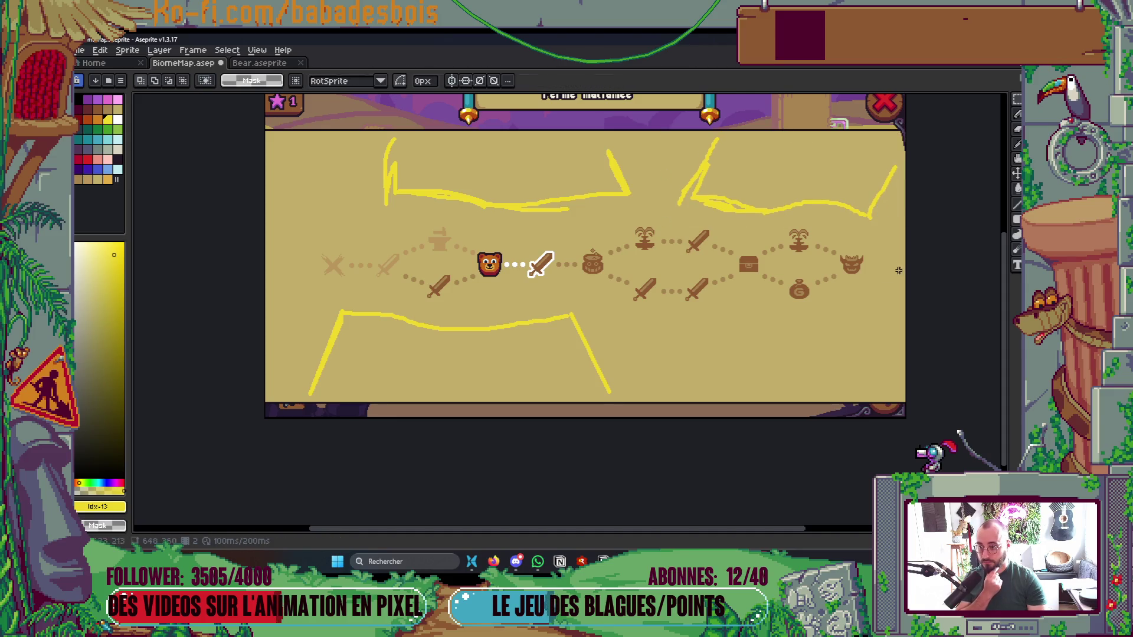
pyautogui.scroll(-2, 828, 396)
pyautogui.scroll(2, 828, 396)
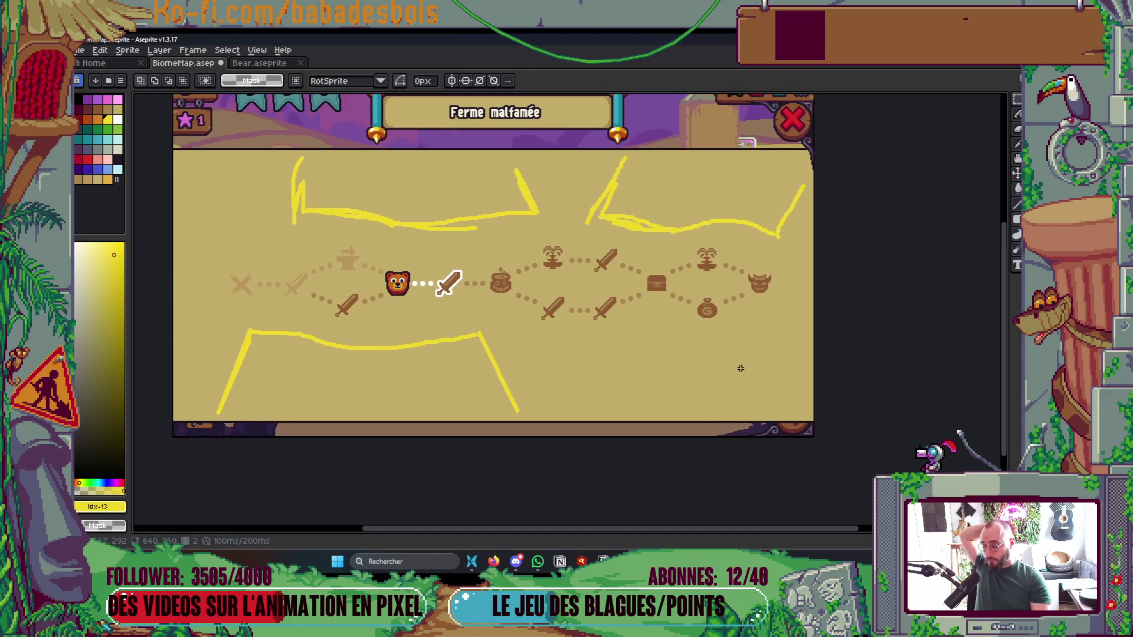
pyautogui.moveTo(631, 363); pyautogui.dragTo(689, 379)
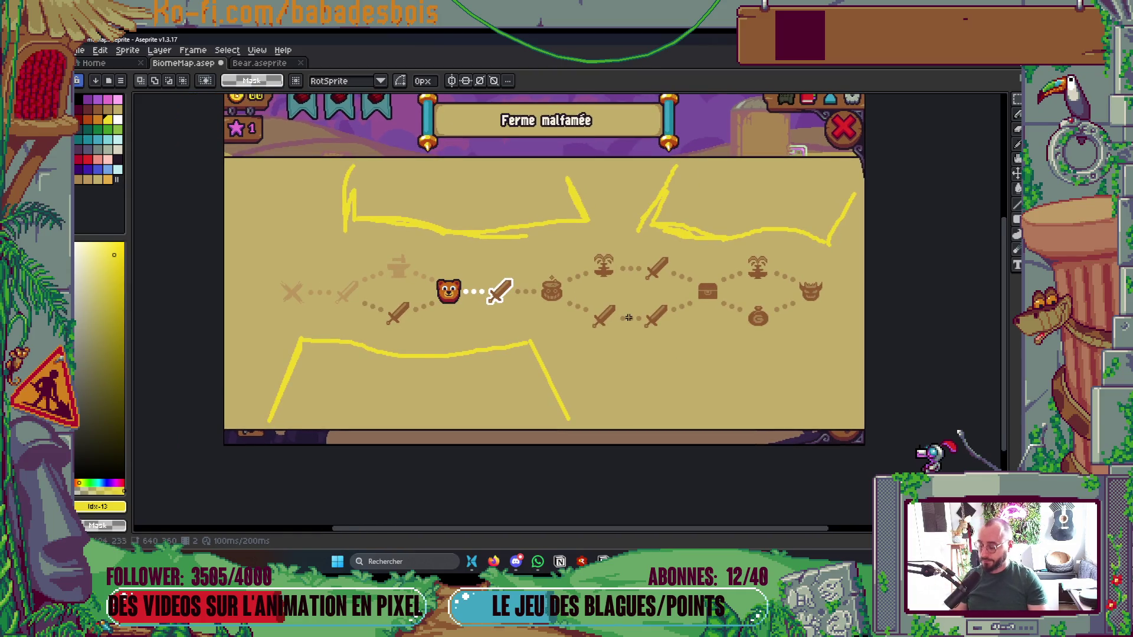
# Pencil a second yellow outline below the path's right half, its top edge reaching the map edge
pyautogui.press('b')
pyautogui.scroll(1, 607, 330)
pyautogui.scroll(-1, 607, 331)
pyautogui.moveTo(601, 319); pyautogui.dragTo(616, 380)
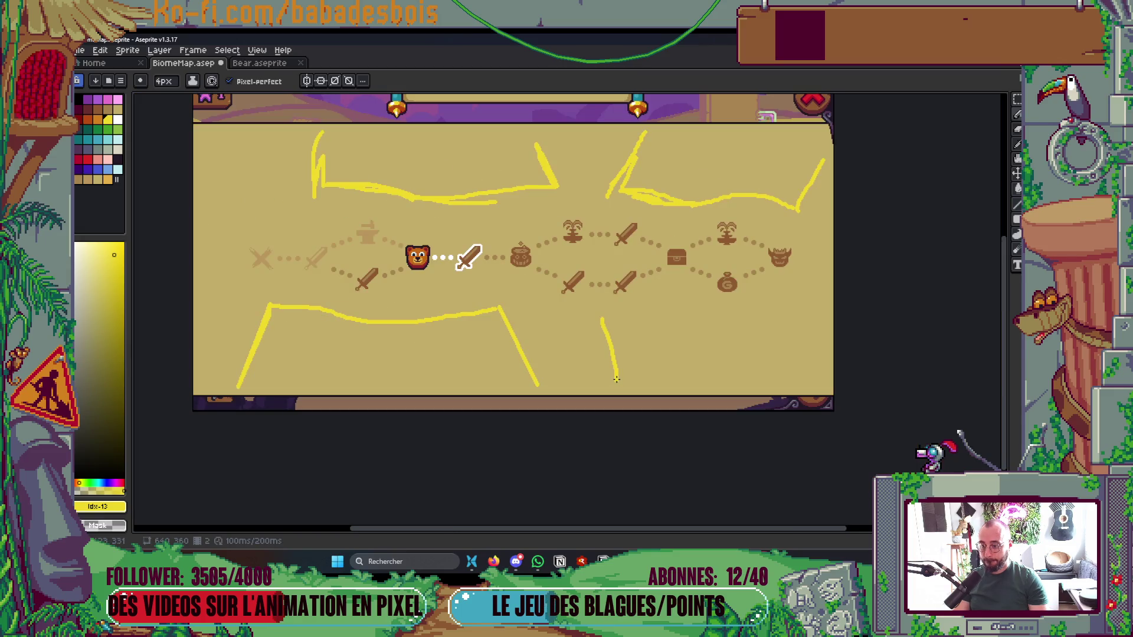
pyautogui.moveTo(600, 319)
pyautogui.mouseDown()
pyautogui.moveTo(745, 329)
pyautogui.moveTo(853, 299)
pyautogui.mouseUp()
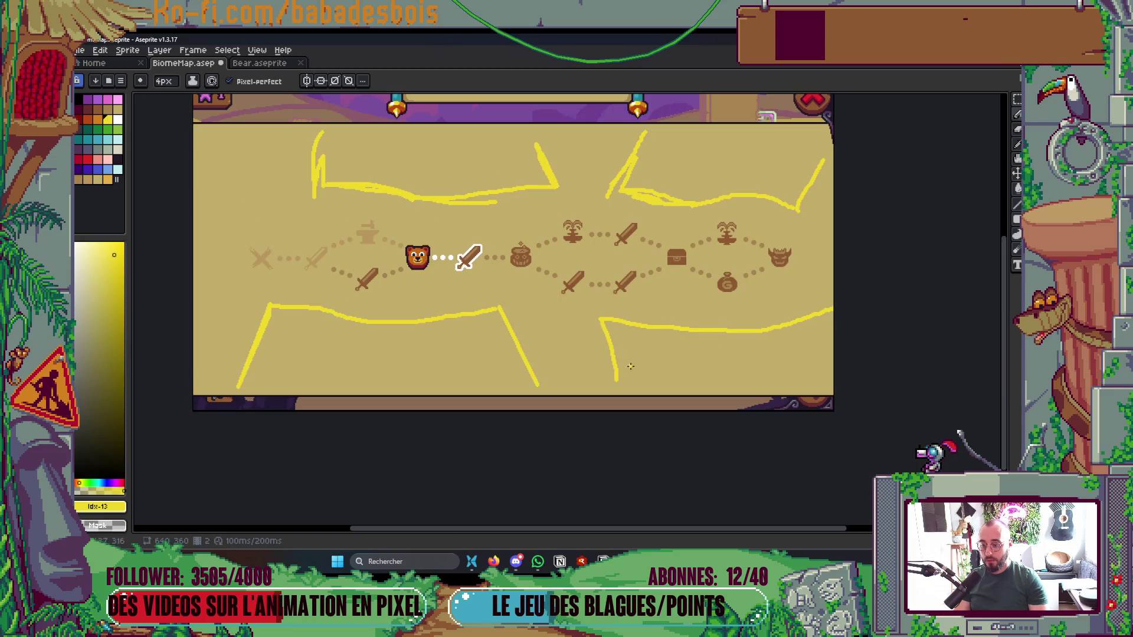
pyautogui.moveTo(597, 331); pyautogui.dragTo(601, 323)
pyautogui.scroll(-3, 743, 342)
pyautogui.scroll(3, 750, 339)
pyautogui.press('Tab')
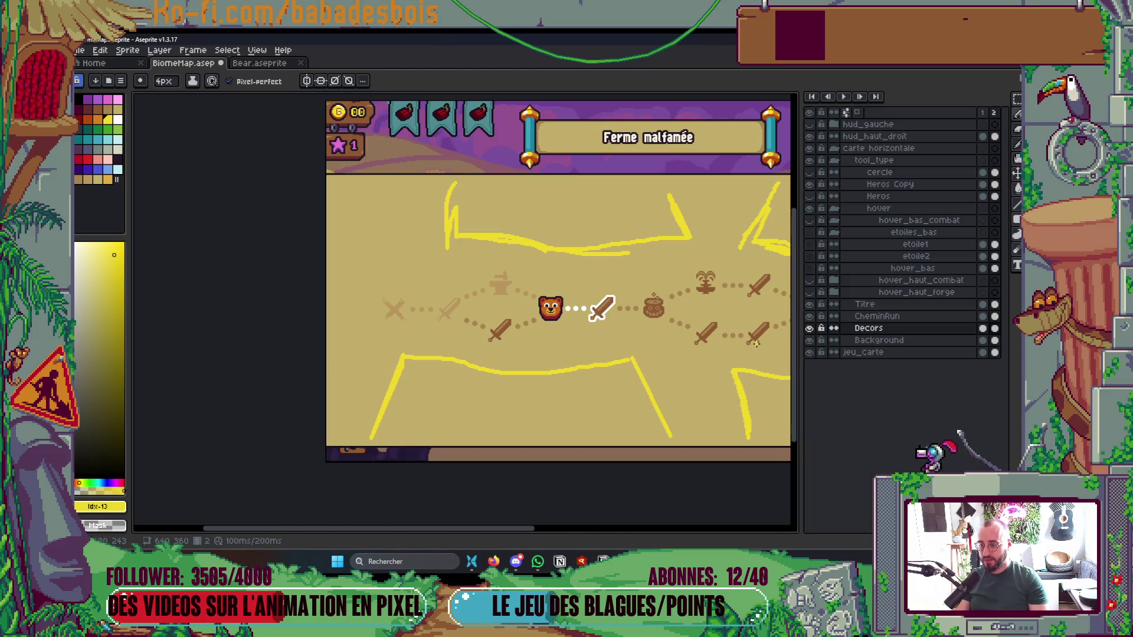
pyautogui.press('Tab')
pyautogui.hscroll(-3, 526, 349)
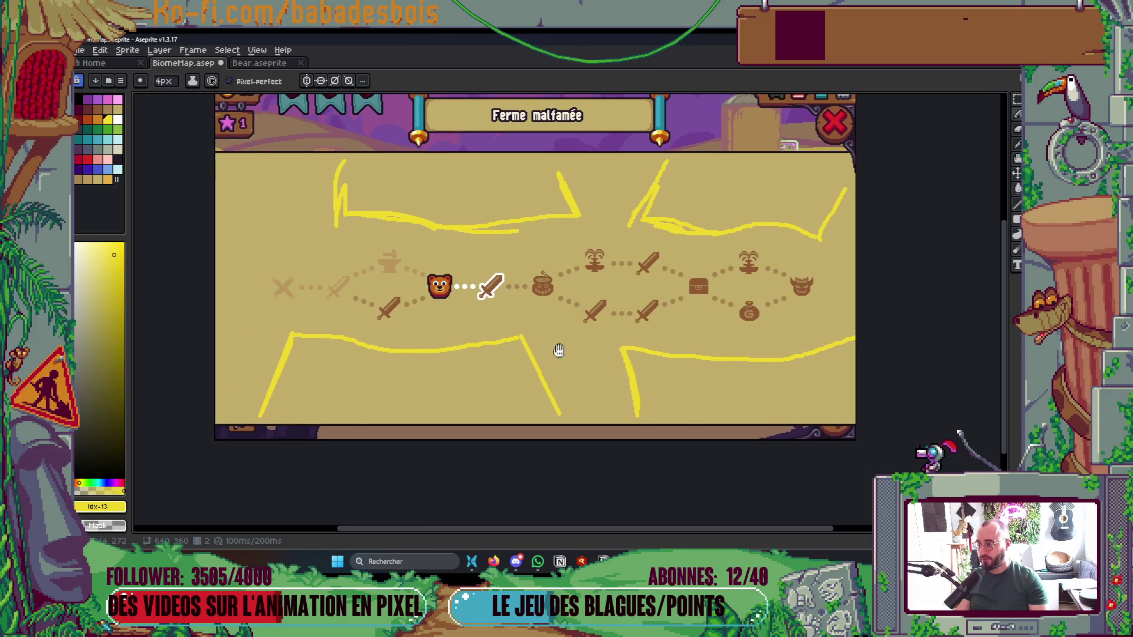
# Turn on View > Tiled Mode > Tiled in X Axis
pyautogui.click(235, 52)
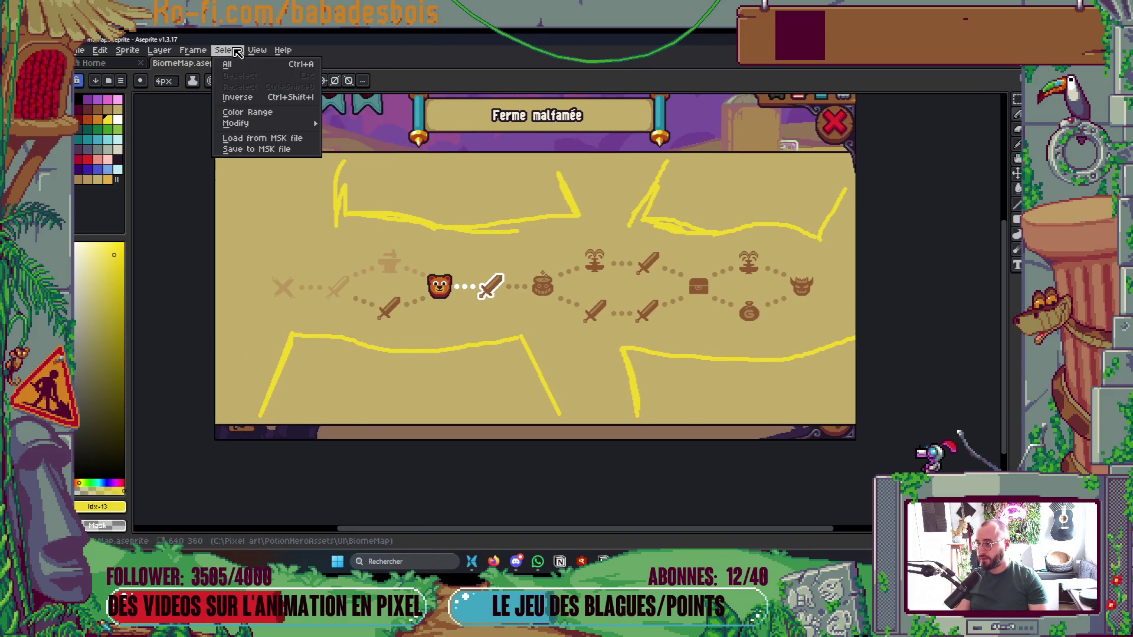
pyautogui.moveTo(186, 52)
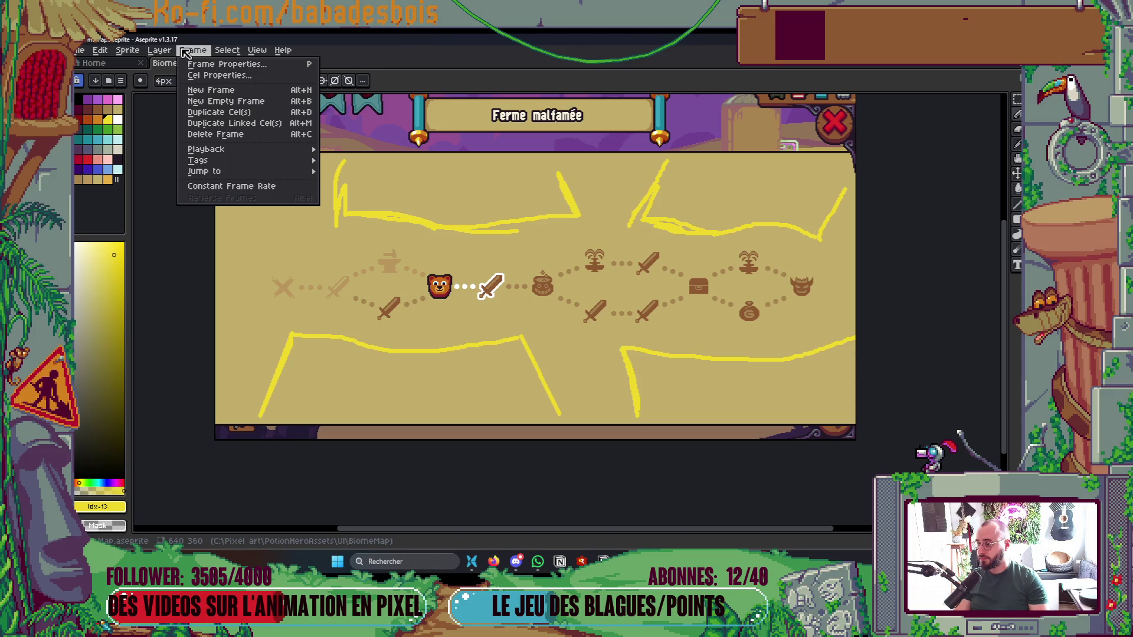
pyautogui.moveTo(221, 53)
pyautogui.moveTo(257, 51)
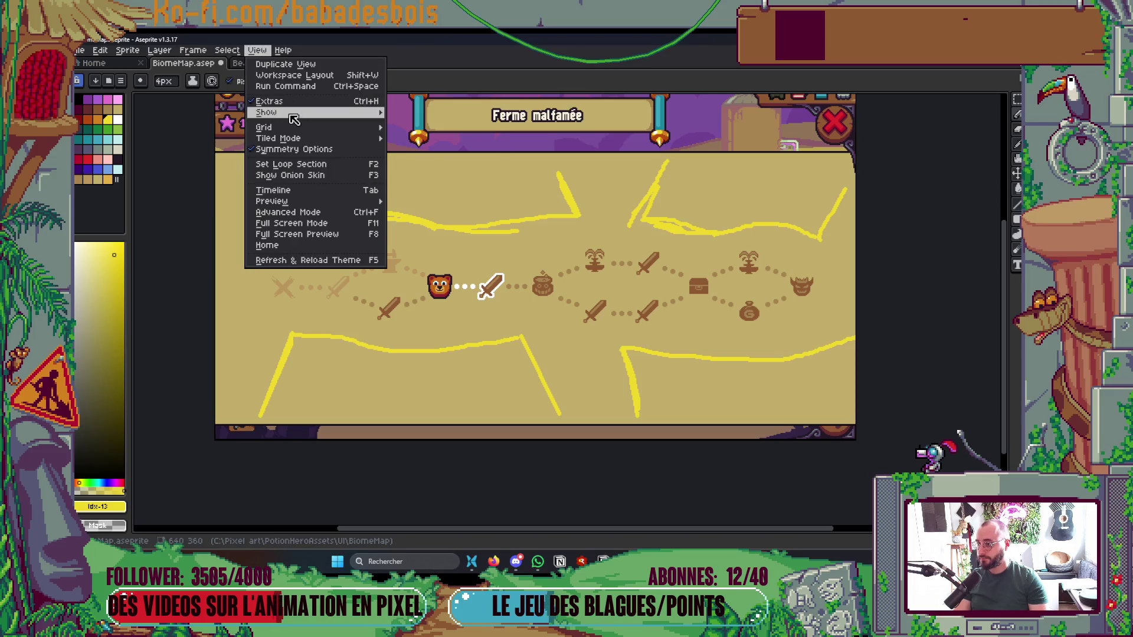
pyautogui.moveTo(354, 138)
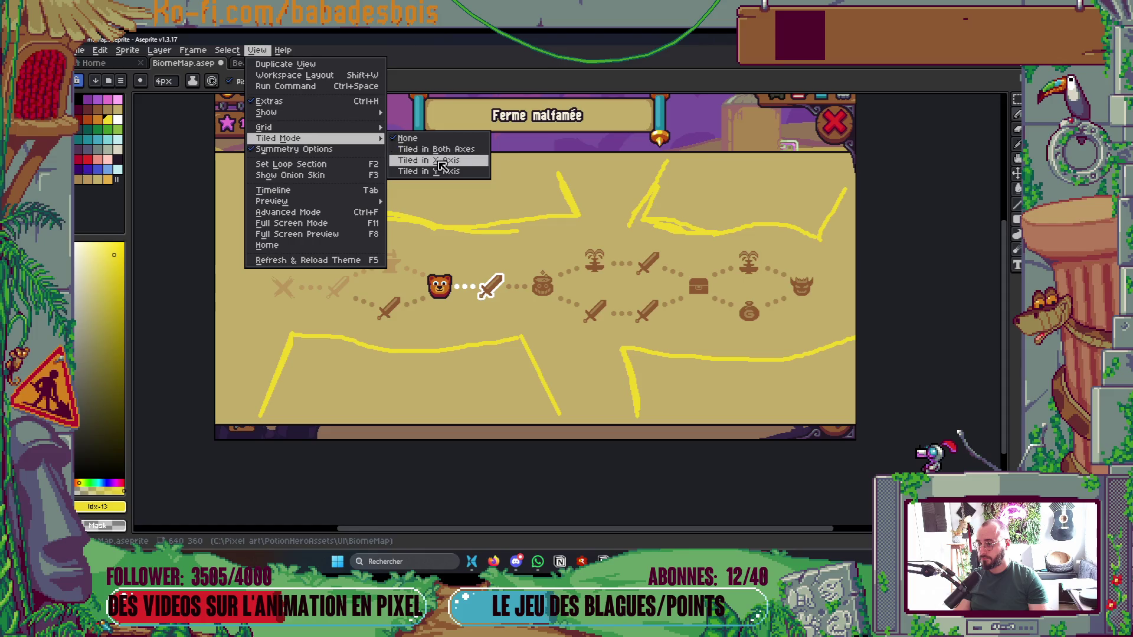
pyautogui.click(442, 165)
# Extend the yellow outline rightward and fill stray yellow strokes back to sand colour
pyautogui.scroll(2, 406, 384)
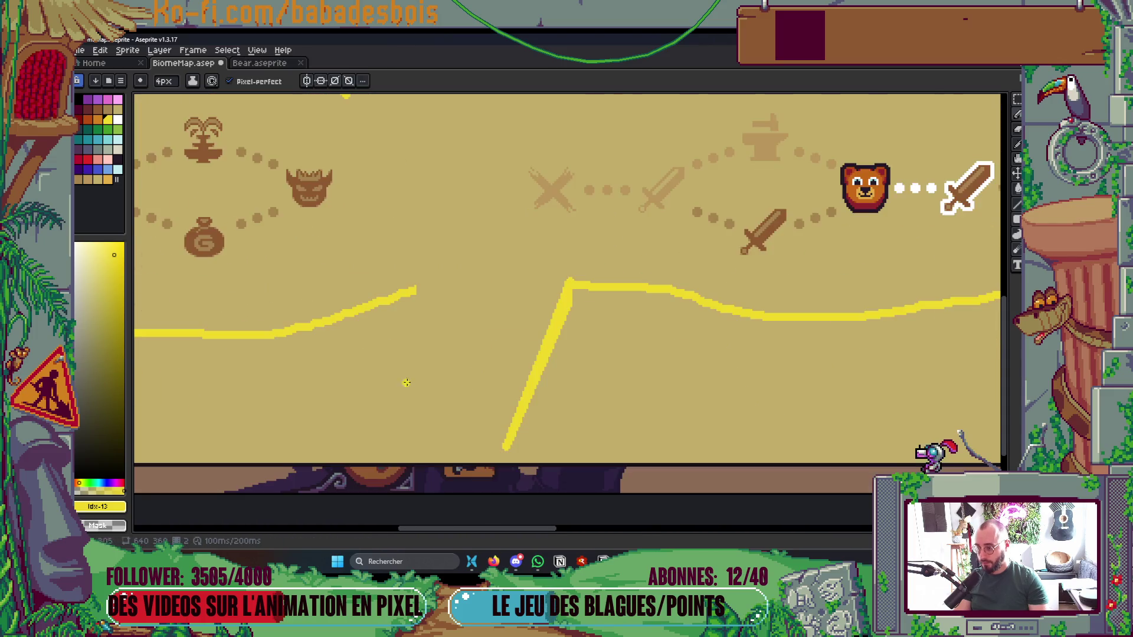
pyautogui.moveTo(415, 290)
pyautogui.mouseDown()
pyautogui.moveTo(567, 288)
pyautogui.moveTo(562, 304)
pyautogui.mouseUp()
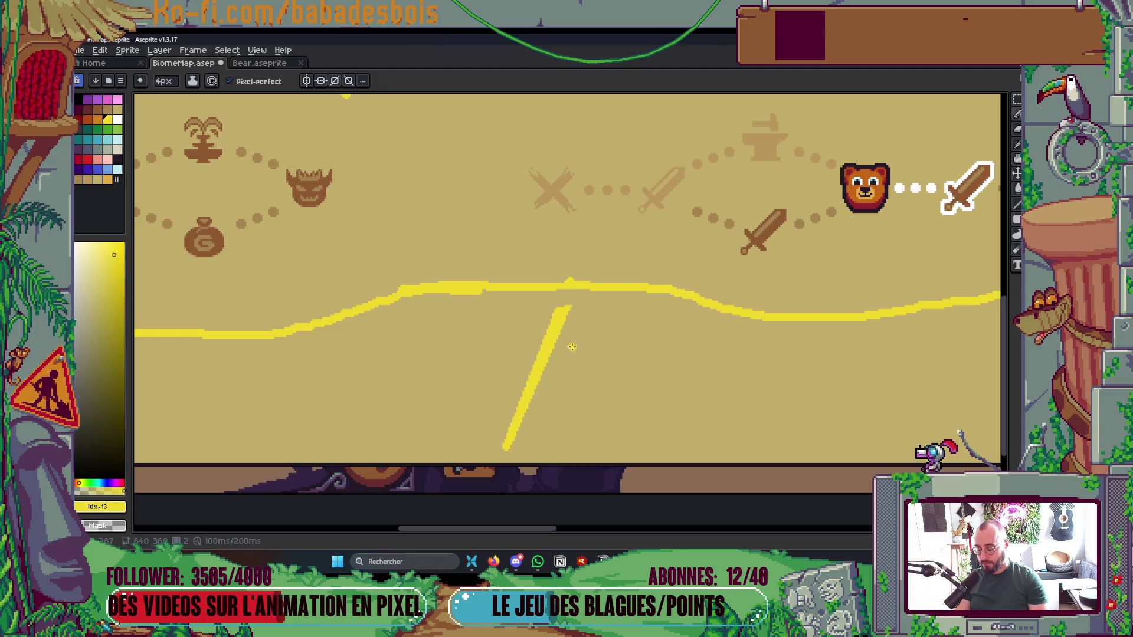
pyautogui.press('g')
pyautogui.rightClick(552, 329)
pyautogui.scroll(-5, 554, 325)
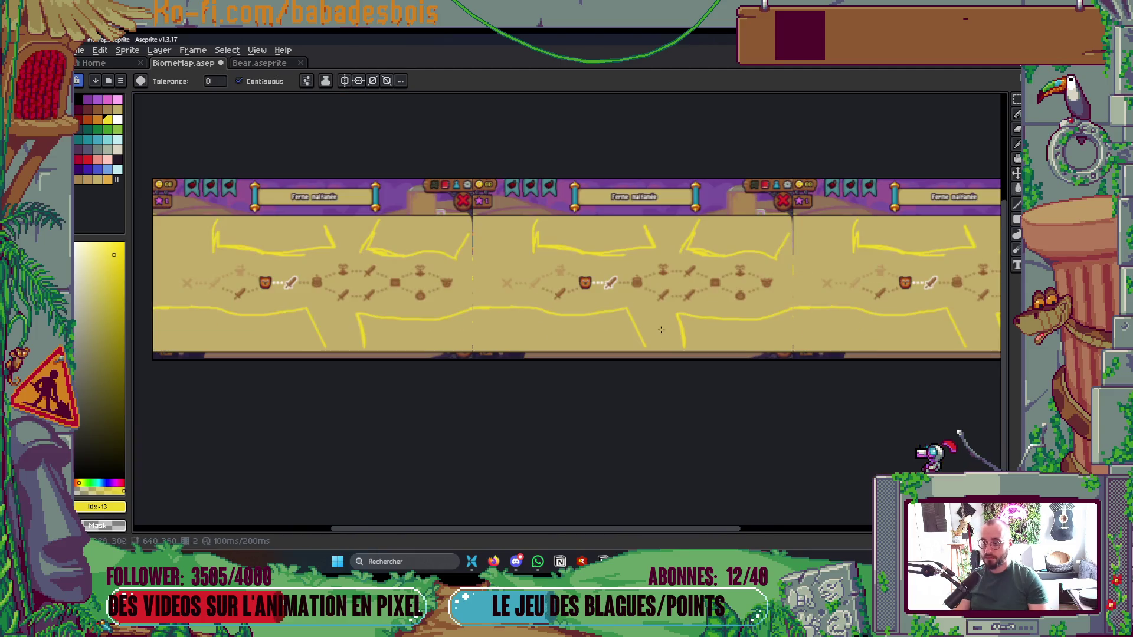
pyautogui.scroll(2, 557, 319)
pyautogui.scroll(2, 540, 311)
pyautogui.scroll(-2, 534, 307)
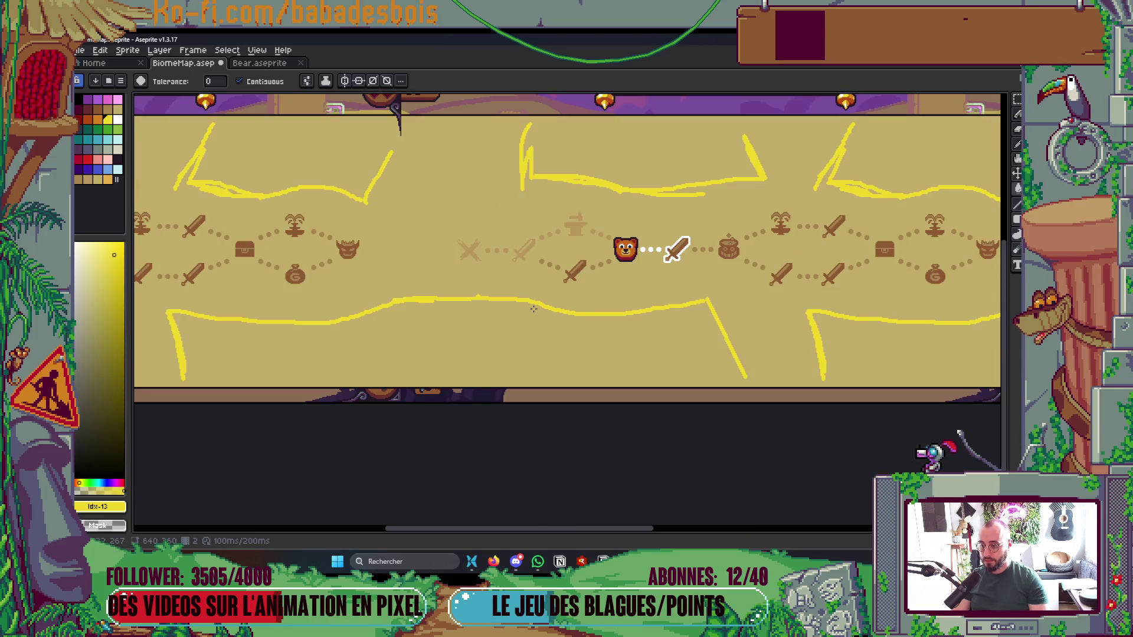
pyautogui.press('b')
pyautogui.moveTo(535, 303); pyautogui.dragTo(555, 376)
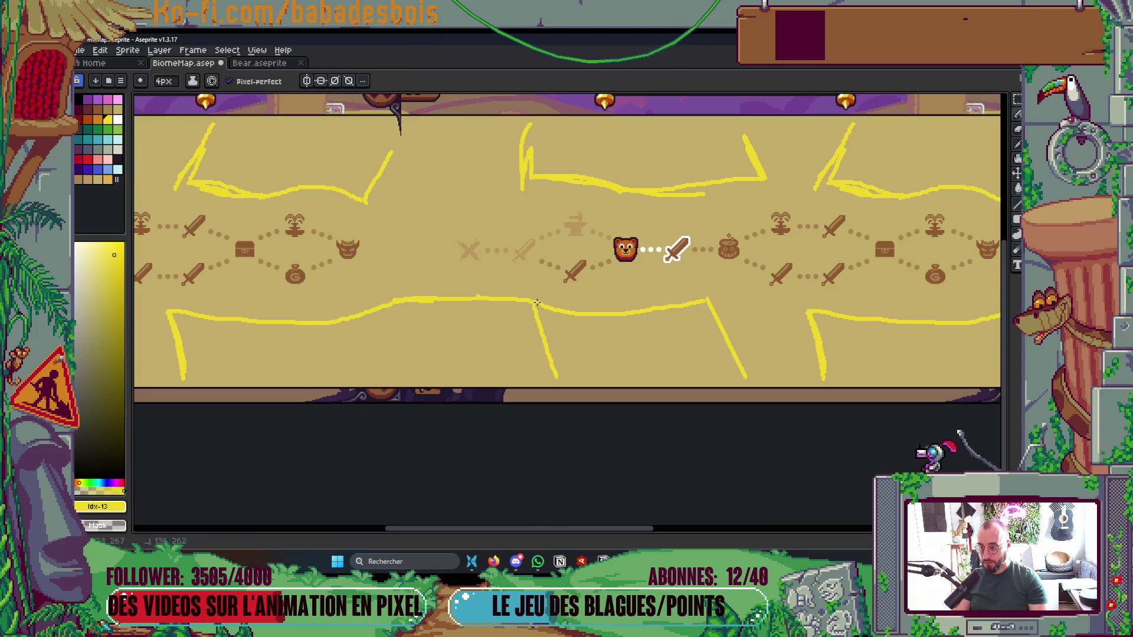
pyautogui.press('g')
pyautogui.click(605, 312)
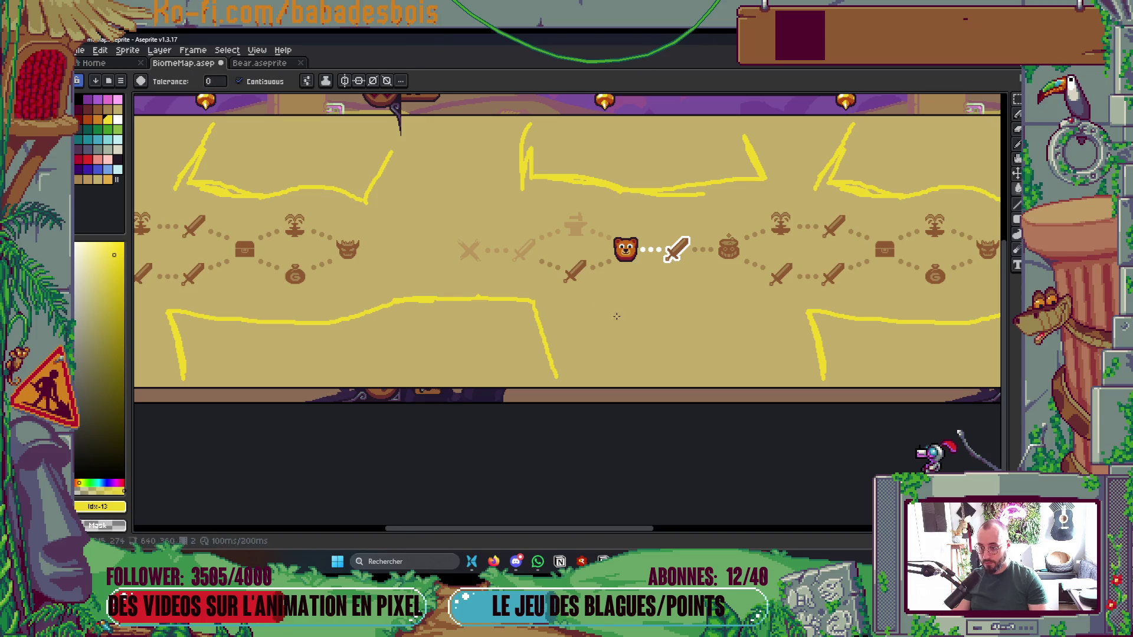
# Draw a yellow top edge and a side edge down to the map bottom, undoing the inner stroke
pyautogui.press('b')
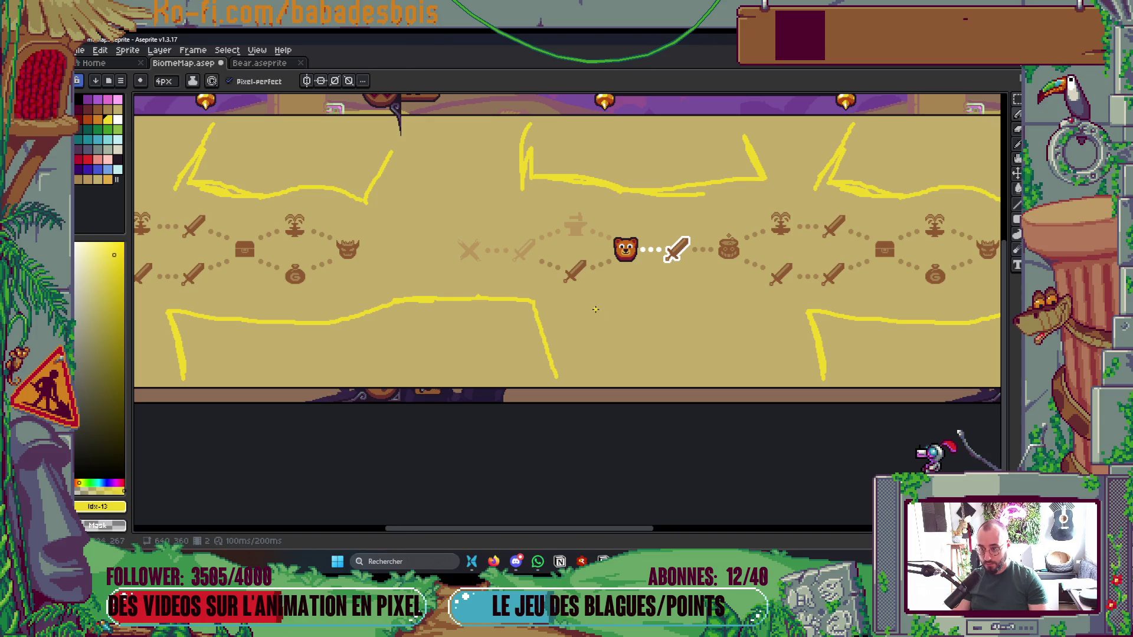
pyautogui.moveTo(590, 307)
pyautogui.mouseDown()
pyautogui.moveTo(682, 301)
pyautogui.moveTo(745, 317)
pyautogui.moveTo(708, 411)
pyautogui.mouseUp()
pyautogui.moveTo(589, 308); pyautogui.dragTo(614, 386)
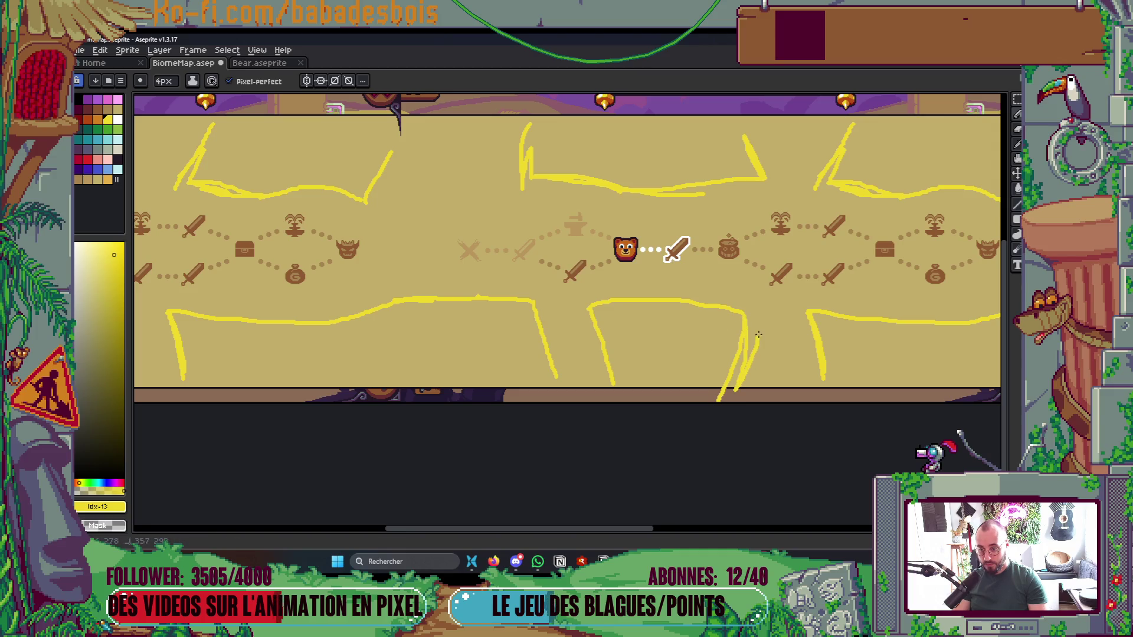
pyautogui.scroll(2, 731, 299)
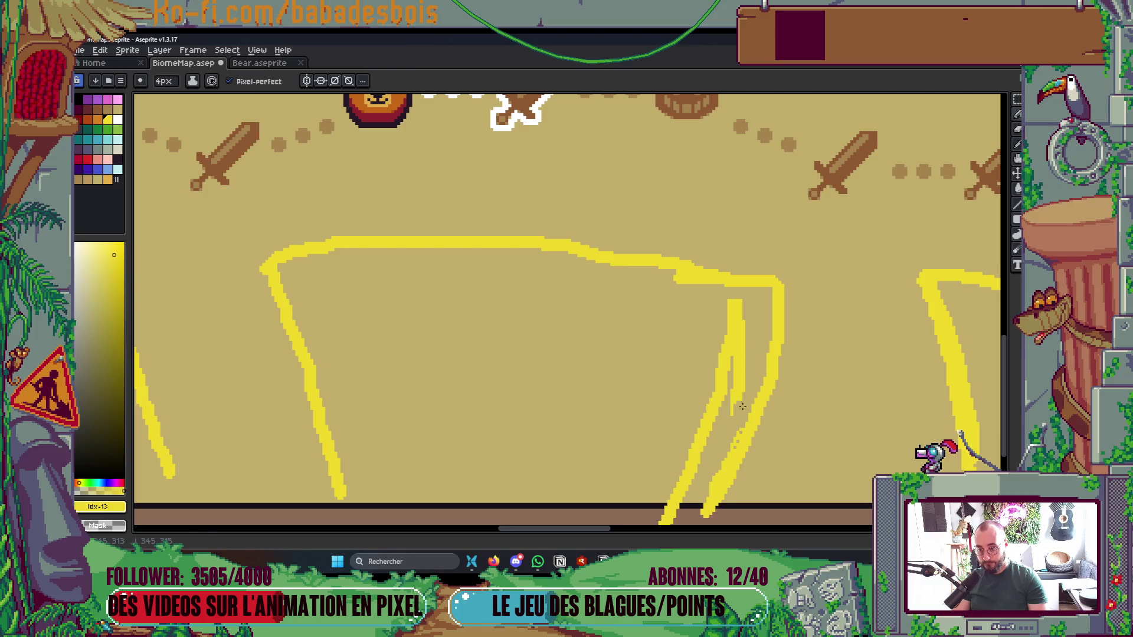
pyautogui.press('g')
pyautogui.hotkey('ctrl', 'z')
pyautogui.scroll(-5, 749, 331)
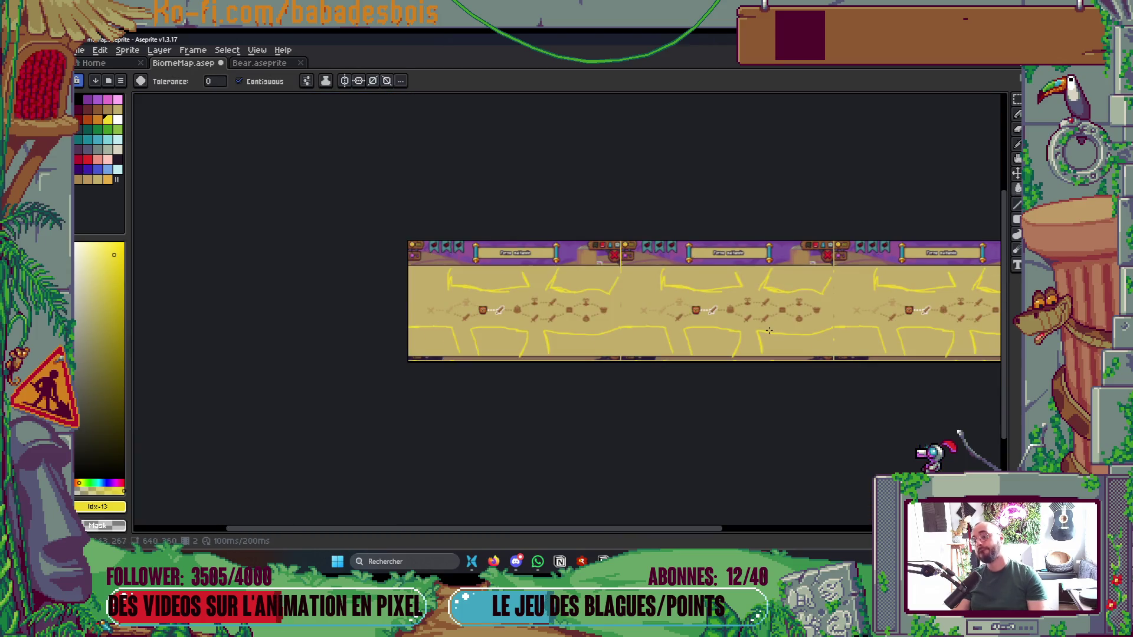
pyautogui.scroll(2, 425, 273)
pyautogui.scroll(3, 362, 303)
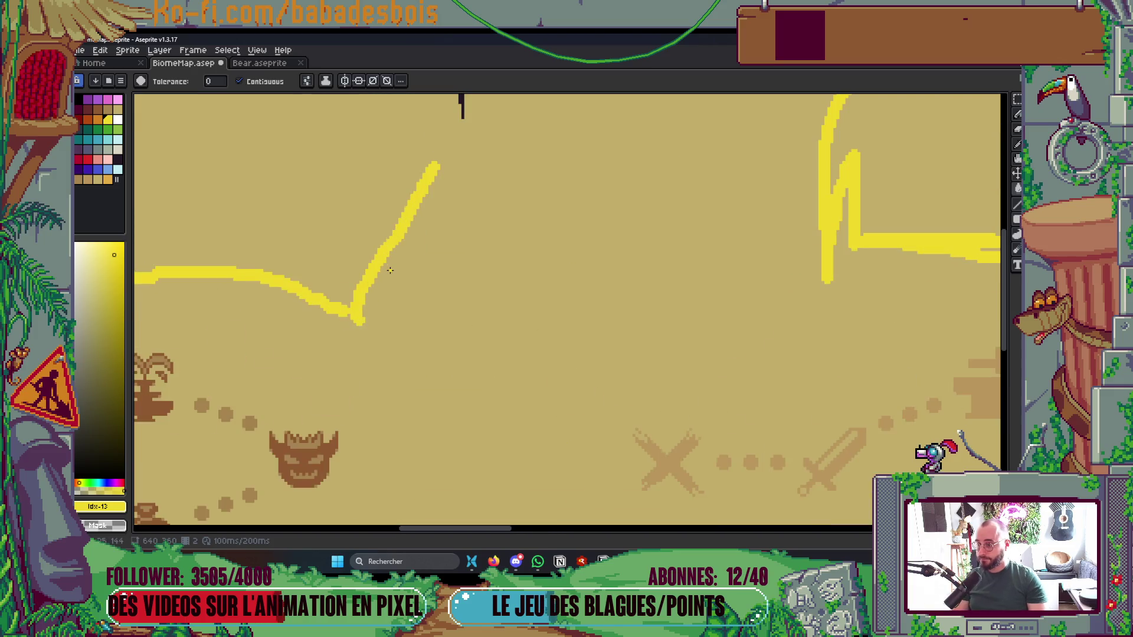
pyautogui.scroll(-4, 359, 310)
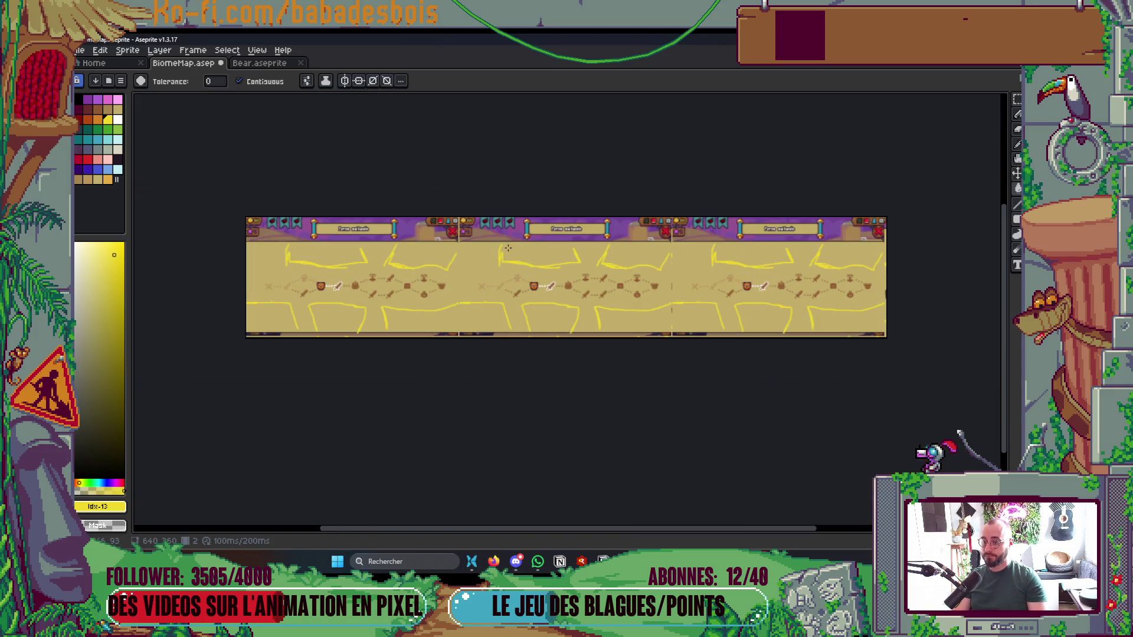
pyautogui.scroll(4, 482, 255)
# Extend the yellow line across the seam to the top border and clear stray diagonal strokes
pyautogui.press('b')
pyautogui.moveTo(451, 295)
pyautogui.mouseDown()
pyautogui.moveTo(627, 284)
pyautogui.moveTo(617, 161)
pyautogui.moveTo(602, 124)
pyautogui.mouseUp()
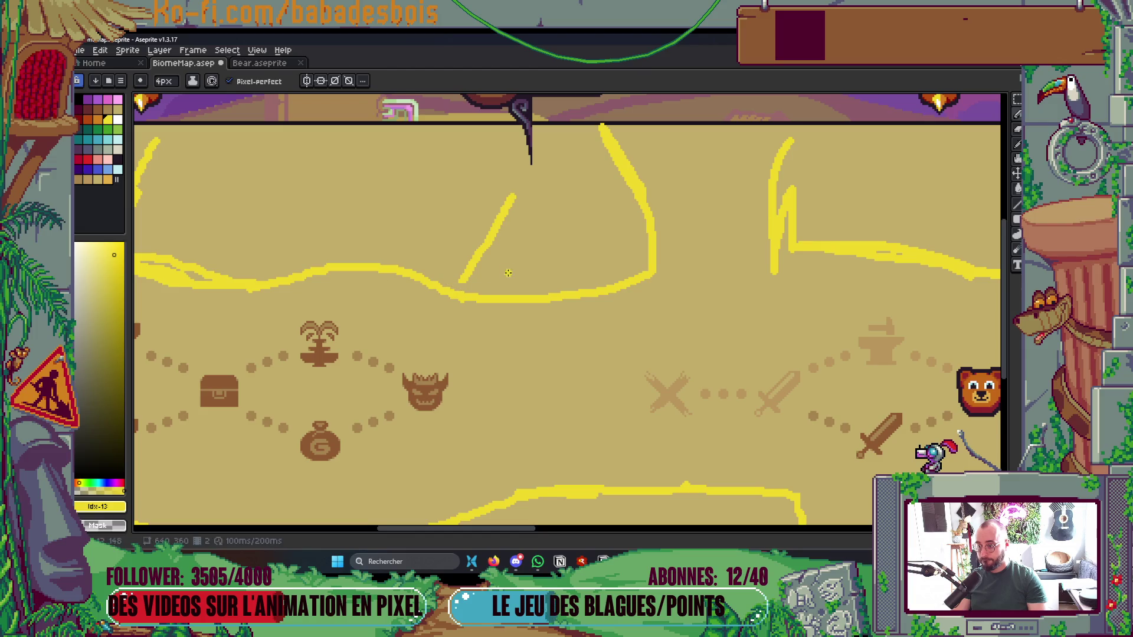
pyautogui.press('g')
pyautogui.click(488, 241)
pyautogui.scroll(-5, 487, 241)
pyautogui.scroll(1, 655, 289)
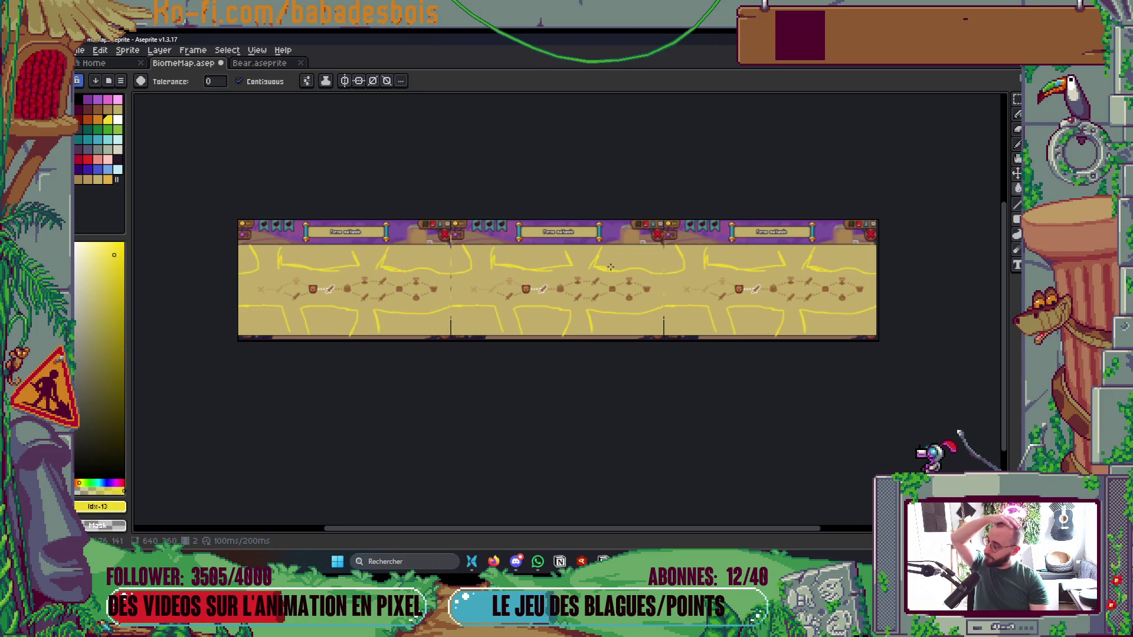
pyautogui.scroll(3, 600, 259)
pyautogui.scroll(1, 526, 226)
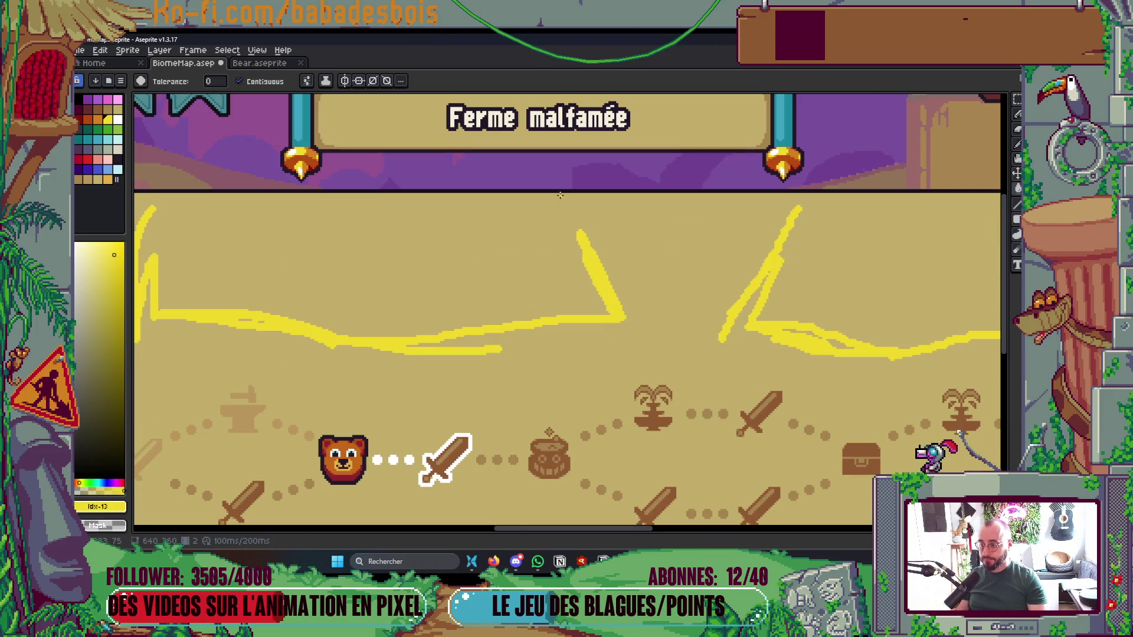
pyautogui.scroll(1, 560, 195)
pyautogui.press('b')
pyautogui.moveTo(601, 262); pyautogui.dragTo(555, 180)
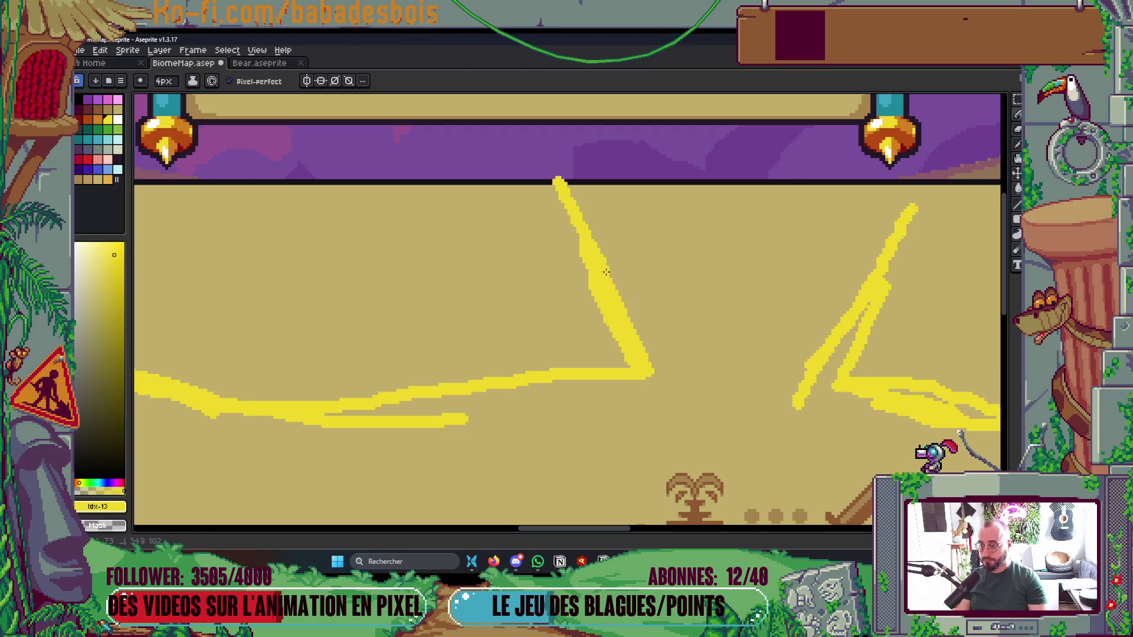
pyautogui.scroll(-4, 600, 262)
pyautogui.scroll(3, 573, 278)
pyautogui.moveTo(507, 311); pyautogui.dragTo(566, 317)
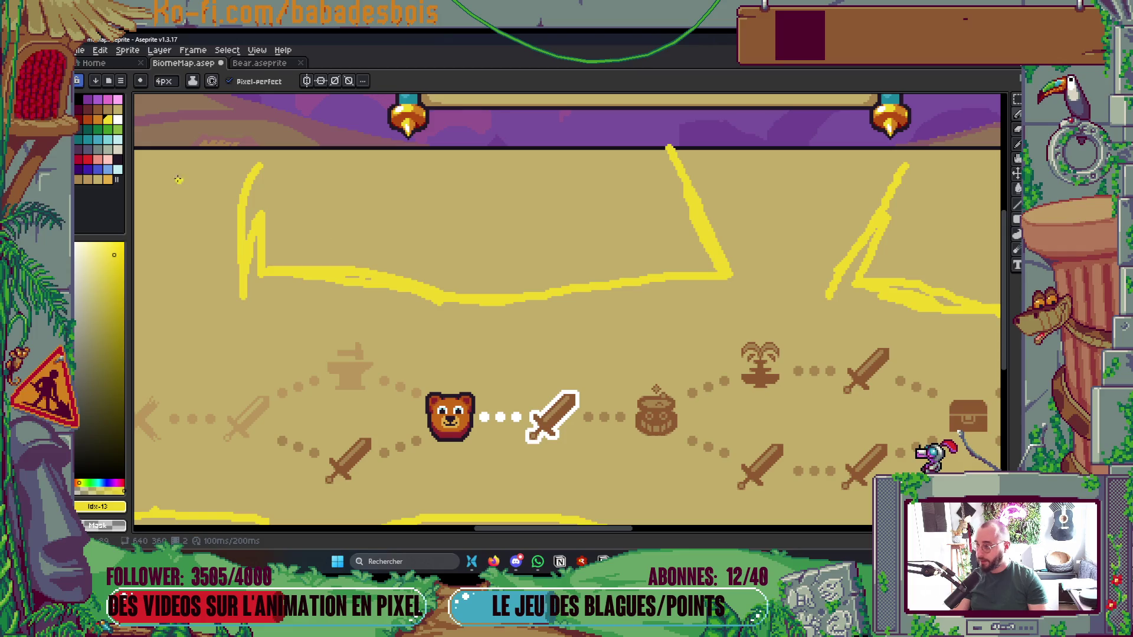
# Give the outline a thick orange bottom edge by pencilling and bucket-filling the band orange
pyautogui.click(99, 120)
pyautogui.moveTo(253, 278)
pyautogui.mouseDown()
pyautogui.moveTo(243, 295)
pyautogui.moveTo(257, 282)
pyautogui.moveTo(341, 303)
pyautogui.mouseUp()
pyautogui.moveTo(423, 320)
pyautogui.mouseDown()
pyautogui.moveTo(549, 326)
pyautogui.moveTo(729, 303)
pyautogui.moveTo(731, 279)
pyautogui.mouseUp()
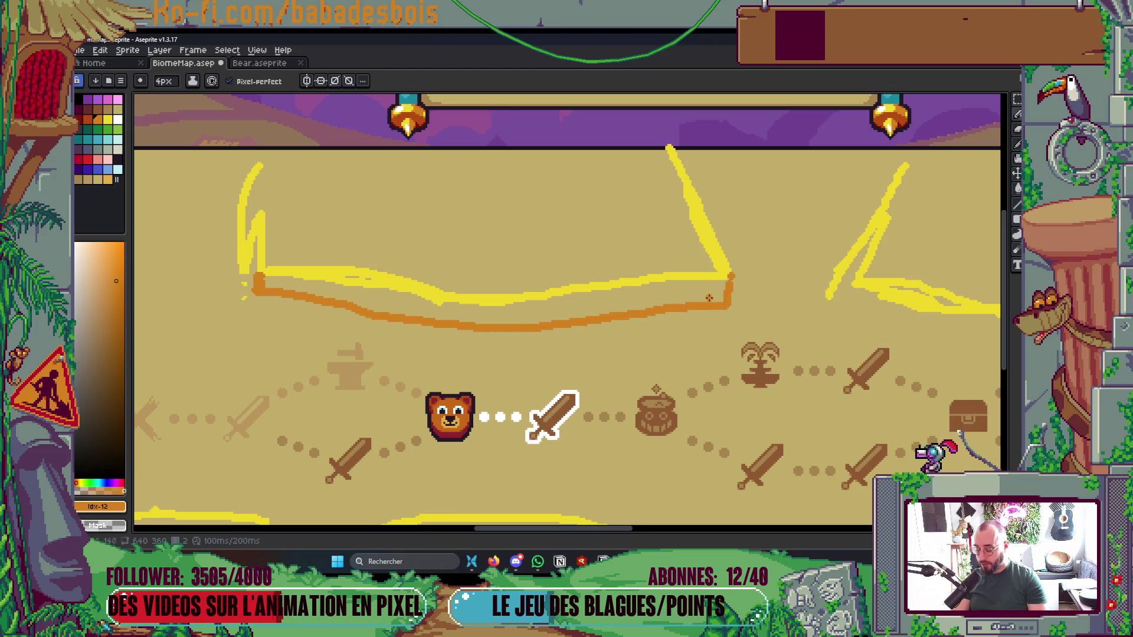
pyautogui.press('g')
pyautogui.click(663, 294)
pyautogui.scroll(-5, 662, 294)
pyautogui.scroll(5, 487, 290)
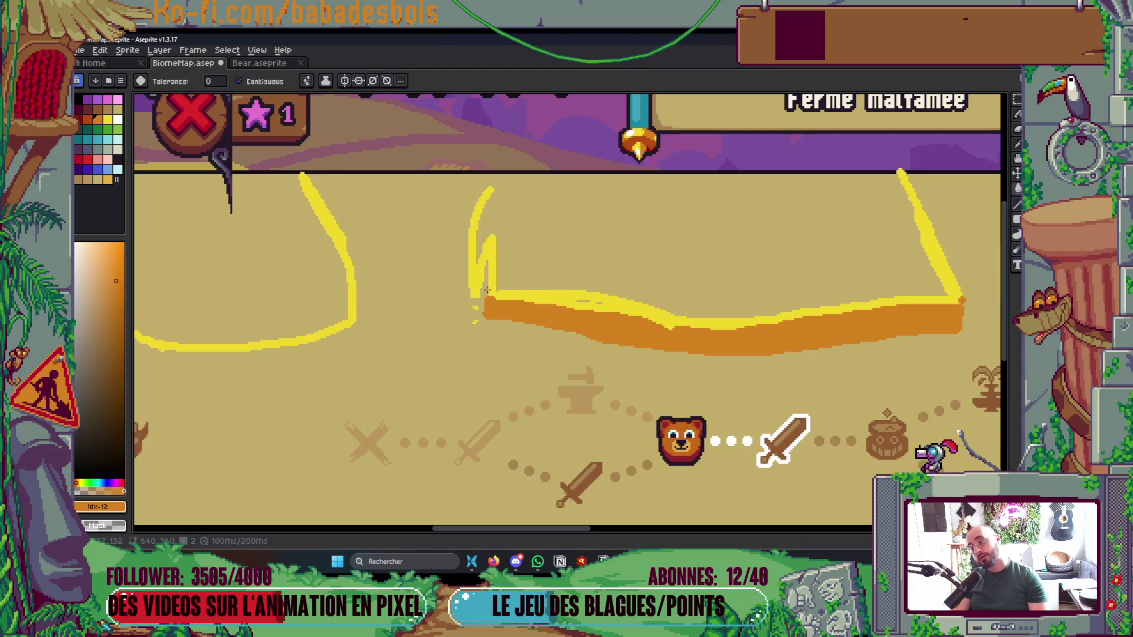
pyautogui.scroll(2, 576, 290)
pyautogui.press('b')
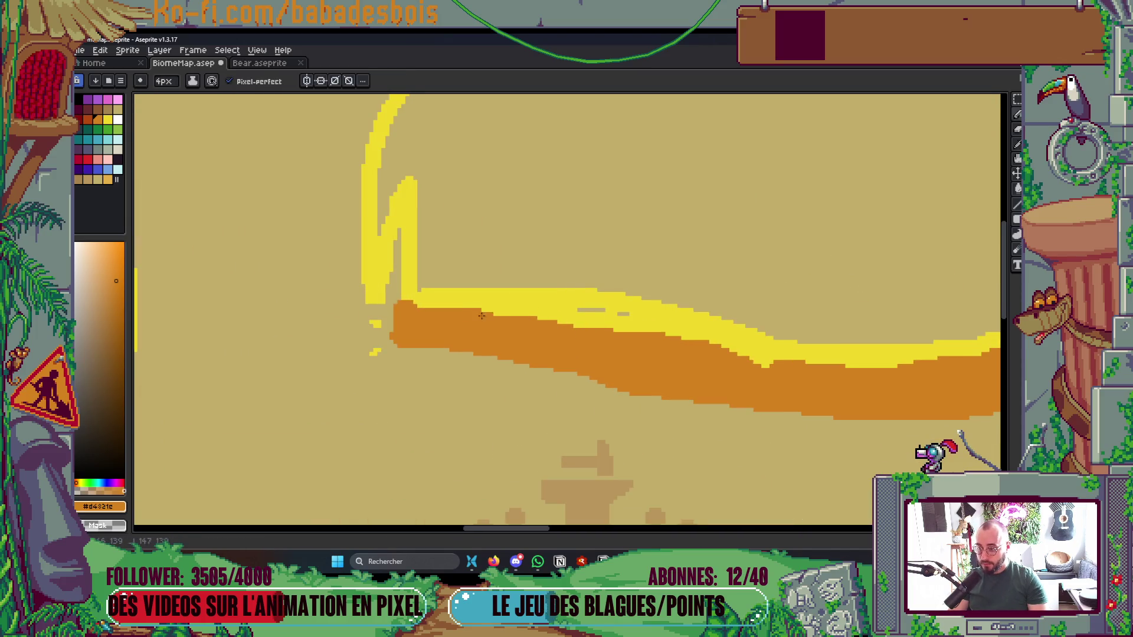
pyautogui.moveTo(478, 317); pyautogui.dragTo(660, 329)
pyautogui.moveTo(726, 360); pyautogui.dragTo(867, 369)
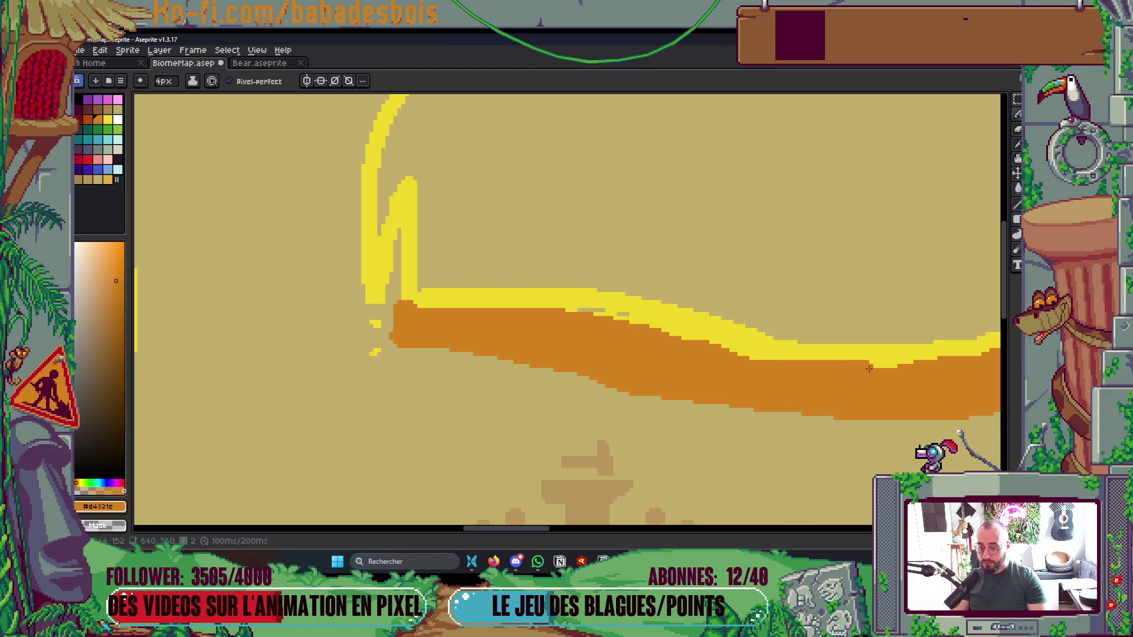
pyautogui.scroll(-5, 867, 368)
pyautogui.scroll(4, 518, 323)
pyautogui.scroll(2, 517, 323)
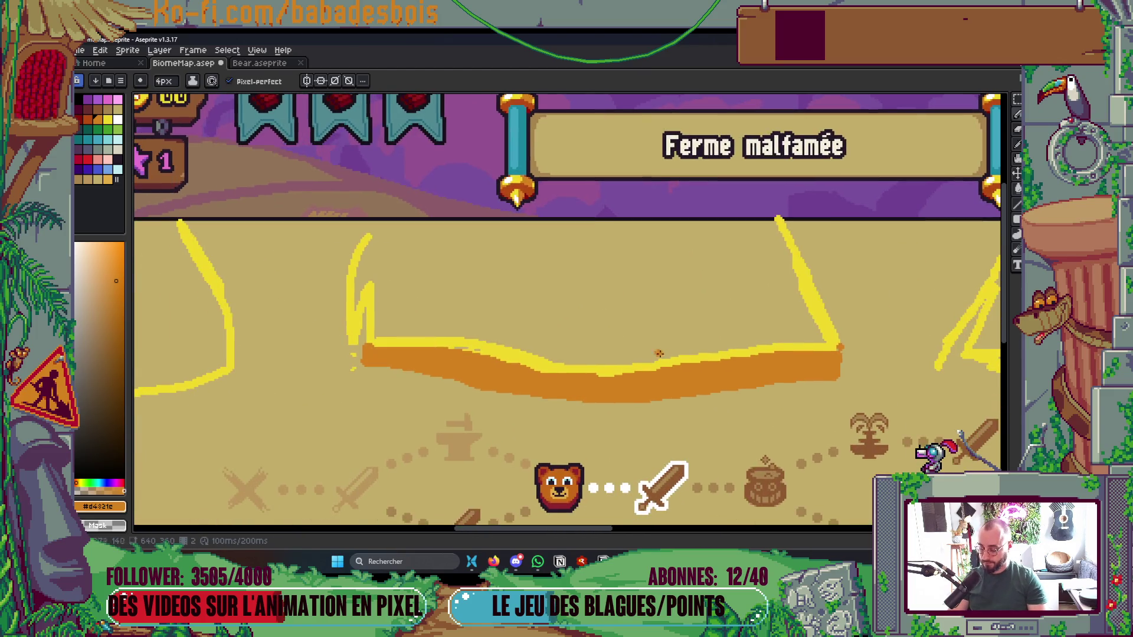
# Eyedrop yellow, close the outline's top with a yellow line, and bucket-fill the block yellow
pyautogui.keyDown('alt'); pyautogui.click(652, 357); pyautogui.keyUp('alt')
pyautogui.moveTo(366, 340); pyautogui.dragTo(406, 217)
pyautogui.hotkey('ctrl', 'z')
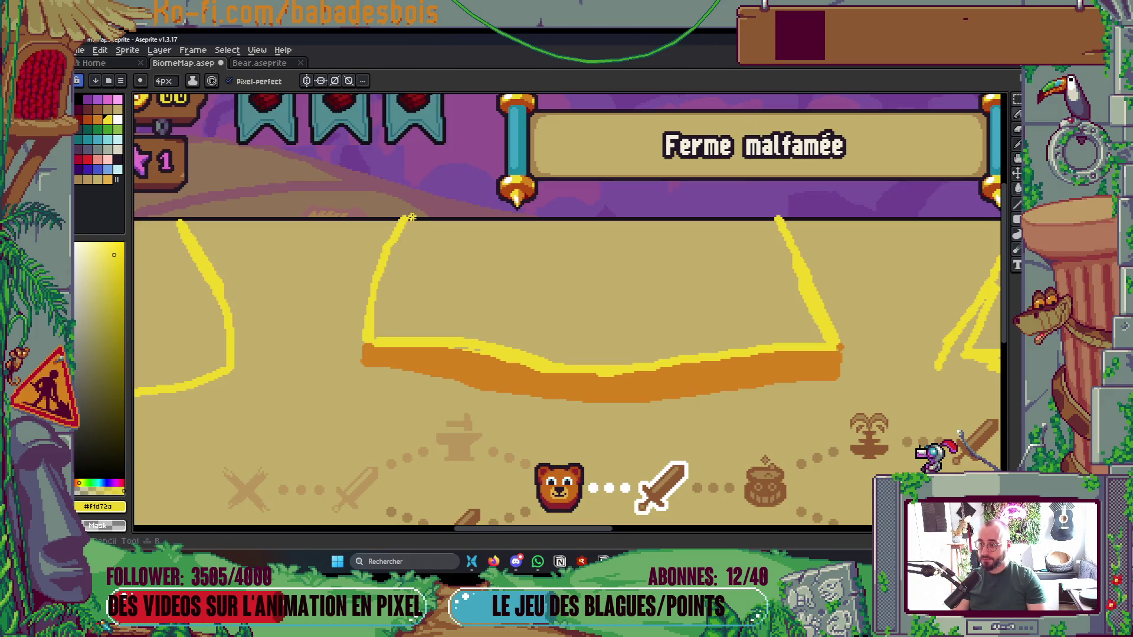
pyautogui.moveTo(411, 218)
pyautogui.mouseDown()
pyautogui.moveTo(460, 229)
pyautogui.moveTo(778, 221)
pyautogui.mouseUp()
pyautogui.press('g')
pyautogui.click(741, 263)
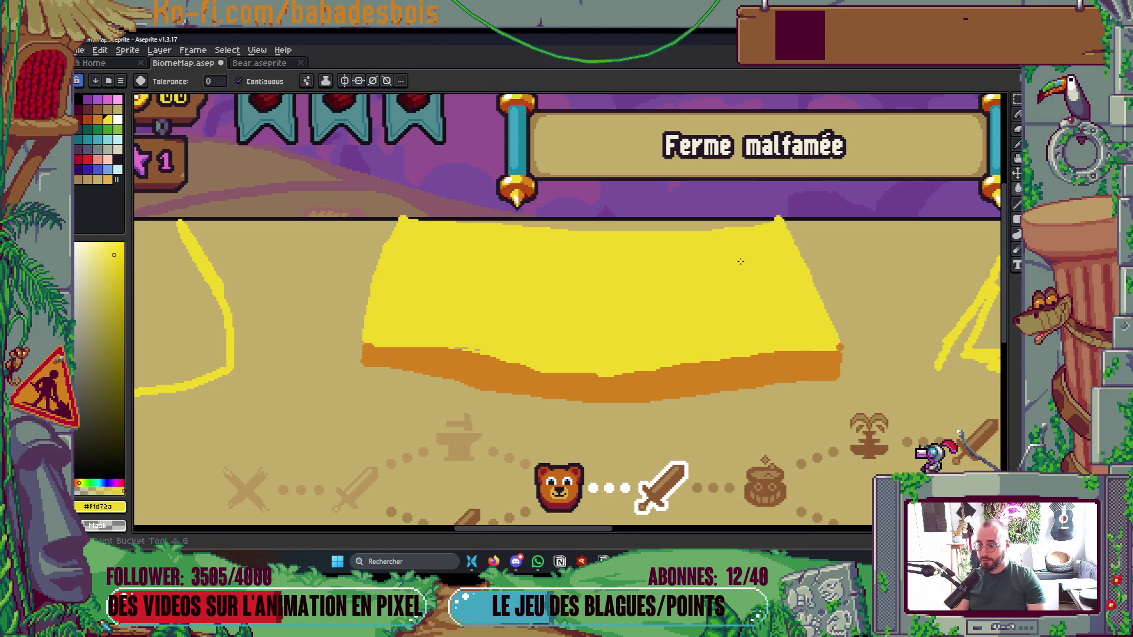
# Cover the orange band's top edge with a yellow pencil line
pyautogui.scroll(-5, 741, 263)
pyautogui.scroll(3, 678, 212)
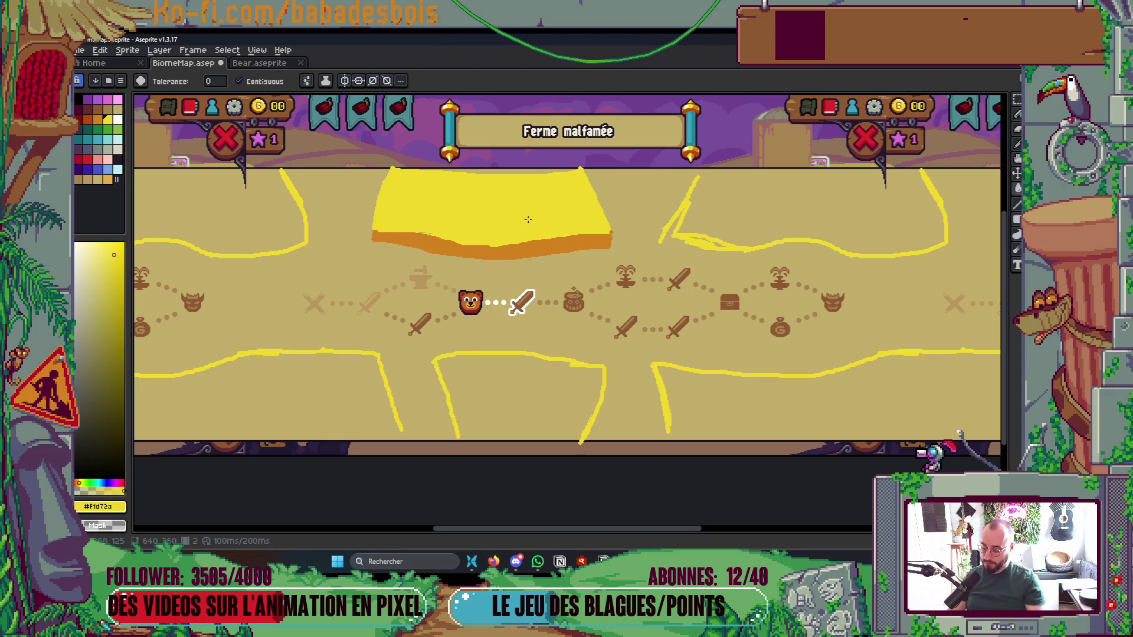
pyautogui.press('b')
pyautogui.scroll(3, 486, 215)
pyautogui.moveTo(368, 266)
pyautogui.mouseDown()
pyautogui.moveTo(528, 289)
pyautogui.moveTo(828, 248)
pyautogui.mouseUp()
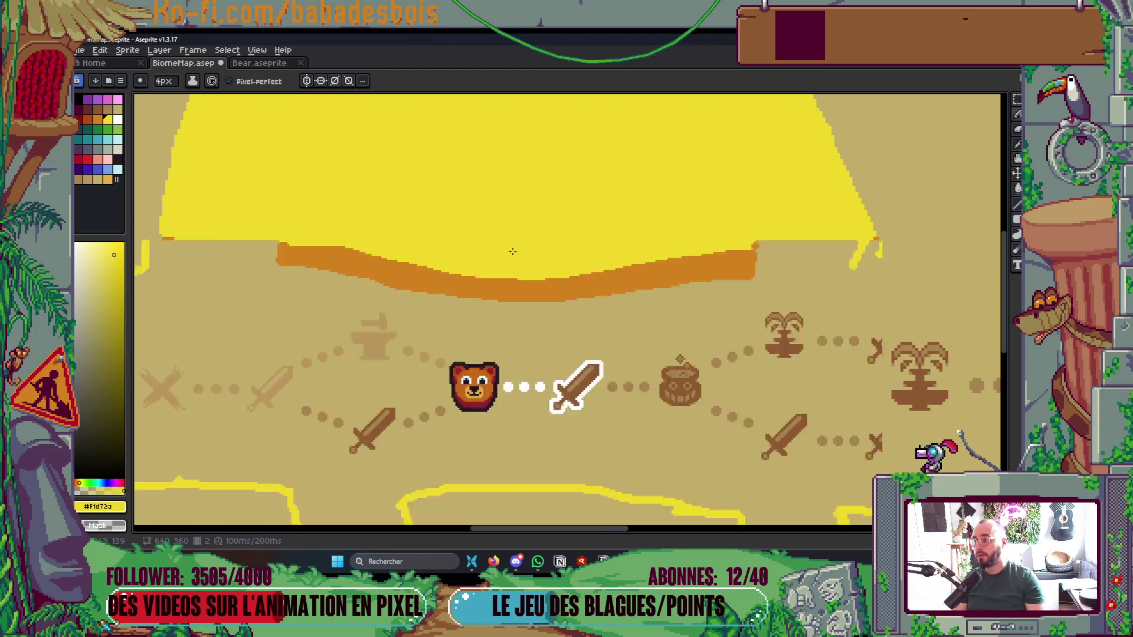
pyautogui.scroll(-5, 510, 252)
pyautogui.scroll(2, 510, 252)
# Save BiomeMap.aseprite and zoom and pan to inspect the horizontally tiled map
pyautogui.hotkey('ctrl', 's')
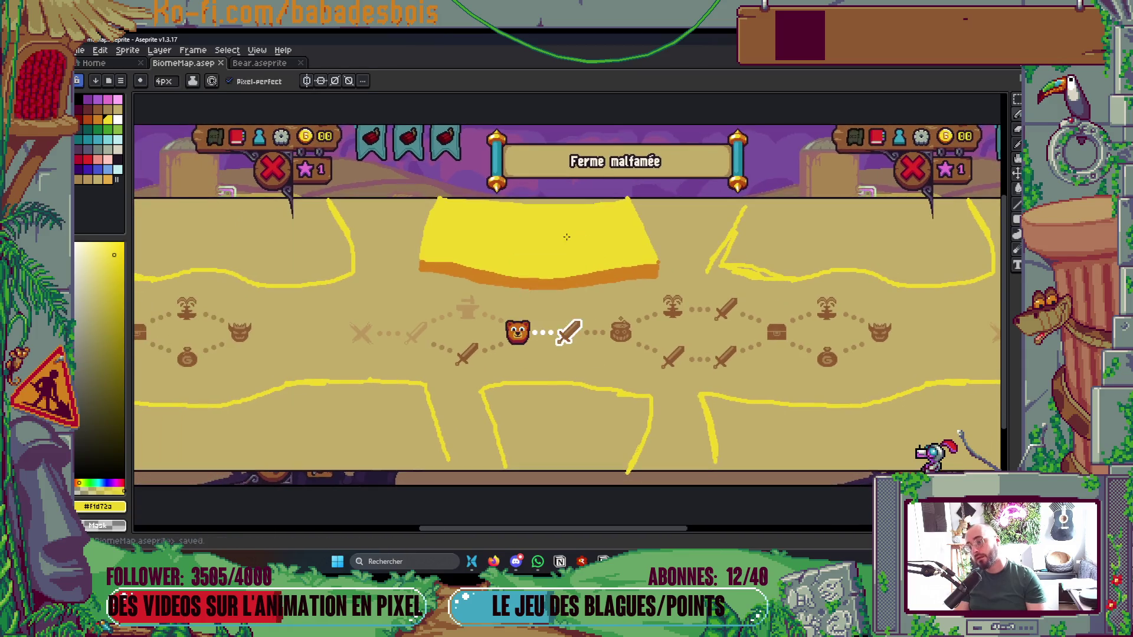
pyautogui.scroll(3, 624, 270)
pyautogui.scroll(-6, 745, 196)
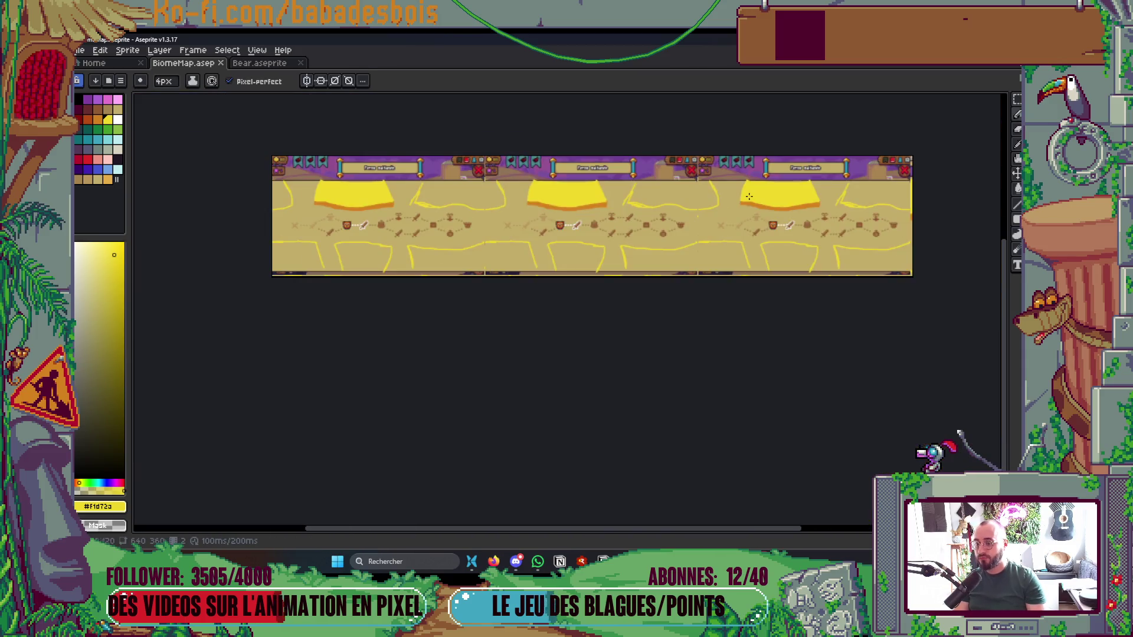
pyautogui.scroll(1, 708, 182)
pyautogui.moveTo(555, 226); pyautogui.dragTo(601, 242)
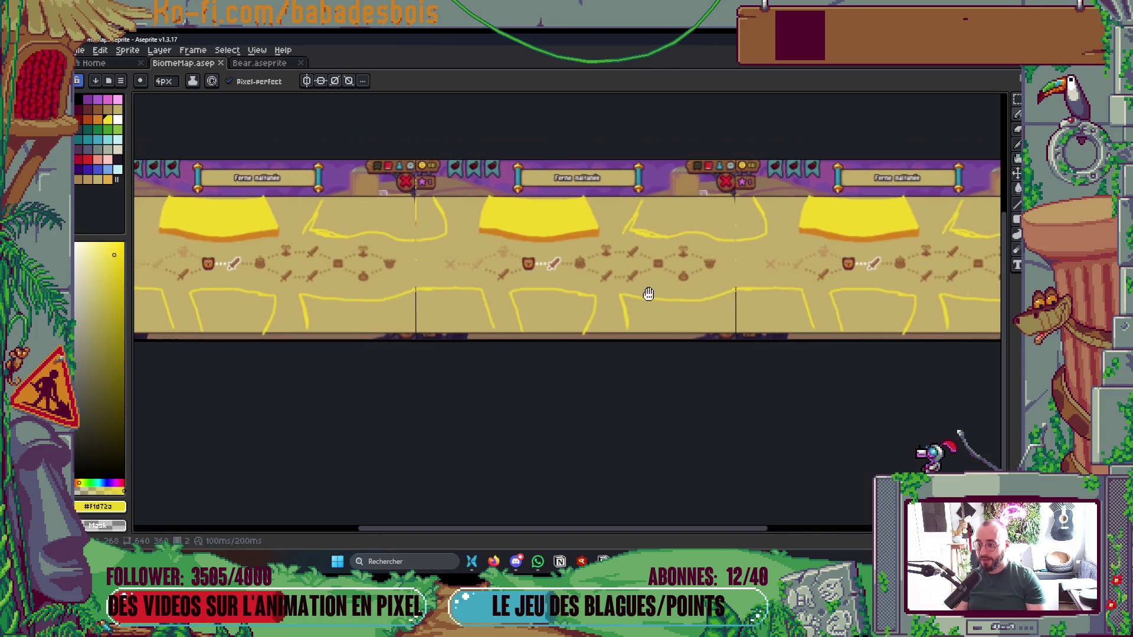
pyautogui.scroll(2, 575, 233)
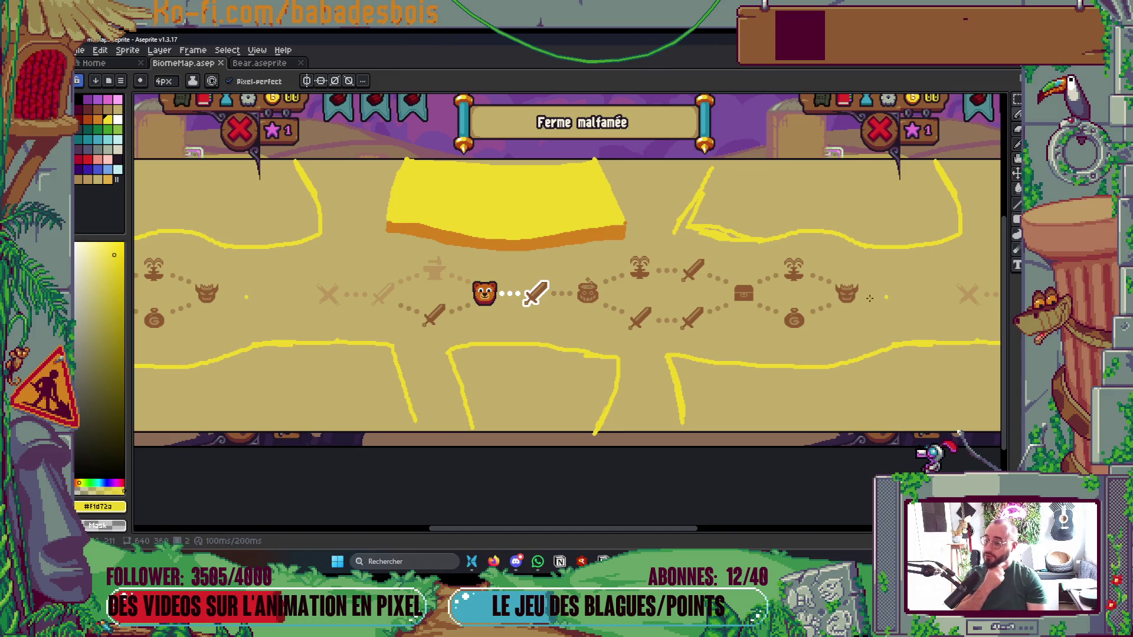
pyautogui.scroll(-2, 651, 250)
pyautogui.scroll(4, 640, 313)
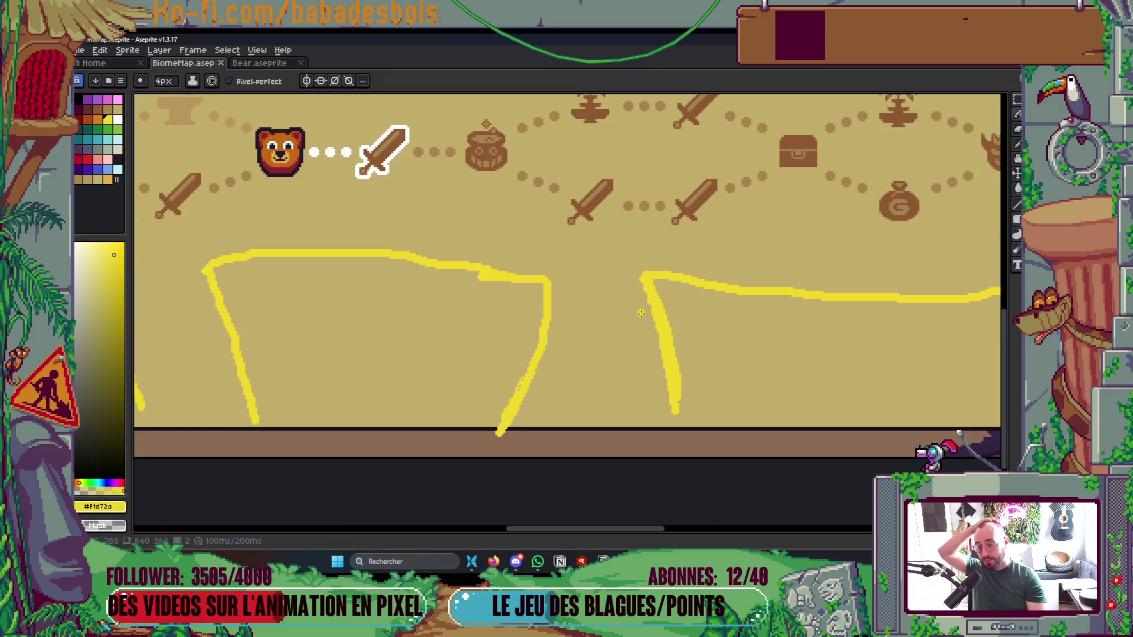
# Sketch a green bush outline beside the yellow path line near the map bottom
pyautogui.click(98, 129)
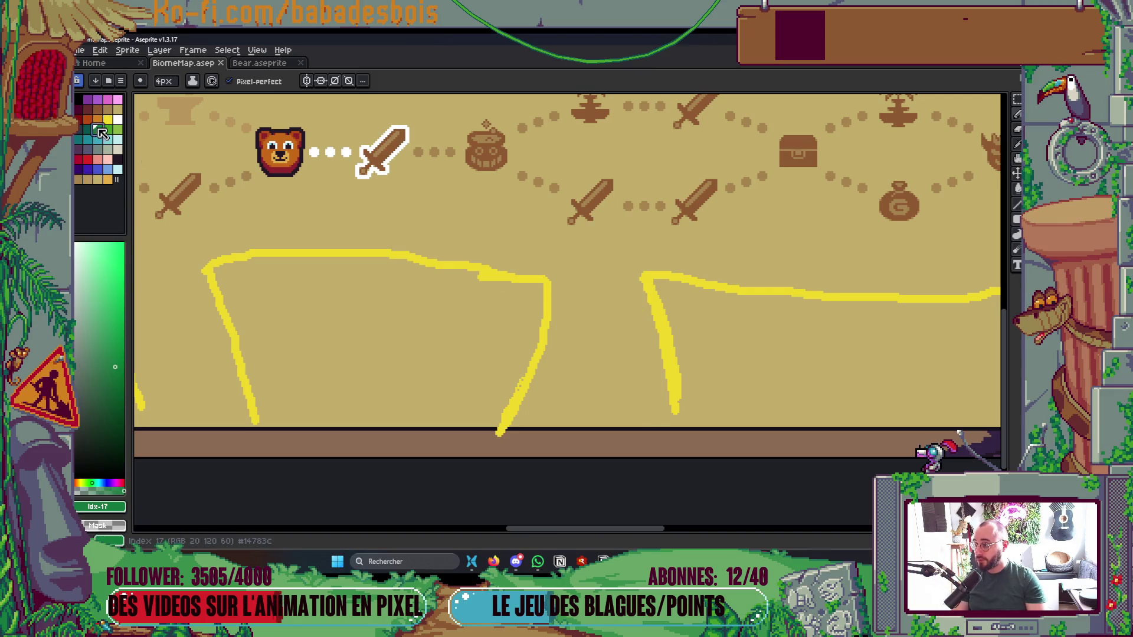
pyautogui.moveTo(617, 309)
pyautogui.mouseDown()
pyautogui.moveTo(653, 326)
pyautogui.moveTo(664, 370)
pyautogui.moveTo(630, 394)
pyautogui.moveTo(653, 351)
pyautogui.moveTo(684, 398)
pyautogui.moveTo(669, 426)
pyautogui.moveTo(645, 426)
pyautogui.mouseUp()
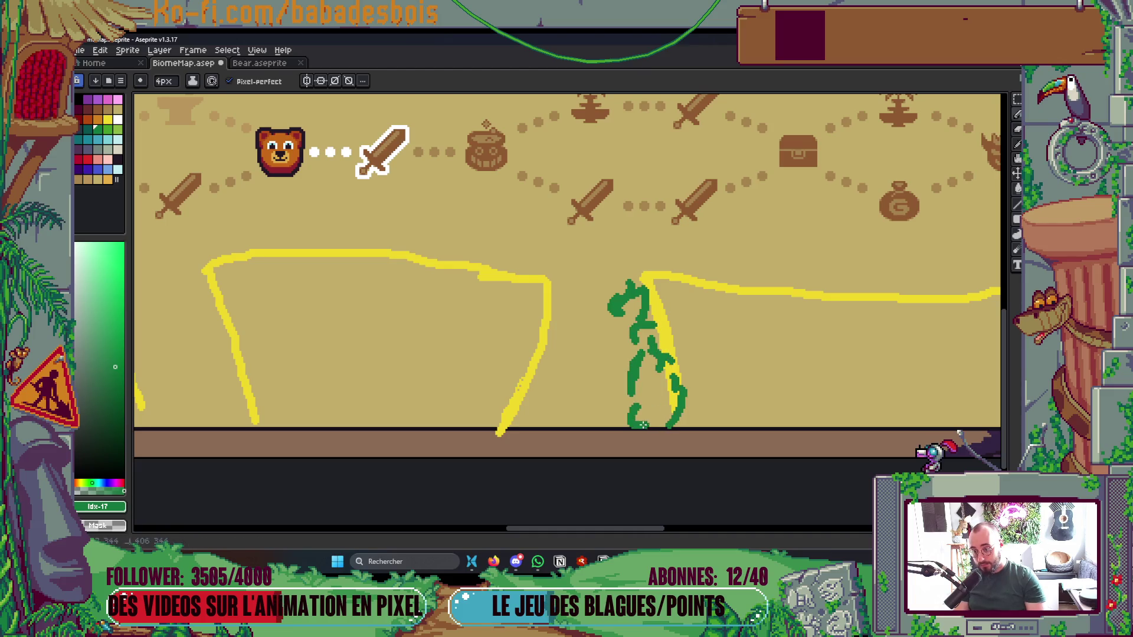
pyautogui.scroll(-5, 631, 354)
pyautogui.scroll(3, 696, 276)
pyautogui.scroll(-3, 697, 276)
pyautogui.scroll(1, 696, 259)
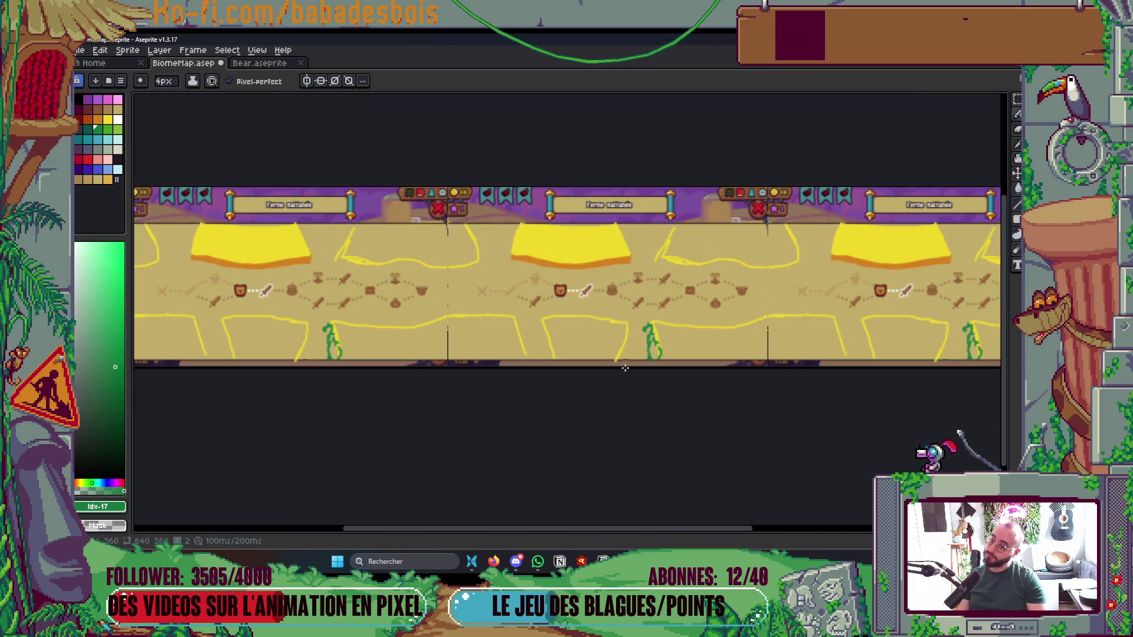
pyautogui.scroll(3, 625, 353)
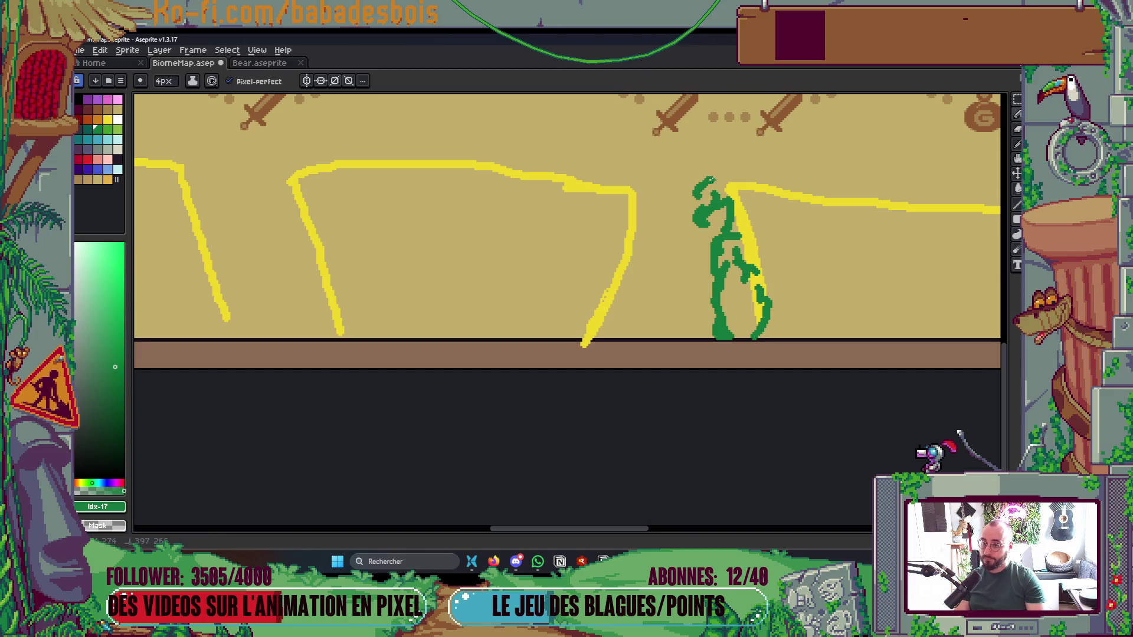
pyautogui.scroll(-3, 716, 189)
pyautogui.scroll(-1, 761, 236)
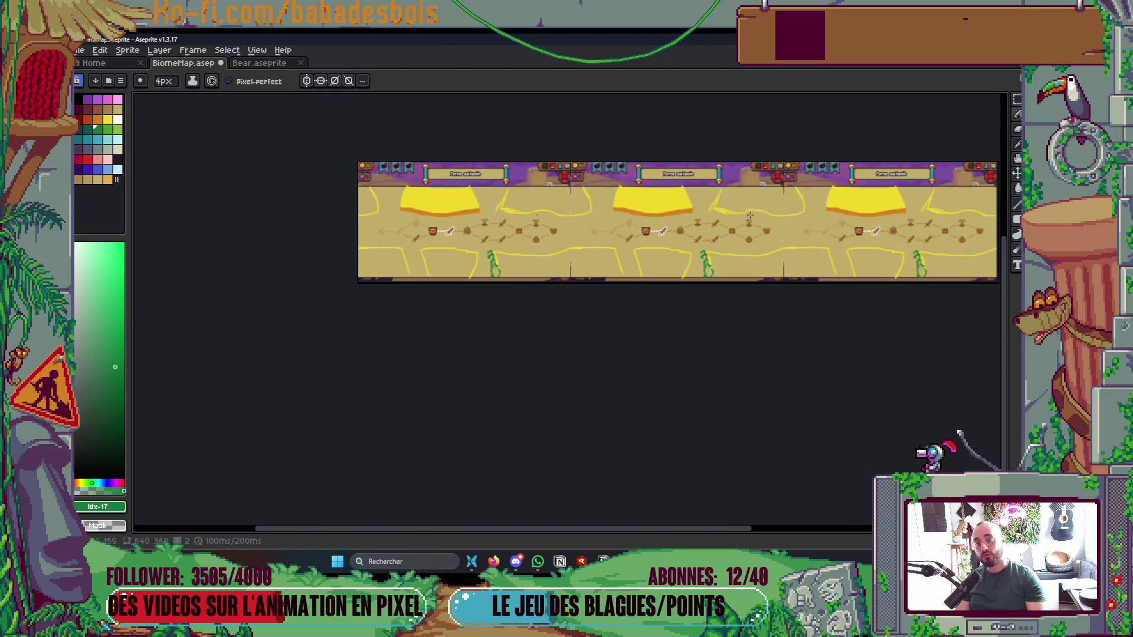
pyautogui.scroll(2, 709, 202)
pyautogui.scroll(3, 700, 242)
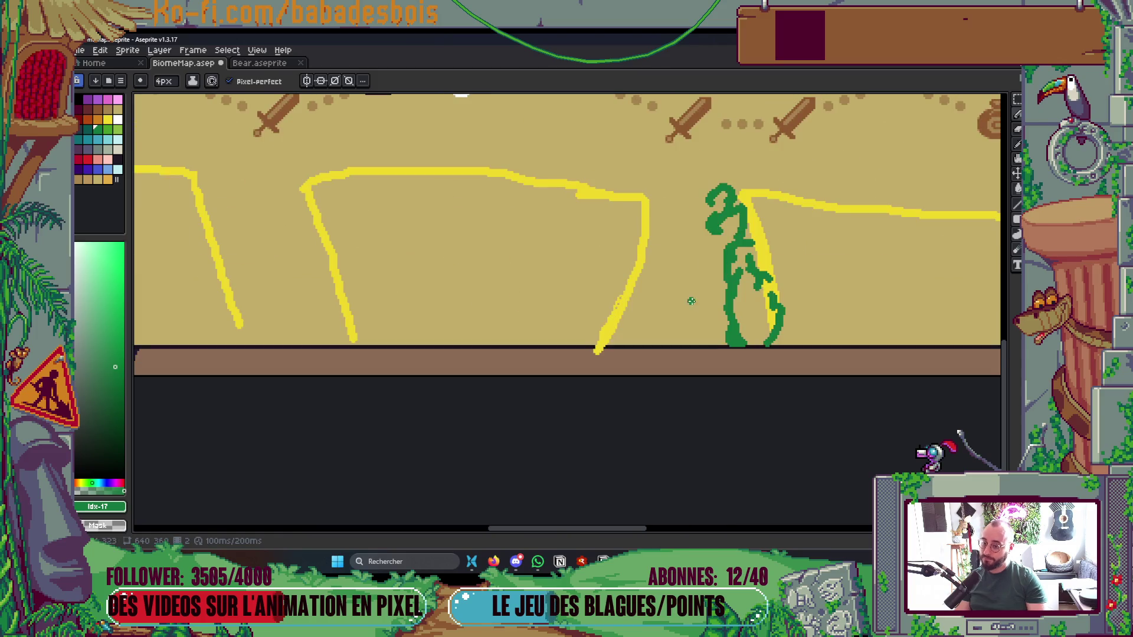
# Rework the top of the yellow line using sampled sand and yellow, undoing the stray strokes
pyautogui.keyDown('alt'); pyautogui.click(620, 260); pyautogui.keyUp('alt')
pyautogui.moveTo(623, 255); pyautogui.dragTo(623, 266)
pyautogui.press('h')
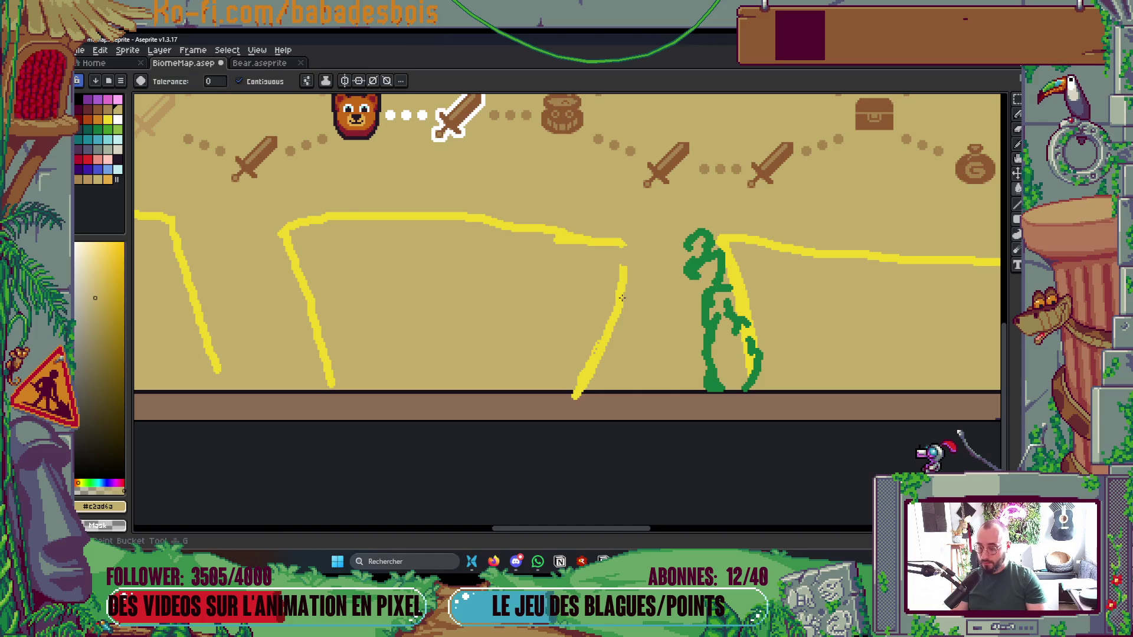
pyautogui.hotkey('ctrl', 'z')
pyautogui.hotkey('ctrl', 'z')
pyautogui.scroll(1, 622, 283)
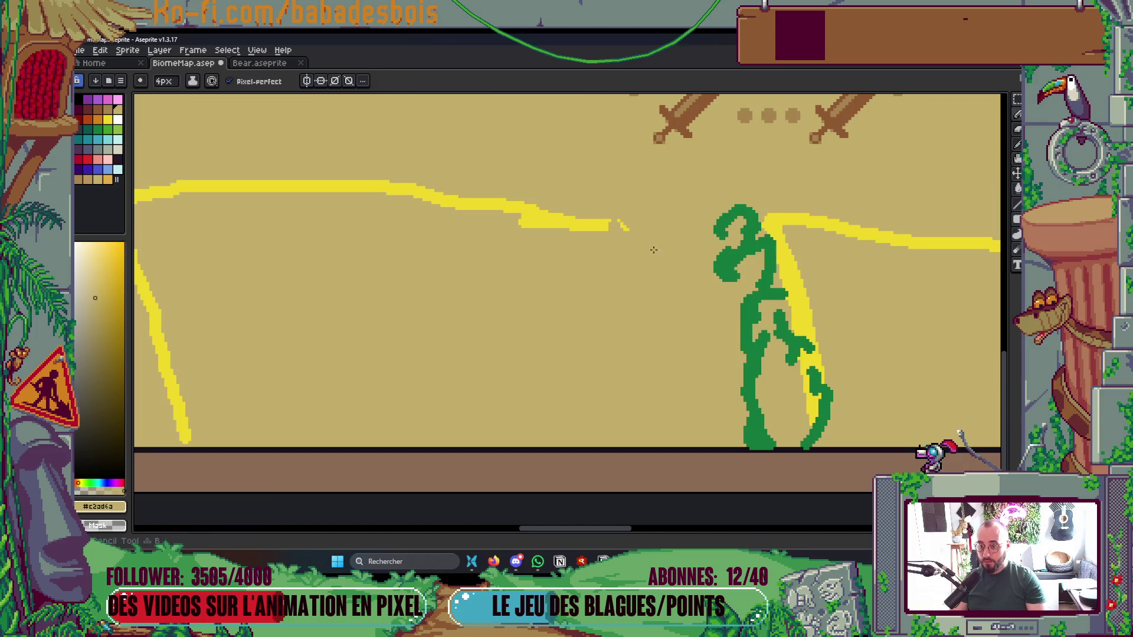
pyautogui.click(594, 222)
pyautogui.press('b')
pyautogui.moveTo(594, 222)
pyautogui.mouseDown()
pyautogui.moveTo(713, 231)
pyautogui.moveTo(711, 407)
pyautogui.mouseUp()
pyautogui.hotkey('ctrl', 'z')
# Draw a vertical yellow line from the path down to the map's bottom edge
pyautogui.scroll(-3, 725, 327)
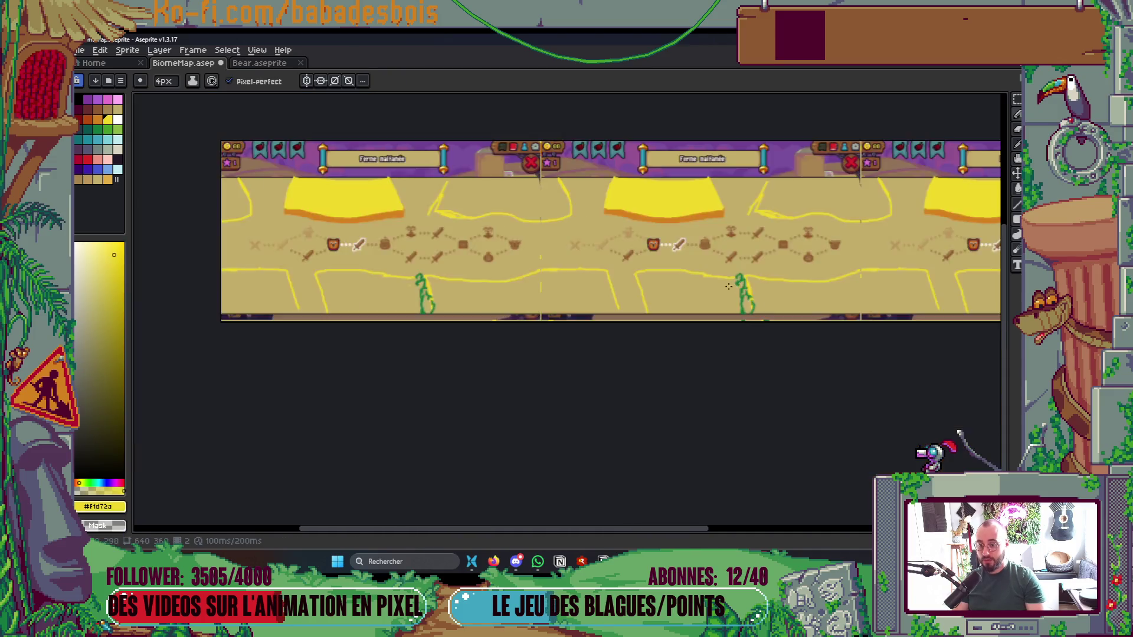
pyautogui.scroll(3, 784, 261)
pyautogui.moveTo(791, 236); pyautogui.dragTo(814, 481)
pyautogui.scroll(-3, 815, 481)
pyautogui.scroll(3, 680, 372)
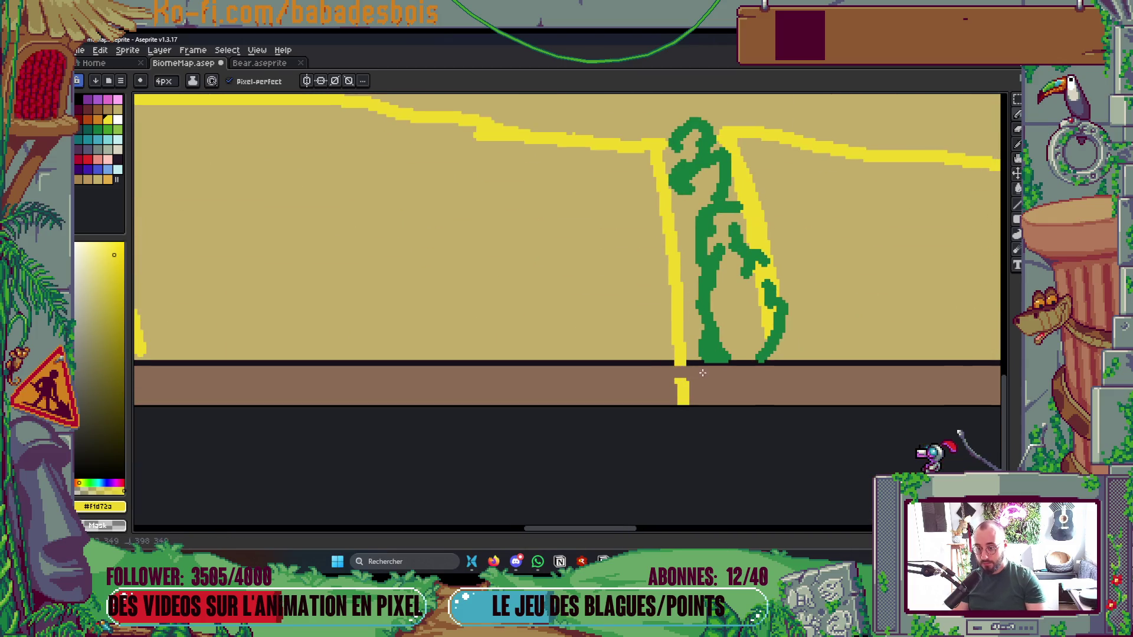
pyautogui.scroll(-3, 610, 419)
pyautogui.scroll(1, 795, 356)
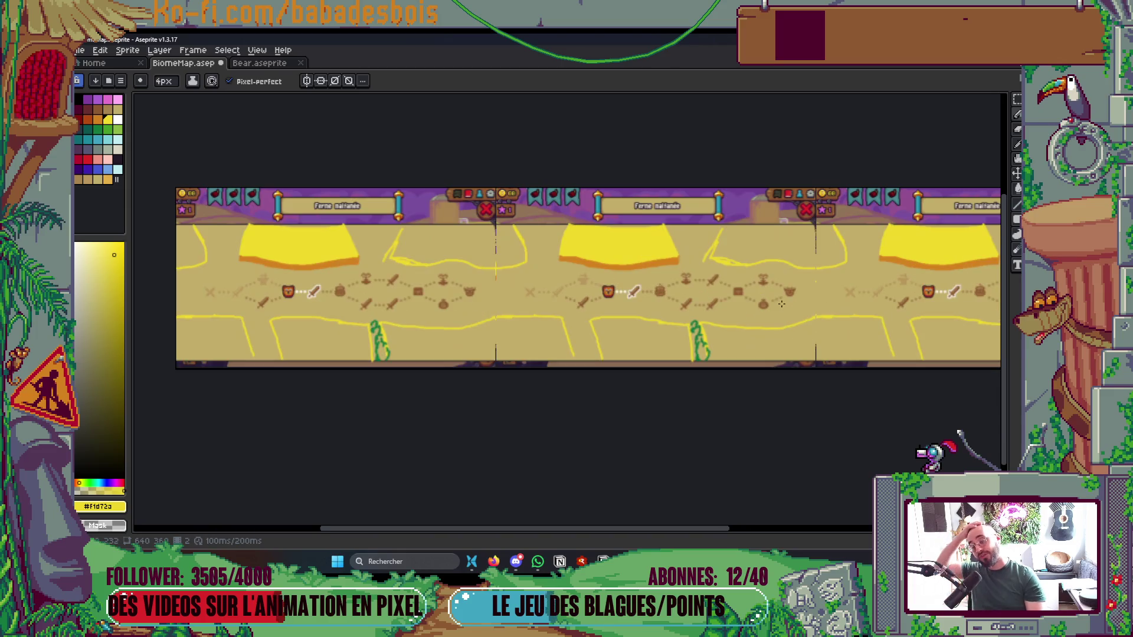
pyautogui.moveTo(795, 357); pyautogui.dragTo(797, 361)
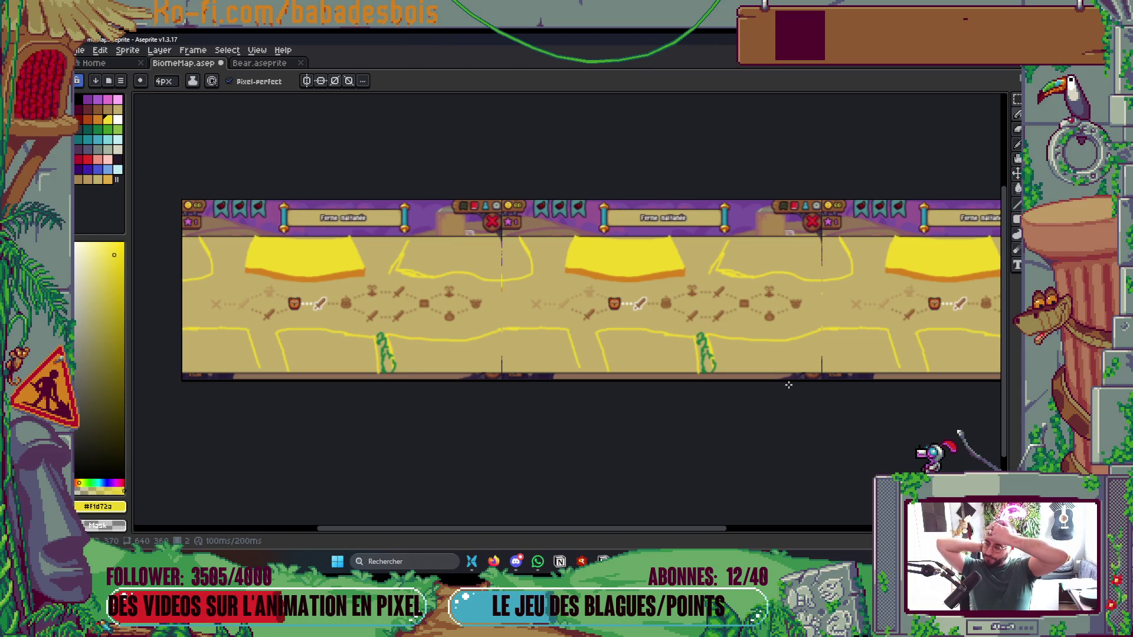
pyautogui.moveTo(769, 315); pyautogui.dragTo(713, 333)
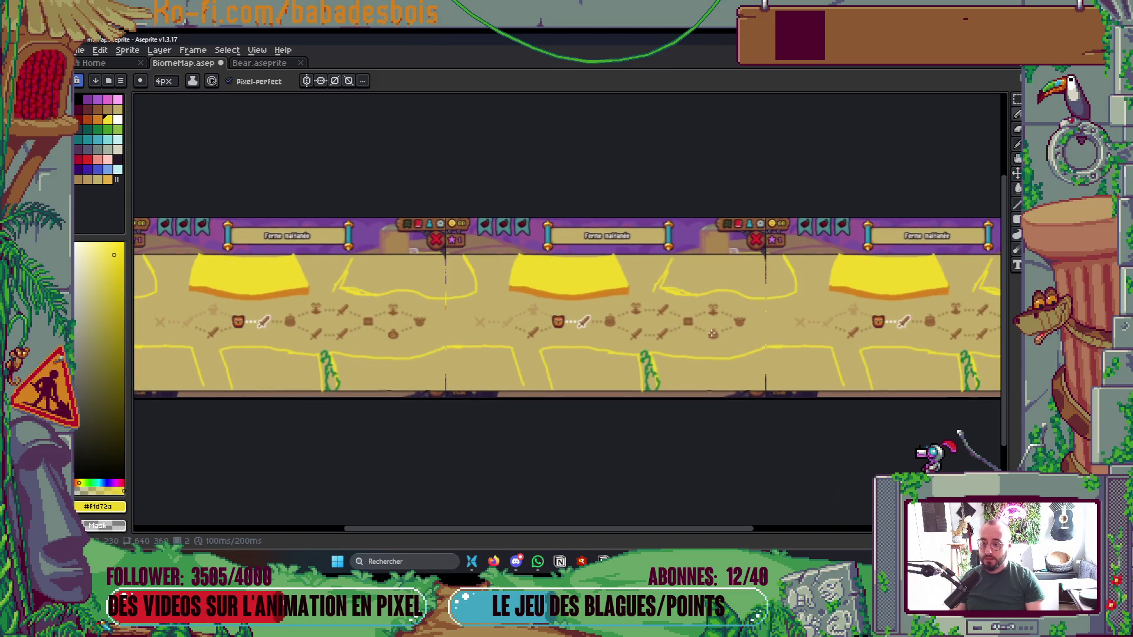
pyautogui.scroll(1, 550, 257)
pyautogui.scroll(1, 538, 280)
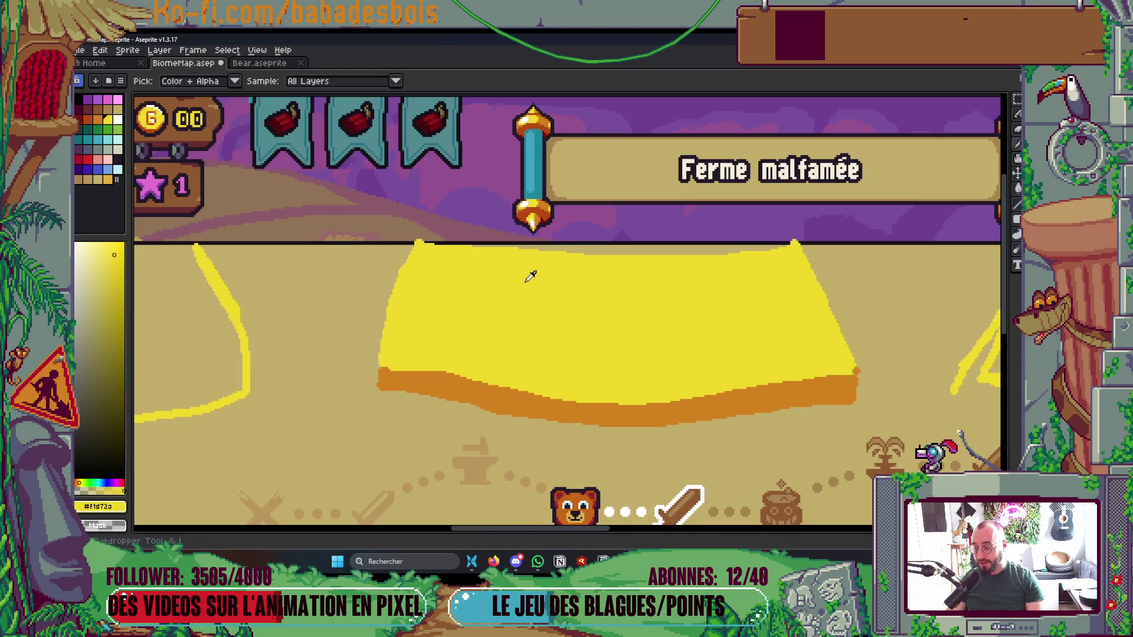
# Paint yellow over the block's dark top edge and the purple strip
pyautogui.scroll(1, 526, 273)
pyautogui.moveTo(392, 203)
pyautogui.mouseDown()
pyautogui.moveTo(604, 237)
pyautogui.moveTo(488, 215)
pyautogui.mouseUp()
pyautogui.moveTo(366, 249); pyautogui.dragTo(393, 174)
pyautogui.scroll(-3, 392, 174)
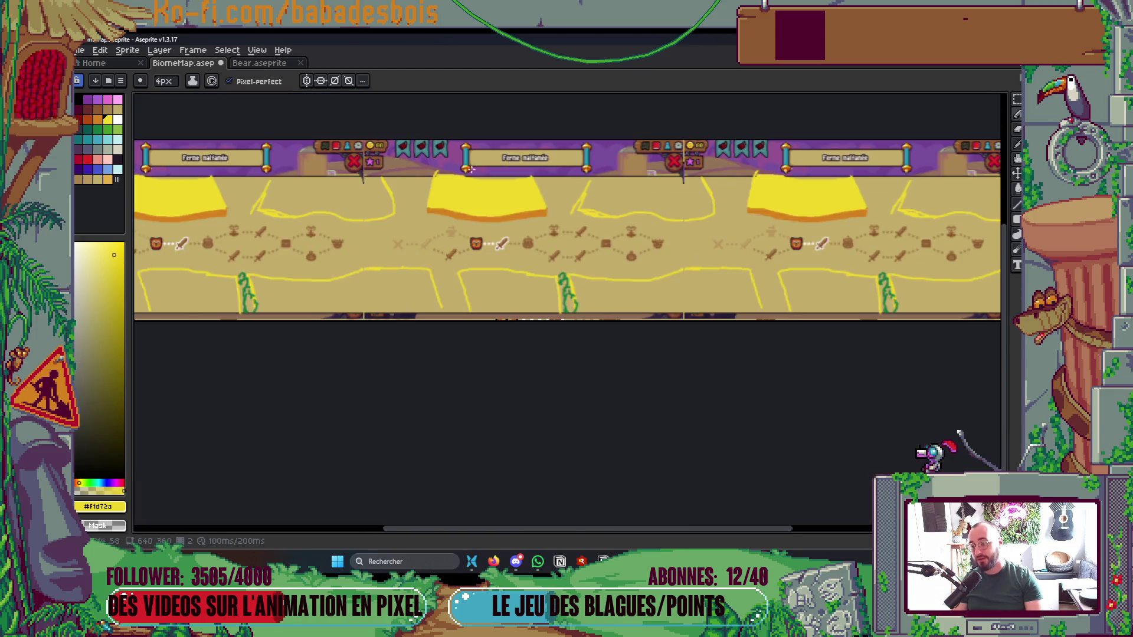
pyautogui.scroll(3, 285, 186)
pyautogui.moveTo(283, 184); pyautogui.dragTo(392, 207)
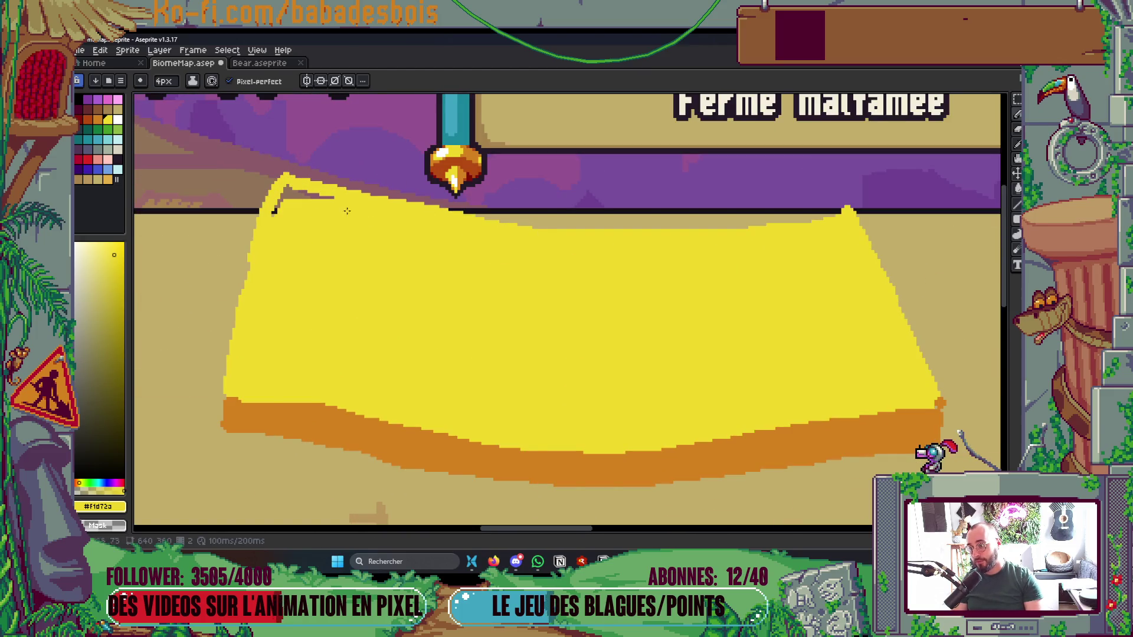
pyautogui.moveTo(288, 189); pyautogui.dragTo(558, 243)
pyautogui.moveTo(269, 204); pyautogui.dragTo(273, 222)
# Undo the stray yellow loop over the purple band and save the map
pyautogui.scroll(-5, 359, 197)
pyautogui.scroll(5, 412, 234)
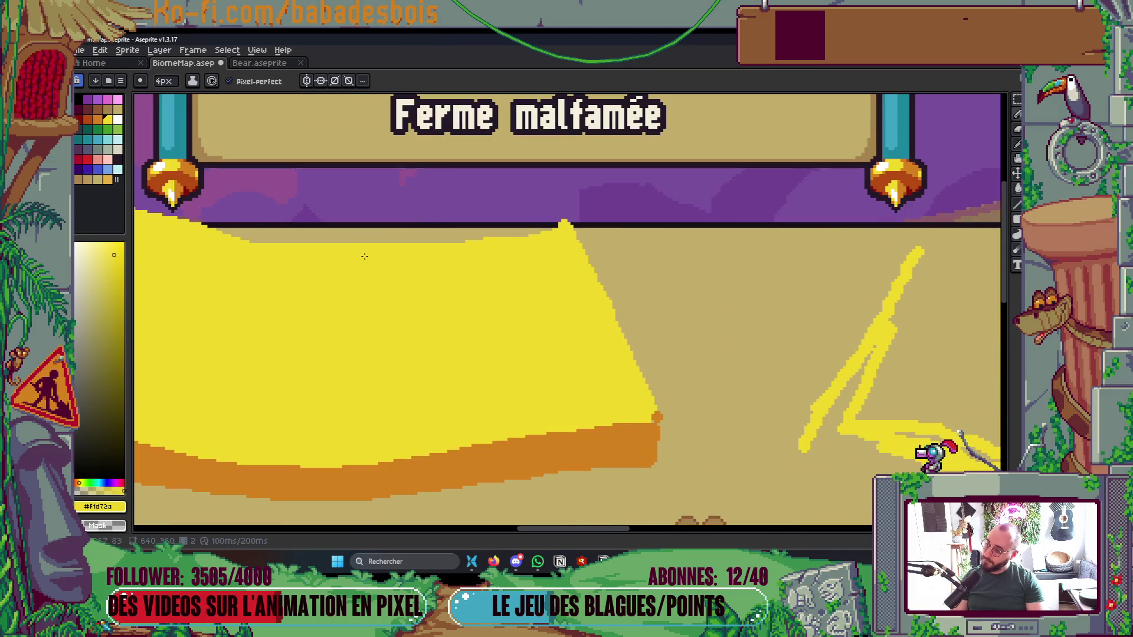
pyautogui.moveTo(384, 245)
pyautogui.mouseDown()
pyautogui.moveTo(522, 200)
pyautogui.moveTo(560, 205)
pyautogui.mouseUp()
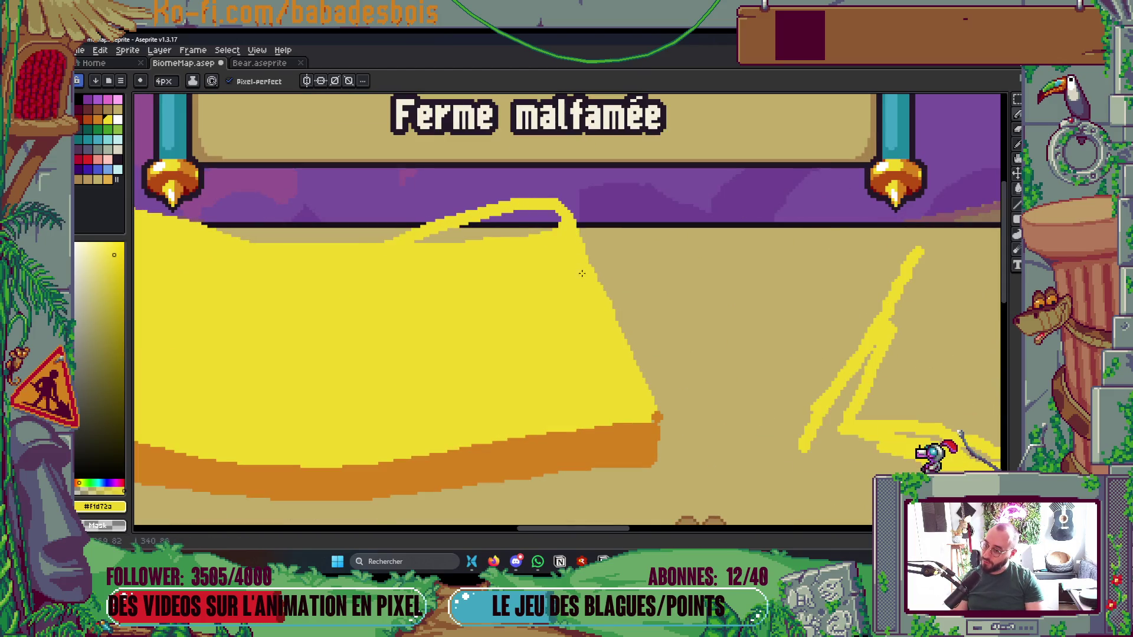
pyautogui.hotkey('ctrl', 'z')
pyautogui.scroll(-3, 571, 236)
pyautogui.scroll(1, 570, 218)
pyautogui.hotkey('ctrl', 's')
# Paint an orange edge band along the lower left of the yellow block
pyautogui.scroll(-1, 683, 232)
pyautogui.scroll(1, 703, 258)
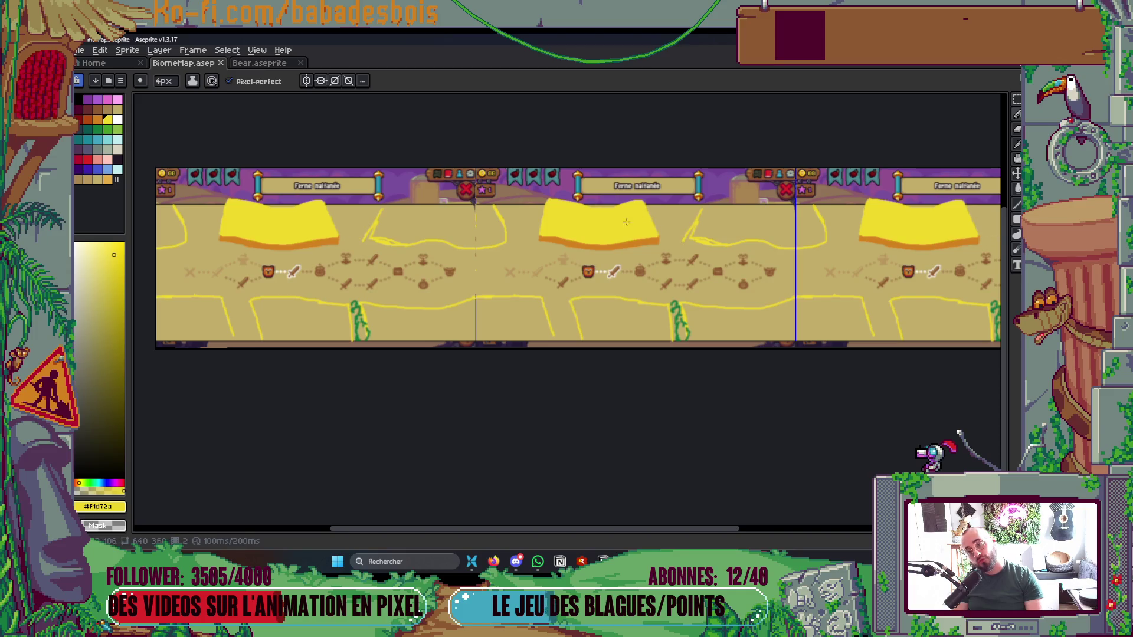
pyautogui.scroll(2, 620, 224)
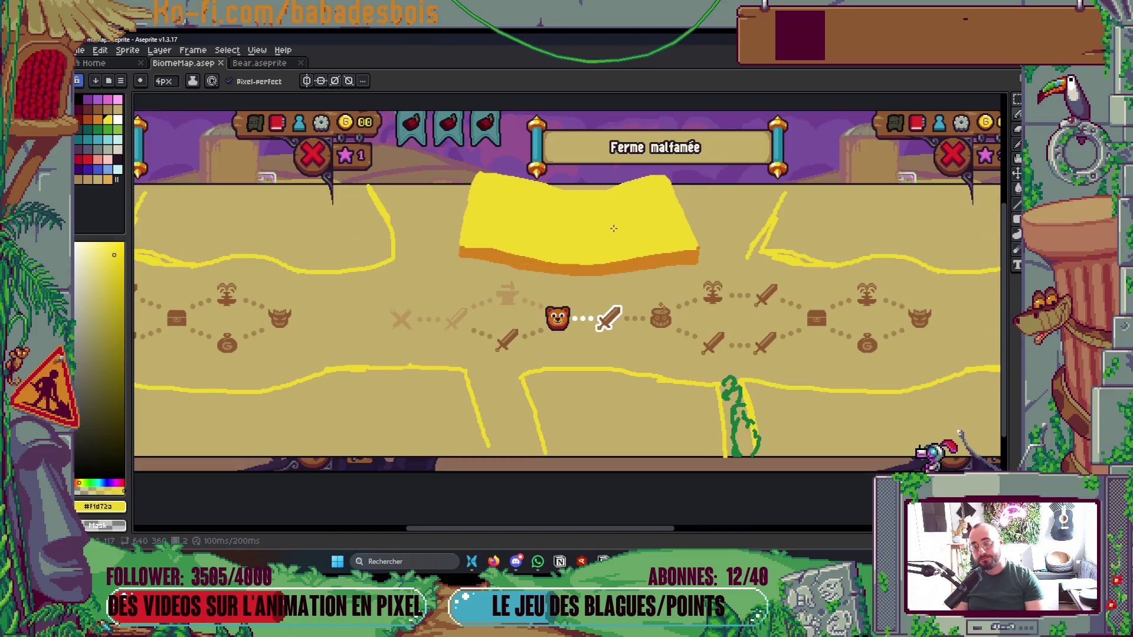
pyautogui.scroll(3, 471, 227)
pyautogui.keyDown('alt'); pyautogui.click(480, 309); pyautogui.keyUp('alt')
pyautogui.click(377, 263)
pyautogui.moveTo(377, 268); pyautogui.dragTo(441, 269)
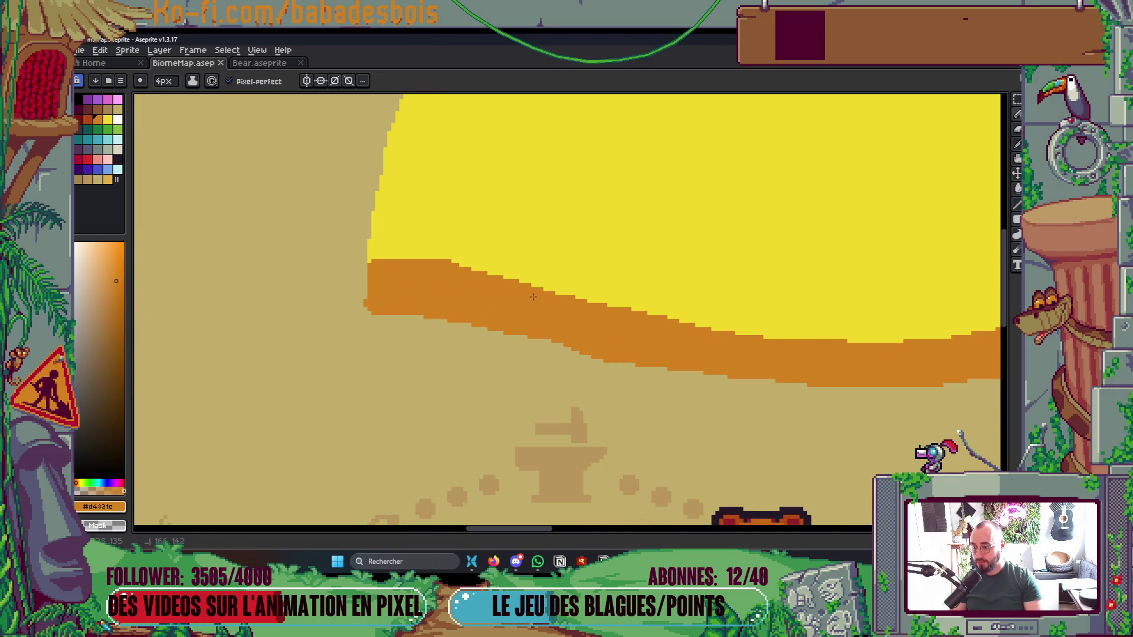
# Add two vertical orange strokes reaching down to the band, then save
pyautogui.scroll(-3, 593, 272)
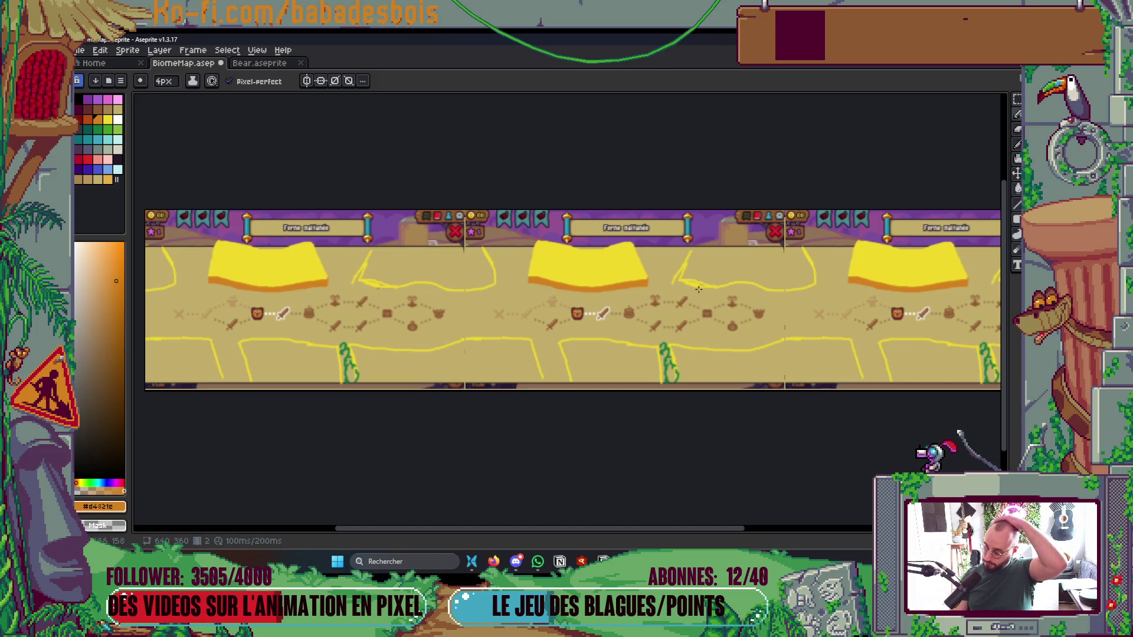
pyautogui.scroll(4, 702, 329)
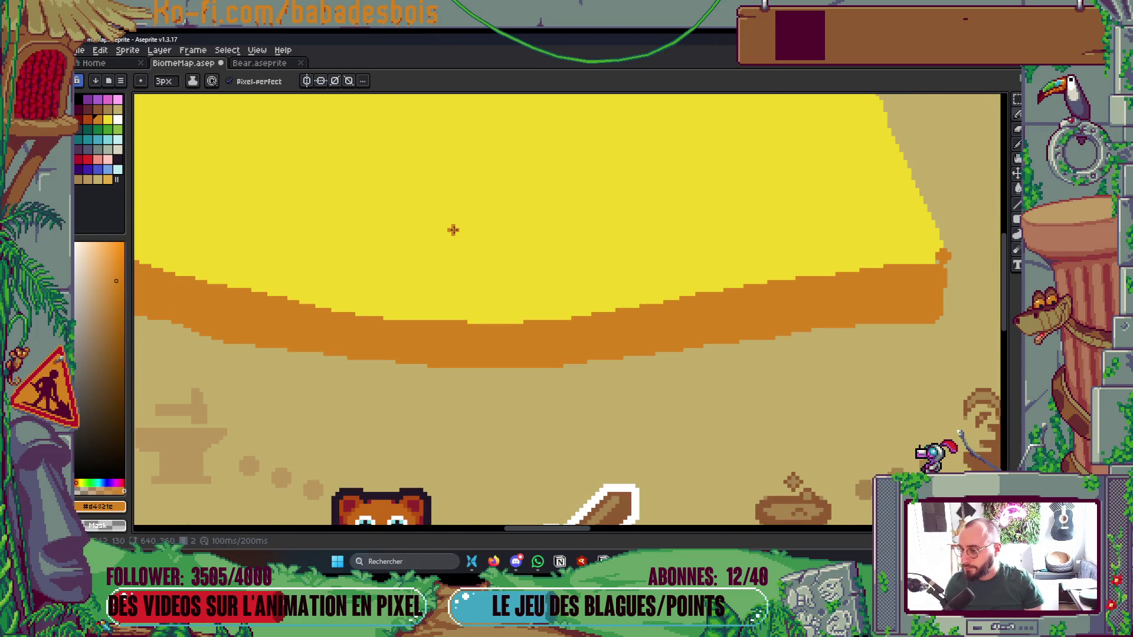
pyautogui.moveTo(451, 217); pyautogui.dragTo(455, 334)
pyautogui.moveTo(487, 241)
pyautogui.mouseDown()
pyautogui.moveTo(489, 295)
pyautogui.moveTo(489, 221)
pyautogui.mouseUp()
pyautogui.moveTo(494, 320)
pyautogui.mouseDown()
pyautogui.moveTo(482, 162)
pyautogui.moveTo(452, 220)
pyautogui.mouseUp()
pyautogui.scroll(-3, 472, 305)
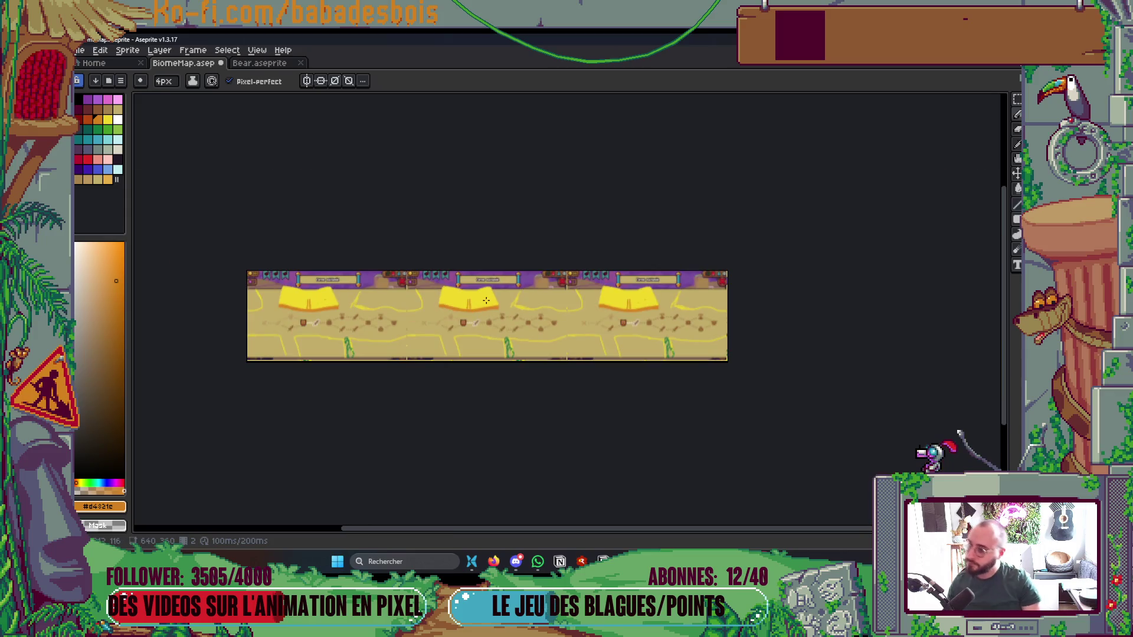
pyautogui.scroll(2, 485, 301)
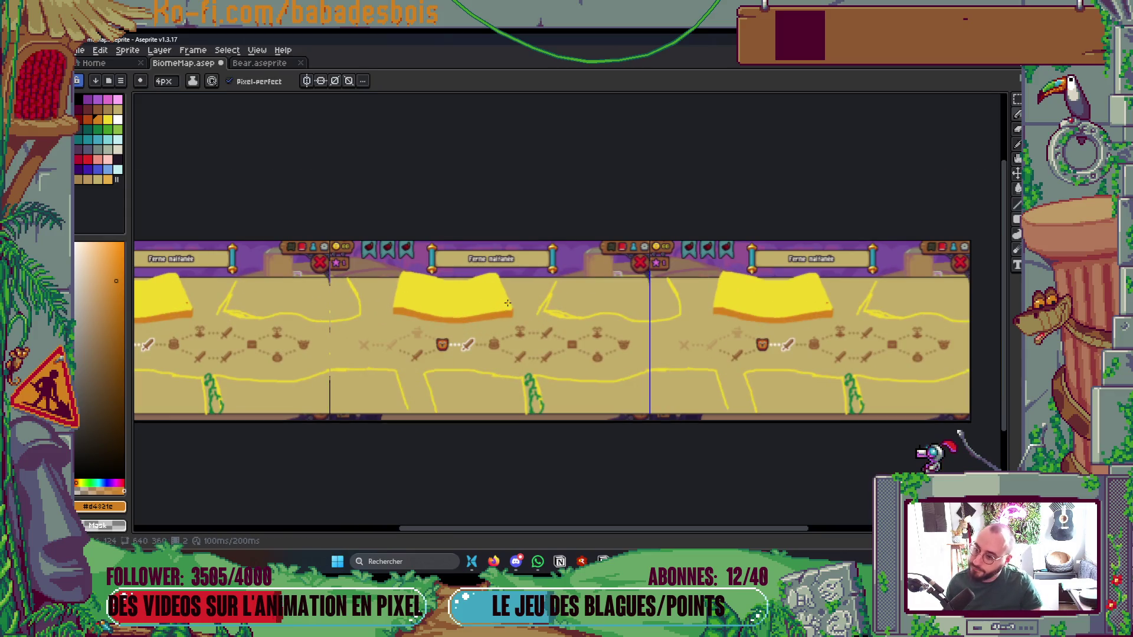
pyautogui.hotkey('ctrl', 's')
pyautogui.scroll(2, 681, 400)
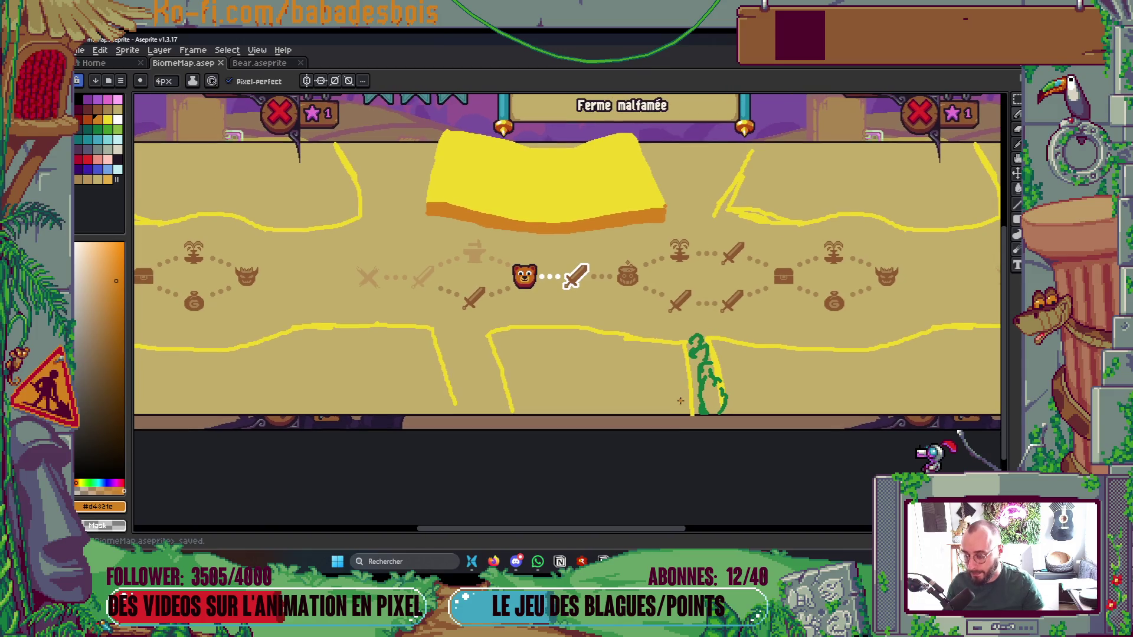
# Sample the decor yellow, close the bottom outline, and fill the lower block and tan wedge yellow
pyautogui.press('i')
pyautogui.click(614, 338)
pyautogui.scroll(2, 609, 384)
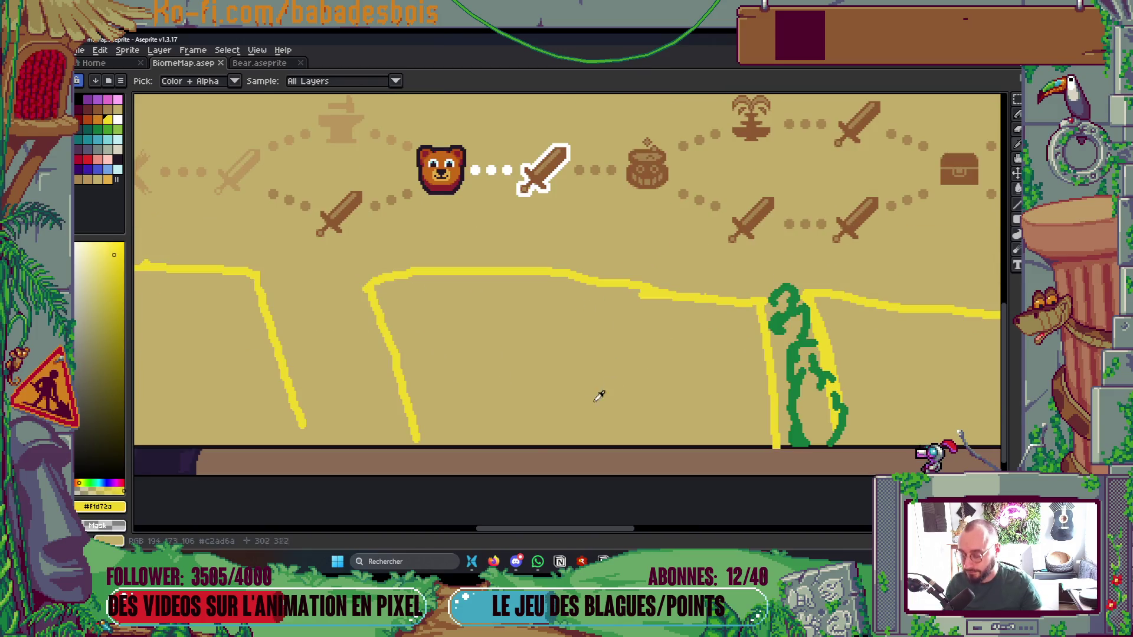
pyautogui.press('b')
pyautogui.keyDown('shift'); pyautogui.click(795, 442); pyautogui.keyUp('shift')
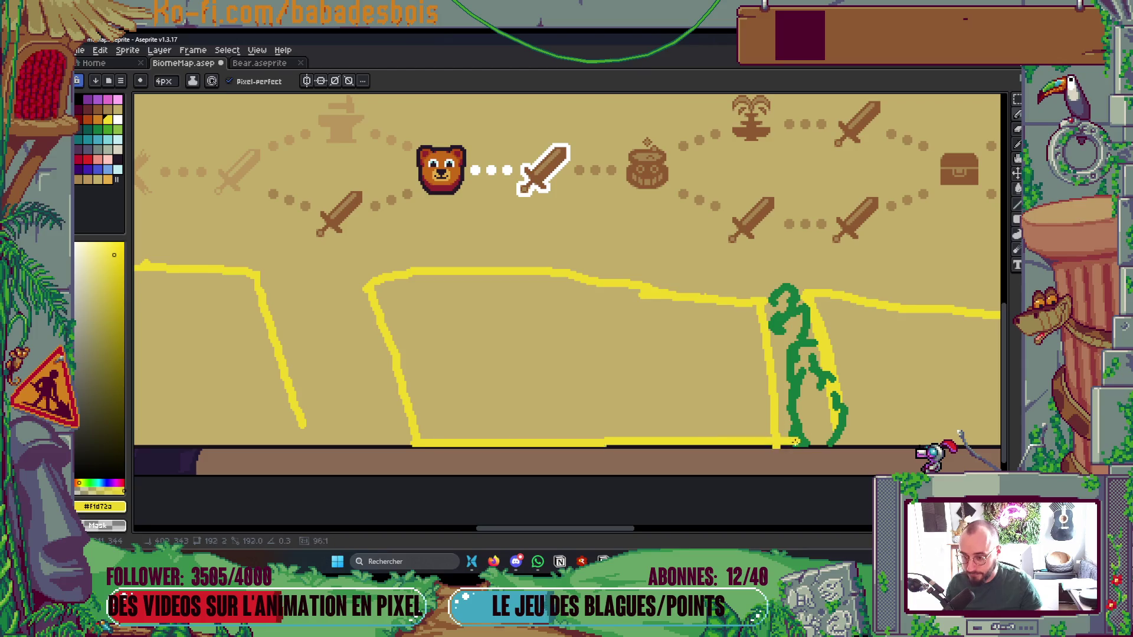
pyautogui.press('g')
pyautogui.click(724, 410)
pyautogui.press('b')
pyautogui.press('g')
pyautogui.click(737, 308)
pyautogui.press('b')
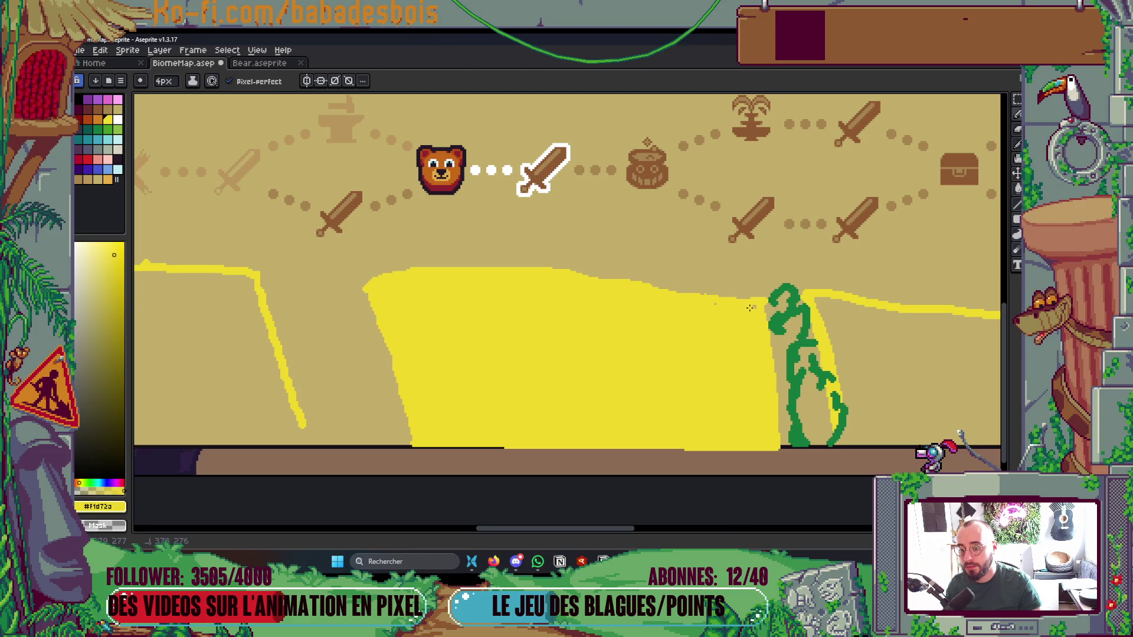
# Close the outline at the map's bottom edge, fill the right and left regions yellow, and save
pyautogui.scroll(-5, 719, 305)
pyautogui.press('Tab')
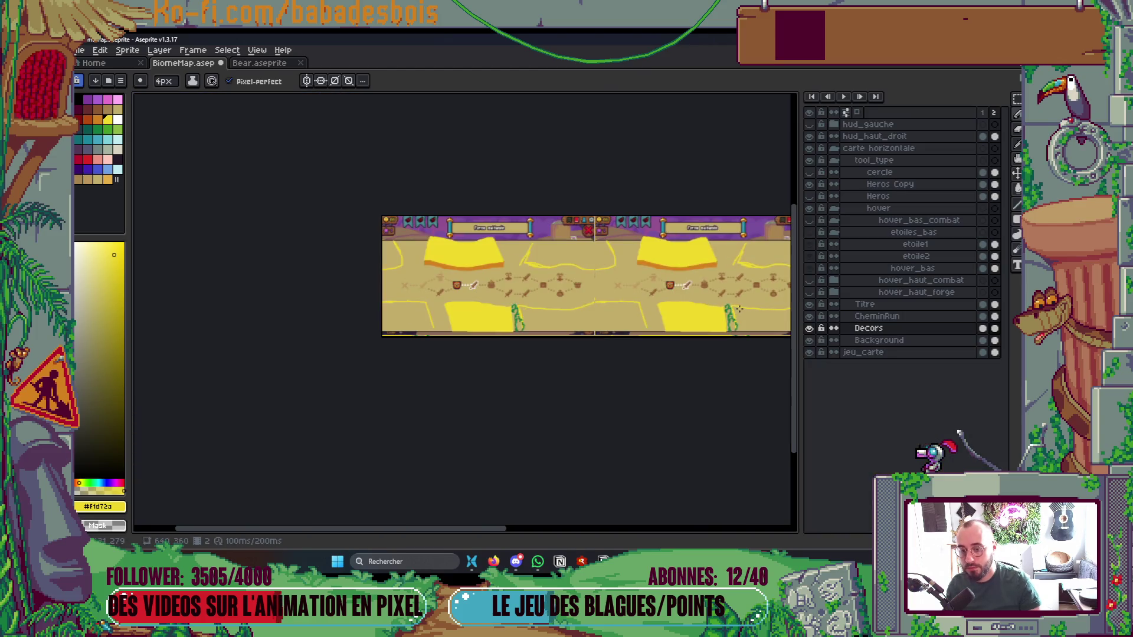
pyautogui.press('Tab')
pyautogui.scroll(1, 598, 324)
pyautogui.scroll(2, 462, 362)
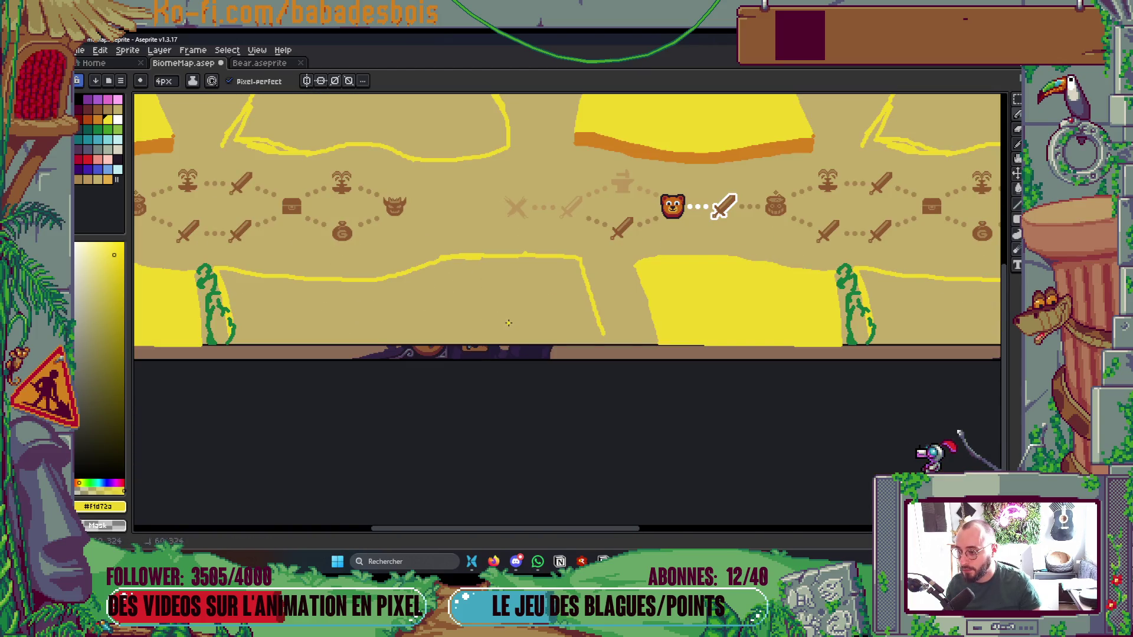
pyautogui.scroll(2, 620, 344)
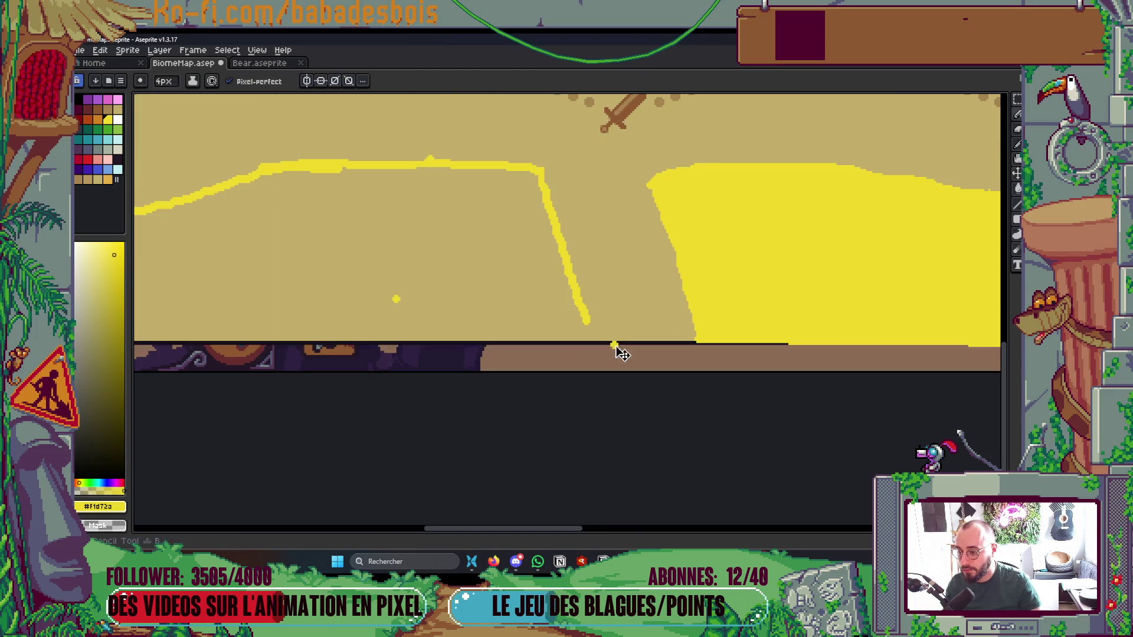
pyautogui.scroll(-4, 455, 309)
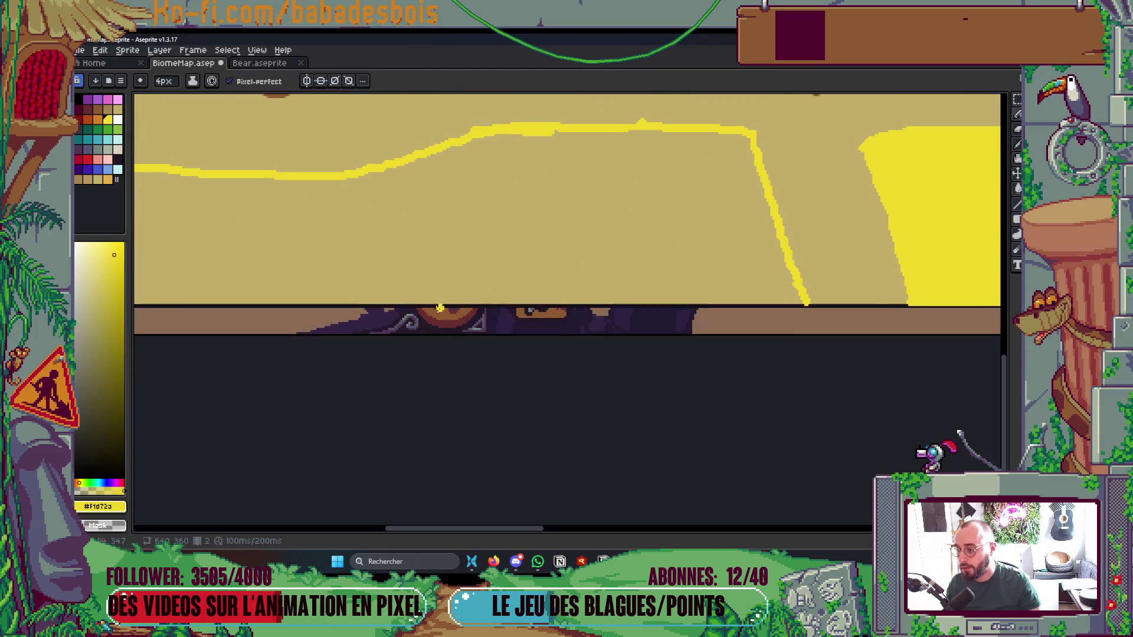
pyautogui.scroll(4, 389, 299)
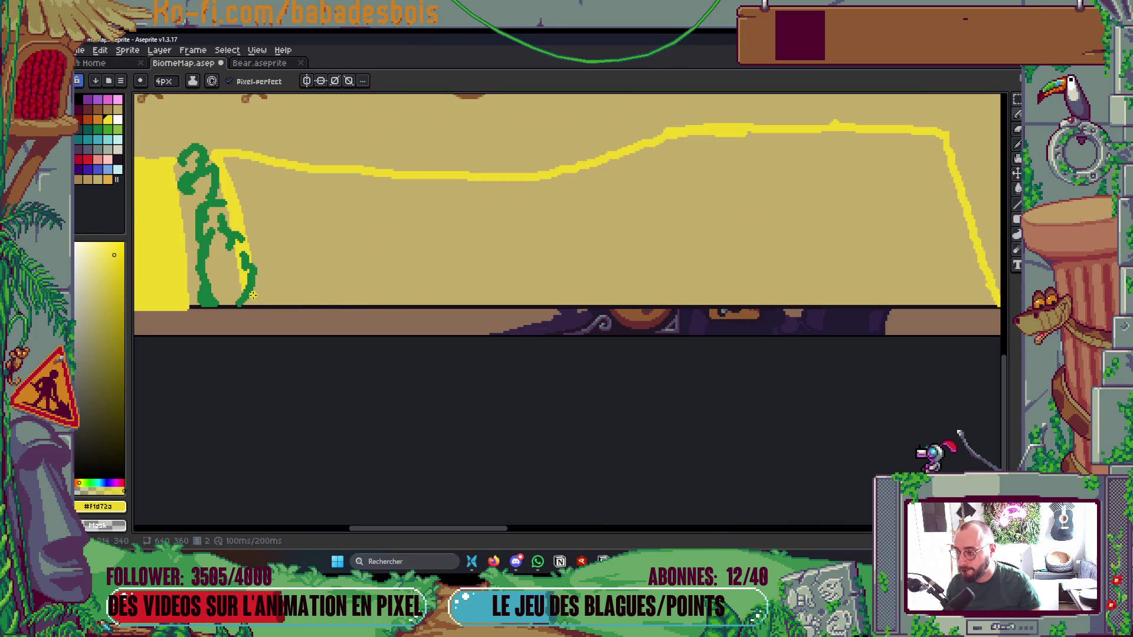
pyautogui.keyDown('shift'); pyautogui.click(992, 305); pyautogui.keyUp('shift')
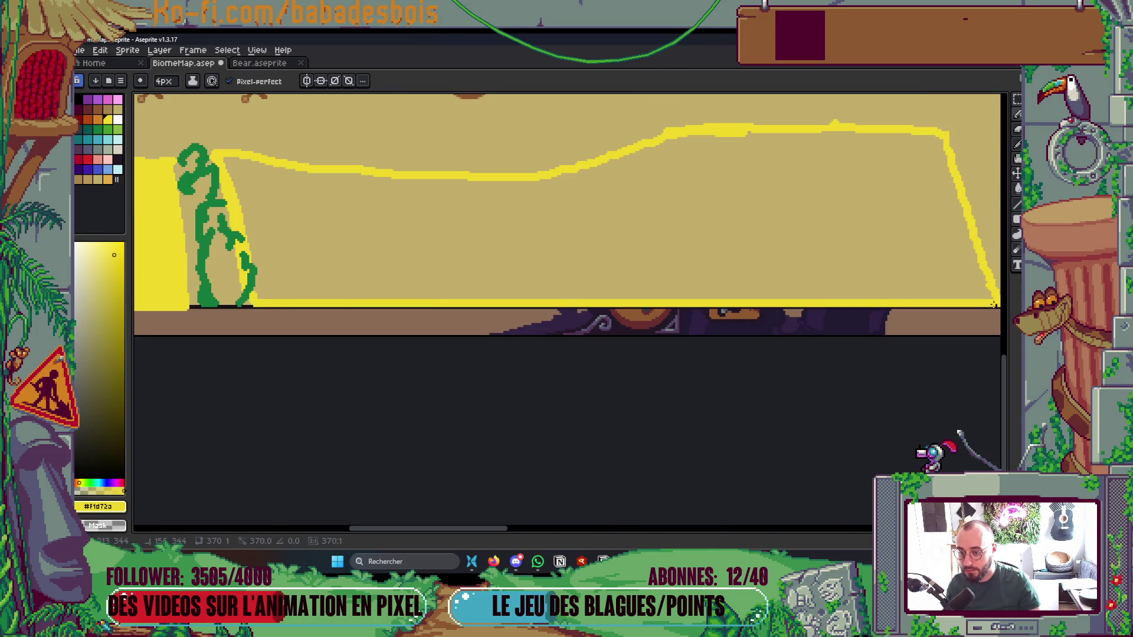
pyautogui.press('g')
pyautogui.click(696, 266)
pyautogui.click(531, 260)
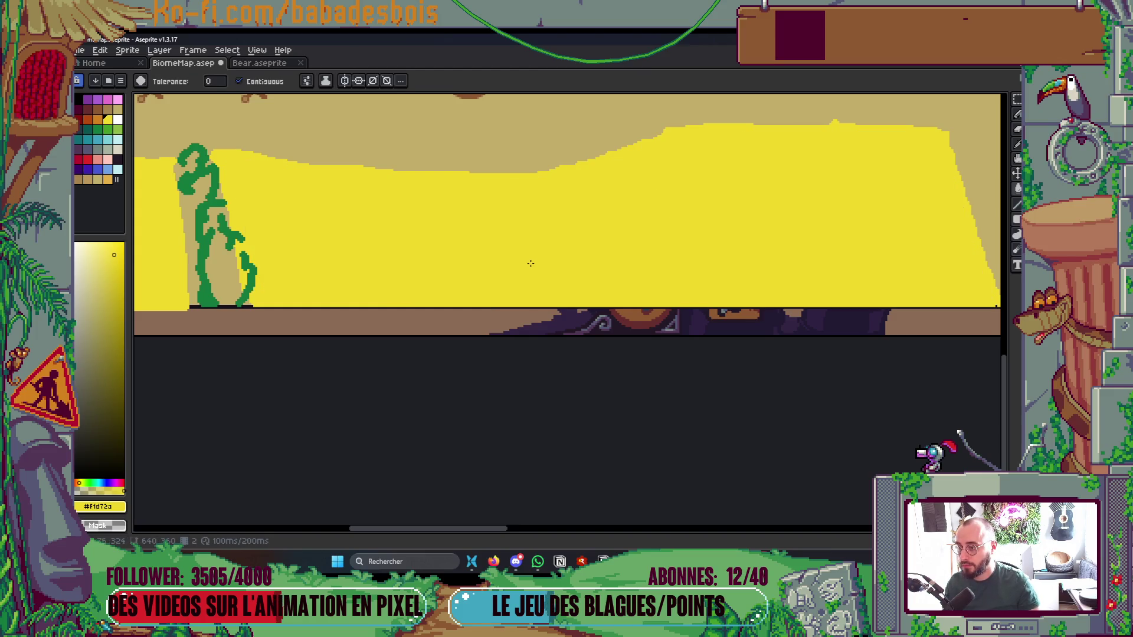
pyautogui.scroll(-3, 704, 294)
pyautogui.scroll(-1, 704, 293)
pyautogui.hotkey('ctrl', 's')
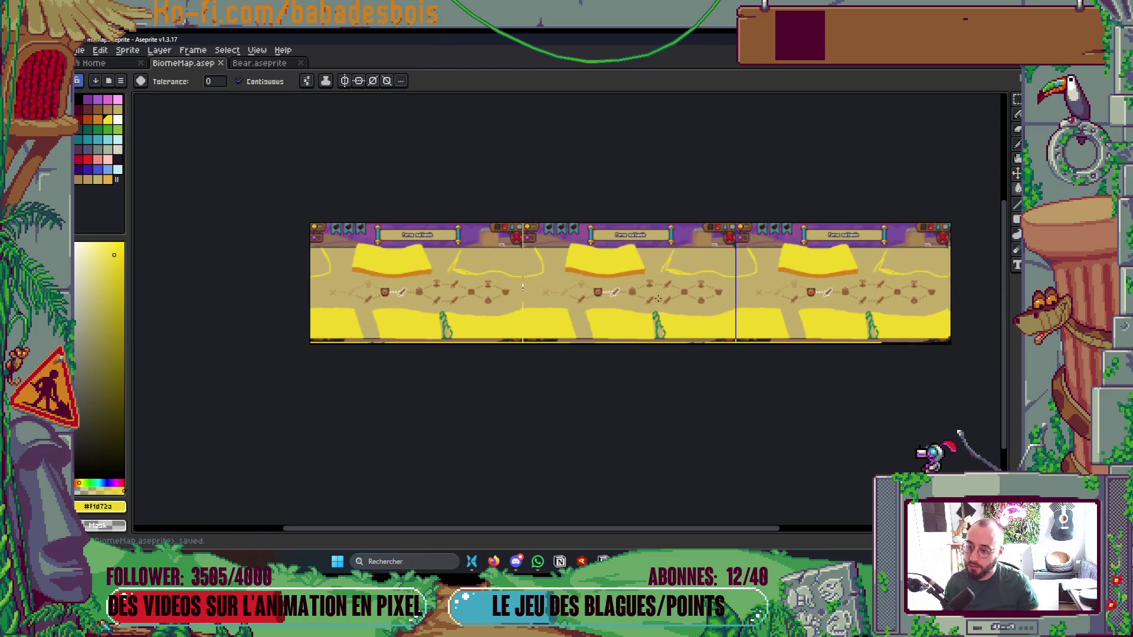
pyautogui.scroll(4, 539, 268)
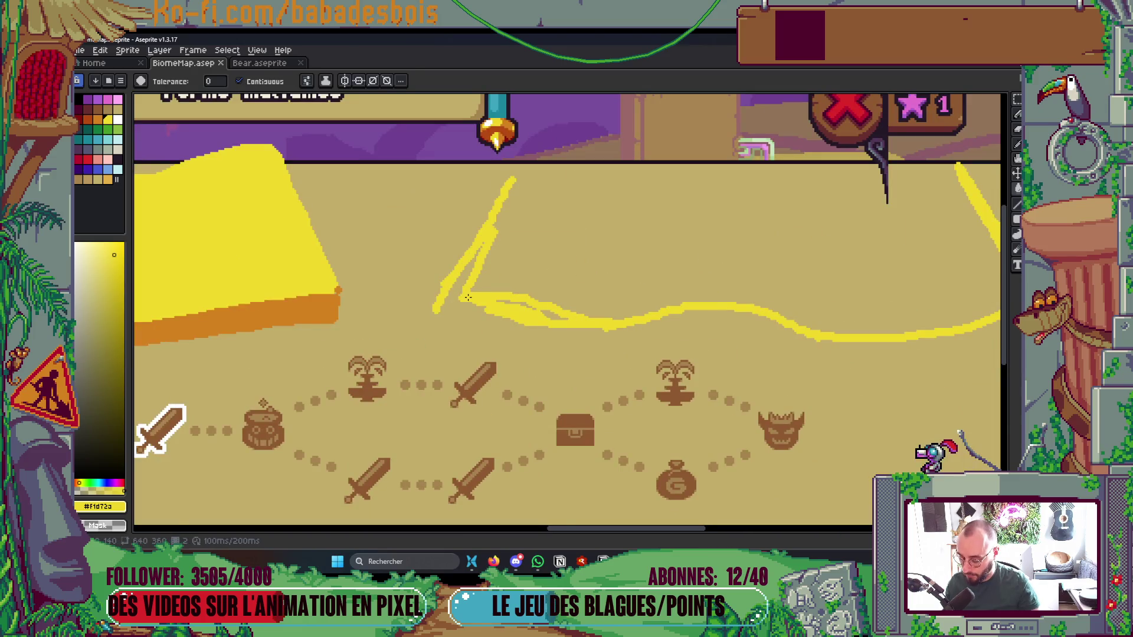
# Draw yellow outlines for the upper blocks, closing them along the map's top edge
pyautogui.press('b')
pyautogui.scroll(1, 467, 297)
pyautogui.moveTo(492, 299)
pyautogui.mouseDown()
pyautogui.moveTo(472, 352)
pyautogui.moveTo(540, 152)
pyautogui.moveTo(532, 144)
pyautogui.mouseUp()
pyautogui.scroll(-4, 531, 144)
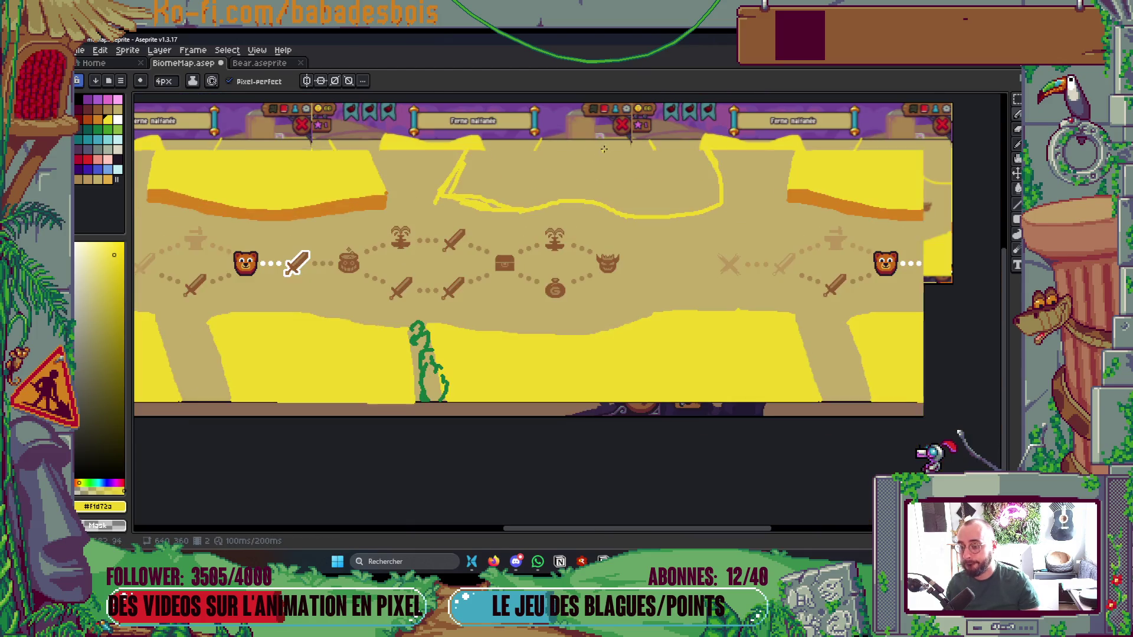
pyautogui.scroll(3, 676, 209)
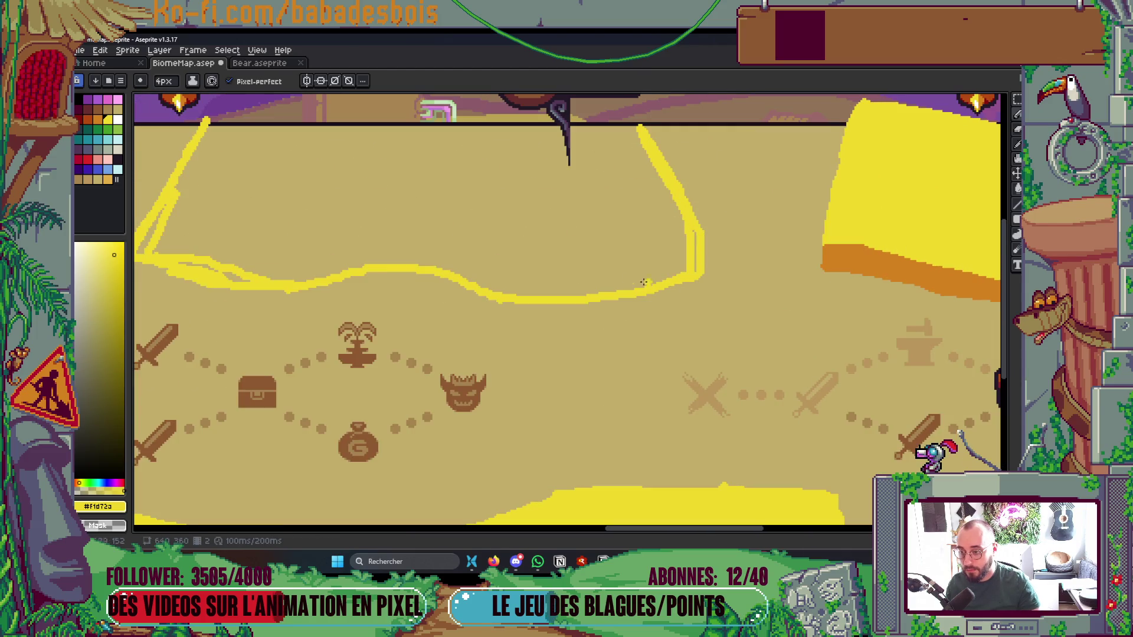
pyautogui.moveTo(513, 288); pyautogui.dragTo(743, 253)
pyautogui.press('b')
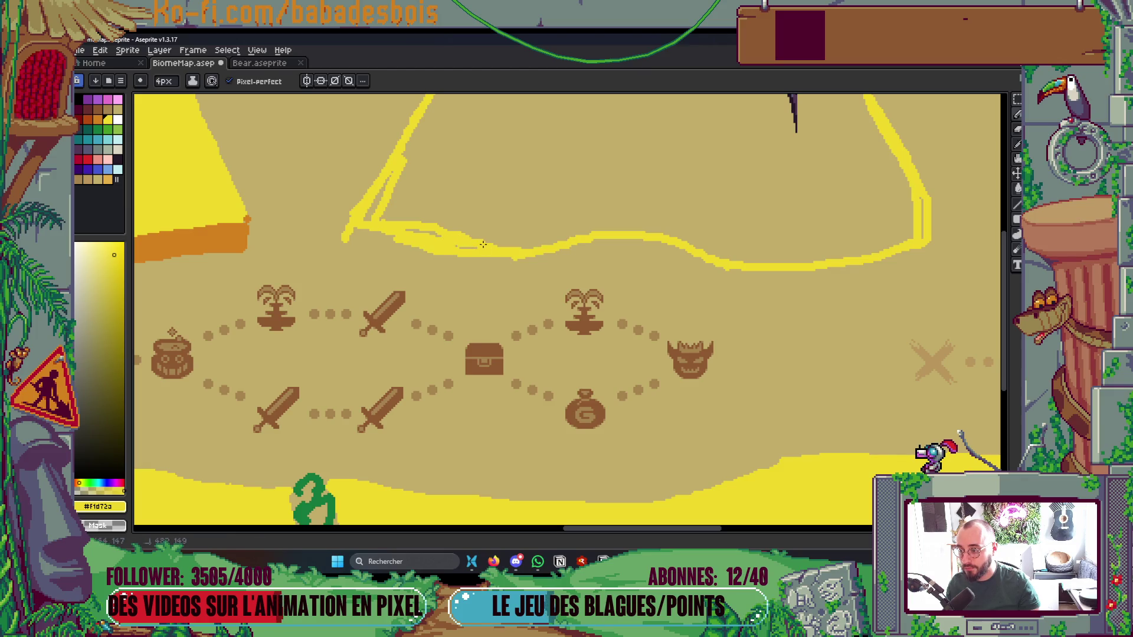
pyautogui.scroll(-2, 489, 183)
pyautogui.scroll(2, 509, 253)
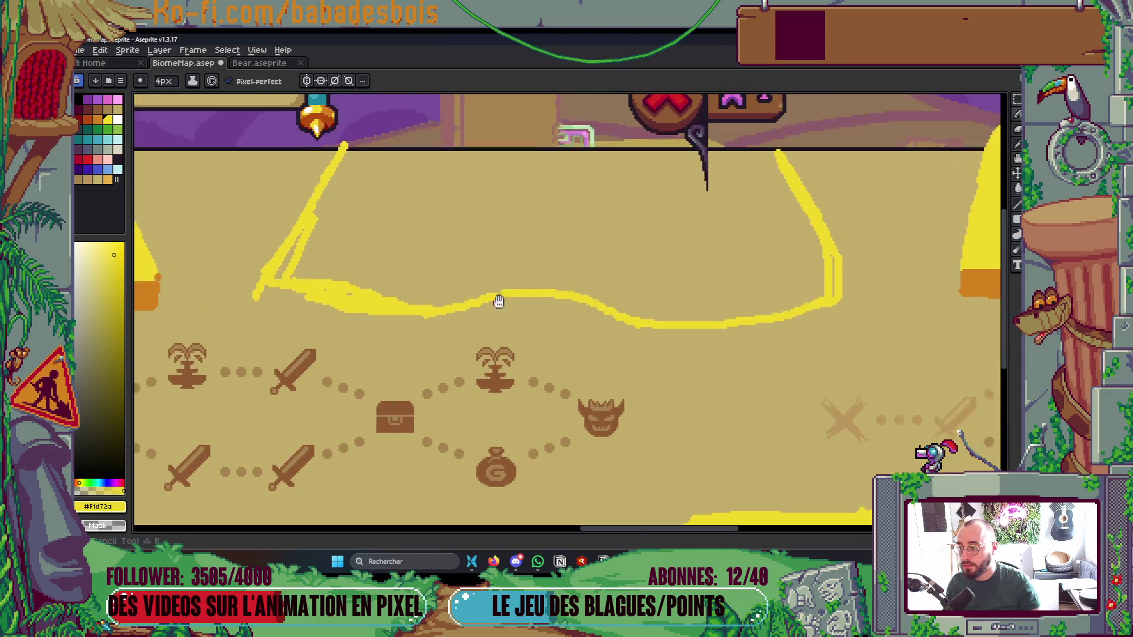
pyautogui.moveTo(339, 169)
pyautogui.mouseDown()
pyautogui.moveTo(461, 188)
pyautogui.moveTo(736, 175)
pyautogui.mouseUp()
# Fill the two outlined top blocks yellow and save the map
pyautogui.press('g')
pyautogui.click(761, 201)
pyautogui.click(653, 237)
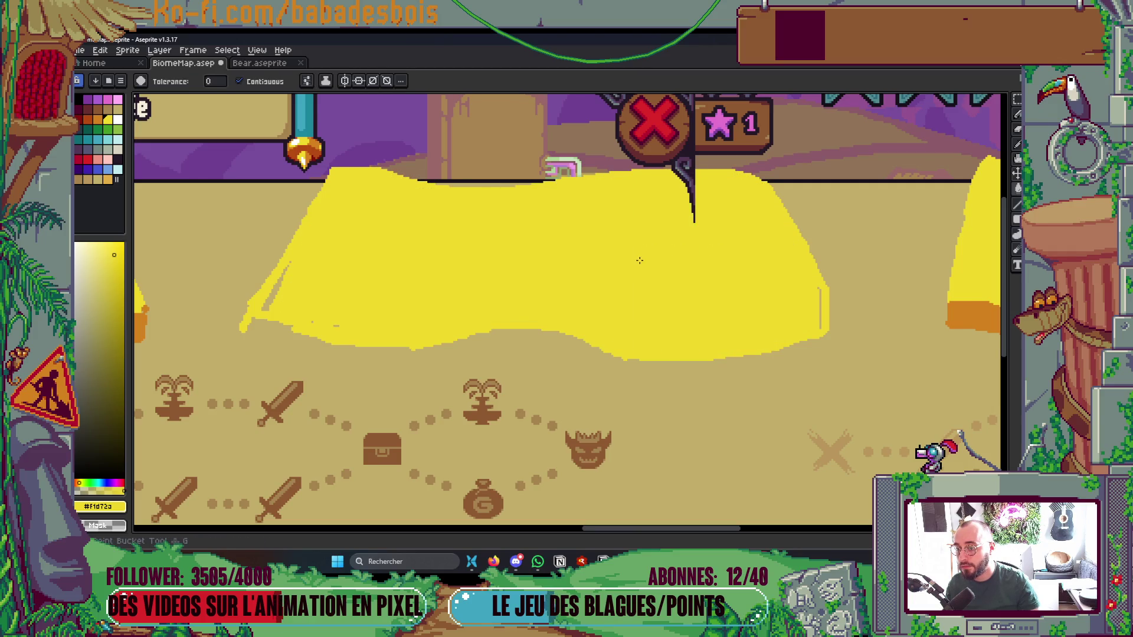
pyautogui.scroll(-4, 653, 237)
pyautogui.hotkey('ctrl', 's')
pyautogui.scroll(1, 653, 238)
# Pick orange and draw thick edges along the bottom sides of the upper yellow blocks
pyautogui.moveTo(499, 299); pyautogui.dragTo(673, 300)
pyautogui.scroll(5, 673, 300)
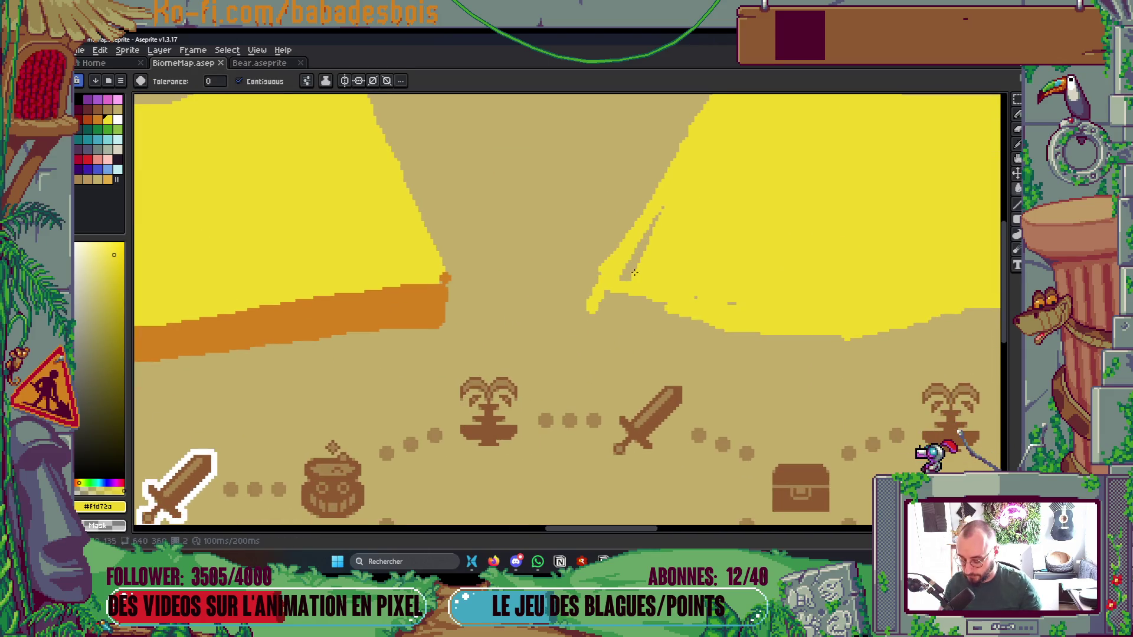
pyautogui.press('b')
pyautogui.keyDown('alt'); pyautogui.click(374, 299); pyautogui.keyUp('alt')
pyautogui.moveTo(587, 314)
pyautogui.mouseDown()
pyautogui.moveTo(592, 279)
pyautogui.moveTo(601, 300)
pyautogui.moveTo(701, 348)
pyautogui.moveTo(760, 354)
pyautogui.mouseUp()
pyautogui.moveTo(874, 346); pyautogui.dragTo(548, 290)
pyautogui.moveTo(338, 289)
pyautogui.mouseDown()
pyautogui.moveTo(410, 319)
pyautogui.moveTo(619, 304)
pyautogui.moveTo(708, 281)
pyautogui.mouseUp()
pyautogui.moveTo(560, 315)
pyautogui.mouseDown()
pyautogui.moveTo(673, 276)
pyautogui.moveTo(843, 335)
pyautogui.mouseUp()
pyautogui.moveTo(844, 336)
pyautogui.mouseDown()
pyautogui.moveTo(592, 344)
pyautogui.moveTo(804, 315)
pyautogui.moveTo(872, 283)
pyautogui.moveTo(820, 320)
pyautogui.mouseUp()
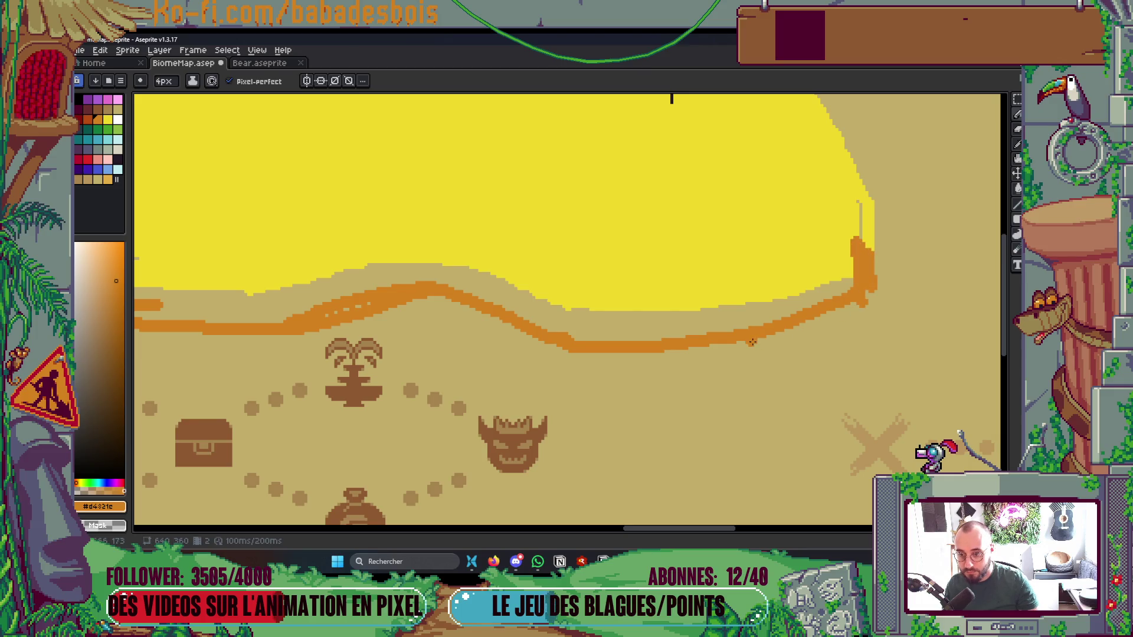
pyautogui.moveTo(751, 342); pyautogui.dragTo(853, 308)
# Fill the orange edge band into a solid, continuous base under the block
pyautogui.scroll(-6, 783, 290)
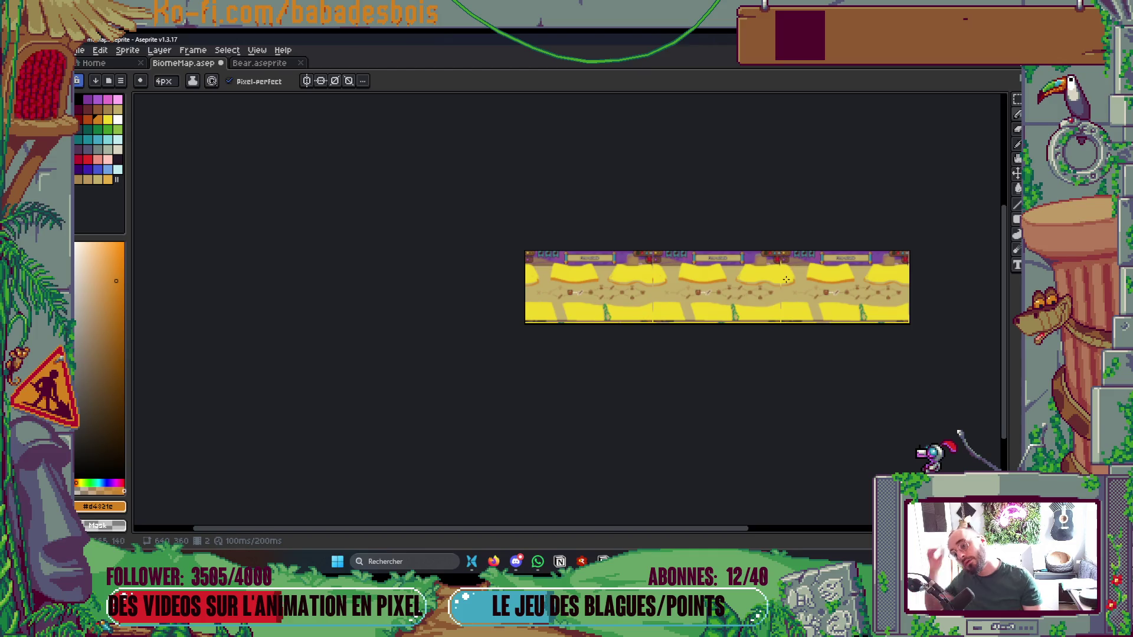
pyautogui.scroll(3, 787, 281)
pyautogui.scroll(3, 749, 294)
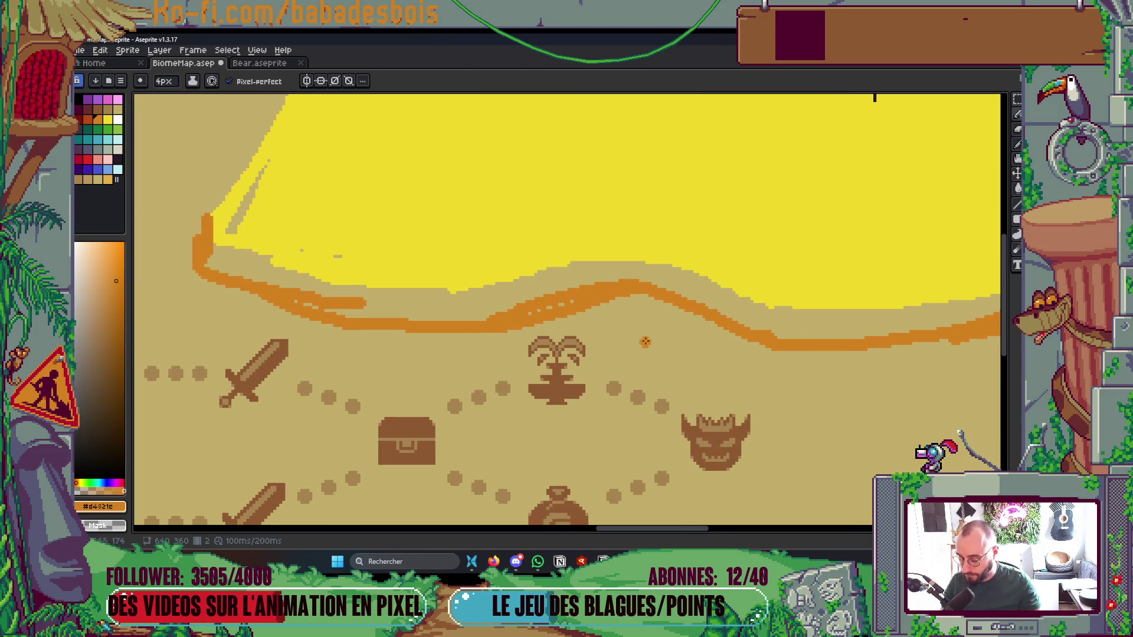
pyautogui.press('g')
pyautogui.click(548, 270)
pyautogui.press('b')
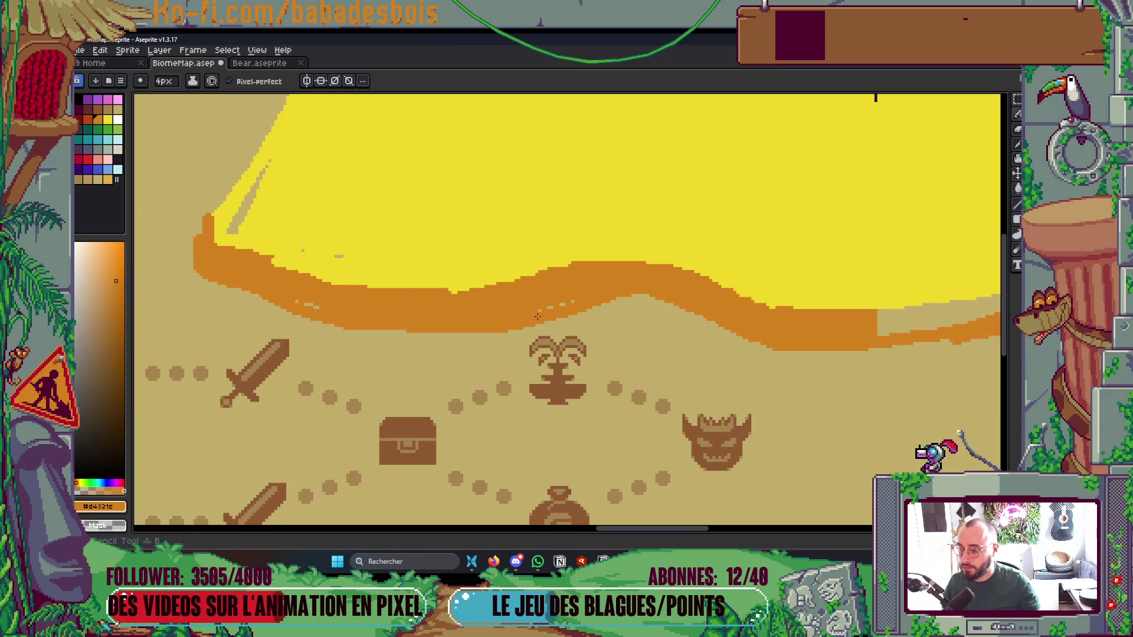
pyautogui.scroll(-5, 386, 288)
pyautogui.scroll(3, 742, 356)
pyautogui.scroll(3, 741, 356)
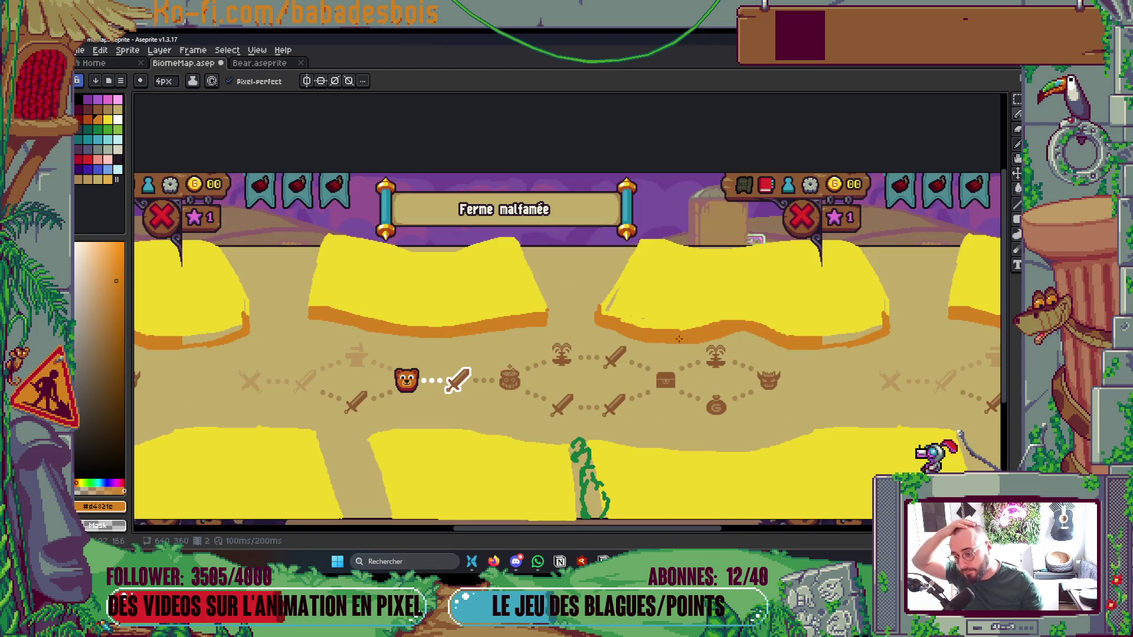
pyautogui.scroll(4, 678, 339)
# Close the gaps in the lower vine's green outline after undoing a stray fill
pyautogui.press('g')
pyautogui.keyDown('alt'); pyautogui.click(463, 413); pyautogui.keyUp('alt')
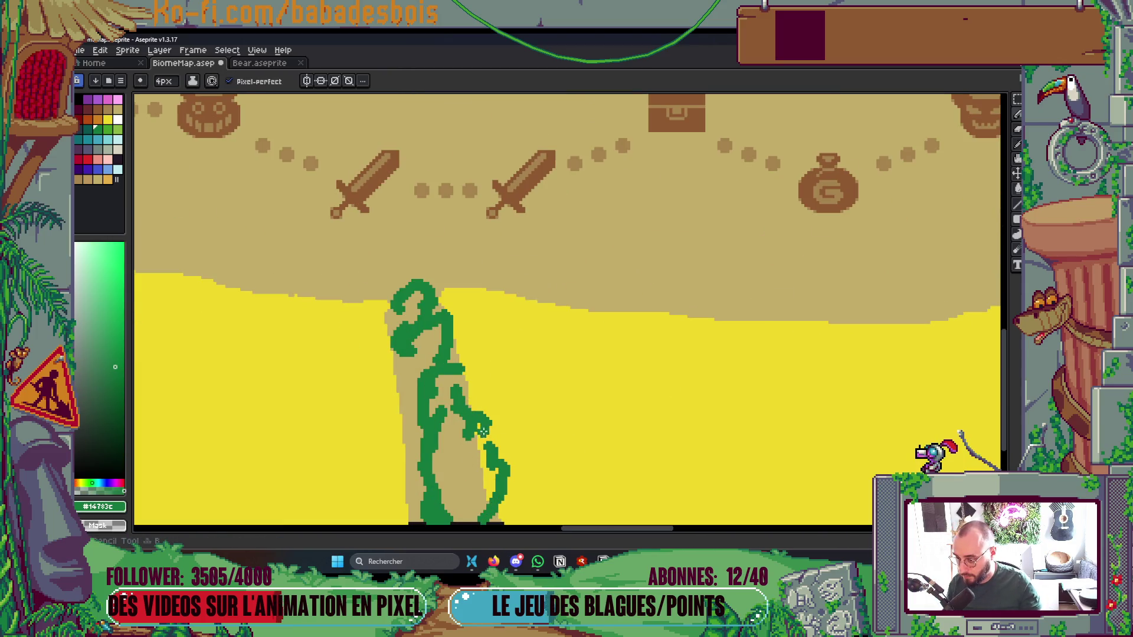
pyautogui.click(481, 444)
pyautogui.hotkey('ctrl', 'z')
pyautogui.press('b')
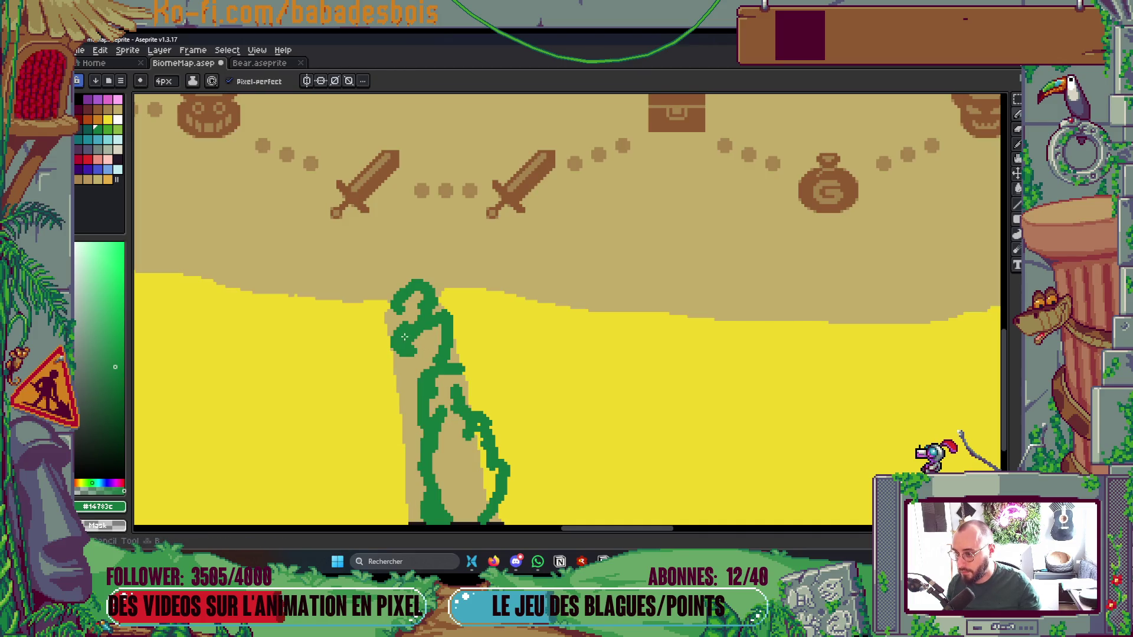
pyautogui.scroll(-2, 484, 360)
pyautogui.moveTo(470, 322); pyautogui.dragTo(476, 346)
pyautogui.moveTo(464, 325); pyautogui.dragTo(450, 334)
# Fill the lower vine's head, pockets and body solid green with the Paint Bucket
pyautogui.press('g')
pyautogui.click(431, 298)
pyautogui.click(422, 258)
pyautogui.click(468, 384)
pyautogui.click(472, 389)
pyautogui.hotkey('ctrl', 'z')
pyautogui.press('b')
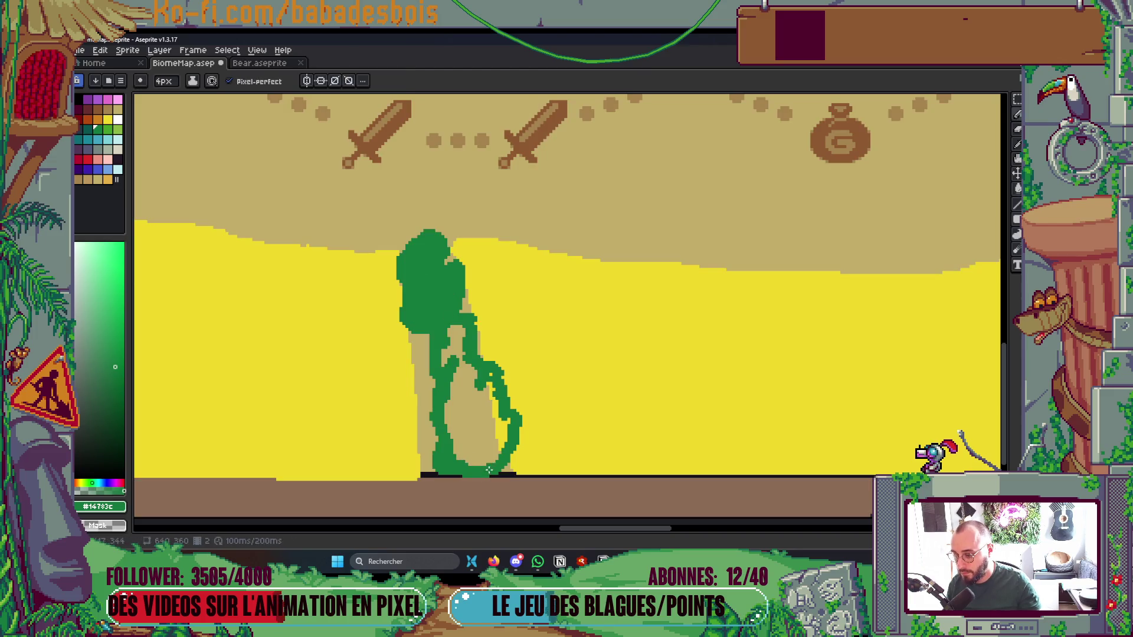
pyautogui.press('g')
pyautogui.click(466, 413)
pyautogui.scroll(-1, 466, 413)
pyautogui.scroll(1, 450, 263)
pyautogui.click(450, 263)
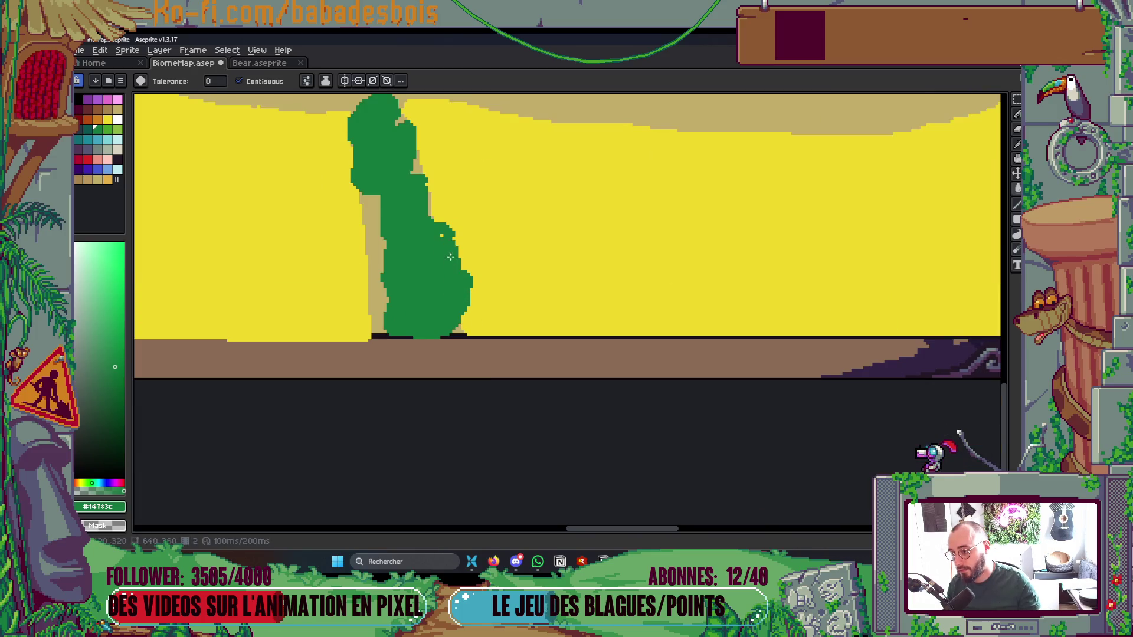
pyautogui.press('b')
# Sketch a green bush loop between the upper yellow blocks
pyautogui.scroll(-4, 481, 251)
pyautogui.scroll(1, 613, 392)
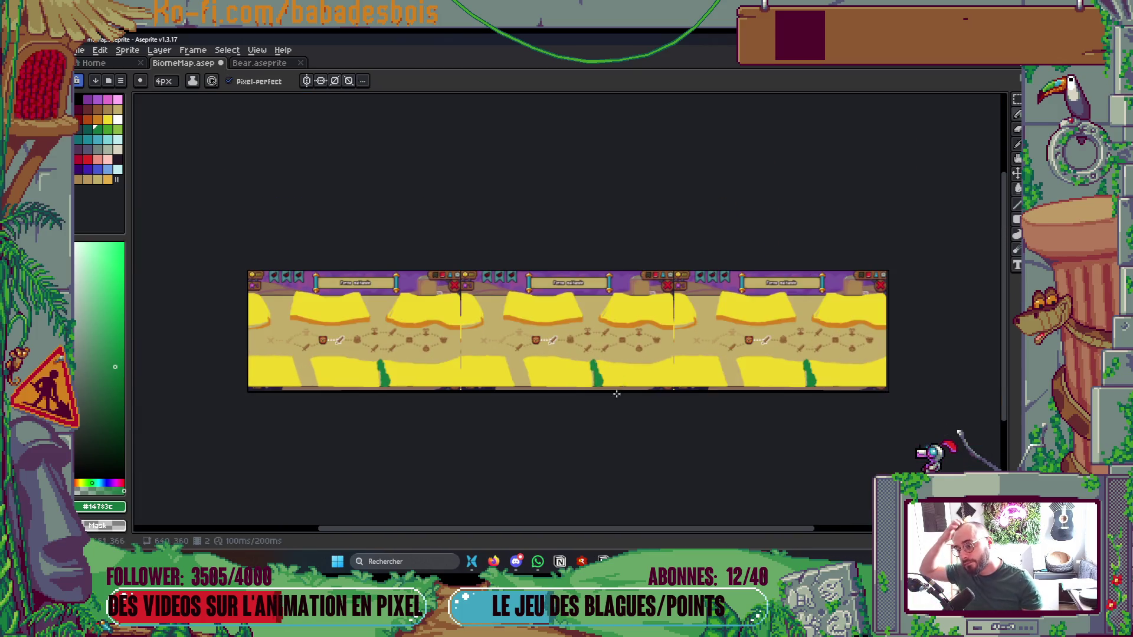
pyautogui.scroll(3, 612, 392)
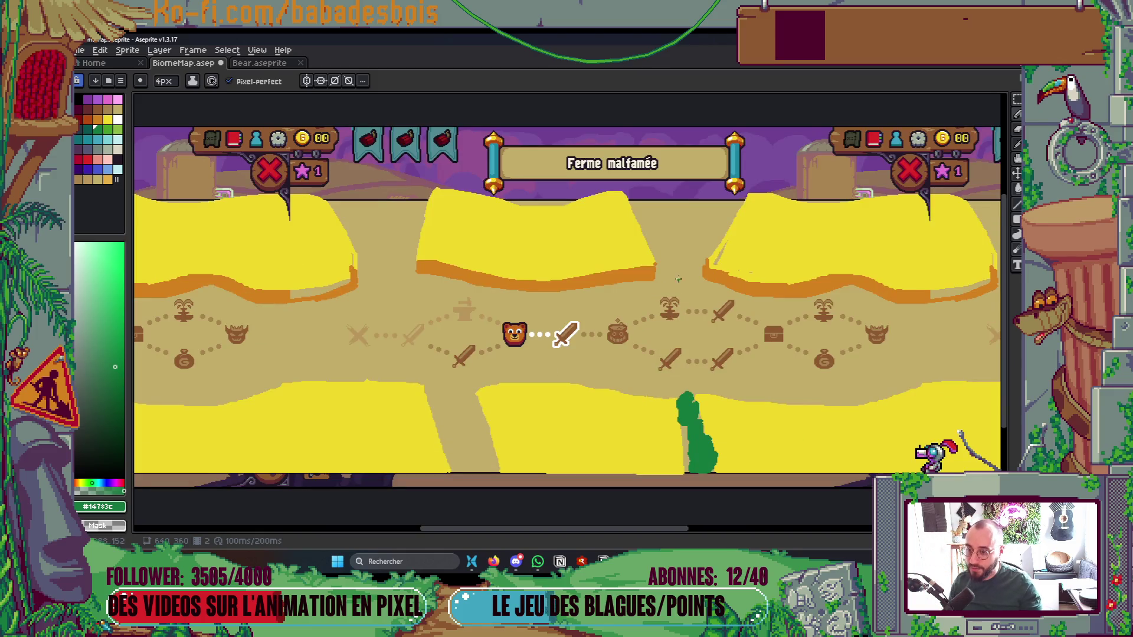
pyautogui.scroll(1, 679, 284)
pyautogui.moveTo(701, 254)
pyautogui.mouseDown()
pyautogui.moveTo(669, 269)
pyautogui.moveTo(635, 212)
pyautogui.moveTo(637, 256)
pyautogui.moveTo(677, 178)
pyautogui.moveTo(738, 247)
pyautogui.mouseUp()
# Redraw the green bush outline in the gap between the upper yellow blocks
pyautogui.hotkey('ctrl', 'z')
pyautogui.moveTo(666, 195); pyautogui.dragTo(719, 245)
pyautogui.scroll(-5, 749, 223)
pyautogui.scroll(4, 749, 223)
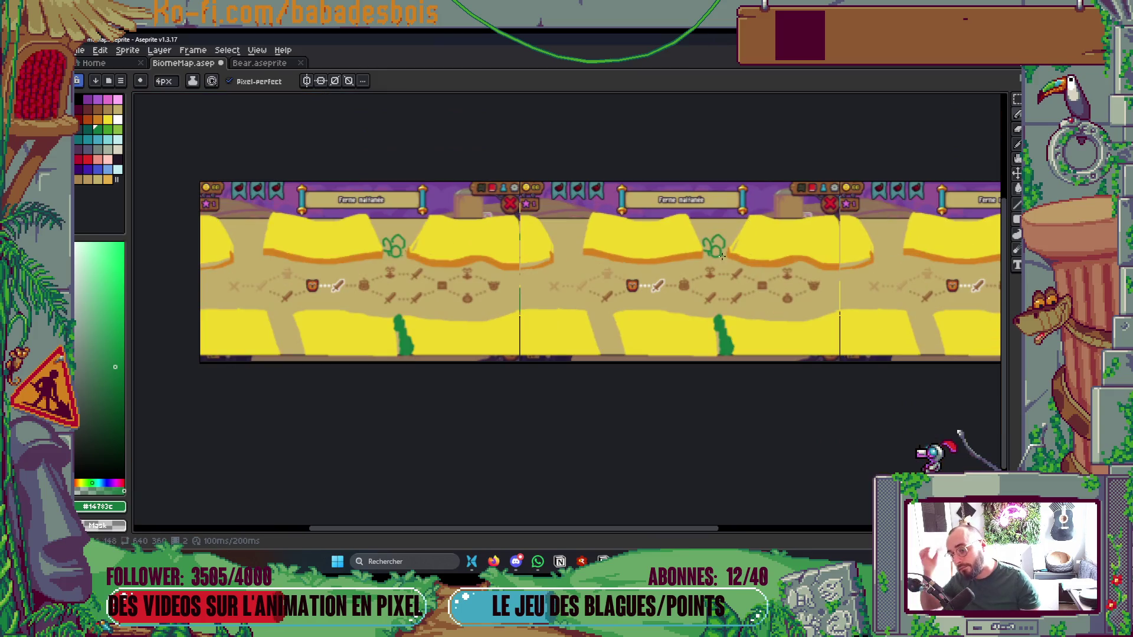
pyautogui.scroll(-3, 764, 252)
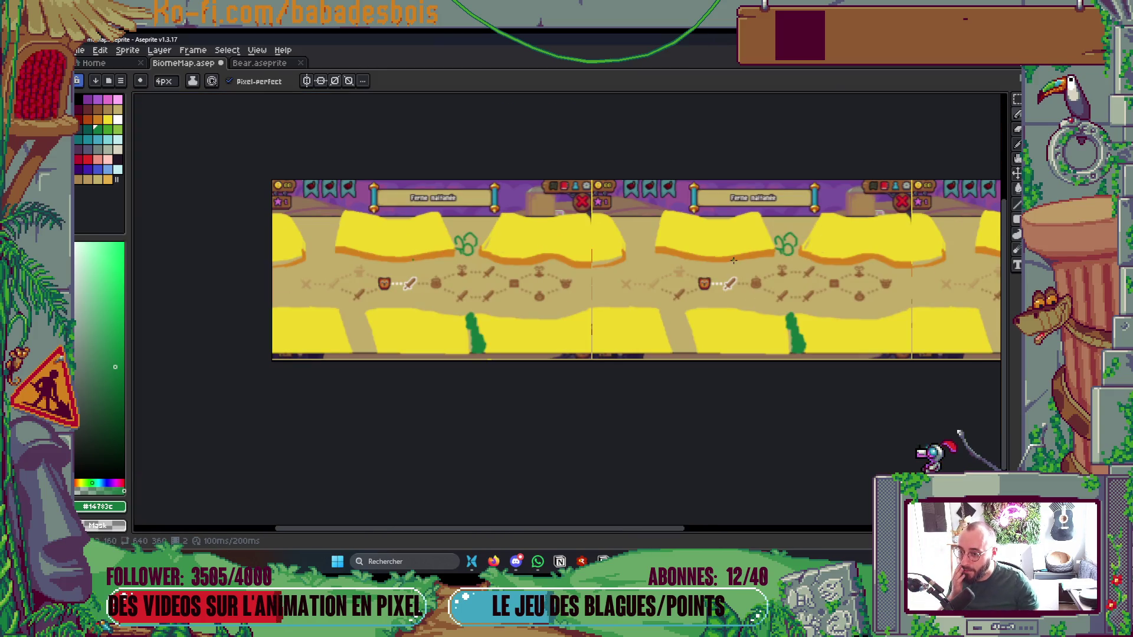
pyautogui.scroll(3, 615, 223)
pyautogui.scroll(-2, 526, 232)
pyautogui.scroll(1, 549, 183)
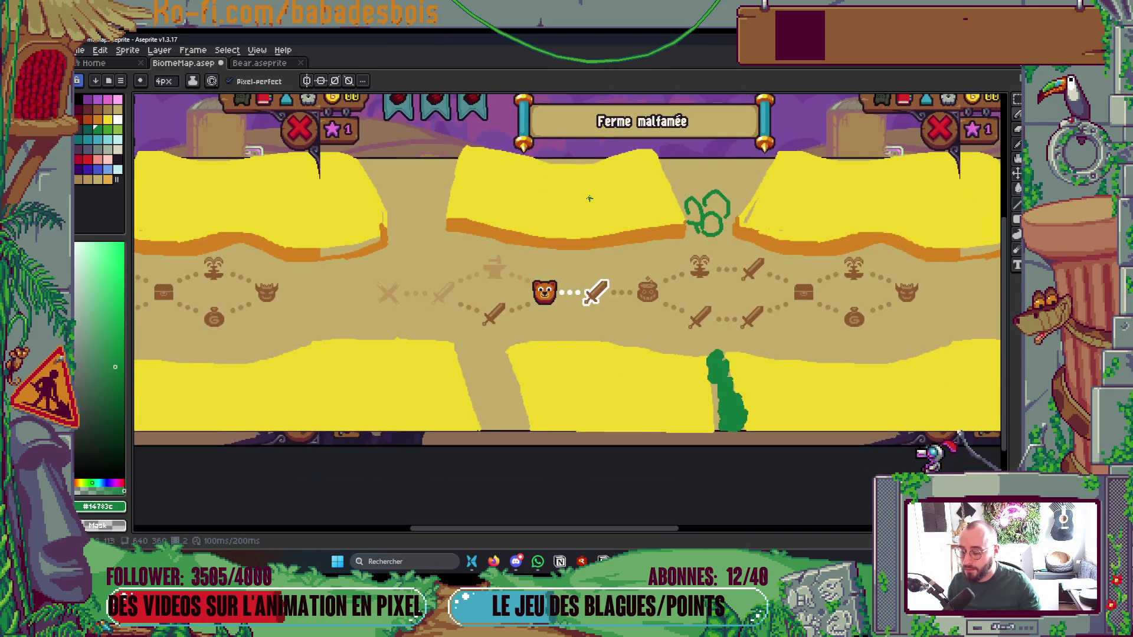
pyautogui.scroll(2, 725, 201)
# Fill the bush's lower, left and upper-right loops solid green, undoing the stray sand fill
pyautogui.press('g')
pyautogui.click(747, 171)
pyautogui.hotkey('ctrl', 'z')
pyautogui.click(739, 243)
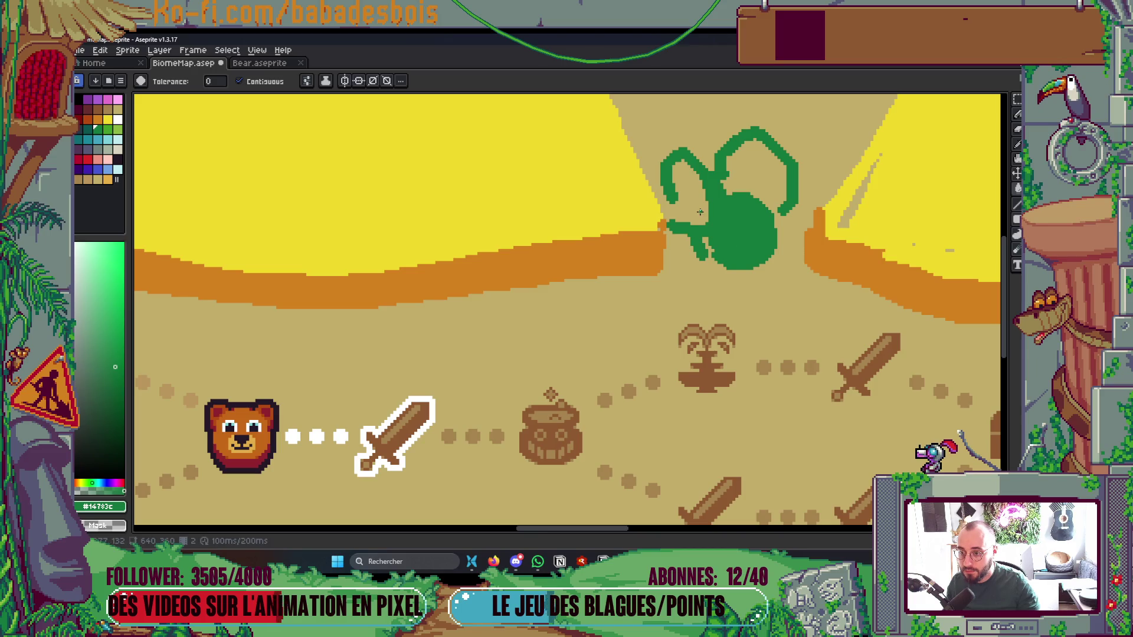
pyautogui.click(696, 208)
pyautogui.click(696, 207)
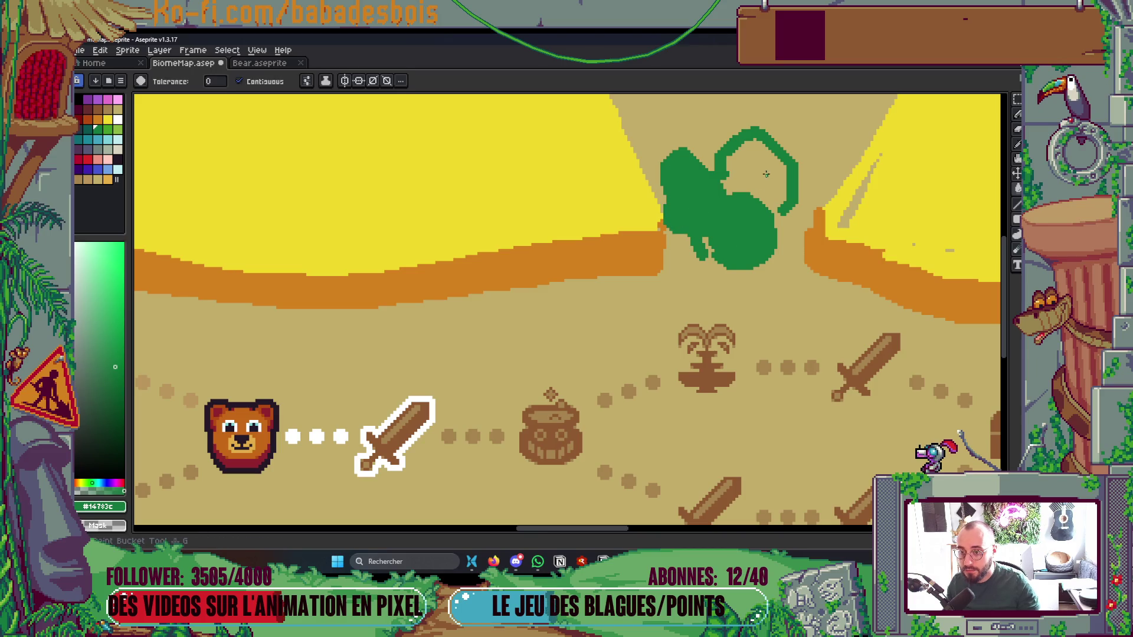
pyautogui.click(755, 171)
pyautogui.scroll(-4, 760, 202)
pyautogui.scroll(5, 661, 342)
# Save the BiomeMap file
pyautogui.hotkey('ctrl', 's')
pyautogui.scroll(-3, 593, 342)
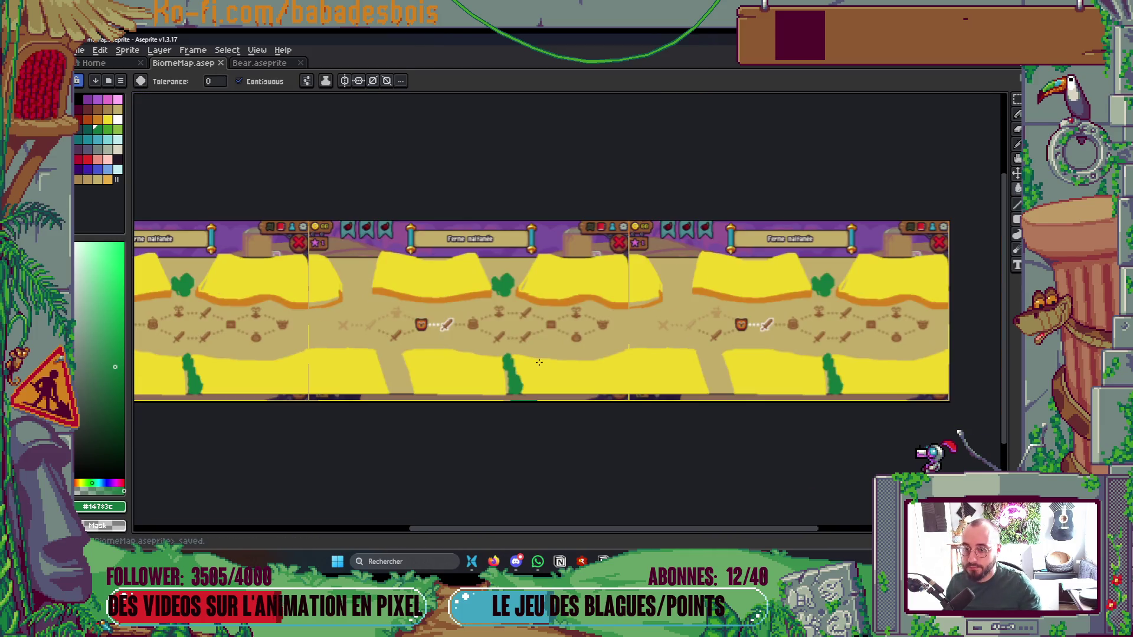
pyautogui.scroll(3, 565, 352)
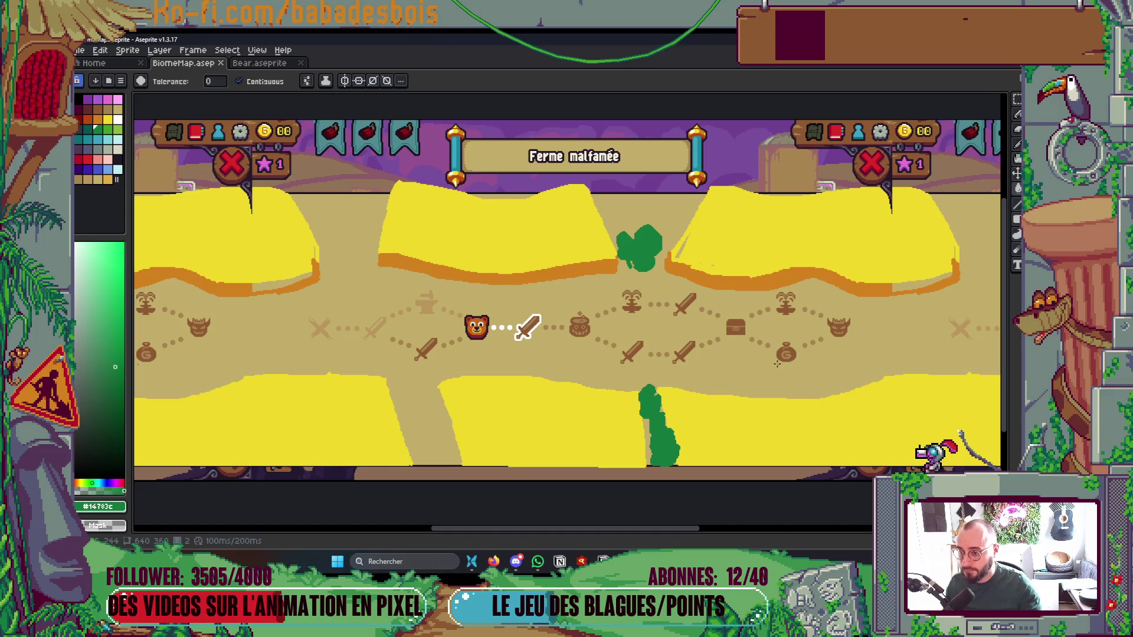
# Pan across the map and save BiomeMap again
pyautogui.moveTo(526, 350); pyautogui.dragTo(564, 348)
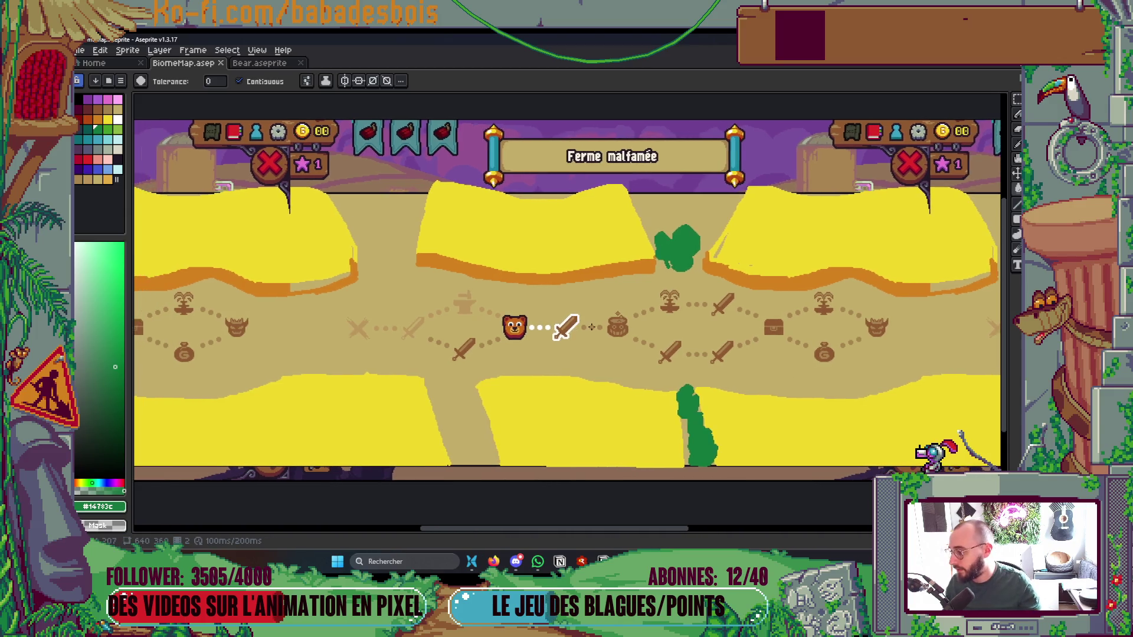
pyautogui.scroll(-3, 737, 304)
pyautogui.scroll(3, 736, 303)
pyautogui.hotkey('ctrl', 's')
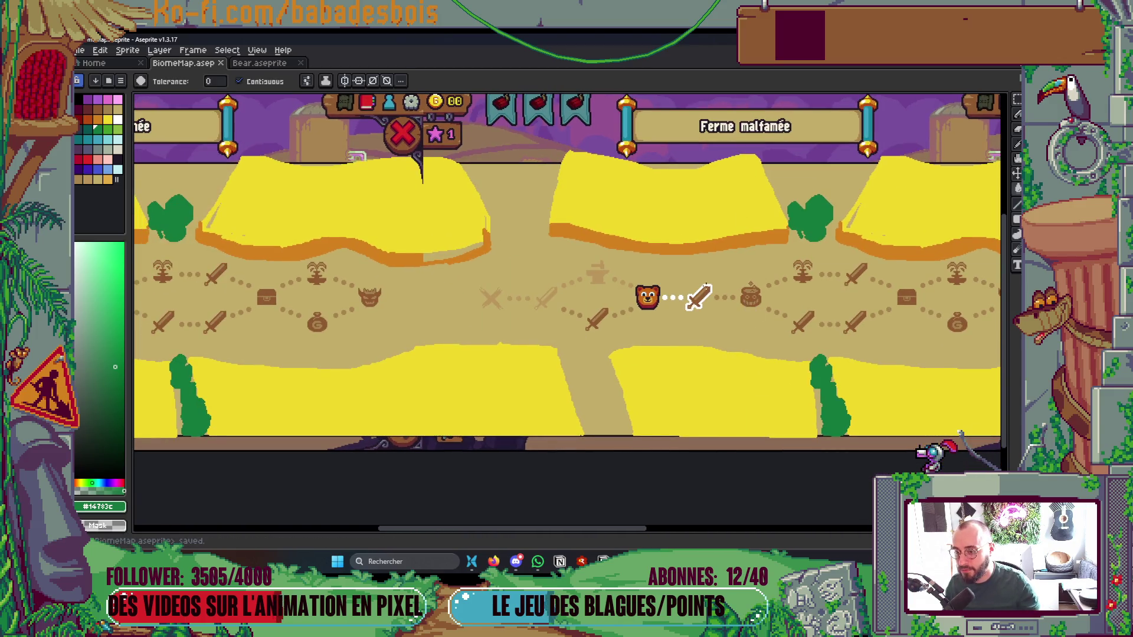
# Pick the dark Idx-34 palette swatch and bring the middle upper yellow block into view
pyautogui.scroll(3, 674, 209)
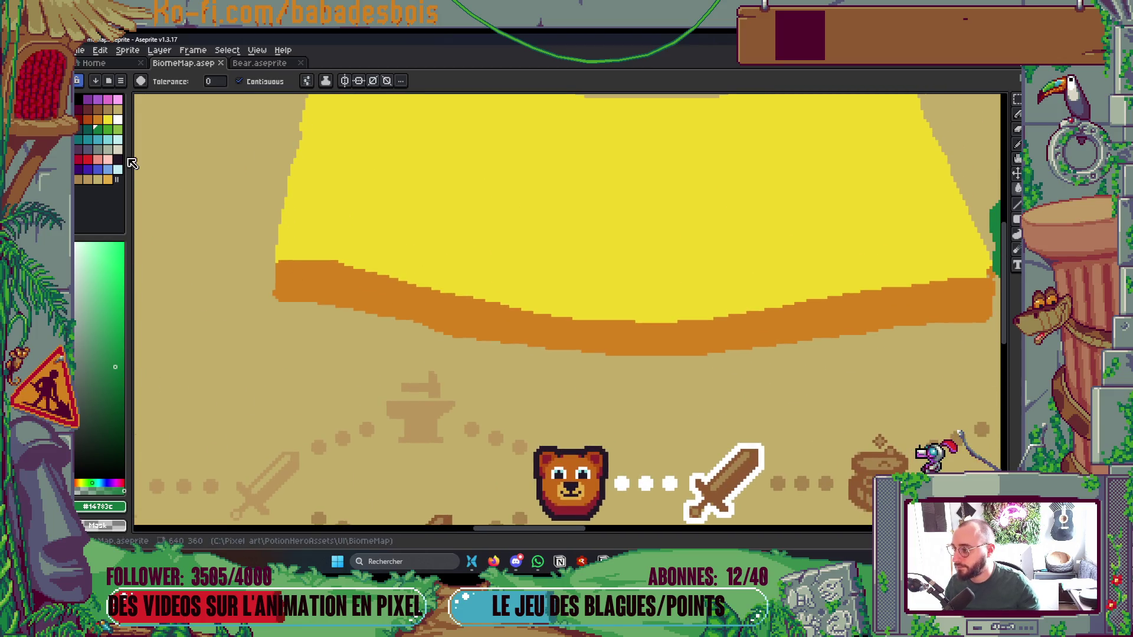
pyautogui.click(117, 159)
pyautogui.moveTo(647, 172); pyautogui.dragTo(663, 280)
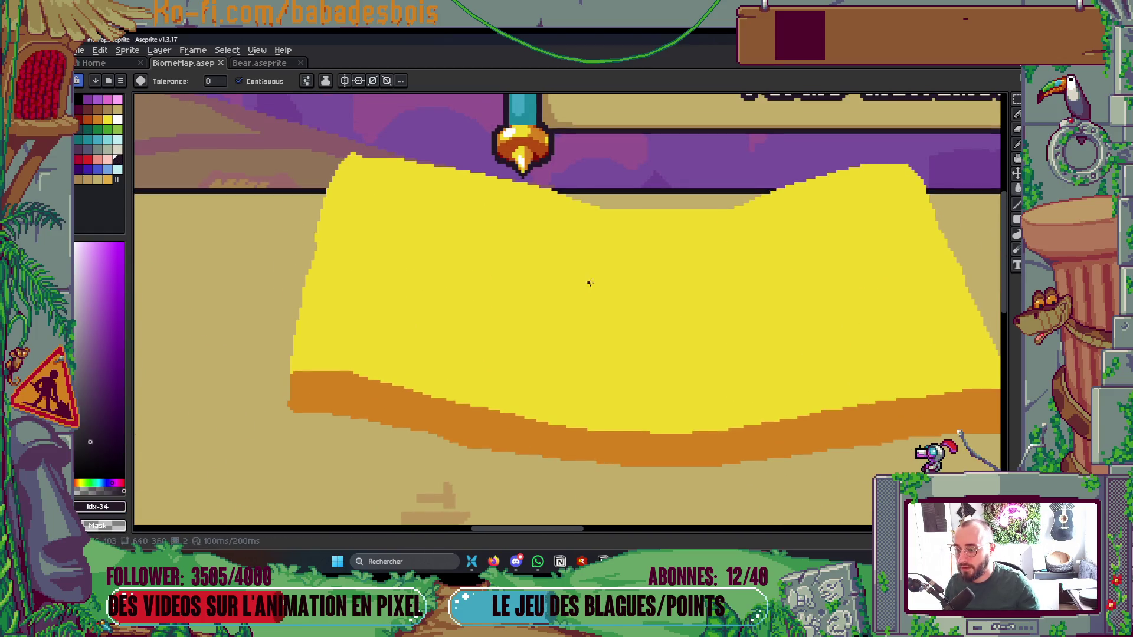
# Draw the dark windmill body on the middle upper block, undoing stray marks
pyautogui.click(582, 267)
pyautogui.hotkey('ctrl', 'z')
pyautogui.press('b')
pyautogui.moveTo(562, 338)
pyautogui.mouseDown()
pyautogui.moveTo(591, 259)
pyautogui.moveTo(576, 233)
pyautogui.moveTo(541, 317)
pyautogui.moveTo(570, 236)
pyautogui.moveTo(614, 239)
pyautogui.moveTo(635, 327)
pyautogui.mouseUp()
pyautogui.hotkey('ctrl', 'z')
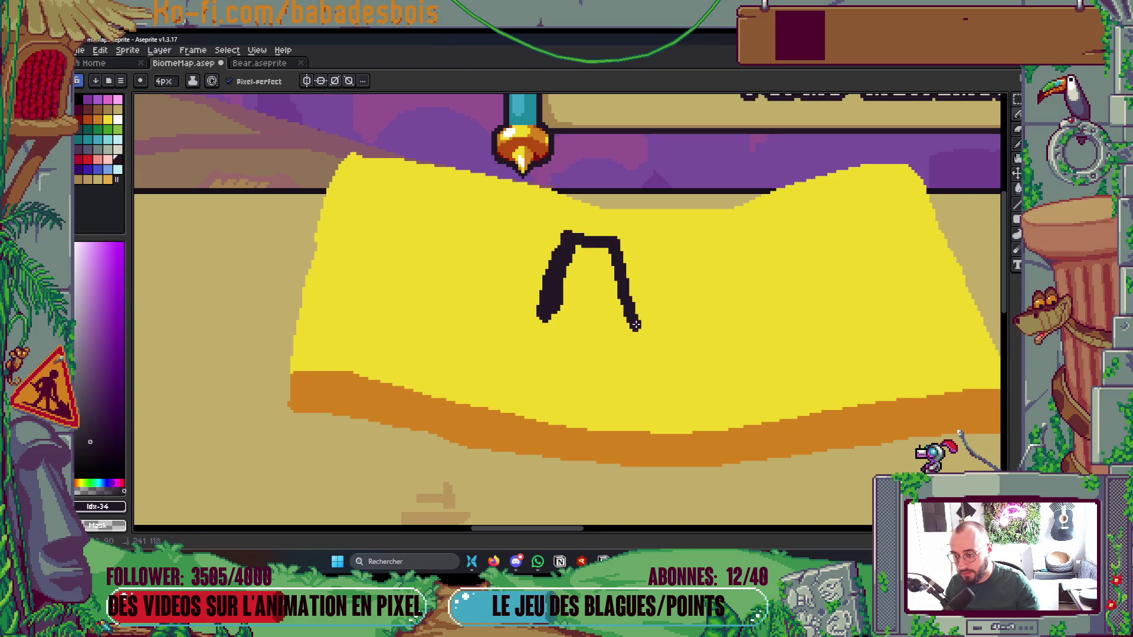
pyautogui.moveTo(554, 312)
pyautogui.mouseDown()
pyautogui.moveTo(616, 334)
pyautogui.moveTo(621, 323)
pyautogui.mouseUp()
# Add the windmill's horizontal and upper blades and touch up its top
pyautogui.moveTo(575, 212)
pyautogui.mouseDown()
pyautogui.moveTo(528, 211)
pyautogui.moveTo(502, 233)
pyautogui.moveTo(563, 239)
pyautogui.moveTo(590, 144)
pyautogui.moveTo(605, 141)
pyautogui.mouseUp()
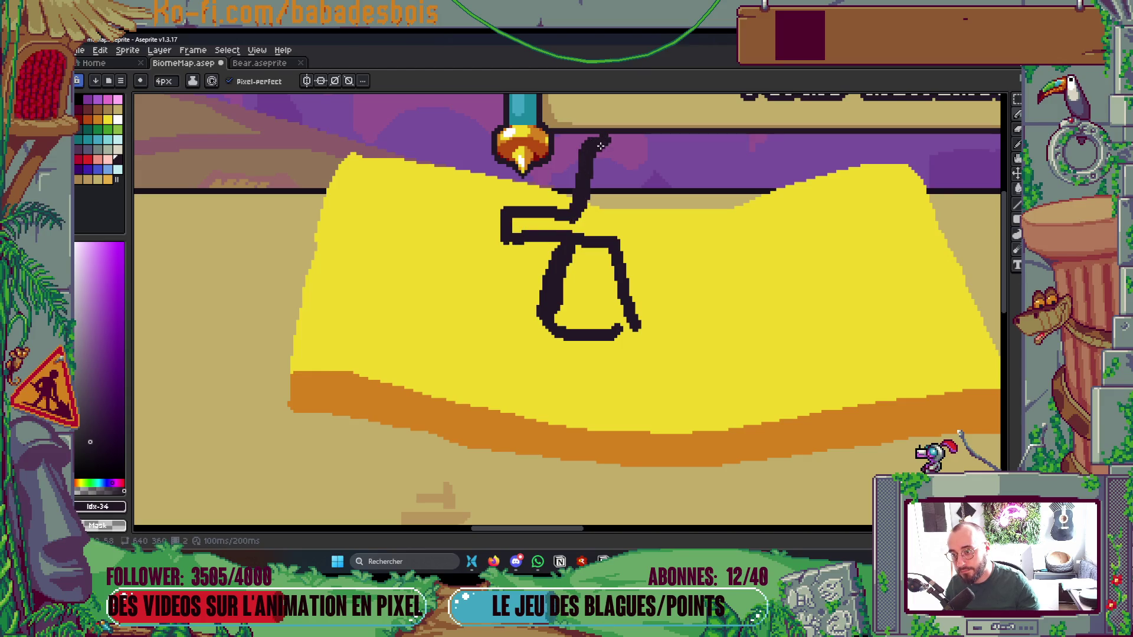
pyautogui.click(601, 145)
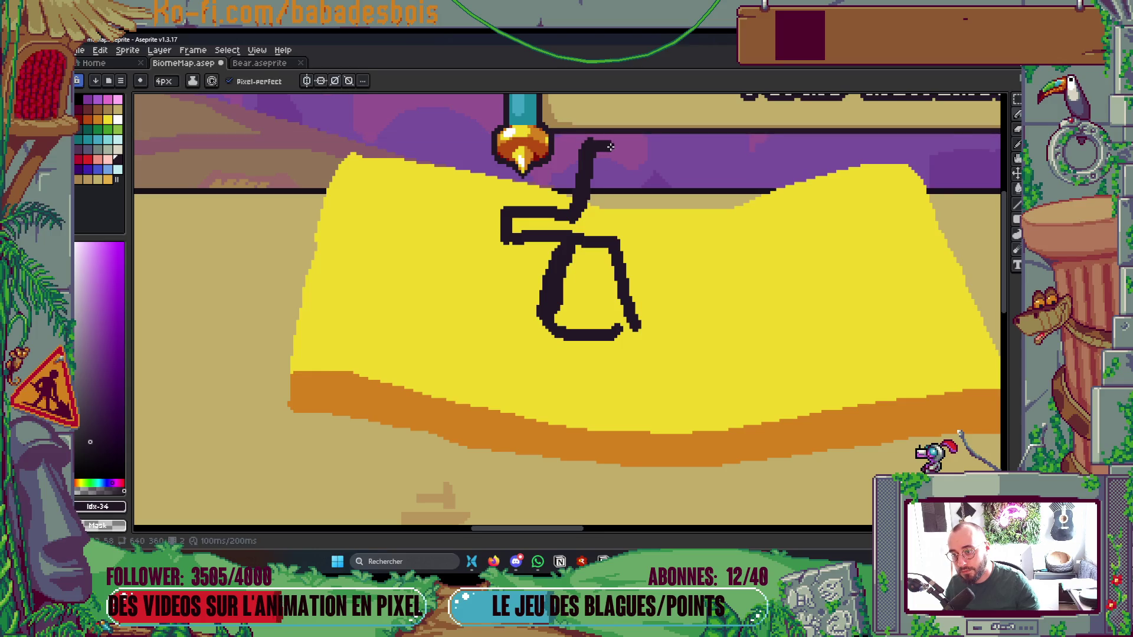
pyautogui.moveTo(613, 147)
pyautogui.mouseDown()
pyautogui.moveTo(606, 225)
pyautogui.moveTo(669, 227)
pyautogui.moveTo(655, 245)
pyautogui.moveTo(578, 244)
pyautogui.moveTo(572, 288)
pyautogui.moveTo(595, 291)
pyautogui.moveTo(581, 295)
pyautogui.moveTo(596, 304)
pyautogui.moveTo(602, 250)
pyautogui.mouseUp()
pyautogui.scroll(-5, 602, 250)
pyautogui.scroll(3, 700, 287)
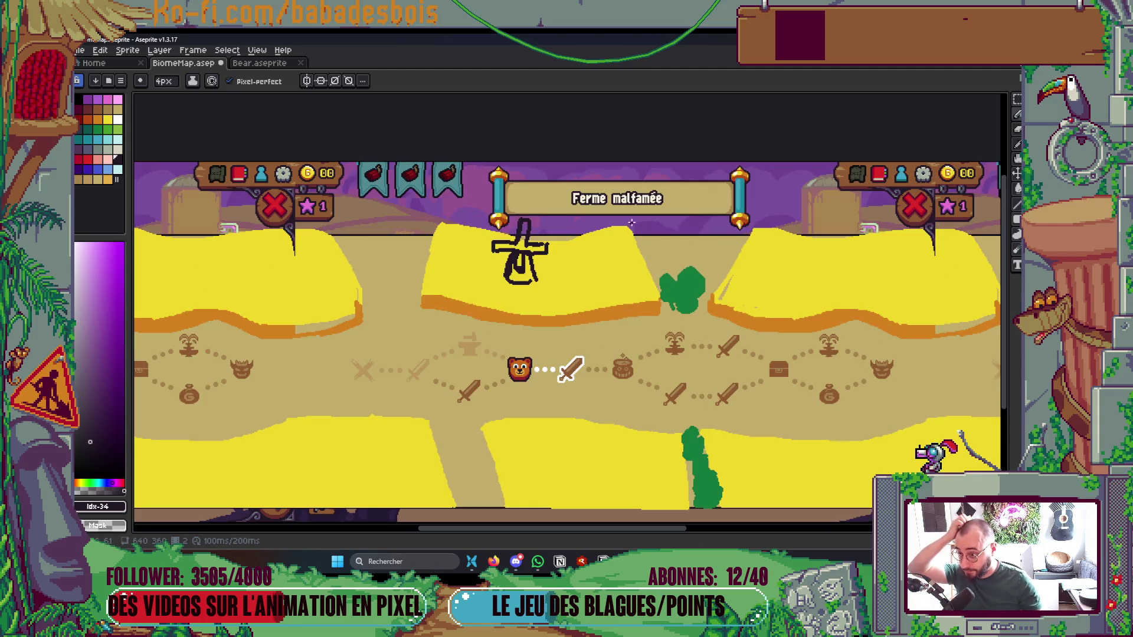
pyautogui.scroll(-2, 633, 225)
pyautogui.scroll(3, 634, 216)
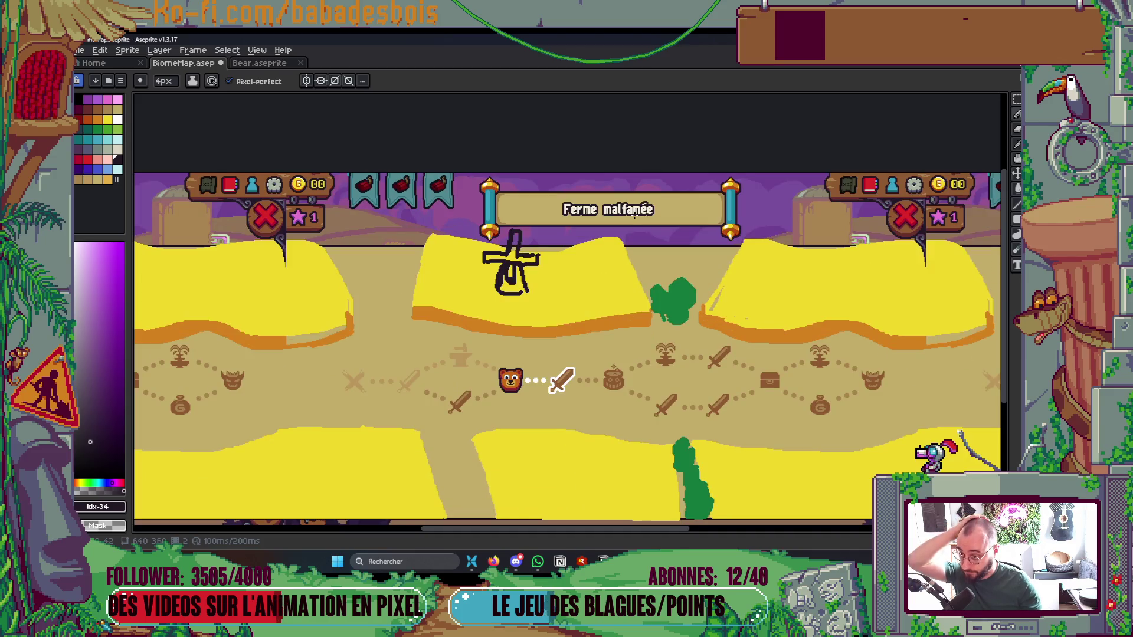
pyautogui.scroll(-2, 633, 214)
pyautogui.scroll(3, 632, 219)
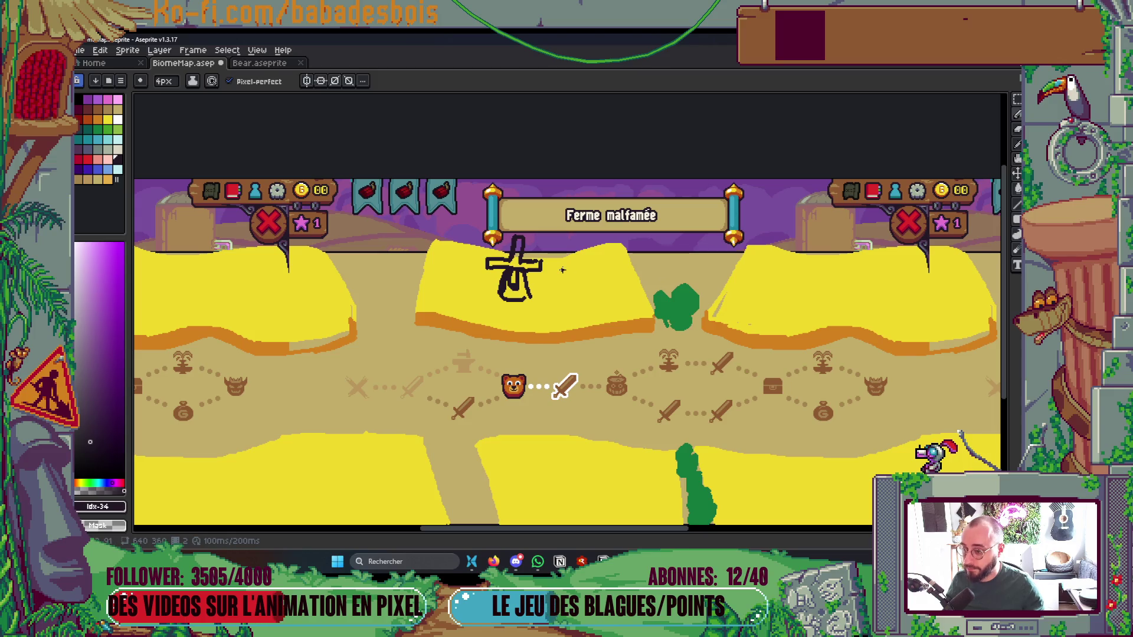
# Select the windmill with the Magic Wand and start removing its strokes from Decors
pyautogui.press('w')
pyautogui.scroll(3, 518, 248)
pyautogui.click(521, 253)
pyautogui.hotkey('ctrl', 'z')
pyautogui.hotkey('ctrl', 'z')
pyautogui.hotkey('ctrl', 'z')
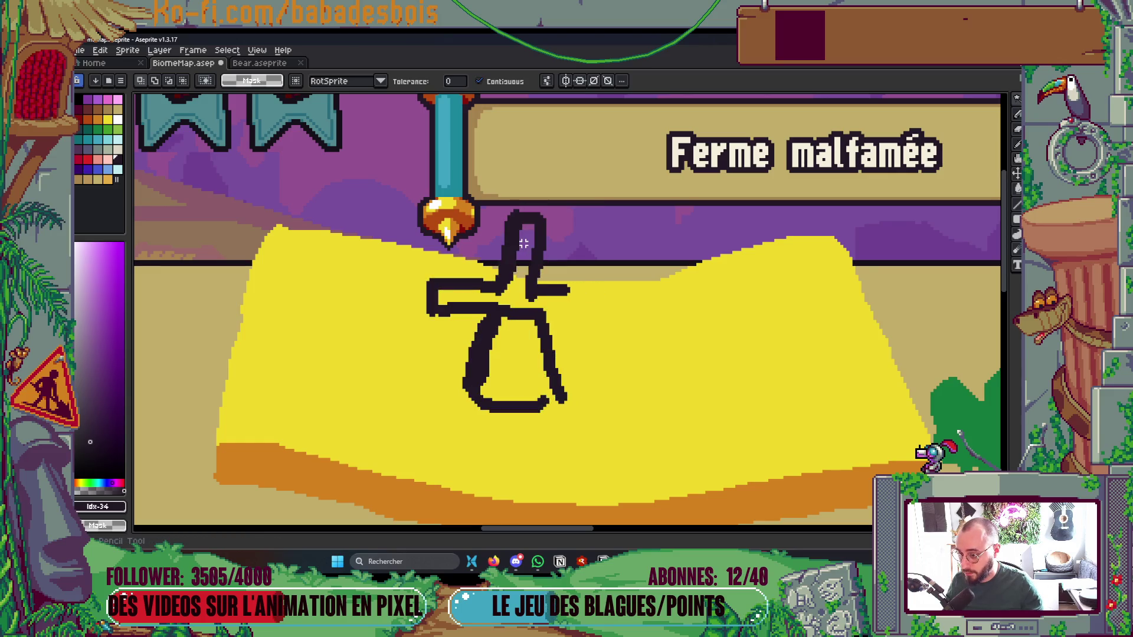
# Remove the windmill strokes from Decors, add Layer 1 above it, and paste the windmill there
pyautogui.hotkey('ctrl', 'z')
pyautogui.hotkey('ctrl', 'z')
pyautogui.hotkey('ctrl', 'z')
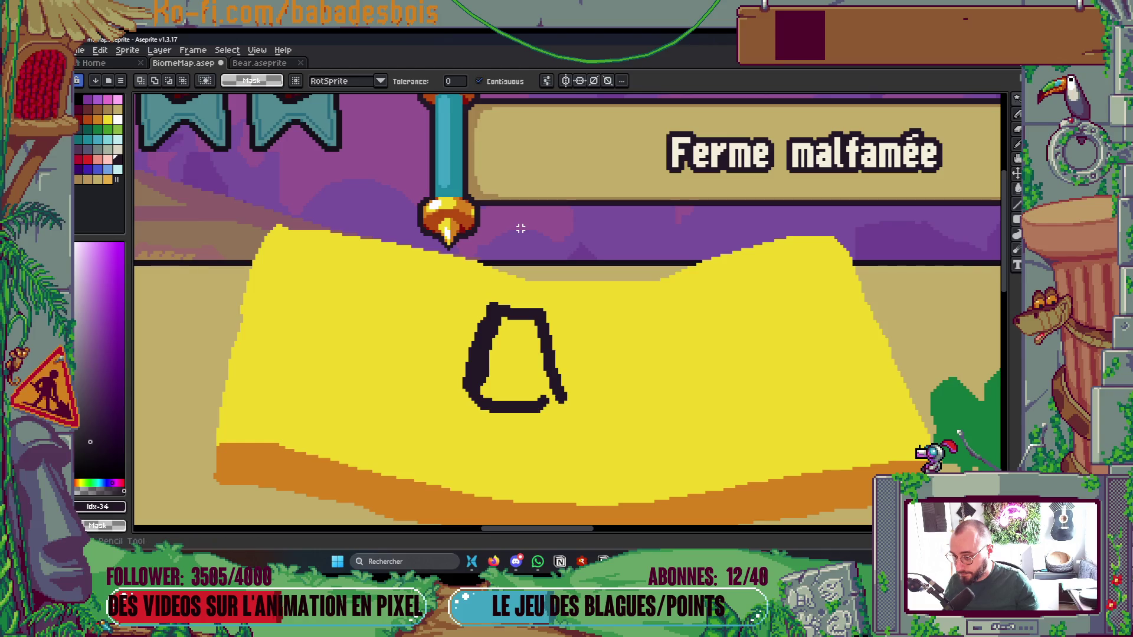
pyautogui.hotkey('ctrl', 'z')
pyautogui.hotkey('ctrl', 'z')
pyautogui.hotkey('ctrl', 'z')
pyautogui.press('Tab')
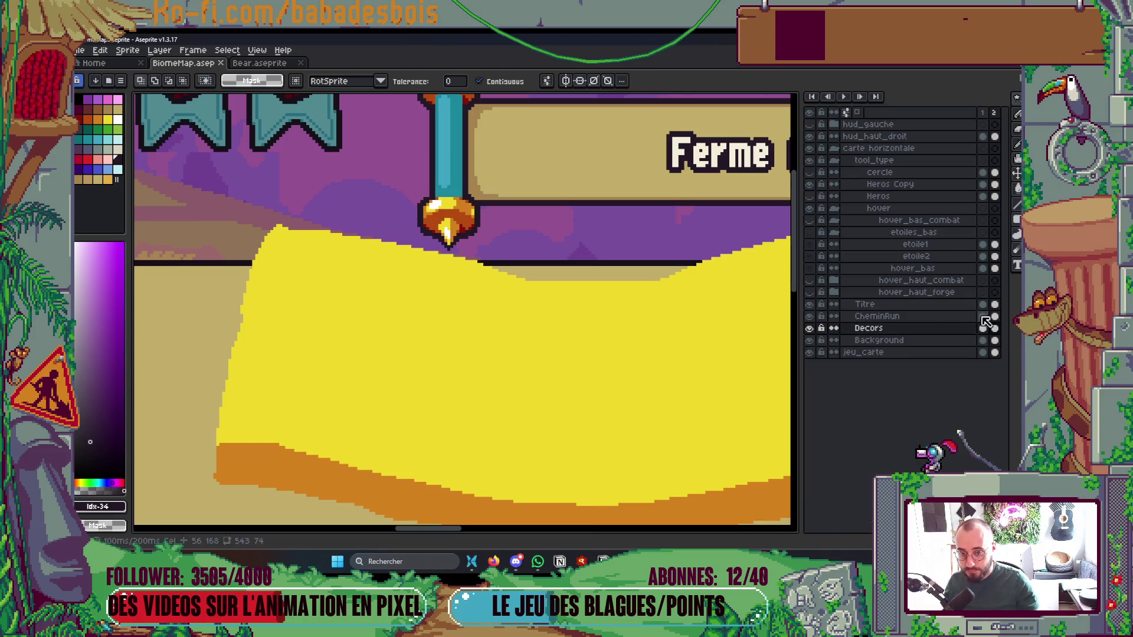
pyautogui.rightClick(950, 329)
pyautogui.moveTo(958, 349)
pyautogui.click(903, 348)
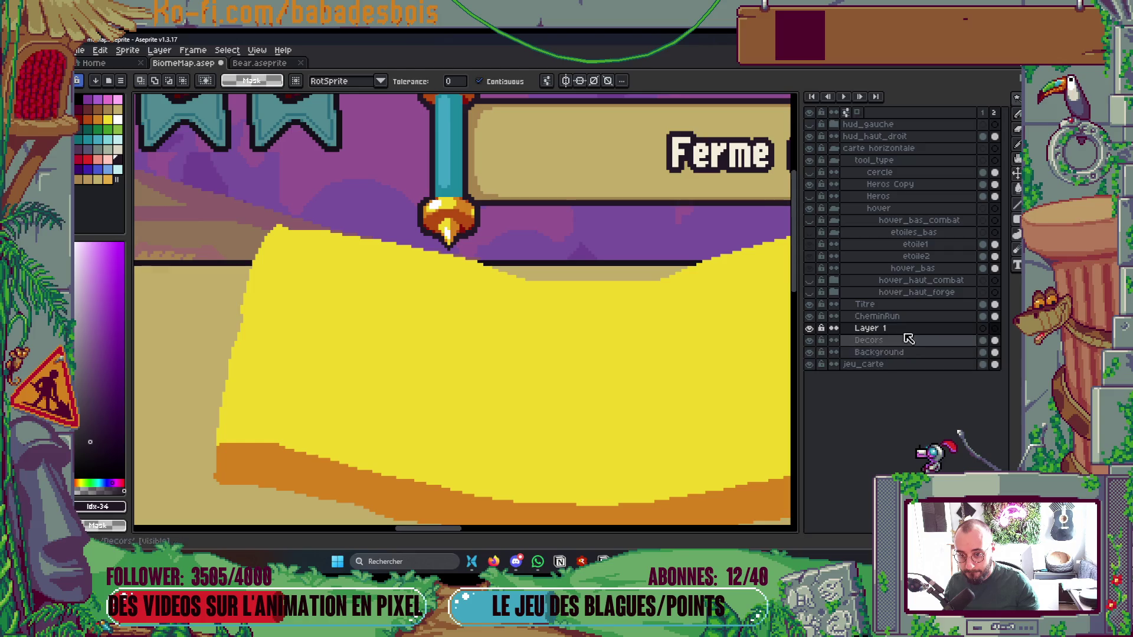
pyautogui.press('Tab')
pyautogui.hotkey('ctrl', 'v')
pyautogui.scroll(-3, 763, 346)
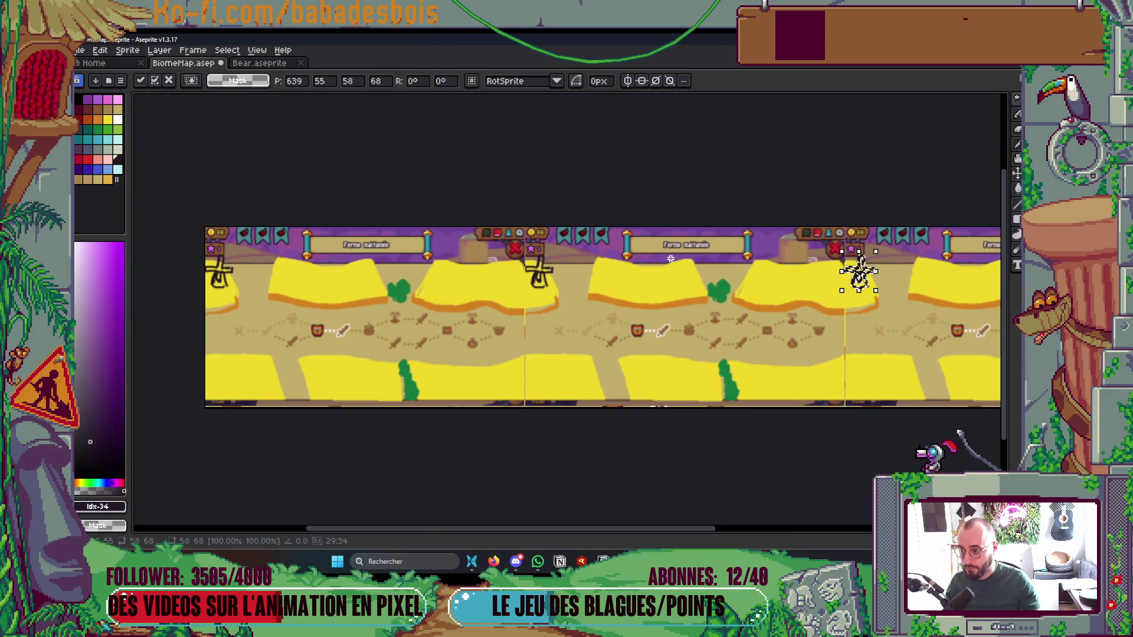
# Move the pasted windmill onto the middle upper block, shrink it slightly, and deselect
pyautogui.scroll(2, 859, 271)
pyautogui.moveTo(752, 295)
pyautogui.mouseDown()
pyautogui.moveTo(433, 317)
pyautogui.moveTo(334, 295)
pyautogui.mouseUp()
pyautogui.moveTo(382, 325); pyautogui.dragTo(357, 302)
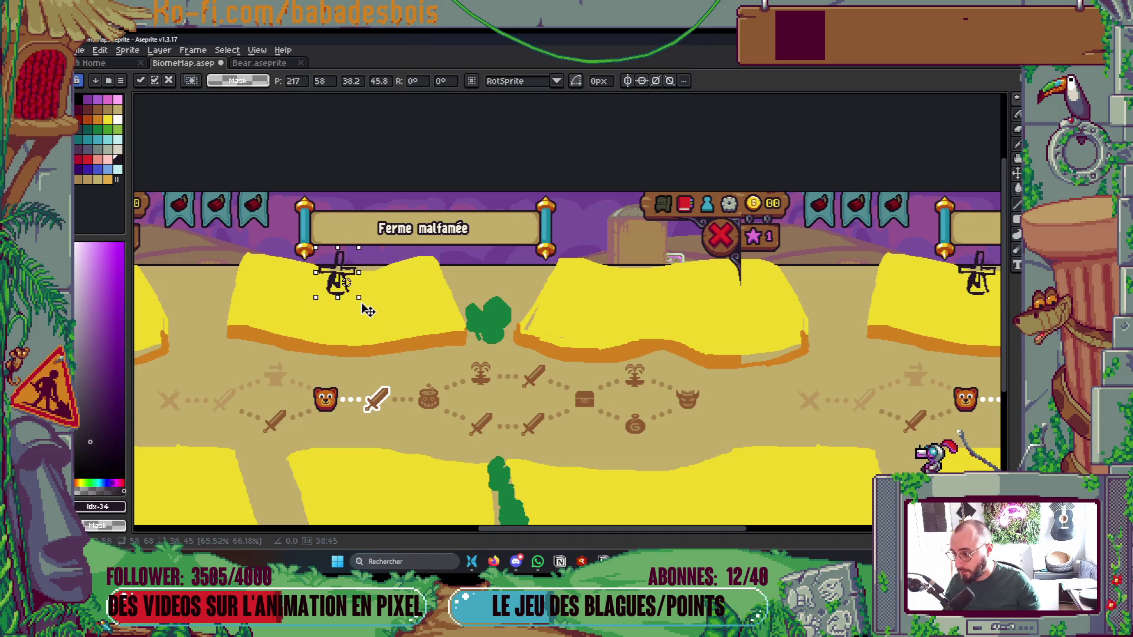
pyautogui.press('Return')
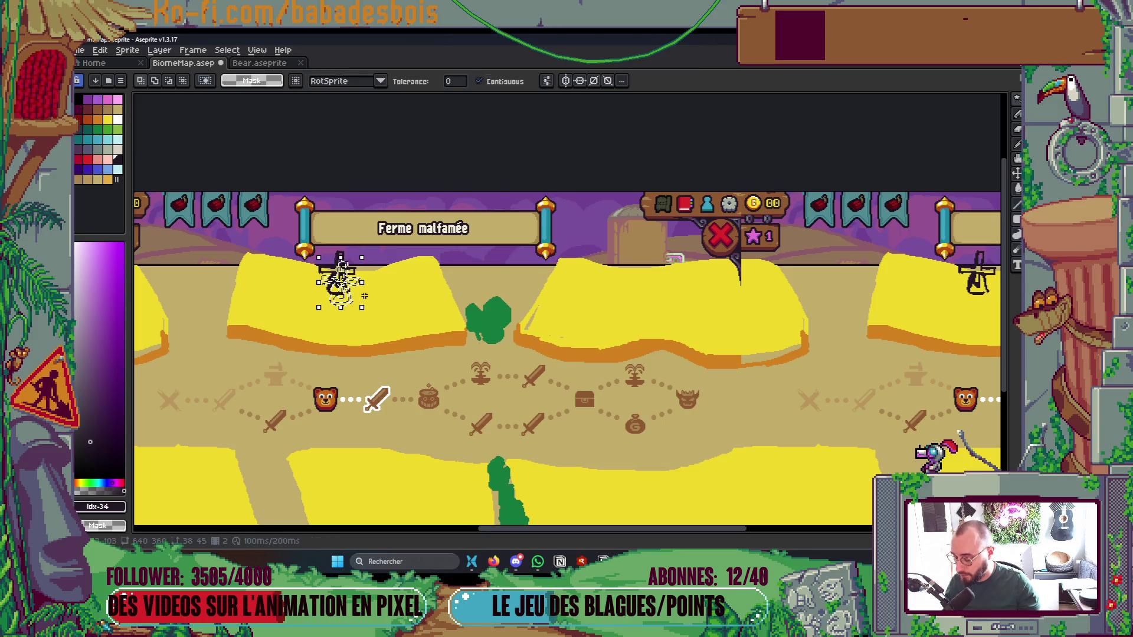
pyautogui.hotkey('ctrl', 'd')
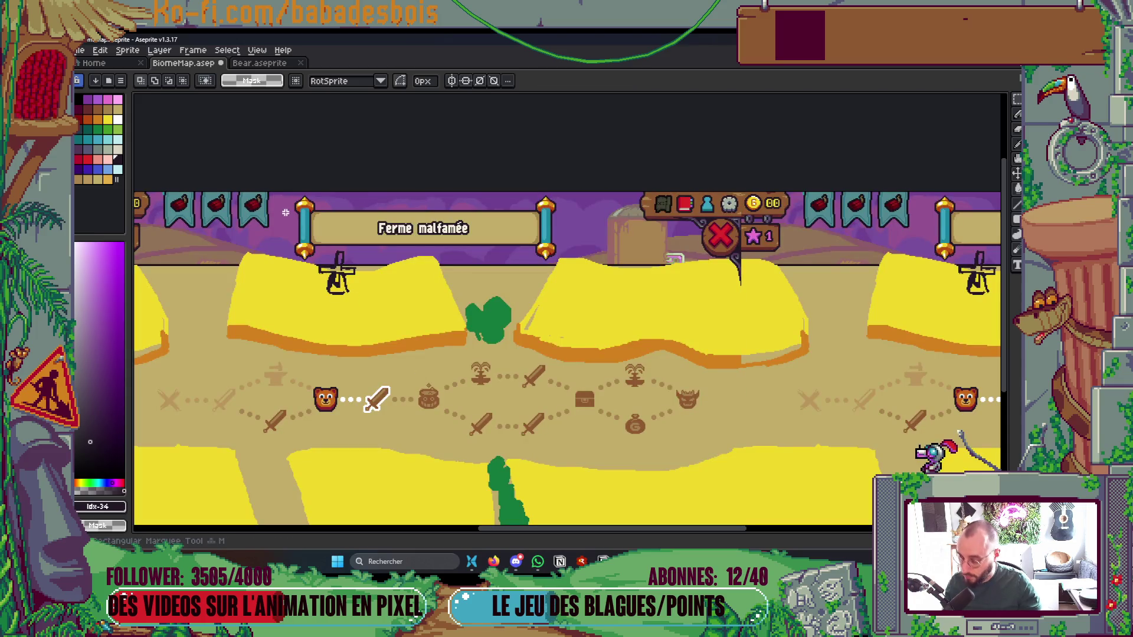
# Adjust the area around the windmill once more and recentre the map
pyautogui.moveTo(285, 215)
pyautogui.mouseDown()
pyautogui.moveTo(352, 308)
pyautogui.moveTo(343, 291)
pyautogui.moveTo(348, 308)
pyautogui.moveTo(327, 305)
pyautogui.mouseUp()
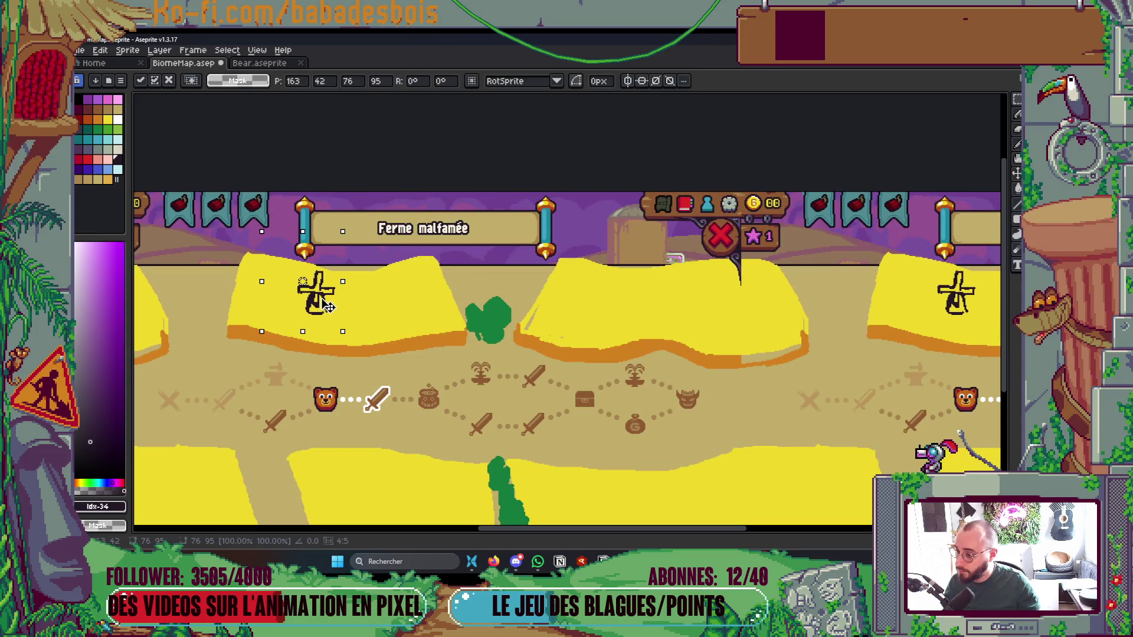
pyautogui.press('Return')
pyautogui.moveTo(497, 366)
pyautogui.mouseDown()
pyautogui.moveTo(550, 359)
pyautogui.moveTo(525, 323)
pyautogui.mouseUp()
pyautogui.scroll(-1, 551, 359)
pyautogui.scroll(1, 618, 352)
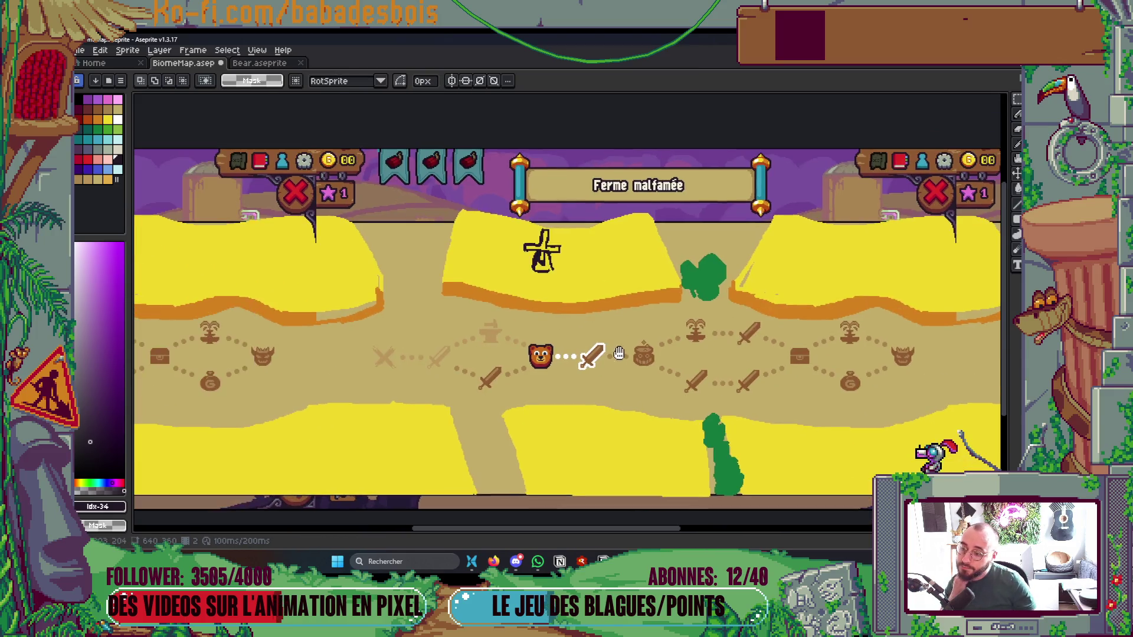
pyautogui.scroll(-1, 618, 352)
pyautogui.moveTo(618, 353); pyautogui.dragTo(585, 368)
pyautogui.scroll(1, 584, 367)
pyautogui.scroll(2, 597, 341)
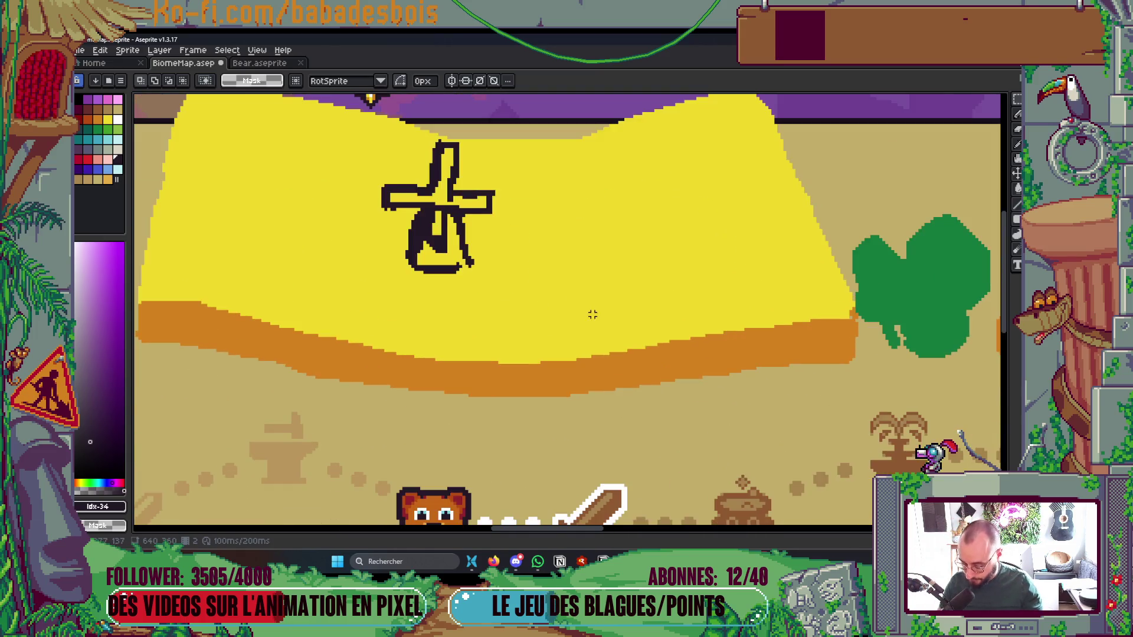
# Draw two vertical lines in the block's orange edge colour beside the windmill
pyautogui.keyDown('alt'); pyautogui.click(593, 367); pyautogui.keyUp('alt')
pyautogui.moveTo(528, 233); pyautogui.dragTo(538, 366)
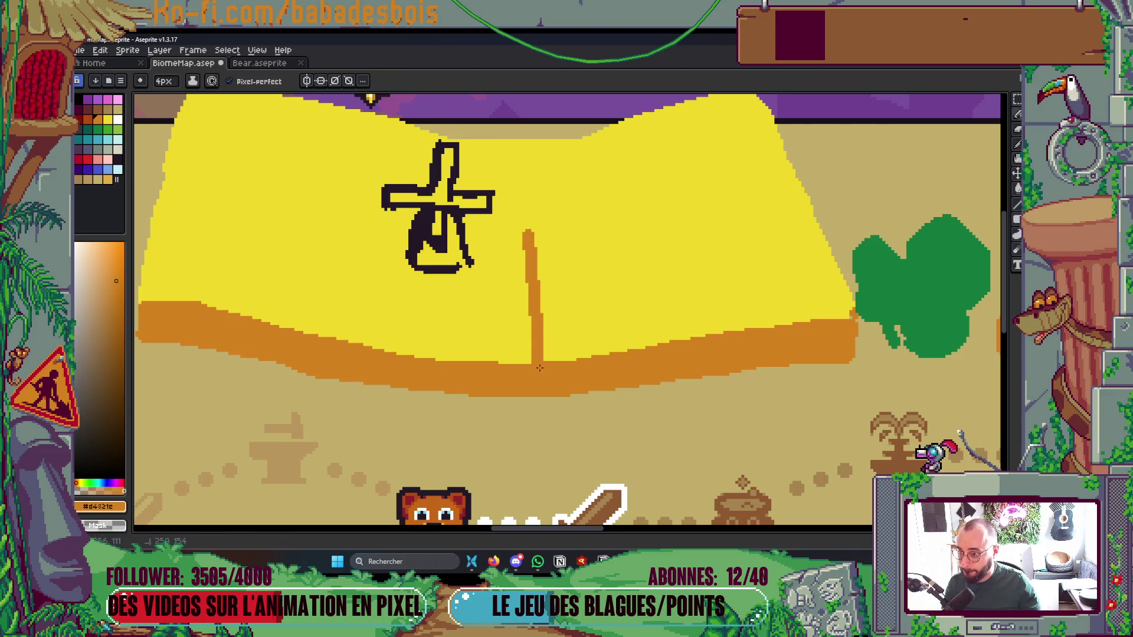
pyautogui.moveTo(549, 223)
pyautogui.mouseDown()
pyautogui.moveTo(558, 360)
pyautogui.moveTo(550, 268)
pyautogui.mouseUp()
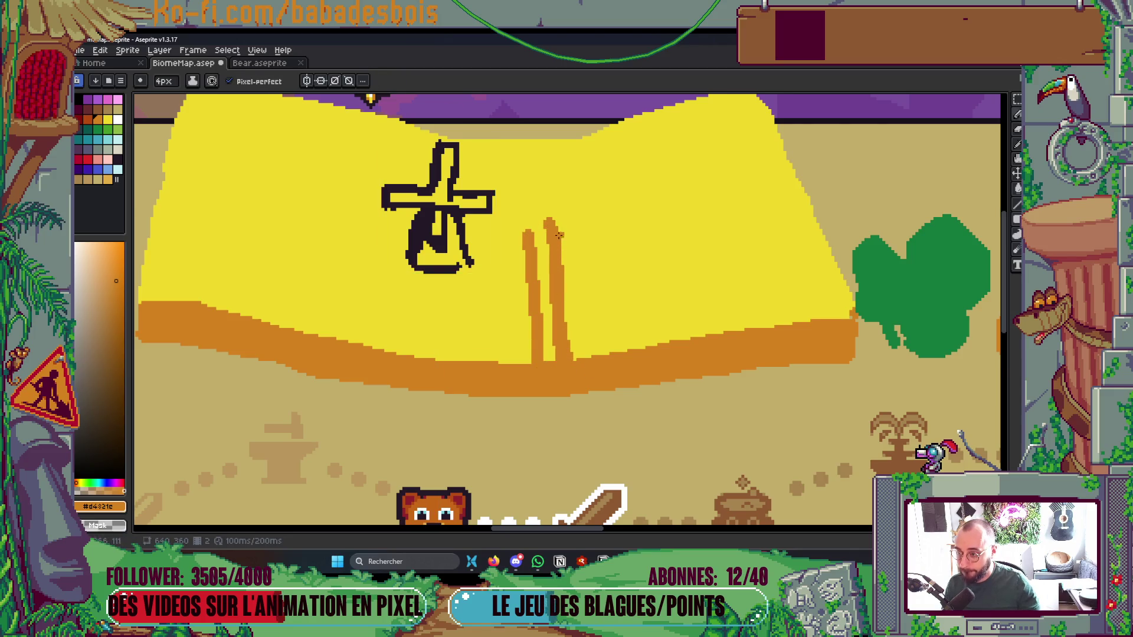
pyautogui.scroll(-4, 565, 205)
pyautogui.scroll(1, 565, 205)
pyautogui.scroll(4, 549, 214)
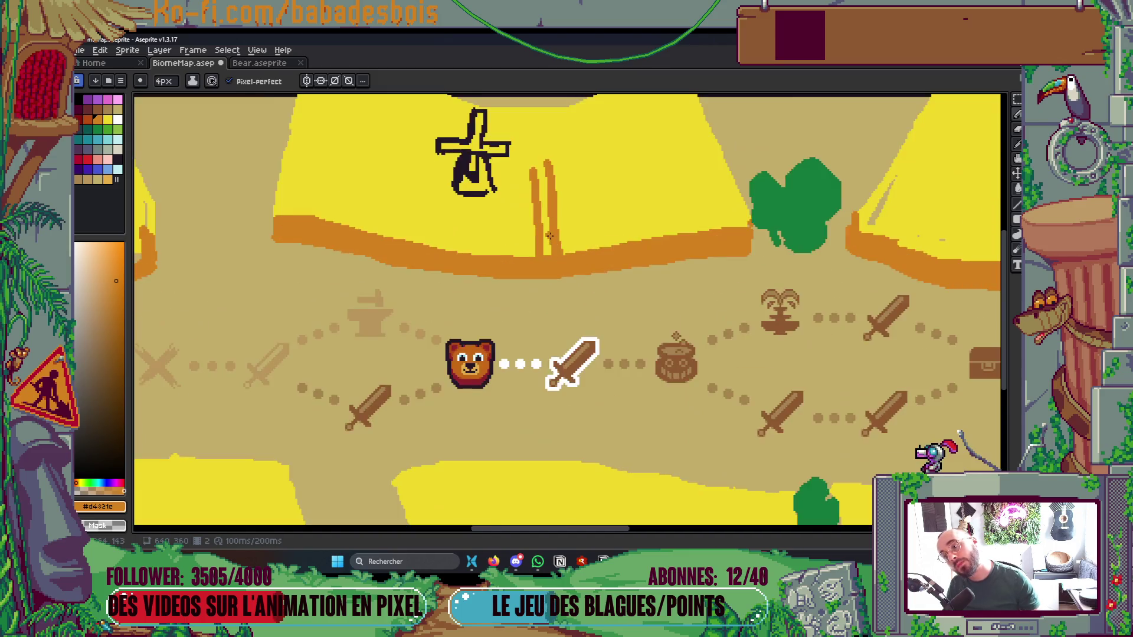
# Darken the bases of both orange lines with a darker orange swatch
pyautogui.press('i')
pyautogui.click(85, 118)
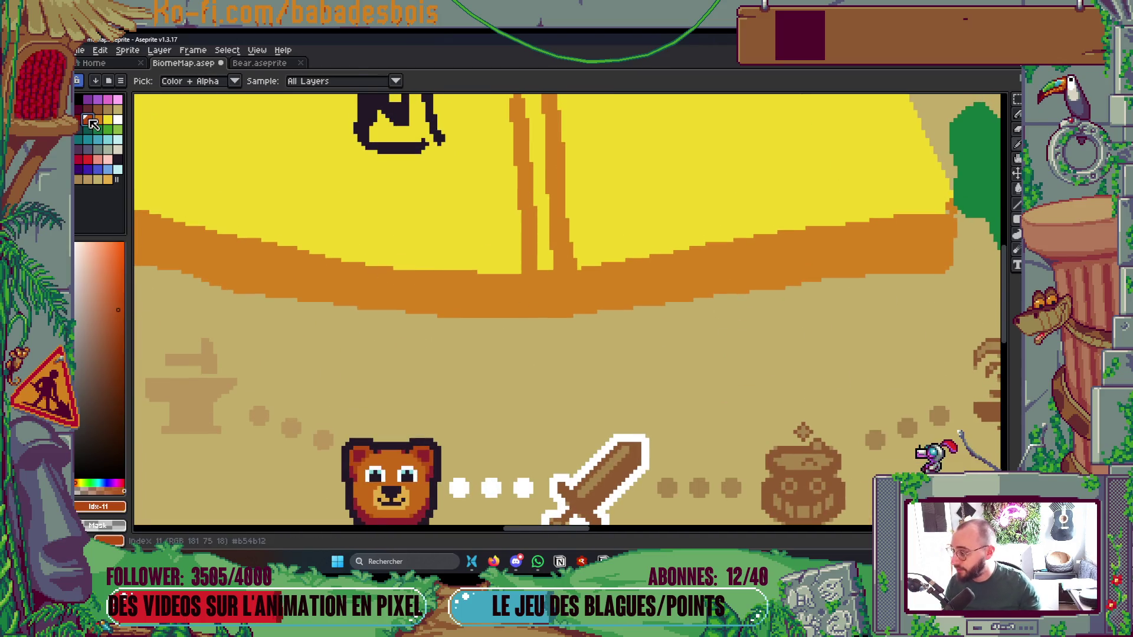
pyautogui.press('b')
pyautogui.moveTo(529, 280); pyautogui.dragTo(530, 314)
pyautogui.moveTo(569, 282); pyautogui.dragTo(566, 258)
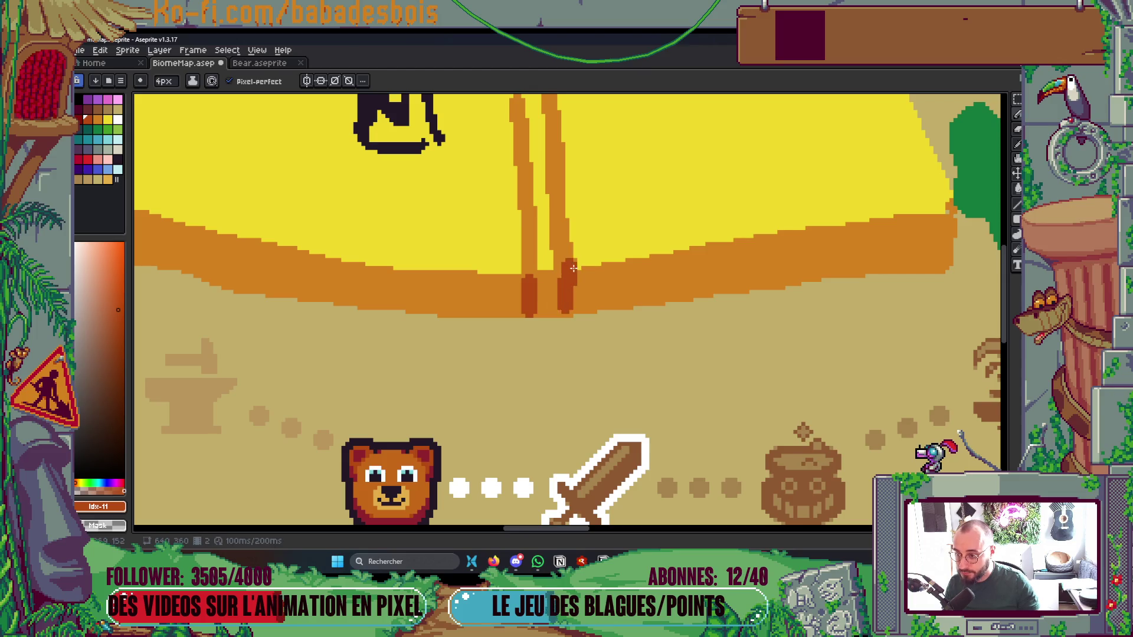
pyautogui.scroll(-5, 567, 260)
pyautogui.scroll(2, 602, 251)
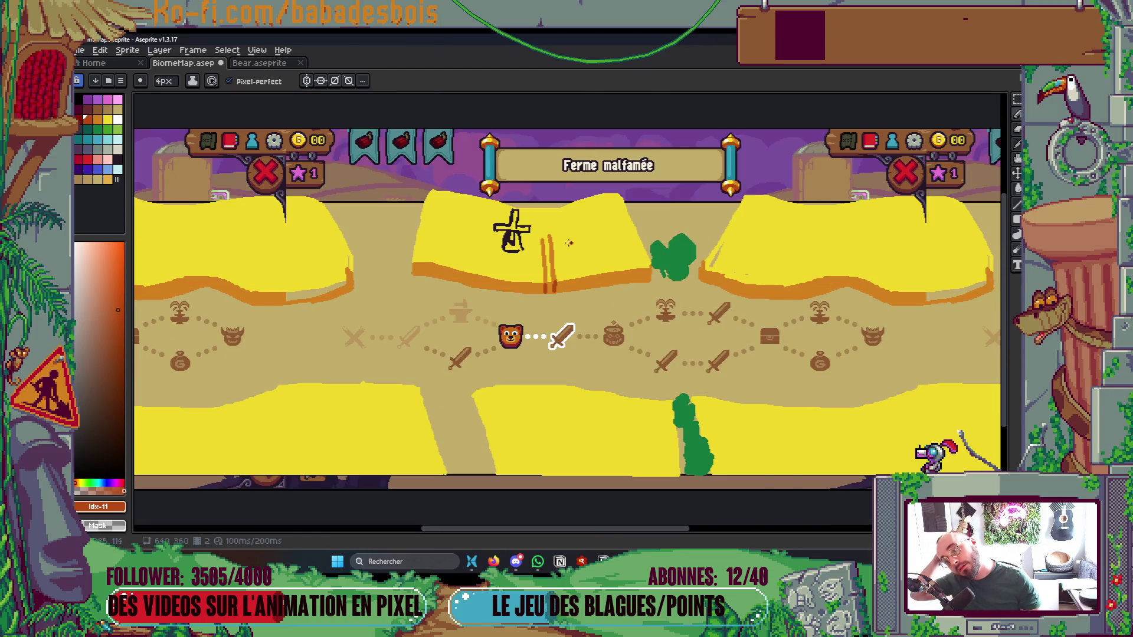
pyautogui.scroll(3, 578, 241)
# Cover the top of the left line with the block's yellow
pyautogui.keyDown('alt'); pyautogui.click(543, 247); pyautogui.keyUp('alt')
pyautogui.moveTo(518, 205); pyautogui.dragTo(518, 223)
pyautogui.scroll(-5, 658, 290)
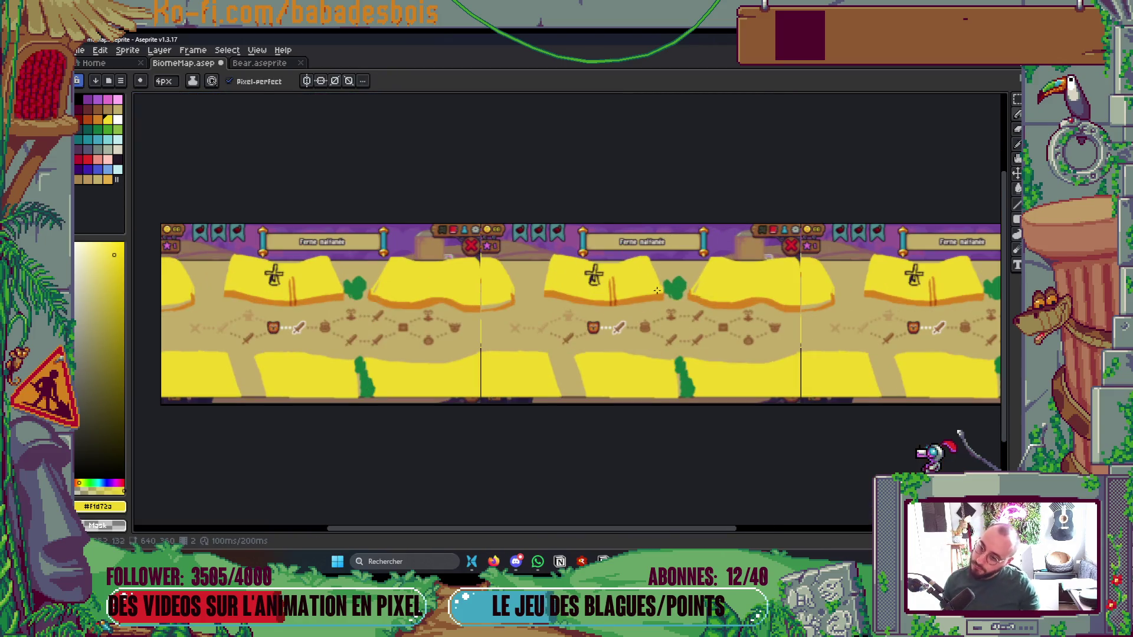
# Save BiomeMap.aseprite
pyautogui.scroll(5, 657, 290)
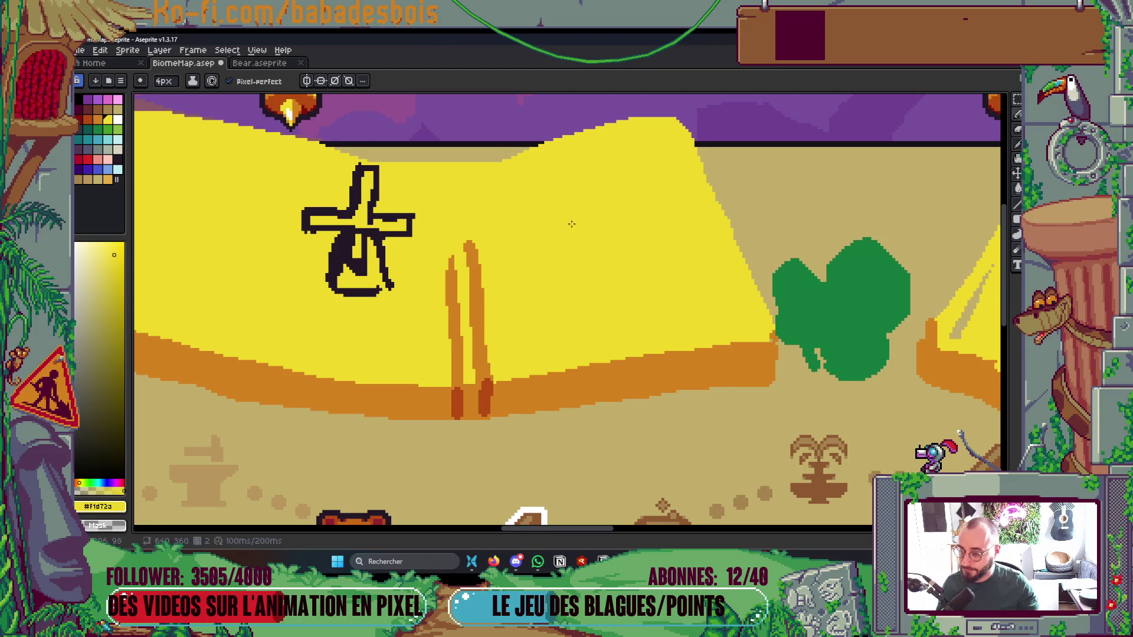
pyautogui.scroll(-4, 597, 242)
pyautogui.scroll(1, 614, 293)
pyautogui.hotkey('ctrl', 's')
pyautogui.scroll(2, 659, 326)
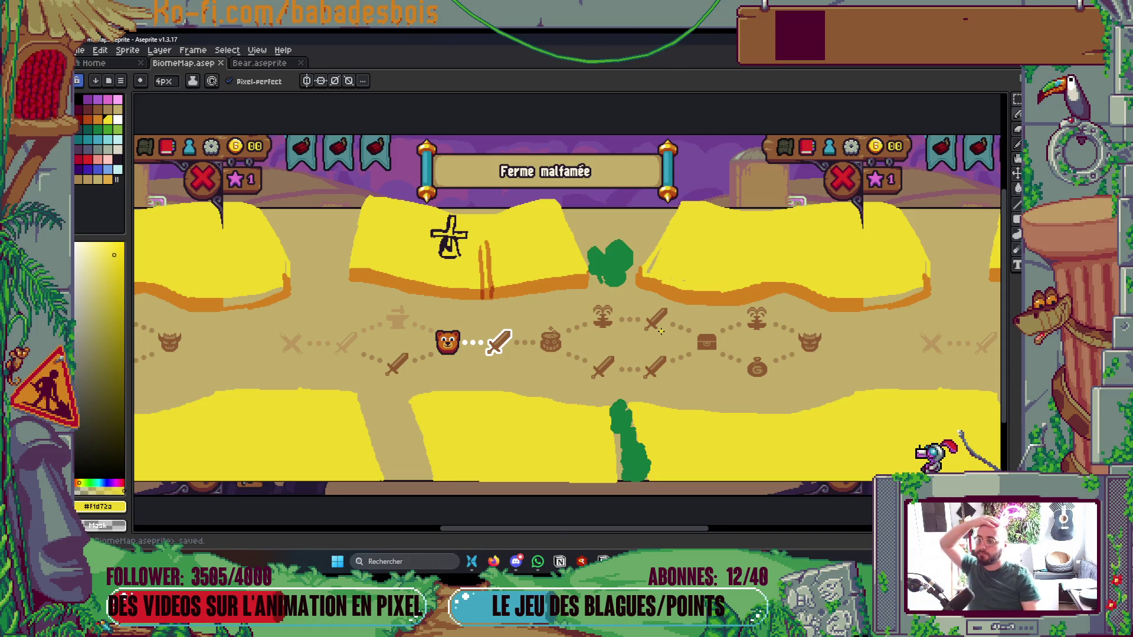
pyautogui.scroll(-2, 660, 331)
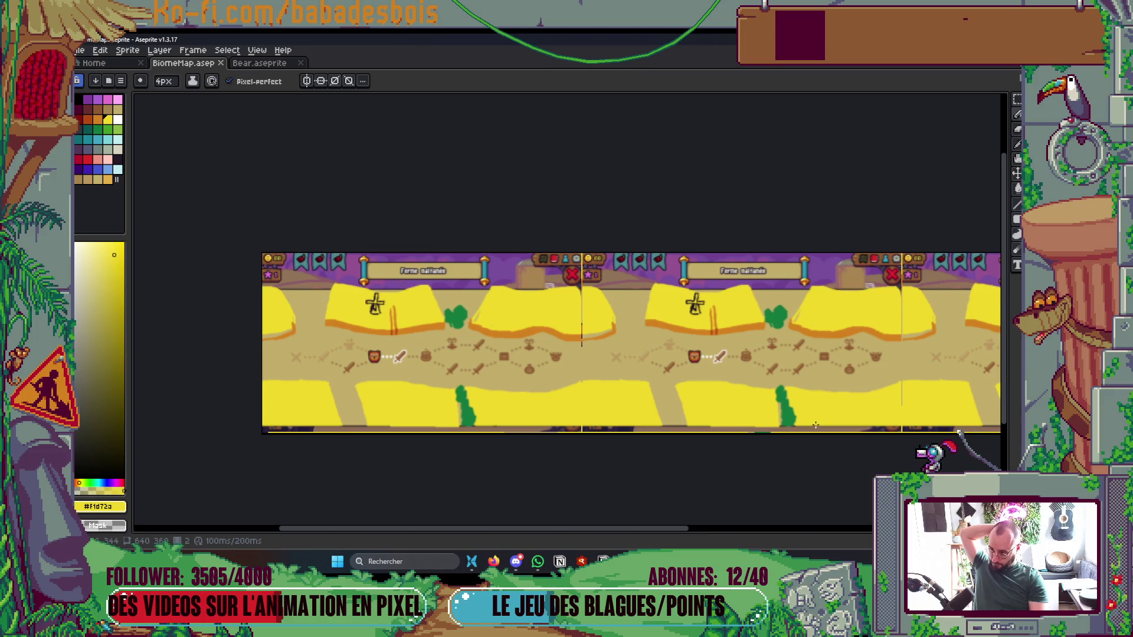
pyautogui.scroll(2, 837, 401)
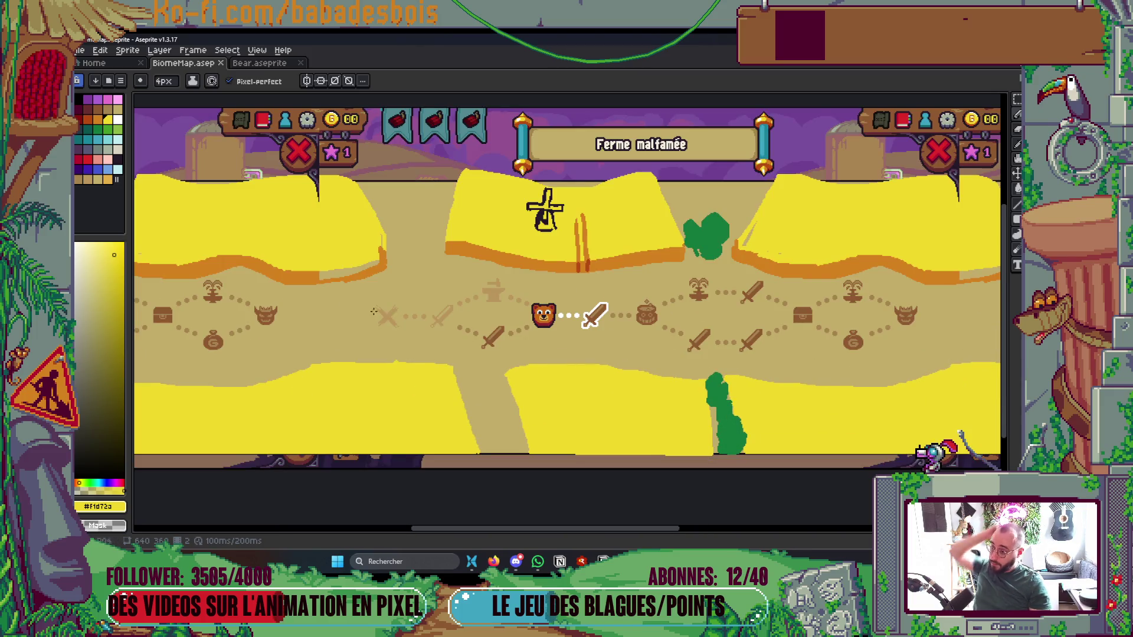
pyautogui.scroll(3, 393, 313)
# Fill the light strip along the block's edge with the sampled edge orange
pyautogui.press('g')
pyautogui.keyDown('alt'); pyautogui.click(412, 317); pyautogui.keyUp('alt')
pyautogui.click(423, 306)
pyautogui.scroll(-3, 424, 306)
pyautogui.scroll(3, 456, 292)
pyautogui.scroll(1, 485, 308)
# Paint over the stray orange patch with the block's sampled yellow
pyautogui.press('i')
pyautogui.click(483, 341)
pyautogui.moveTo(483, 340)
pyautogui.mouseDown()
pyautogui.moveTo(507, 348)
pyautogui.moveTo(525, 334)
pyautogui.mouseUp()
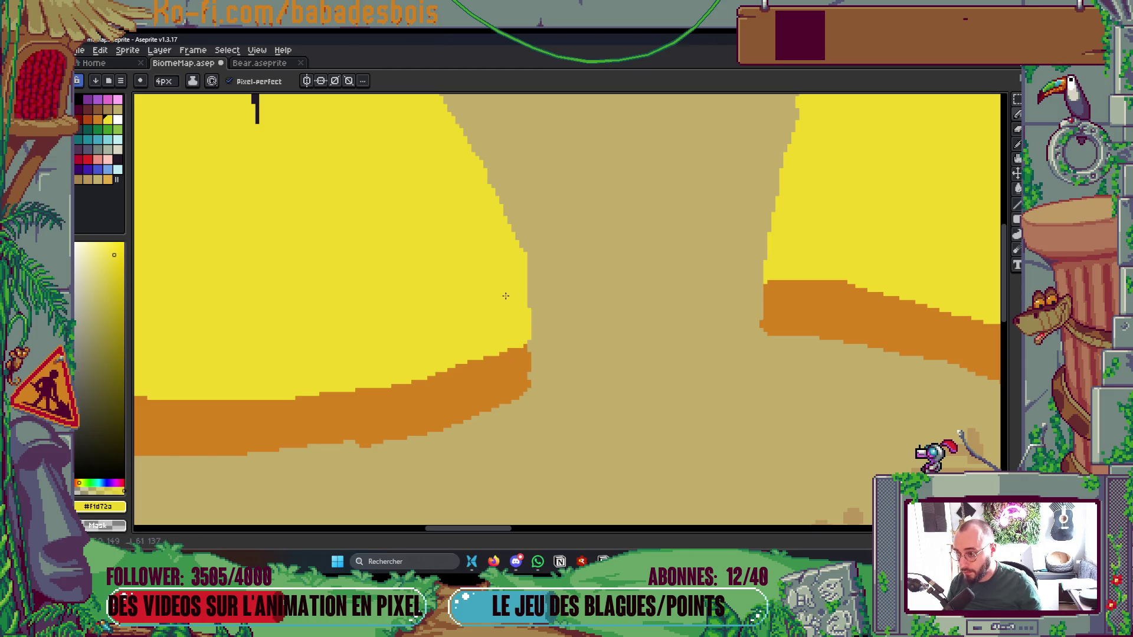
pyautogui.scroll(-4, 505, 297)
pyautogui.scroll(1, 639, 283)
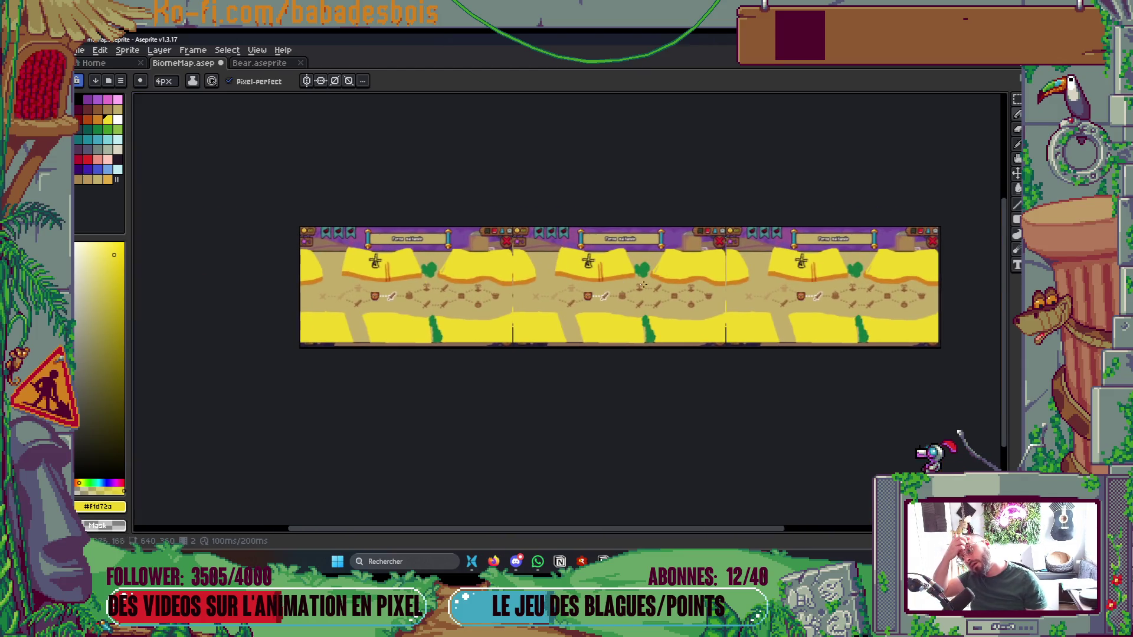
pyautogui.scroll(1, 639, 283)
pyautogui.hscroll(2, 826, 409)
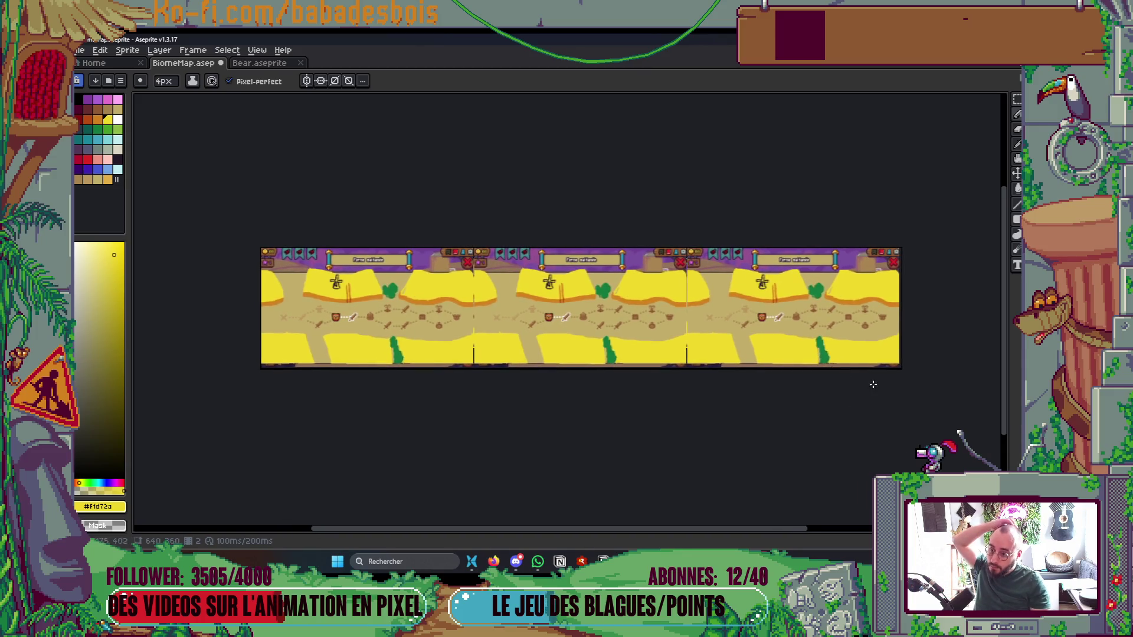
pyautogui.hscroll(-1, 843, 375)
pyautogui.scroll(4, 556, 338)
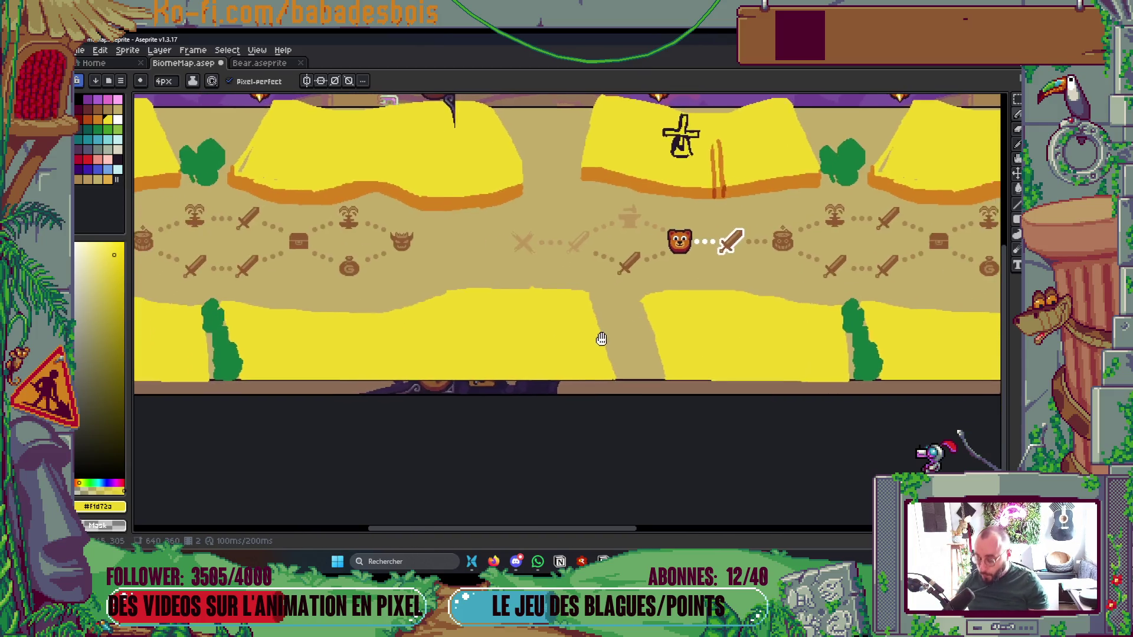
# Carve a wider tan sand path through the lower yellow field and begin its left orange edge
pyautogui.moveTo(579, 407)
pyautogui.mouseDown()
pyautogui.moveTo(590, 278)
pyautogui.moveTo(599, 409)
pyautogui.mouseUp()
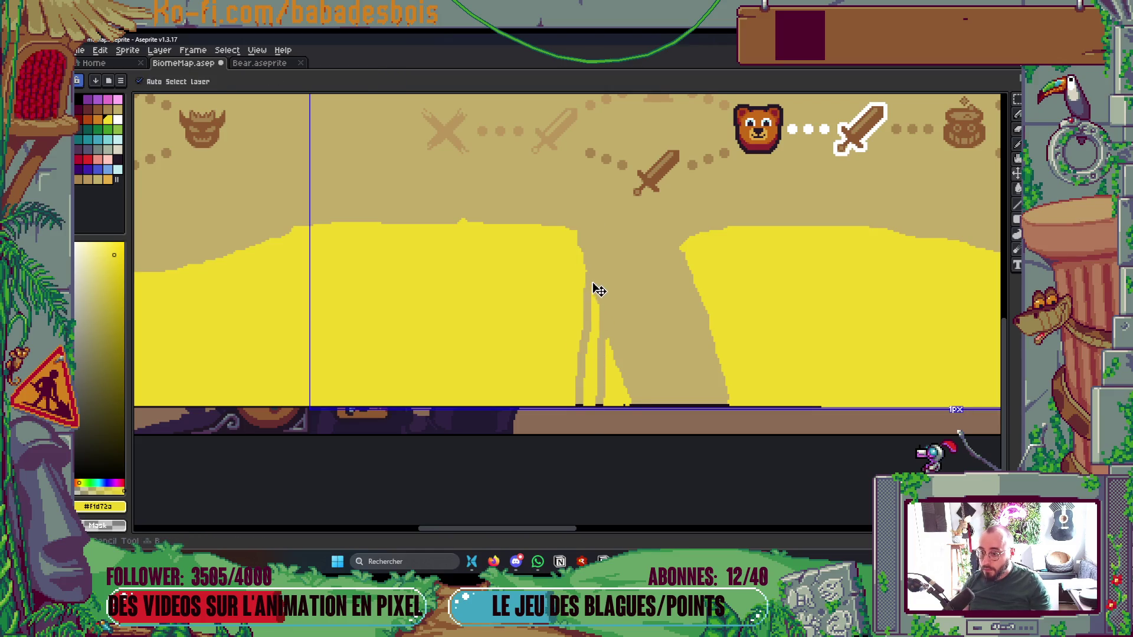
pyautogui.moveTo(596, 295)
pyautogui.mouseDown()
pyautogui.moveTo(592, 404)
pyautogui.moveTo(596, 305)
pyautogui.mouseUp()
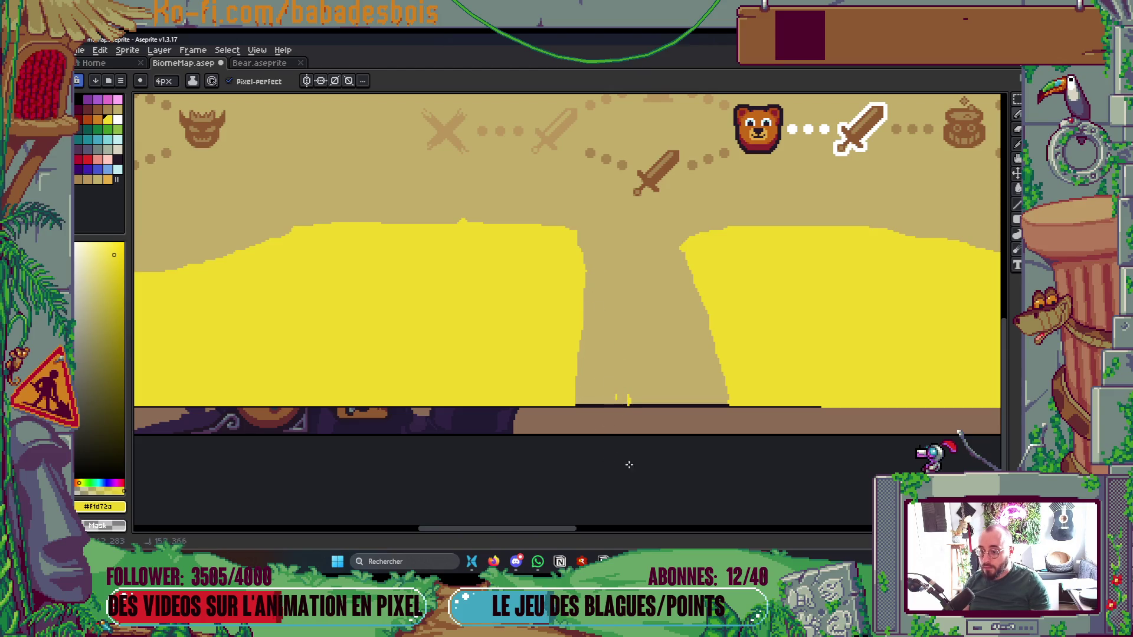
pyautogui.moveTo(493, 292)
pyautogui.mouseDown()
pyautogui.moveTo(451, 470)
pyautogui.moveTo(492, 298)
pyautogui.mouseUp()
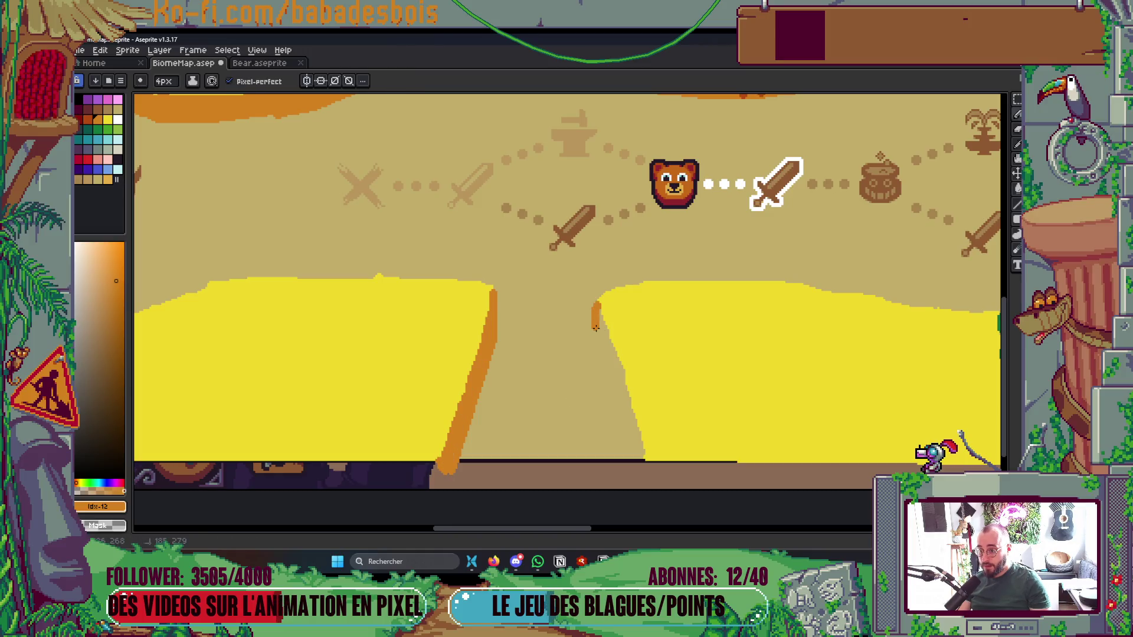
# Line the right yellow edge with parallel orange lines and fill the strip between them
pyautogui.keyDown('shift'); pyautogui.click(667, 462); pyautogui.keyUp('shift')
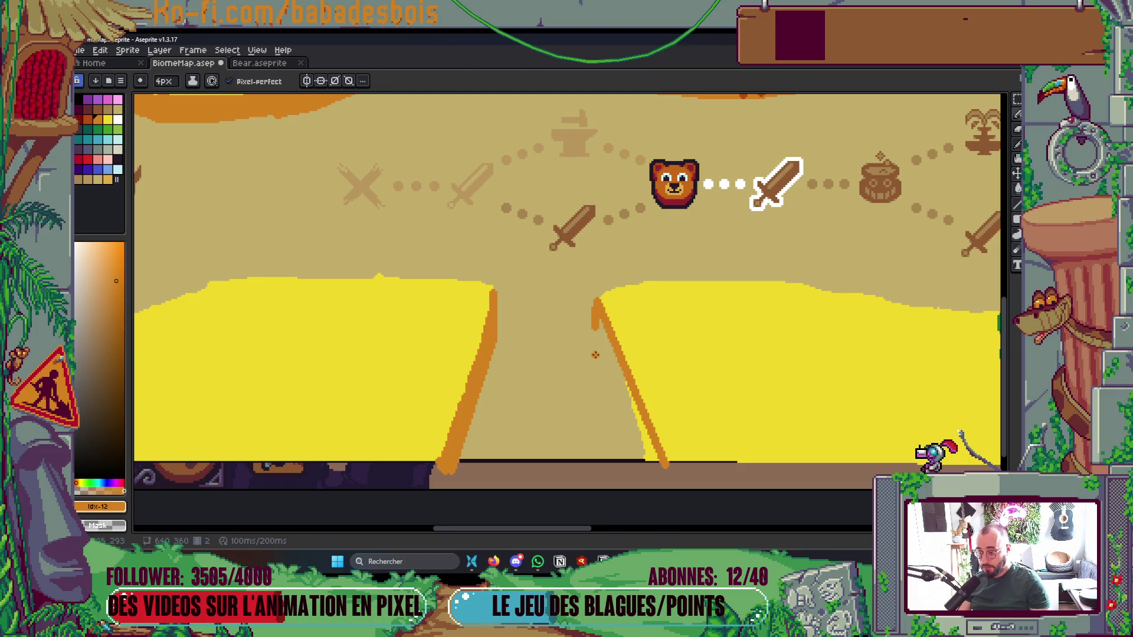
pyautogui.moveTo(593, 328); pyautogui.dragTo(647, 474)
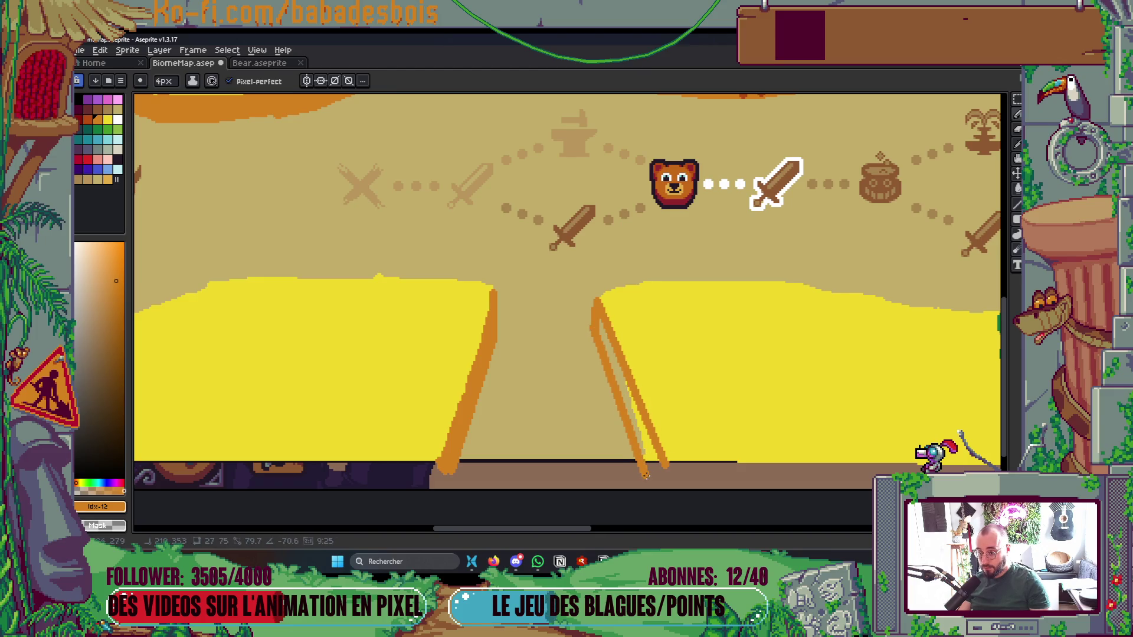
pyautogui.press('g')
pyautogui.click(621, 384)
pyautogui.click(646, 437)
# Repaint the tan streak and stray orange pixels in the upper yellow field with yellow
pyautogui.press('b')
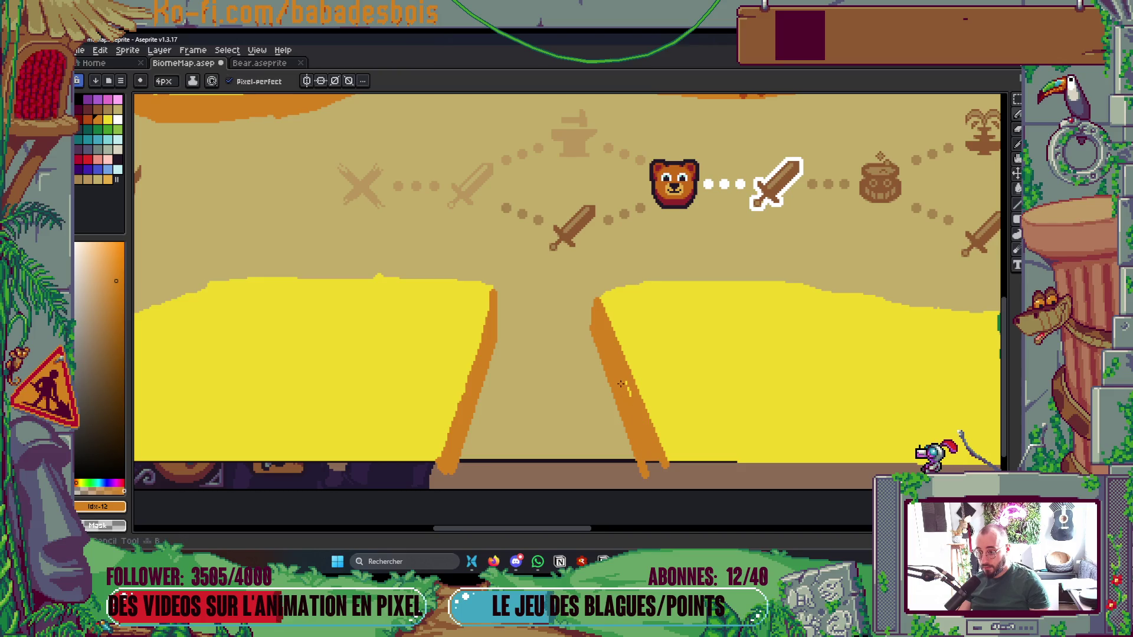
pyautogui.scroll(-6, 629, 378)
pyautogui.scroll(3, 653, 447)
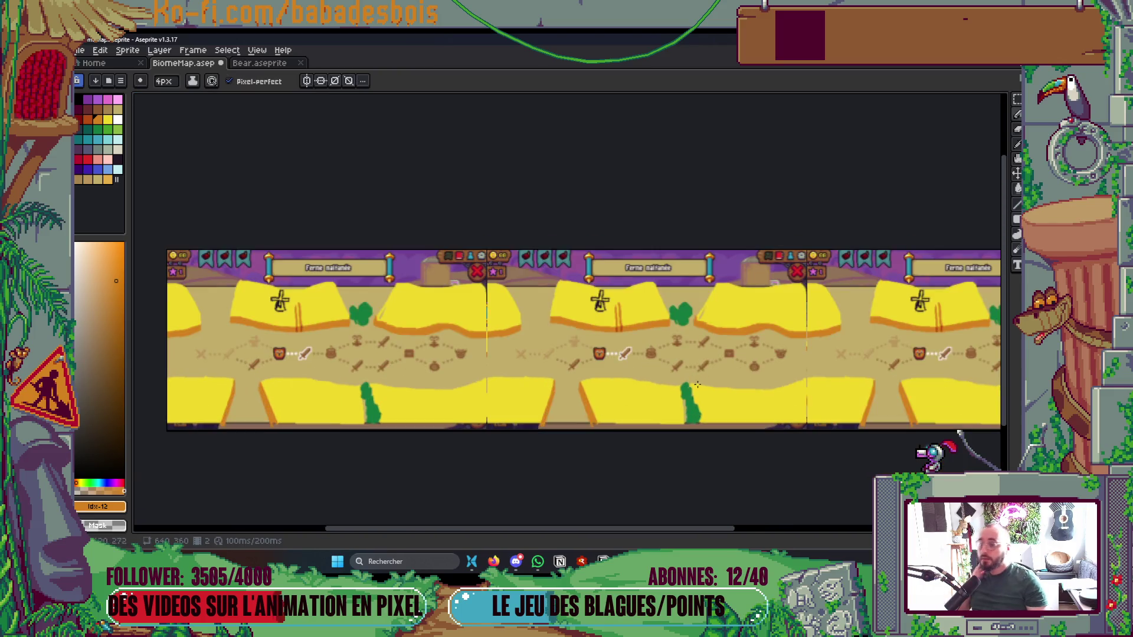
pyautogui.scroll(-2, 773, 463)
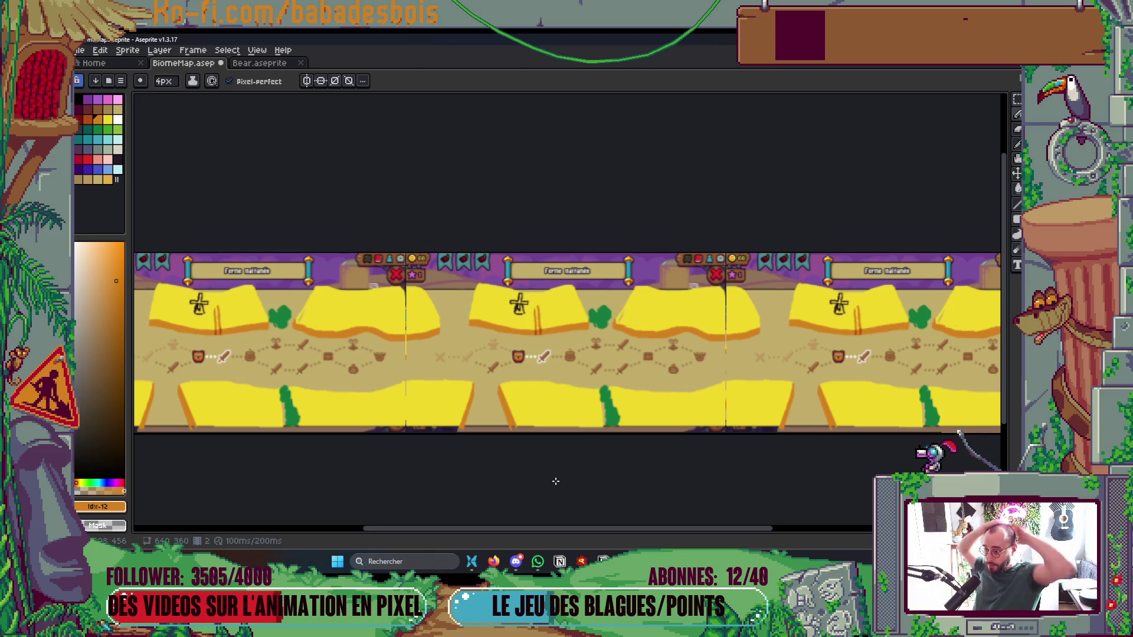
pyautogui.scroll(5, 616, 332)
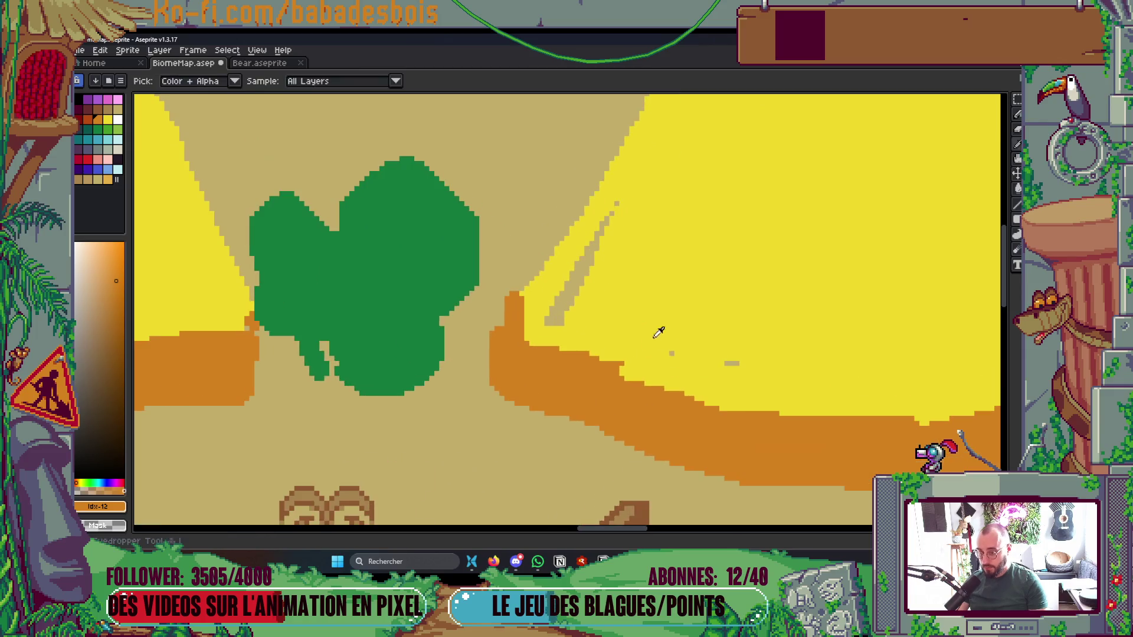
pyautogui.keyDown('alt'); pyautogui.click(657, 329); pyautogui.keyUp('alt')
pyautogui.moveTo(567, 310); pyautogui.dragTo(617, 206)
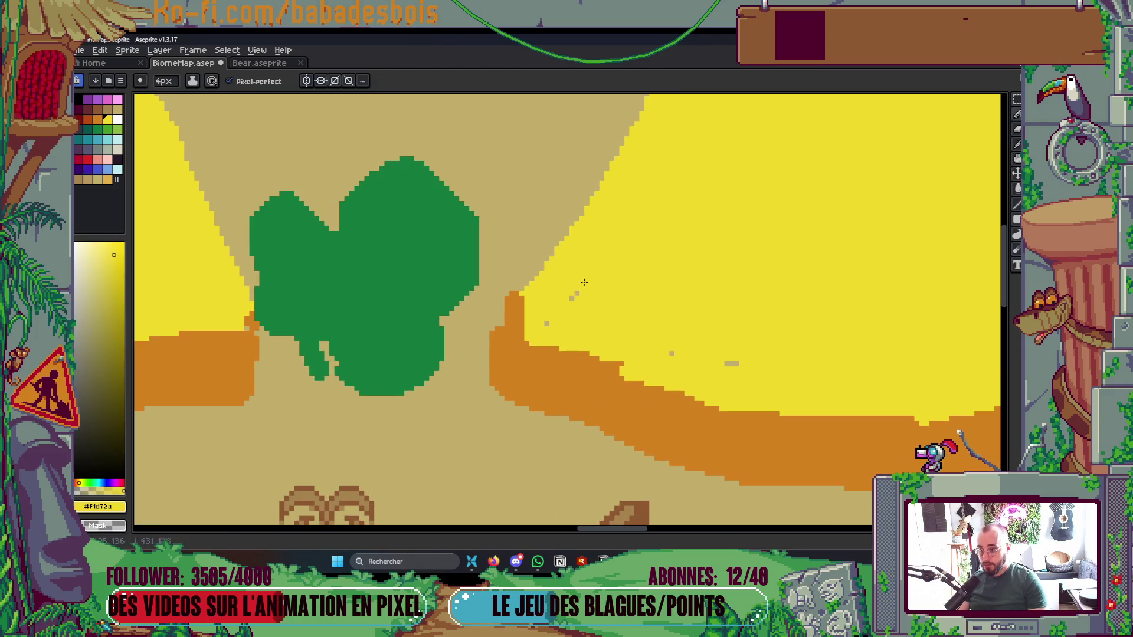
pyautogui.moveTo(543, 327); pyautogui.dragTo(518, 305)
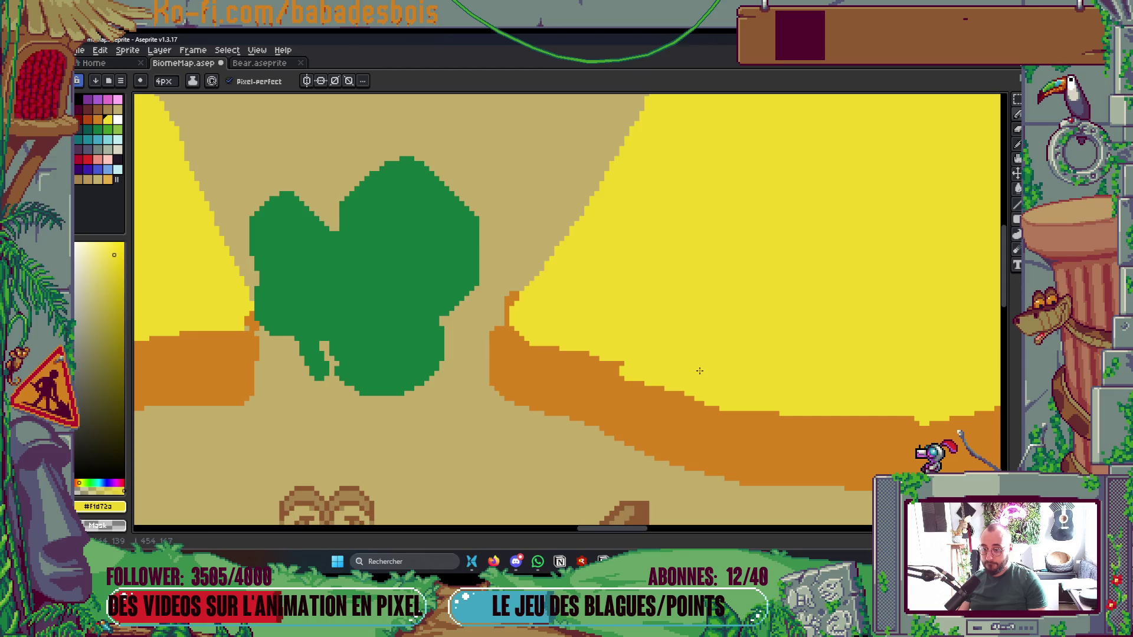
# Pan and zoom the map to recentre the Ferme malfamée tile around the green bush
pyautogui.scroll(-4, 699, 370)
pyautogui.scroll(-1, 767, 318)
pyautogui.scroll(1, 779, 307)
pyautogui.scroll(-1, 786, 303)
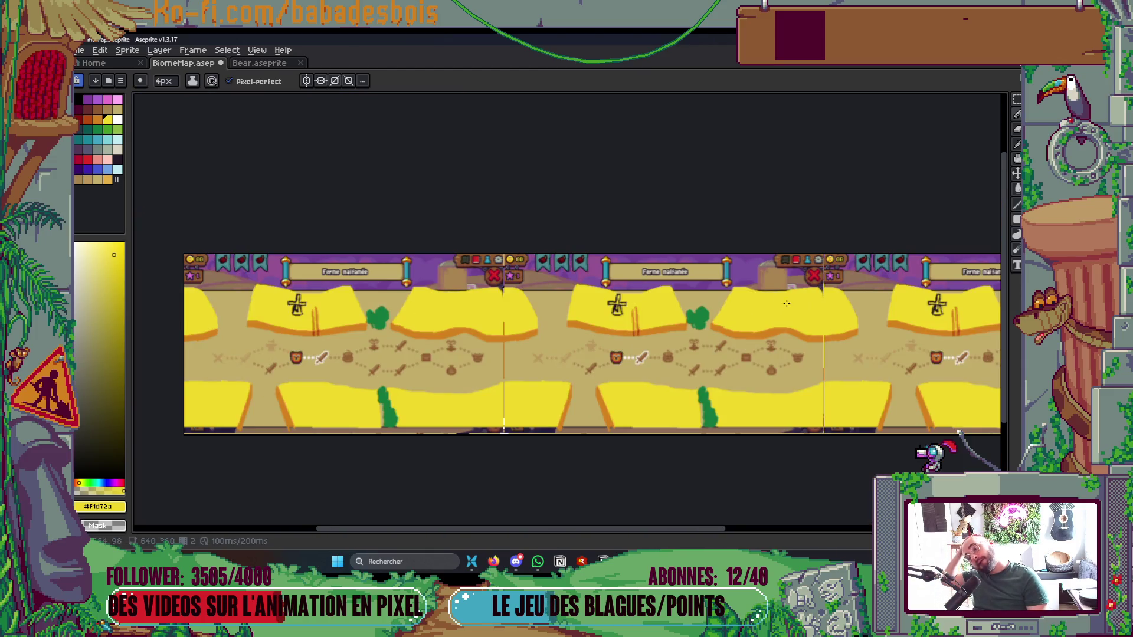
pyautogui.scroll(3, 786, 304)
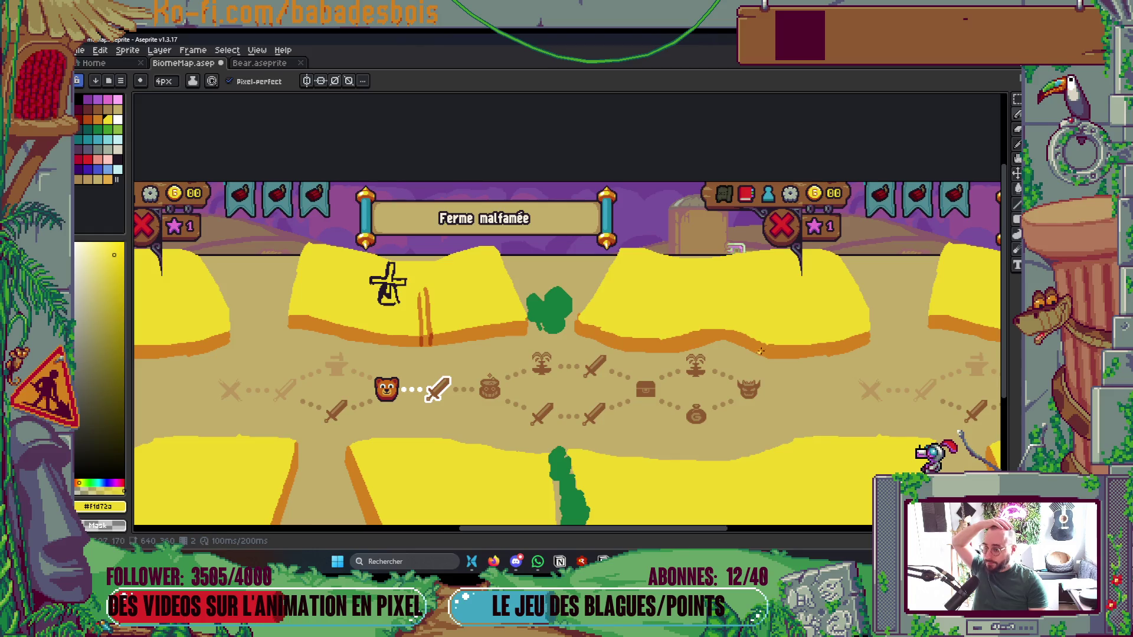
pyautogui.scroll(-3, 761, 352)
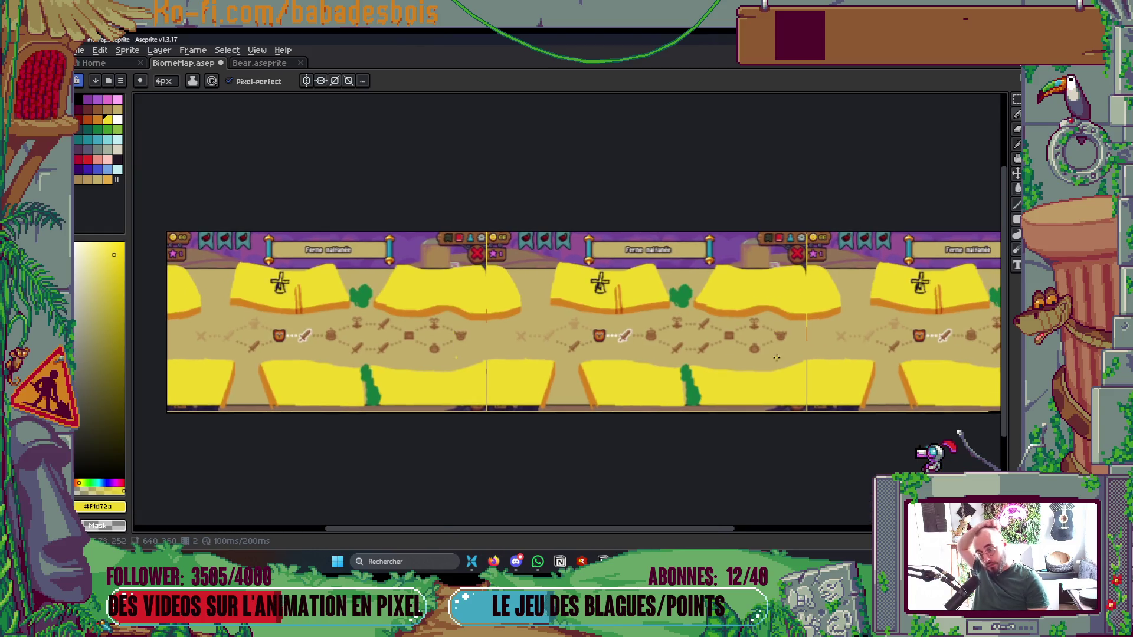
pyautogui.scroll(3, 776, 357)
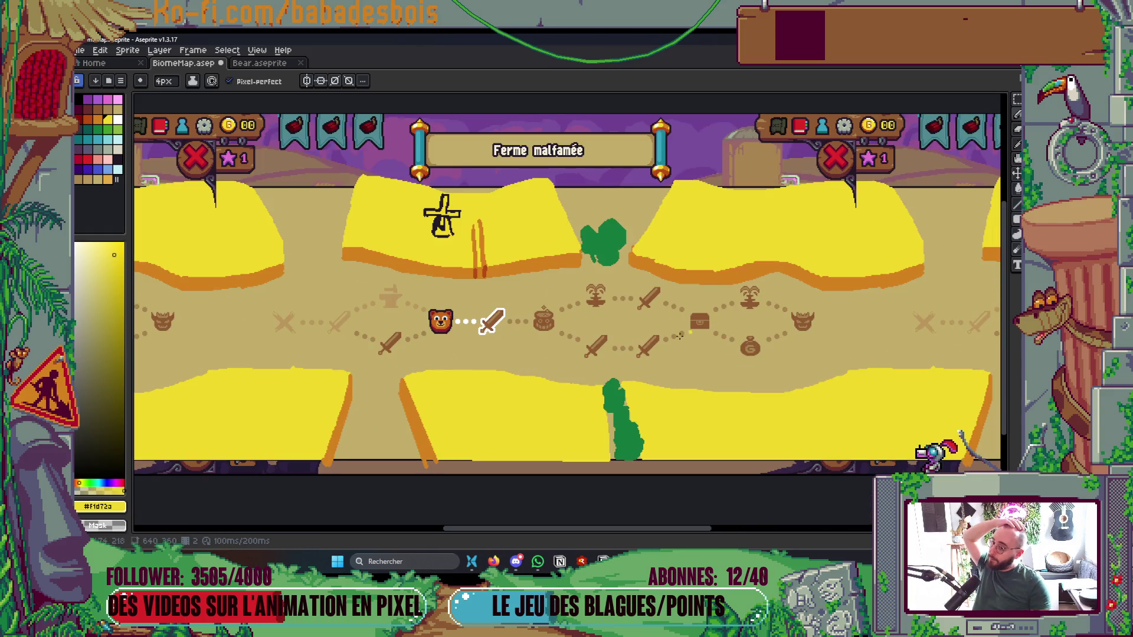
pyautogui.scroll(-3, 679, 336)
pyautogui.scroll(3, 680, 336)
pyautogui.moveTo(501, 330)
pyautogui.mouseDown()
pyautogui.moveTo(787, 329)
pyautogui.moveTo(783, 315)
pyautogui.mouseUp()
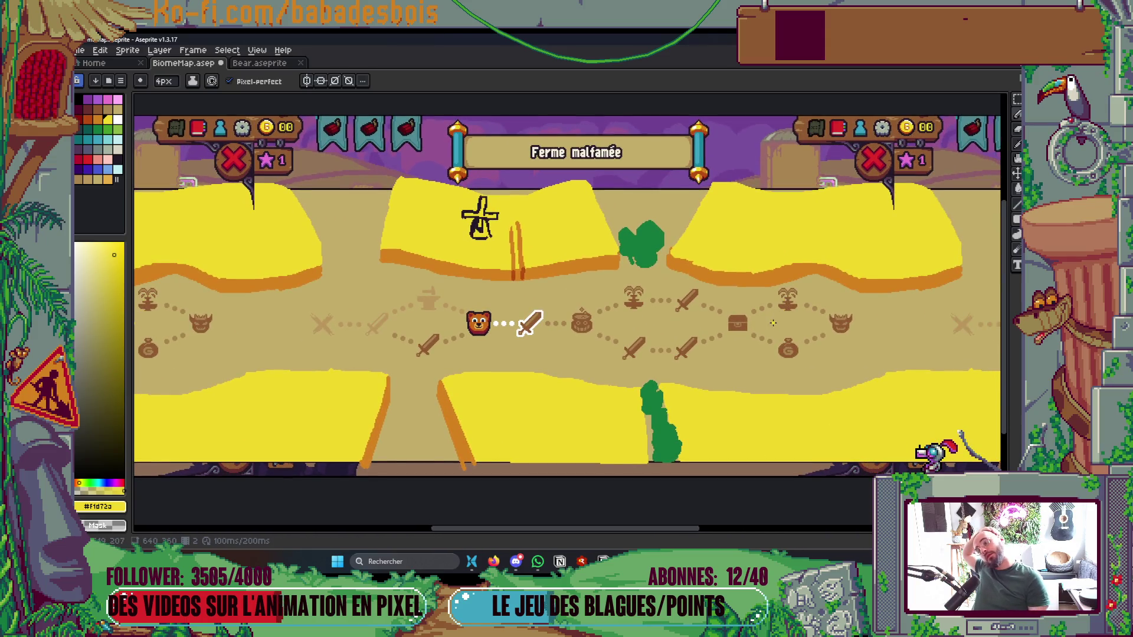
pyautogui.scroll(2, 673, 263)
pyautogui.scroll(1, 614, 235)
# Draw brown trunks under the upper and lower green bushes and save the file
pyautogui.press('i')
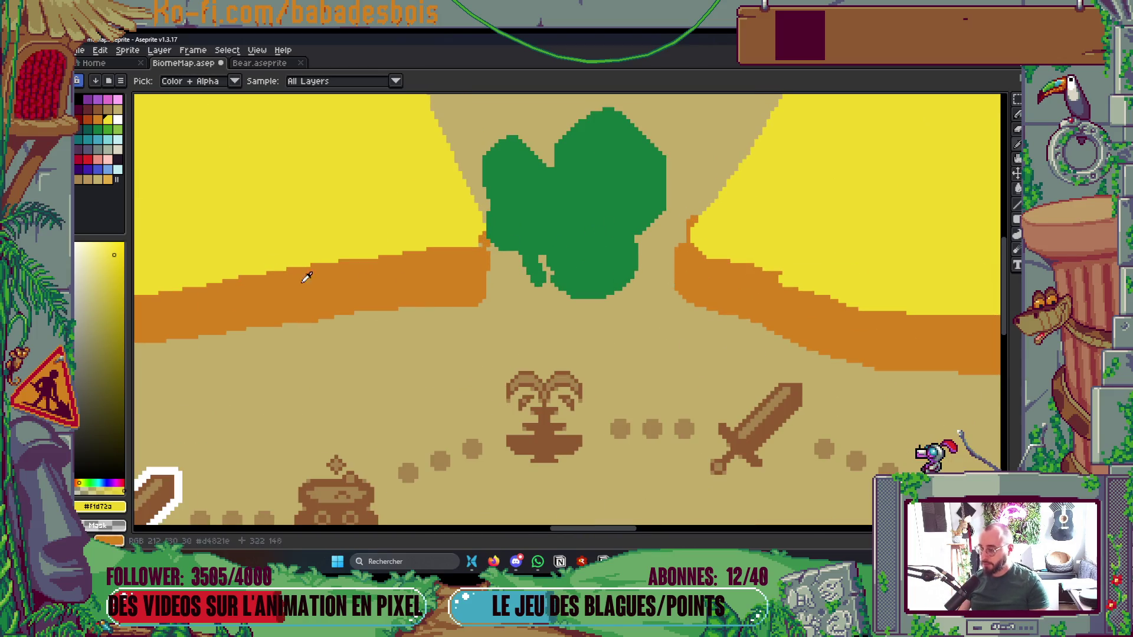
pyautogui.click(97, 109)
pyautogui.press('b')
pyautogui.moveTo(530, 254)
pyautogui.mouseDown()
pyautogui.moveTo(527, 298)
pyautogui.moveTo(595, 322)
pyautogui.moveTo(570, 328)
pyautogui.mouseUp()
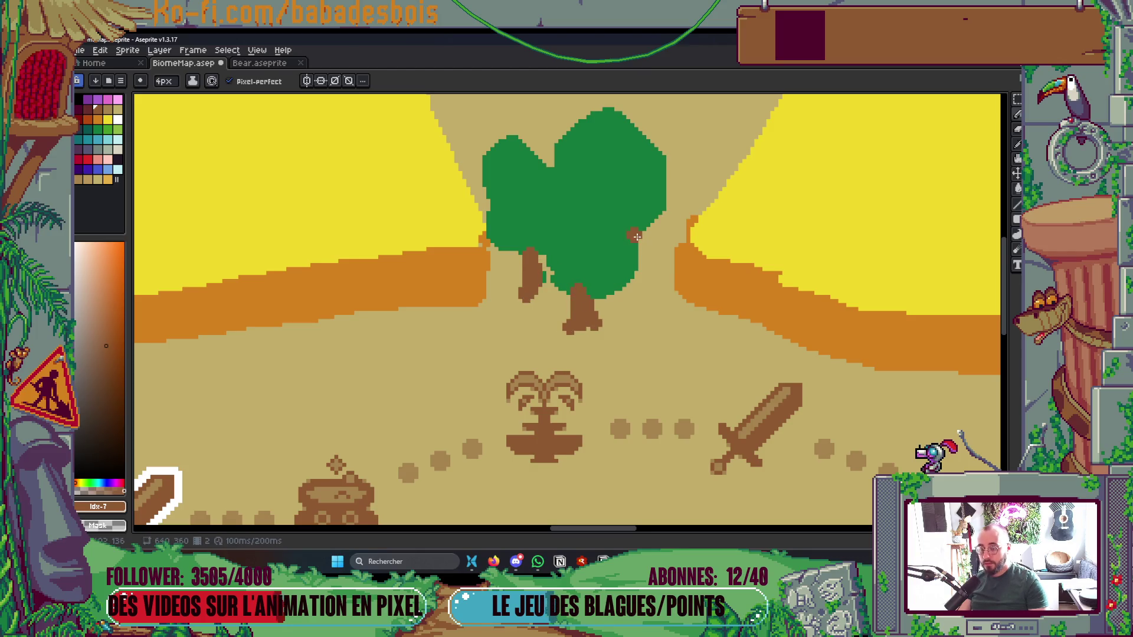
pyautogui.scroll(-3, 629, 274)
pyautogui.scroll(4, 683, 364)
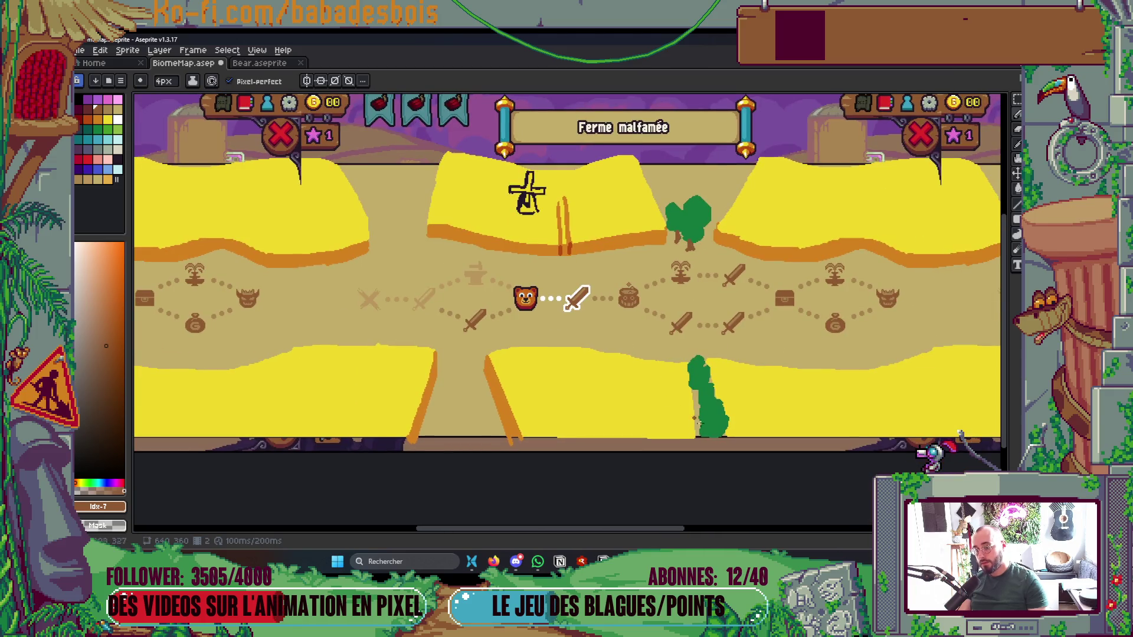
pyautogui.moveTo(685, 366)
pyautogui.mouseDown()
pyautogui.moveTo(660, 396)
pyautogui.moveTo(676, 367)
pyautogui.mouseUp()
pyautogui.scroll(-5, 681, 432)
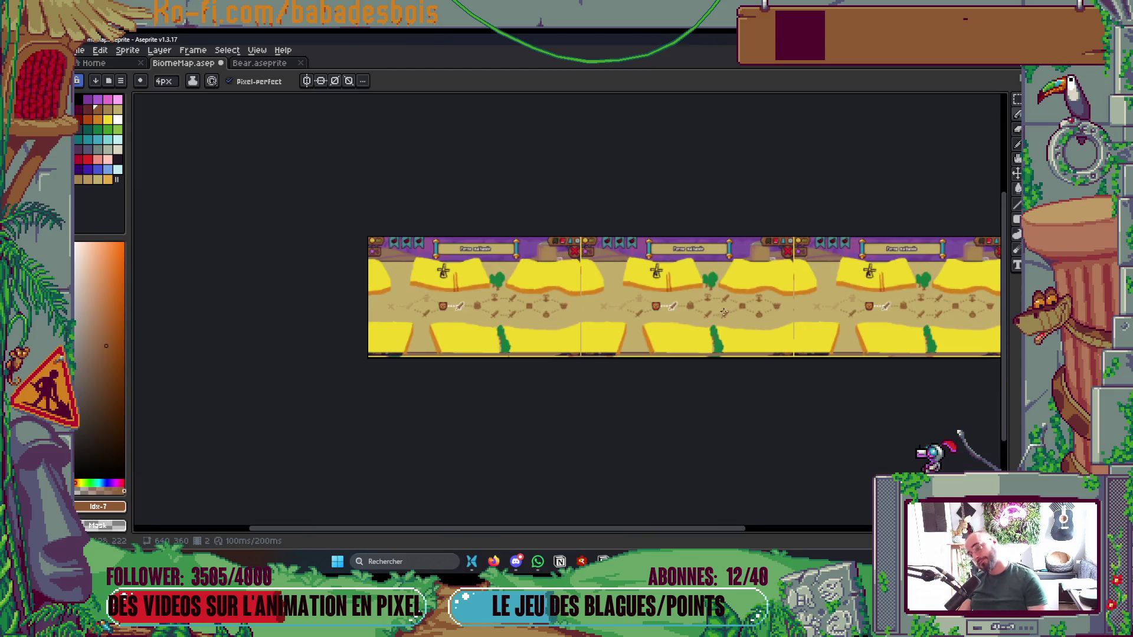
pyautogui.scroll(1, 758, 342)
pyautogui.hotkey('ctrl', 's')
# Touch up the pixels at the bottom of the path edge and save again
pyautogui.scroll(2, 633, 314)
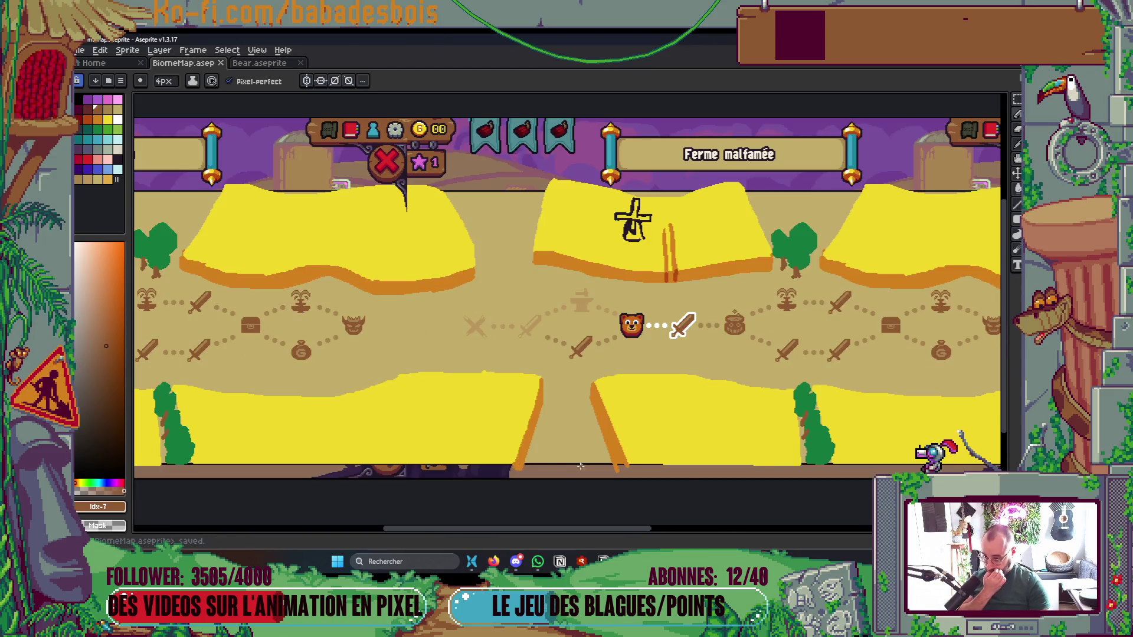
pyautogui.scroll(2, 474, 467)
pyautogui.click(682, 467)
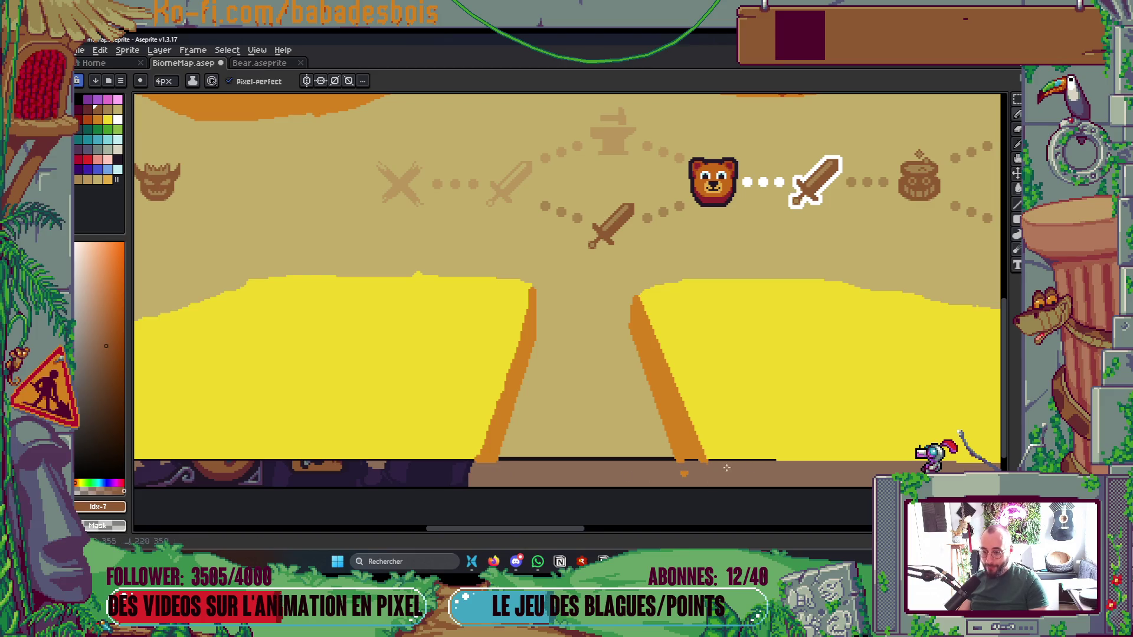
pyautogui.hotkey('ctrl', 's')
pyautogui.scroll(-3, 774, 482)
pyautogui.scroll(3, 604, 415)
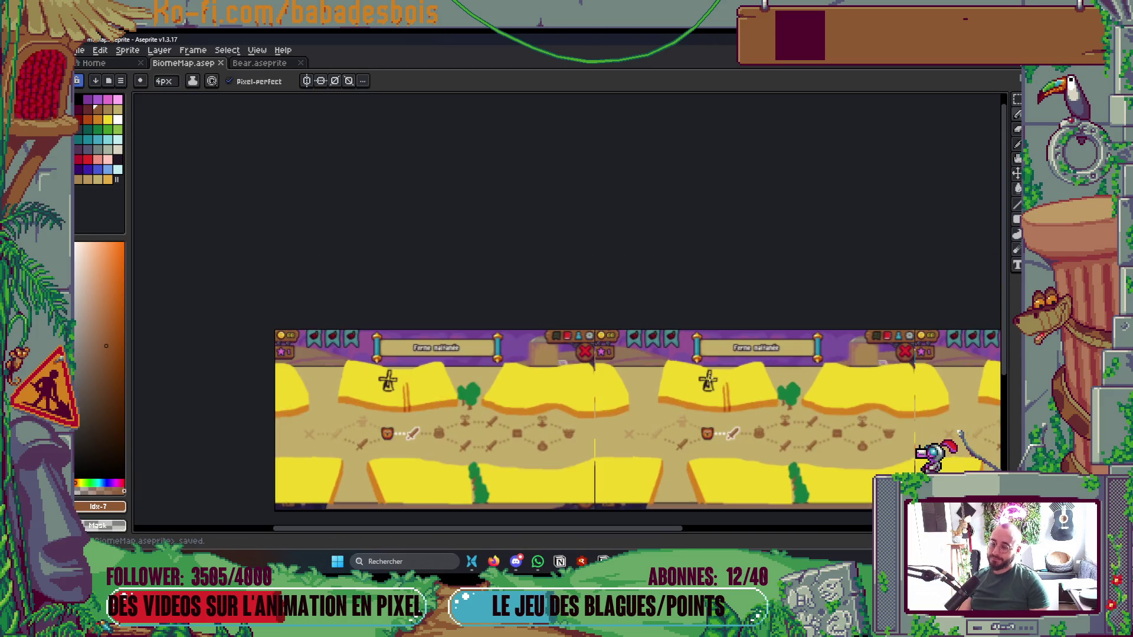
# Paint field yellow over part of the orange edge elsewhere on the tiled map and save
pyautogui.moveTo(718, 366); pyautogui.dragTo(552, 273)
pyautogui.moveTo(713, 324)
pyautogui.mouseDown()
pyautogui.moveTo(606, 330)
pyautogui.moveTo(729, 319)
pyautogui.mouseUp()
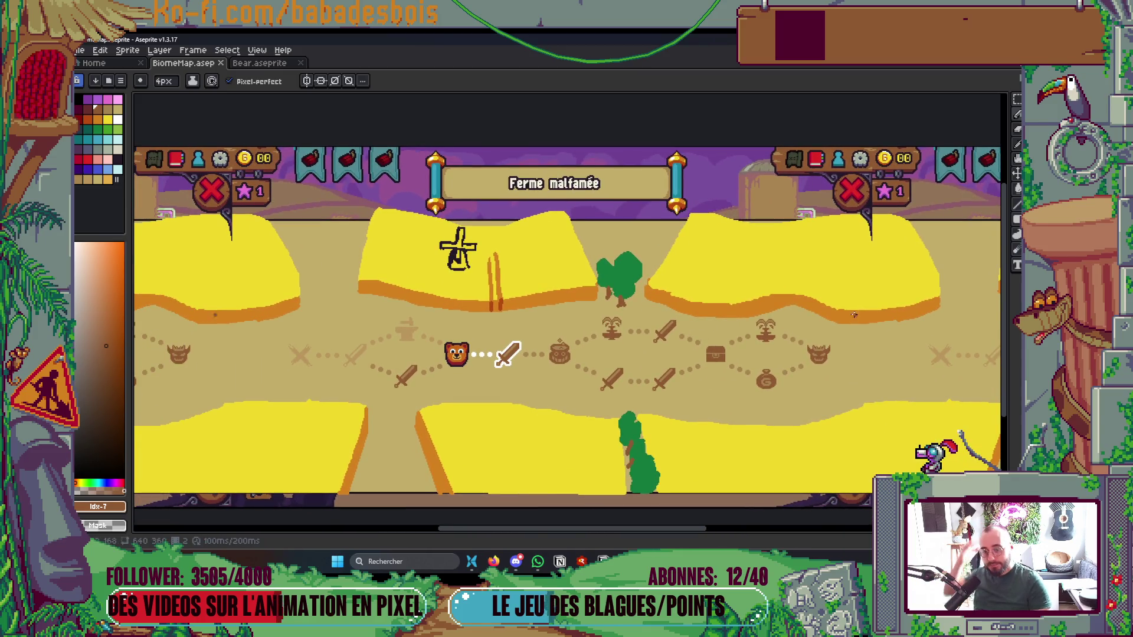
pyautogui.scroll(4, 653, 336)
pyautogui.keyDown('alt'); pyautogui.click(672, 236); pyautogui.keyUp('alt')
pyautogui.scroll(2, 572, 267)
pyautogui.press('Return')
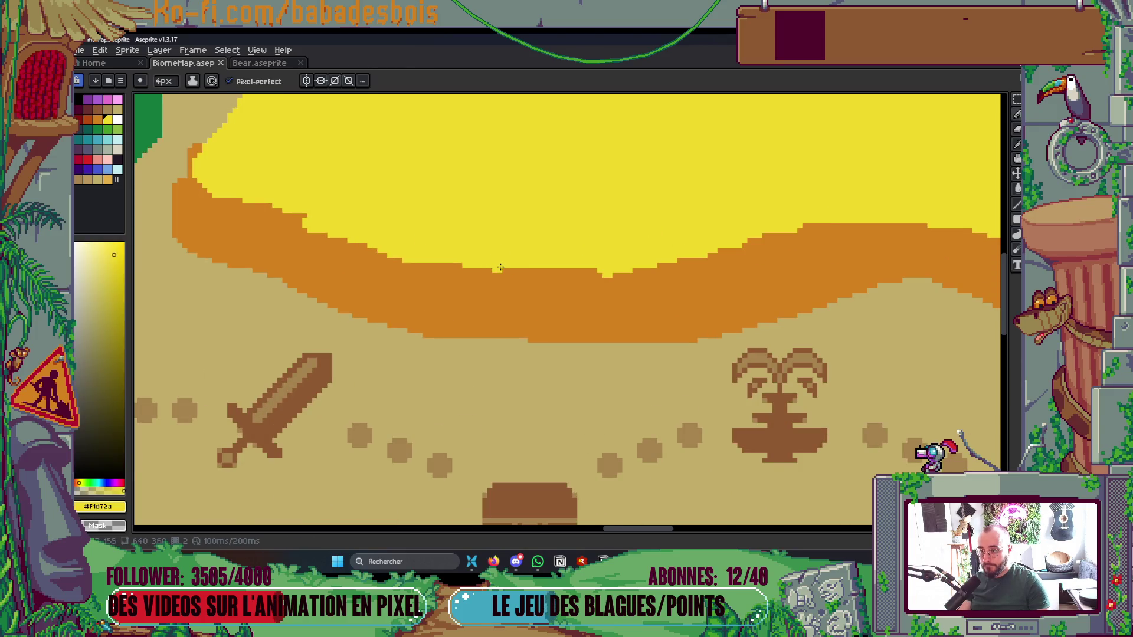
pyautogui.moveTo(500, 267); pyautogui.dragTo(642, 268)
pyautogui.hotkey('ctrl', 's')
# Choose the dark colour for the scarecrow and bring up the layers list
pyautogui.scroll(-4, 813, 206)
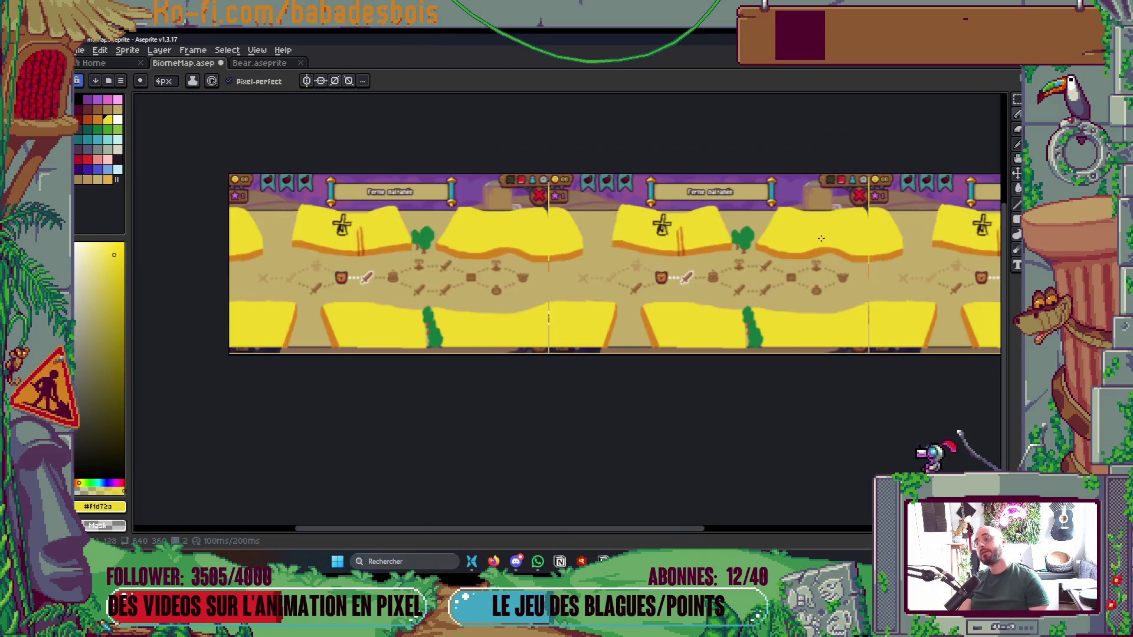
pyautogui.scroll(1, 684, 312)
pyautogui.scroll(-3, 685, 312)
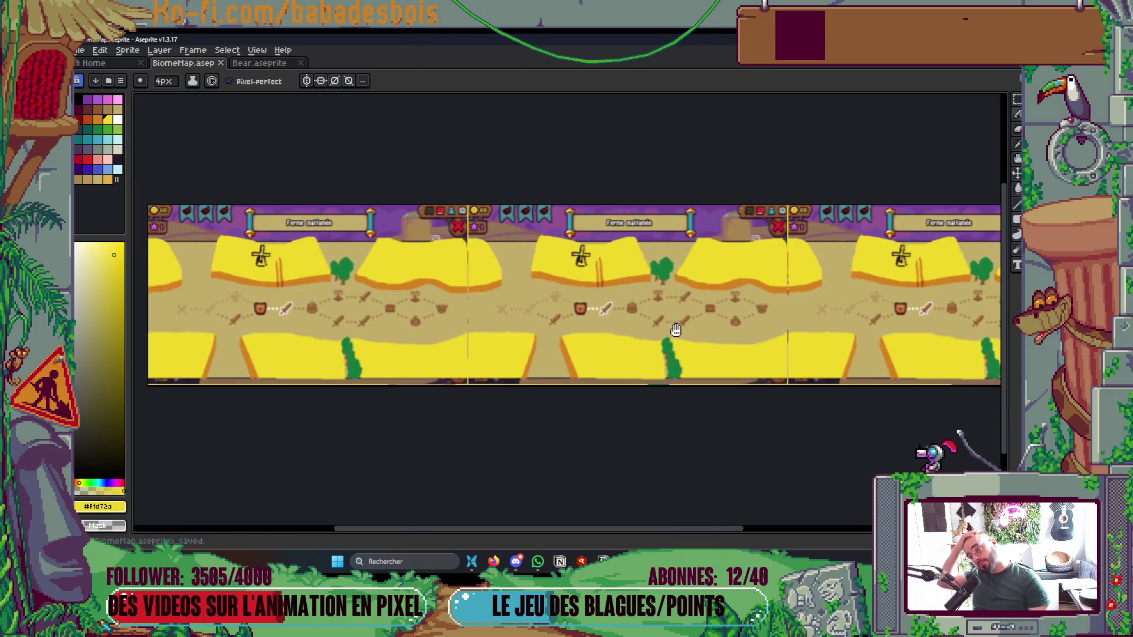
pyautogui.scroll(5, 628, 365)
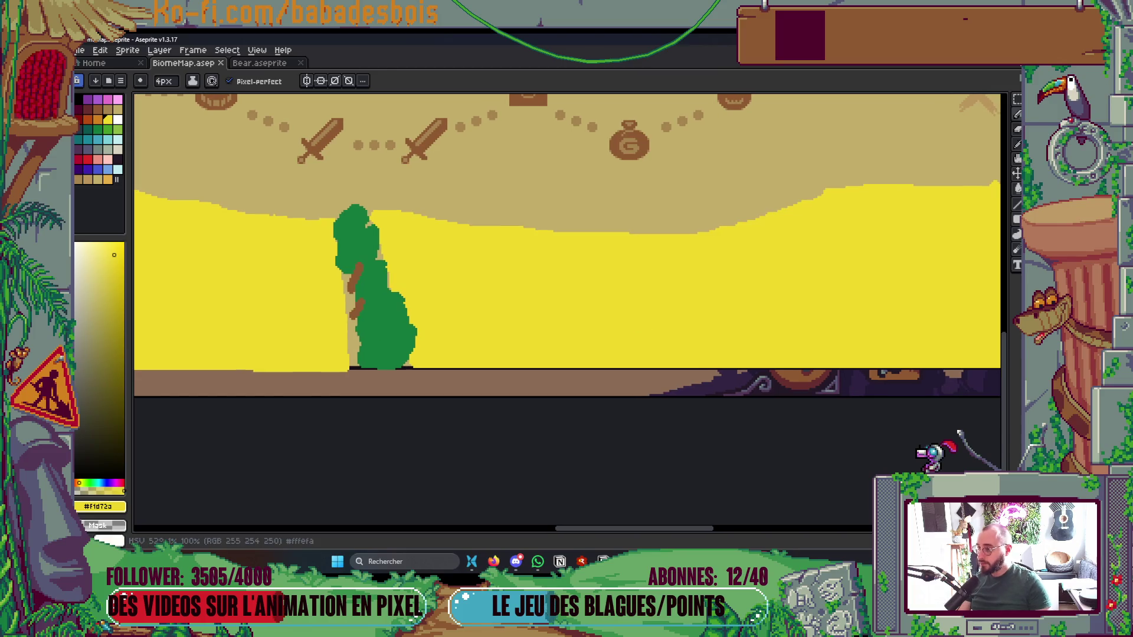
pyautogui.click(121, 160)
pyautogui.scroll(2, 598, 294)
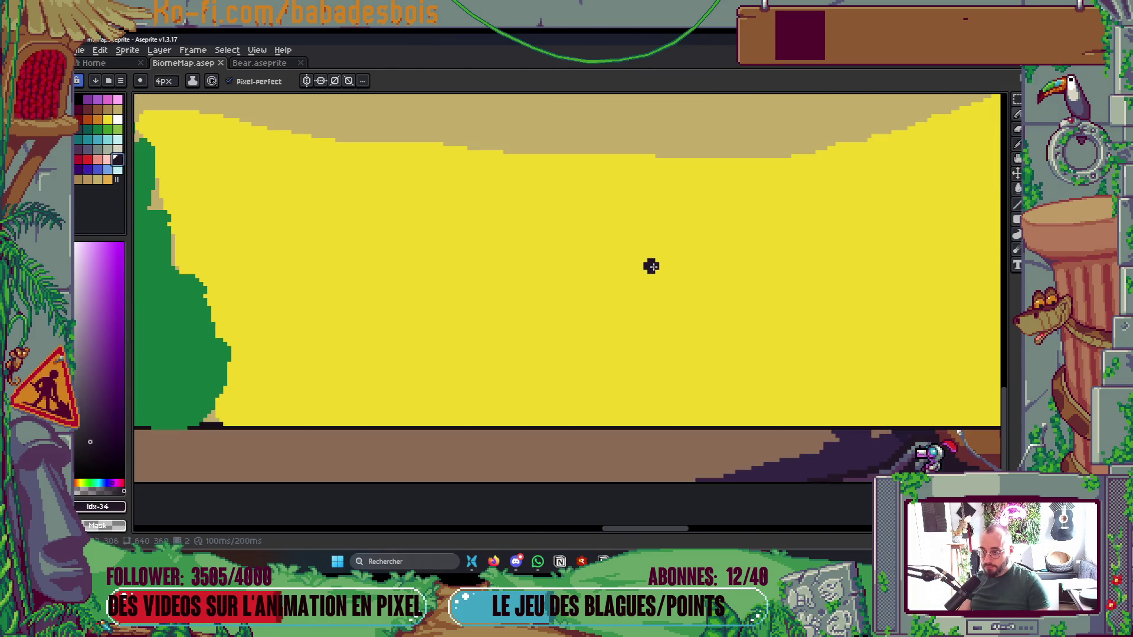
pyautogui.press('Tab')
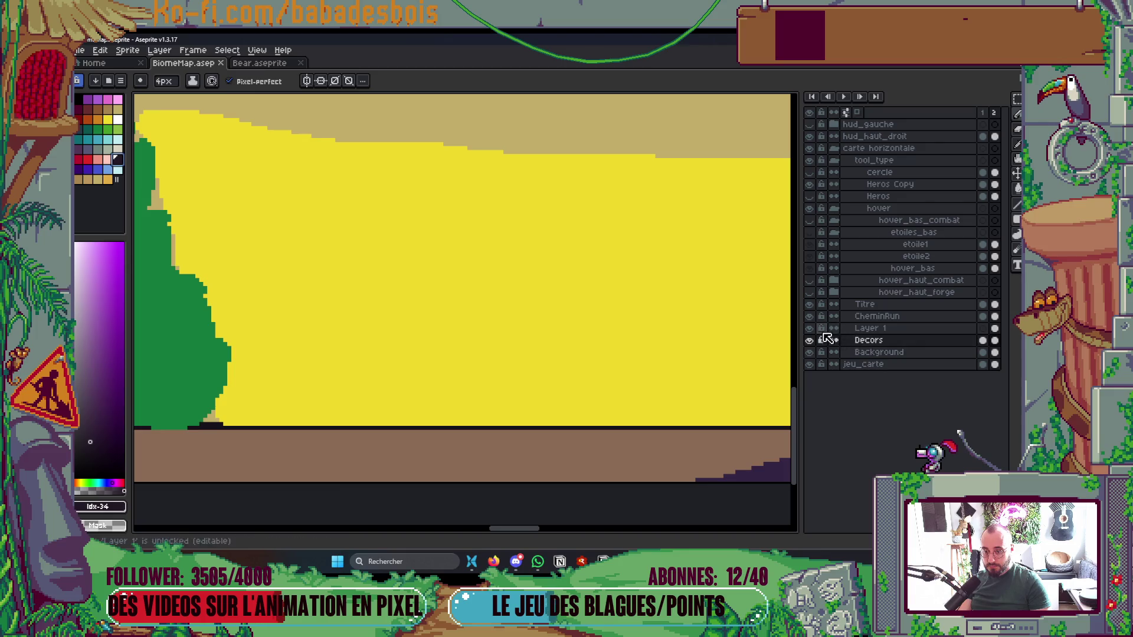
# Rename Layer 1 to 'Moulin'
pyautogui.doubleClick(869, 330)
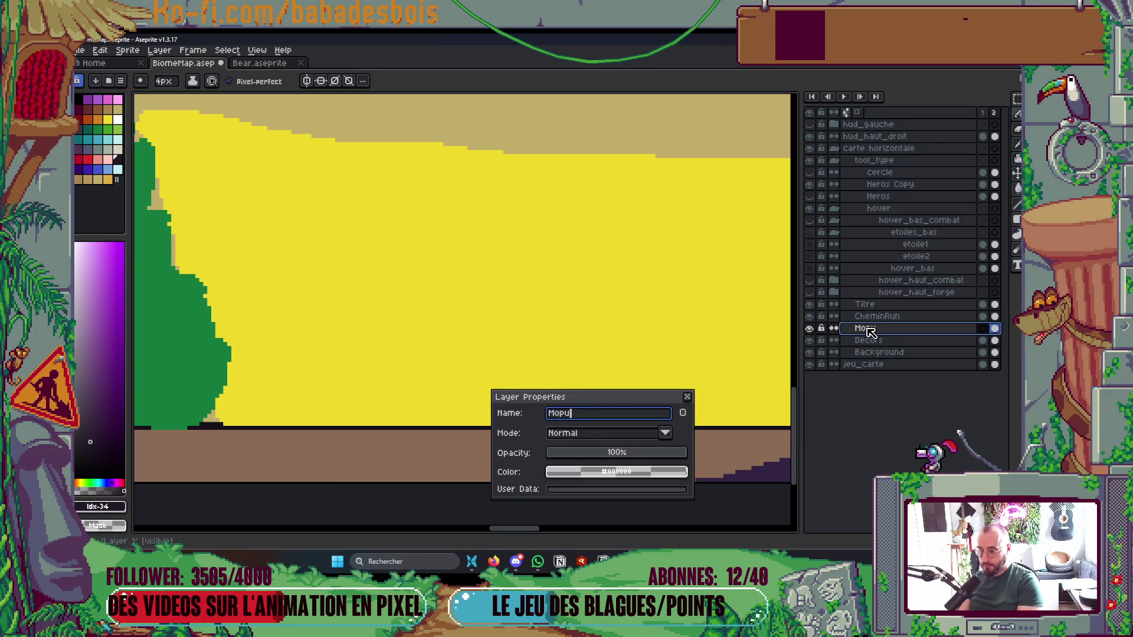
pyautogui.press('Return')
pyautogui.press('Tab')
pyautogui.press('Tab')
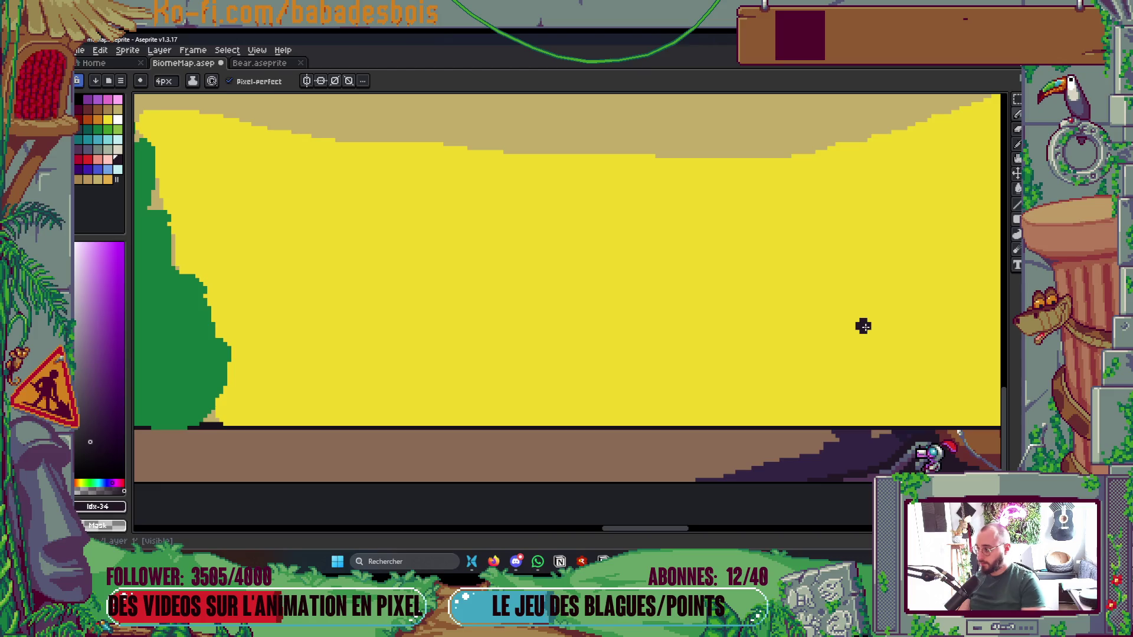
# Add a new layer named 'Epouvantail' above Moulin and start the scarecrow's dark head
pyautogui.rightClick(922, 334)
pyautogui.moveTo(944, 353)
pyautogui.click(878, 352)
pyautogui.press('Tab')
pyautogui.press('Tab')
pyautogui.doubleClick(907, 332)
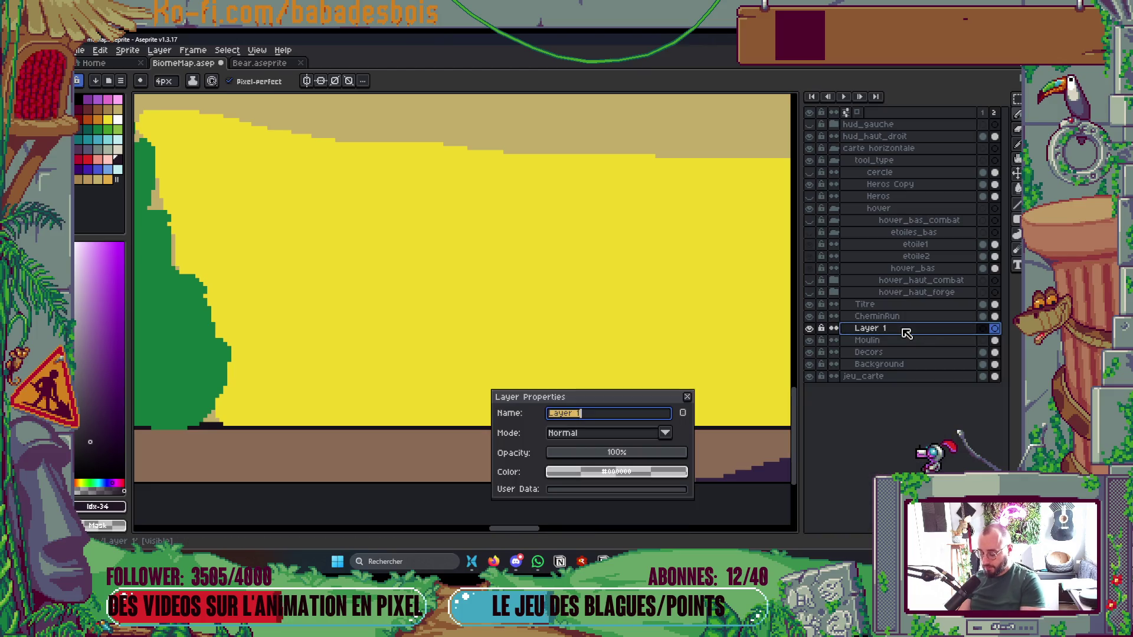
pyautogui.write('W')
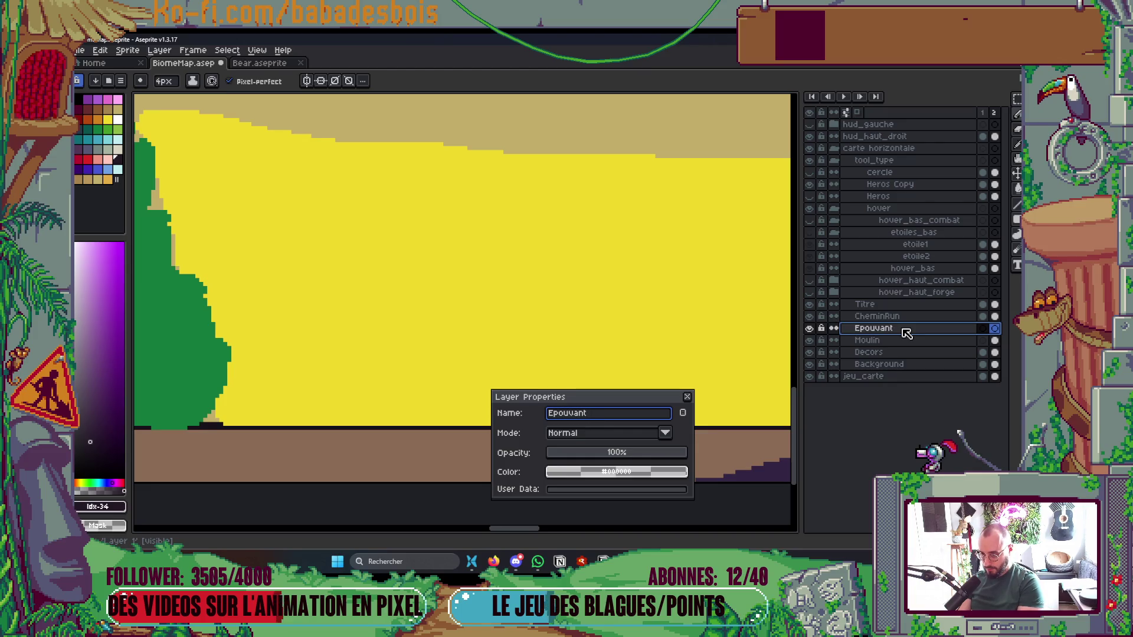
pyautogui.press('Return')
pyautogui.press('Tab')
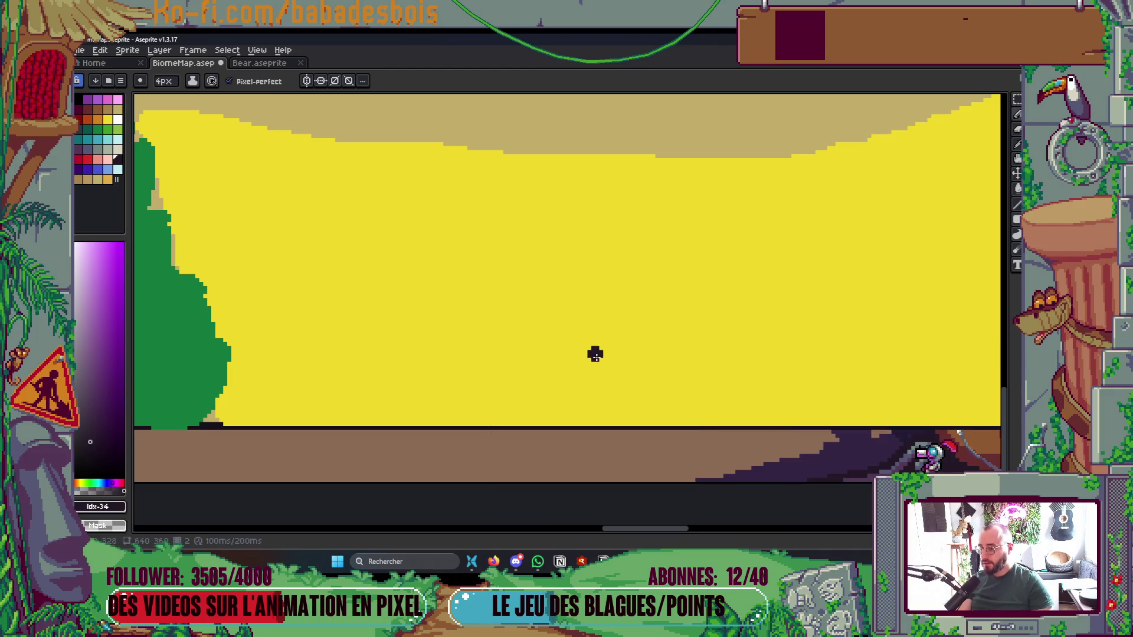
pyautogui.moveTo(586, 278)
pyautogui.mouseDown()
pyautogui.moveTo(597, 292)
pyautogui.moveTo(616, 276)
pyautogui.moveTo(601, 265)
pyautogui.mouseUp()
# Undo the extra head strokes and the stray dot beside the scarecrow's head
pyautogui.hotkey('ctrl', 'z')
pyautogui.hotkey('ctrl', 'z')
pyautogui.hotkey('ctrl', 'z')
pyautogui.scroll(1, 597, 277)
pyautogui.hotkey('ctrl', 'z')
pyautogui.click(619, 291)
pyautogui.hotkey('ctrl', 'z')
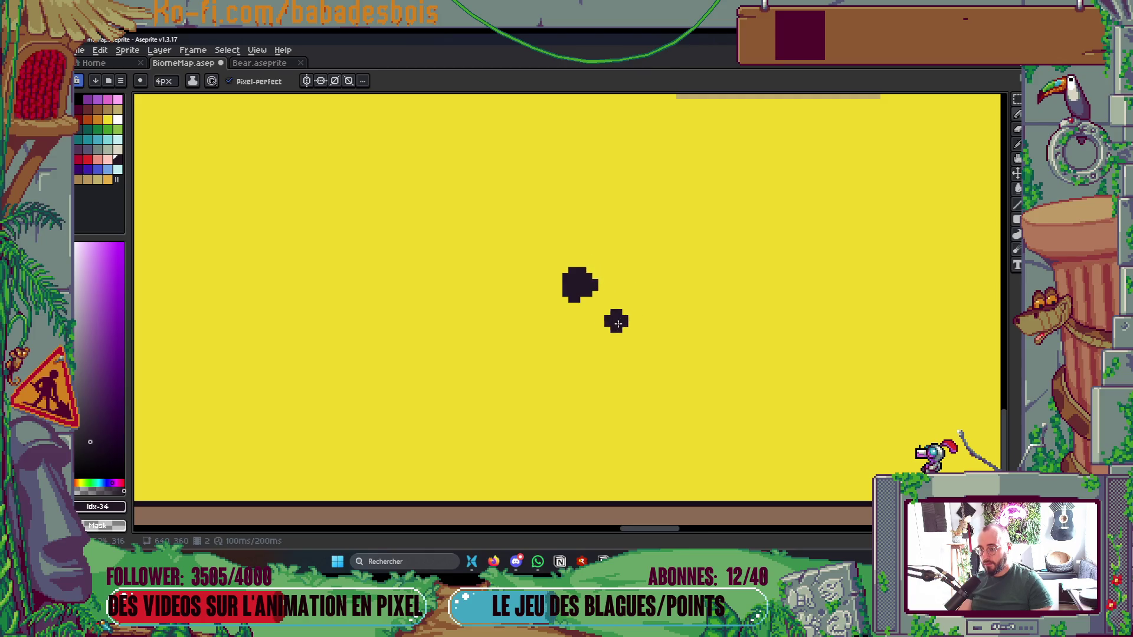
pyautogui.hotkey('ctrl', 'z')
# With a thinner brush, draw the scarecrow's diagonal outstretched arms and its post
pyautogui.press('-')
pyautogui.press('-')
pyautogui.moveTo(636, 295); pyautogui.dragTo(516, 351)
pyautogui.scroll(1, 577, 343)
pyautogui.moveTo(576, 329)
pyautogui.mouseDown()
pyautogui.moveTo(577, 363)
pyautogui.moveTo(596, 330)
pyautogui.moveTo(585, 390)
pyautogui.mouseUp()
# Switch to a 1px brush and trim the arm tips, removing the raised arm's tip
pyautogui.press('-')
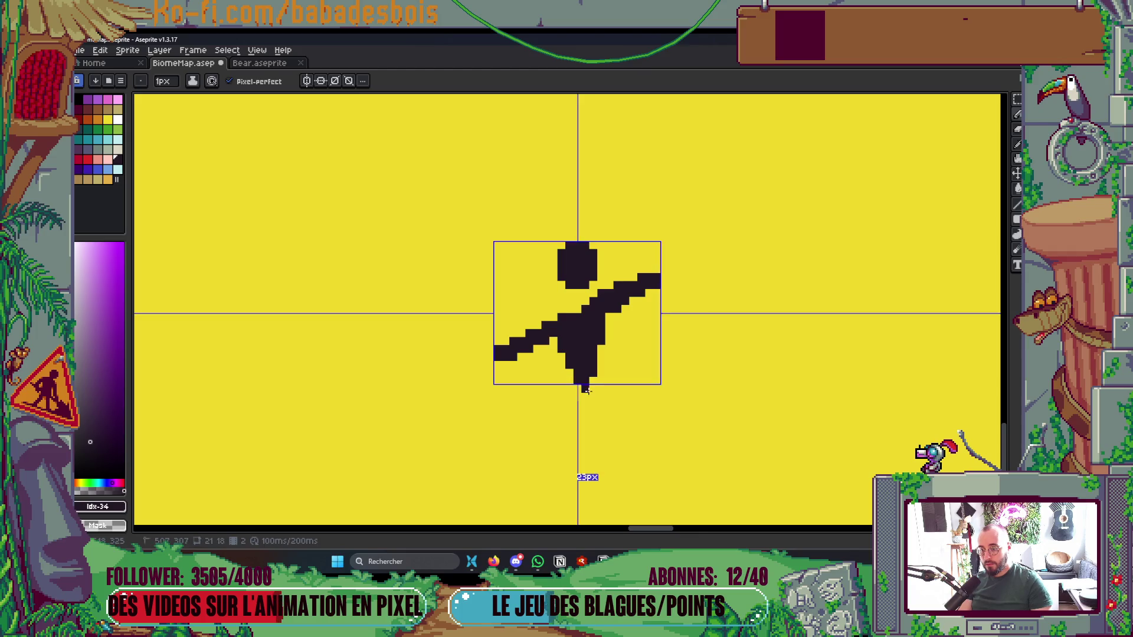
pyautogui.scroll(-5, 586, 390)
pyautogui.scroll(3, 692, 316)
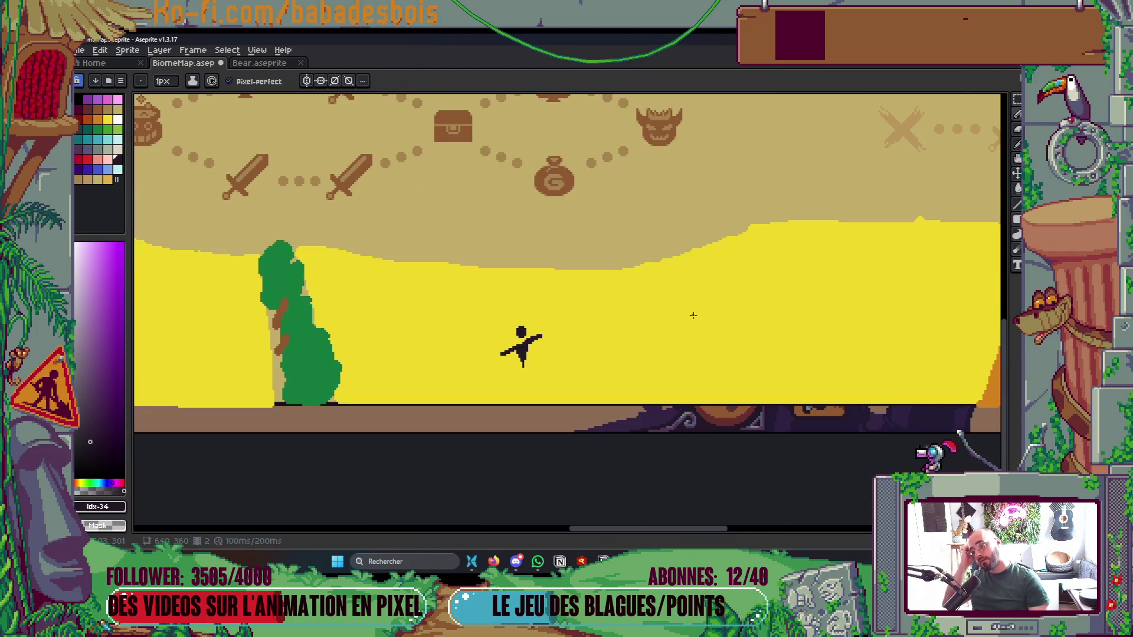
pyautogui.scroll(4, 546, 330)
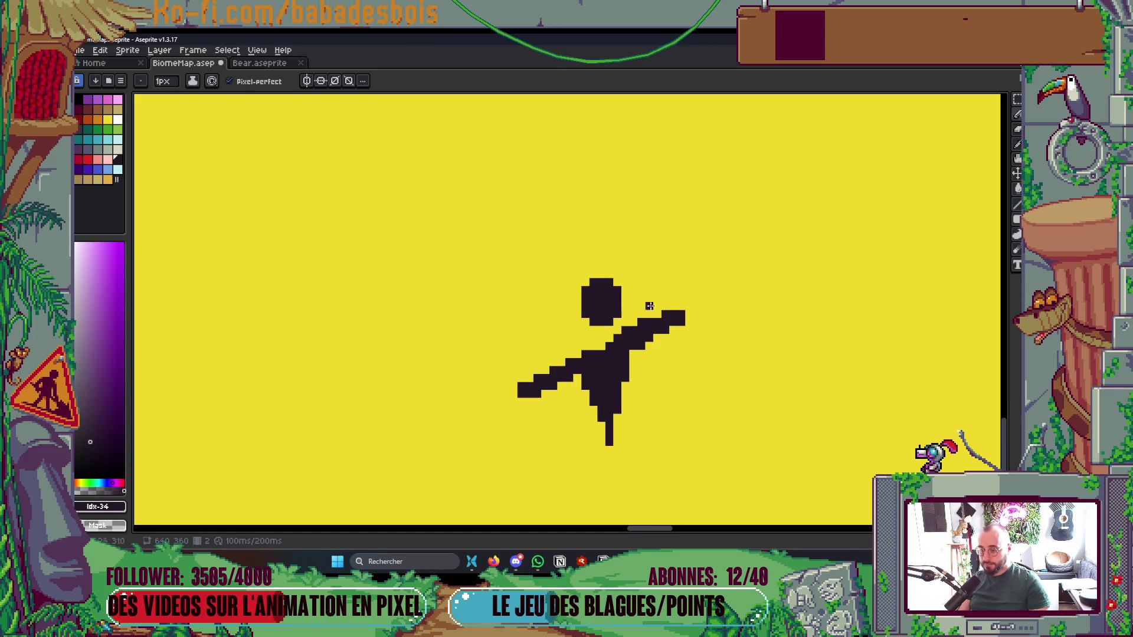
pyautogui.scroll(-5, 664, 304)
pyautogui.scroll(3, 695, 296)
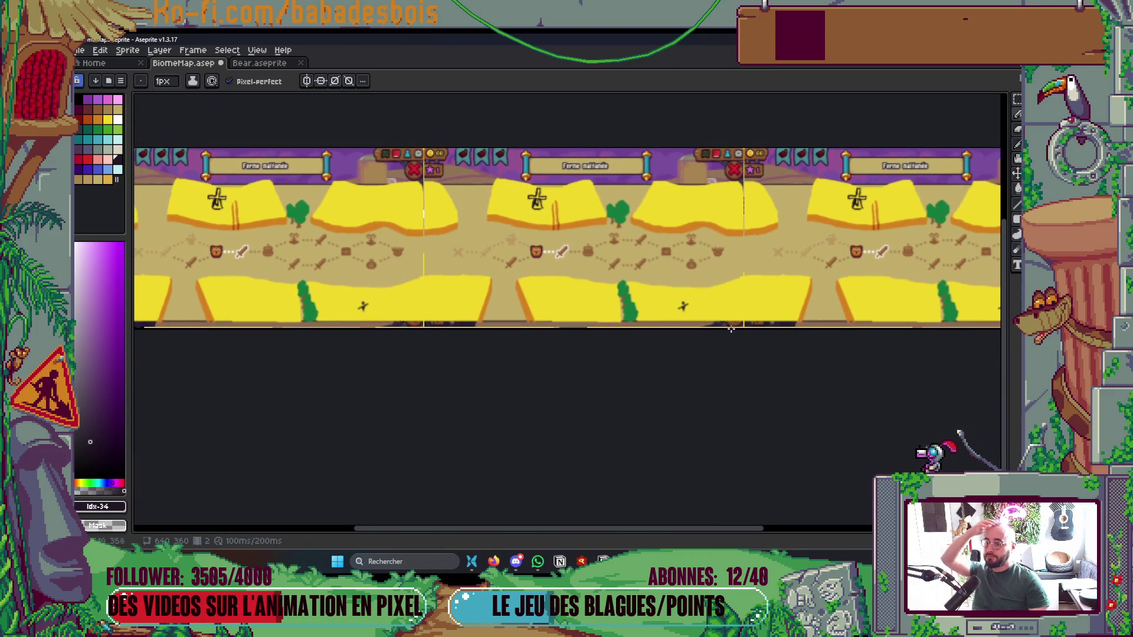
pyautogui.moveTo(694, 296); pyautogui.dragTo(713, 320)
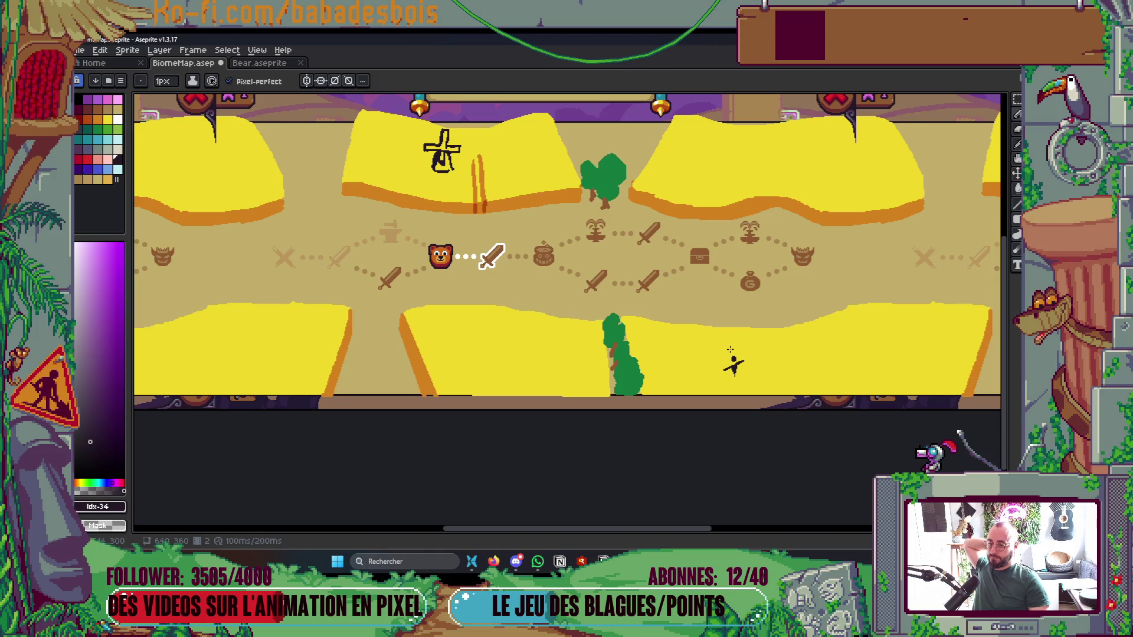
pyautogui.scroll(4, 728, 348)
pyautogui.moveTo(686, 422); pyautogui.dragTo(685, 438)
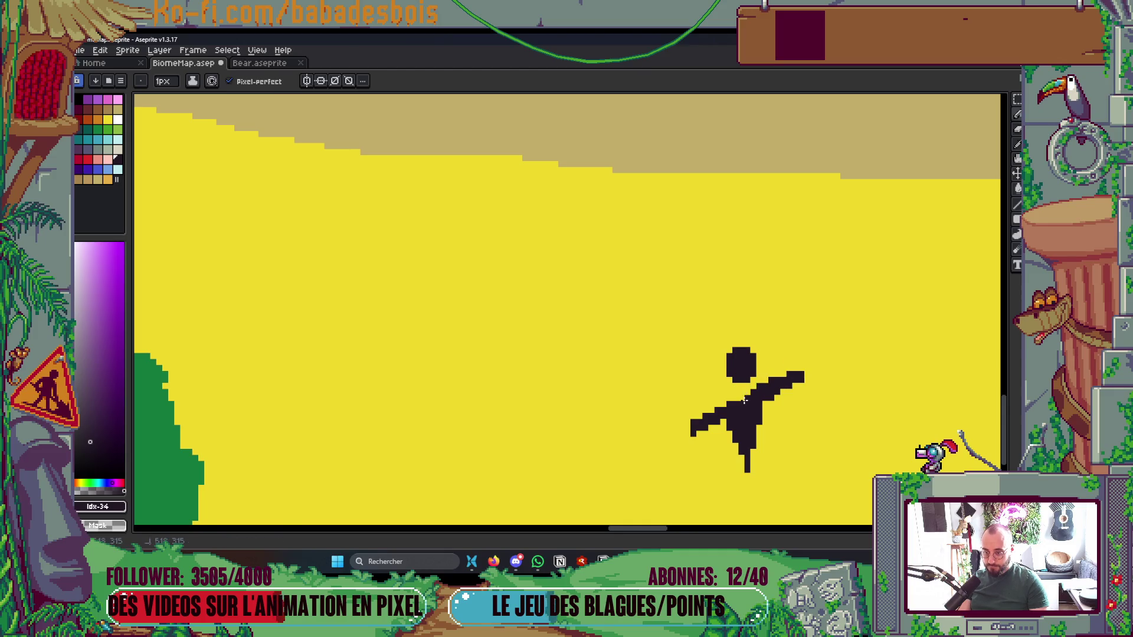
pyautogui.hotkey('ctrl', 'z')
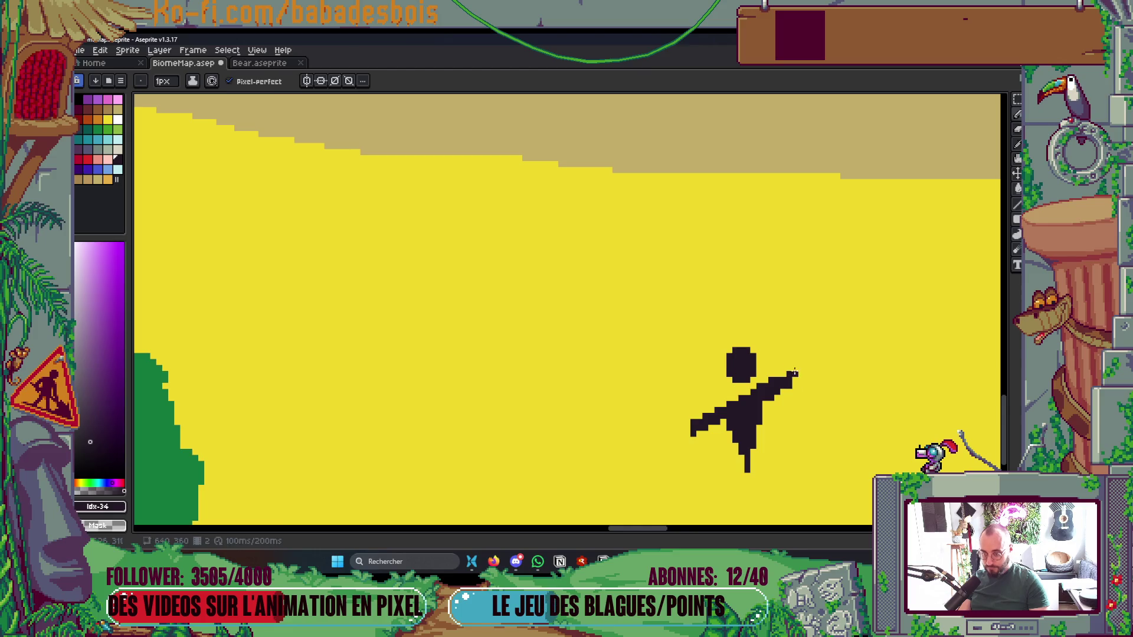
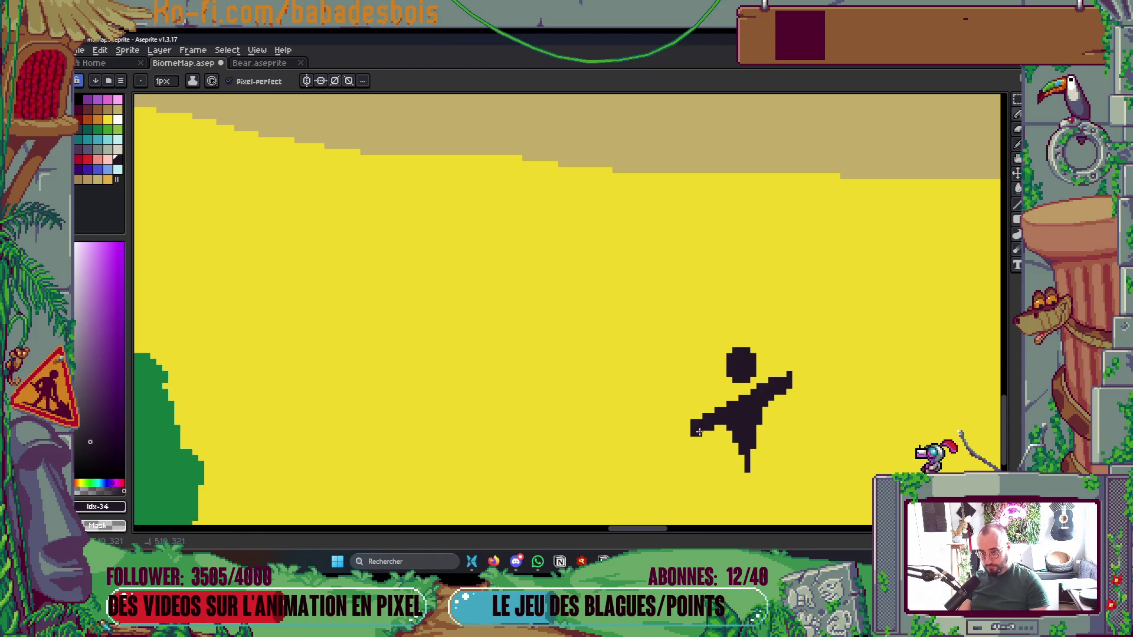
# Save the BiomeMap farm map
pyautogui.scroll(-3, 718, 423)
pyautogui.scroll(2, 771, 389)
pyautogui.scroll(2, 771, 389)
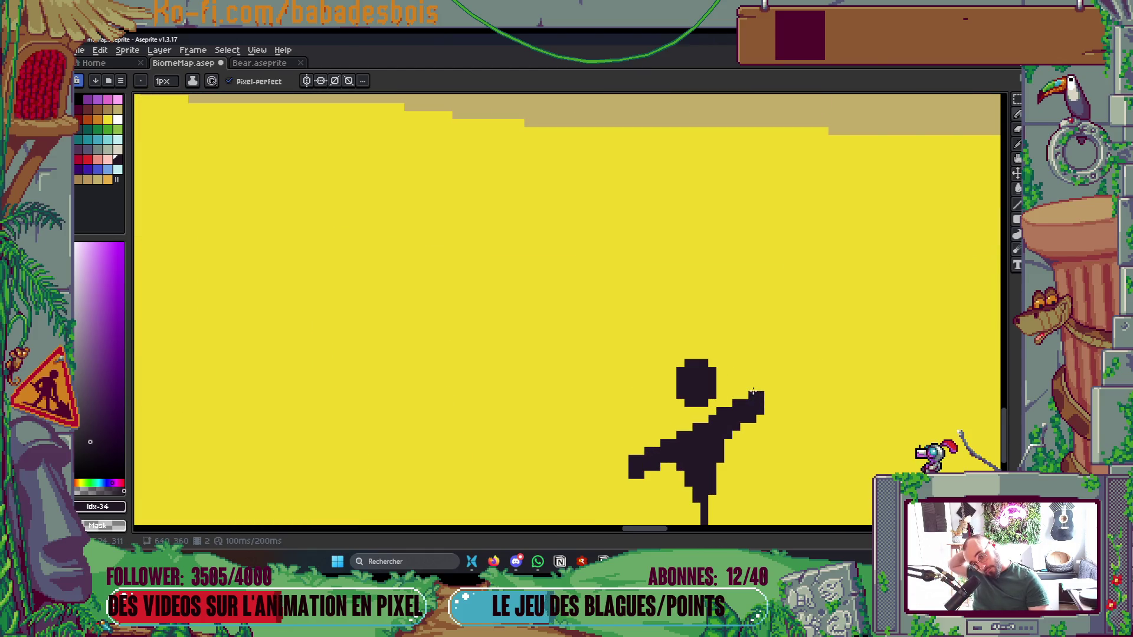
pyautogui.scroll(-3, 800, 379)
pyautogui.scroll(2, 847, 360)
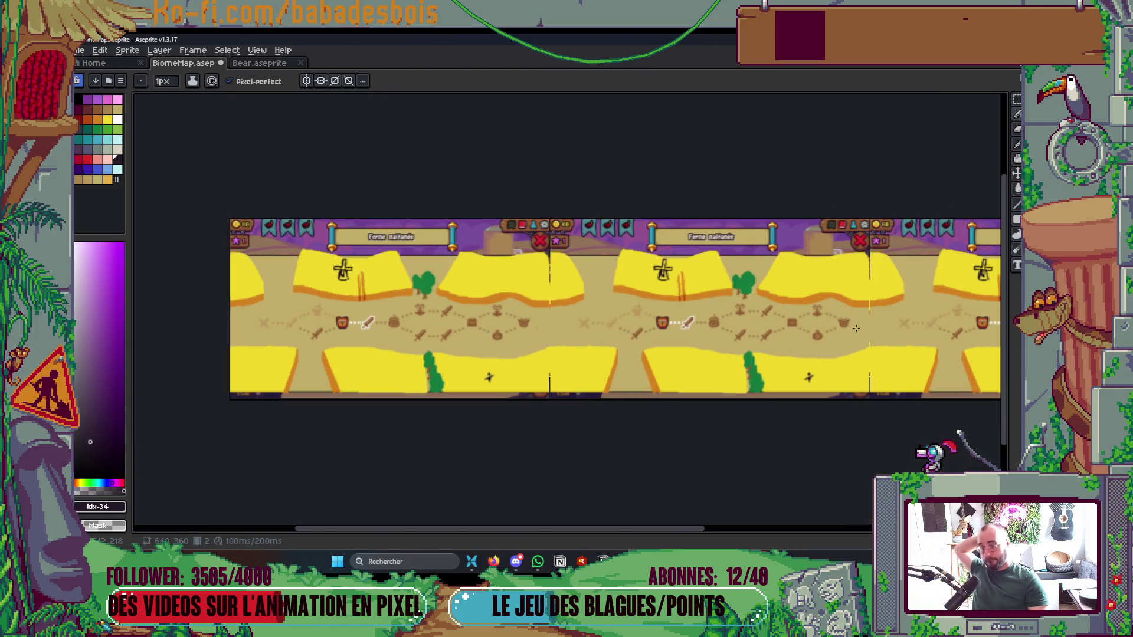
pyautogui.scroll(-1, 847, 359)
pyautogui.scroll(1, 826, 384)
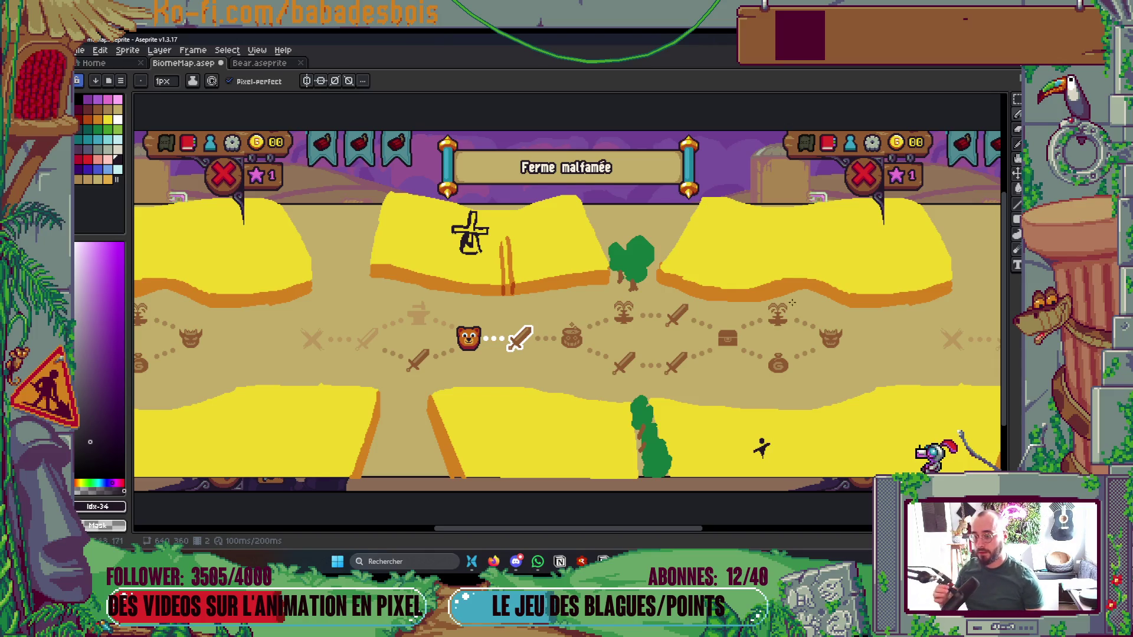
pyautogui.scroll(-3, 791, 303)
pyautogui.hotkey('ctrl', 's')
# Set the pencil to 2px and pick salmon palette colour idx-32
pyautogui.scroll(3, 446, 295)
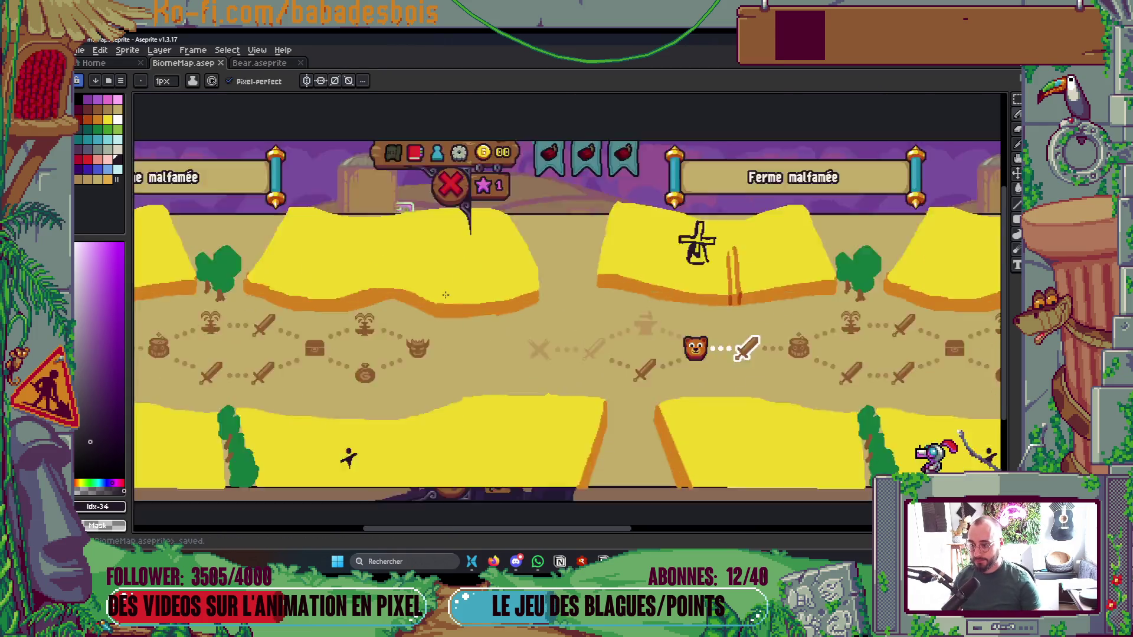
pyautogui.scroll(2, 522, 301)
pyautogui.press('+')
pyautogui.press('[')
pyautogui.press('[')
# Sketch a pink rectangle with two receding diagonal edges as a 3D box between the top fields
pyautogui.moveTo(583, 228); pyautogui.dragTo(591, 289)
pyautogui.moveTo(584, 222)
pyautogui.mouseDown()
pyautogui.moveTo(578, 271)
pyautogui.moveTo(582, 221)
pyautogui.moveTo(641, 217)
pyautogui.mouseUp()
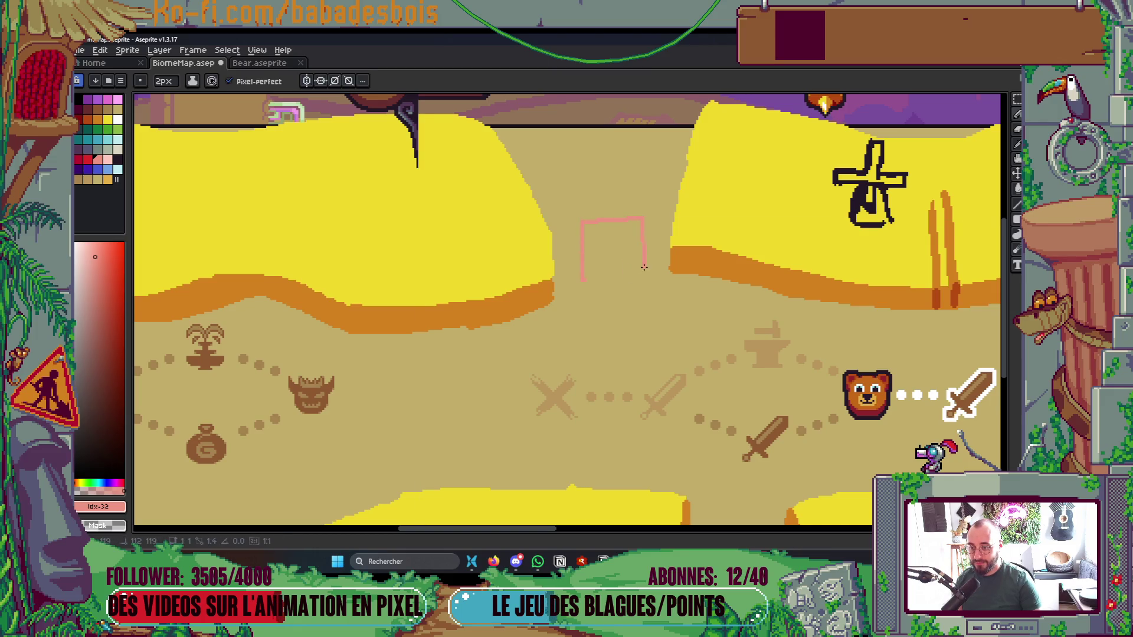
pyautogui.moveTo(644, 269); pyautogui.dragTo(582, 281)
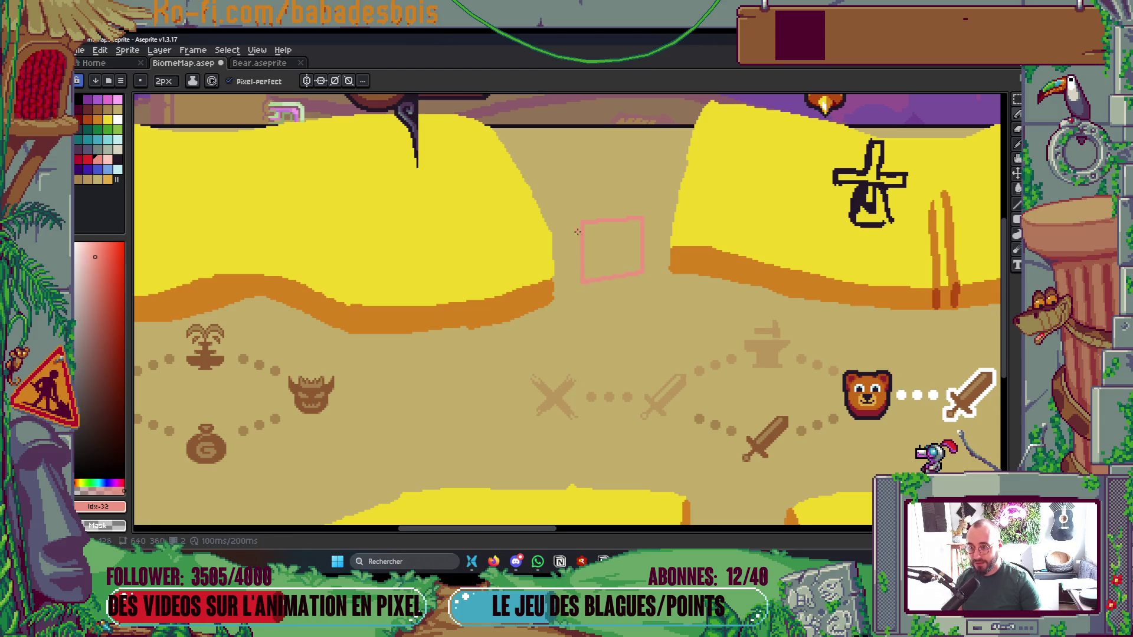
pyautogui.moveTo(582, 221); pyautogui.dragTo(566, 168)
pyautogui.moveTo(641, 217)
pyautogui.mouseDown()
pyautogui.moveTo(599, 171)
pyautogui.moveTo(575, 168)
pyautogui.moveTo(598, 172)
pyautogui.mouseUp()
# Pan across the map strip and recentre the view on the wheat fields
pyautogui.scroll(-5, 599, 168)
pyautogui.scroll(2, 615, 336)
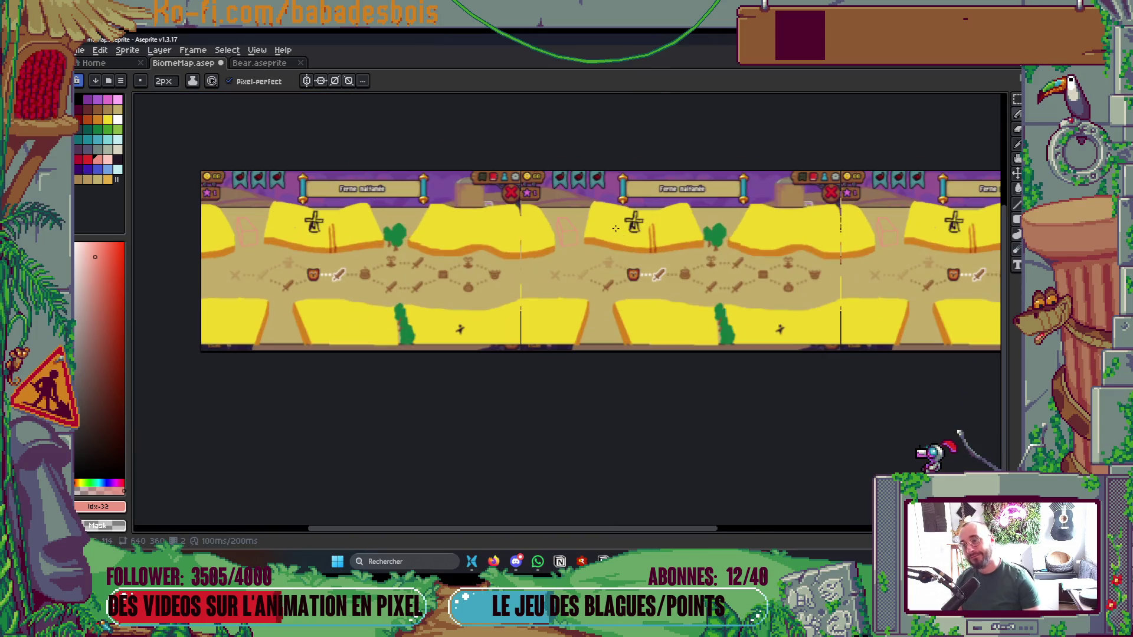
pyautogui.scroll(2, 684, 417)
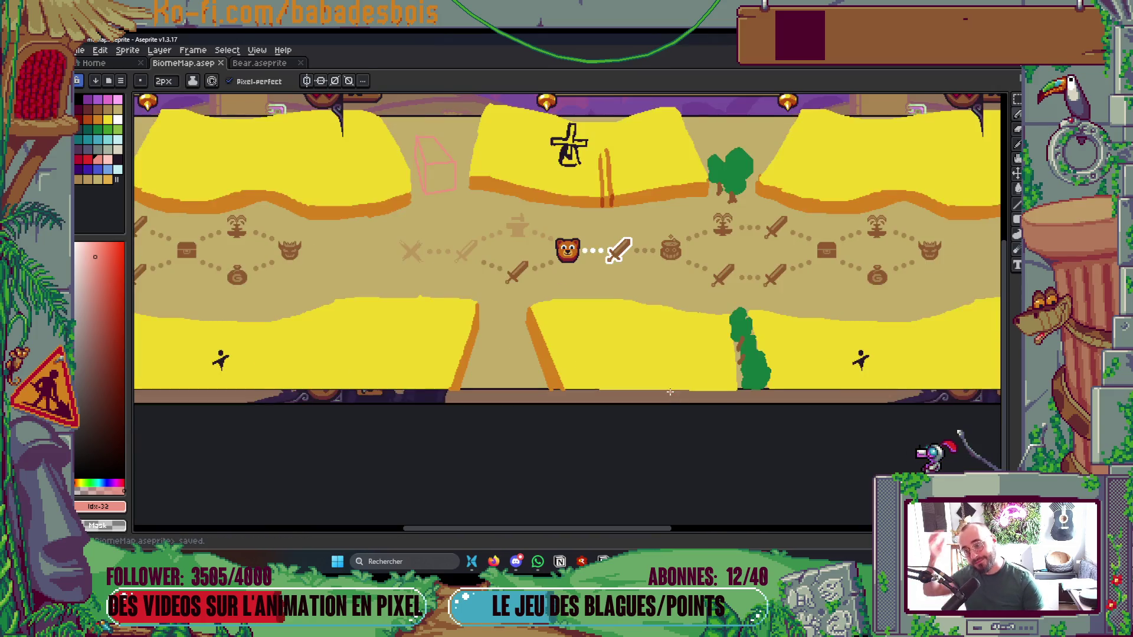
pyautogui.moveTo(496, 562)
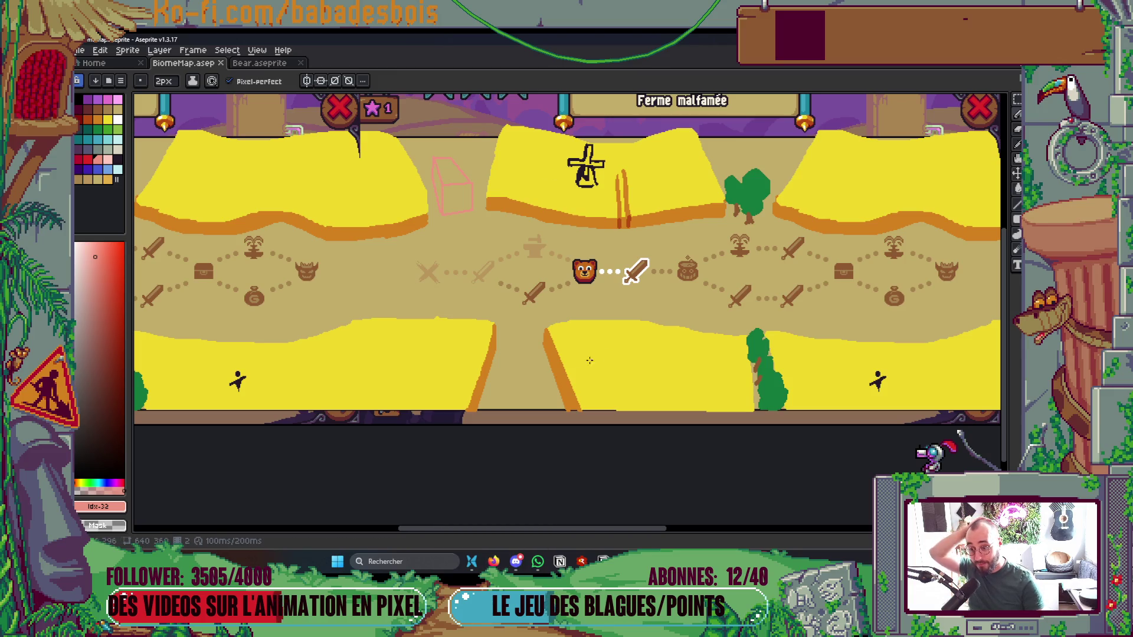
pyautogui.hscroll(3, 557, 353)
pyautogui.scroll(-2, 563, 356)
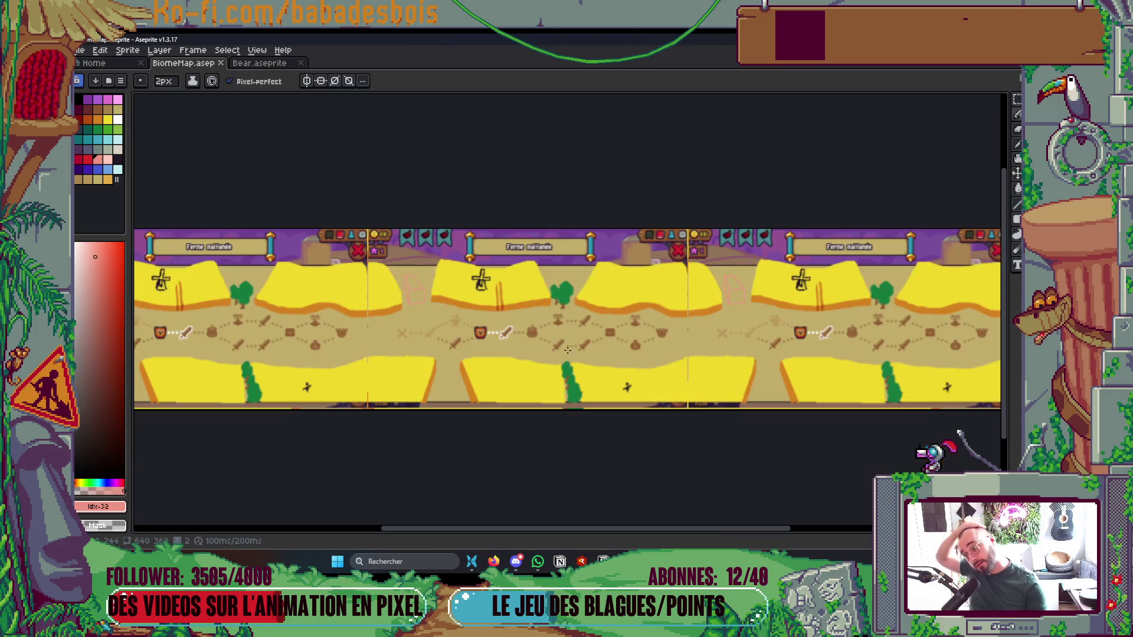
pyautogui.scroll(2, 561, 382)
pyautogui.moveTo(561, 382)
pyautogui.mouseDown()
pyautogui.moveTo(596, 357)
pyautogui.moveTo(707, 358)
pyautogui.mouseUp()
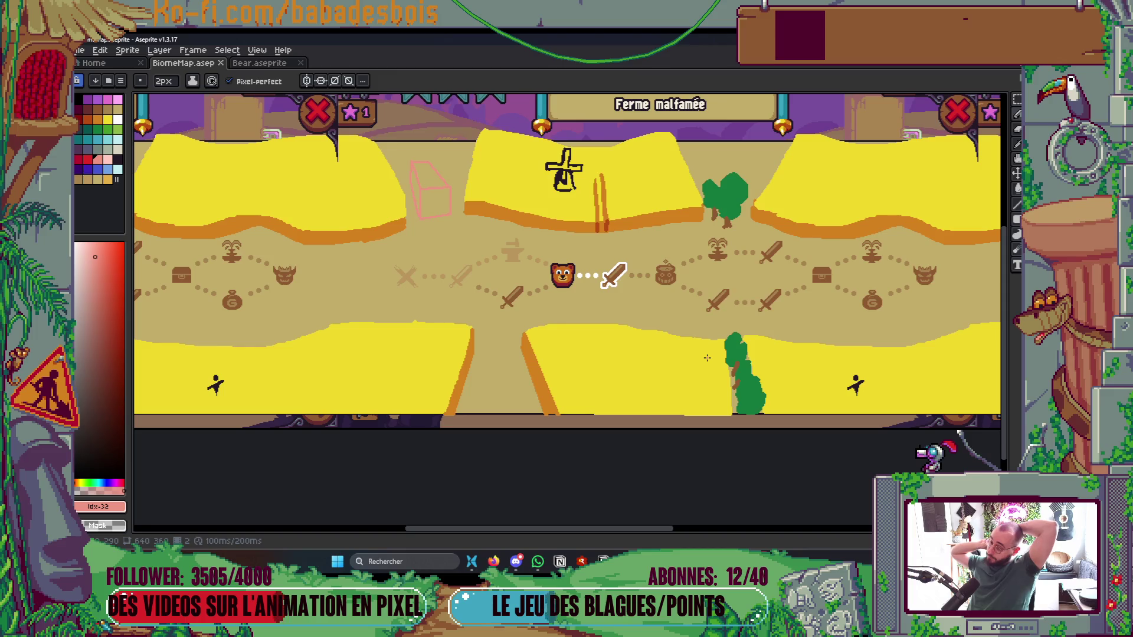
pyautogui.moveTo(687, 357); pyautogui.dragTo(671, 392)
pyautogui.scroll(-3, 671, 391)
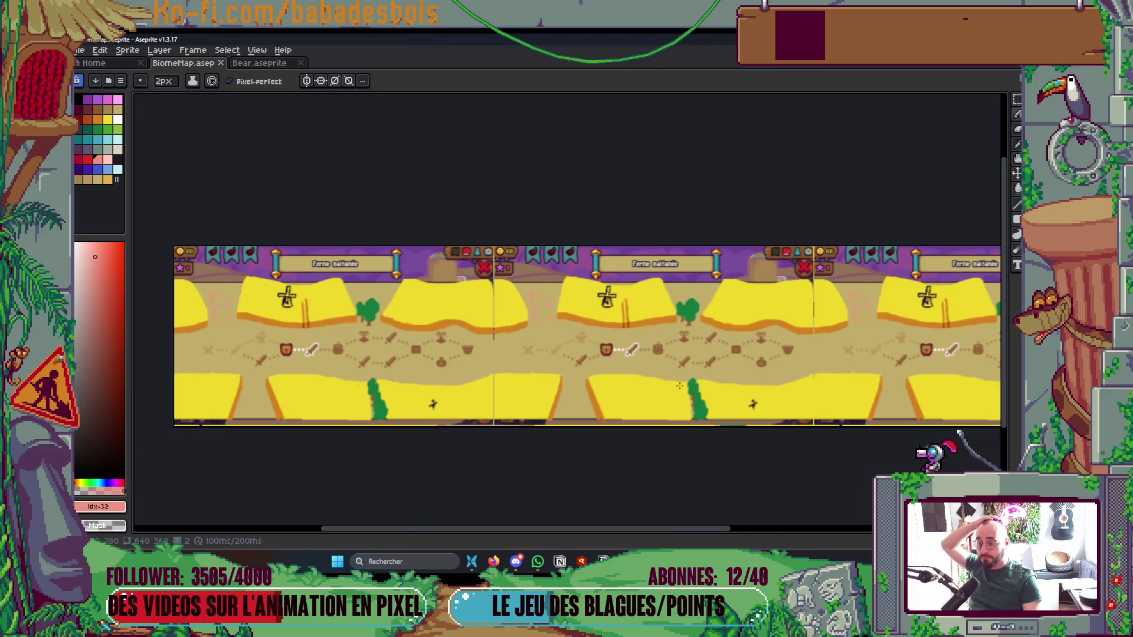
pyautogui.scroll(3, 671, 391)
pyautogui.moveTo(560, 385)
pyautogui.mouseDown()
pyautogui.moveTo(600, 373)
pyautogui.moveTo(585, 370)
pyautogui.mouseUp()
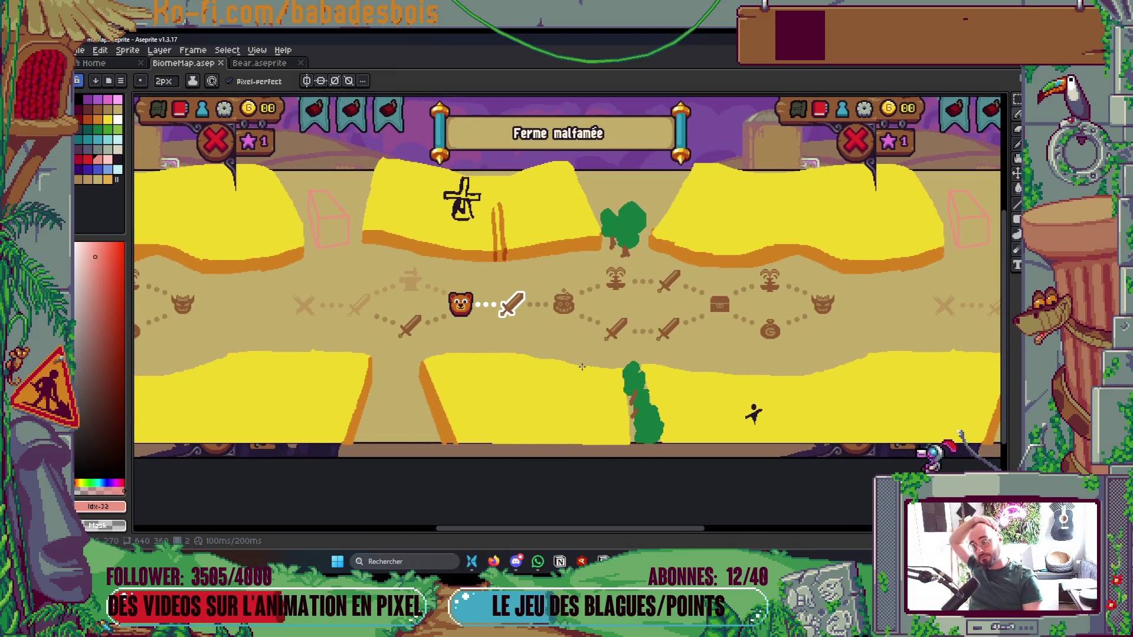
# Switch over to the browser's image search
pyautogui.press('Tab')
pyautogui.press('Tab')
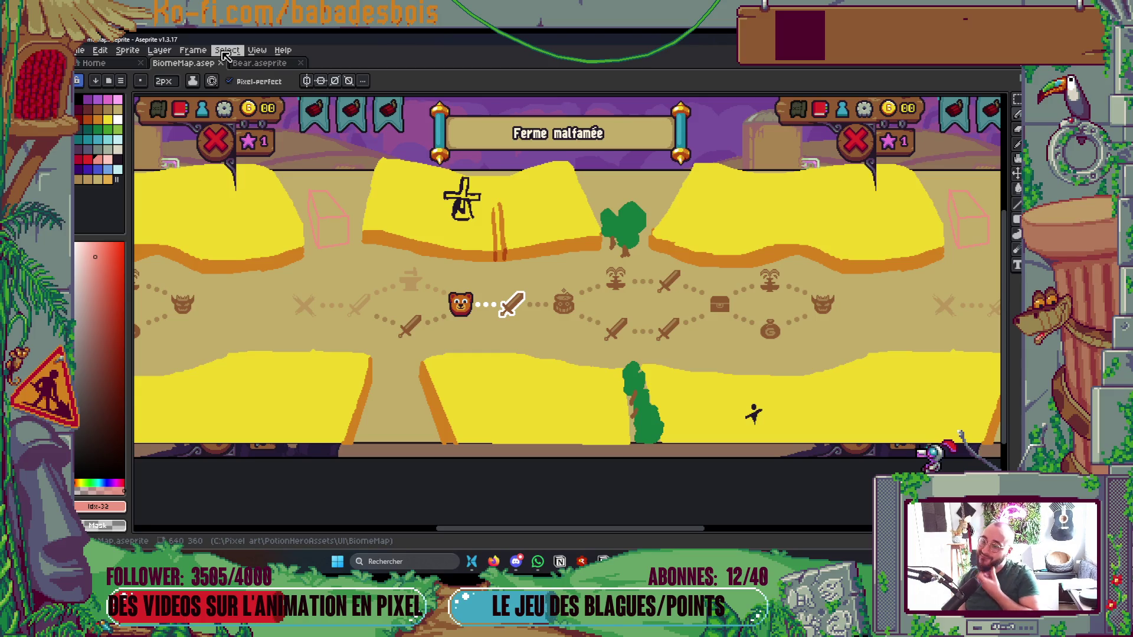
pyautogui.scroll(3, 537, 485)
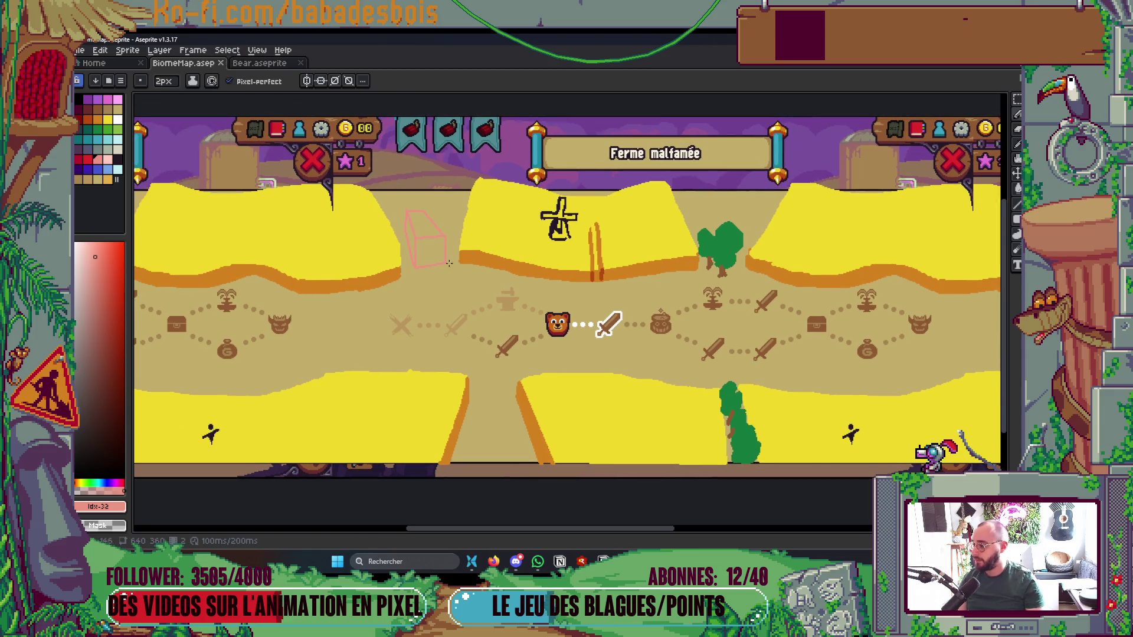
pyautogui.click(493, 561)
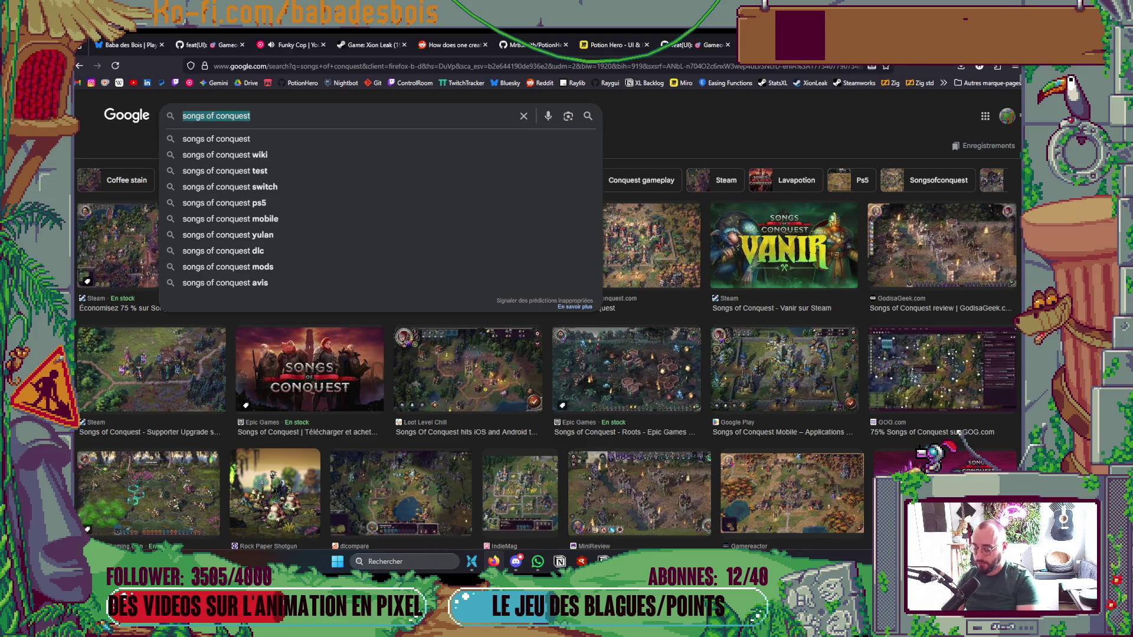
# Search Google Images for 'ferme rouge americaine' and open the Dreamstime red barn preview
pyautogui.write('ferme rouge am')
pyautogui.press('Down')
pyautogui.press('Return')
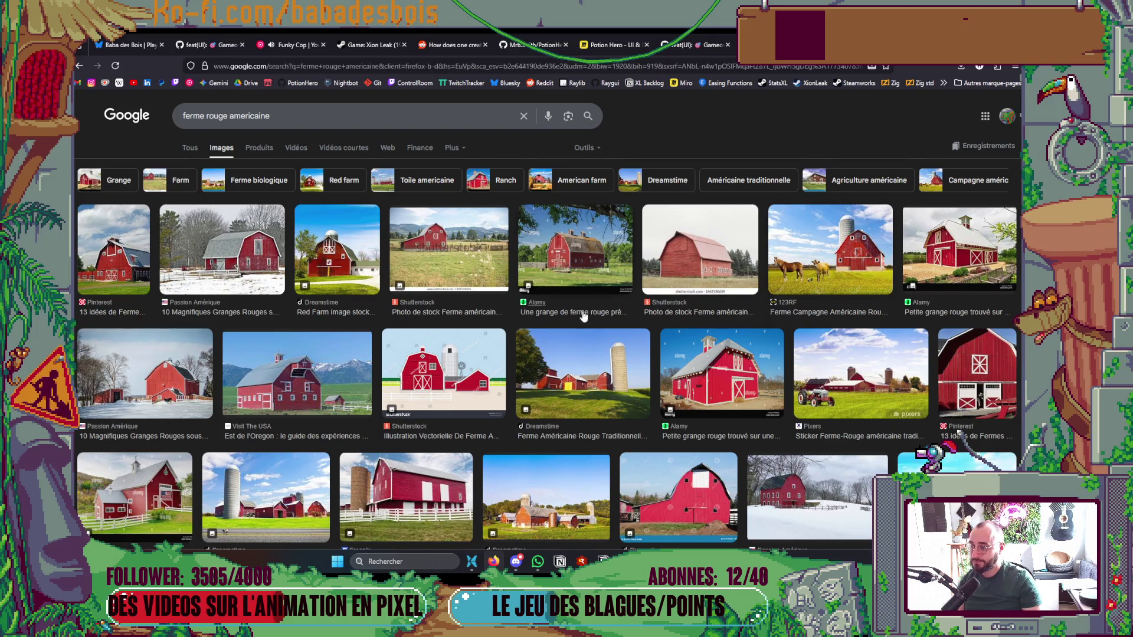
pyautogui.click(357, 262)
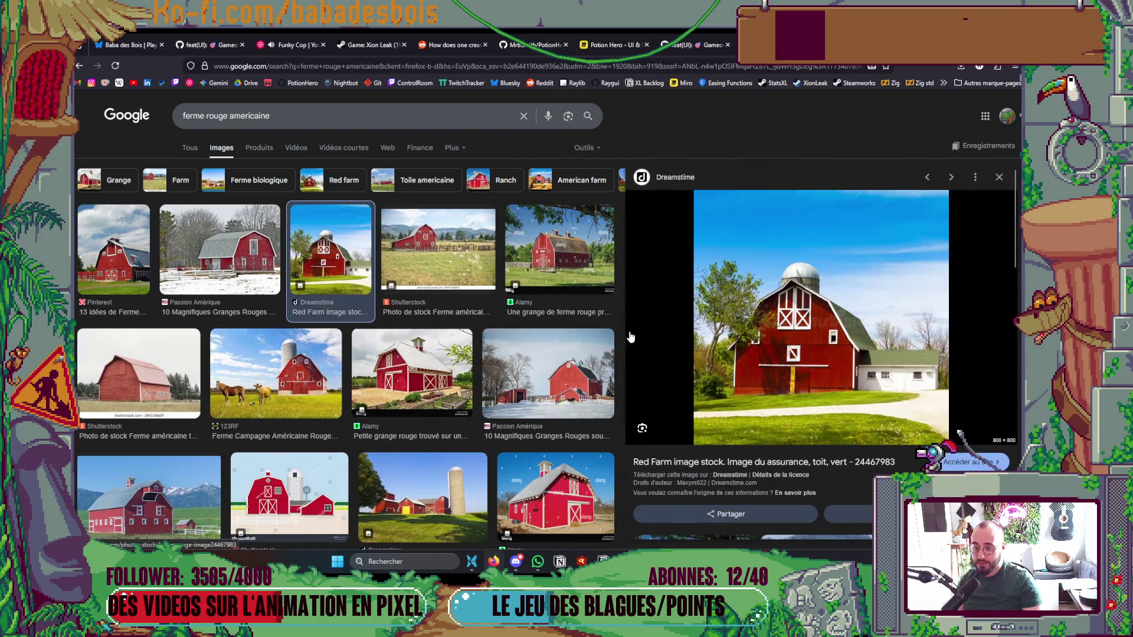
# Screen-capture the large red barn preview with Win+Shift+S
pyautogui.scroll(-2, 417, 360)
pyautogui.scroll(-2, 417, 360)
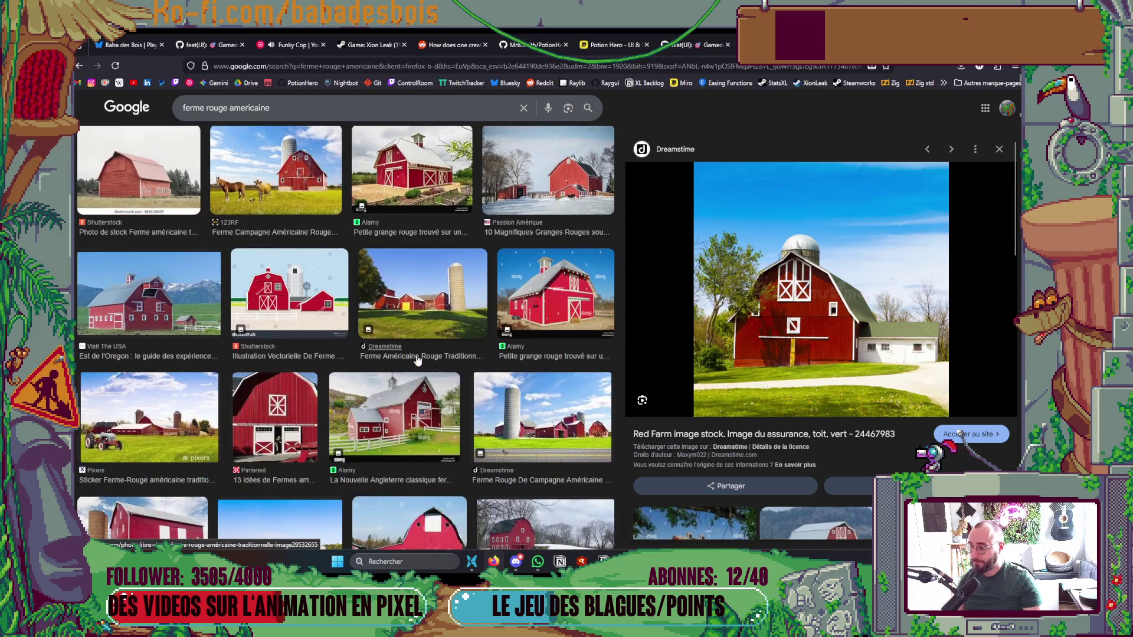
pyautogui.scroll(-2, 409, 346)
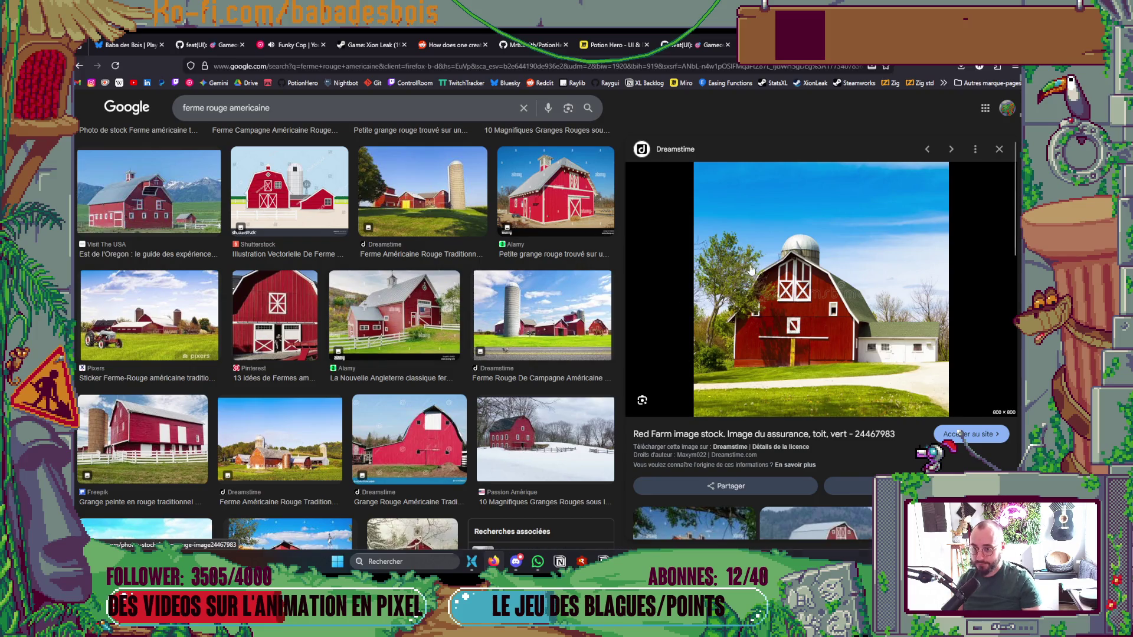
pyautogui.press('super+shift+s')
pyautogui.moveTo(698, 164)
pyautogui.mouseDown()
pyautogui.moveTo(825, 307)
pyautogui.moveTo(951, 420)
pyautogui.mouseUp()
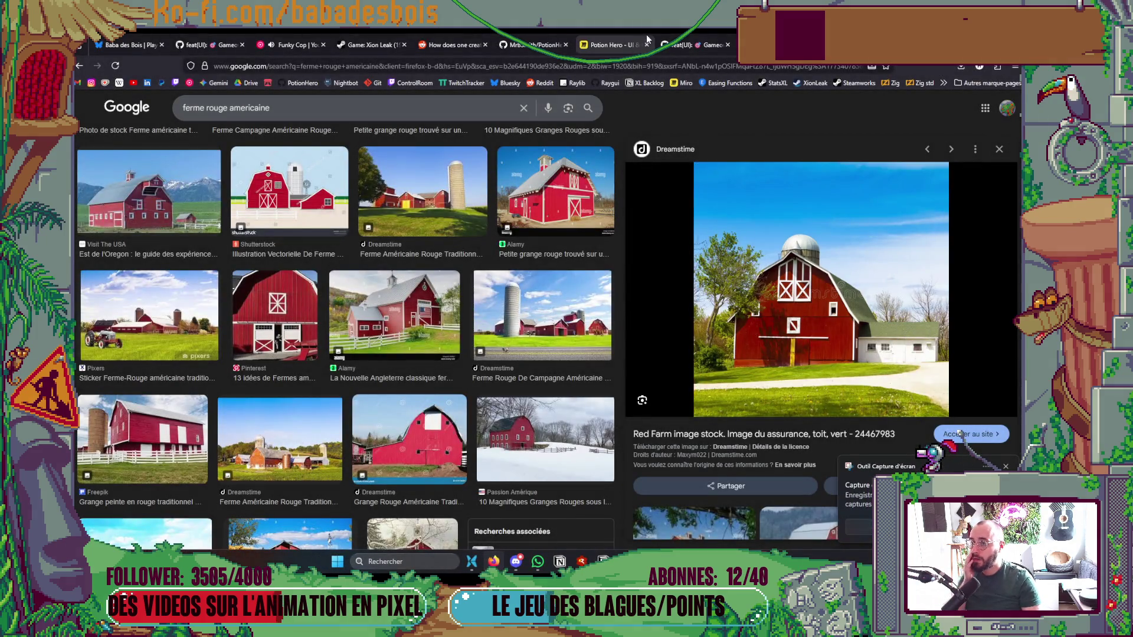
pyautogui.click(610, 44)
# Paste the barn screenshot into Miro's Ref section beside the map references, then return to Aseprite
pyautogui.scroll(-5, 584, 307)
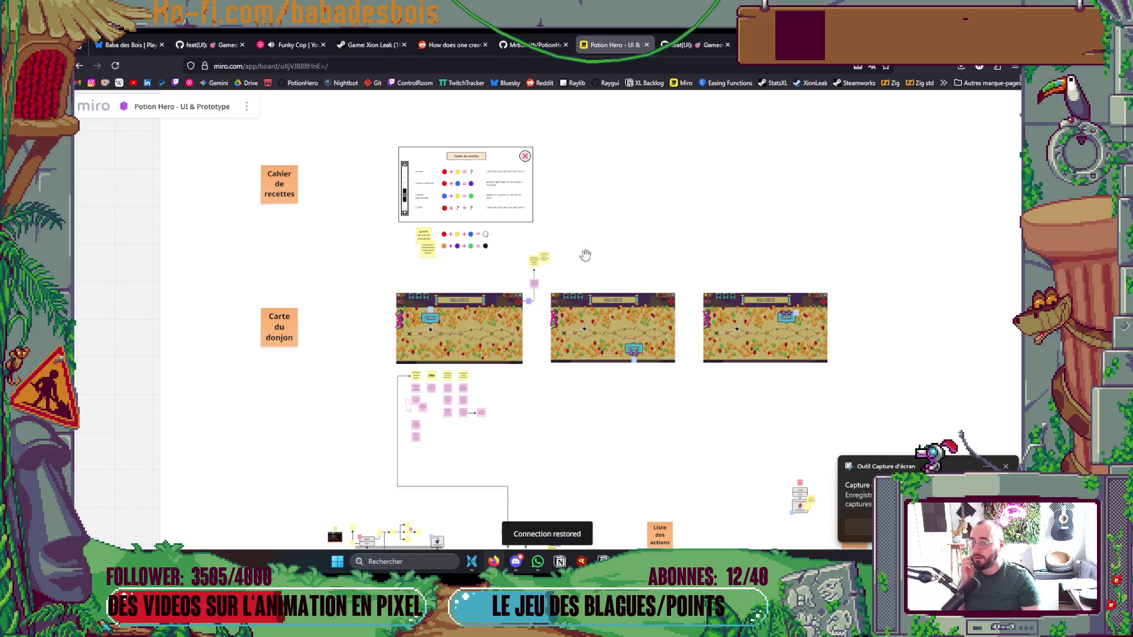
pyautogui.scroll(-3, 611, 260)
pyautogui.hscroll(5, 614, 271)
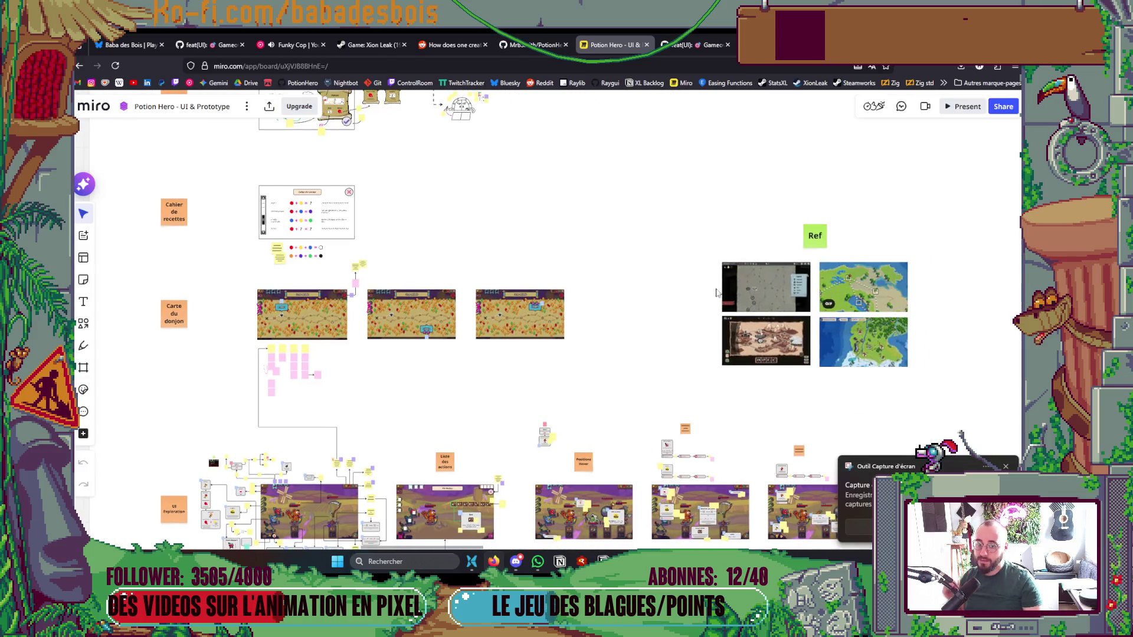
pyautogui.hscroll(4, 617, 285)
pyautogui.scroll(4, 621, 324)
pyautogui.hotkey('ctrl', 'v')
pyautogui.moveTo(643, 341); pyautogui.dragTo(656, 242)
pyautogui.scroll(1, 663, 316)
pyautogui.hscroll(-1, 663, 317)
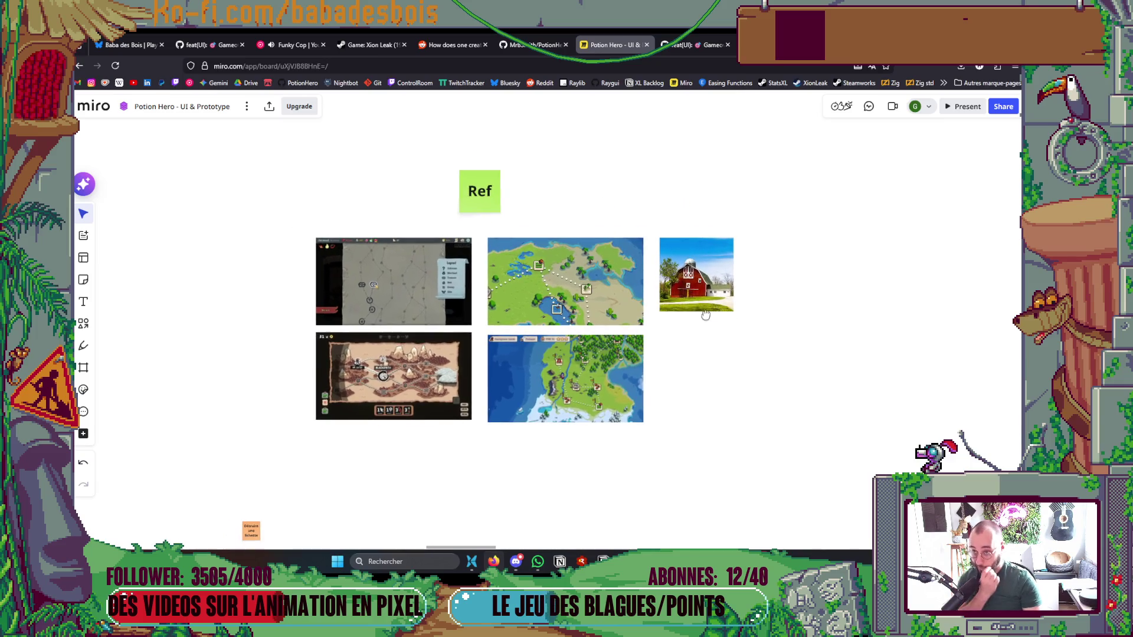
pyautogui.hotkey('alt', 'Tab')
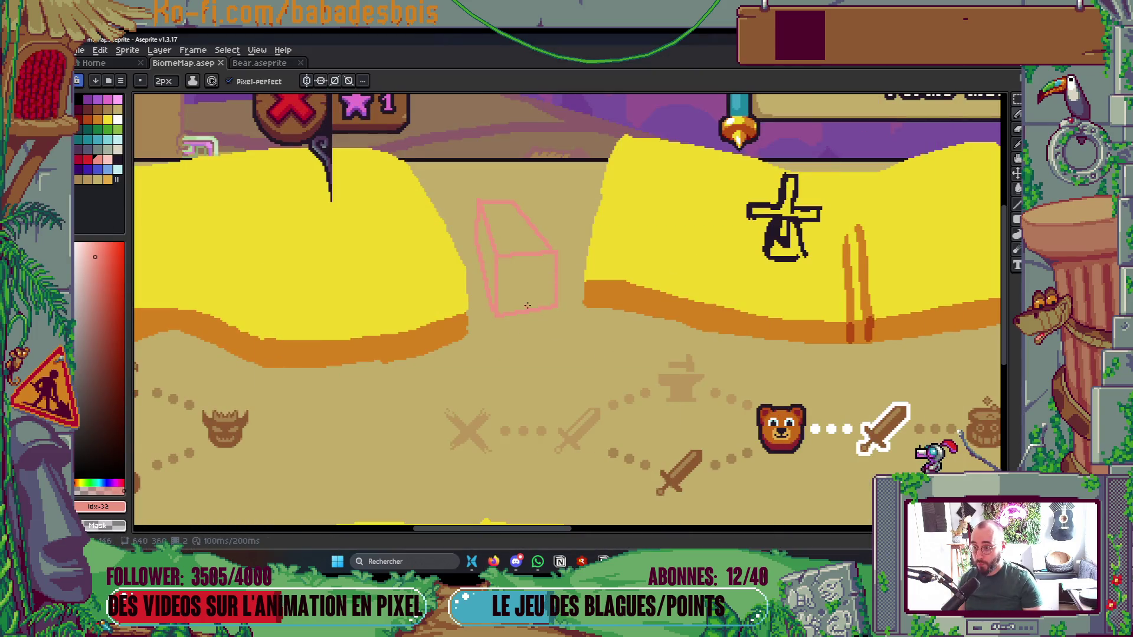
# Paste the barn photo into a new sprite docked right of the map, and close Bear.aseprite
pyautogui.click(93, 62)
pyautogui.click(123, 83)
pyautogui.press('Return')
pyautogui.hotkey('ctrl', 'v')
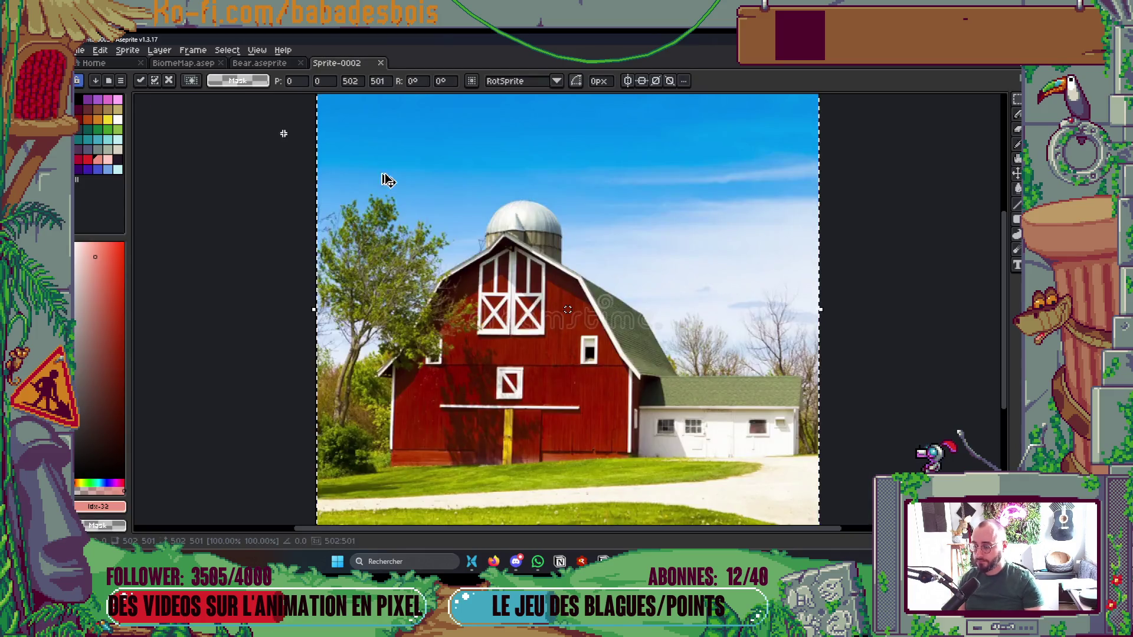
pyautogui.moveTo(351, 64)
pyautogui.mouseDown()
pyautogui.moveTo(889, 122)
pyautogui.moveTo(993, 144)
pyautogui.moveTo(920, 265)
pyautogui.mouseUp()
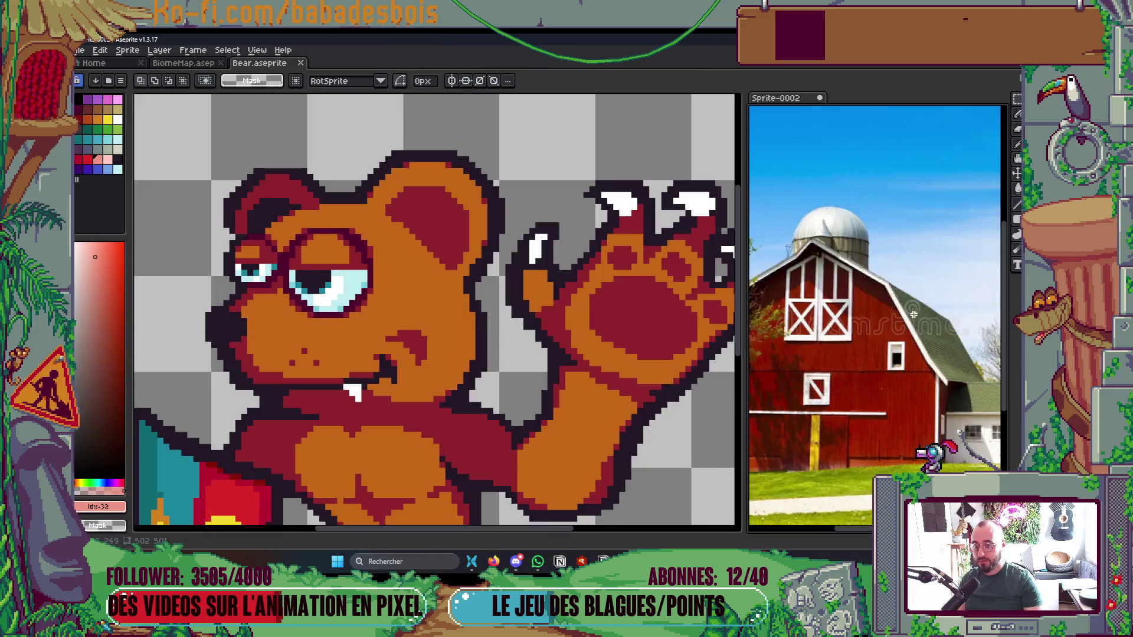
pyautogui.scroll(-2, 896, 307)
pyautogui.scroll(1, 896, 307)
pyautogui.scroll(-2, 413, 295)
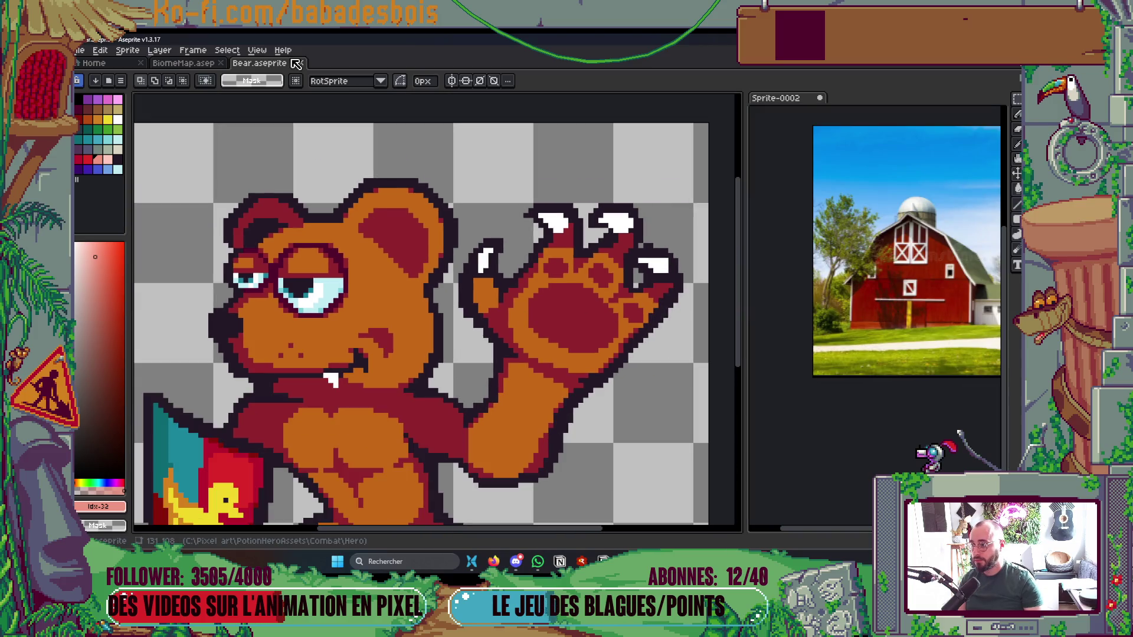
pyautogui.click(301, 63)
# Fill the sketched box's front face with red
pyautogui.moveTo(423, 273)
pyautogui.mouseDown()
pyautogui.moveTo(612, 326)
pyautogui.moveTo(390, 306)
pyautogui.mouseUp()
pyautogui.scroll(2, 674, 331)
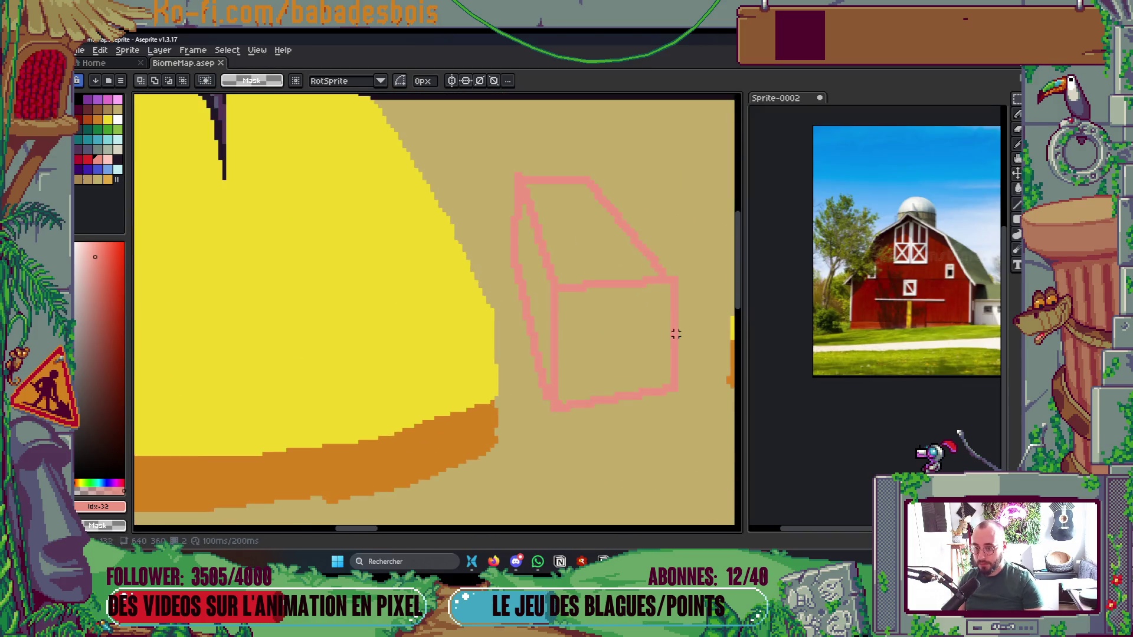
pyautogui.moveTo(675, 331); pyautogui.dragTo(509, 280)
pyautogui.click(88, 157)
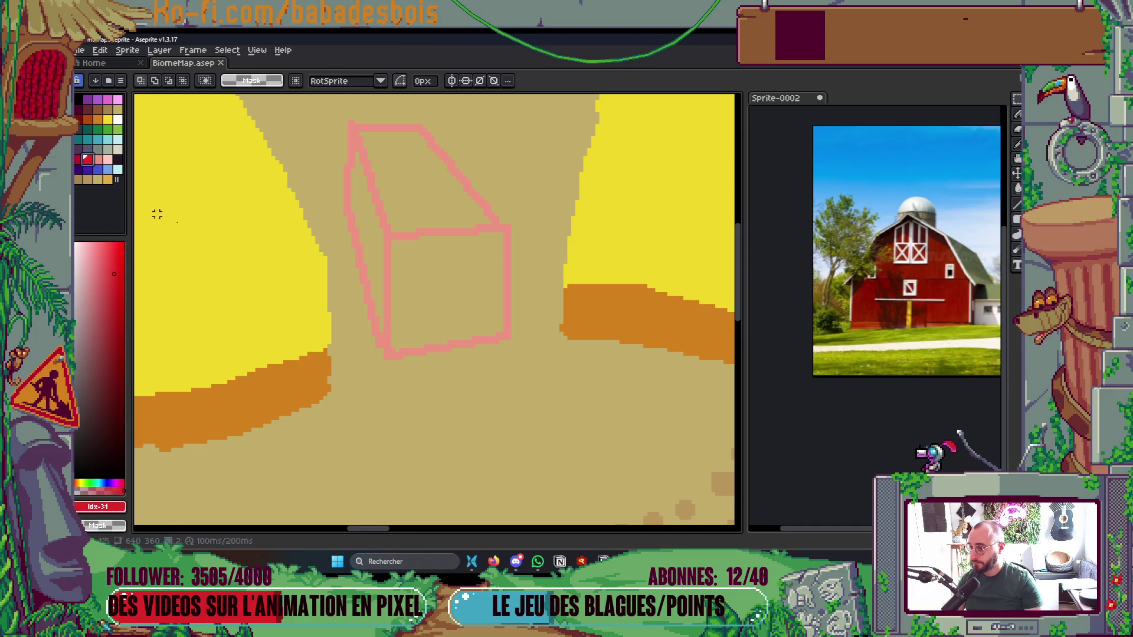
pyautogui.press('g')
pyautogui.scroll(1, 437, 297)
pyautogui.click(436, 294)
# Paint over the box's pink top, right, left and bottom edges in red
pyautogui.press('b')
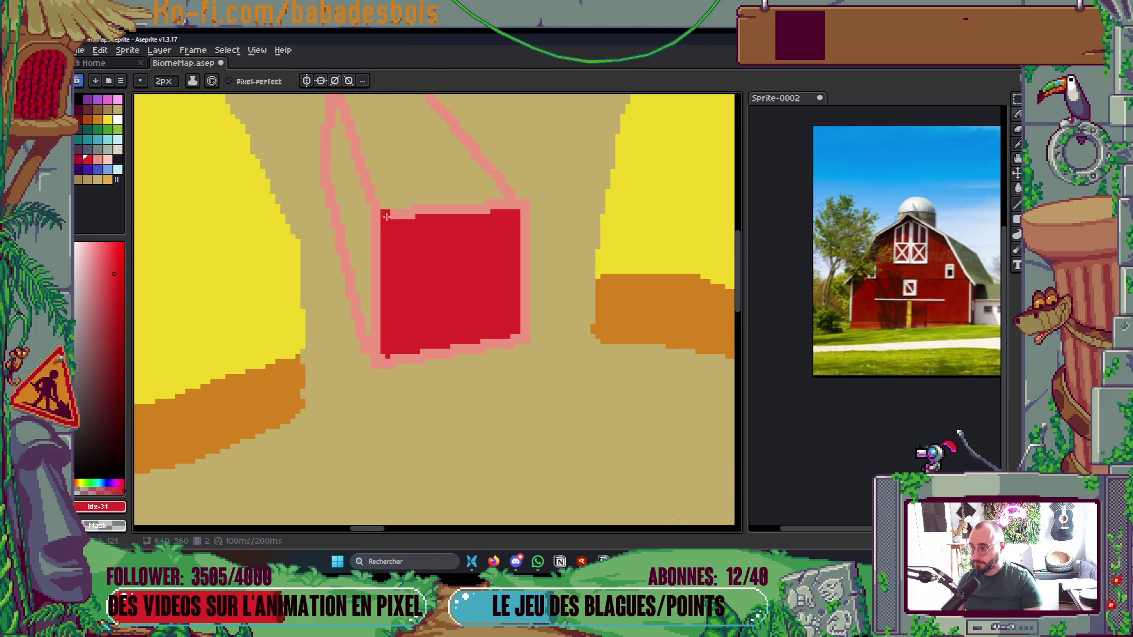
pyautogui.moveTo(517, 210)
pyautogui.mouseDown()
pyautogui.moveTo(524, 202)
pyautogui.moveTo(524, 342)
pyautogui.mouseUp()
pyautogui.moveTo(378, 367); pyautogui.dragTo(375, 210)
pyautogui.press('g')
pyautogui.click(413, 356)
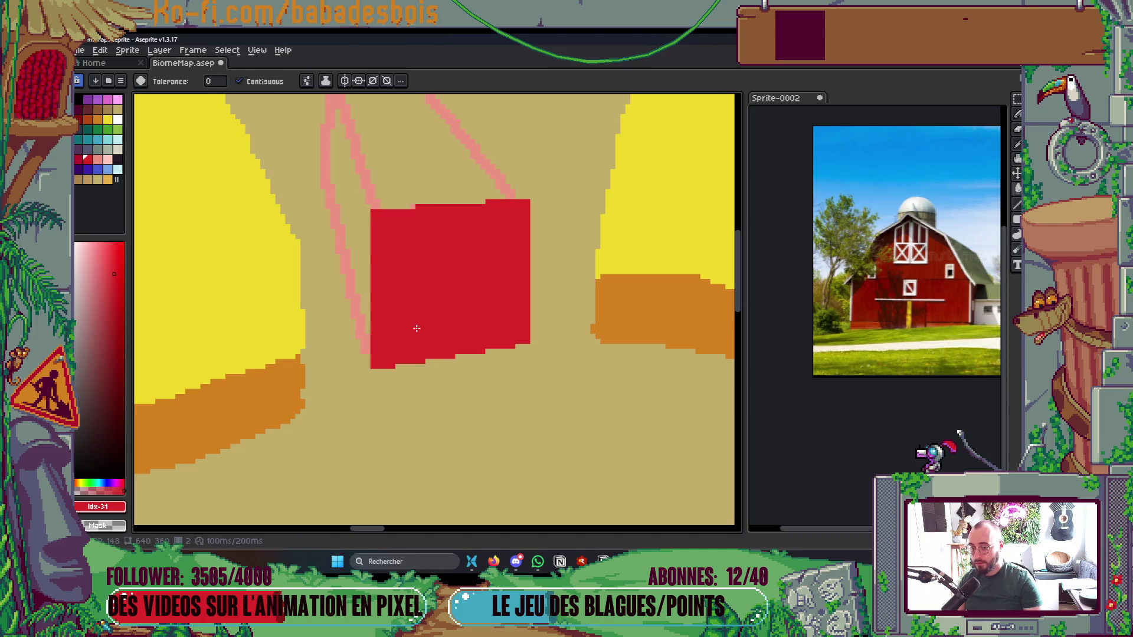
# Fill the left side wall and its edge with a darker red
pyautogui.scroll(2, 416, 329)
pyautogui.click(79, 159)
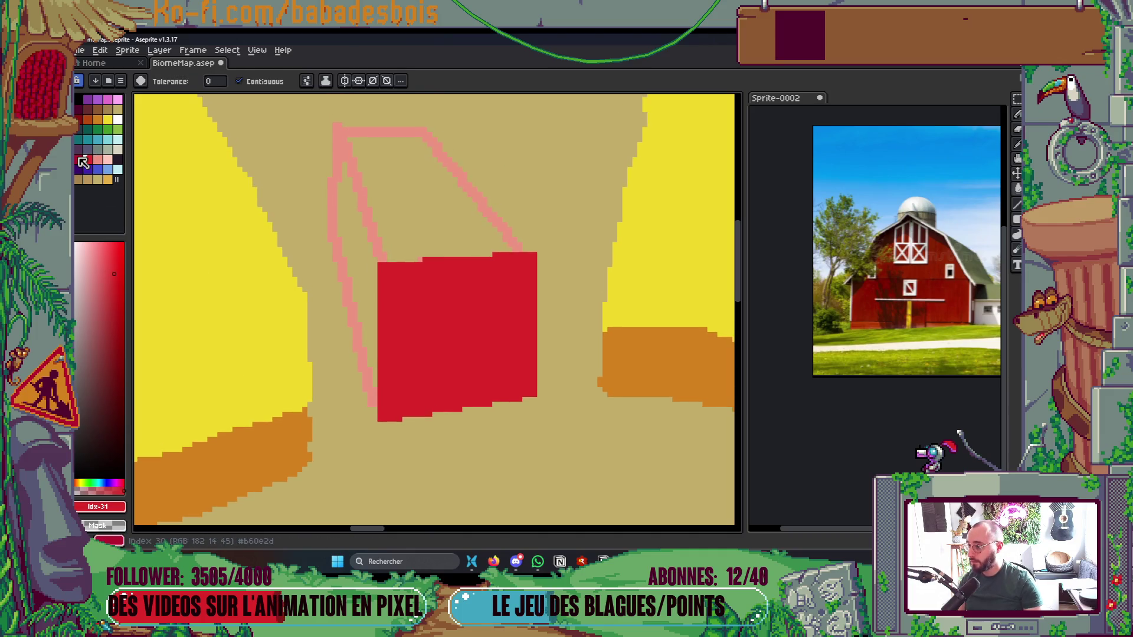
pyautogui.click(365, 284)
pyautogui.press('b')
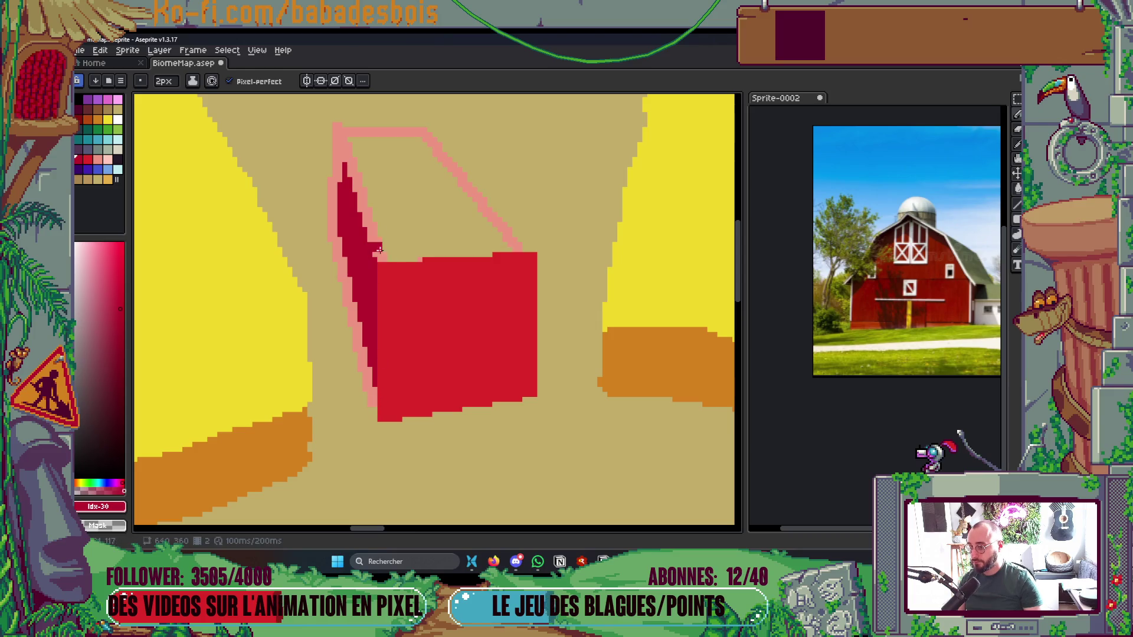
pyautogui.moveTo(338, 132); pyautogui.dragTo(385, 259)
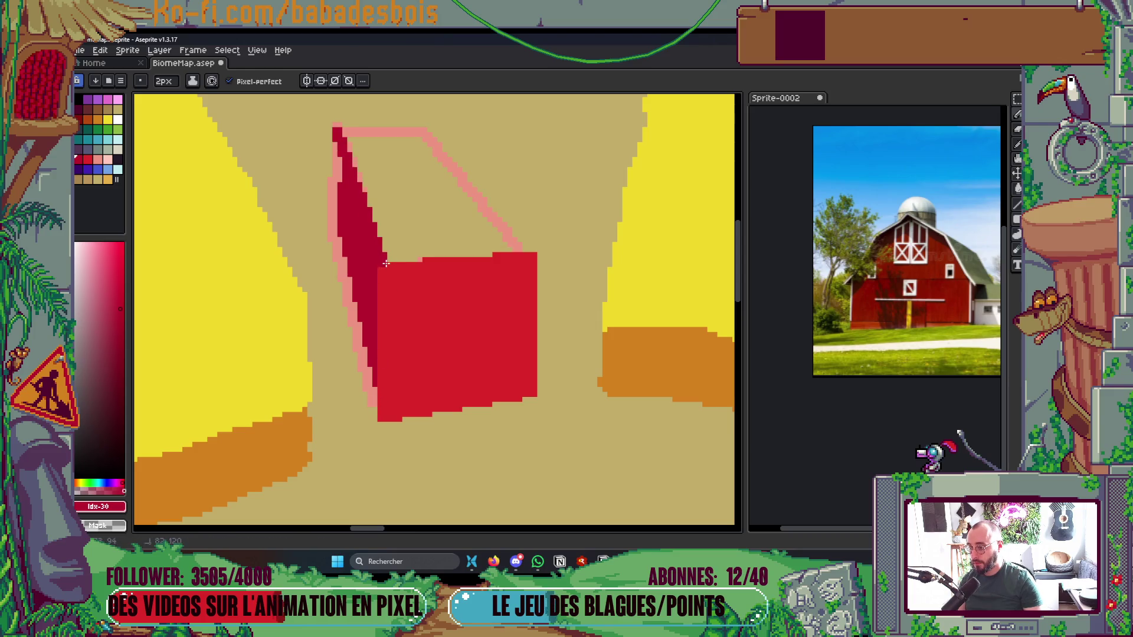
pyautogui.press('g')
pyautogui.click(329, 205)
# Draw white corner trim up both front edges and a straight white diagonal
pyautogui.scroll(-4, 329, 205)
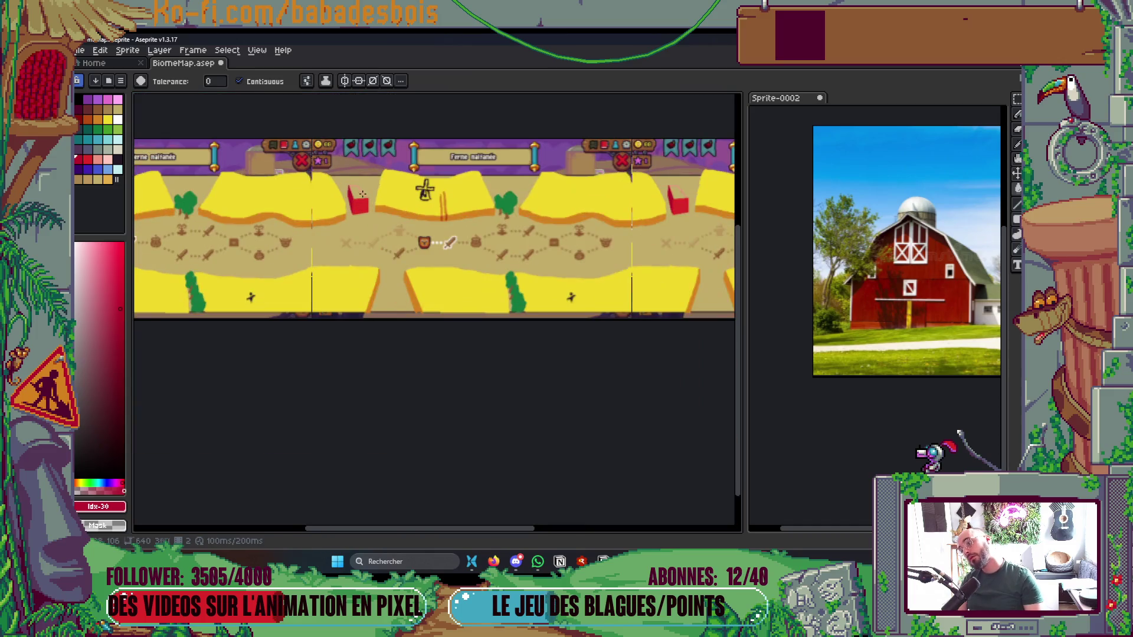
pyautogui.scroll(4, 365, 203)
pyautogui.moveTo(329, 187); pyautogui.dragTo(373, 208)
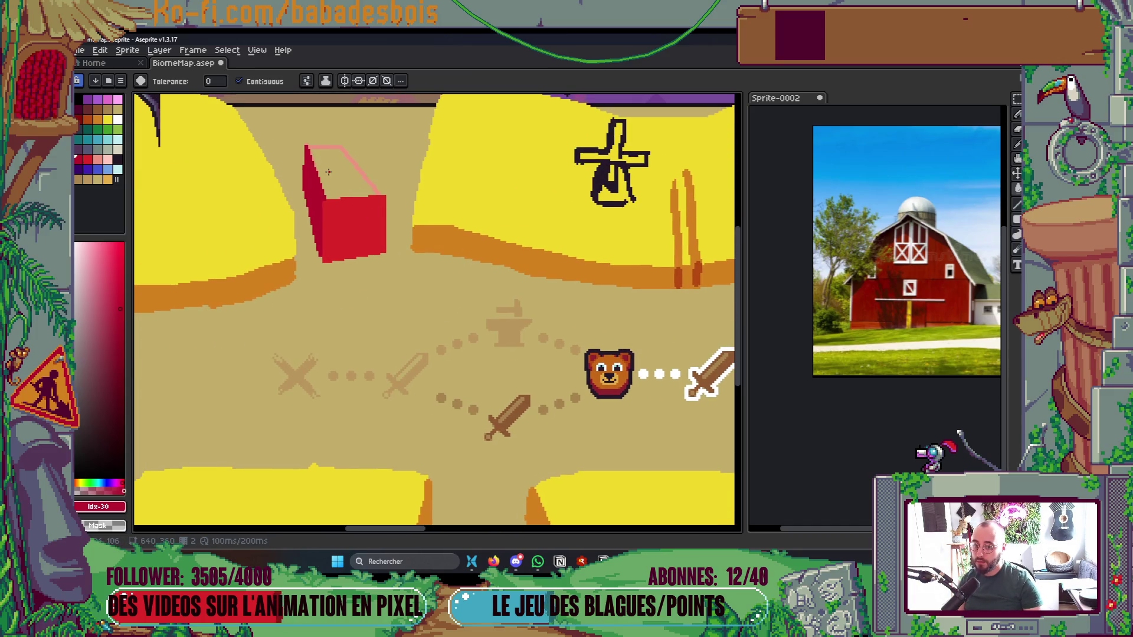
pyautogui.scroll(3, 329, 171)
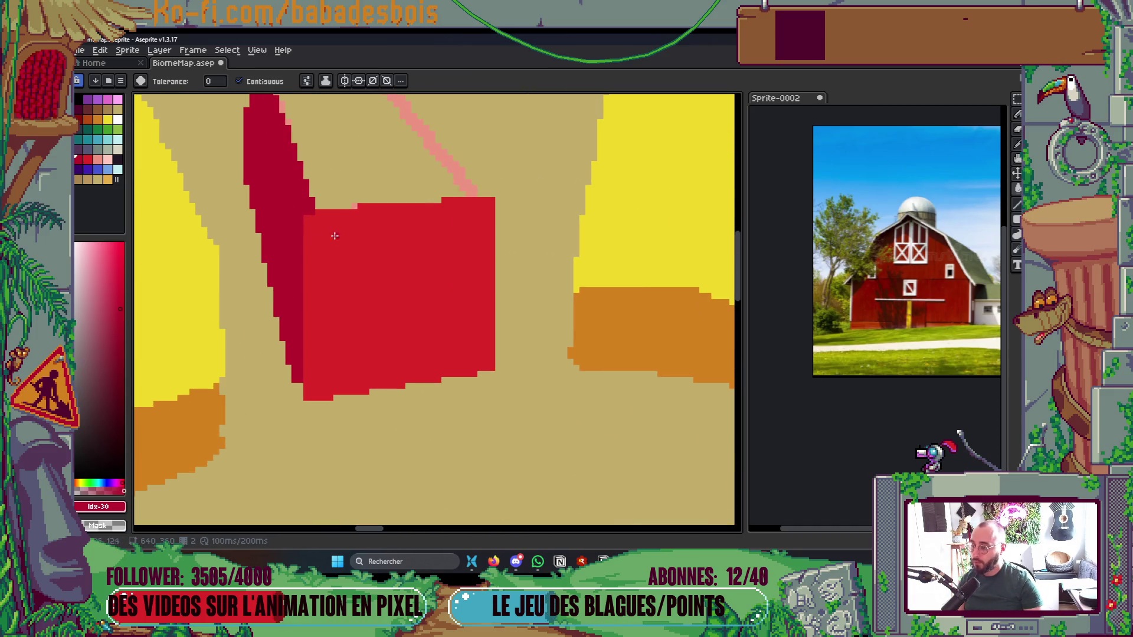
pyautogui.click(118, 119)
pyautogui.press('b')
pyautogui.click(309, 397)
pyautogui.keyDown('shift'); pyautogui.click(309, 281); pyautogui.keyUp('shift')
pyautogui.moveTo(309, 282); pyautogui.dragTo(309, 217)
pyautogui.moveTo(496, 366); pyautogui.dragTo(495, 192)
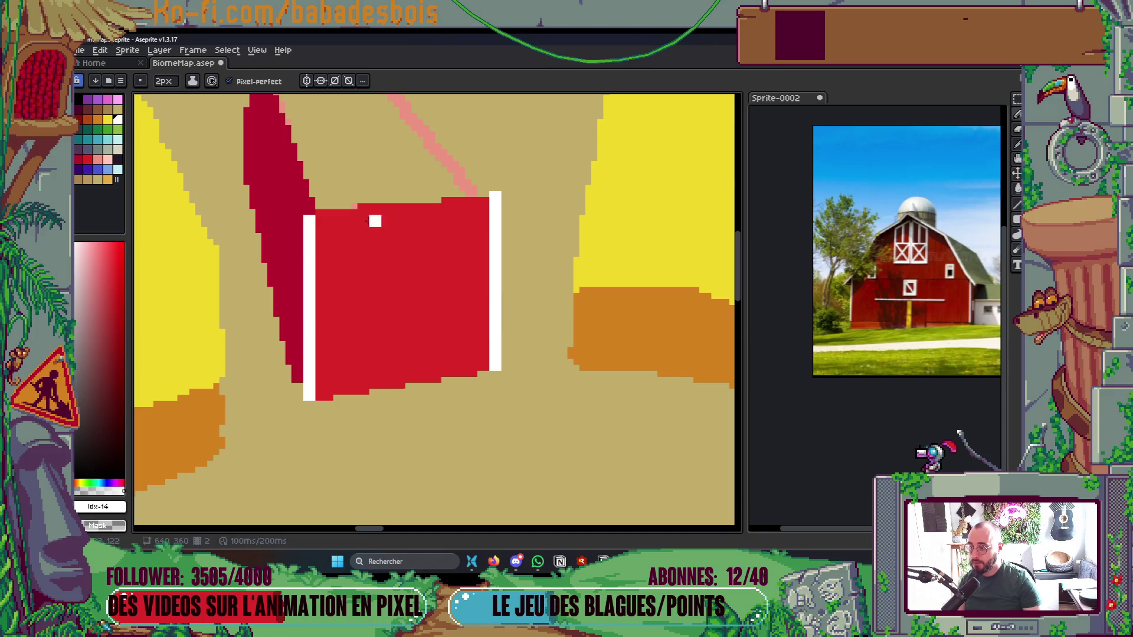
pyautogui.moveTo(299, 252); pyautogui.dragTo(343, 184)
pyautogui.hotkey('ctrl', 'z')
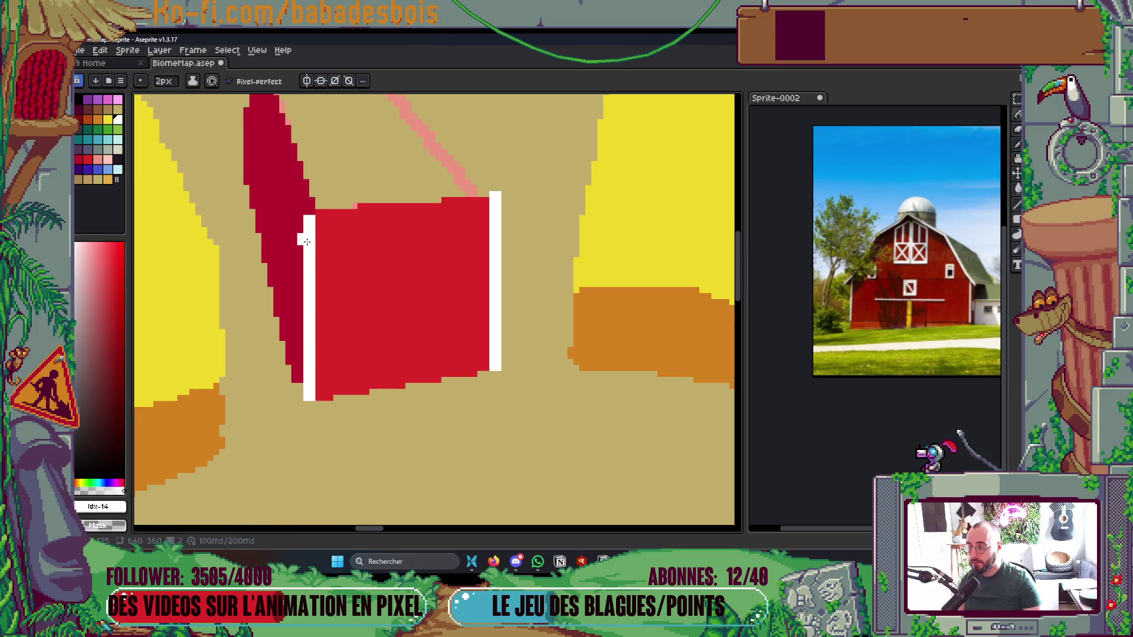
pyautogui.keyDown('shift'); pyautogui.click(352, 165); pyautogui.keyUp('shift')
# Add a dark-red door on the barn front, outlined and filled
pyautogui.scroll(-5, 378, 284)
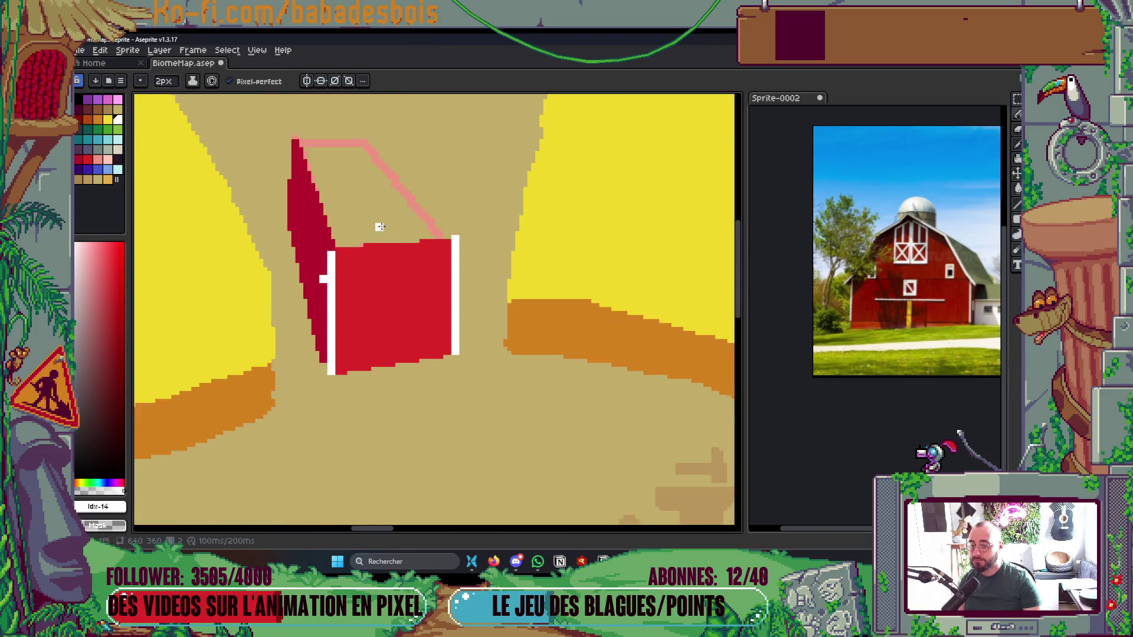
pyautogui.hscroll(3, 369, 285)
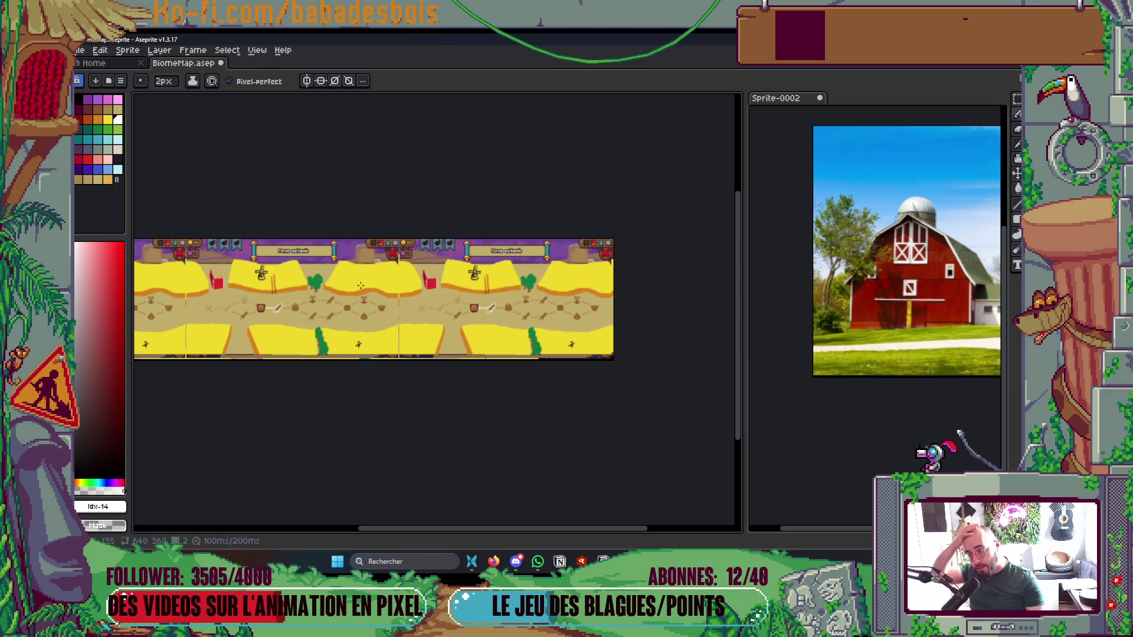
pyautogui.hscroll(2, 383, 292)
pyautogui.scroll(5, 476, 285)
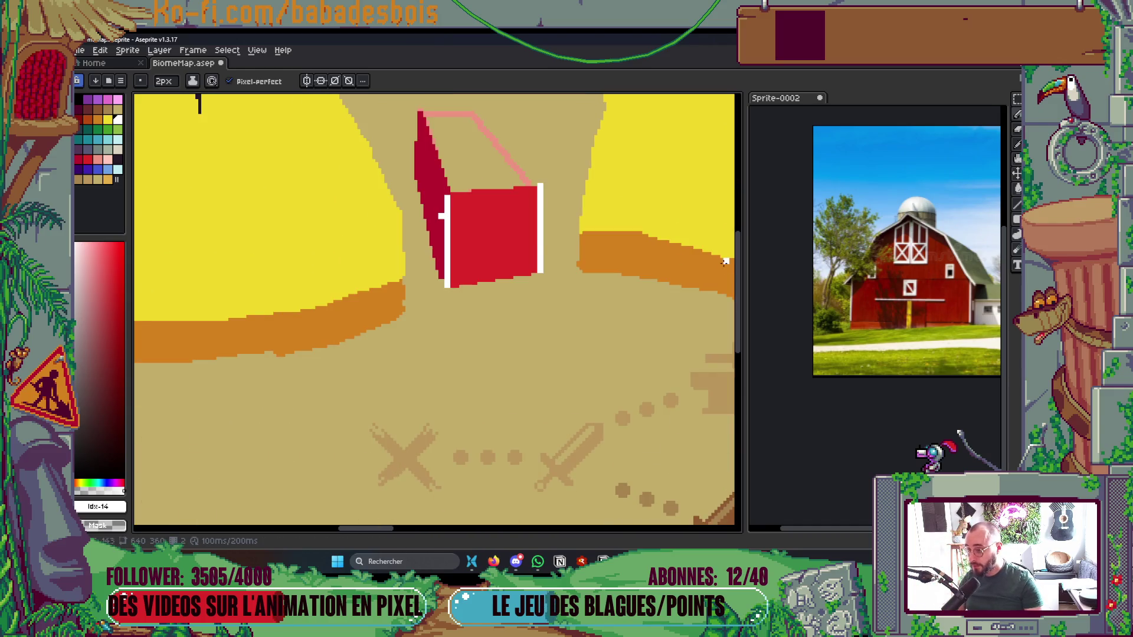
pyautogui.scroll(1, 476, 286)
pyautogui.scroll(1, 411, 199)
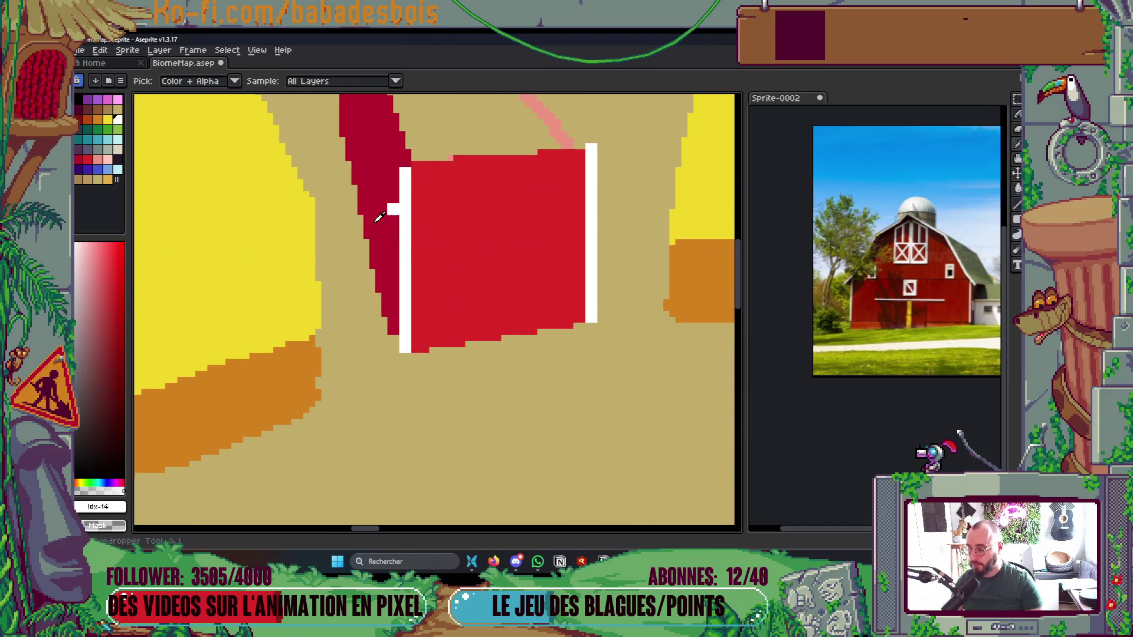
pyautogui.keyDown('alt'); pyautogui.click(379, 214); pyautogui.keyUp('alt')
pyautogui.moveTo(484, 336)
pyautogui.mouseDown()
pyautogui.moveTo(485, 272)
pyautogui.moveTo(523, 273)
pyautogui.moveTo(531, 332)
pyautogui.mouseUp()
pyautogui.press('g')
pyautogui.click(505, 312)
pyautogui.scroll(-5, 531, 307)
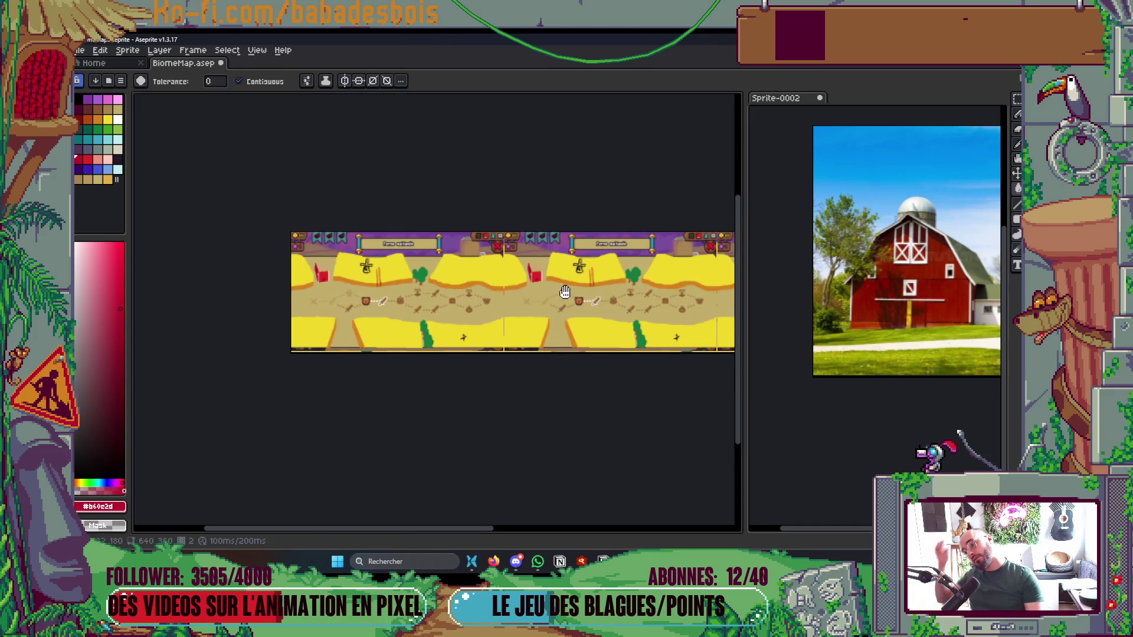
pyautogui.moveTo(565, 295)
pyautogui.mouseDown()
pyautogui.moveTo(397, 374)
pyautogui.moveTo(409, 348)
pyautogui.moveTo(344, 318)
pyautogui.moveTo(219, 297)
pyautogui.moveTo(367, 328)
pyautogui.moveTo(396, 313)
pyautogui.moveTo(482, 330)
pyautogui.moveTo(520, 305)
pyautogui.mouseUp()
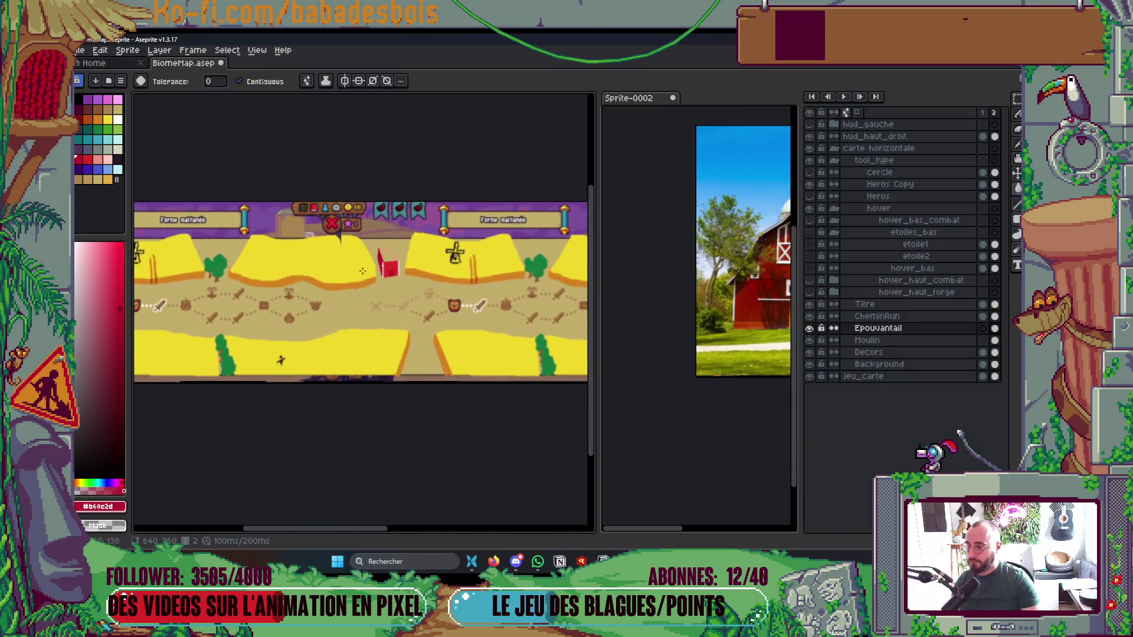
# Place a white pixel on the side wall, then undo it
pyautogui.scroll(4, 416, 287)
pyautogui.scroll(2, 416, 287)
pyautogui.press('b')
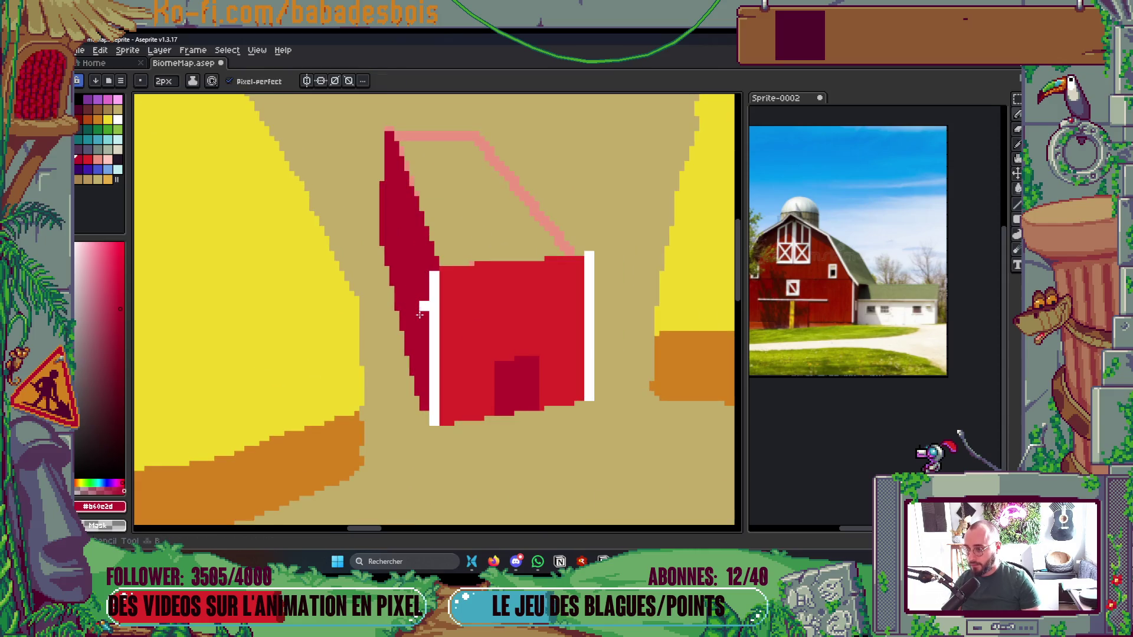
pyautogui.scroll(1, 428, 318)
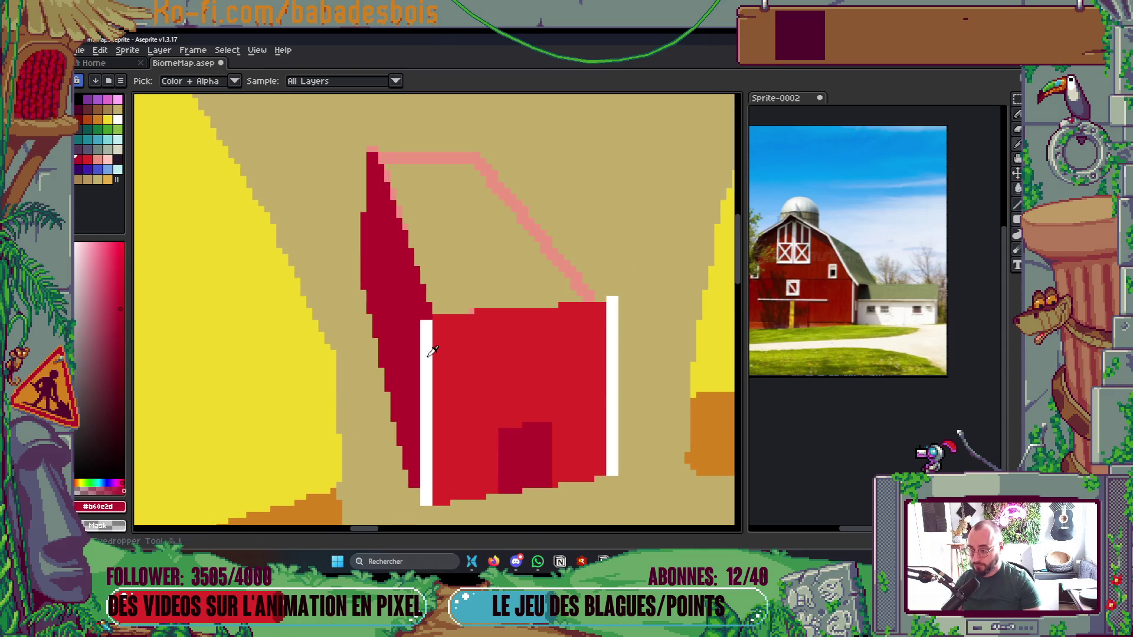
pyautogui.keyDown('alt'); pyautogui.click(430, 354); pyautogui.keyUp('alt')
pyautogui.click(408, 380)
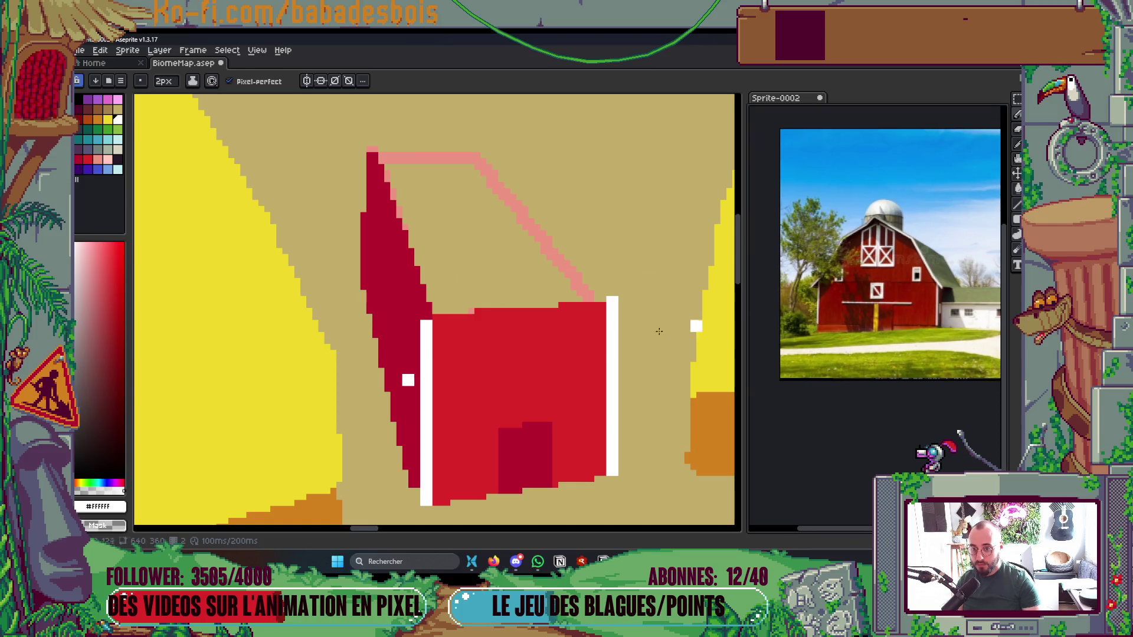
pyautogui.press('v')
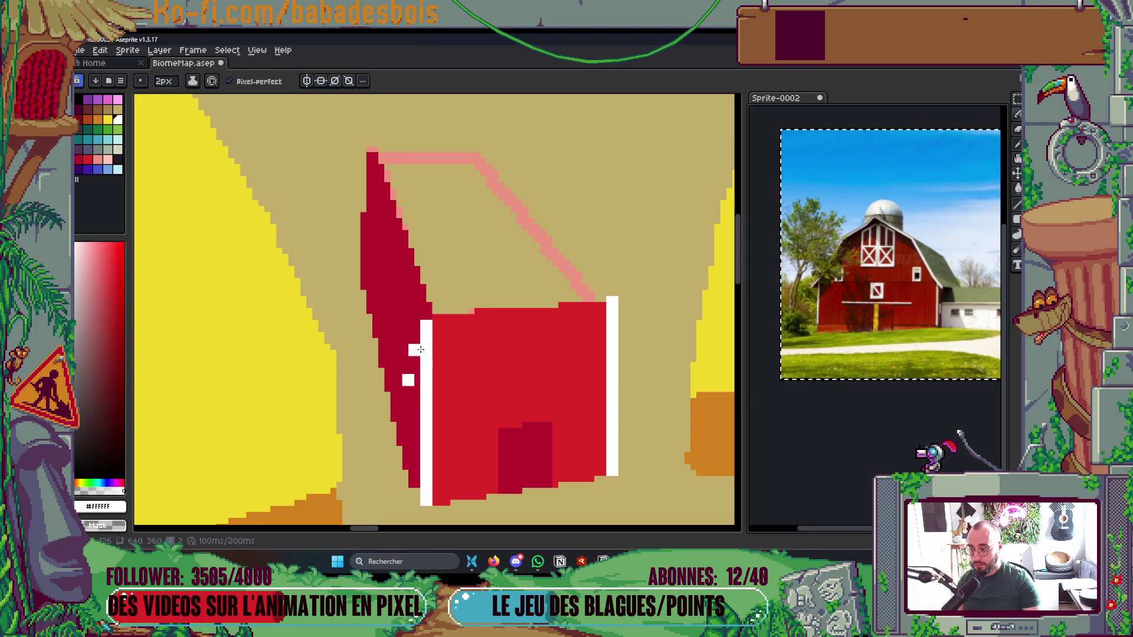
pyautogui.hotkey('ctrl', 'z')
# Outline a pointed gable roof in white above the barn front
pyautogui.press('b')
pyautogui.moveTo(411, 348)
pyautogui.mouseDown()
pyautogui.moveTo(446, 308)
pyautogui.moveTo(462, 246)
pyautogui.mouseUp()
pyautogui.hotkey('ctrl', 'z')
pyautogui.keyDown('shift'); pyautogui.click(449, 282); pyautogui.keyUp('shift')
pyautogui.keyDown('shift'); pyautogui.click(466, 239); pyautogui.keyUp('shift')
pyautogui.moveTo(473, 234)
pyautogui.mouseDown()
pyautogui.moveTo(525, 198)
pyautogui.moveTo(571, 234)
pyautogui.mouseUp()
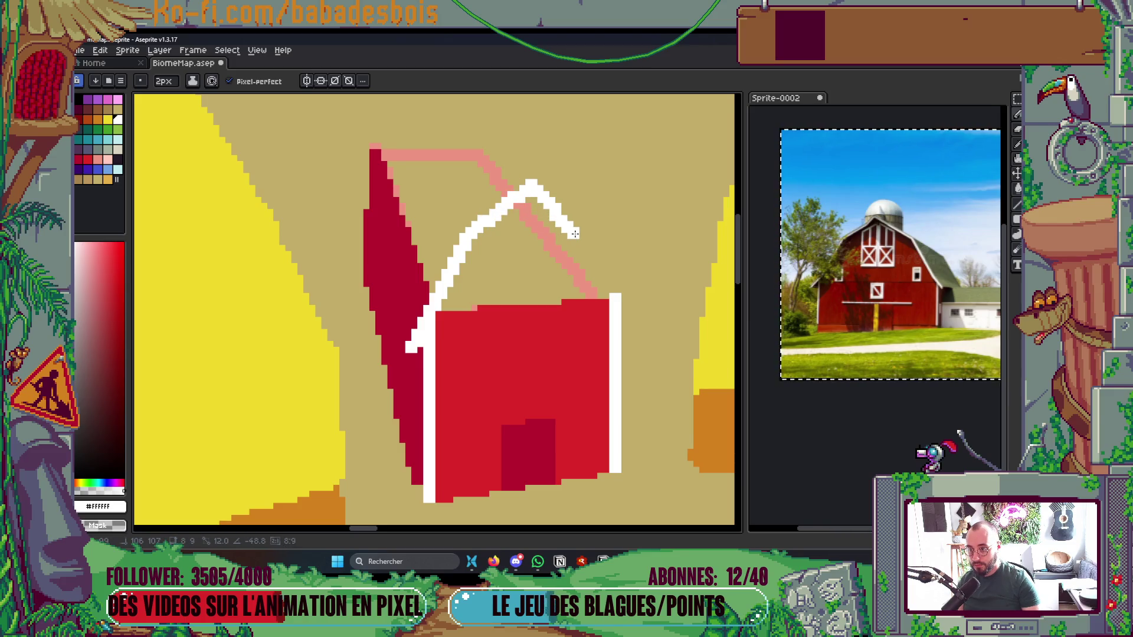
pyautogui.keyDown('shift'); pyautogui.click(621, 270); pyautogui.keyUp('shift')
pyautogui.press('b')
pyautogui.keyDown('shift'); pyautogui.click(581, 233); pyautogui.keyUp('shift')
pyautogui.moveTo(579, 225)
pyautogui.mouseDown()
pyautogui.moveTo(629, 289)
pyautogui.moveTo(642, 334)
pyautogui.mouseUp()
# Fill the gable and remaining pink roof strip with bright red
pyautogui.keyDown('alt'); pyautogui.click(567, 329); pyautogui.keyUp('alt')
pyautogui.press('g')
pyautogui.click(549, 265)
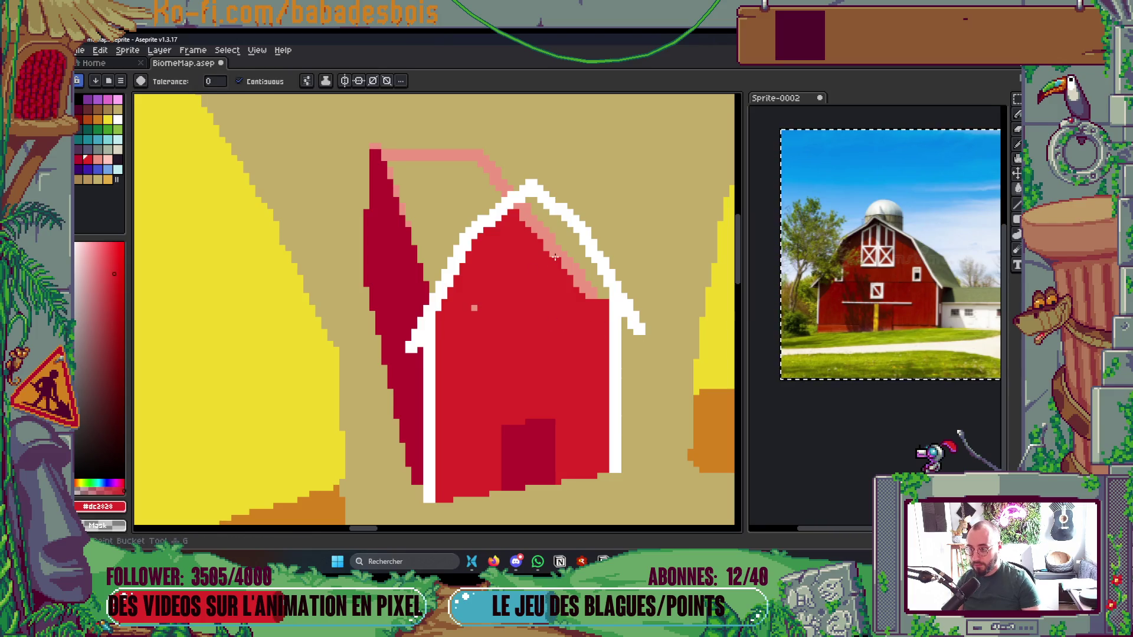
pyautogui.click(554, 257)
# Save the biome map
pyautogui.press('b')
pyautogui.hotkey('ctrl', 's')
pyautogui.scroll(-4, 475, 309)
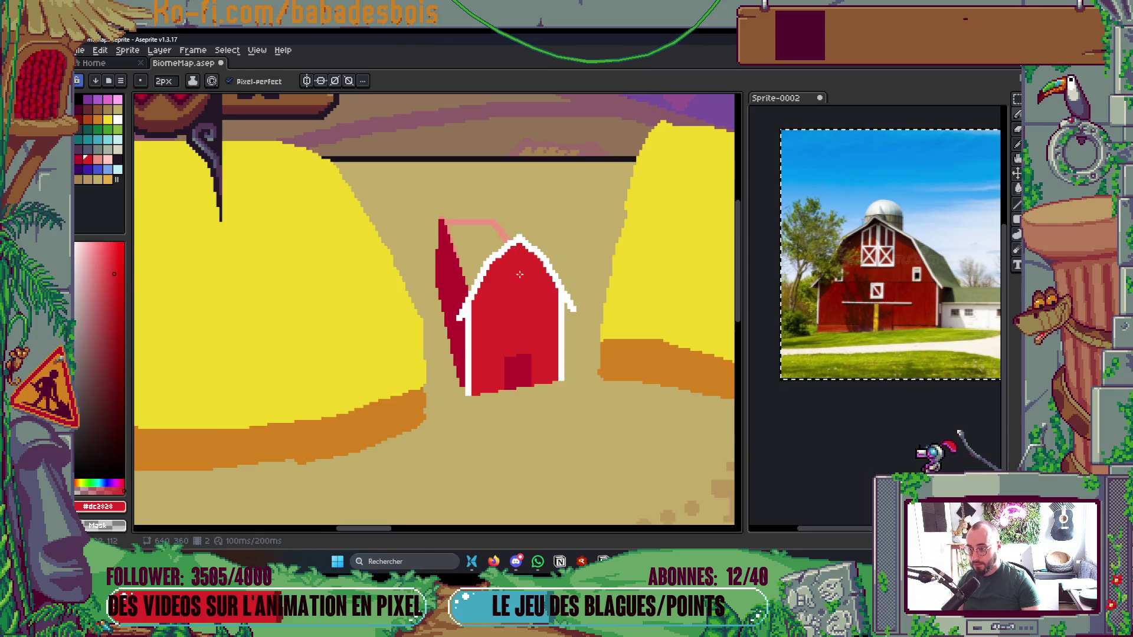
pyautogui.scroll(3, 560, 294)
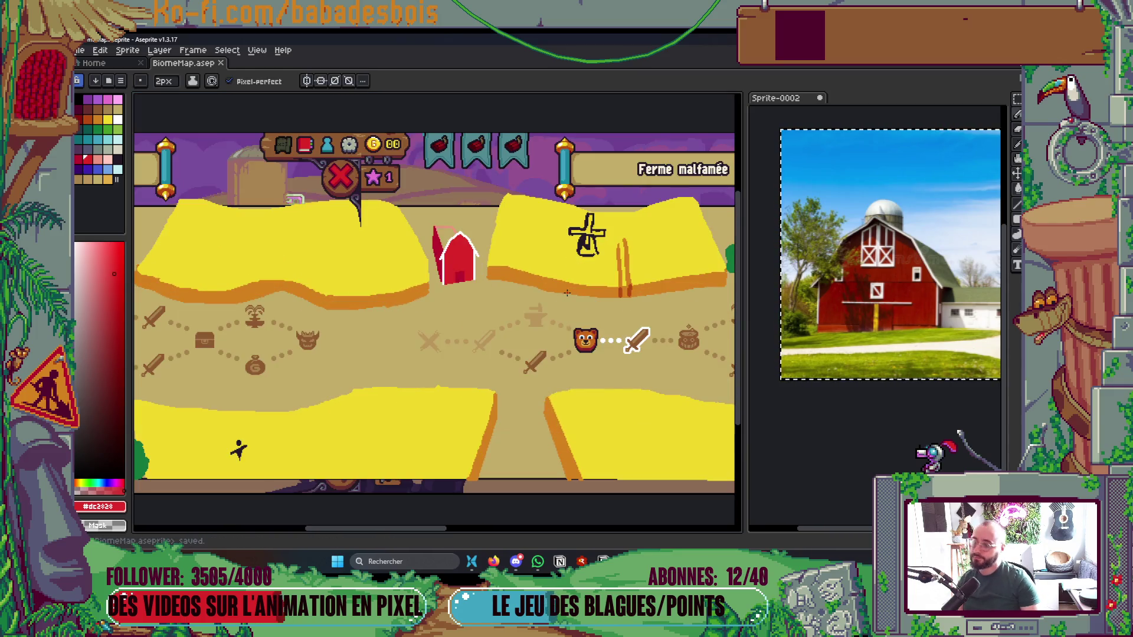
pyautogui.scroll(2, 462, 218)
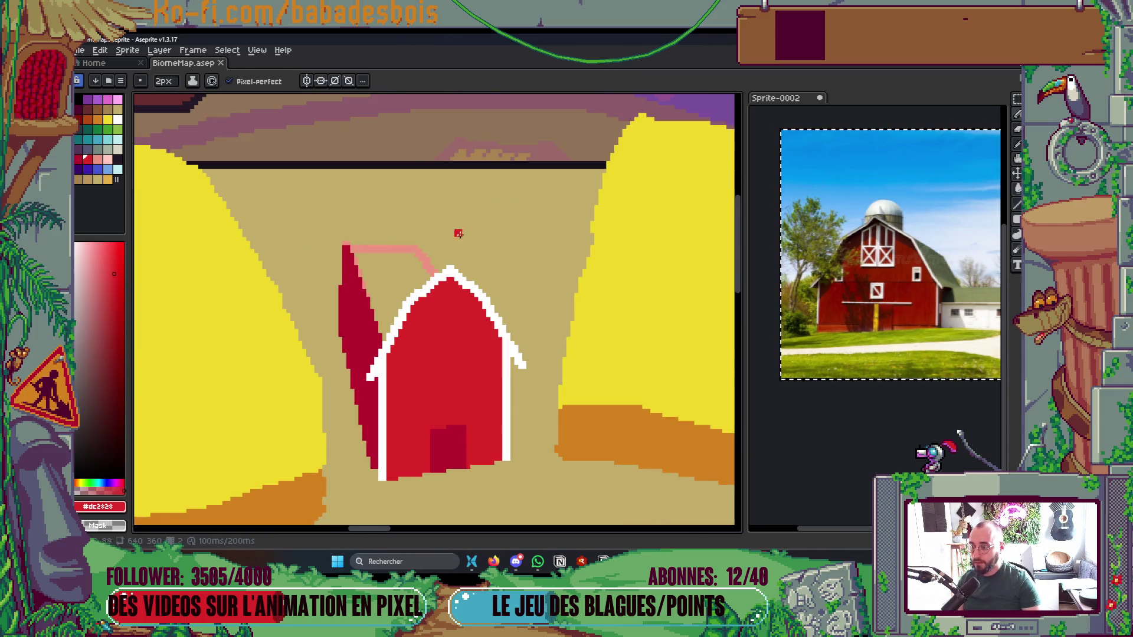
# Draw a dark purple sloped roof line above the barn's side wall
pyautogui.click(118, 162)
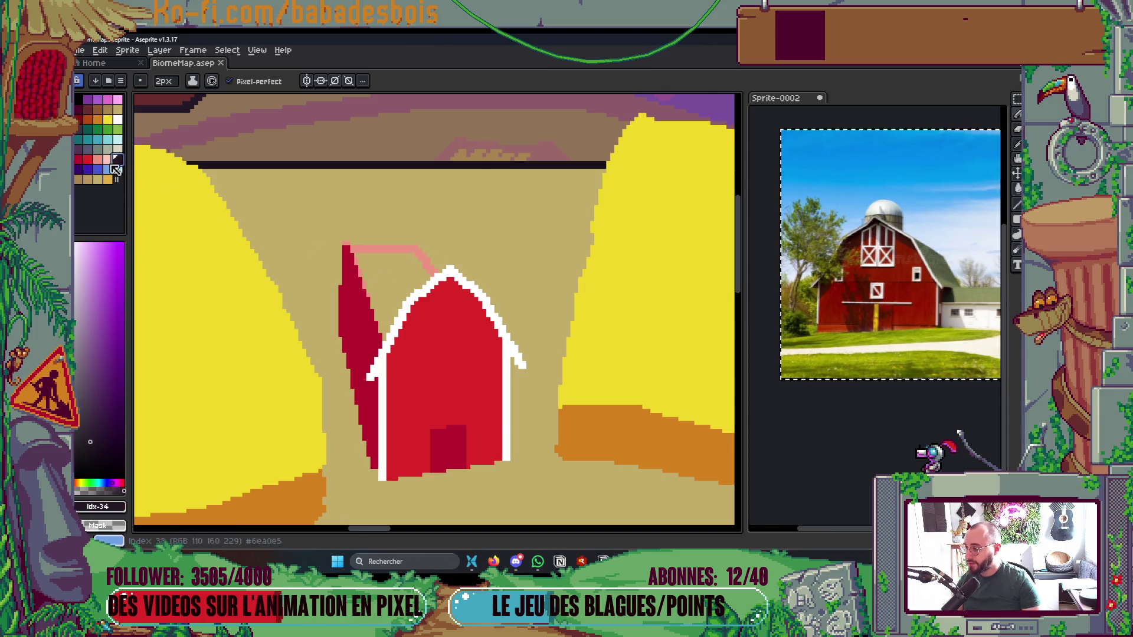
pyautogui.click(88, 153)
pyautogui.click(82, 158)
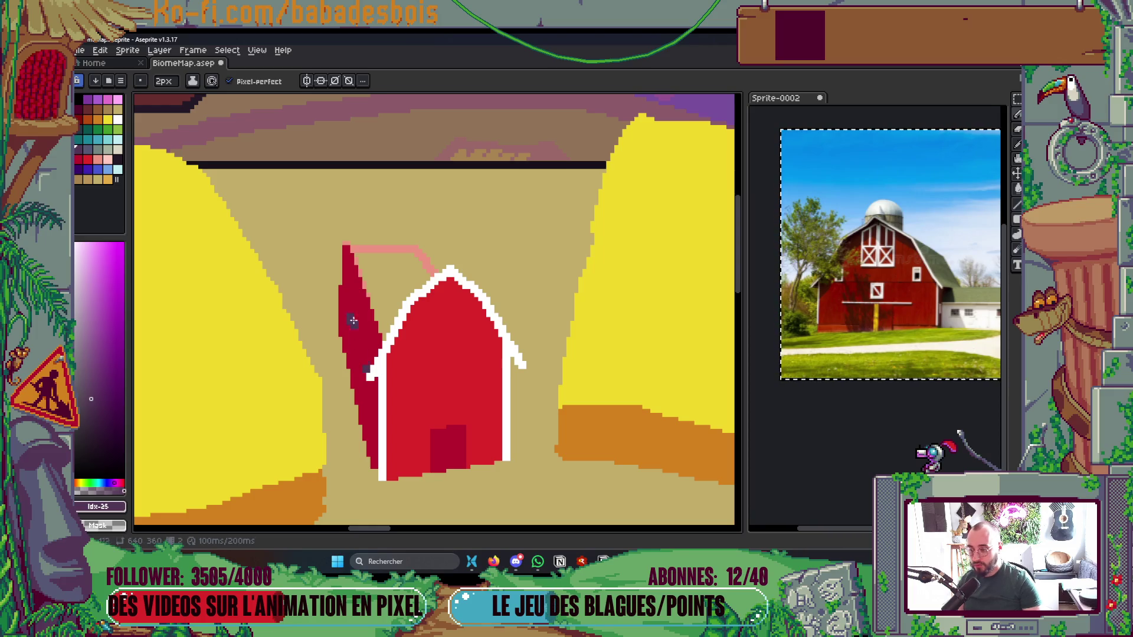
pyautogui.moveTo(338, 287)
pyautogui.mouseDown()
pyautogui.moveTo(331, 262)
pyautogui.moveTo(348, 221)
pyautogui.moveTo(390, 196)
pyautogui.moveTo(443, 261)
pyautogui.moveTo(410, 190)
pyautogui.mouseUp()
# Fill the side-wall gap dark purple and the side roof interior blue-grey, then save the map
pyautogui.press('g')
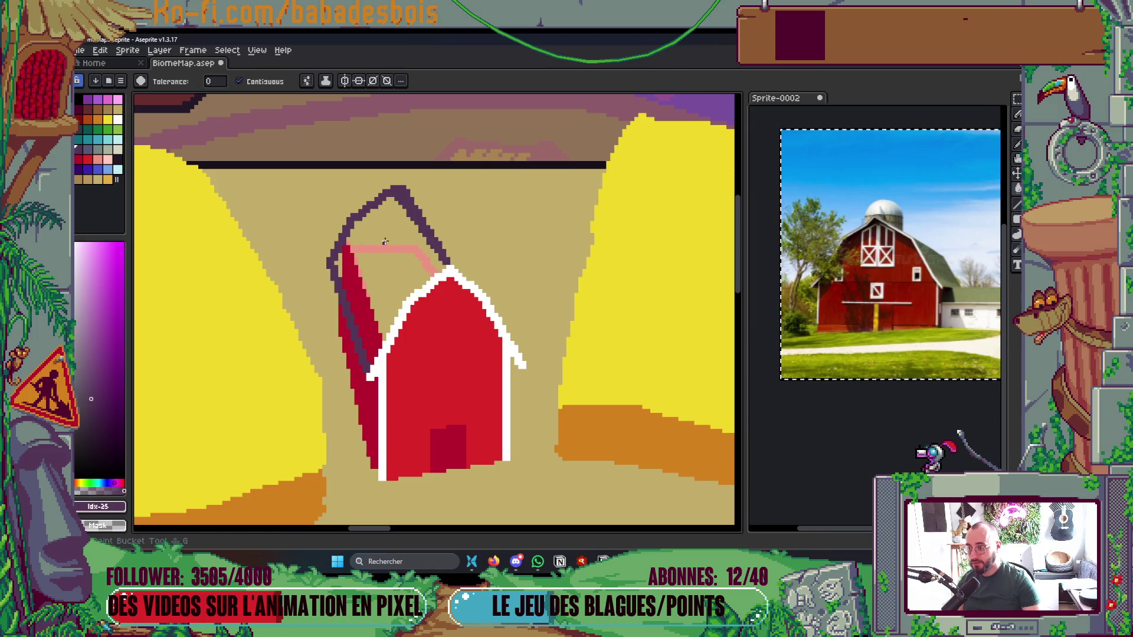
pyautogui.click(346, 266)
pyautogui.press('b')
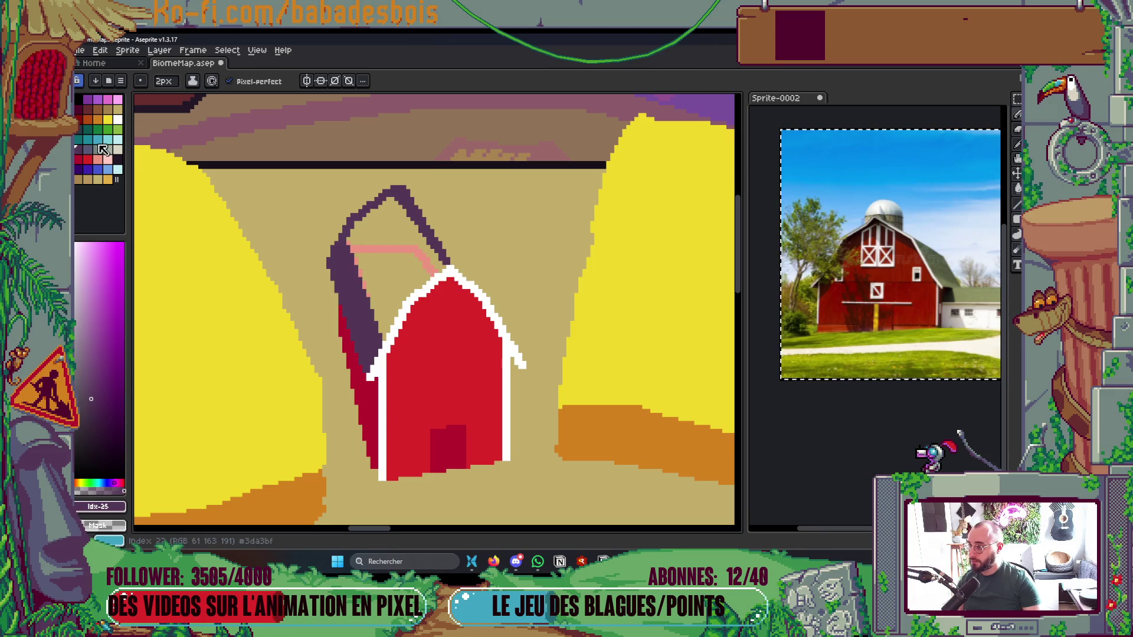
pyautogui.press('0')
pyautogui.press('g')
pyautogui.click(384, 253)
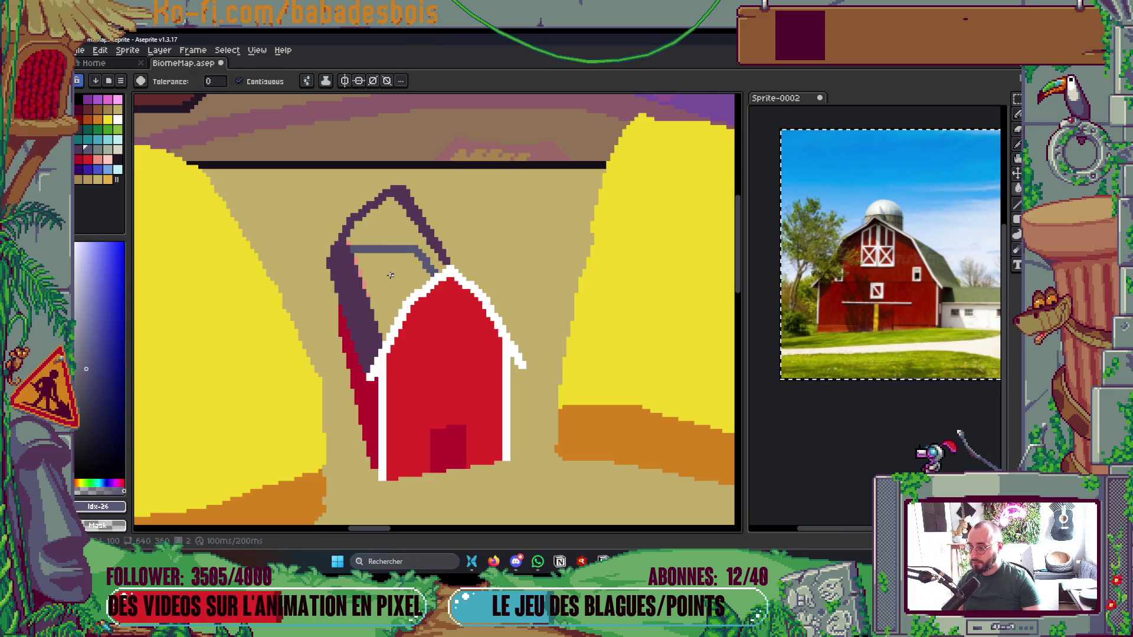
pyautogui.click(373, 262)
pyautogui.click(380, 233)
pyautogui.press('b')
pyautogui.hotkey('ctrl', 's')
# Paint over the pink dots on the roof's left edge with the dark purple #533656
pyautogui.scroll(-5, 351, 242)
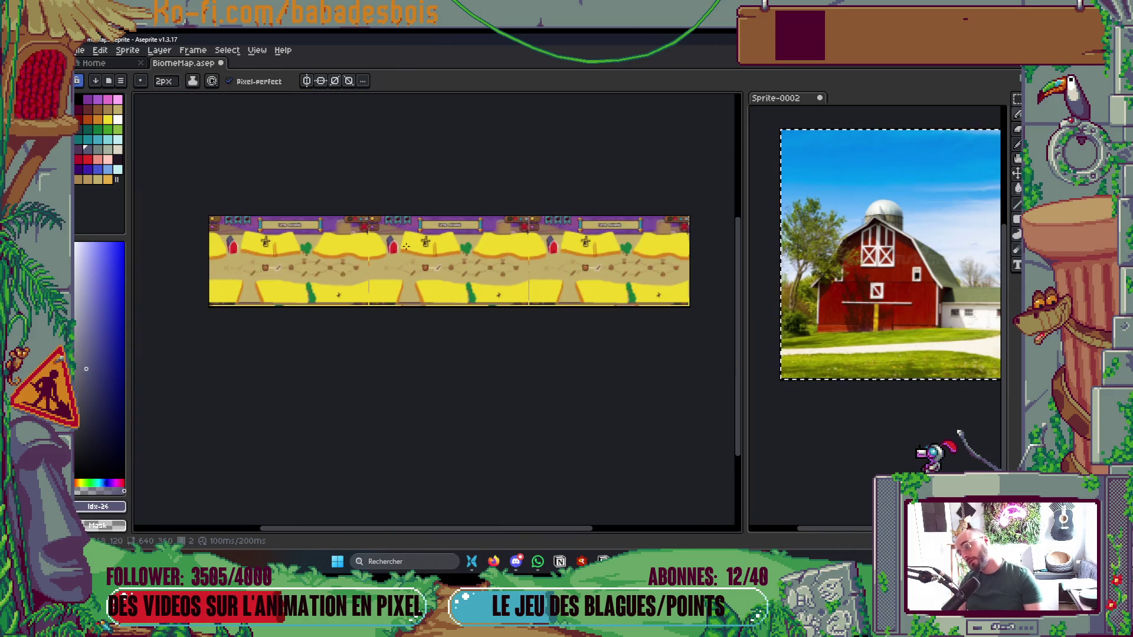
pyautogui.scroll(4, 354, 230)
pyautogui.scroll(2, 355, 227)
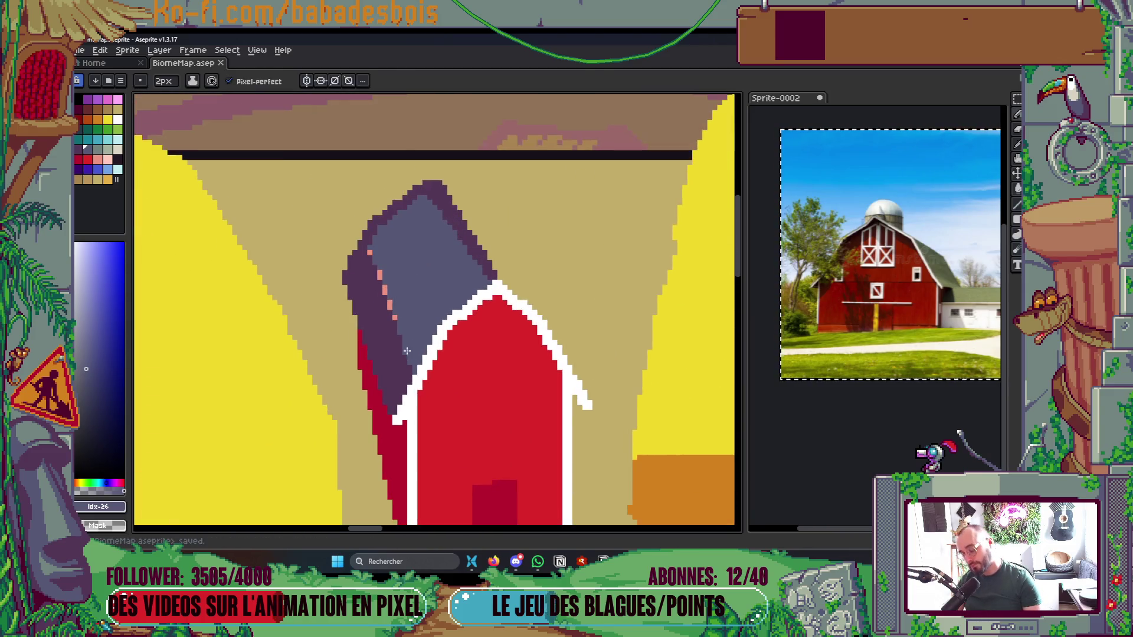
pyautogui.keyDown('alt'); pyautogui.click(415, 375); pyautogui.keyUp('alt')
pyautogui.moveTo(414, 371)
pyautogui.mouseDown()
pyautogui.moveTo(356, 230)
pyautogui.moveTo(374, 257)
pyautogui.mouseUp()
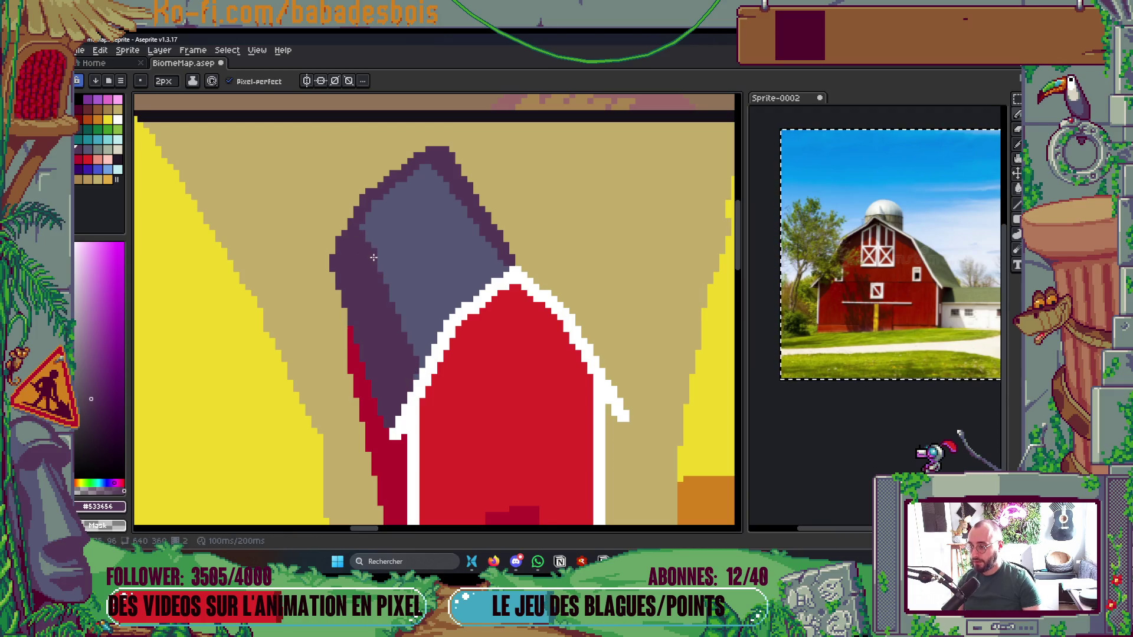
# Pick the roof's grey and draw a straight grey line on the roof
pyautogui.keyDown('alt'); pyautogui.click(407, 238); pyautogui.keyUp('alt')
pyautogui.scroll(-6, 424, 230)
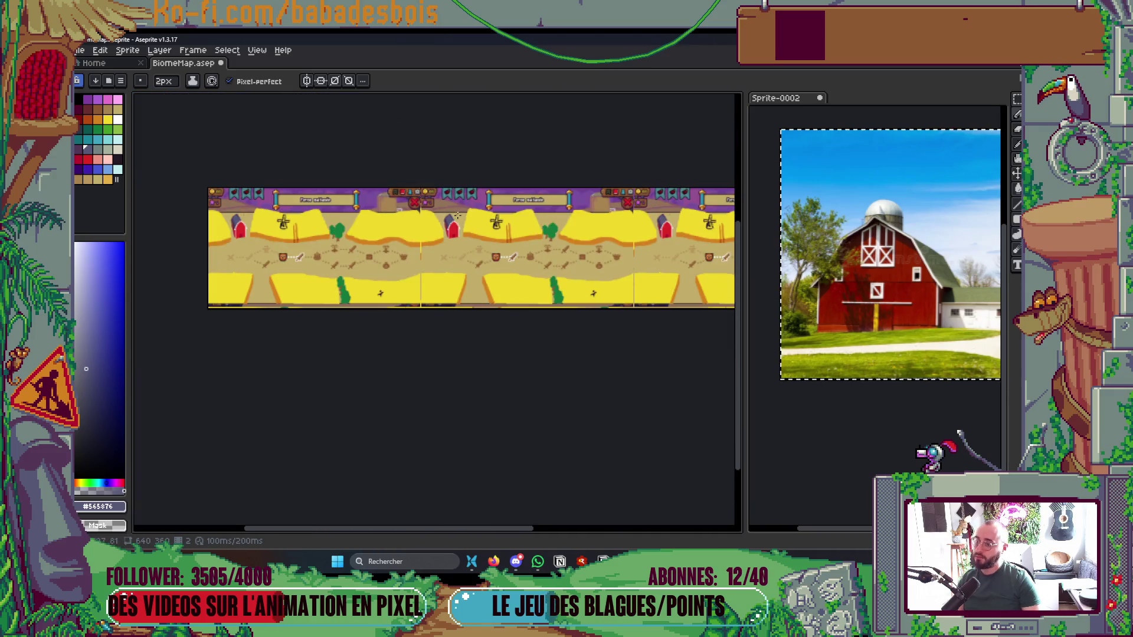
pyautogui.scroll(4, 458, 216)
pyautogui.press('v')
pyautogui.press('i')
pyautogui.scroll(4, 443, 248)
pyautogui.press('b')
pyautogui.click(371, 235)
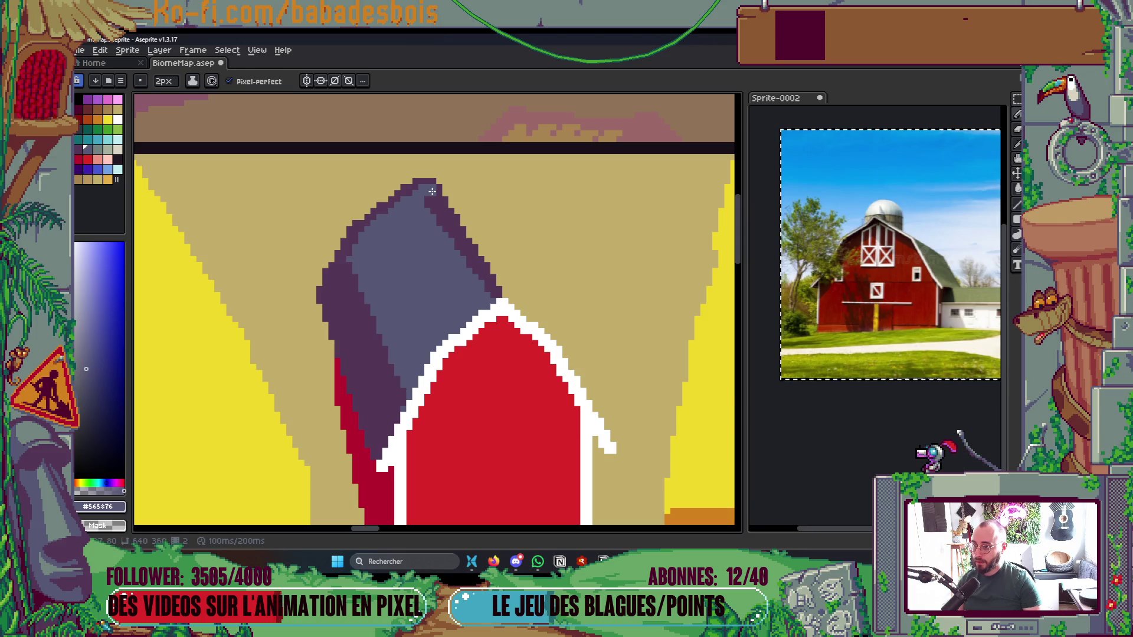
# Pick white from the roof outline and save the biome map again
pyautogui.press('h')
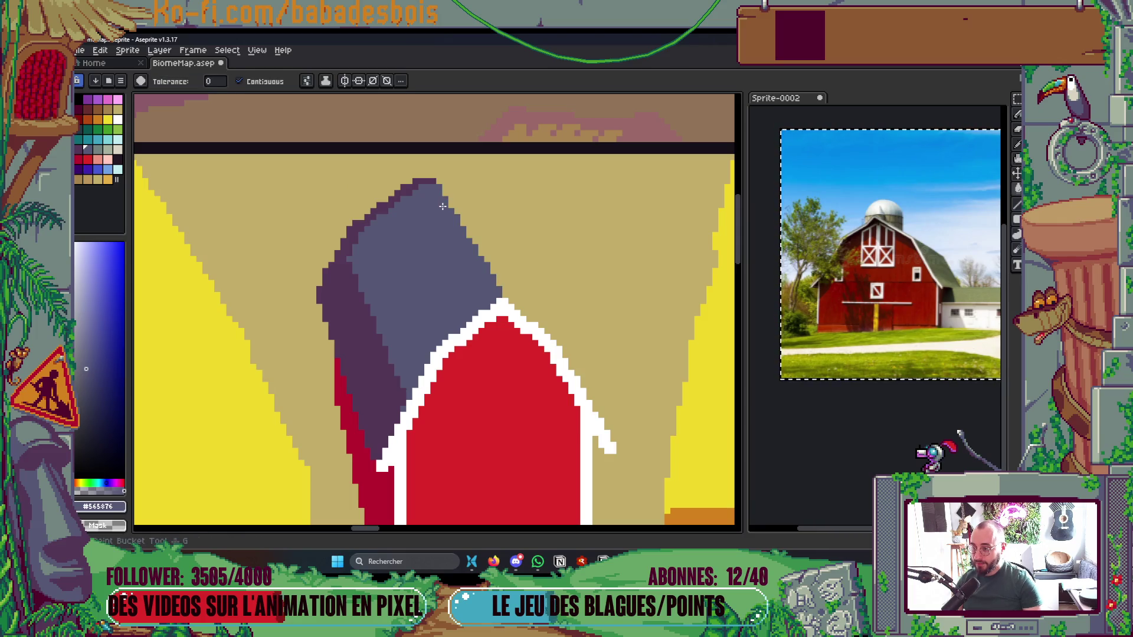
pyautogui.scroll(-3, 489, 246)
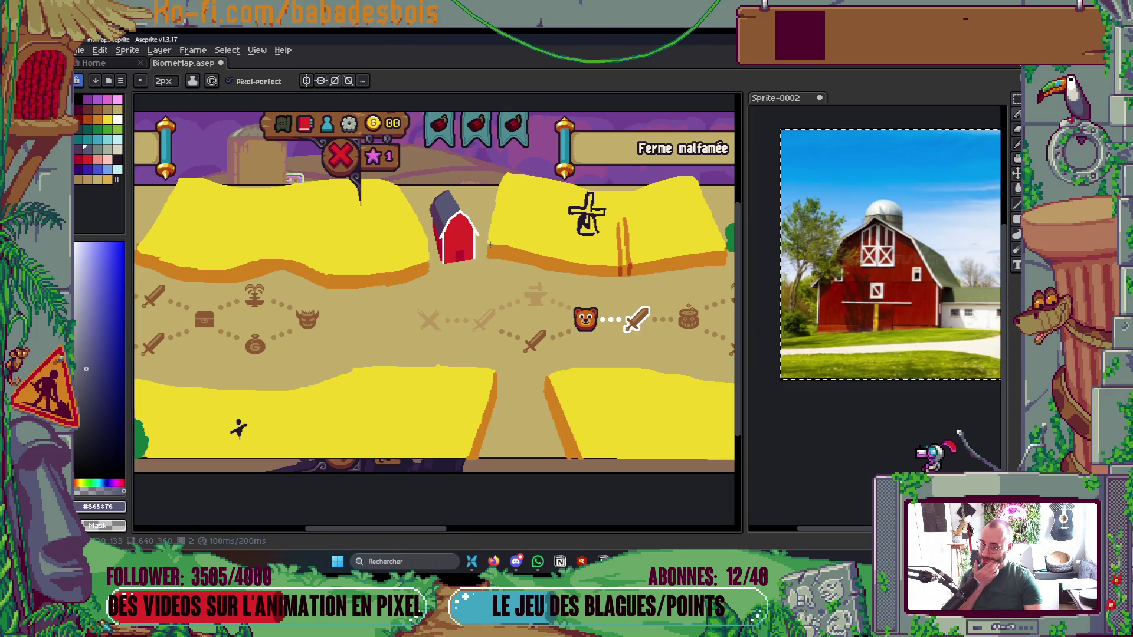
pyautogui.scroll(6, 490, 245)
pyautogui.press('i')
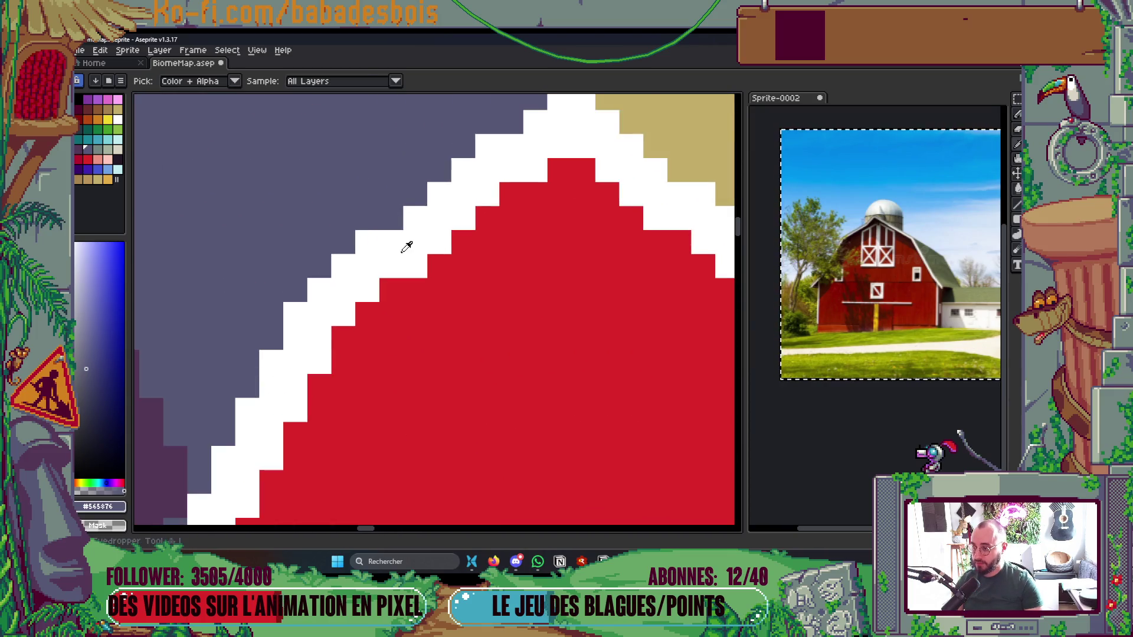
pyautogui.click(406, 247)
pyautogui.scroll(2, 514, 299)
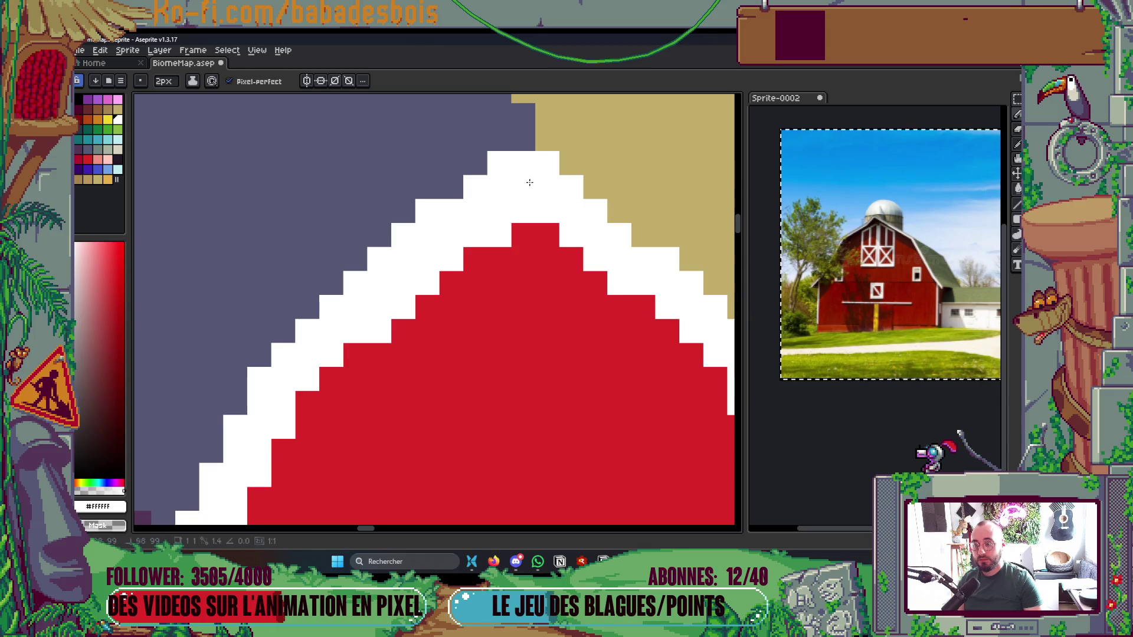
pyautogui.scroll(-5, 529, 183)
pyautogui.hotkey('ctrl', 's')
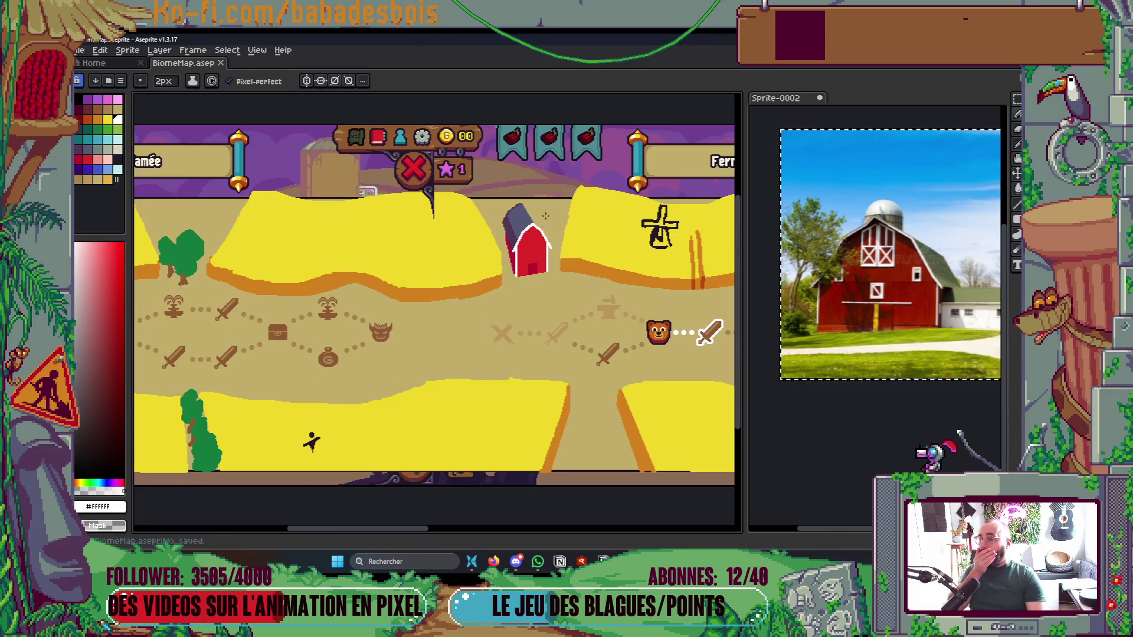
pyautogui.scroll(4, 529, 248)
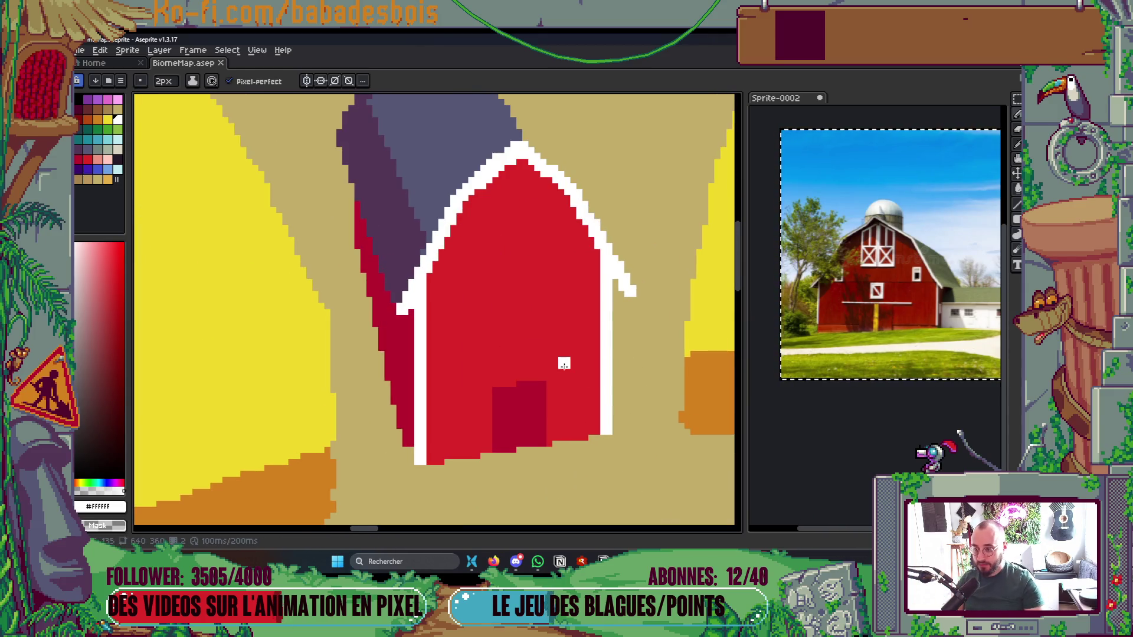
pyautogui.keyDown('alt'); pyautogui.click(519, 397); pyautogui.keyUp('alt')
# Draw a dark red line across the door top and a white line above the door
pyautogui.moveTo(502, 370)
pyautogui.mouseDown()
pyautogui.moveTo(548, 364)
pyautogui.moveTo(515, 383)
pyautogui.mouseUp()
pyautogui.scroll(2, 509, 383)
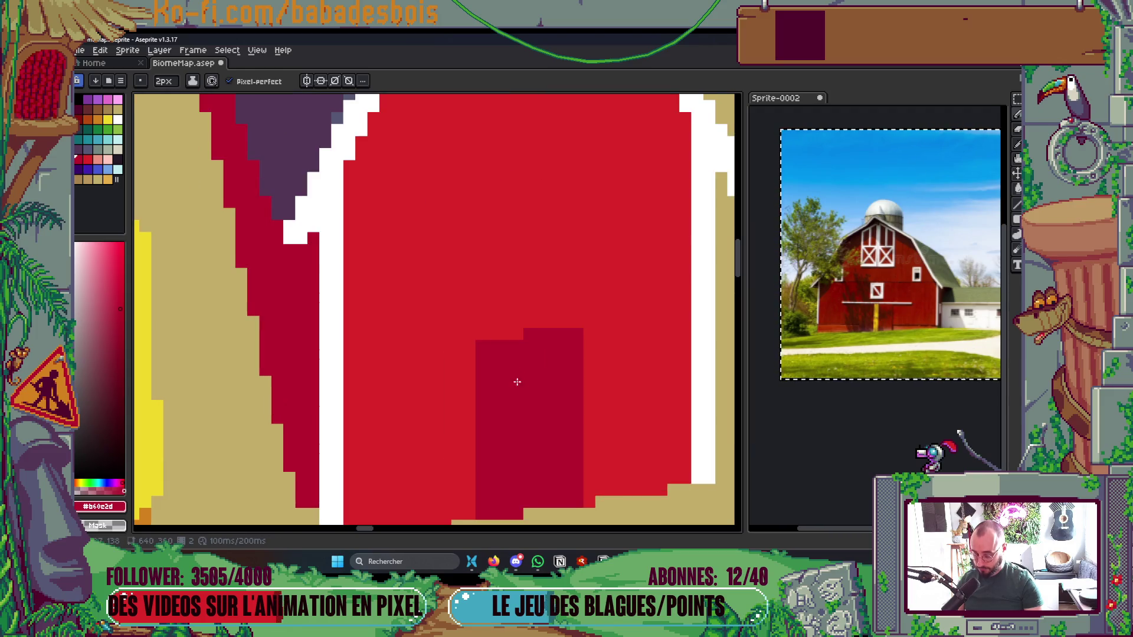
pyautogui.keyDown('alt'); pyautogui.click(338, 361); pyautogui.keyUp('alt')
pyautogui.click(532, 331)
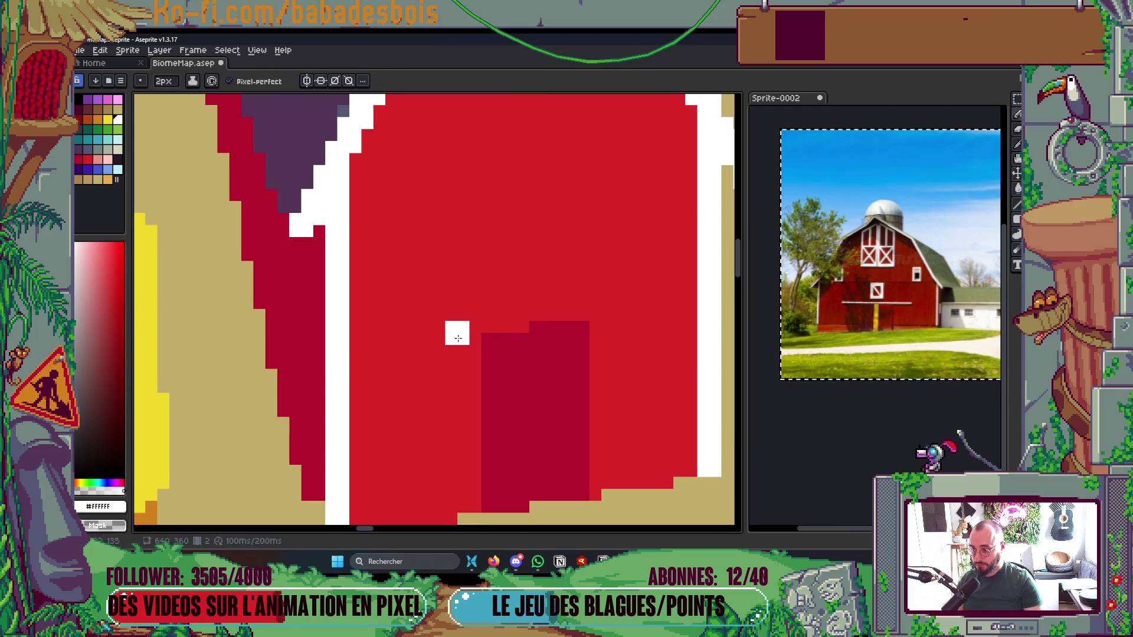
pyautogui.moveTo(449, 342); pyautogui.dragTo(633, 321)
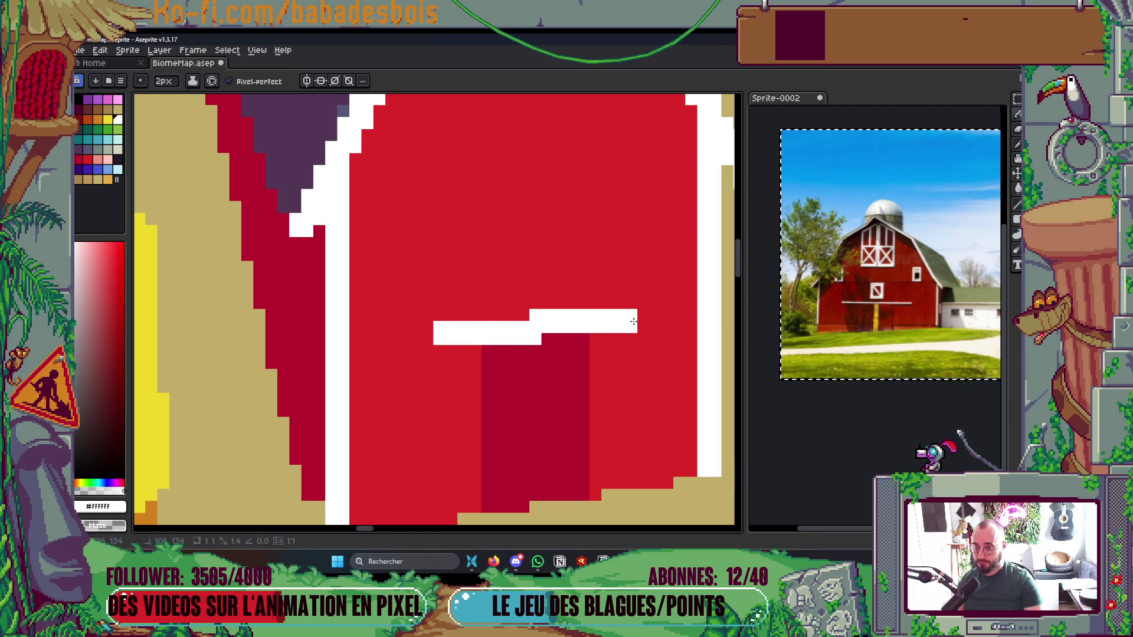
# Draw a white square window frame on the barn gable and save the map
pyautogui.scroll(2, 442, 324)
pyautogui.moveTo(397, 242)
pyautogui.mouseDown()
pyautogui.moveTo(398, 286)
pyautogui.moveTo(460, 229)
pyautogui.moveTo(461, 213)
pyautogui.mouseUp()
pyautogui.click(406, 297)
pyautogui.moveTo(390, 299); pyautogui.dragTo(454, 299)
pyautogui.click(390, 222)
pyautogui.moveTo(400, 197); pyautogui.dragTo(466, 195)
pyautogui.scroll(-5, 507, 174)
pyautogui.scroll(-3, 508, 174)
pyautogui.hotkey('ctrl', 's')
# Select the white window frame with the Magic Wand and transform it
pyautogui.scroll(5, 413, 224)
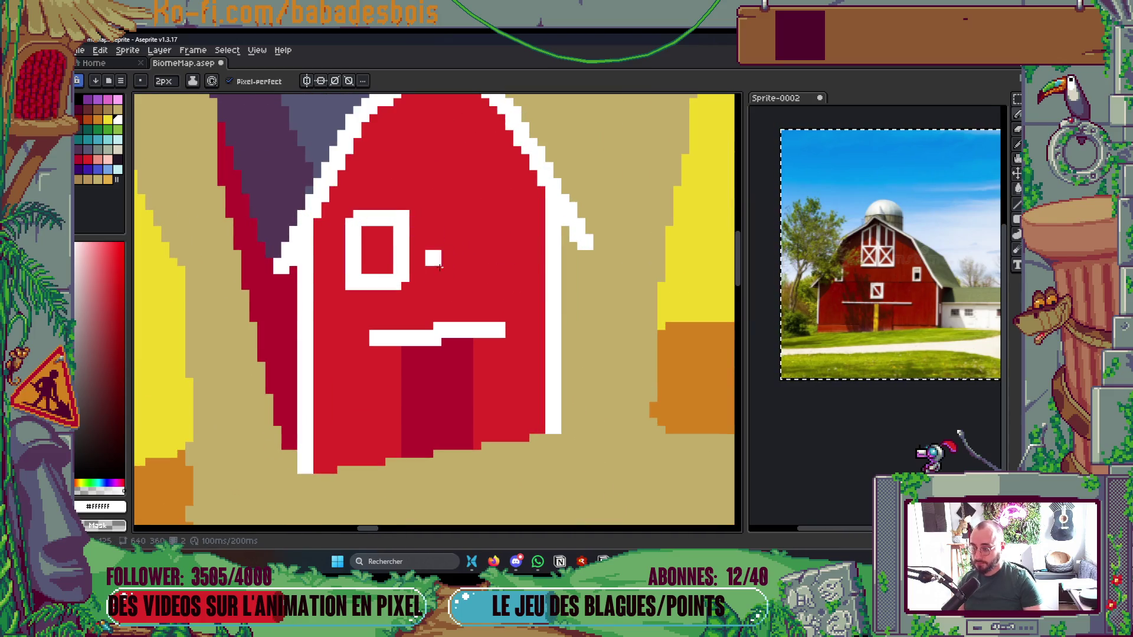
pyautogui.press('w')
pyautogui.click(407, 304)
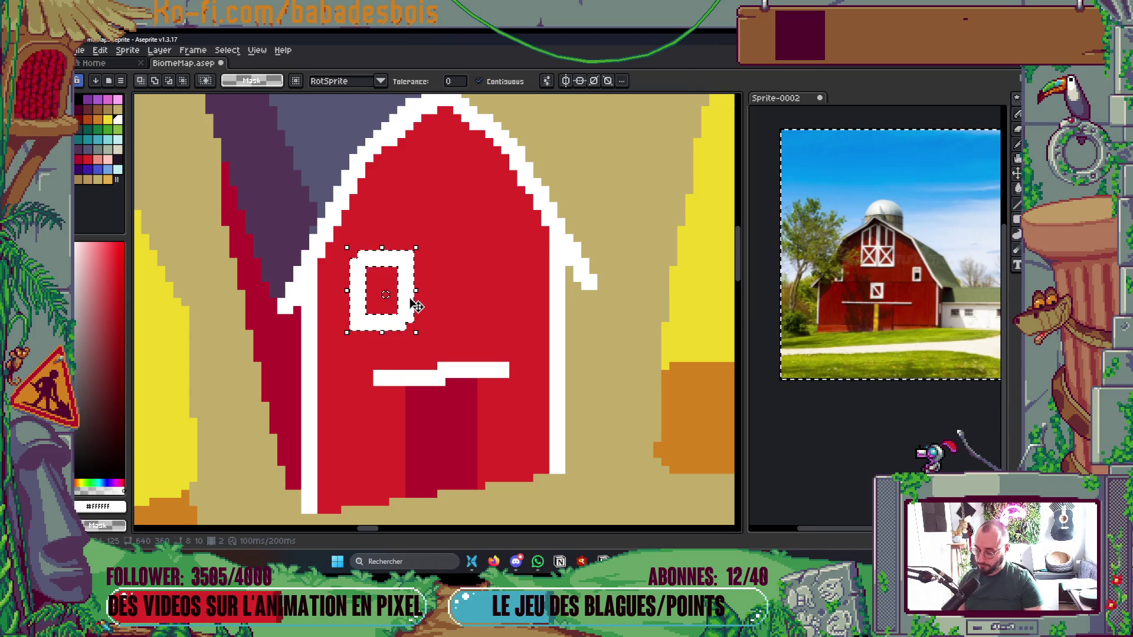
pyautogui.click(412, 306)
pyautogui.scroll(-5, 441, 286)
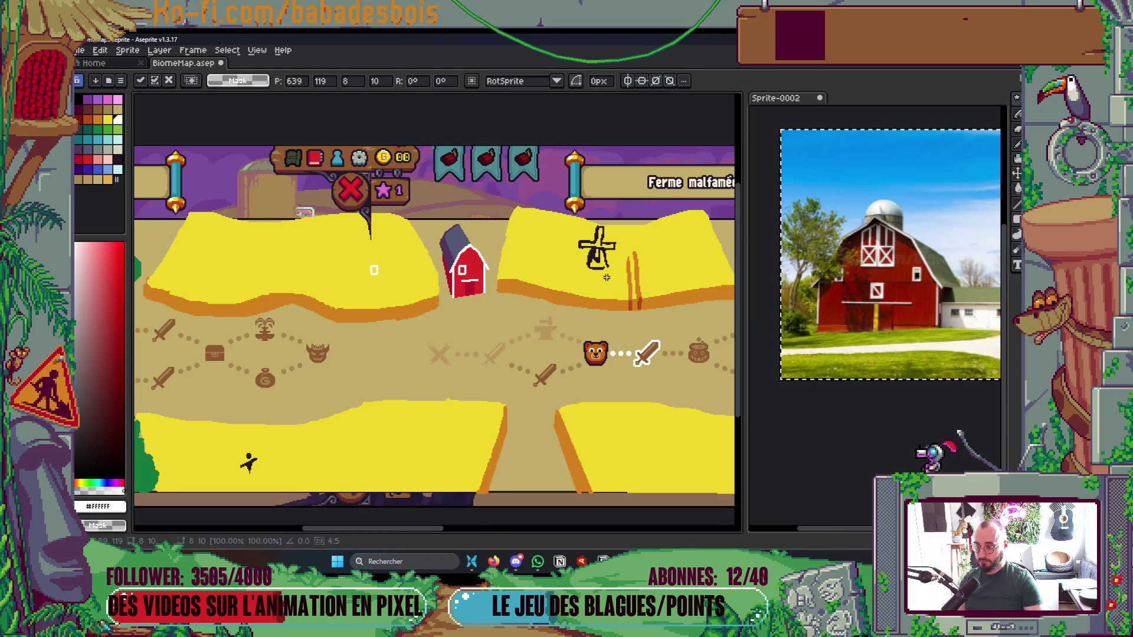
pyautogui.press('Return')
# Bring the window selection back into transform and commit the copied window in place
pyautogui.scroll(3, 483, 276)
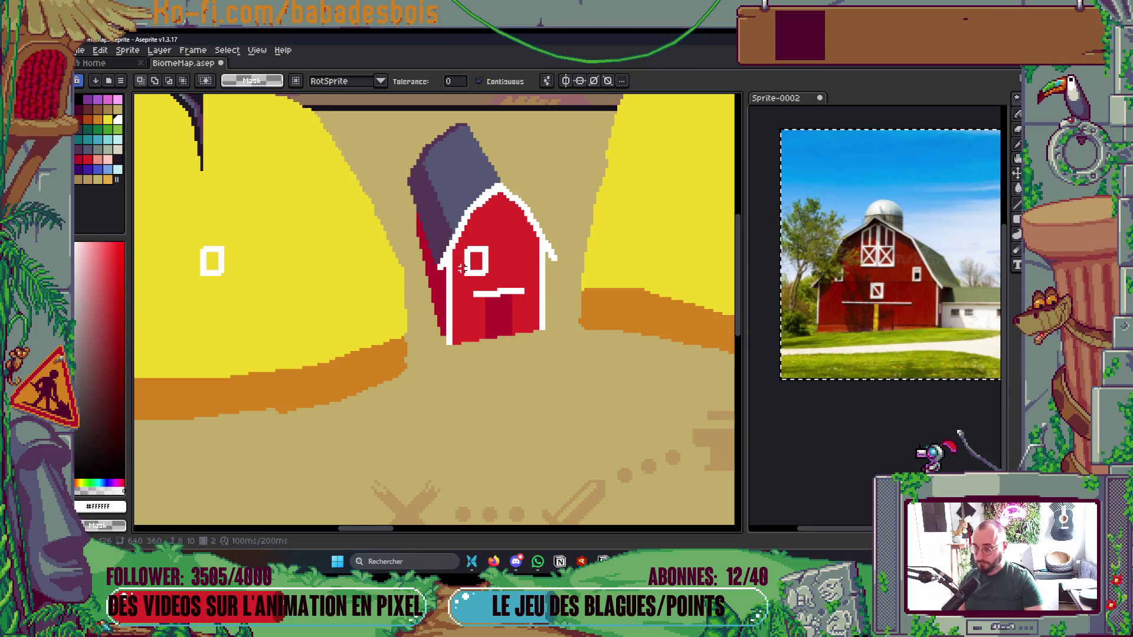
pyautogui.scroll(1, 472, 272)
pyautogui.scroll(1, 472, 273)
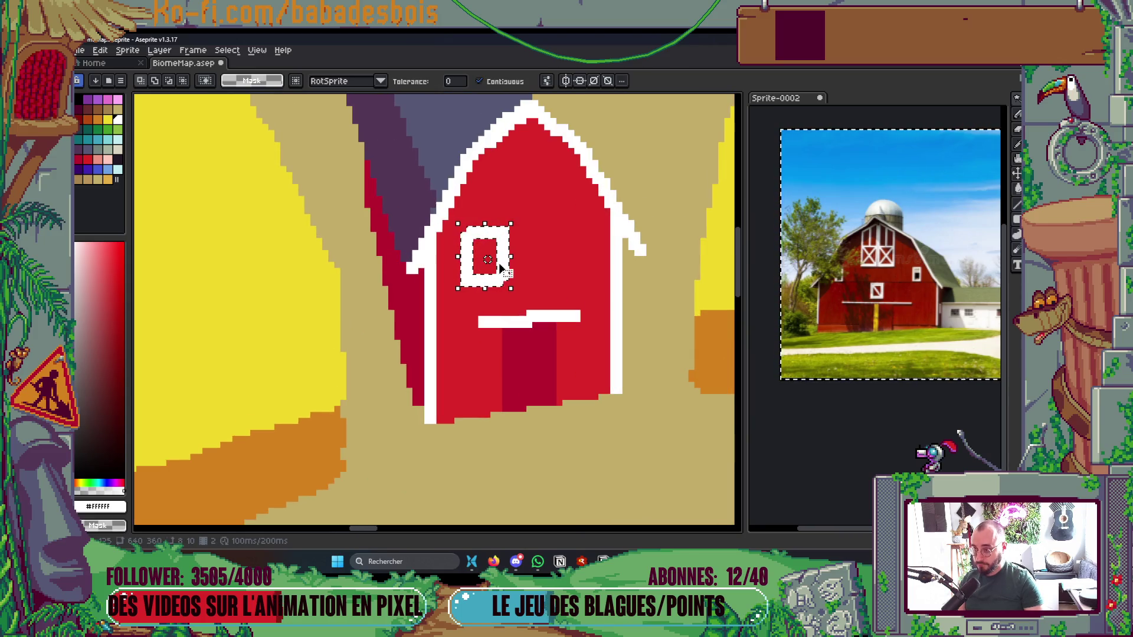
pyautogui.click(498, 264)
pyautogui.moveTo(498, 262)
pyautogui.mouseDown()
pyautogui.moveTo(511, 300)
pyautogui.moveTo(560, 313)
pyautogui.mouseUp()
pyautogui.scroll(-5, 512, 302)
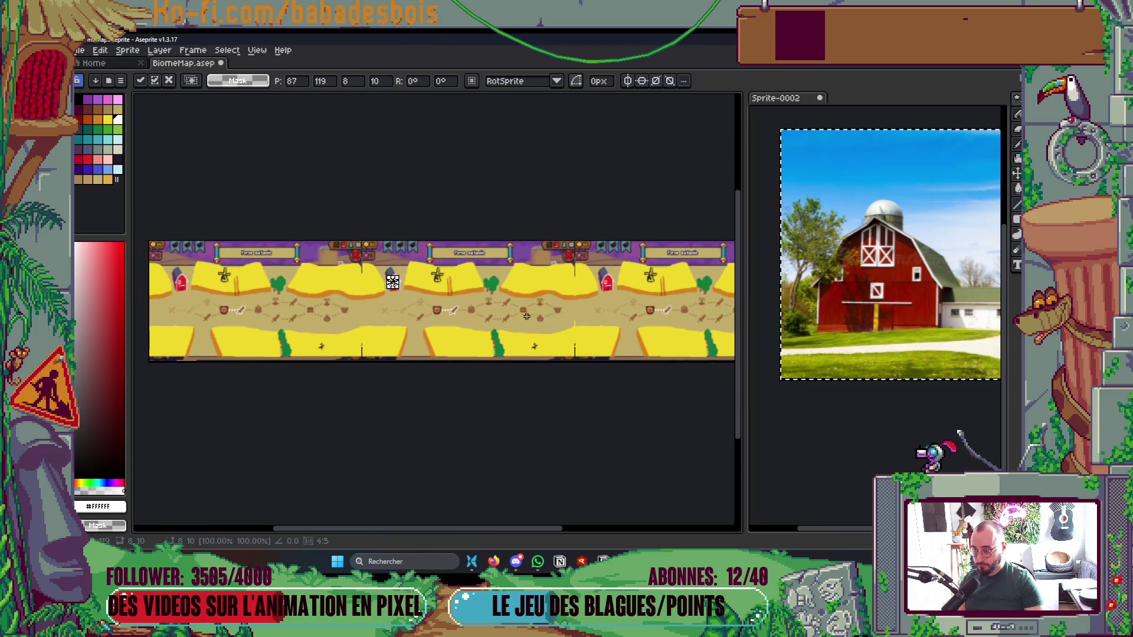
pyautogui.press('Return')
pyautogui.click(226, 50)
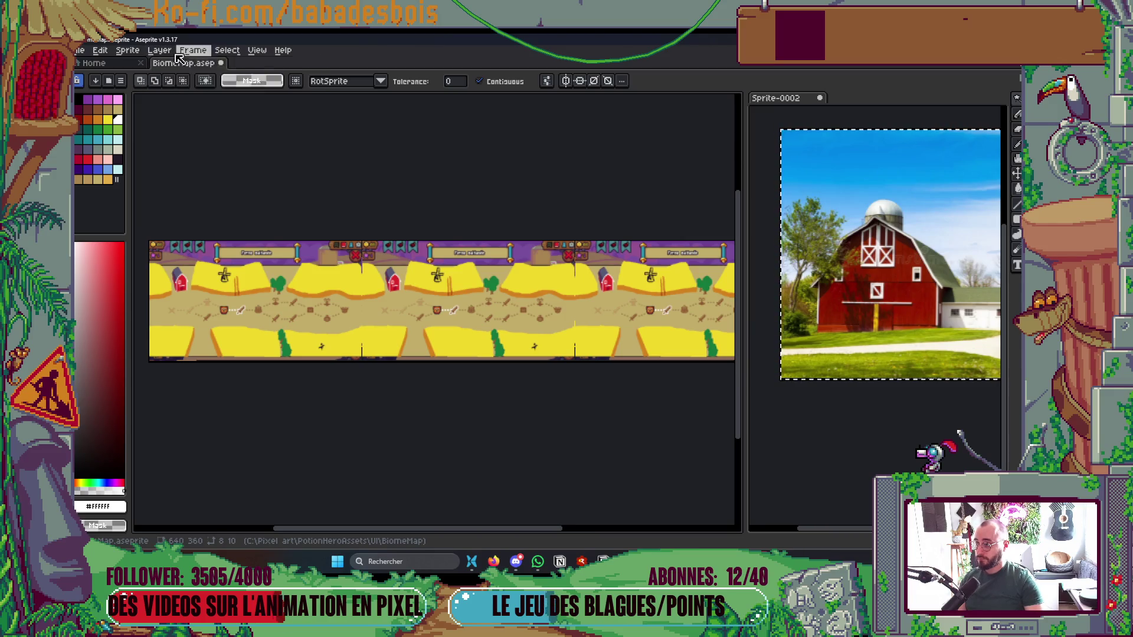
pyautogui.moveTo(342, 113)
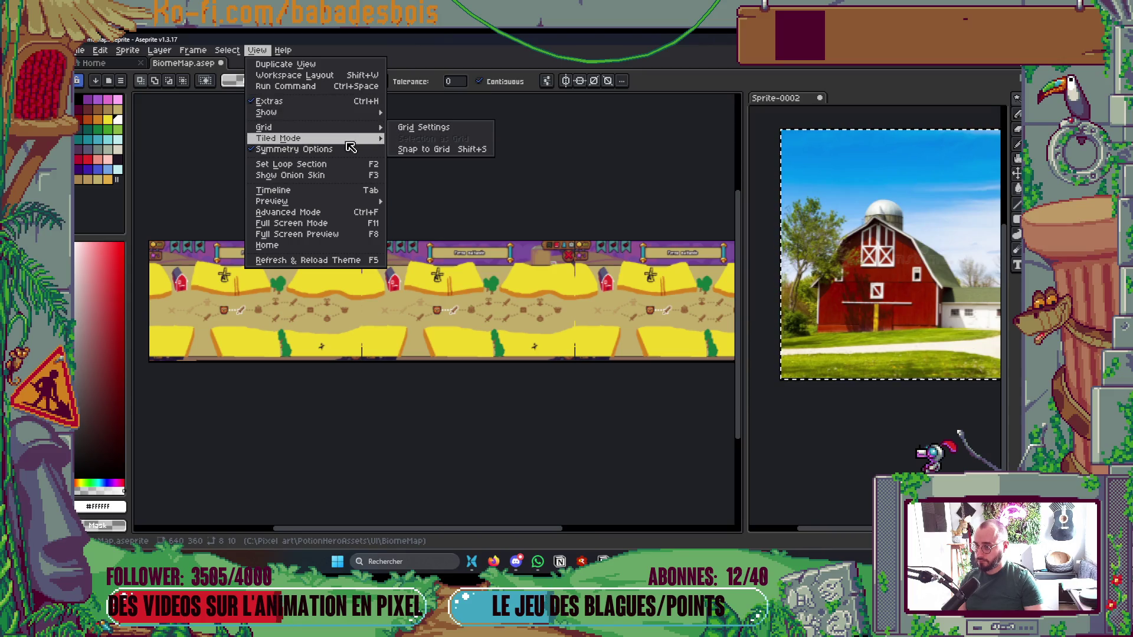
# Set Tiled Mode to None and place the window copy beside the first window
pyautogui.moveTo(350, 140)
pyautogui.click(397, 139)
pyautogui.scroll(5, 316, 313)
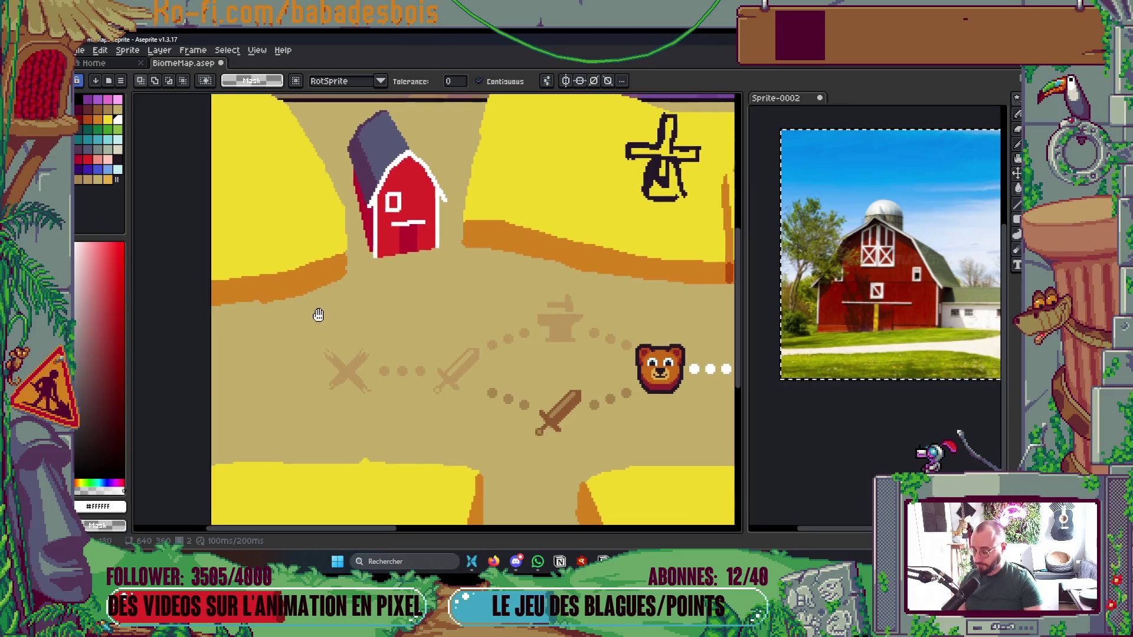
pyautogui.scroll(2, 351, 303)
pyautogui.moveTo(420, 237); pyautogui.dragTo(516, 225)
pyautogui.scroll(-5, 513, 236)
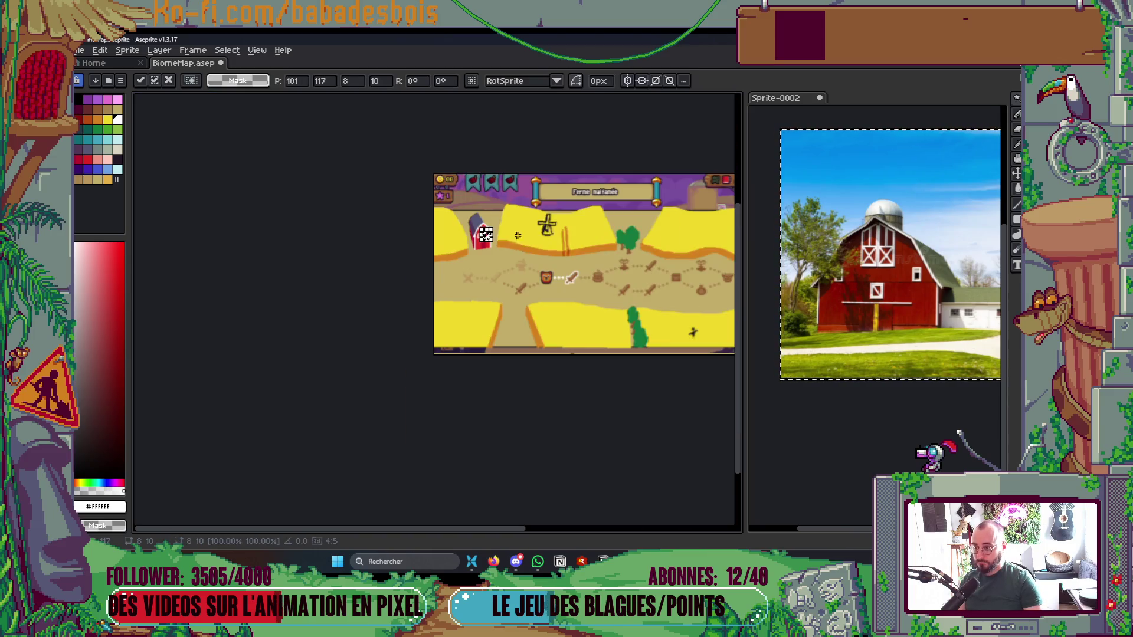
pyautogui.press('Return')
pyautogui.scroll(2, 593, 309)
# Widen the canvas editor area beside the reference photo
pyautogui.hscroll(5, 594, 309)
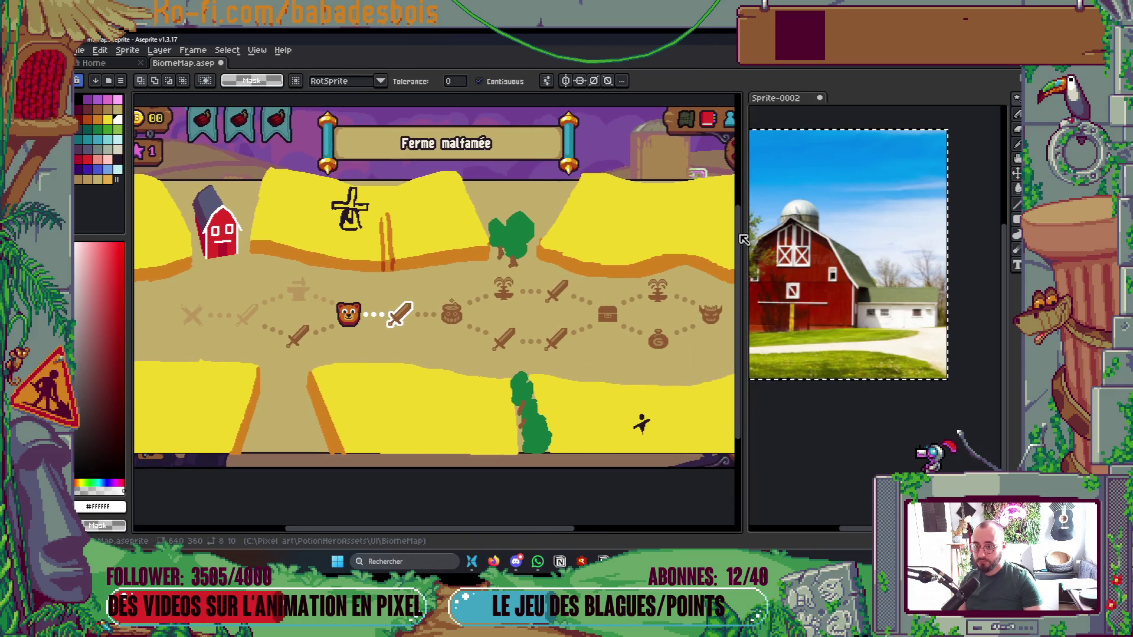
pyautogui.moveTo(745, 236); pyautogui.dragTo(792, 236)
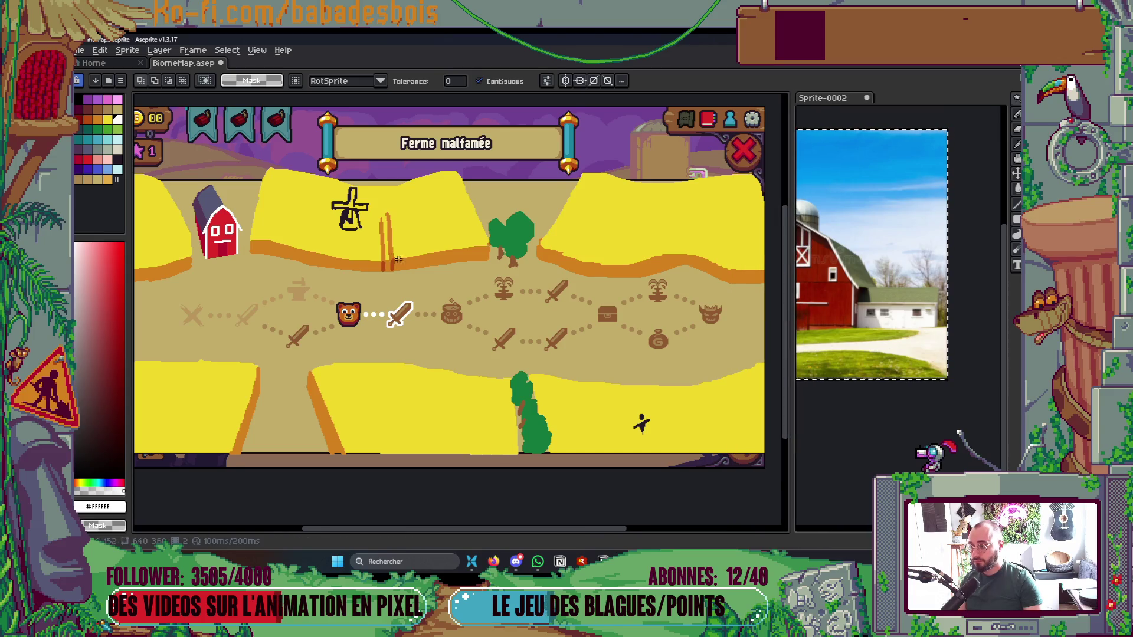
pyautogui.scroll(3, 270, 238)
pyautogui.scroll(2, 270, 237)
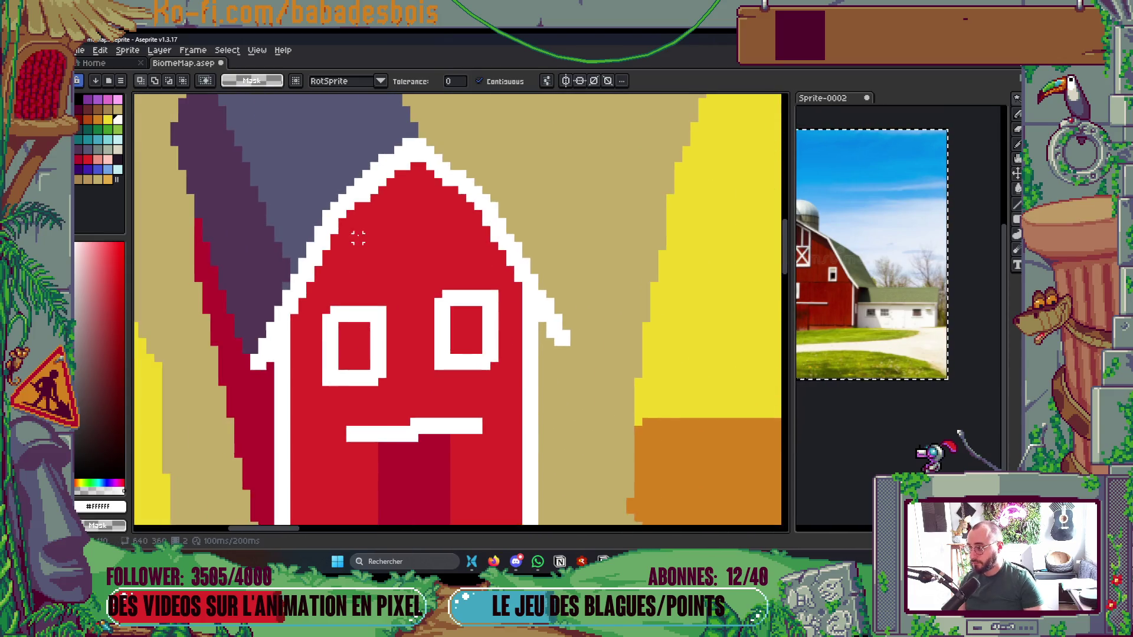
pyautogui.scroll(-3, 354, 215)
pyautogui.scroll(1, 354, 215)
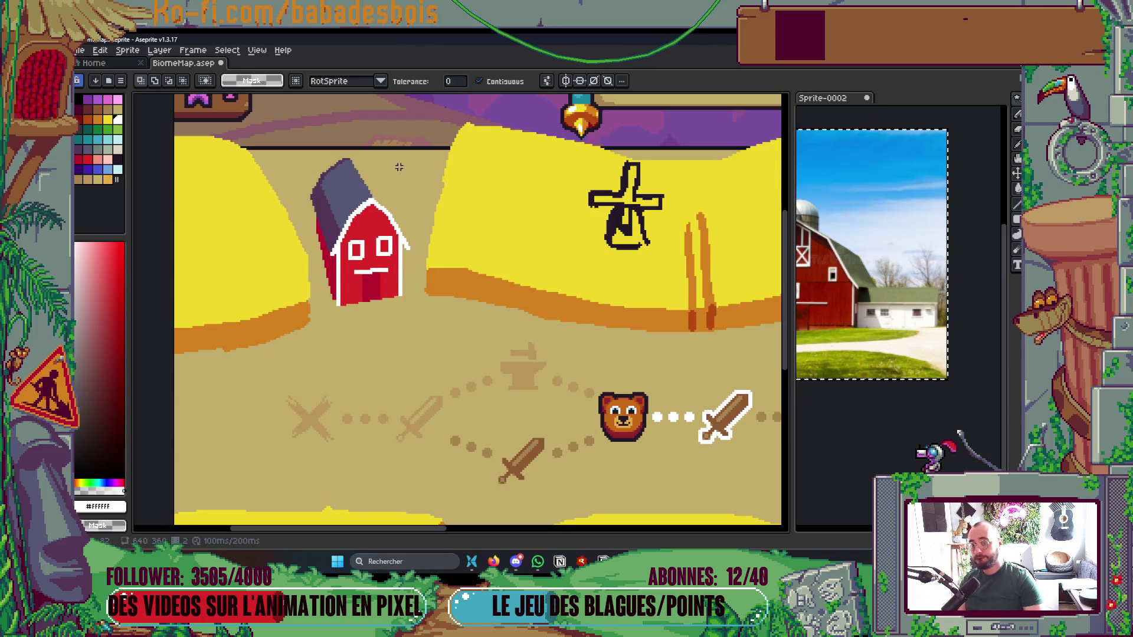
pyautogui.scroll(-1, 399, 168)
pyautogui.scroll(3, 425, 207)
pyautogui.scroll(1, 379, 308)
pyautogui.press('b')
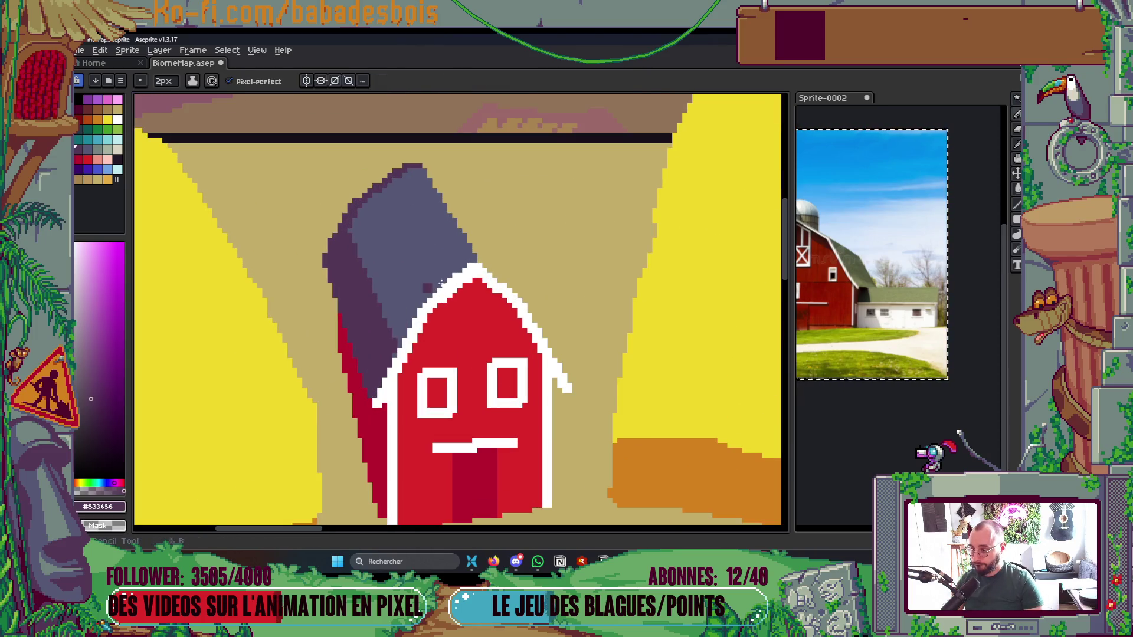
pyautogui.moveTo(564, 371)
pyautogui.mouseDown()
pyautogui.moveTo(448, 195)
pyautogui.moveTo(503, 245)
pyautogui.mouseUp()
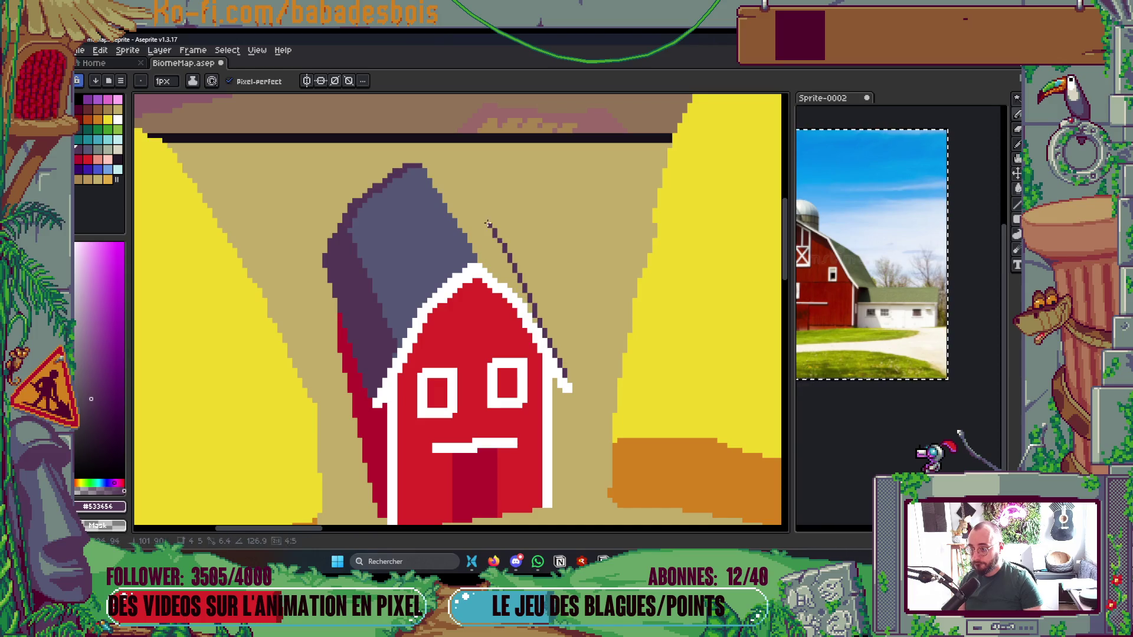
pyautogui.moveTo(463, 194); pyautogui.dragTo(420, 164)
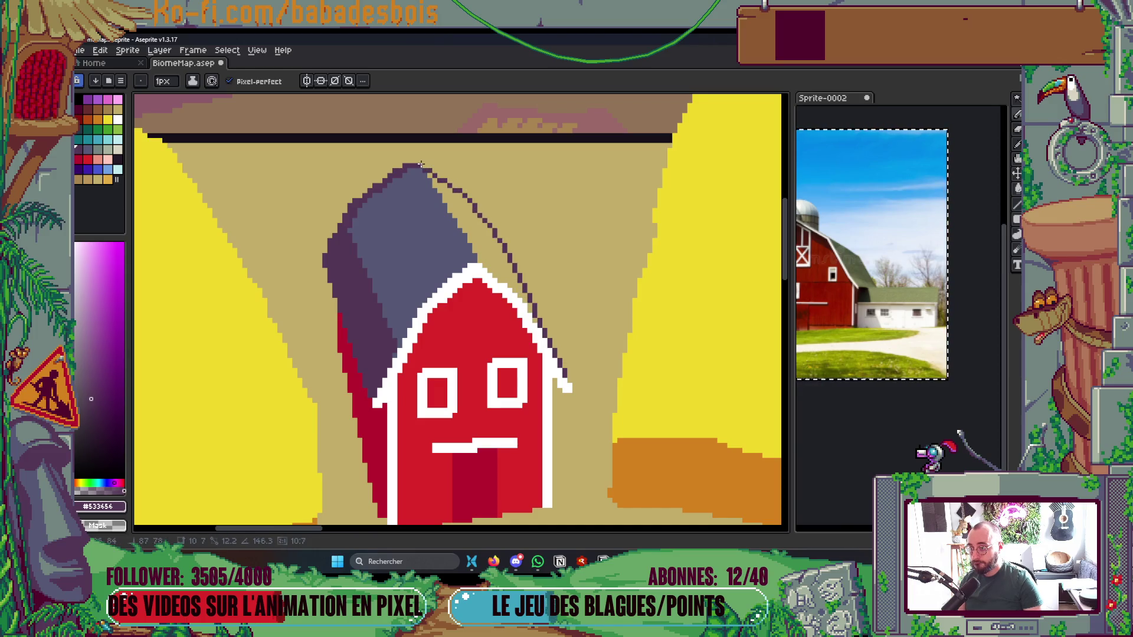
pyautogui.press('g')
pyautogui.click(454, 195)
pyautogui.scroll(-4, 491, 181)
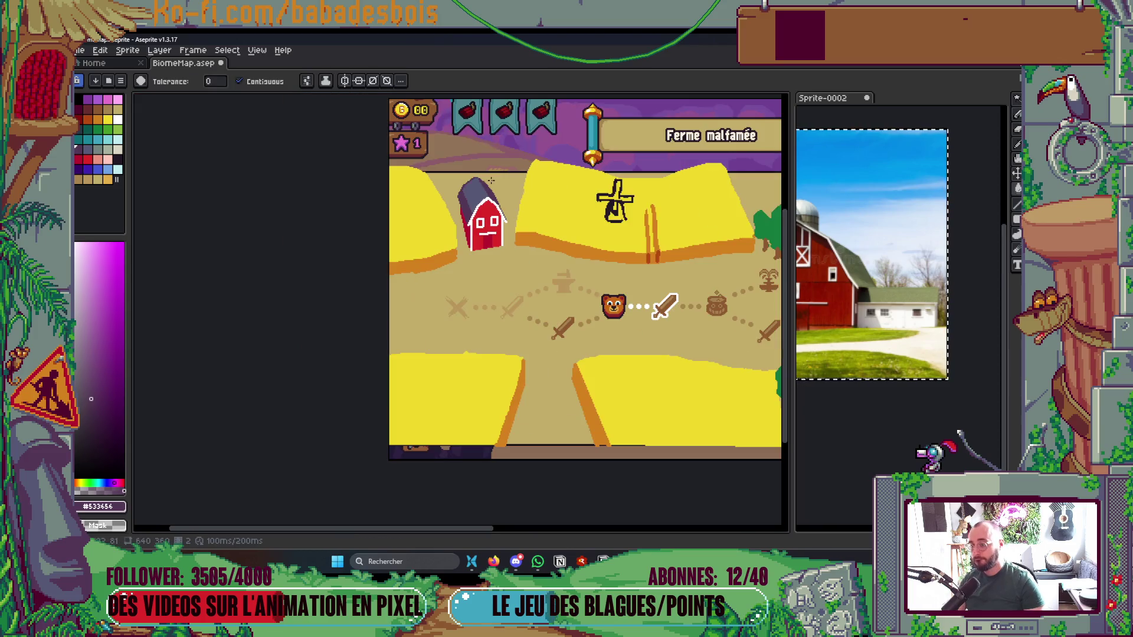
pyautogui.scroll(3, 522, 217)
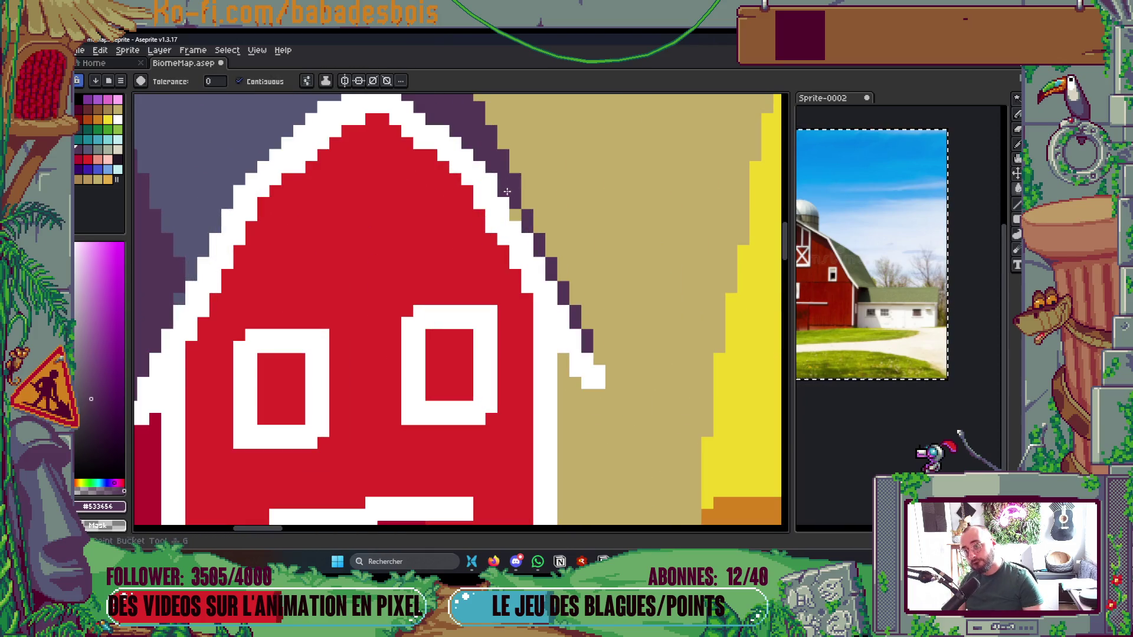
pyautogui.scroll(-5, 522, 196)
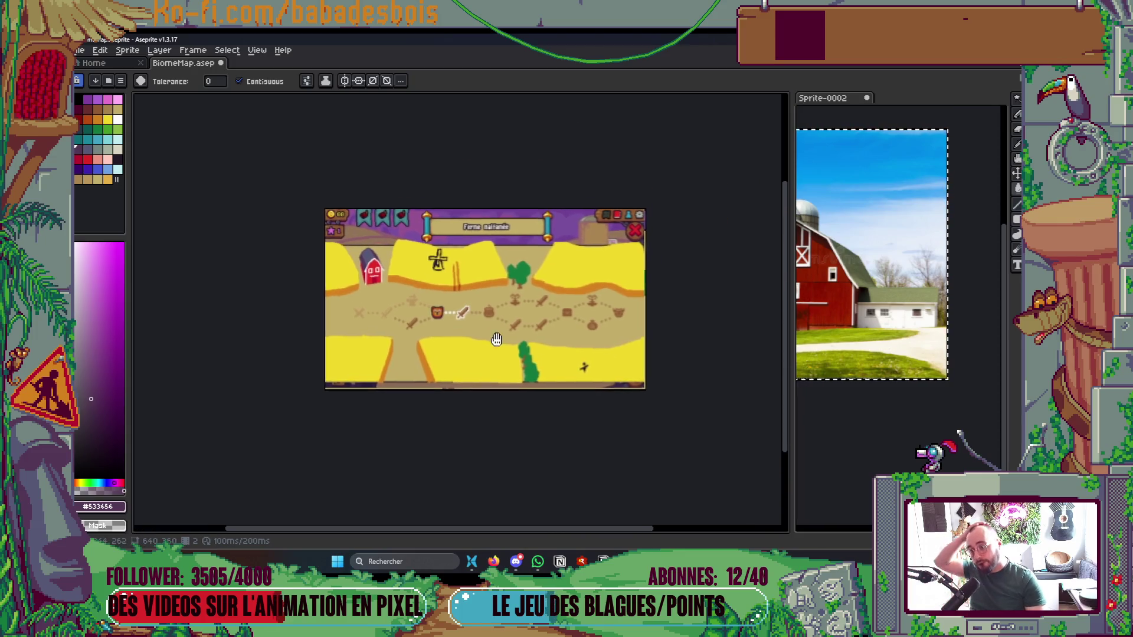
pyautogui.scroll(1, 450, 288)
pyautogui.scroll(-1, 449, 307)
pyautogui.scroll(1, 443, 346)
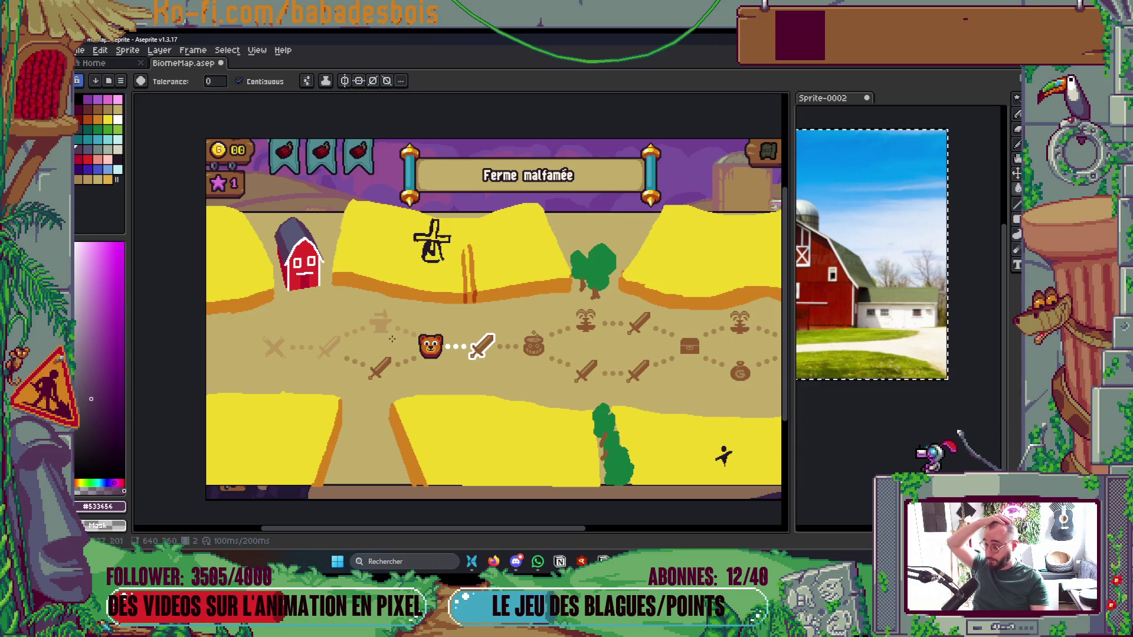
pyautogui.scroll(3, 301, 254)
pyautogui.press('m')
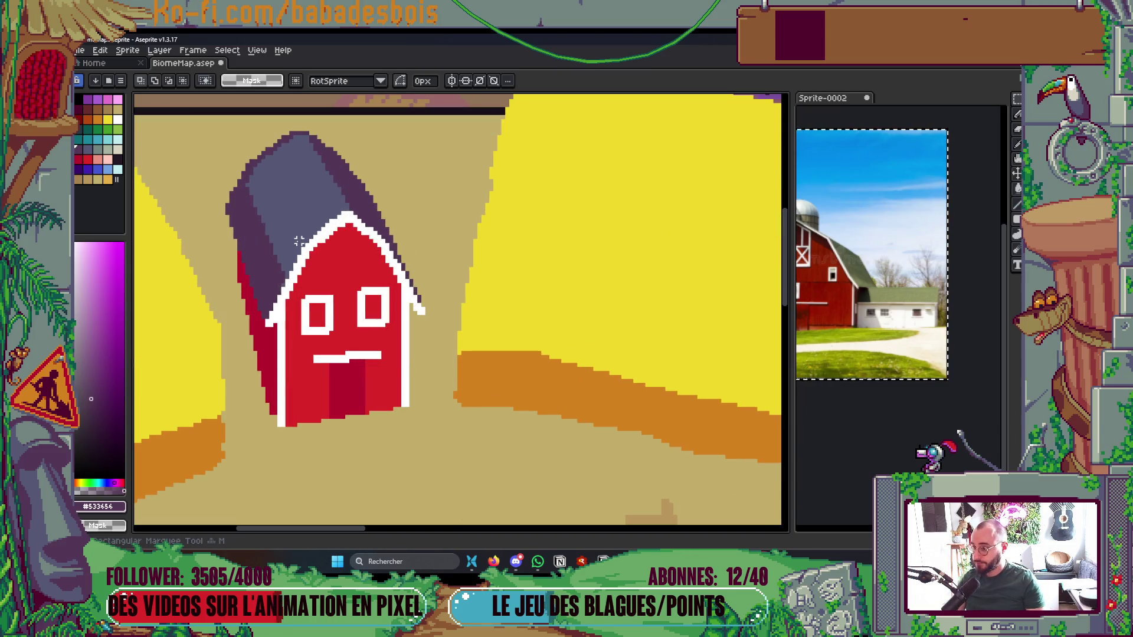
# Select the barn roof and body and squash them vertically to shorten the barn
pyautogui.moveTo(208, 122)
pyautogui.mouseDown()
pyautogui.moveTo(384, 234)
pyautogui.moveTo(391, 266)
pyautogui.mouseUp()
pyautogui.moveTo(223, 208); pyautogui.dragTo(402, 420)
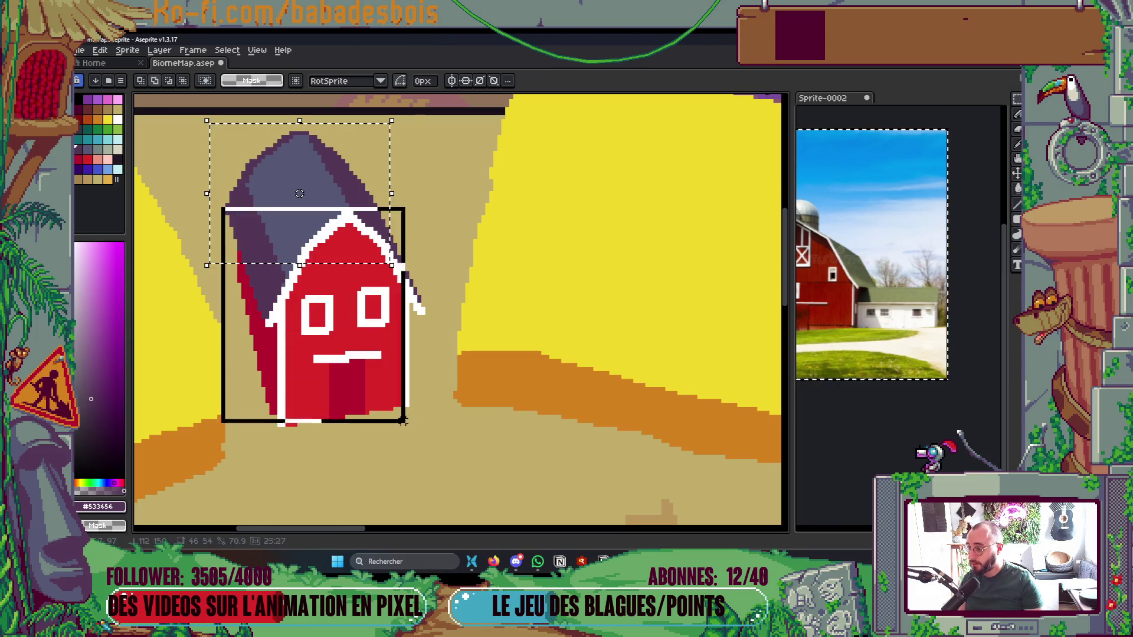
pyautogui.moveTo(204, 122); pyautogui.dragTo(408, 257)
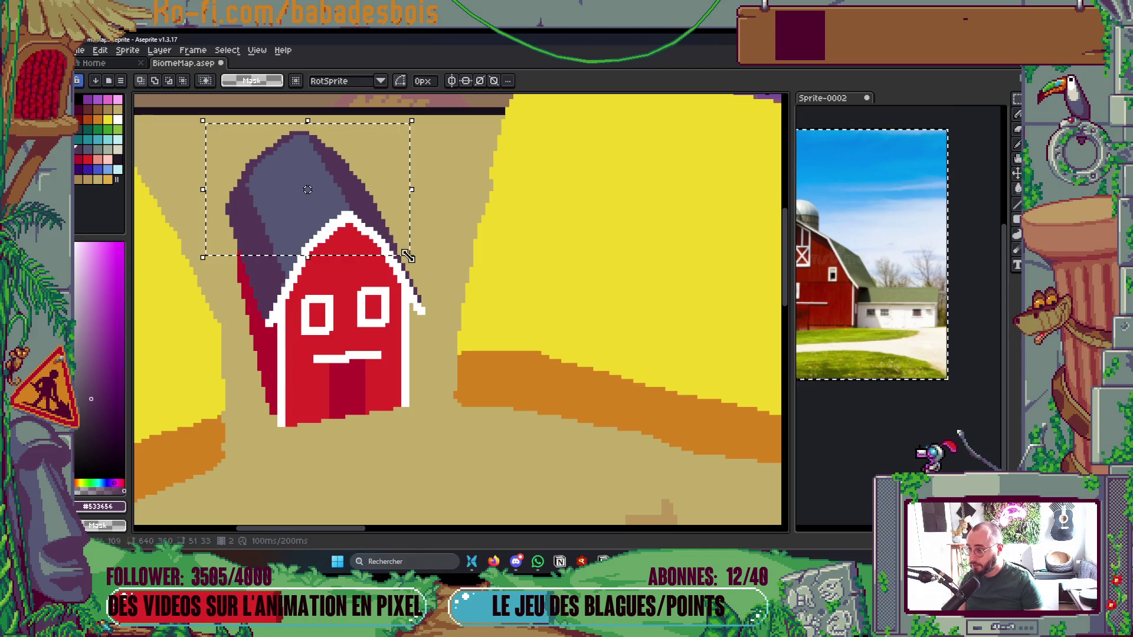
pyautogui.moveTo(237, 211)
pyautogui.mouseDown()
pyautogui.moveTo(278, 298)
pyautogui.moveTo(439, 441)
pyautogui.mouseUp()
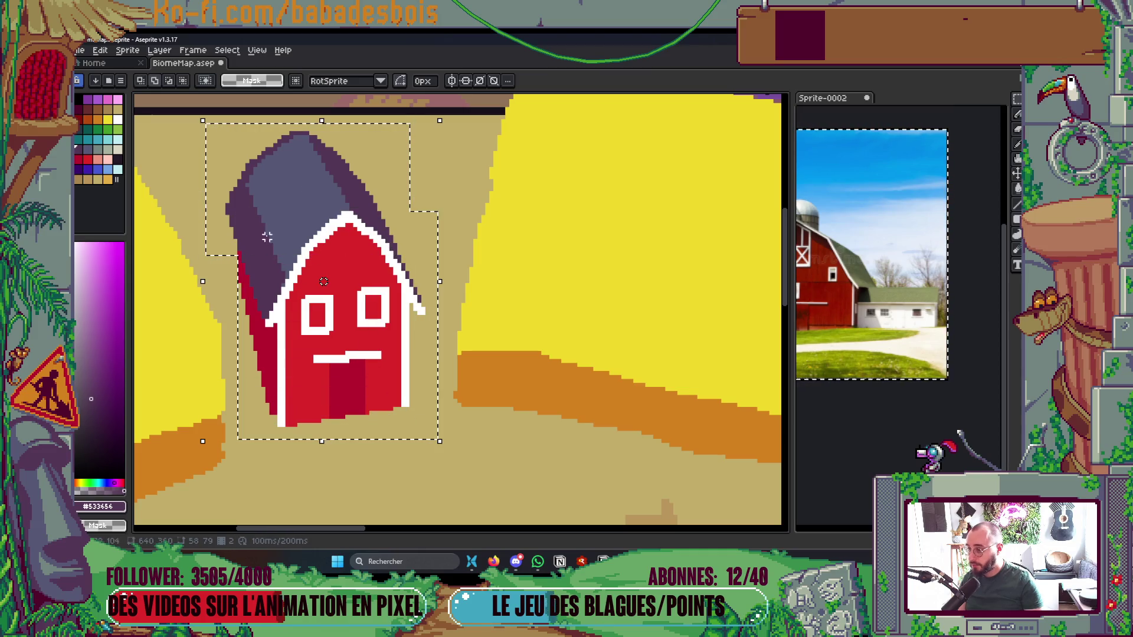
pyautogui.moveTo(322, 121); pyautogui.dragTo(334, 162)
pyautogui.press('Return')
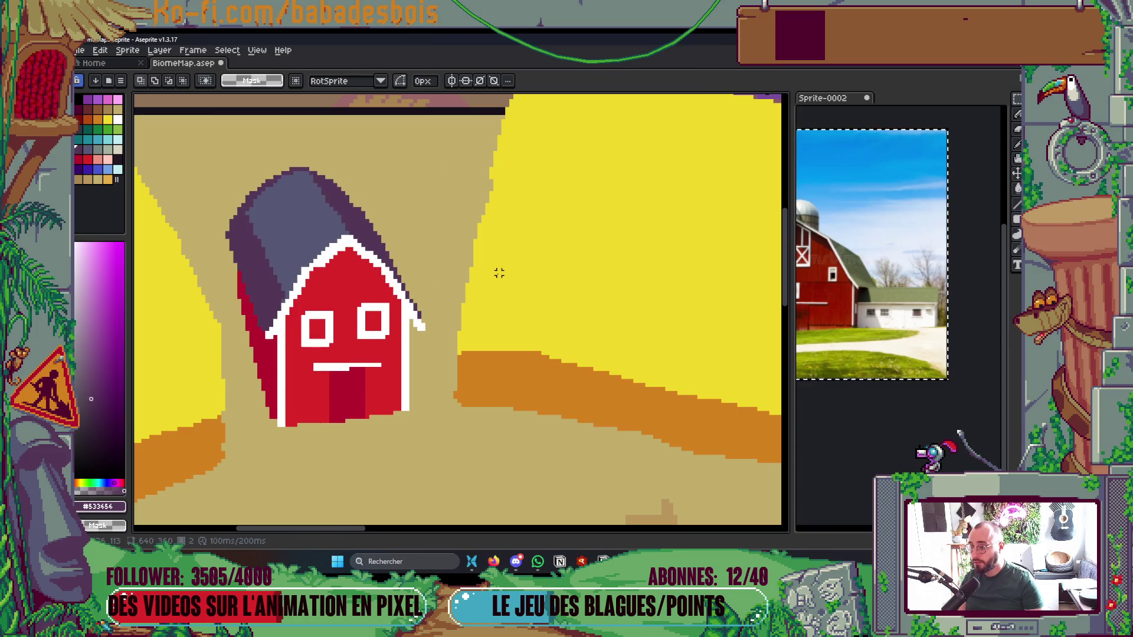
pyautogui.scroll(-5, 497, 270)
pyautogui.scroll(3, 586, 305)
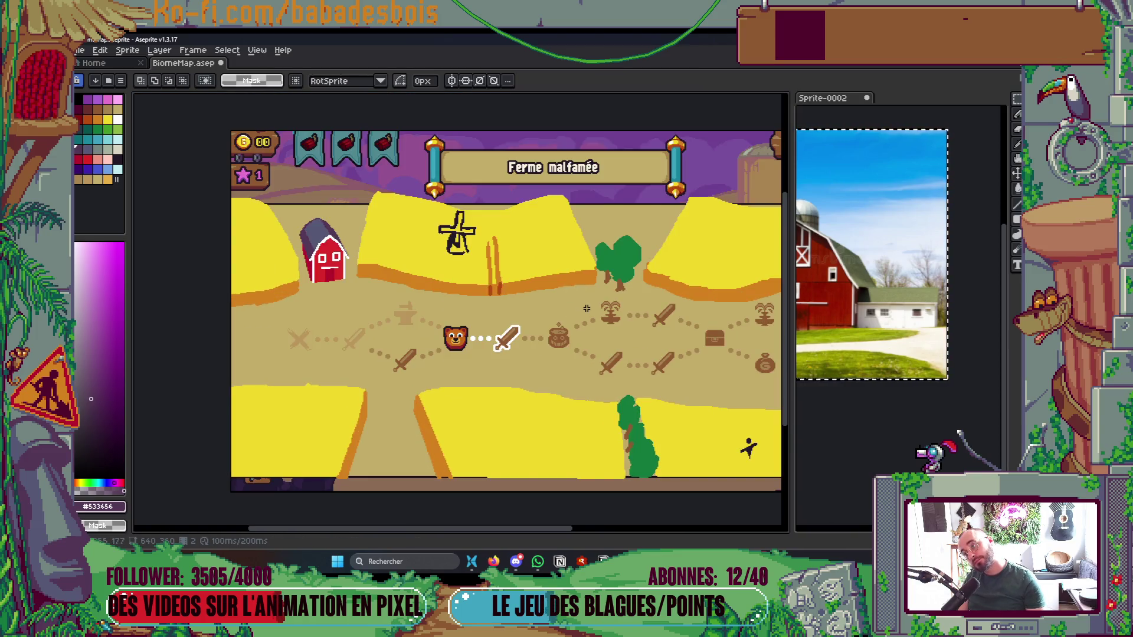
# Save the farm map file
pyautogui.hotkey('ctrl', 's')
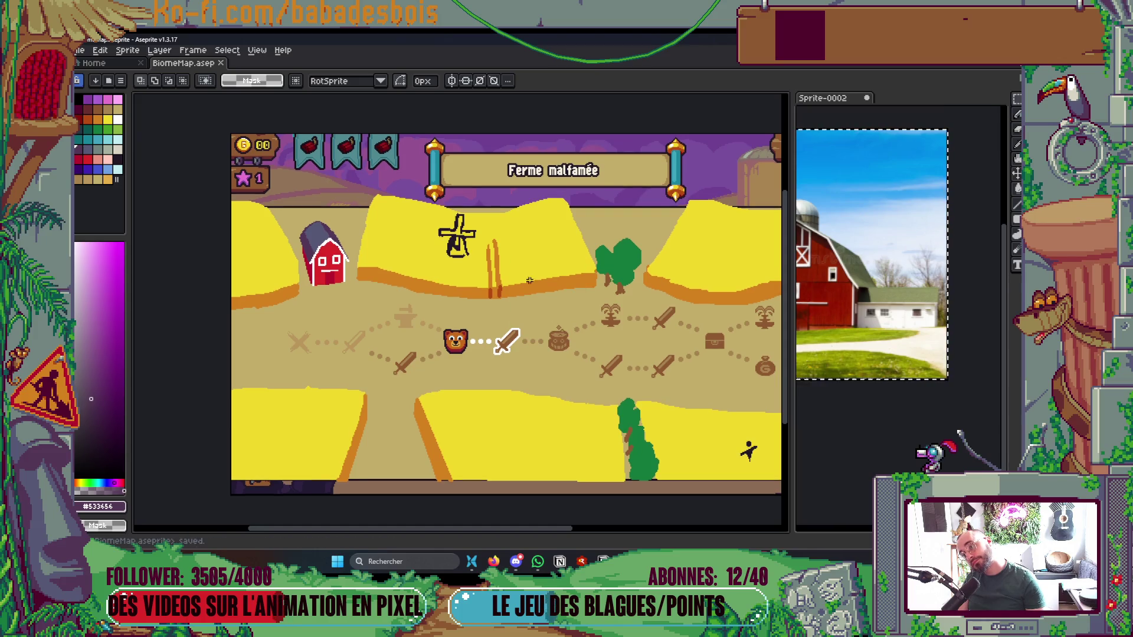
pyautogui.scroll(2, 472, 248)
pyautogui.scroll(2, 455, 242)
# Marquee-select the windmill, enlarge it, and commit the resize
pyautogui.press('b')
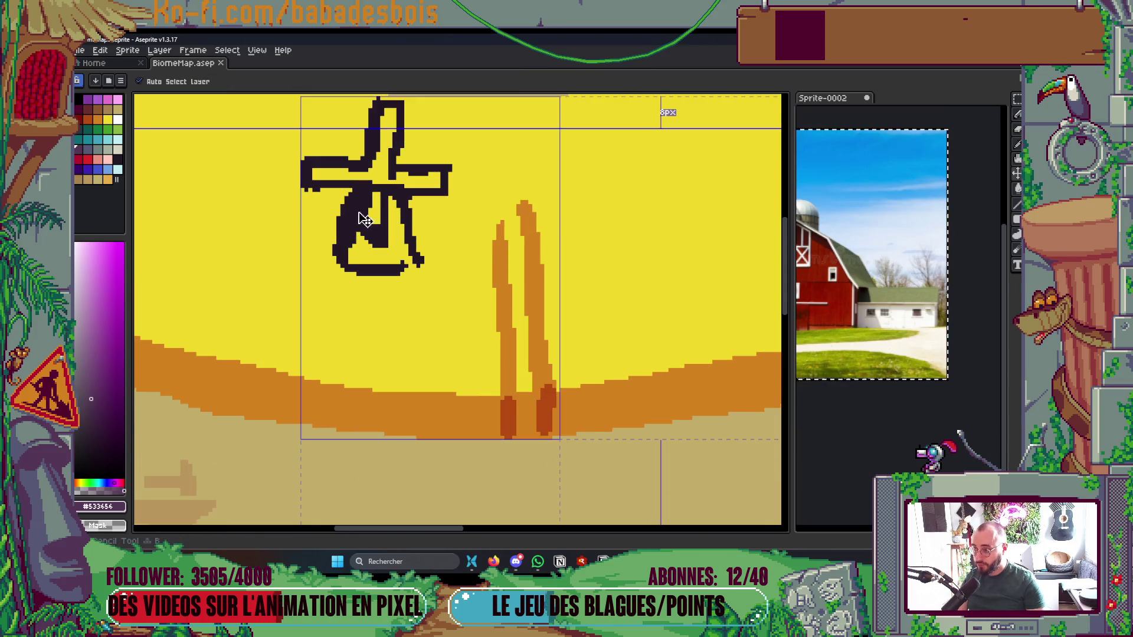
pyautogui.press('Tab')
pyautogui.press('m')
pyautogui.moveTo(311, 131)
pyautogui.mouseDown()
pyautogui.moveTo(492, 367)
pyautogui.moveTo(498, 331)
pyautogui.moveTo(430, 298)
pyautogui.mouseUp()
pyautogui.click(502, 417)
pyautogui.scroll(-5, 502, 417)
pyautogui.scroll(3, 504, 354)
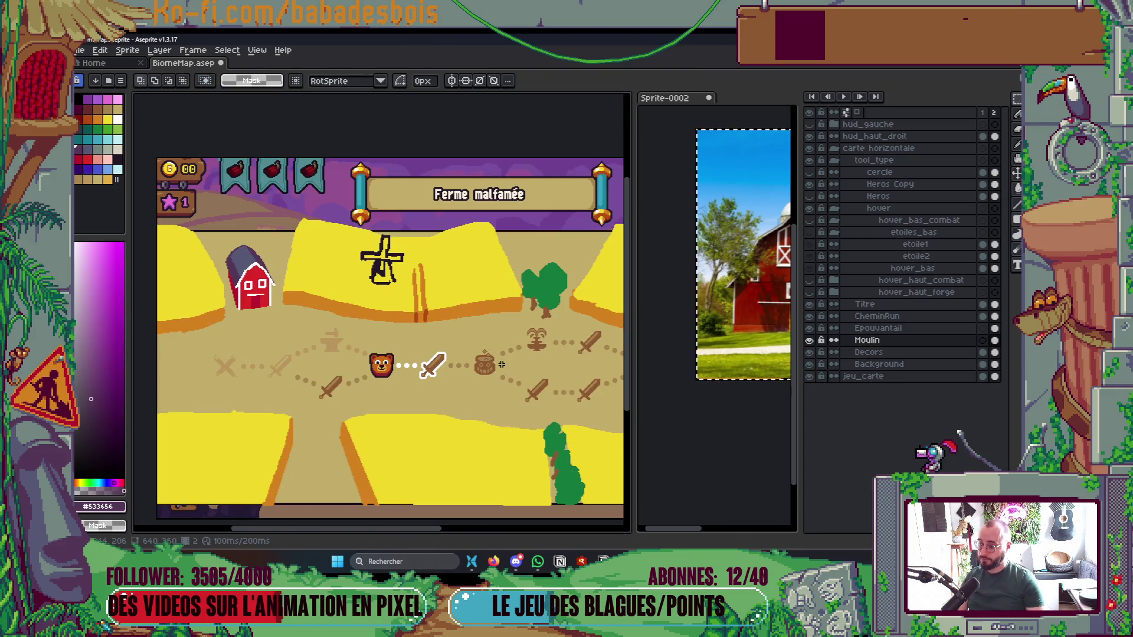
pyautogui.press('Tab')
pyautogui.moveTo(503, 348); pyautogui.dragTo(591, 362)
# Save the farm map and sample the roof grey, dark purple and yellow wheat colours
pyautogui.hotkey('ctrl', 's')
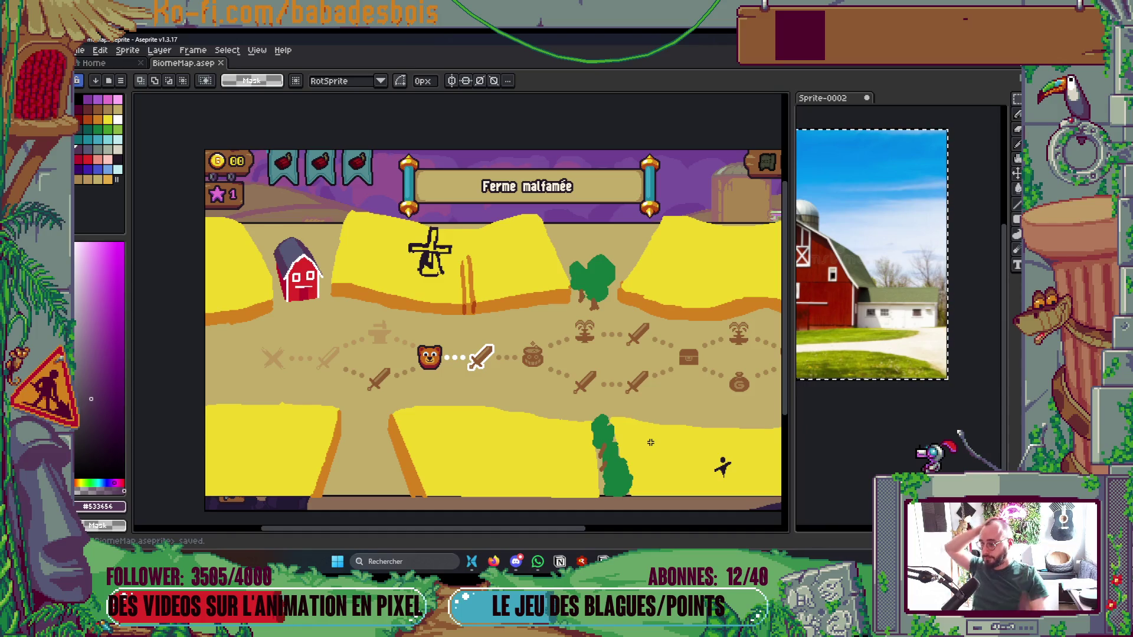
pyautogui.scroll(5, 332, 270)
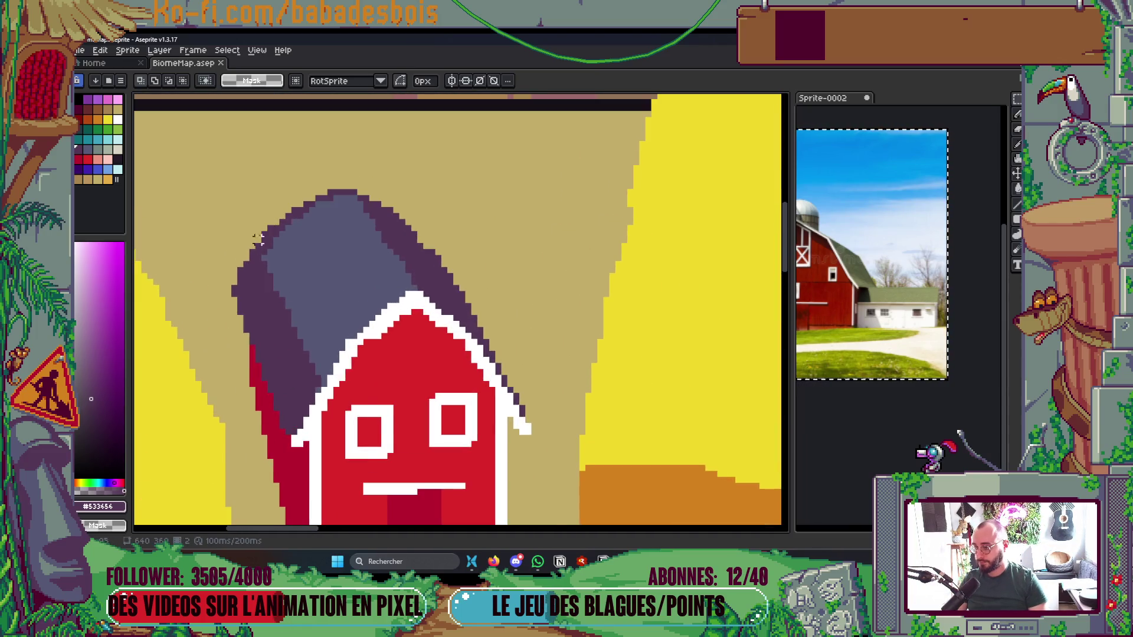
pyautogui.hotkey('shift', 'u')
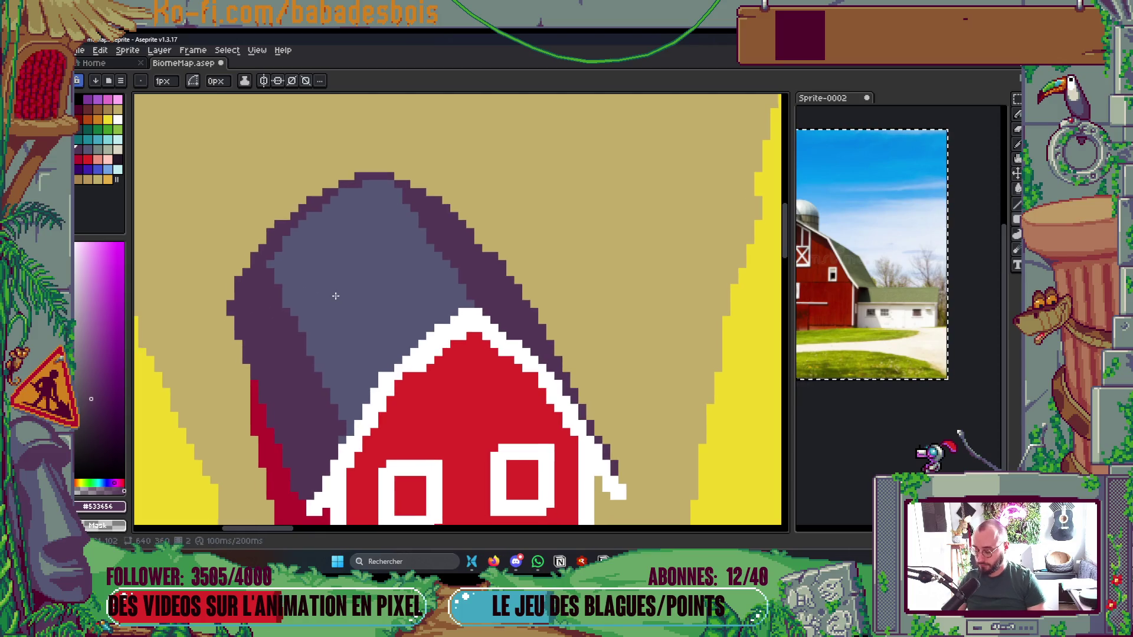
pyautogui.press('b')
pyautogui.keyDown('alt'); pyautogui.click(340, 322); pyautogui.keyUp('alt')
pyautogui.keyDown('alt'); pyautogui.click(367, 357); pyautogui.keyUp('alt')
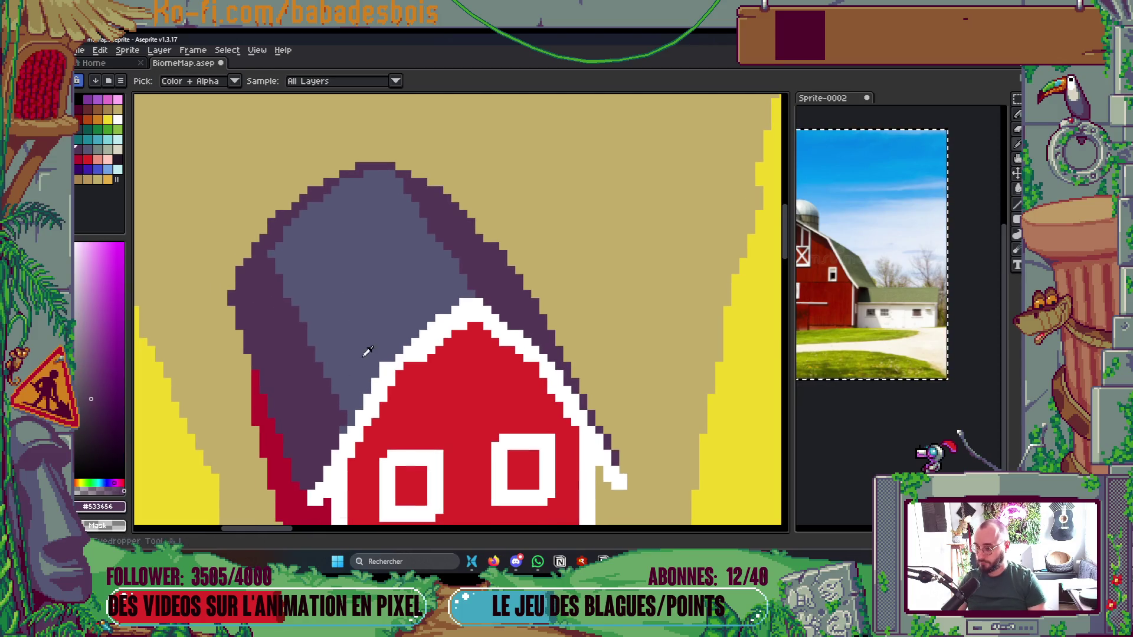
pyautogui.scroll(-5, 413, 331)
pyautogui.scroll(2, 444, 319)
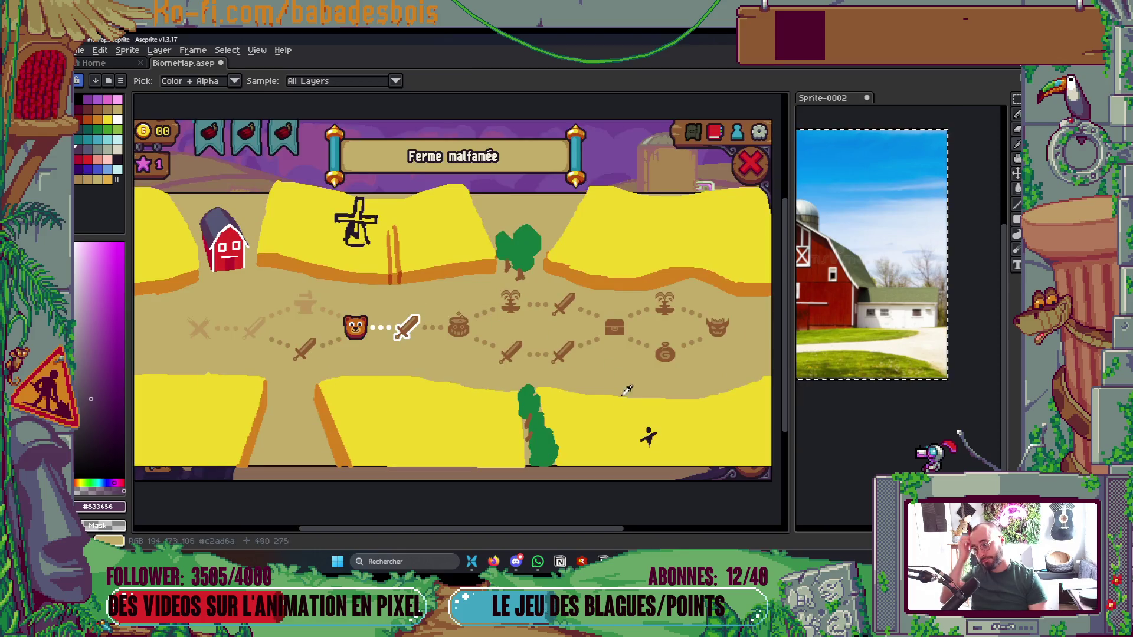
pyautogui.scroll(2, 430, 420)
pyautogui.keyDown('alt'); pyautogui.click(419, 412); pyautogui.keyUp('alt')
# Widen the brush to 3 px, raise the lower wheat field's top edge, and save
pyautogui.press('+')
pyautogui.scroll(1, 207, 343)
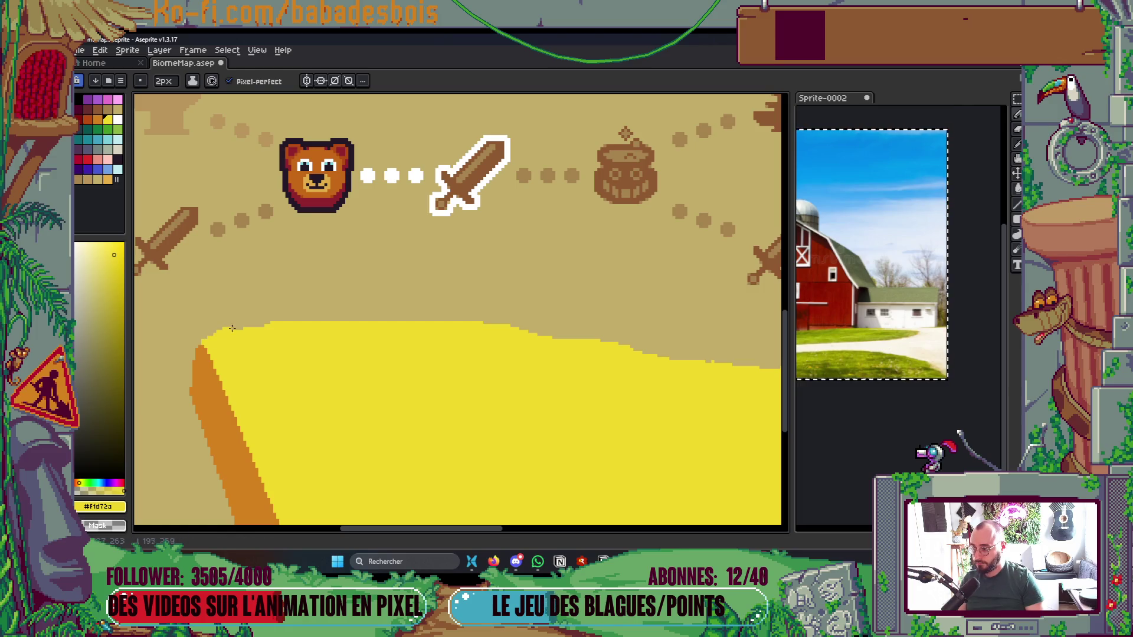
pyautogui.press('+')
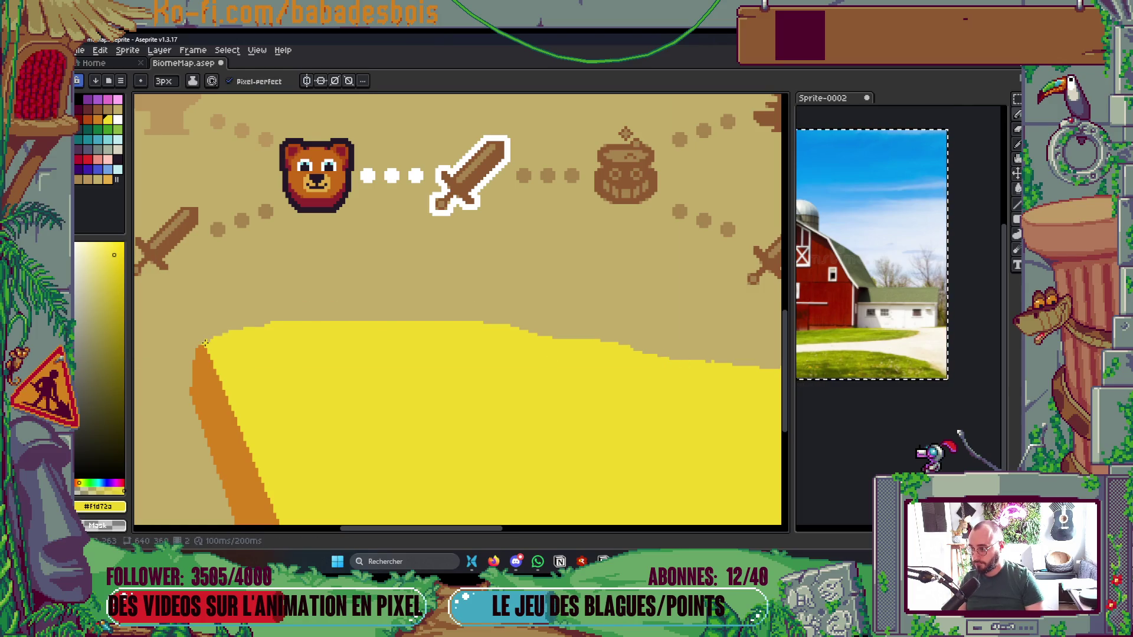
pyautogui.moveTo(334, 316)
pyautogui.mouseDown()
pyautogui.moveTo(511, 323)
pyautogui.moveTo(643, 354)
pyautogui.mouseUp()
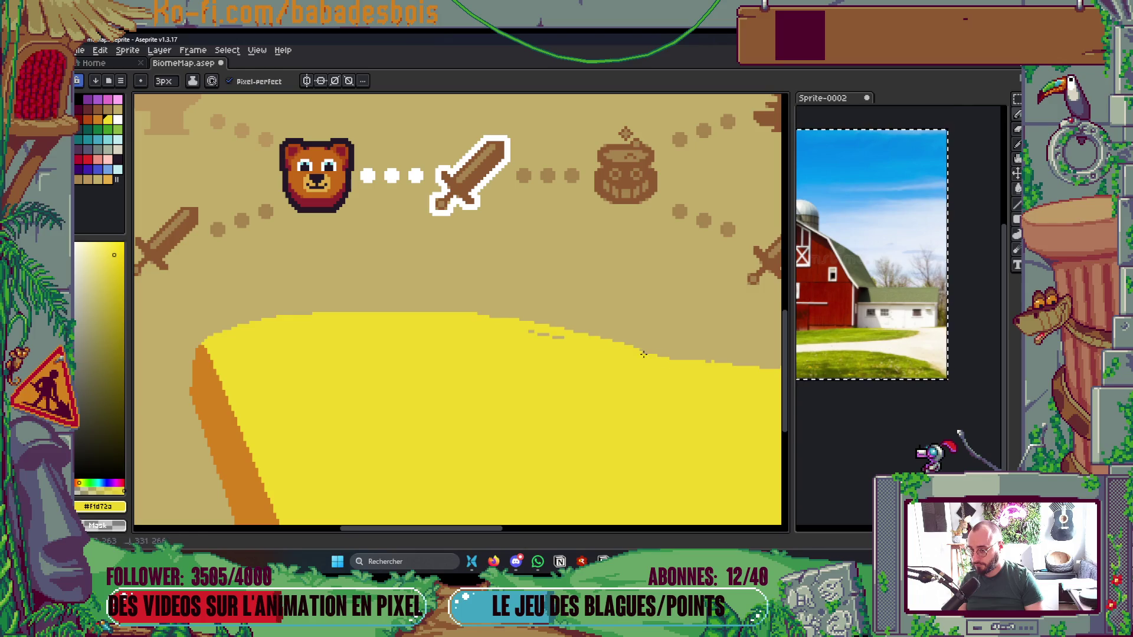
pyautogui.scroll(-5, 578, 345)
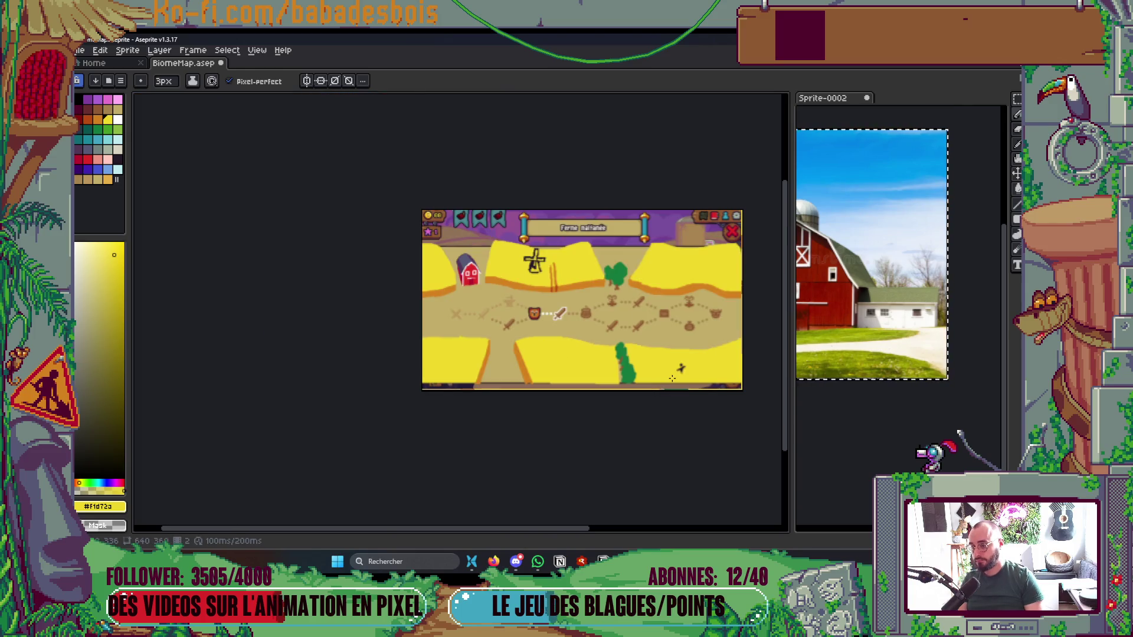
pyautogui.hotkey('ctrl', 's')
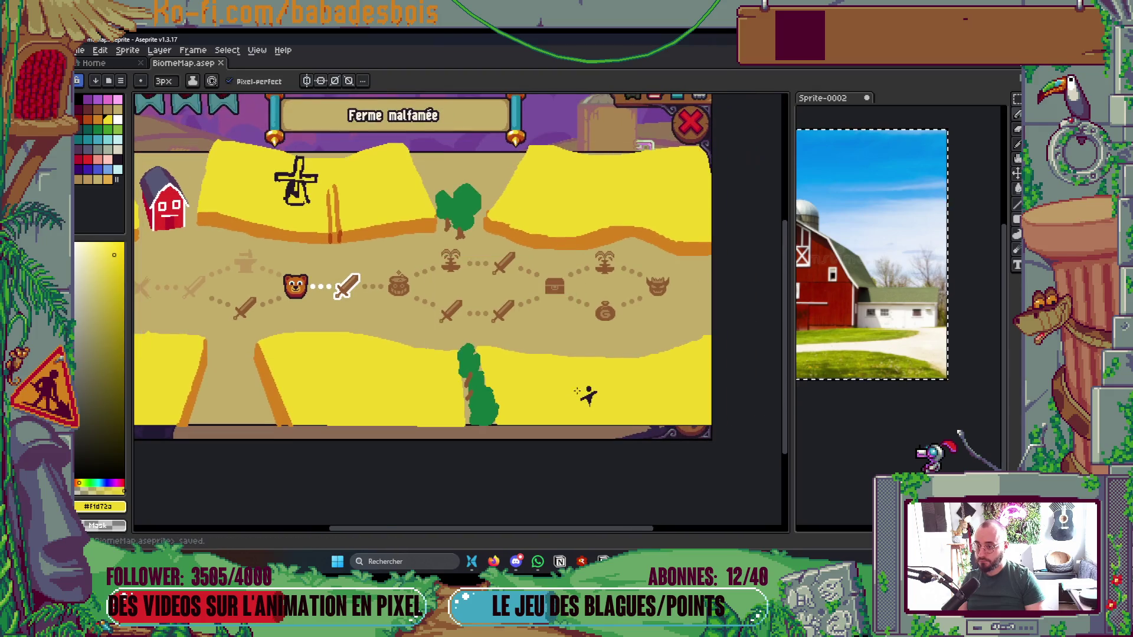
pyautogui.scroll(4, 441, 313)
# Paint yellow over the orange field edge near the tree and save the map
pyautogui.moveTo(441, 313); pyautogui.dragTo(501, 328)
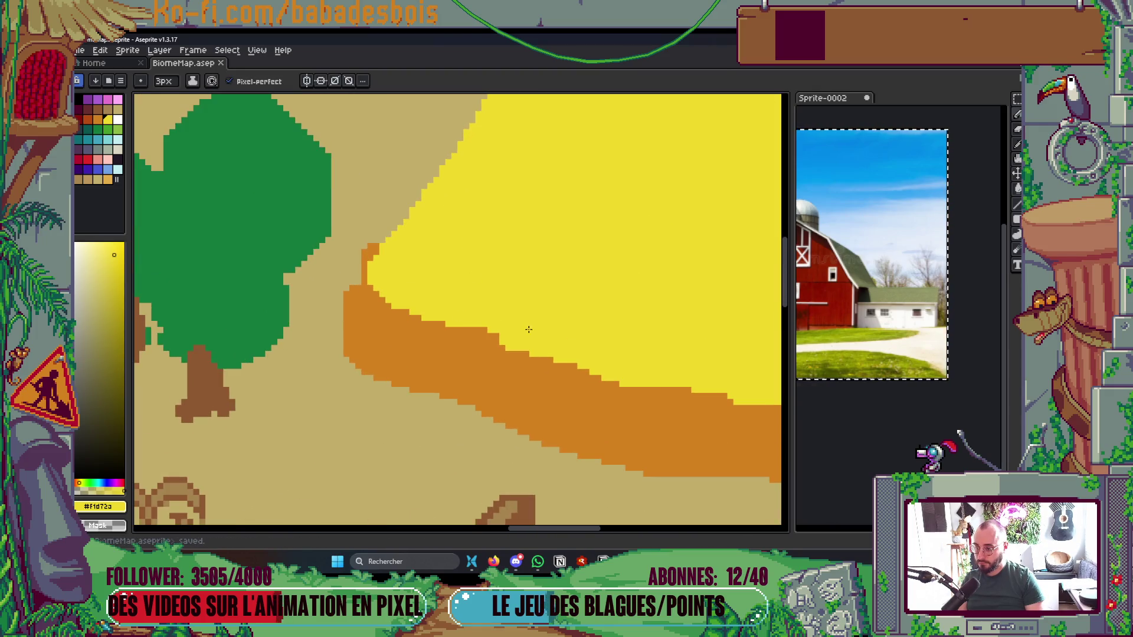
pyautogui.scroll(-5, 463, 230)
pyautogui.scroll(4, 462, 230)
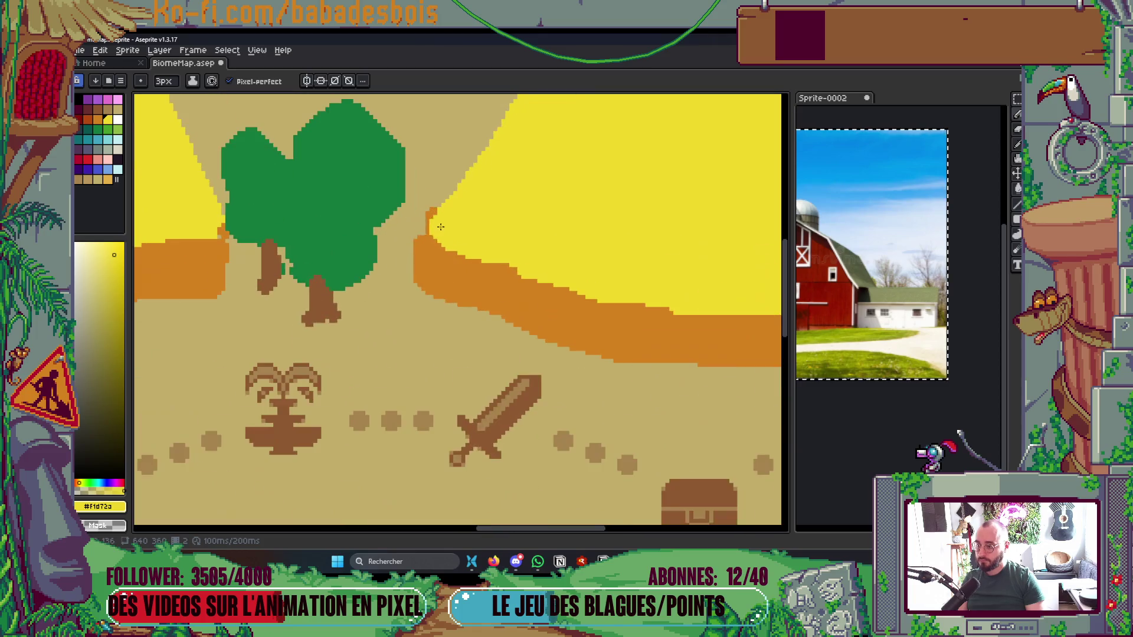
pyautogui.scroll(-4, 450, 248)
pyautogui.press('Tab')
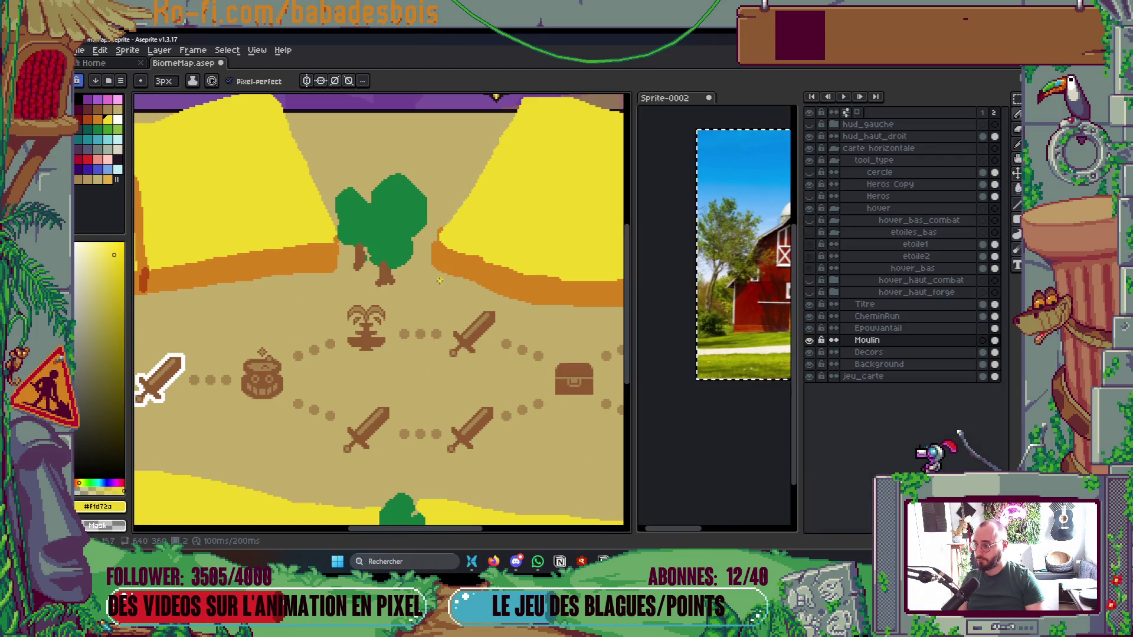
pyautogui.press('Tab')
pyautogui.scroll(-2, 536, 305)
pyautogui.scroll(3, 535, 305)
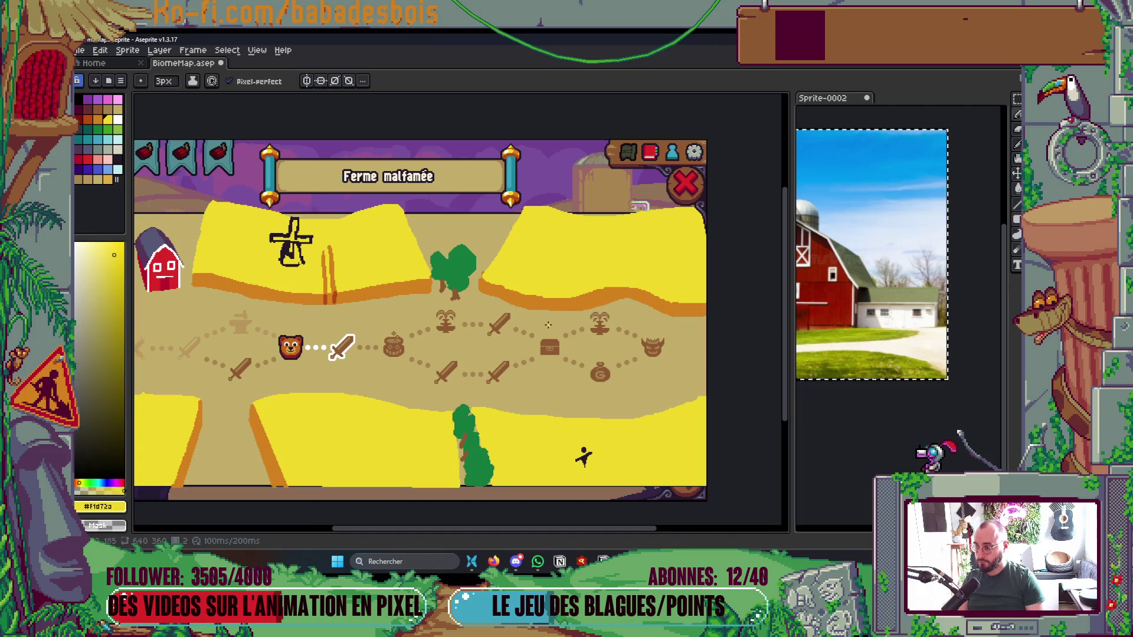
pyautogui.hotkey('ctrl', 's')
# Show the layers panel and toggle the Moulin windmill layer on and off to compare
pyautogui.press('Tab')
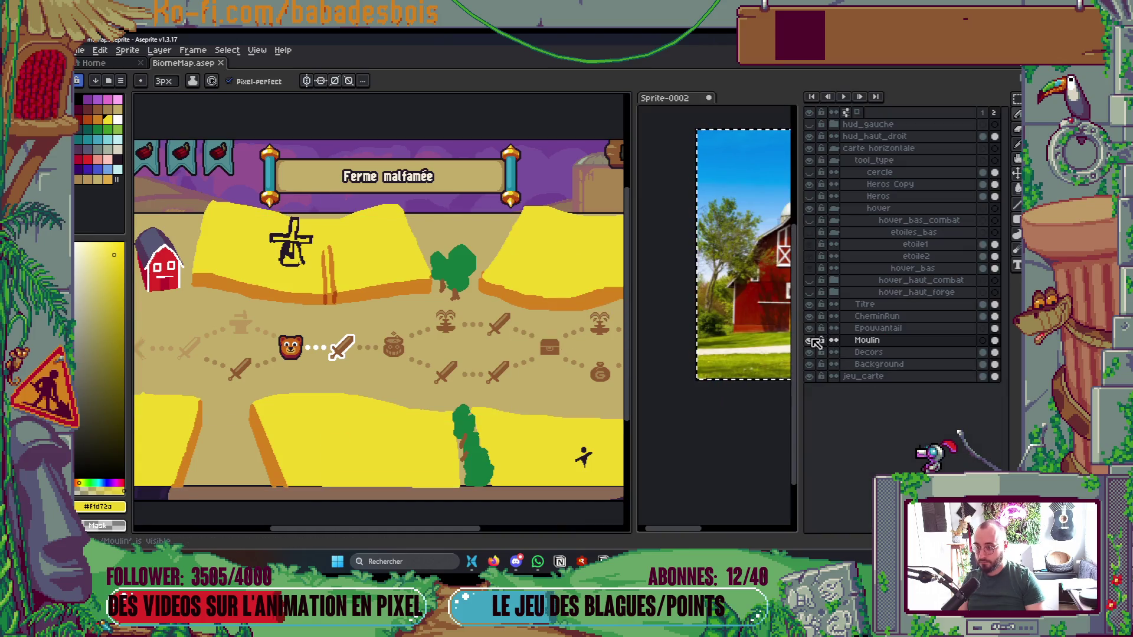
pyautogui.click(811, 341)
pyautogui.click(811, 340)
pyautogui.click(810, 340)
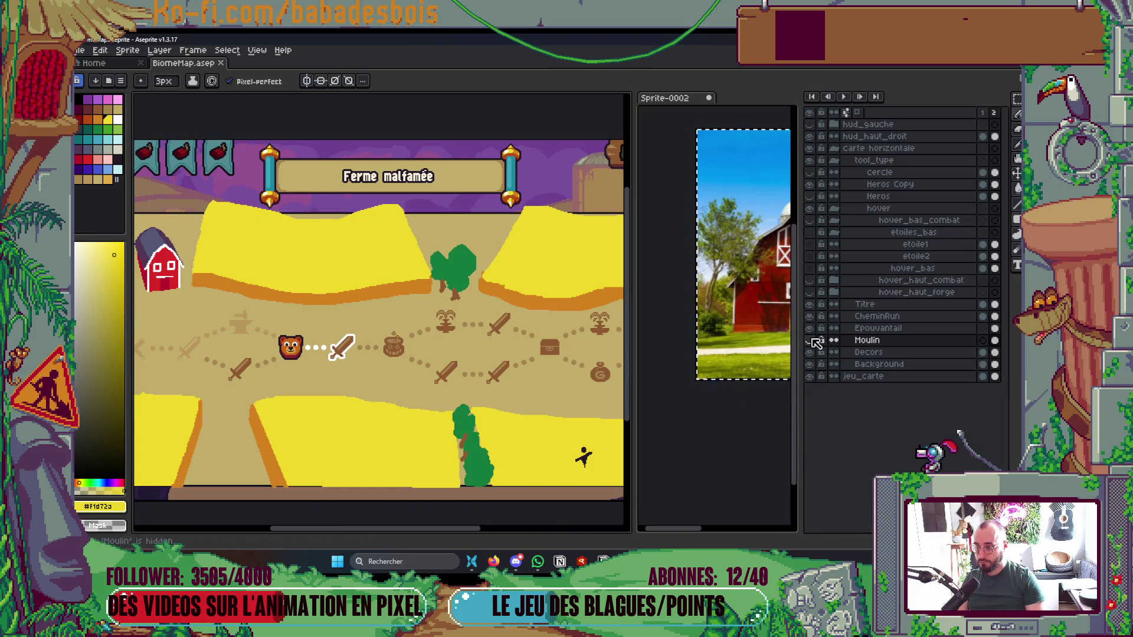
pyautogui.click(810, 340)
pyautogui.moveTo(493, 344); pyautogui.dragTo(507, 326)
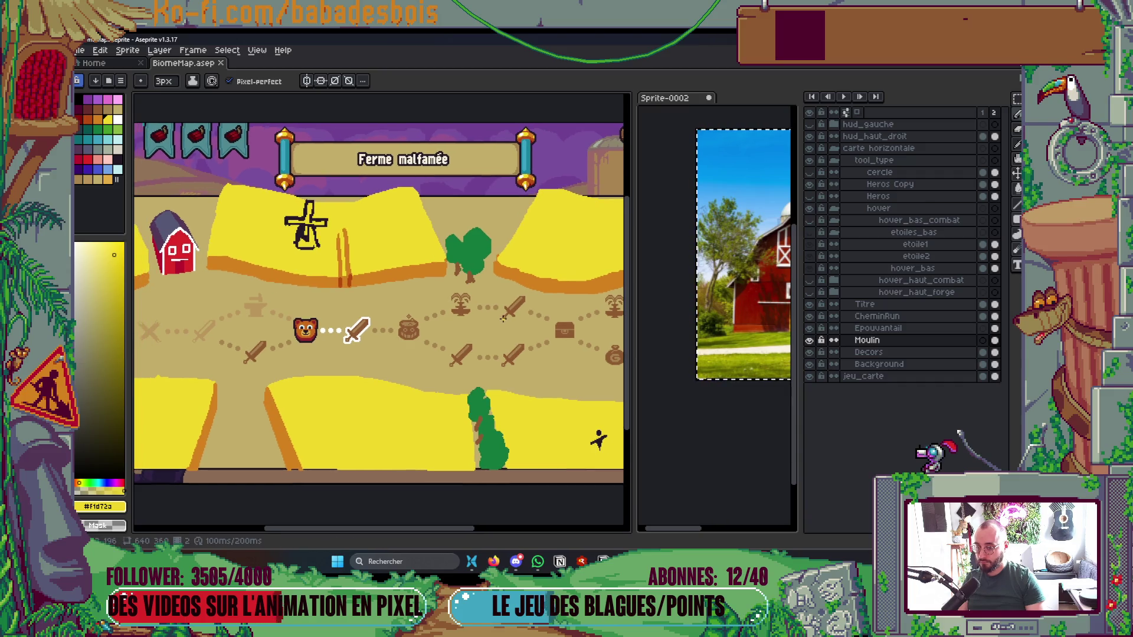
# Try rectangle selections over the lower and upper-left wheat fields, then clear the selection
pyautogui.press('m')
pyautogui.moveTo(241, 360)
pyautogui.mouseDown()
pyautogui.moveTo(299, 412)
pyautogui.moveTo(427, 484)
pyautogui.mouseUp()
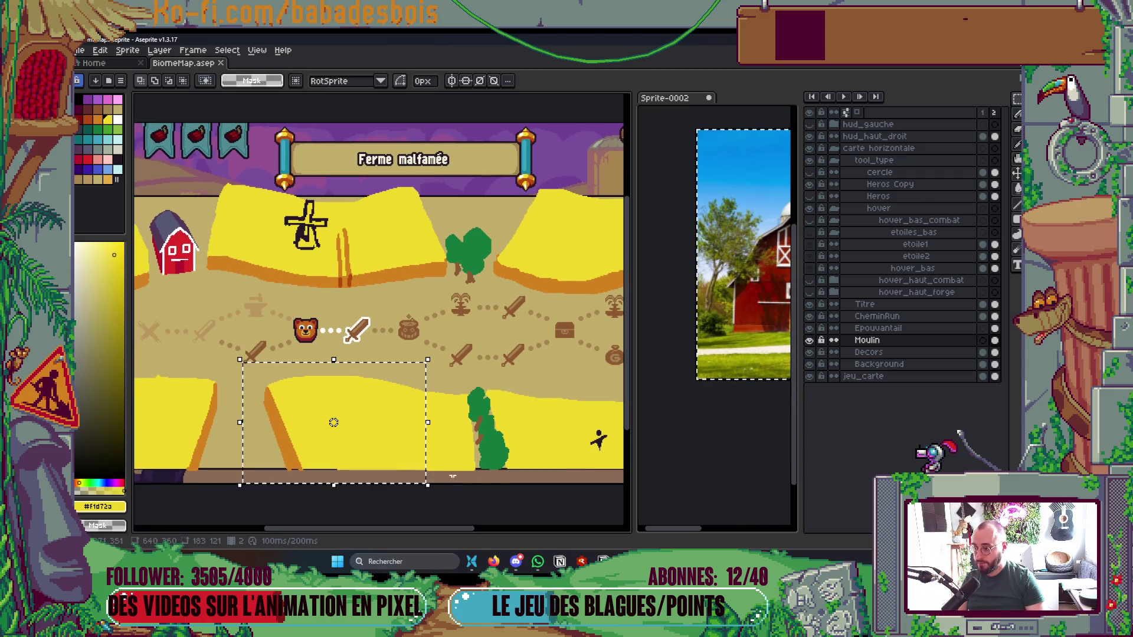
pyautogui.moveTo(413, 211)
pyautogui.mouseDown()
pyautogui.moveTo(569, 467)
pyautogui.moveTo(591, 484)
pyautogui.mouseUp()
pyautogui.moveTo(145, 195); pyautogui.dragTo(280, 456)
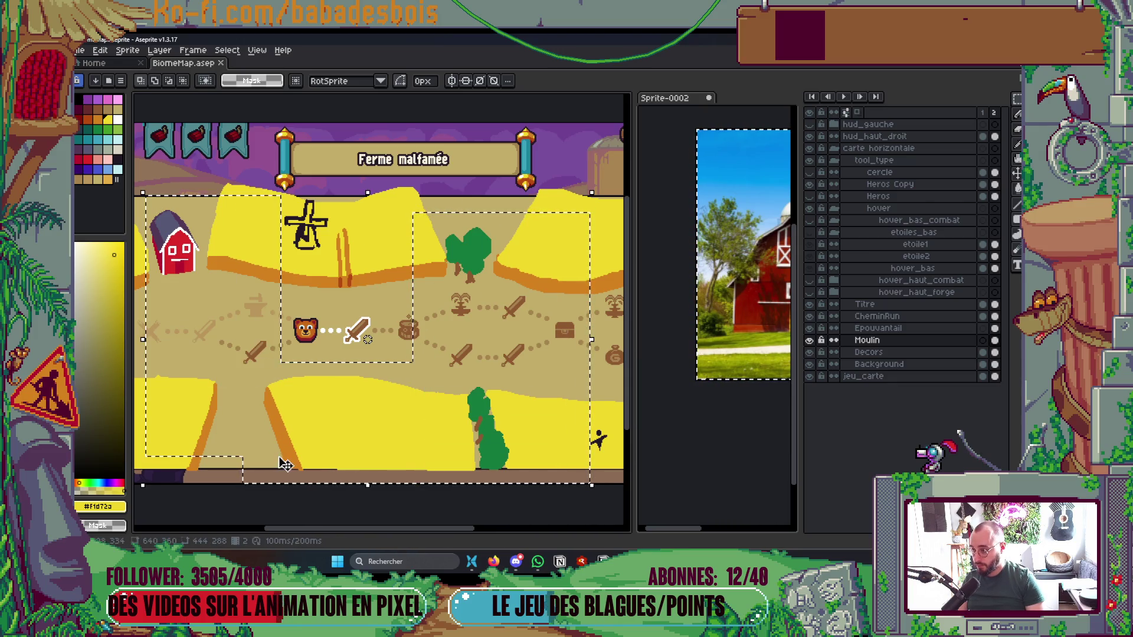
pyautogui.click(447, 456)
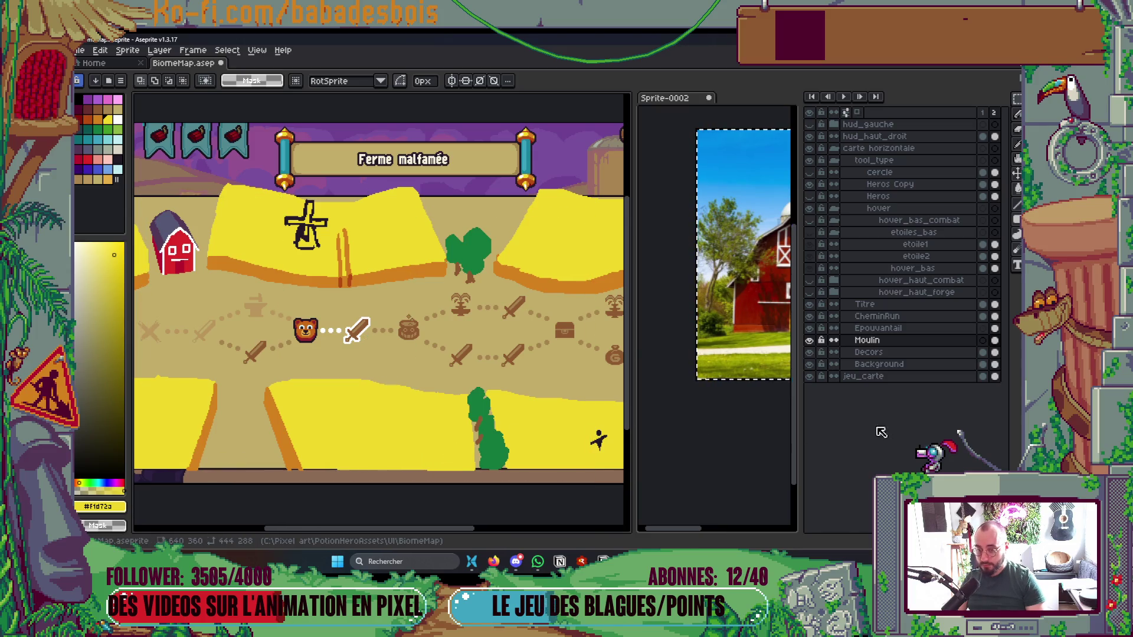
# Make Decors the active layer and toggle the windmill layer's visibility to check it
pyautogui.click(873, 353)
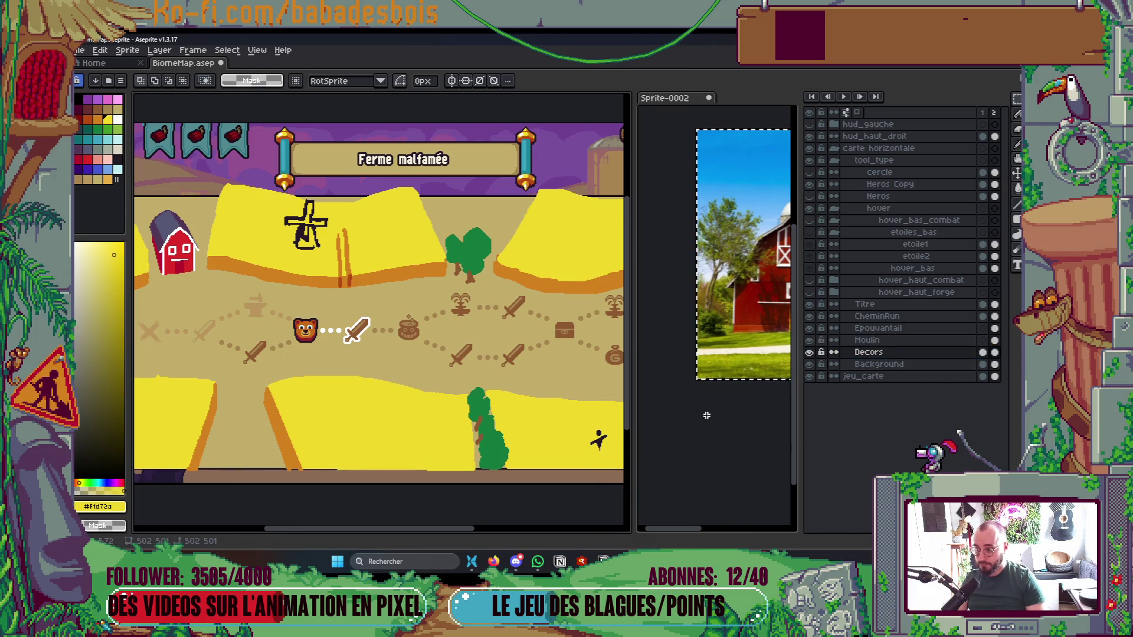
pyautogui.click(809, 340)
pyautogui.click(809, 341)
pyautogui.click(809, 341)
pyautogui.click(809, 340)
# Marquee-select the red barn area and cut it out of the layer
pyautogui.moveTo(430, 342); pyautogui.dragTo(599, 354)
pyautogui.hotkey('alt', 'Up')
pyautogui.hotkey('alt', 'Up')
pyautogui.moveTo(303, 209); pyautogui.dragTo(413, 332)
pyautogui.press('Delete')
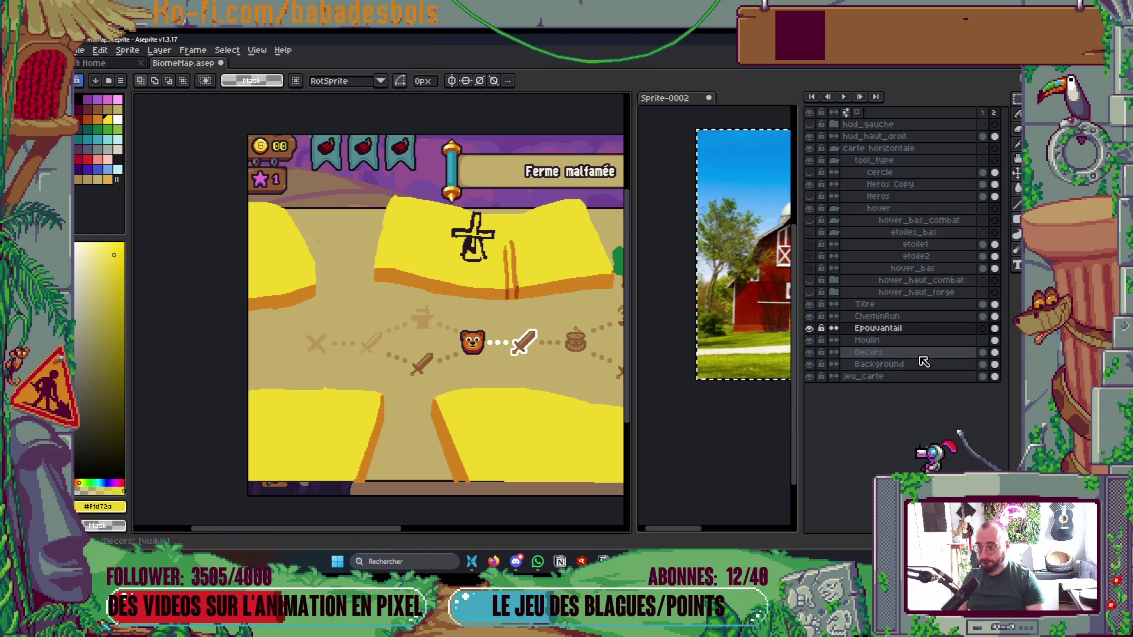
# Add a new layer named Ferme above Epouvantail and paste the red barn onto it
pyautogui.rightClick(926, 333)
pyautogui.moveTo(950, 356)
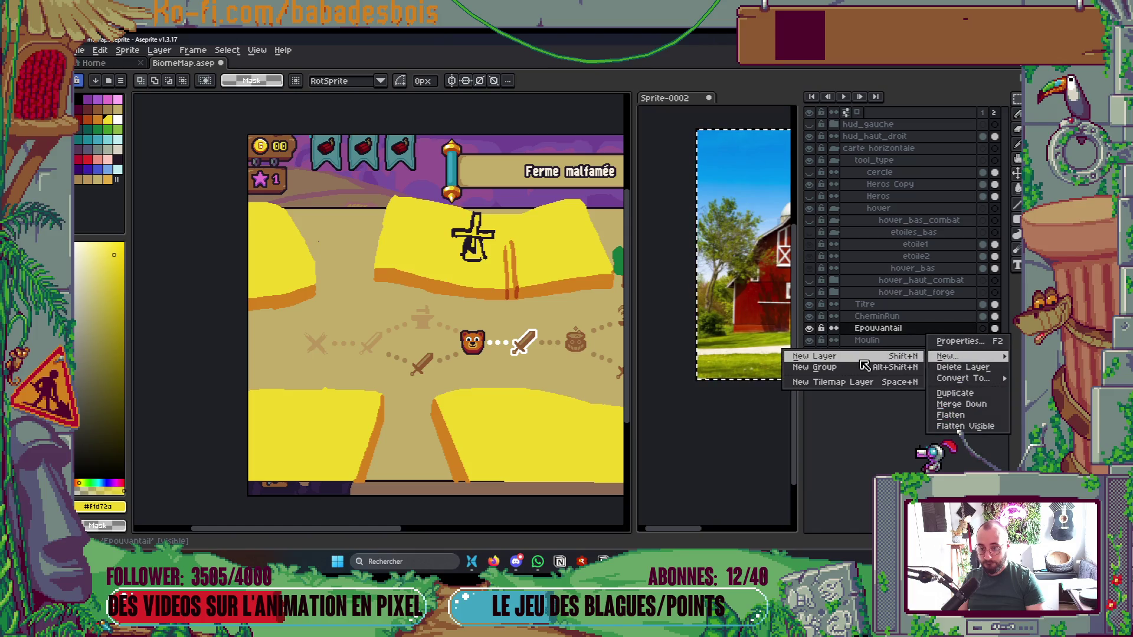
pyautogui.click(861, 357)
pyautogui.doubleClick(903, 332)
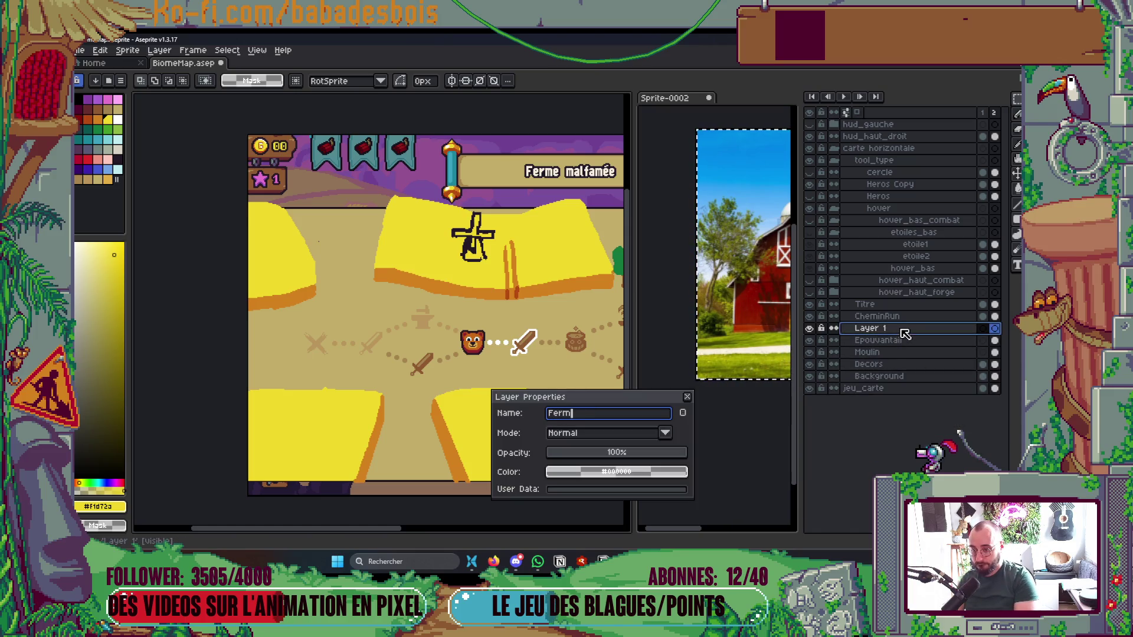
pyautogui.write('e')
pyautogui.press('Return')
pyautogui.hotkey('ctrl', 'v')
pyautogui.press('Return')
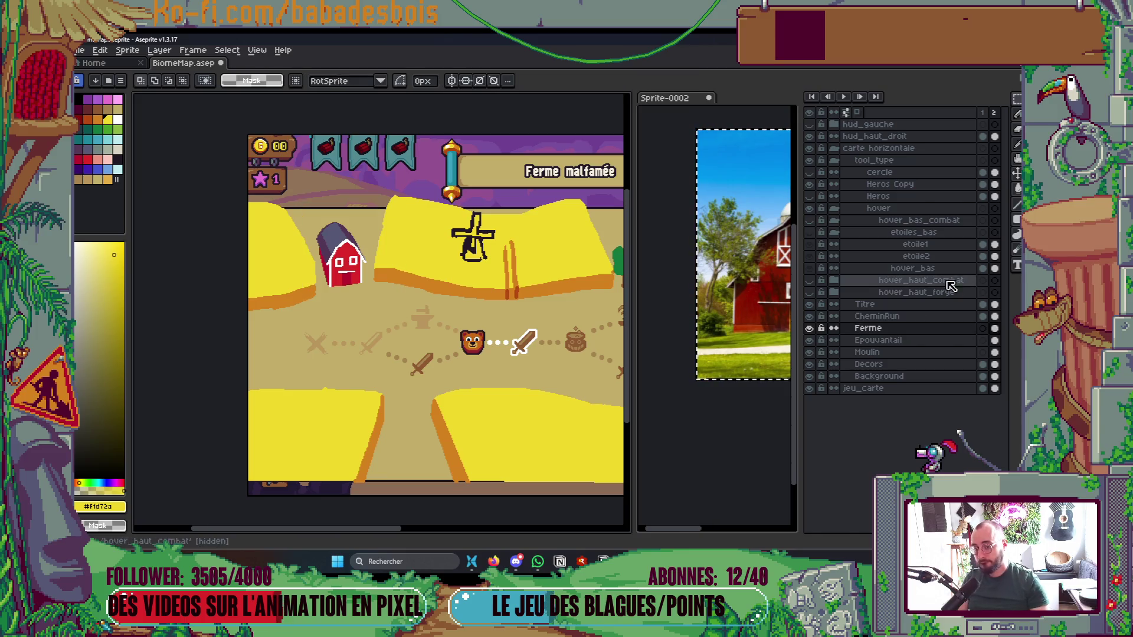
# Hide the layers panel and pan to check the map's right edge
pyautogui.press('Tab')
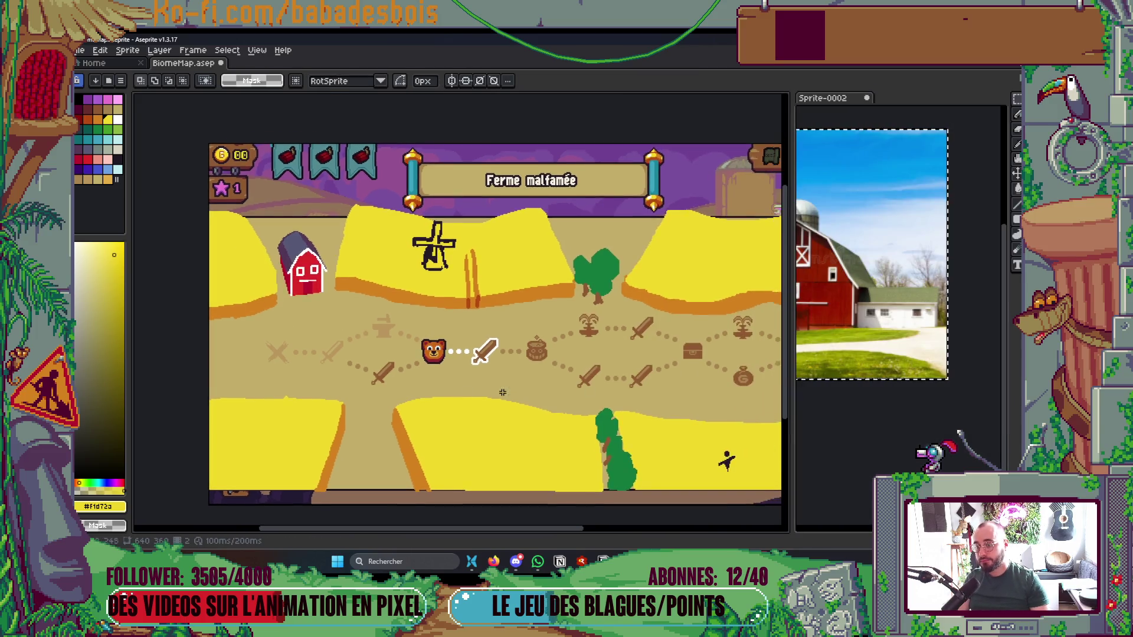
pyautogui.press('Tab')
pyautogui.press('Tab')
pyautogui.moveTo(518, 352)
pyautogui.mouseDown()
pyautogui.moveTo(556, 359)
pyautogui.moveTo(526, 340)
pyautogui.moveTo(594, 409)
pyautogui.mouseUp()
pyautogui.scroll(-1, 526, 341)
pyautogui.scroll(1, 526, 340)
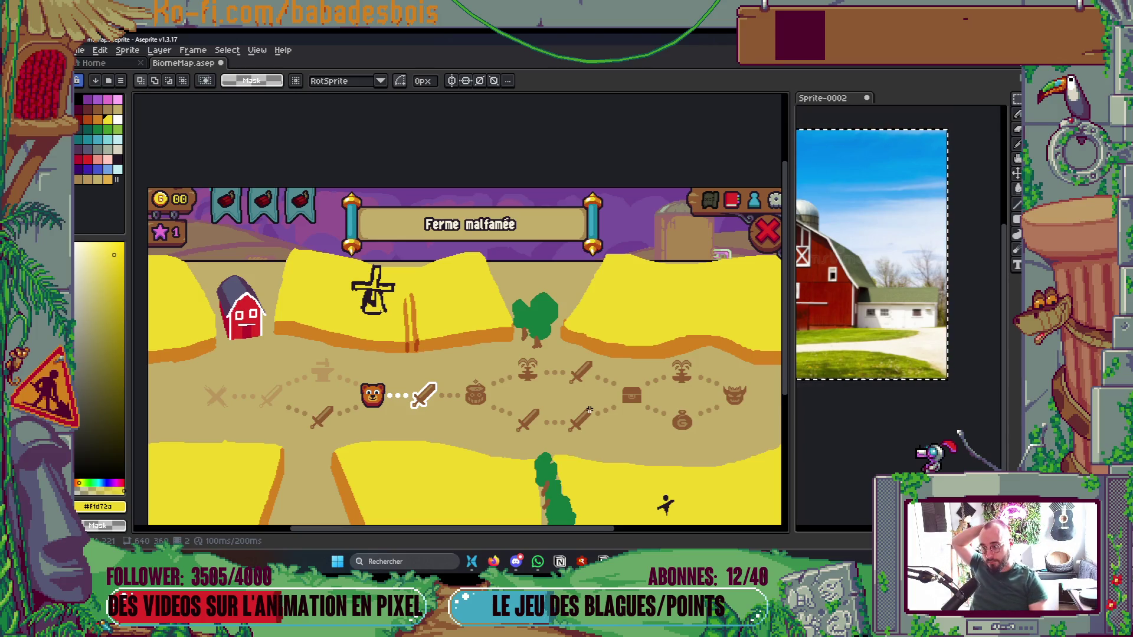
# Recentre the map and flip between frames 1 and 2 to compare them
pyautogui.scroll(-1, 615, 406)
pyautogui.scroll(1, 674, 295)
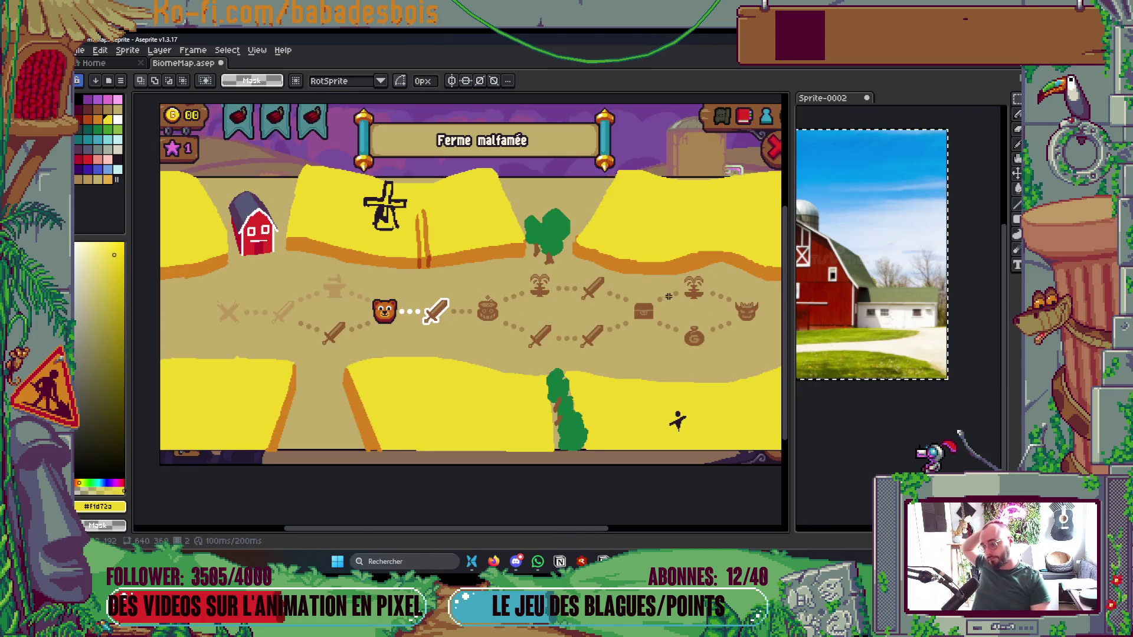
pyautogui.moveTo(674, 295); pyautogui.dragTo(615, 295)
pyautogui.moveTo(508, 406)
pyautogui.mouseDown()
pyautogui.moveTo(624, 405)
pyautogui.moveTo(568, 393)
pyautogui.mouseUp()
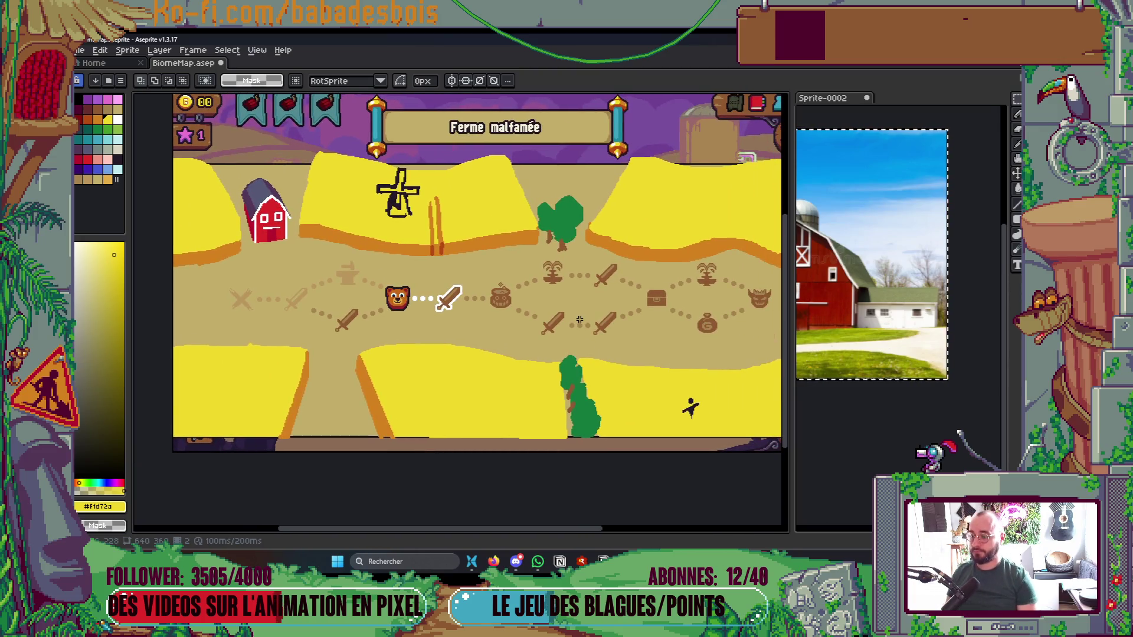
pyautogui.press('Left')
pyautogui.press('Right')
pyautogui.press('Left')
pyautogui.press('Right')
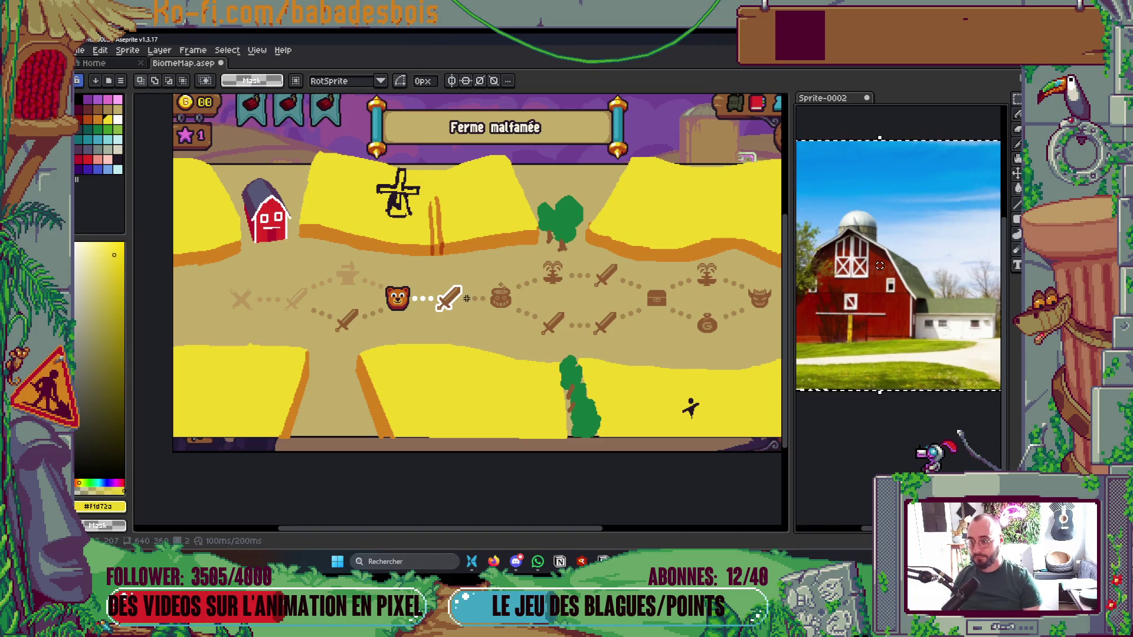
# Close the Sprite-0002 barn reference photo without saving its changes
pyautogui.hotkey('ctrl', 'w')
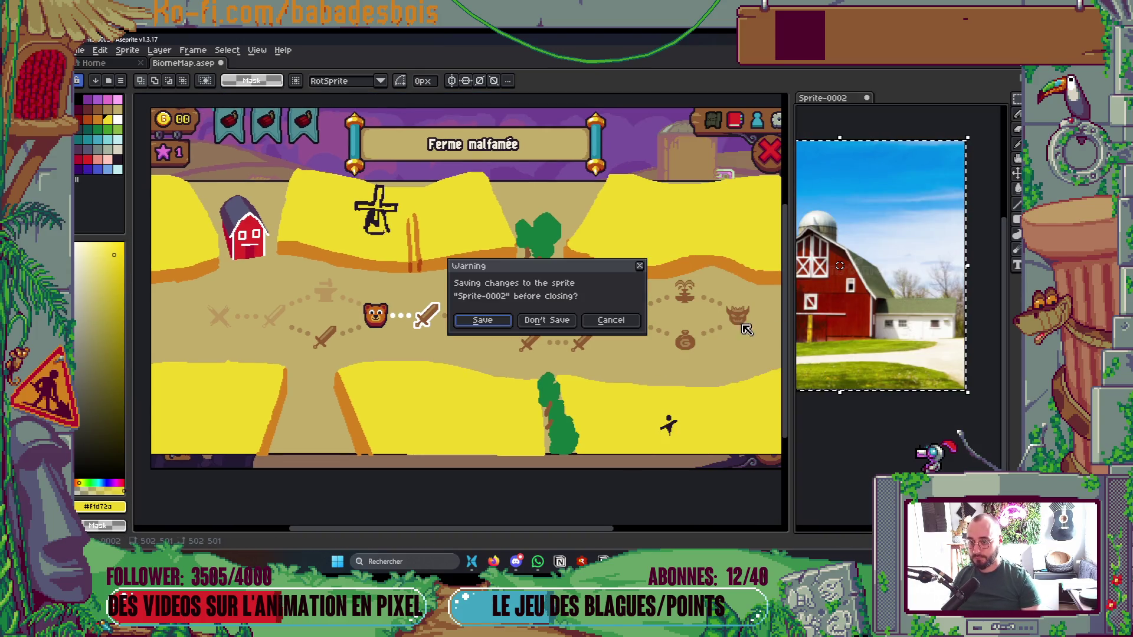
pyautogui.click(543, 321)
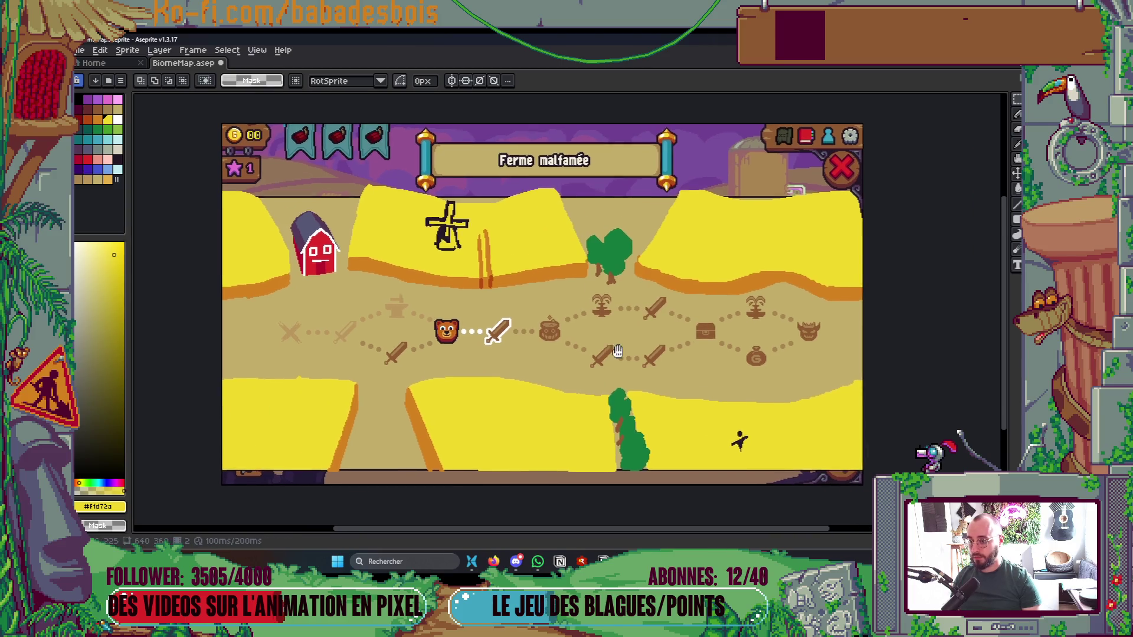
pyautogui.moveTo(619, 380); pyautogui.dragTo(624, 377)
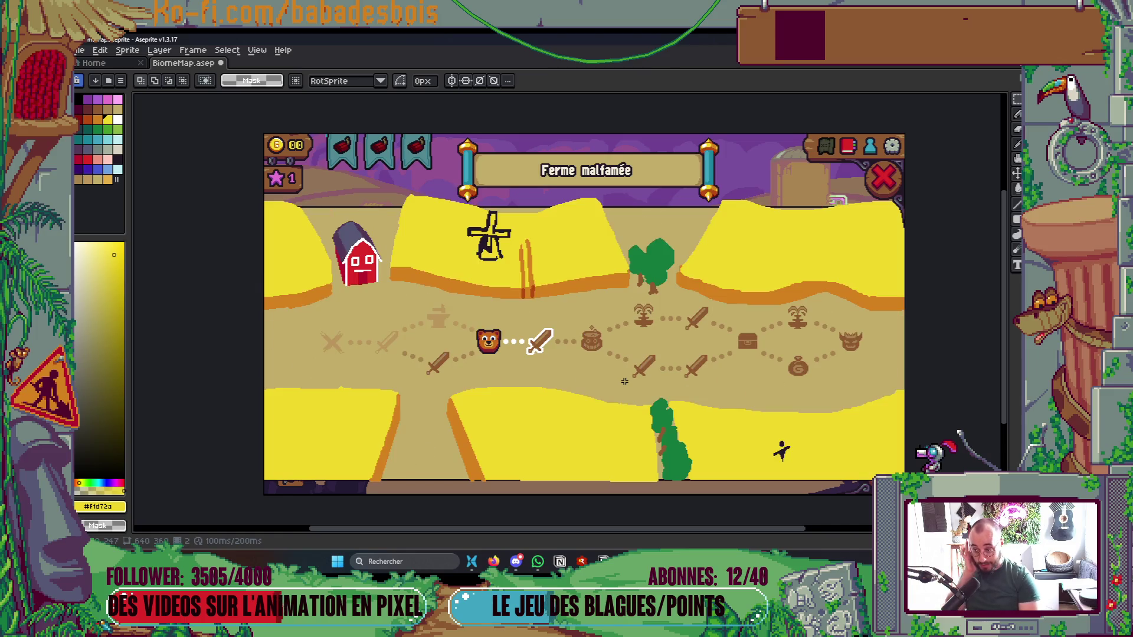
pyautogui.press('i')
pyautogui.scroll(4, 262, 150)
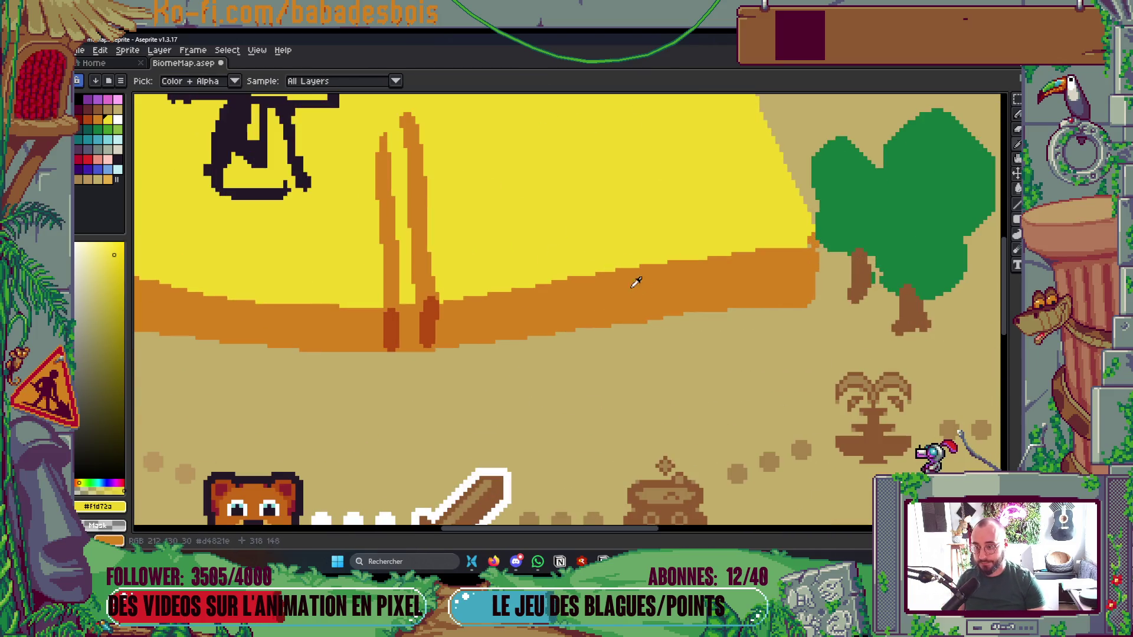
# Eyedrop the yellow wheat colour and bring the middle field and path into view
pyautogui.click(632, 278)
pyautogui.click(631, 233)
pyautogui.scroll(-4, 678, 367)
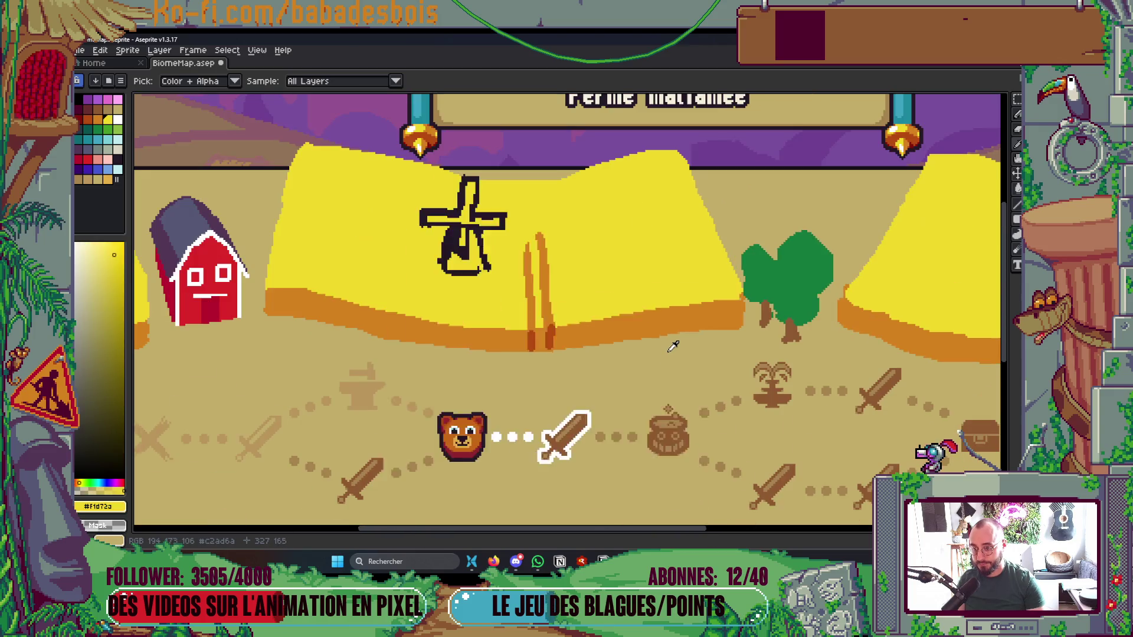
pyautogui.press('super')
pyautogui.click(809, 323)
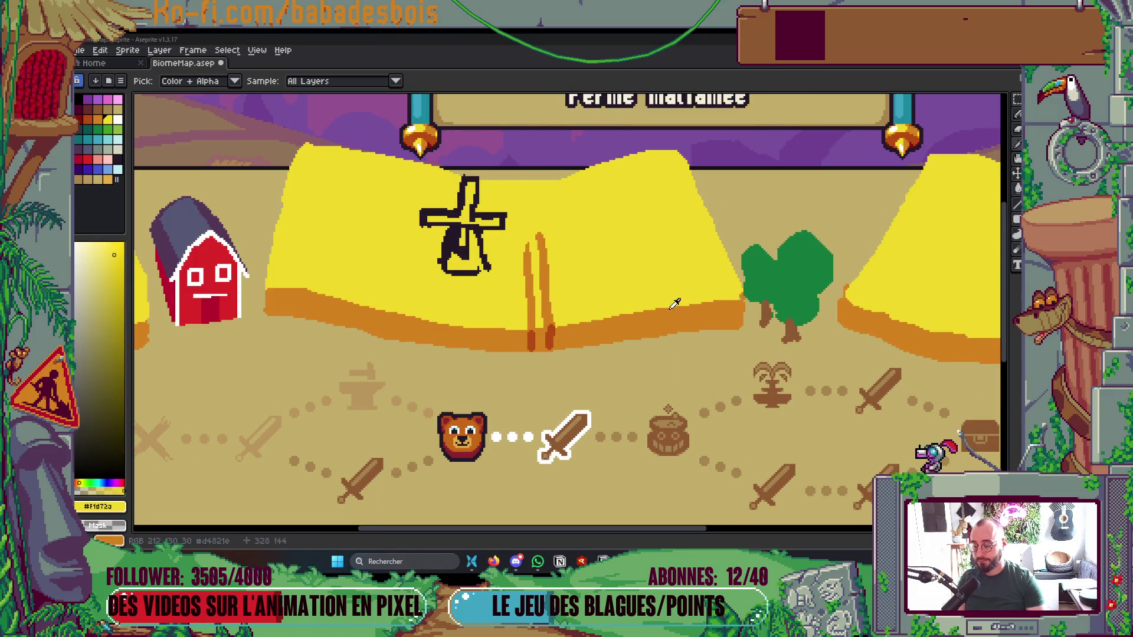
pyautogui.moveTo(447, 336); pyautogui.dragTo(542, 318)
pyautogui.scroll(-4, 541, 318)
pyautogui.scroll(2, 519, 277)
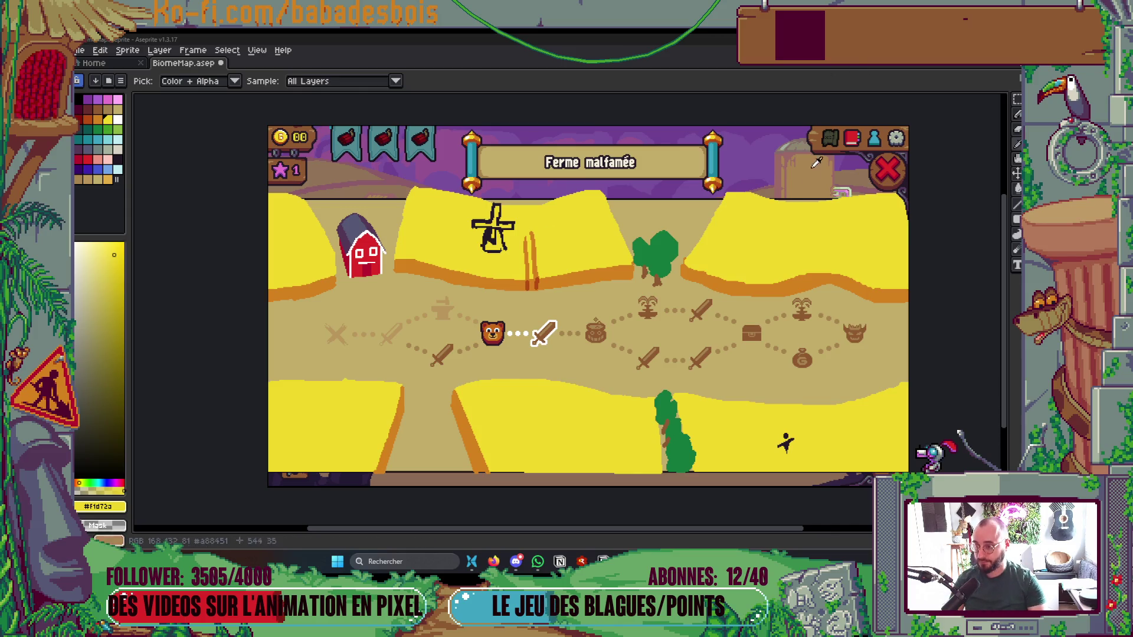
pyautogui.scroll(1, 619, 288)
# Draw a yellow Y-shaped wheat sprout below the field's orange edge and save
pyautogui.keyDown('alt'); pyautogui.click(551, 260); pyautogui.keyUp('alt')
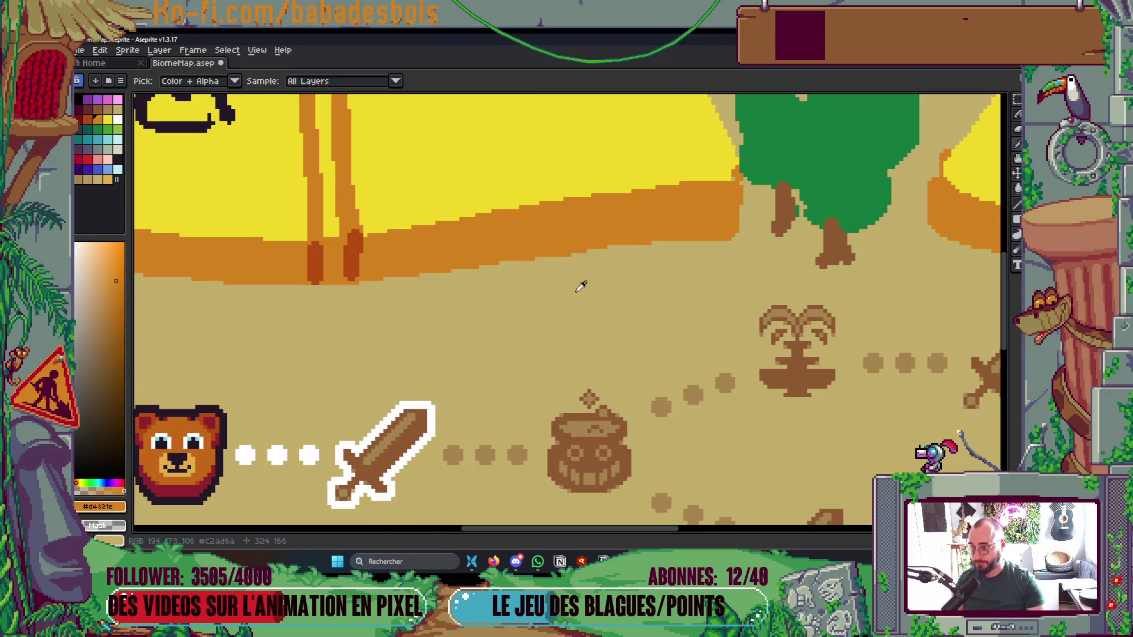
pyautogui.scroll(1, 583, 284)
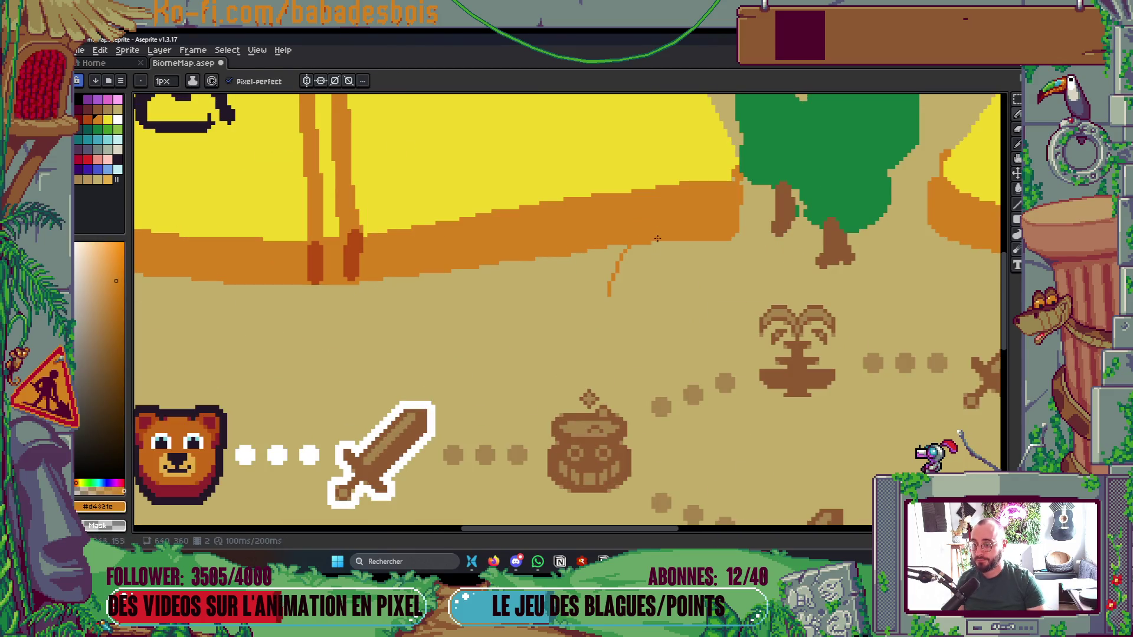
pyautogui.press('x')
pyautogui.moveTo(612, 292); pyautogui.dragTo(640, 218)
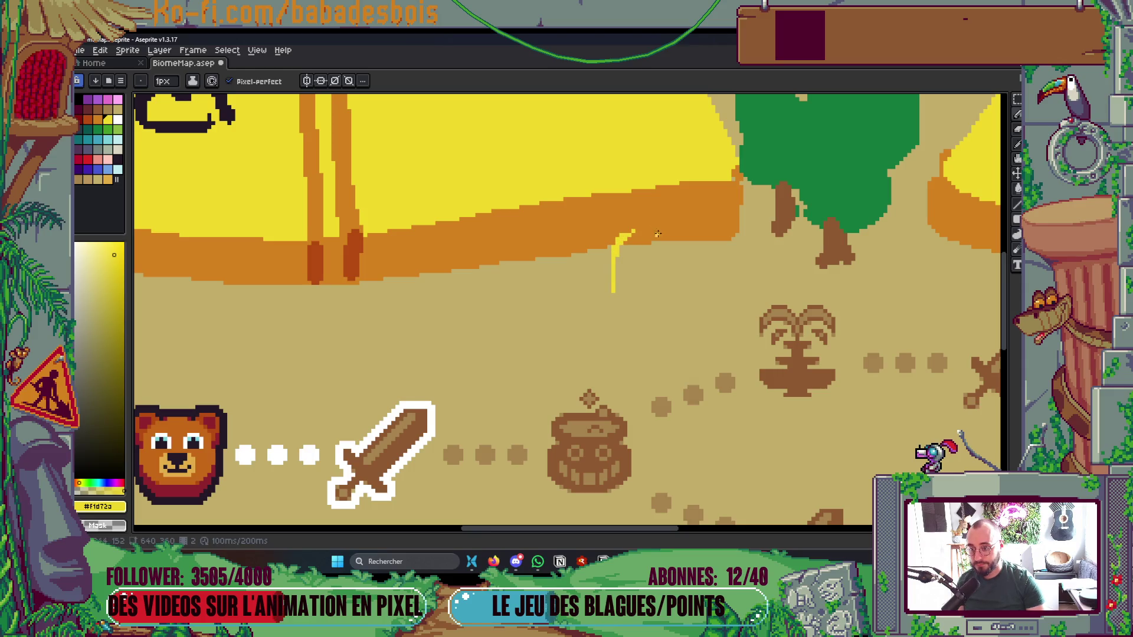
pyautogui.scroll(1, 600, 276)
pyautogui.moveTo(601, 288)
pyautogui.mouseDown()
pyautogui.moveTo(586, 231)
pyautogui.moveTo(607, 282)
pyautogui.mouseUp()
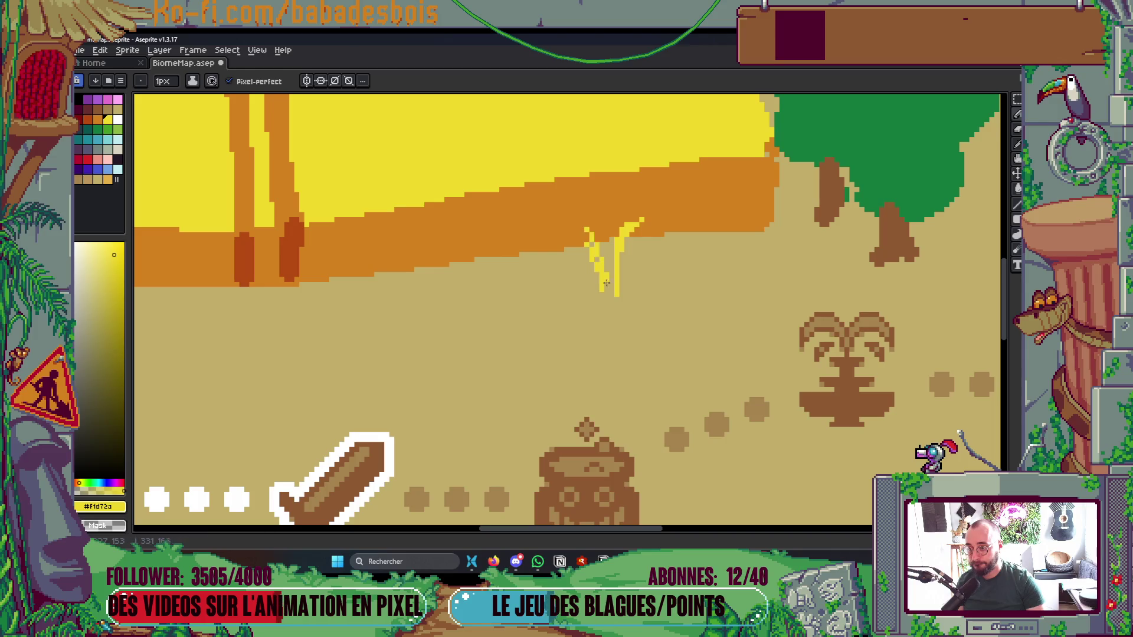
pyautogui.click(582, 230)
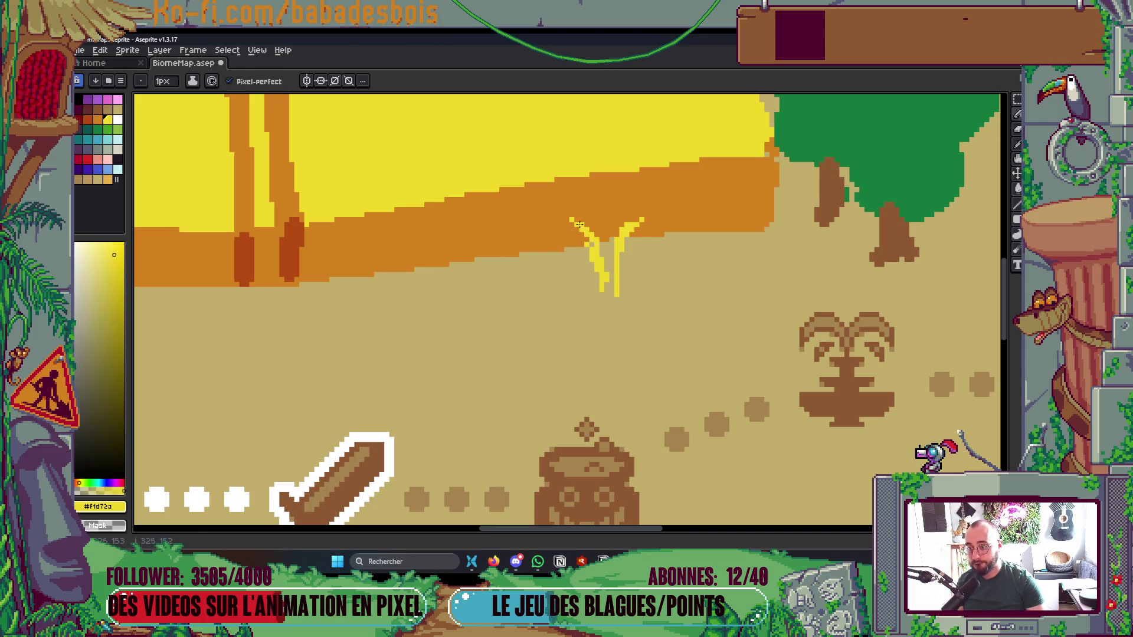
pyautogui.scroll(-3, 593, 235)
pyautogui.scroll(4, 595, 248)
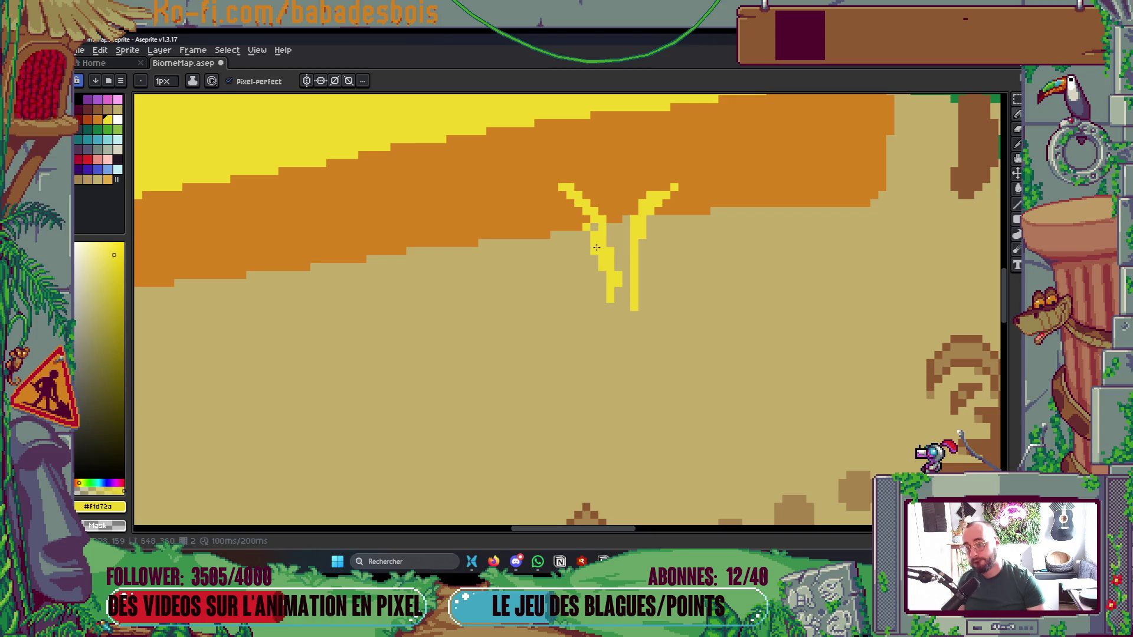
pyautogui.scroll(-5, 620, 265)
pyautogui.scroll(1, 634, 220)
pyautogui.hotkey('ctrl', 's')
# Add one more pixel to the wheat sprout and eyedrop the field edge's orange
pyautogui.scroll(2, 635, 220)
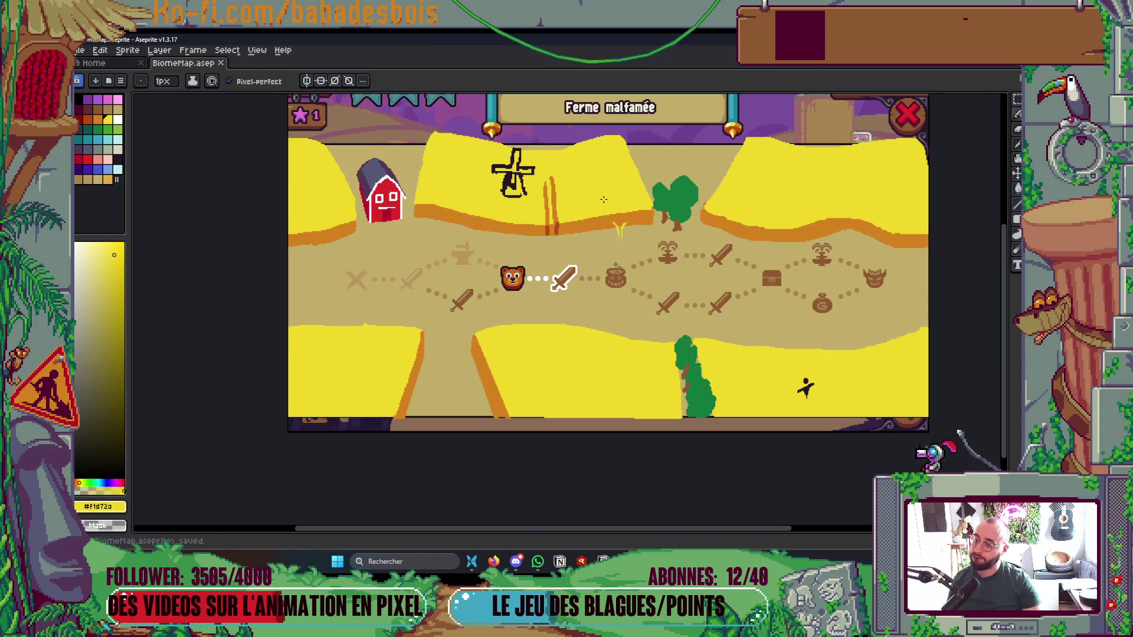
pyautogui.scroll(2, 619, 227)
pyautogui.click(628, 220)
pyautogui.scroll(1, 627, 220)
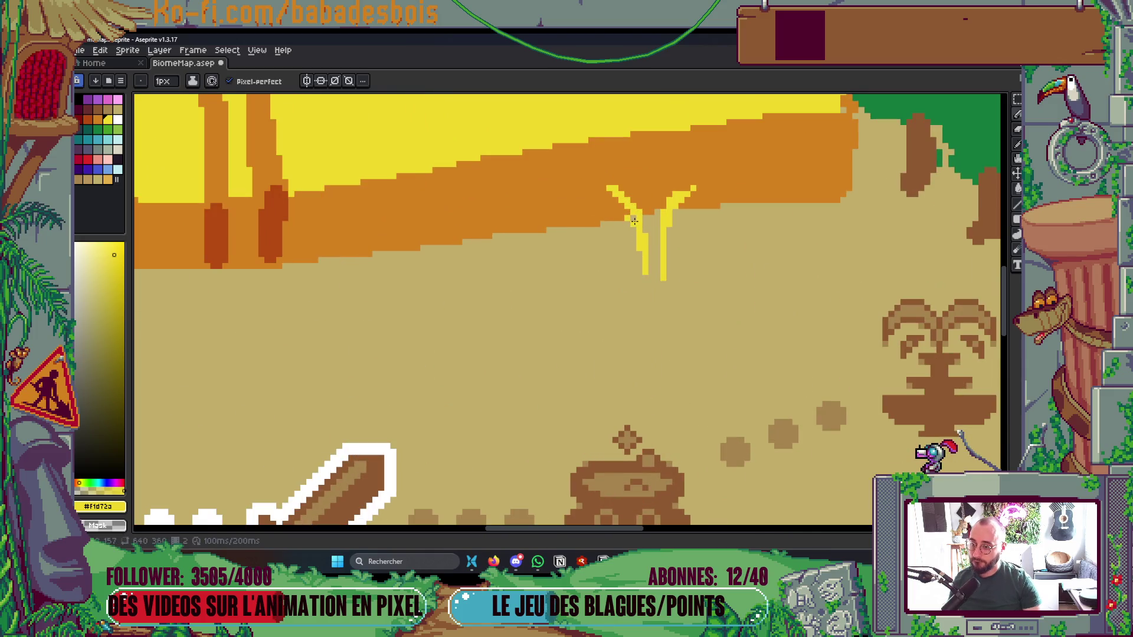
pyautogui.scroll(2, 634, 220)
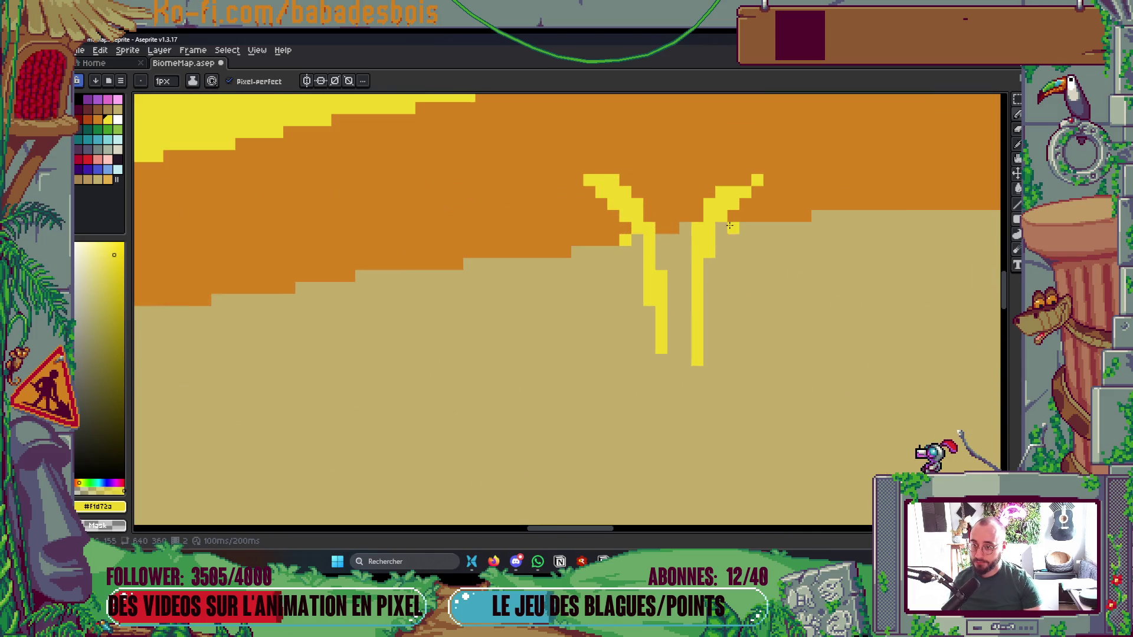
pyautogui.scroll(1, 644, 252)
pyautogui.keyDown('alt'); pyautogui.click(597, 217); pyautogui.keyUp('alt')
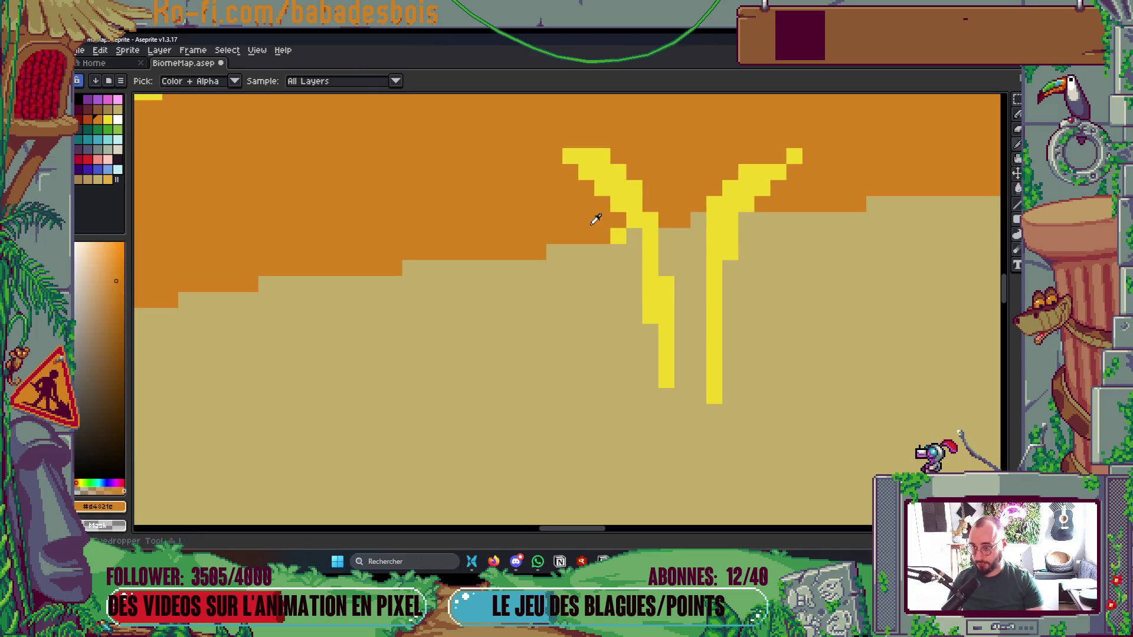
pyautogui.scroll(-5, 710, 198)
pyautogui.scroll(3, 710, 199)
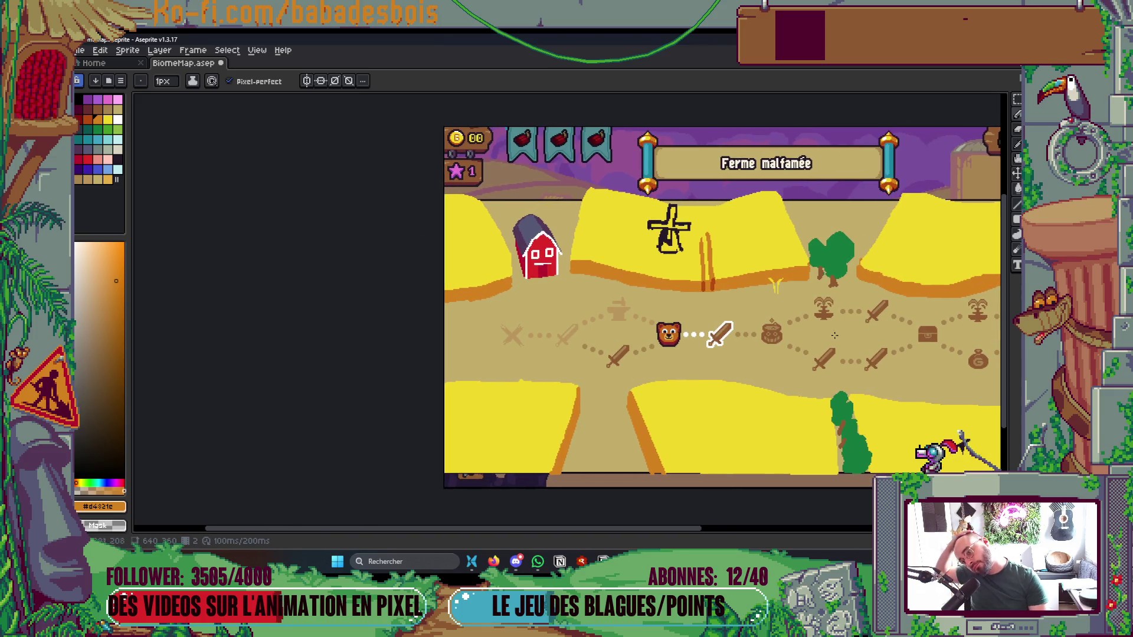
# Paint a 2 px orange stroke along the field's top edge, then show the layer list
pyautogui.scroll(4, 649, 277)
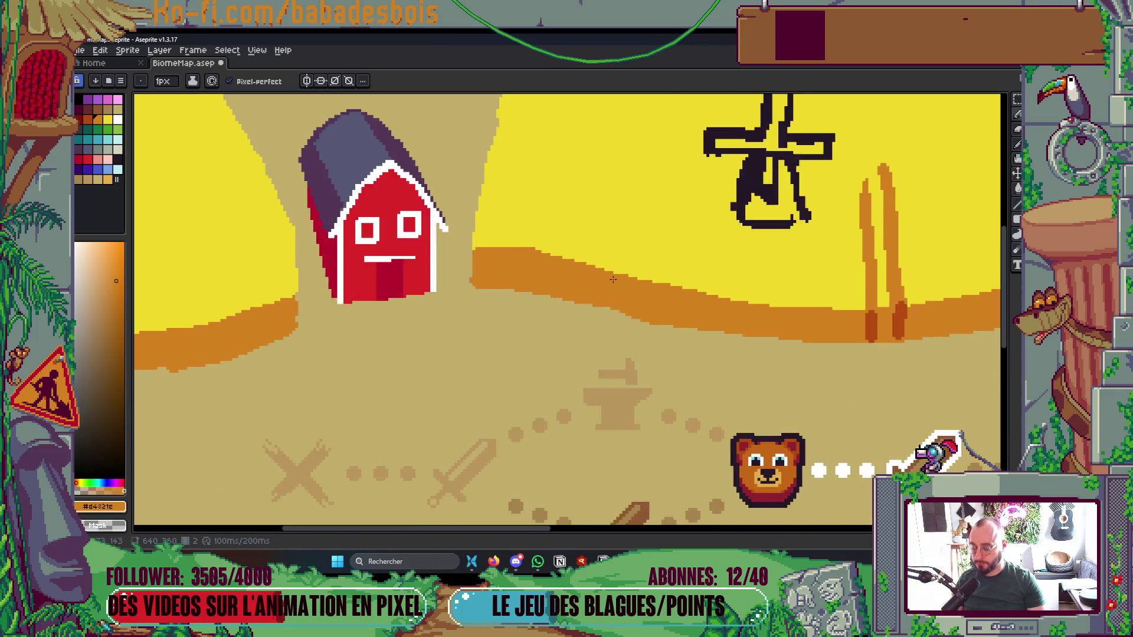
pyautogui.press('+')
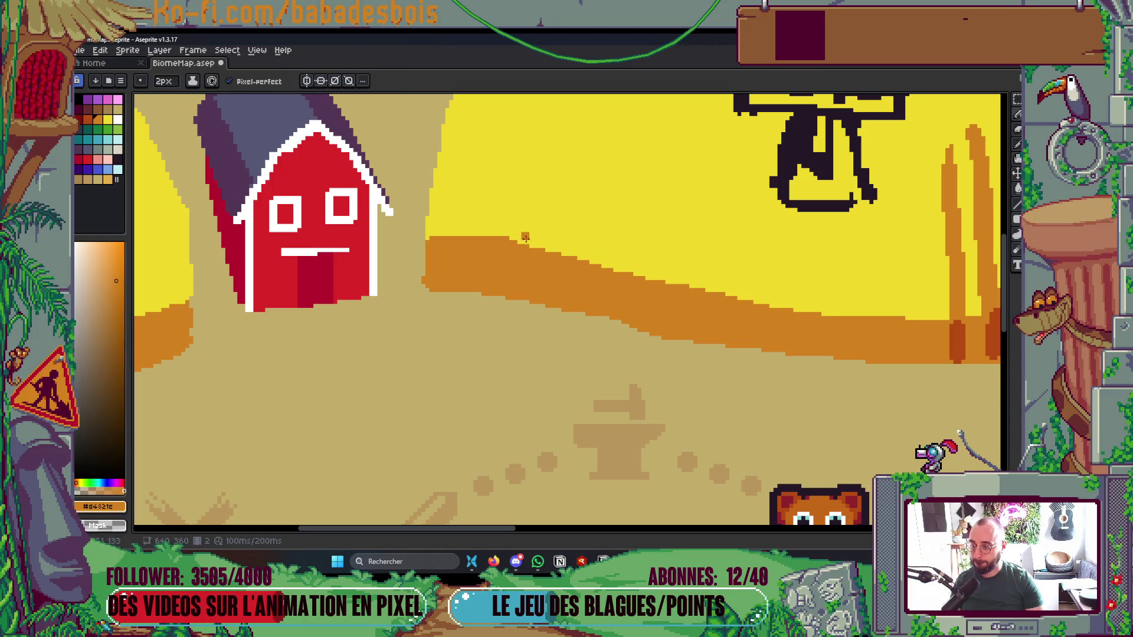
pyautogui.press('ctrl')
pyautogui.moveTo(518, 239); pyautogui.dragTo(584, 265)
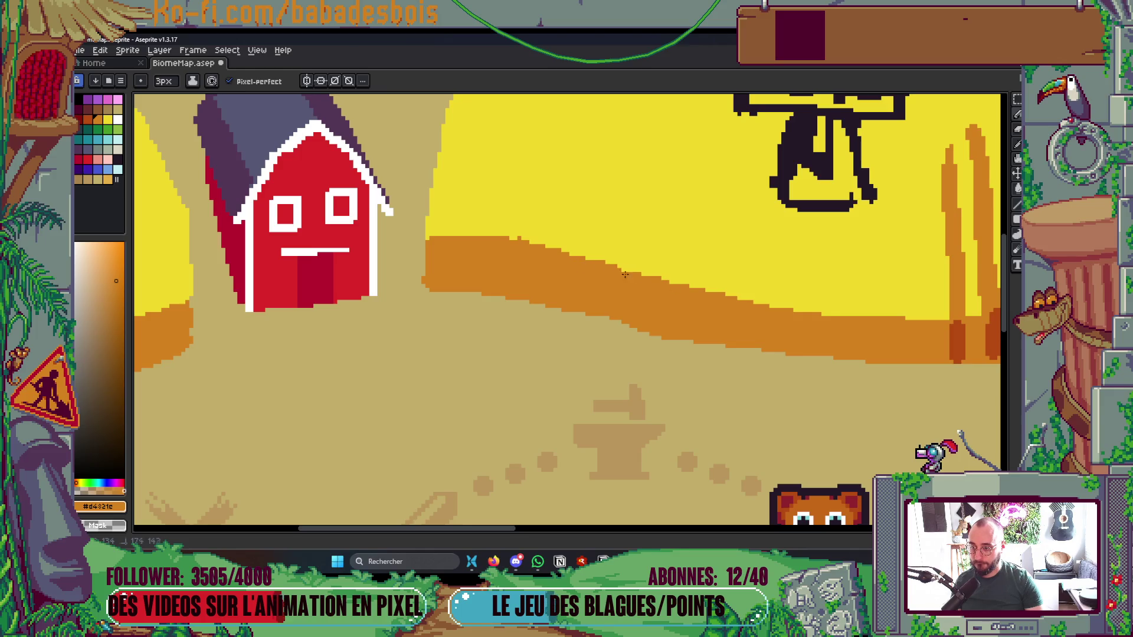
pyautogui.scroll(-4, 706, 302)
pyautogui.scroll(3, 539, 222)
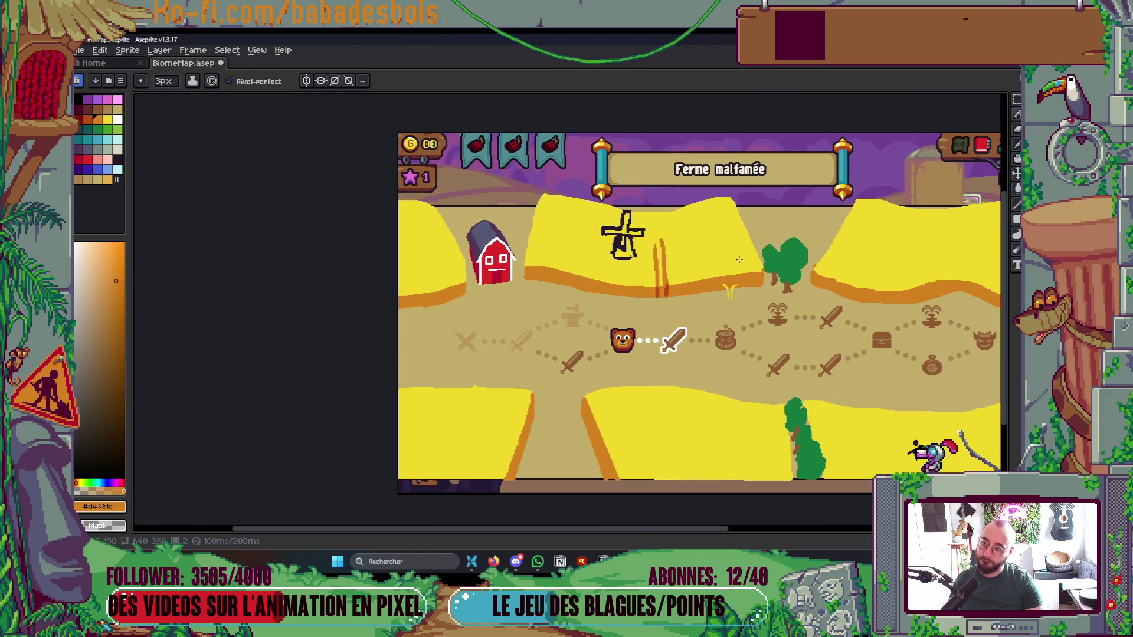
pyautogui.scroll(1, 539, 222)
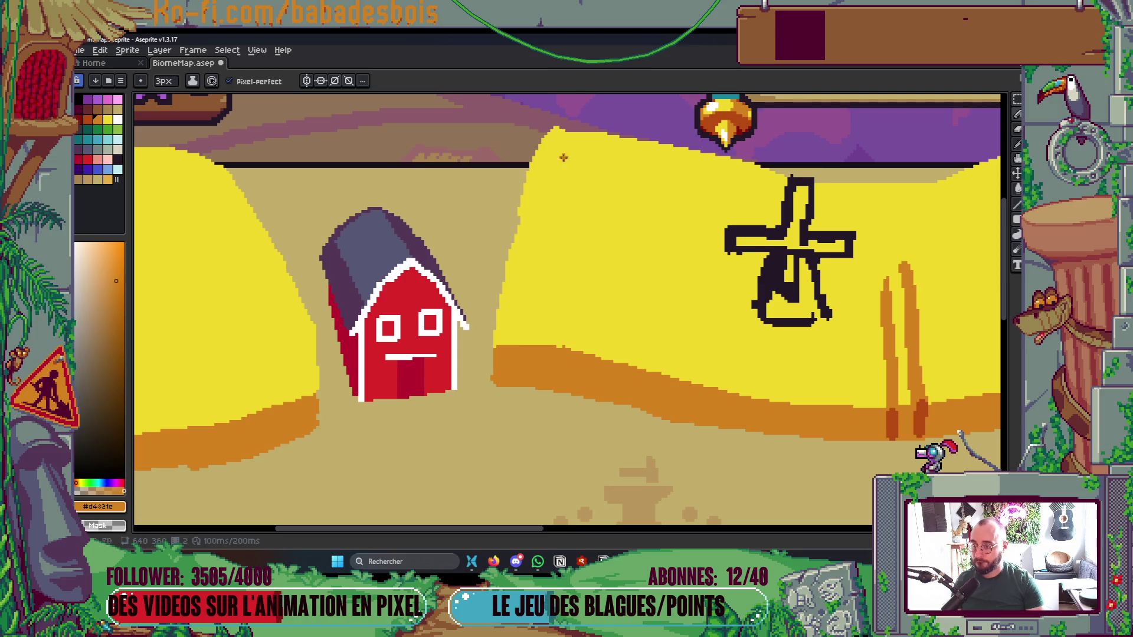
pyautogui.press('ctrl')
pyautogui.press('Tab')
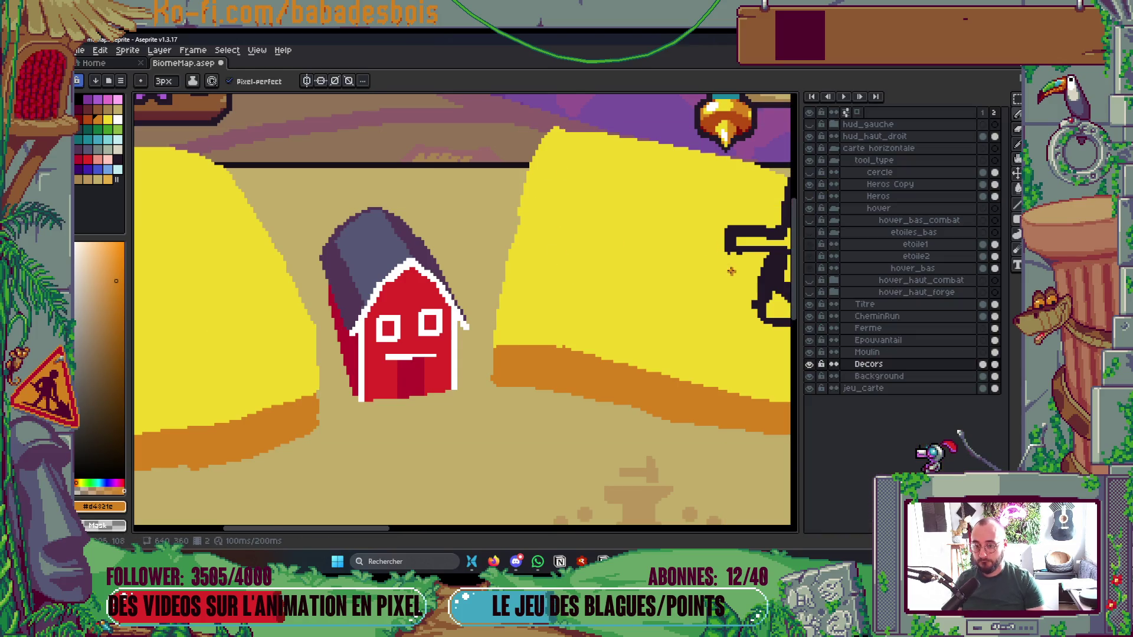
# Toggle the Decors layer's visibility to see which decor it holds
pyautogui.press('Tab')
pyautogui.press('Tab')
pyautogui.keyDown('alt'); pyautogui.click(809, 364); pyautogui.keyUp('alt')
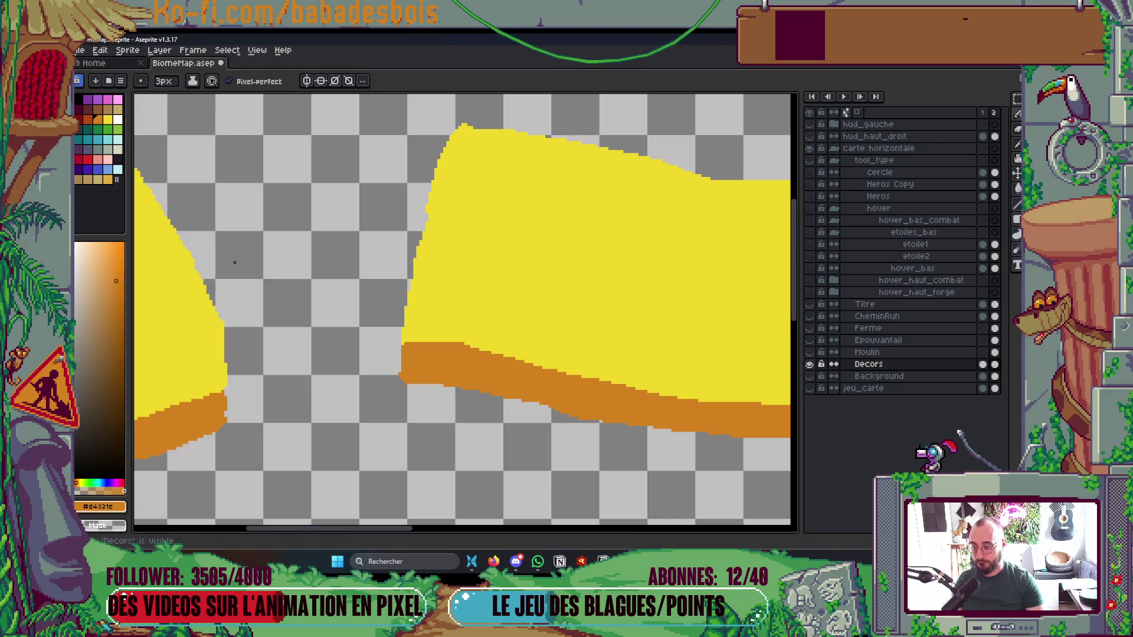
pyautogui.keyDown('alt'); pyautogui.click(810, 364); pyautogui.keyUp('alt')
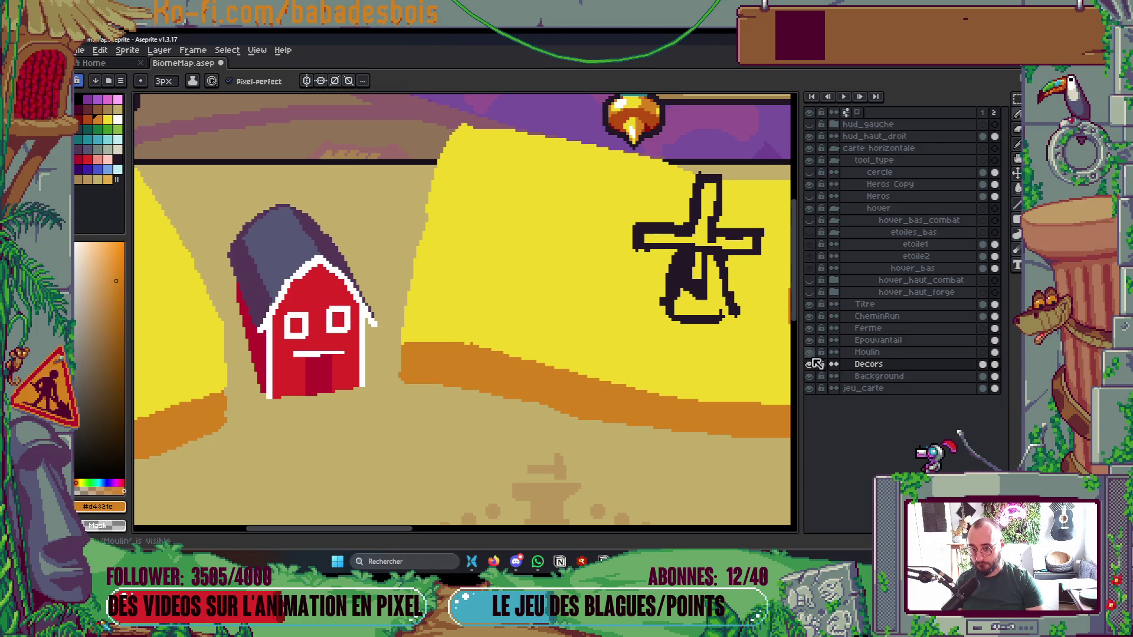
pyautogui.click(810, 364)
pyautogui.scroll(-2, 546, 326)
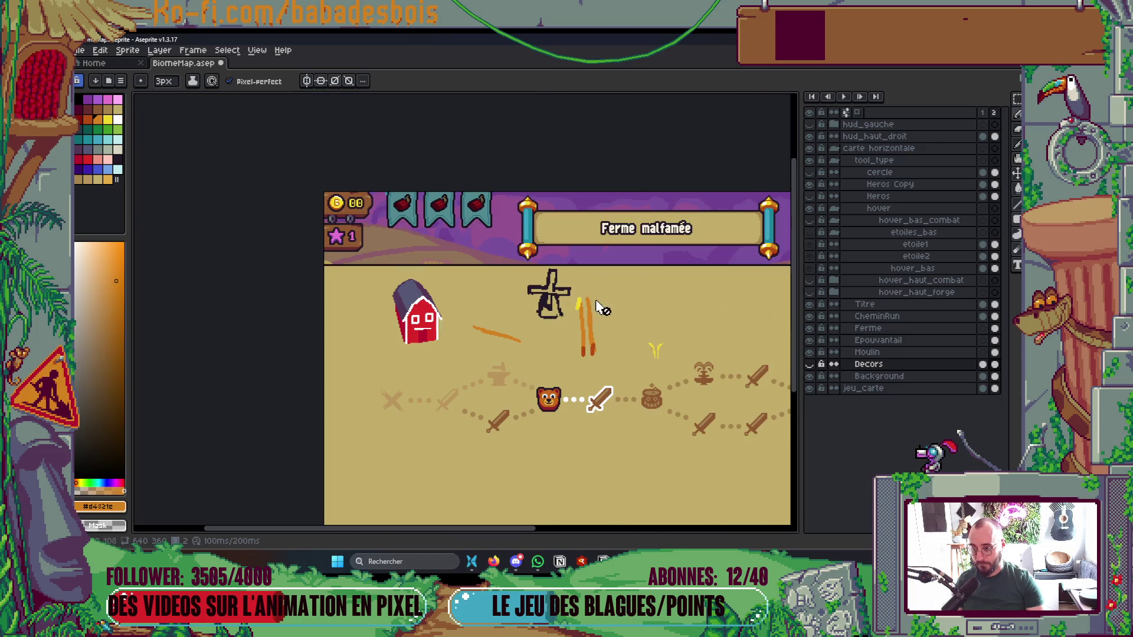
pyautogui.hscroll(3, 602, 307)
pyautogui.hscroll(-1, 457, 286)
pyautogui.scroll(1, 499, 303)
# Cut the orange wheat stalks from the Moulin layer and paste them onto Decors
pyautogui.press('v')
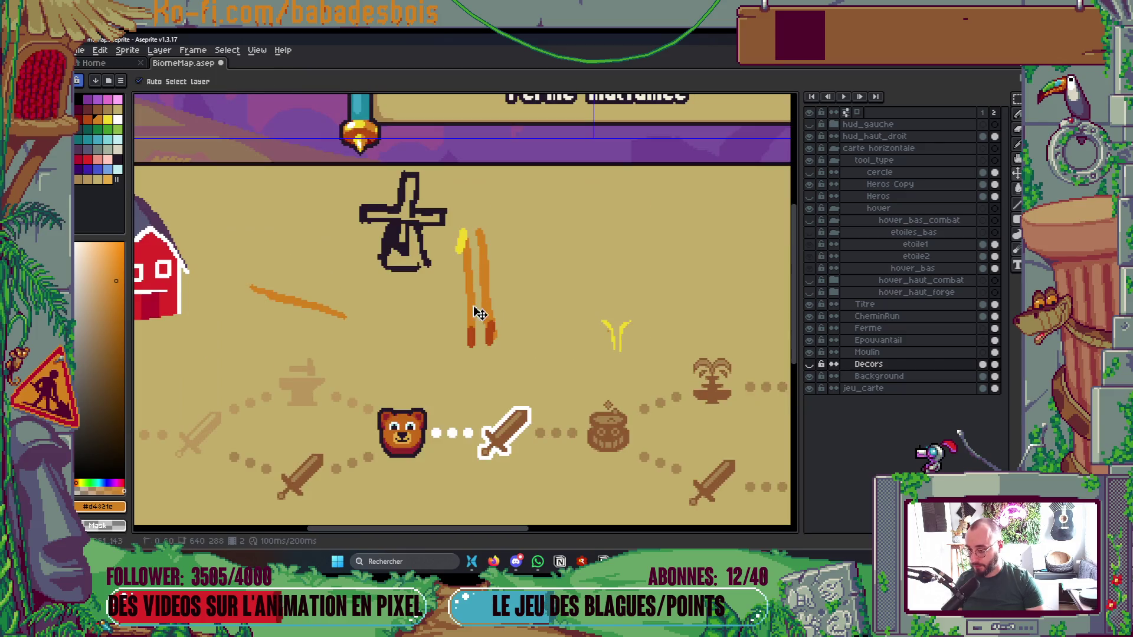
pyautogui.keyDown('ctrl'); pyautogui.click(471, 307); pyautogui.keyUp('ctrl')
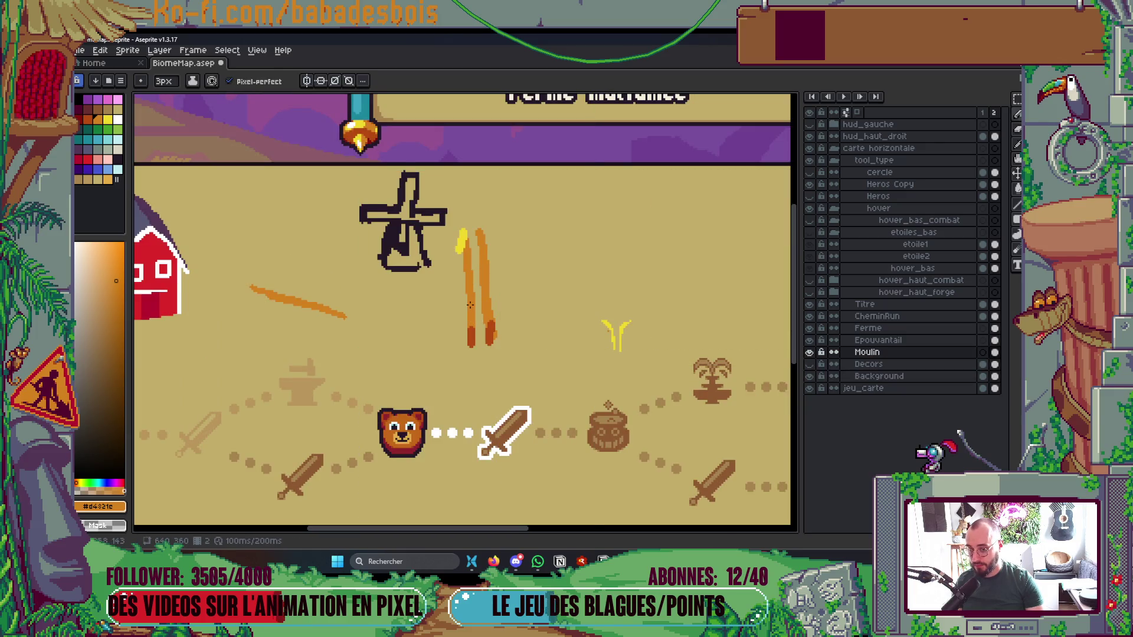
pyautogui.press('m')
pyautogui.moveTo(451, 206); pyautogui.dragTo(533, 371)
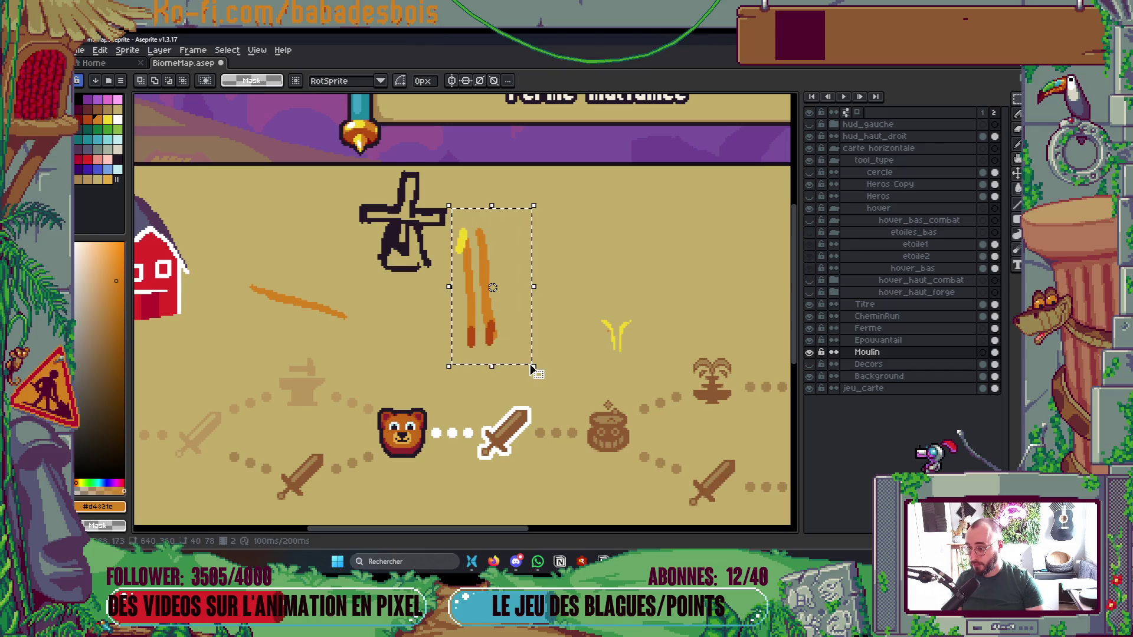
pyautogui.hotkey('ctrl', 'x')
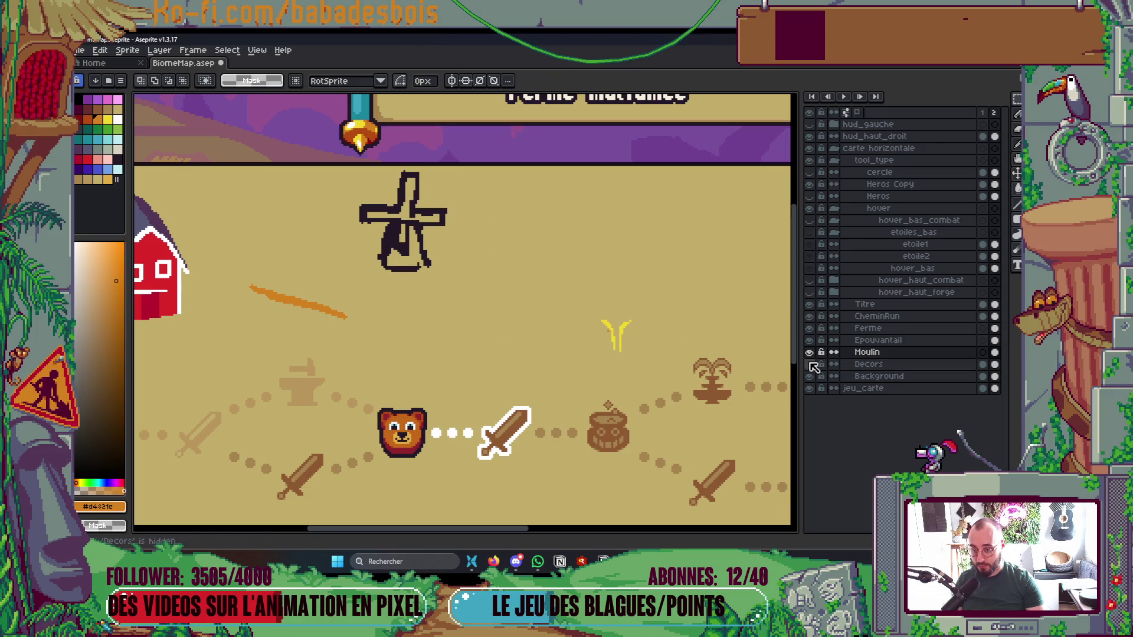
pyautogui.keyDown('alt'); pyautogui.click(810, 364); pyautogui.keyUp('alt')
pyautogui.click(825, 364)
pyautogui.hotkey('ctrl', 'v')
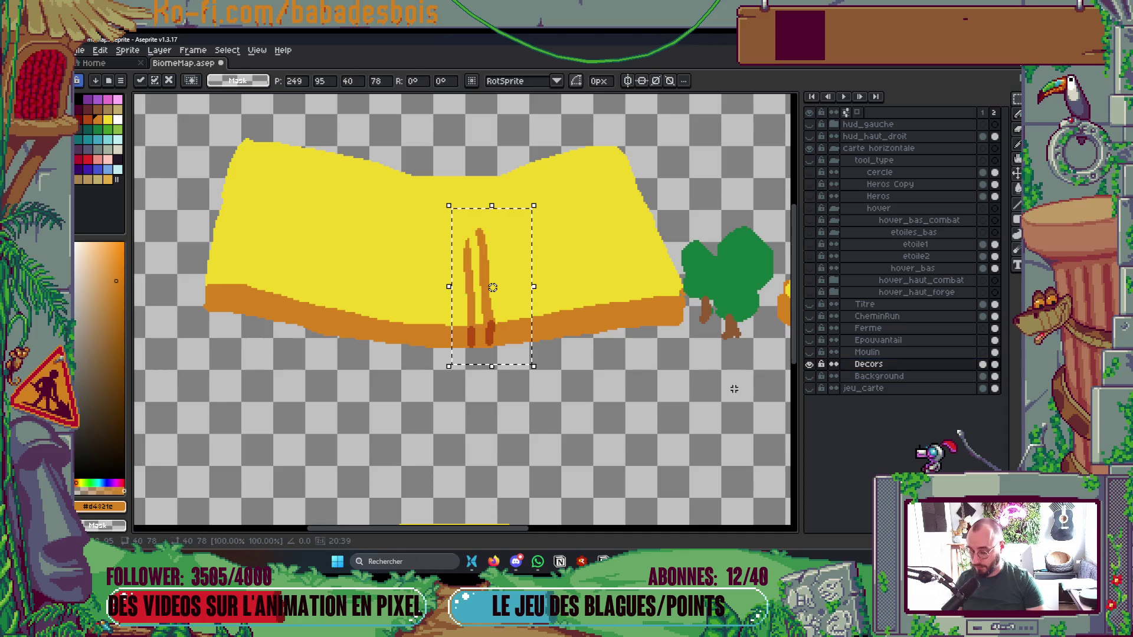
pyautogui.press('Return')
pyautogui.keyDown('alt'); pyautogui.click(810, 364); pyautogui.keyUp('alt')
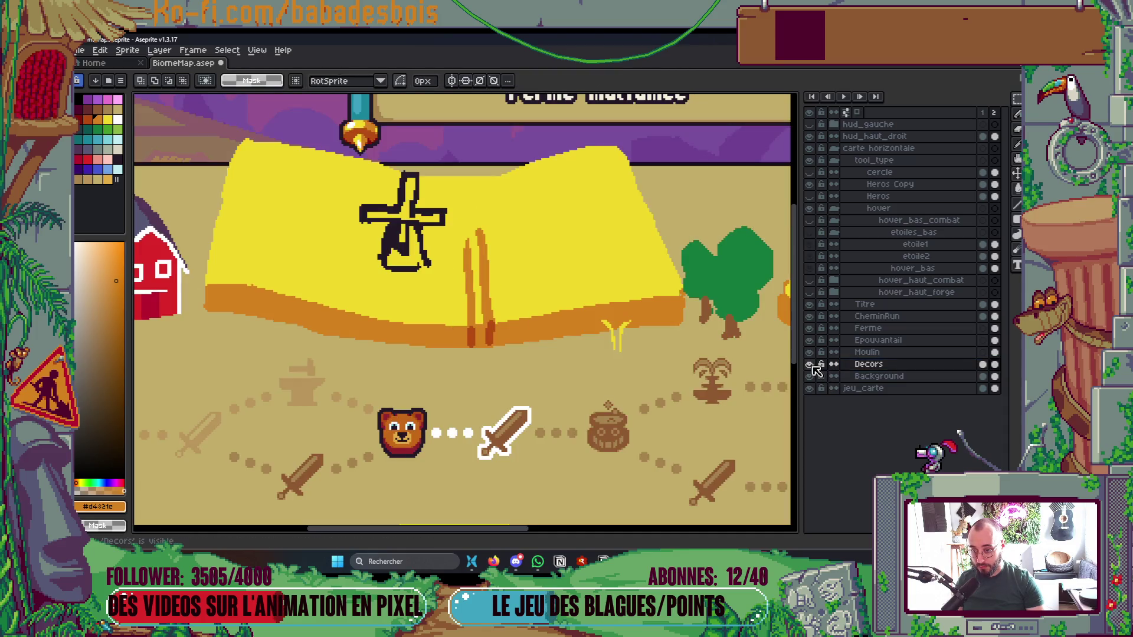
pyautogui.click(811, 364)
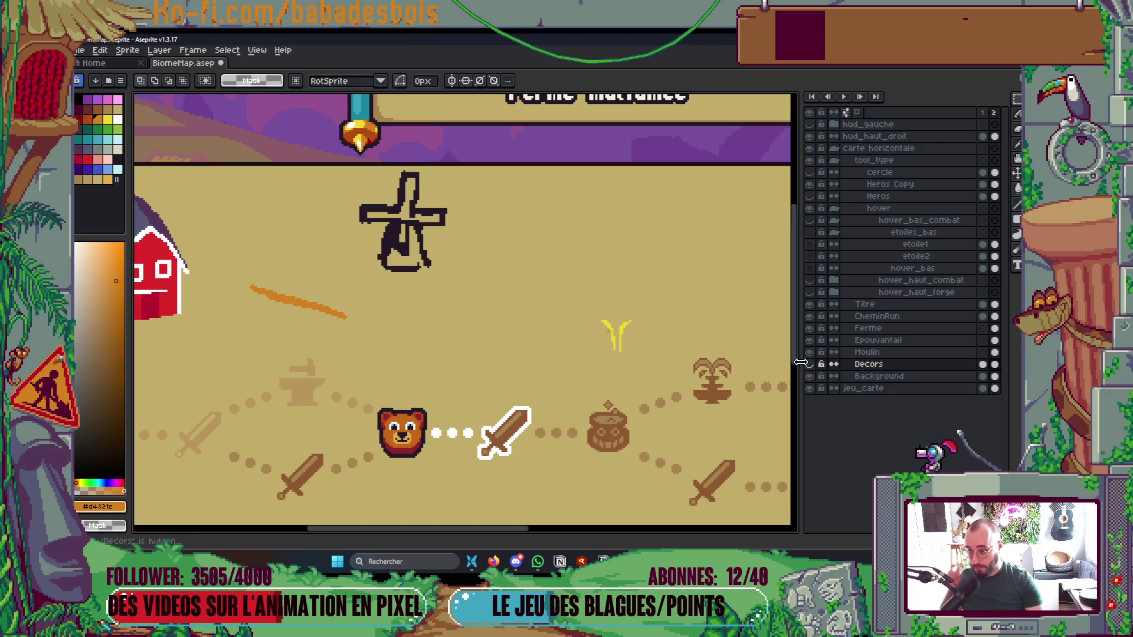
# Select the yellow sprout and orange stroke on Ferme and move them onto Decors
pyautogui.press('v')
pyautogui.click(616, 342)
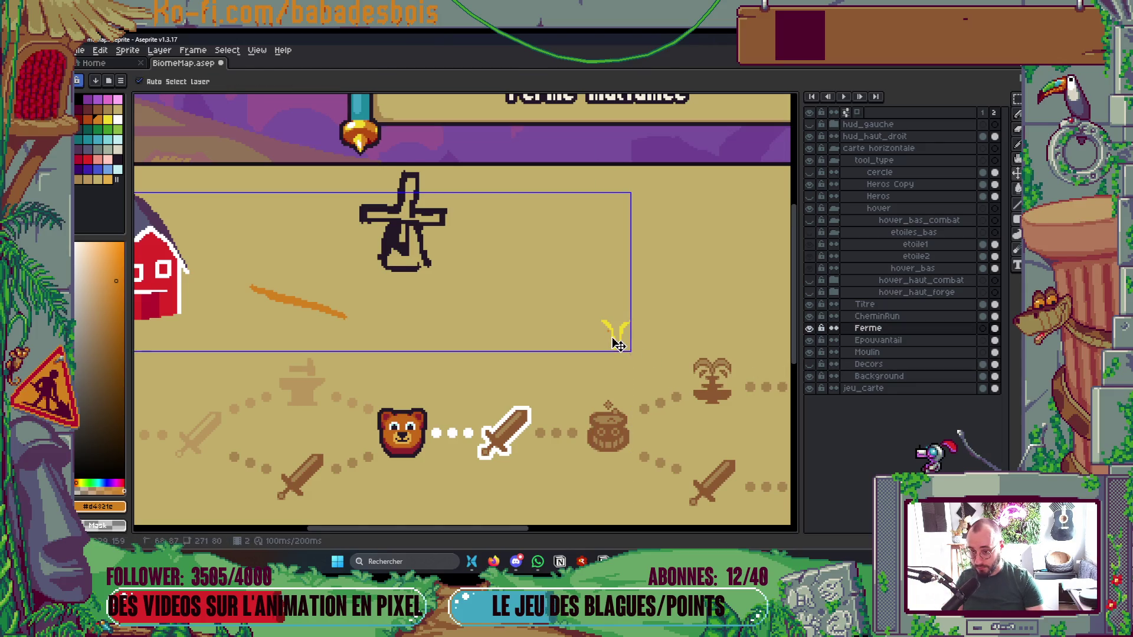
pyautogui.press('b')
pyautogui.press('m')
pyautogui.moveTo(588, 302); pyautogui.dragTo(647, 364)
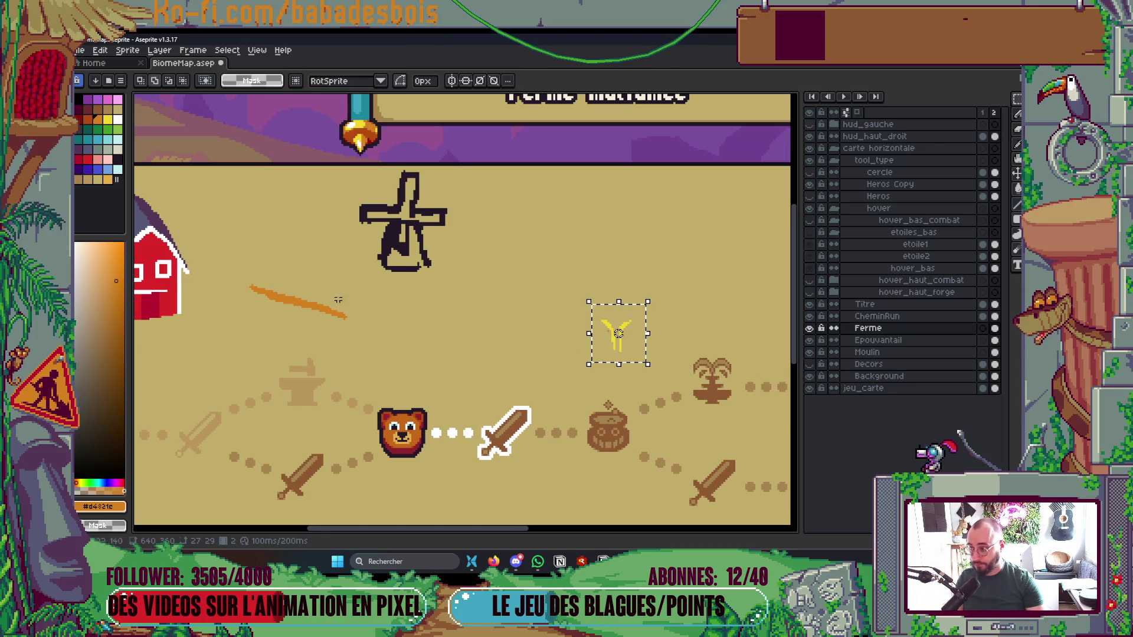
pyautogui.moveTo(242, 266); pyautogui.dragTo(346, 322)
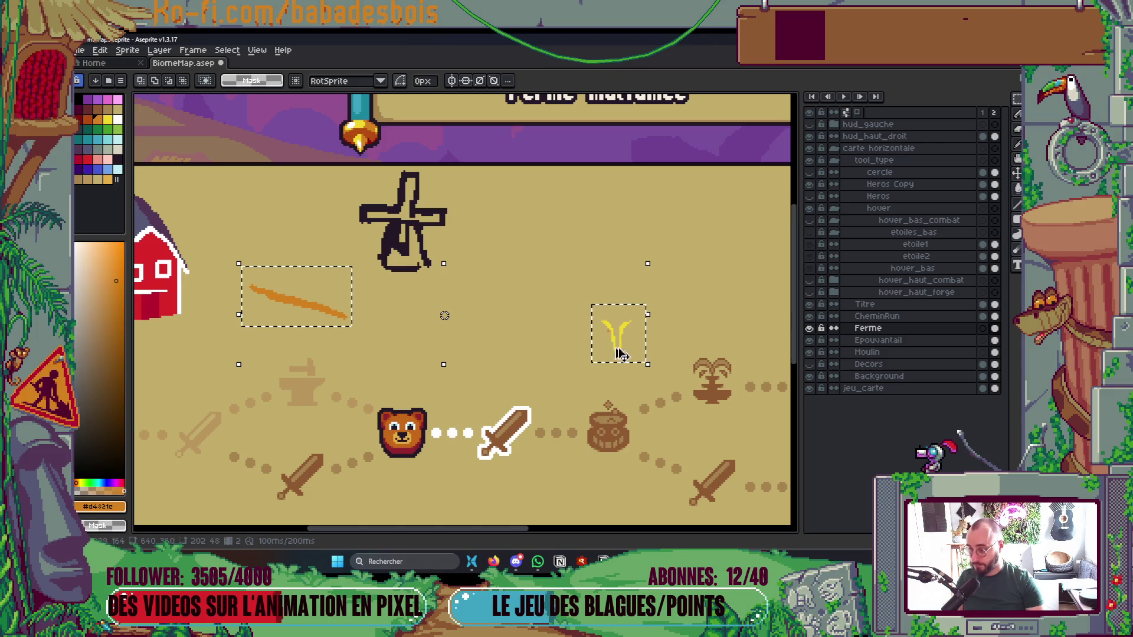
pyautogui.press('Delete')
pyautogui.hotkey('ctrl', 'z')
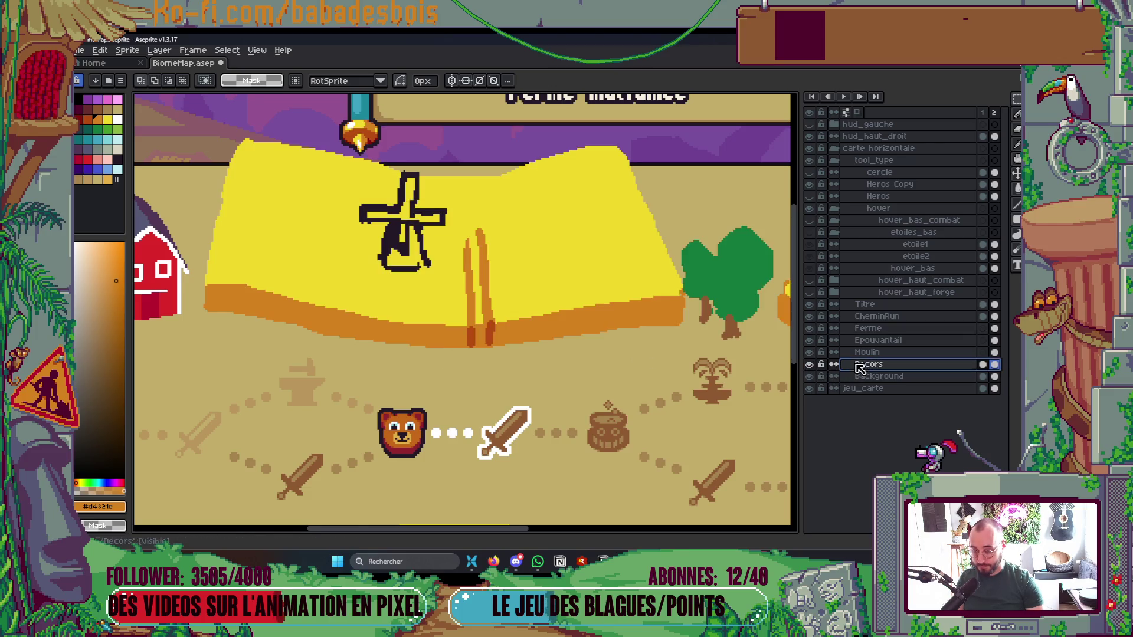
pyautogui.press('Return')
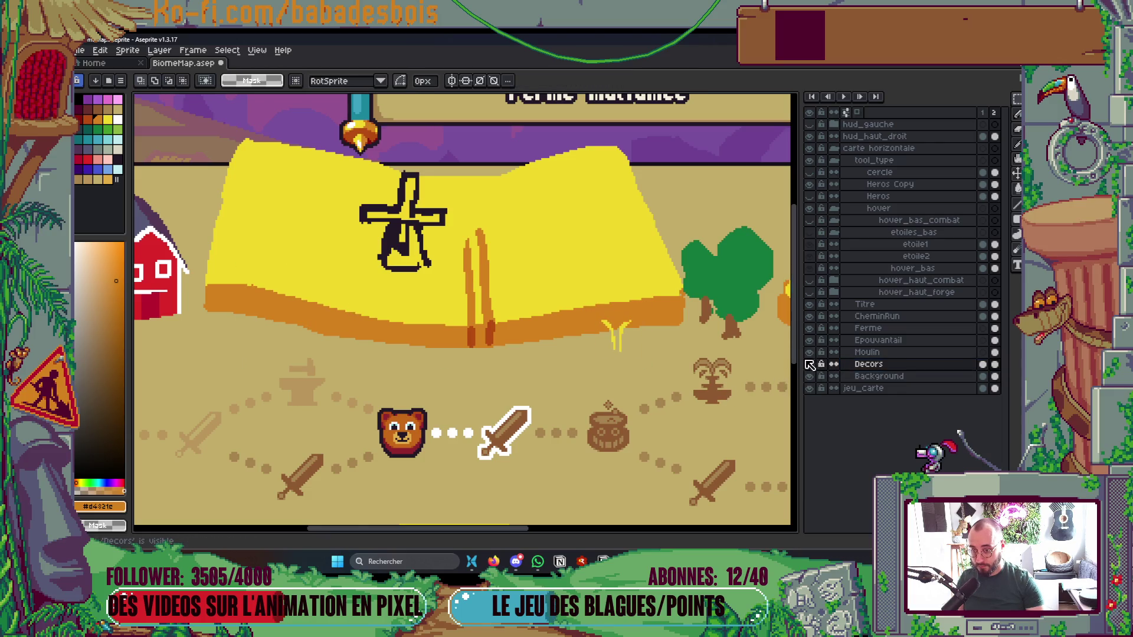
pyautogui.press('Delete')
pyautogui.press('Tab')
pyautogui.scroll(-3, 790, 358)
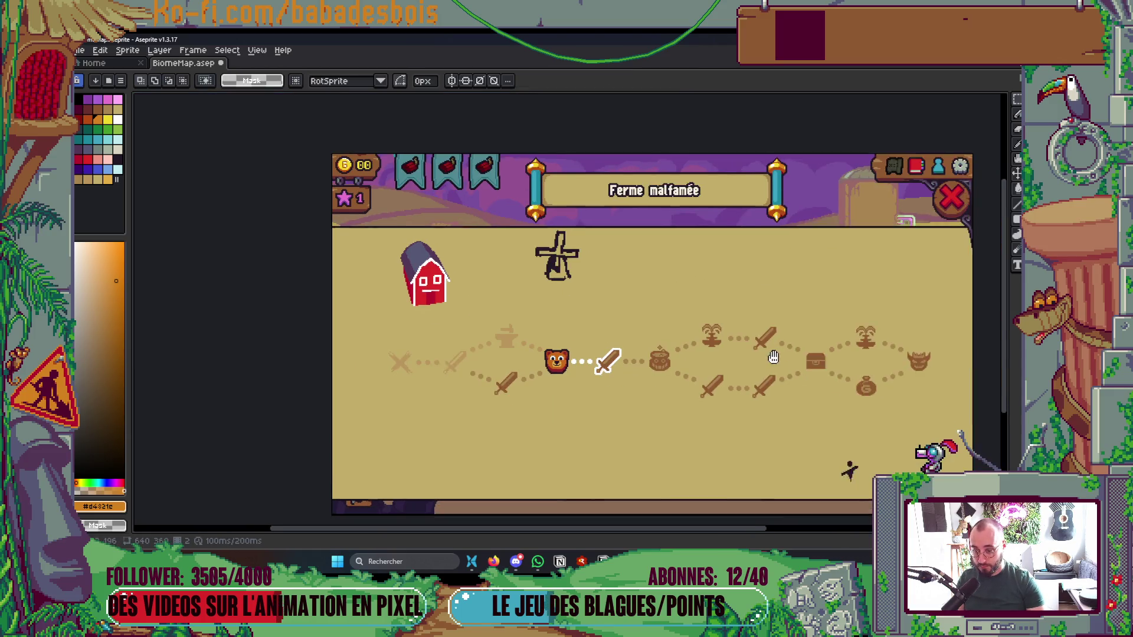
# Toggle the Decors layer off and on to check the result, then save the map
pyautogui.press('Tab')
pyautogui.click(810, 364)
pyautogui.click(810, 364)
pyautogui.press('Tab')
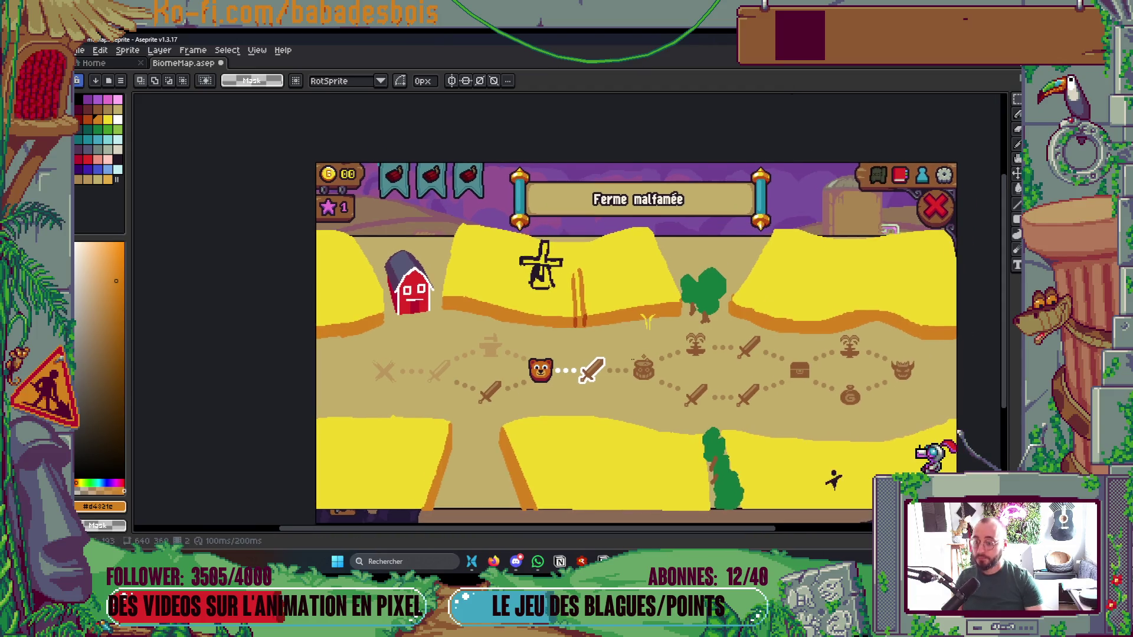
pyautogui.hotkey('ctrl', 's')
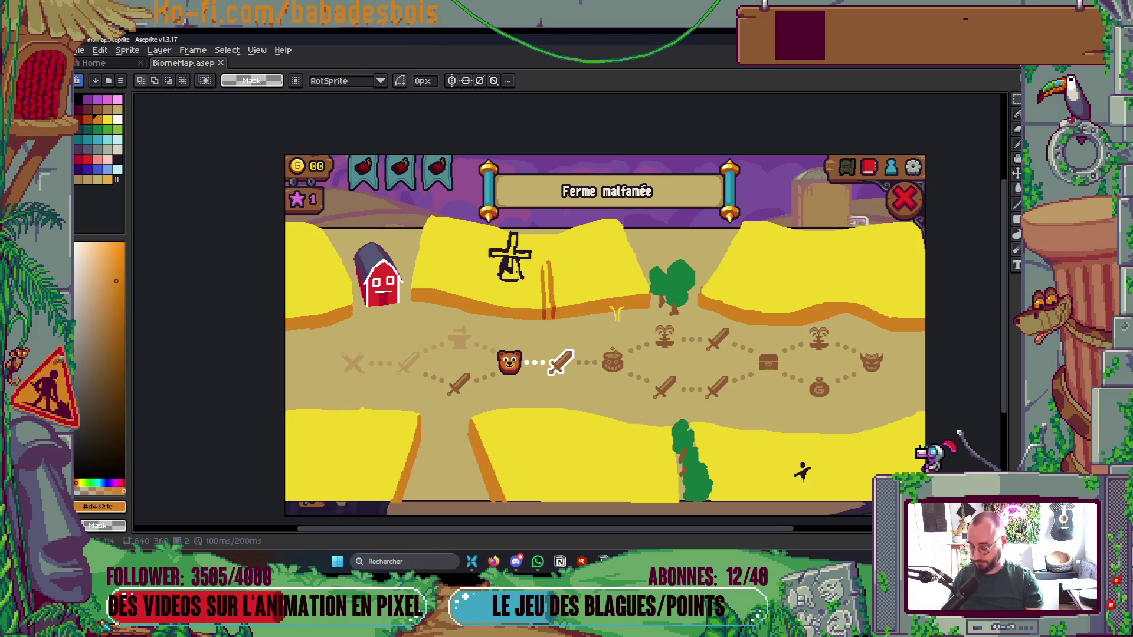
# Select the green tree between the upper wheat fields and scale it down to 42x45 pixels
pyautogui.press('b')
pyautogui.scroll(2, 658, 287)
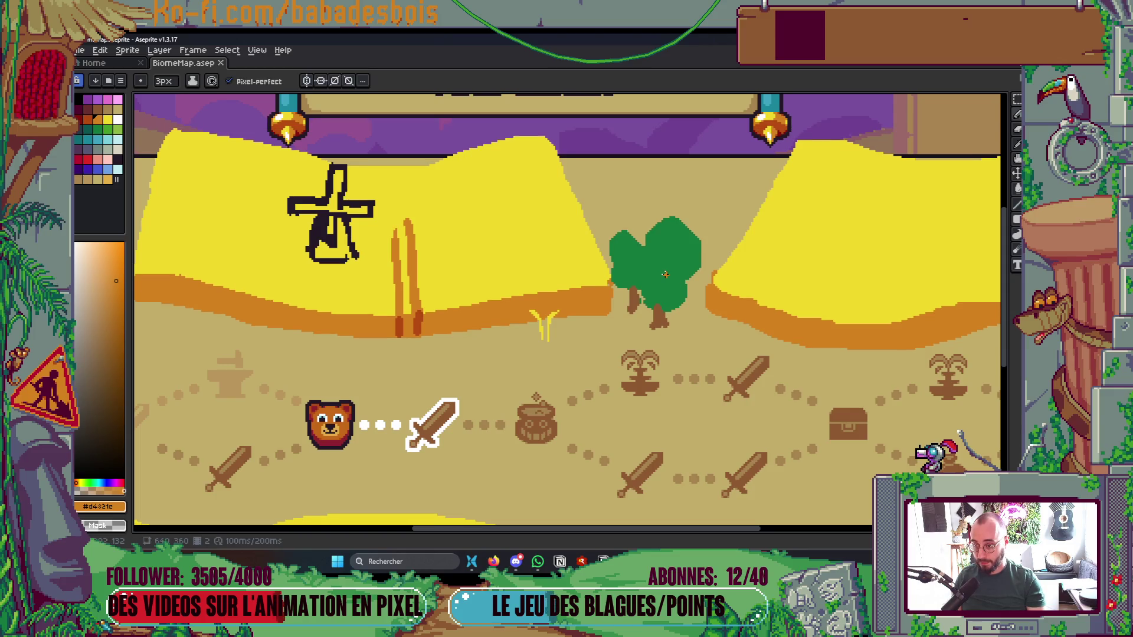
pyautogui.scroll(1, 663, 272)
pyautogui.press('m')
pyautogui.moveTo(584, 194)
pyautogui.mouseDown()
pyautogui.moveTo(708, 280)
pyautogui.moveTo(720, 315)
pyautogui.mouseUp()
pyautogui.moveTo(652, 165); pyautogui.dragTo(703, 355)
pyautogui.moveTo(578, 211)
pyautogui.mouseDown()
pyautogui.moveTo(596, 298)
pyautogui.moveTo(665, 365)
pyautogui.mouseUp()
pyautogui.click(721, 163)
pyautogui.moveTo(721, 163); pyautogui.dragTo(705, 225)
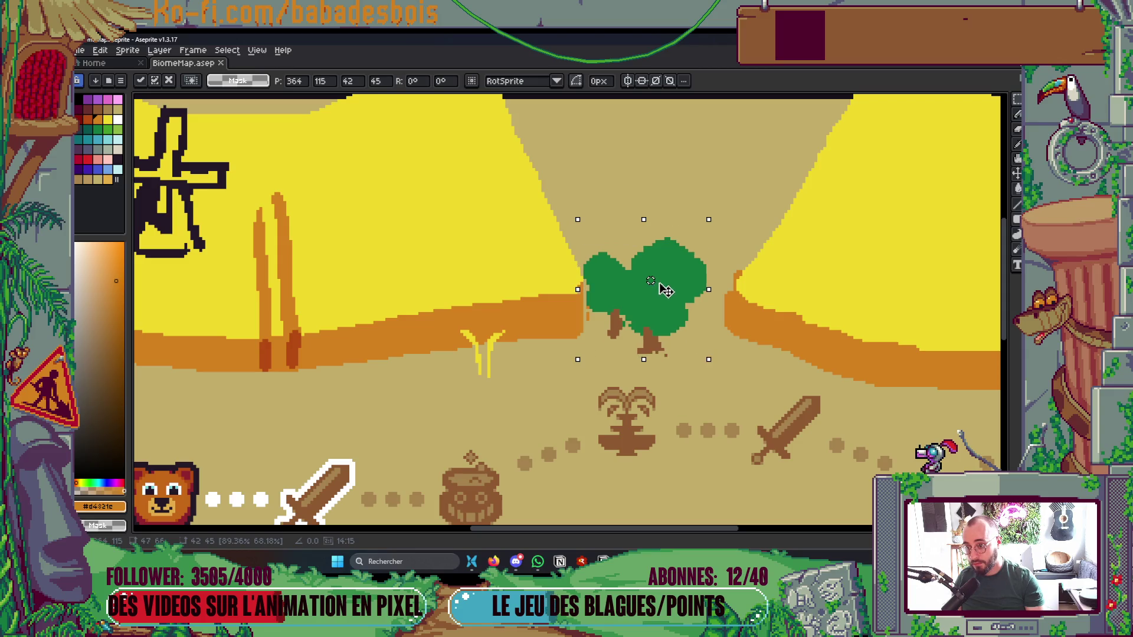
pyautogui.press('Return')
pyautogui.scroll(-3, 667, 289)
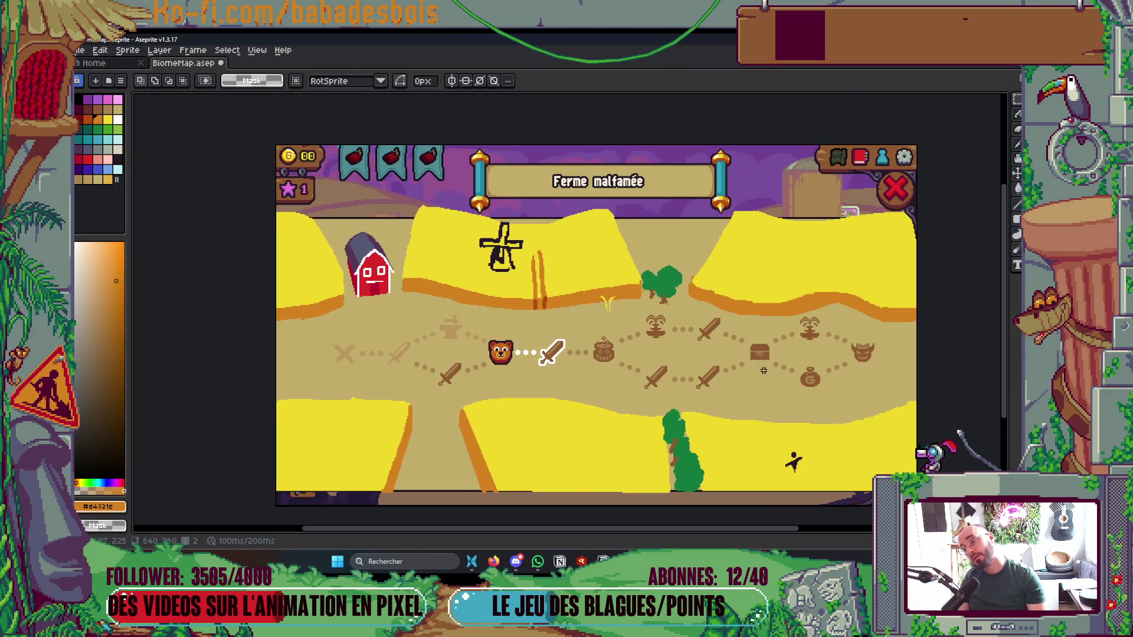
pyautogui.moveTo(803, 321); pyautogui.dragTo(816, 326)
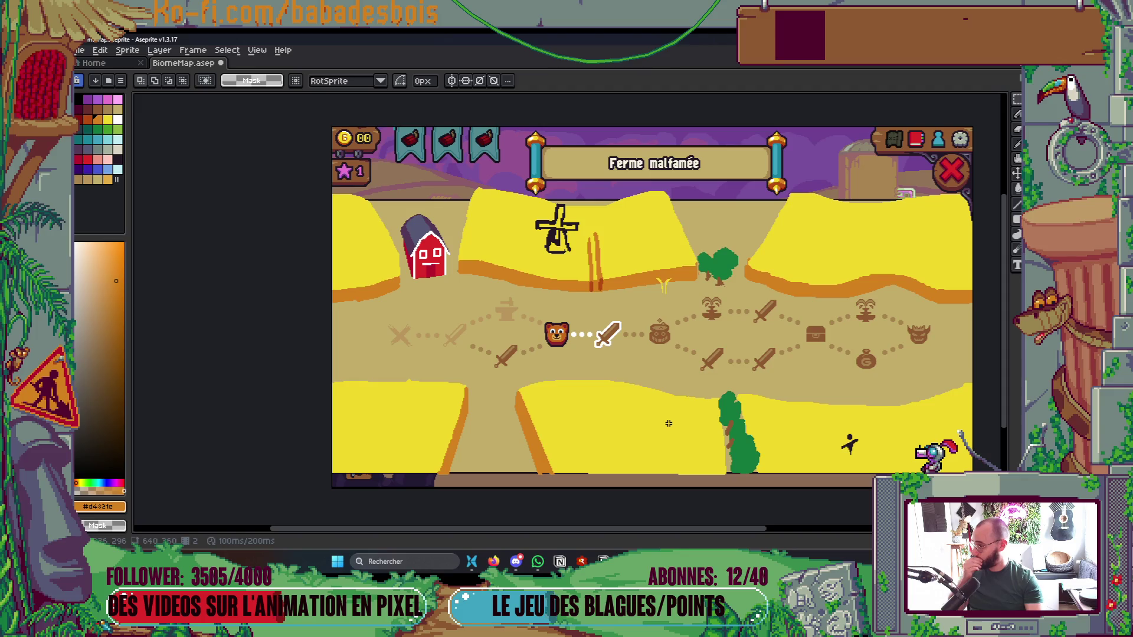
# Raise the right wheat field's top edge in yellow, fill the gap below it, and save
pyautogui.moveTo(668, 421); pyautogui.dragTo(571, 385)
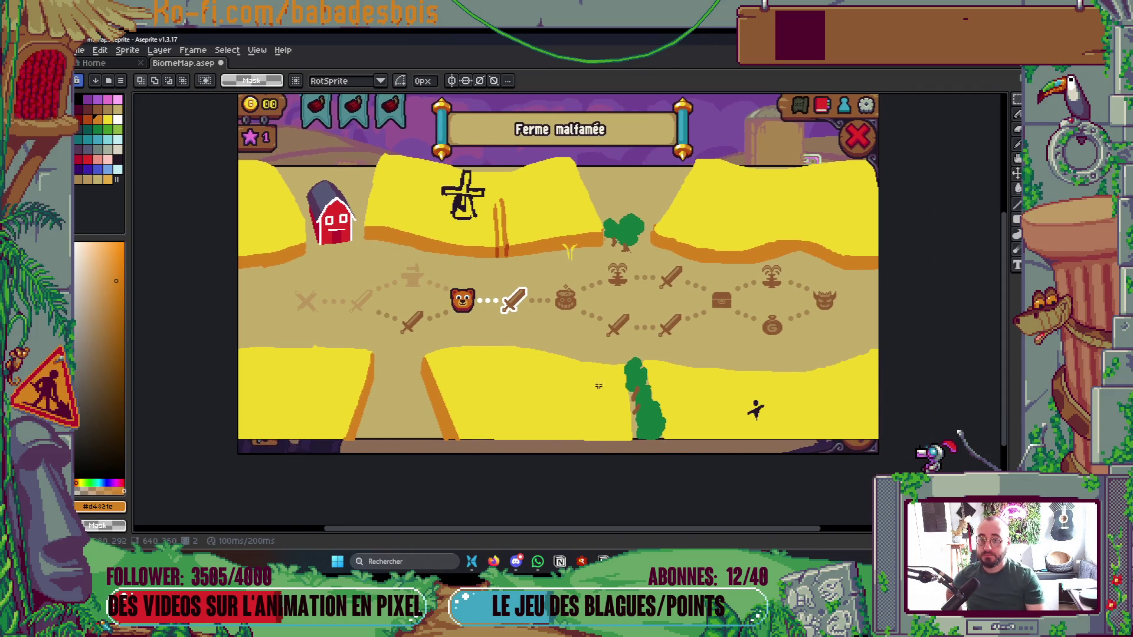
pyautogui.scroll(2, 795, 188)
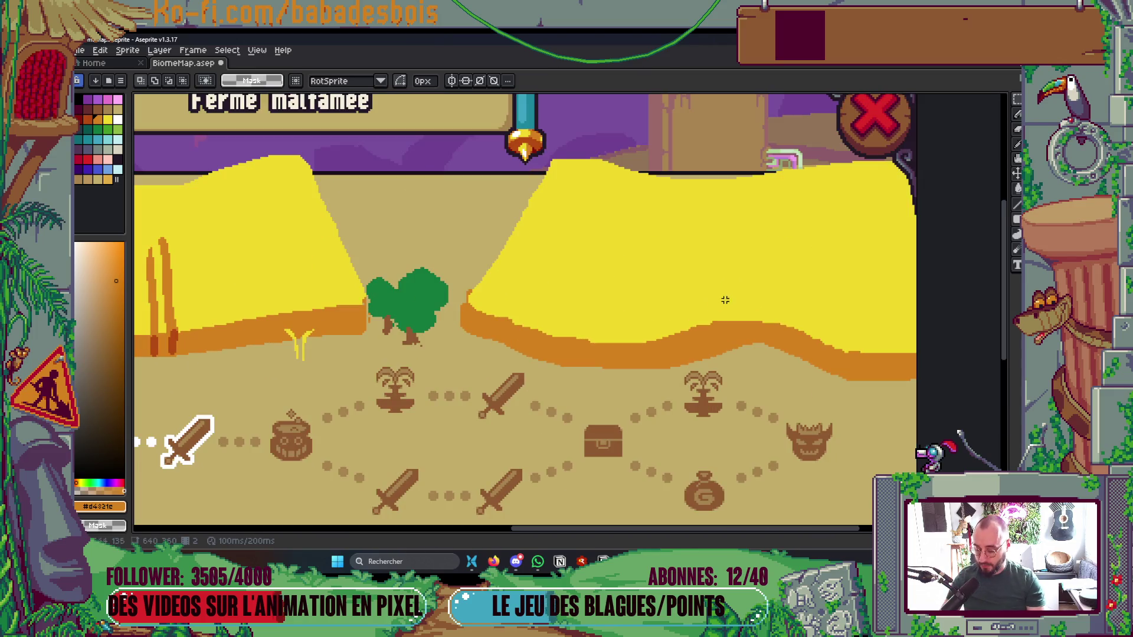
pyautogui.press('b')
pyautogui.keyDown('alt'); pyautogui.click(702, 185); pyautogui.keyUp('alt')
pyautogui.scroll(1, 696, 182)
pyautogui.moveTo(690, 180)
pyautogui.mouseDown()
pyautogui.moveTo(790, 139)
pyautogui.moveTo(897, 152)
pyautogui.mouseUp()
pyautogui.press('g')
pyautogui.click(772, 169)
pyautogui.scroll(-5, 834, 192)
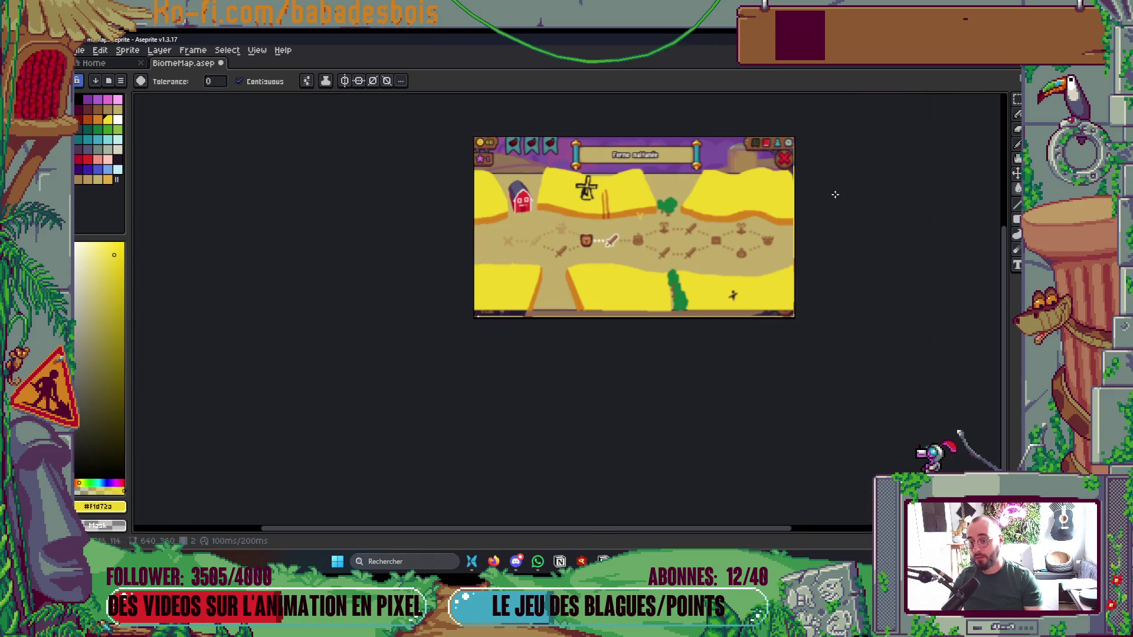
pyautogui.scroll(5, 686, 269)
pyautogui.hotkey('ctrl', 's')
# Raise the orange band's top edge, paint yellow over its upper edge, and save
pyautogui.scroll(1, 686, 269)
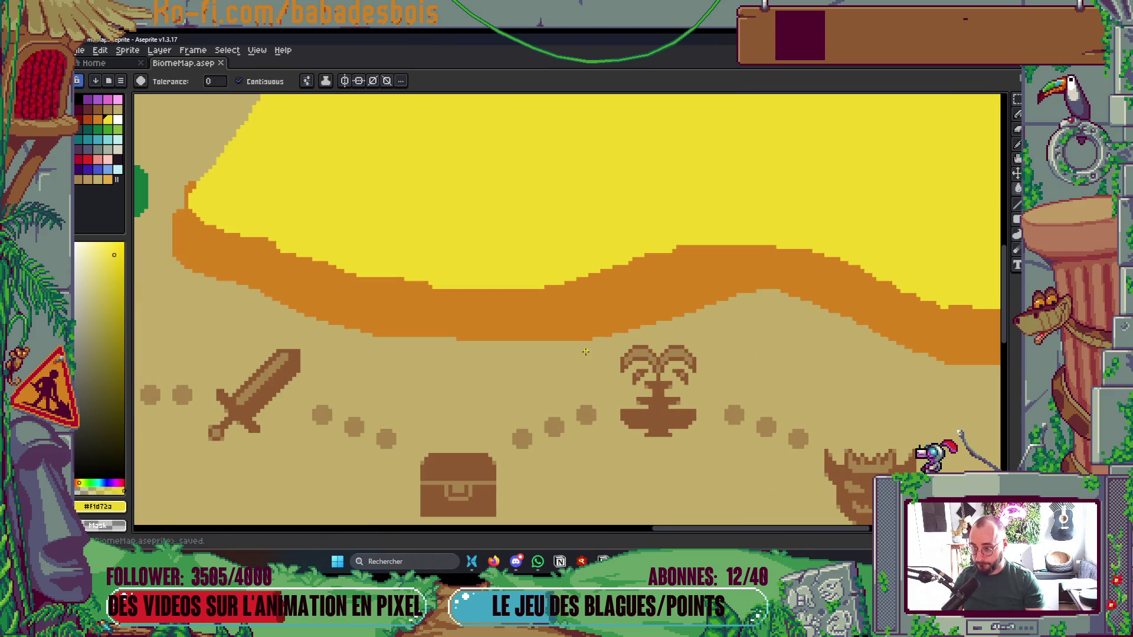
pyautogui.press('b')
pyautogui.scroll(1, 587, 337)
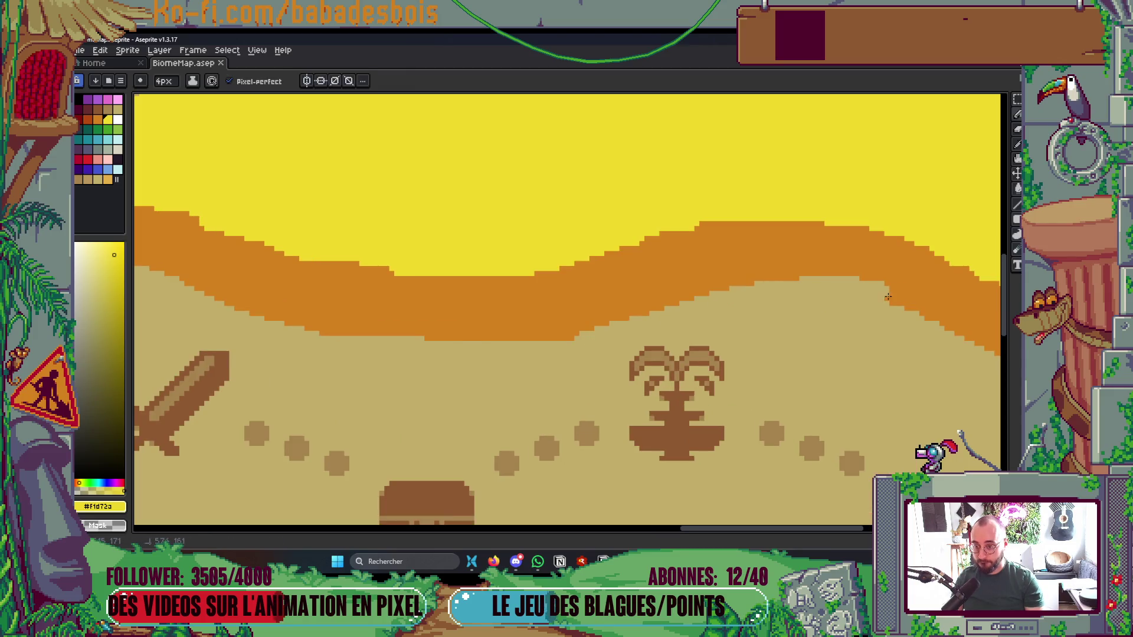
pyautogui.keyDown('alt'); pyautogui.click(744, 269); pyautogui.keyUp('alt')
pyautogui.moveTo(612, 259)
pyautogui.mouseDown()
pyautogui.moveTo(766, 214)
pyautogui.moveTo(933, 259)
pyautogui.mouseUp()
pyautogui.moveTo(934, 336)
pyautogui.mouseDown()
pyautogui.moveTo(640, 246)
pyautogui.moveTo(691, 265)
pyautogui.mouseUp()
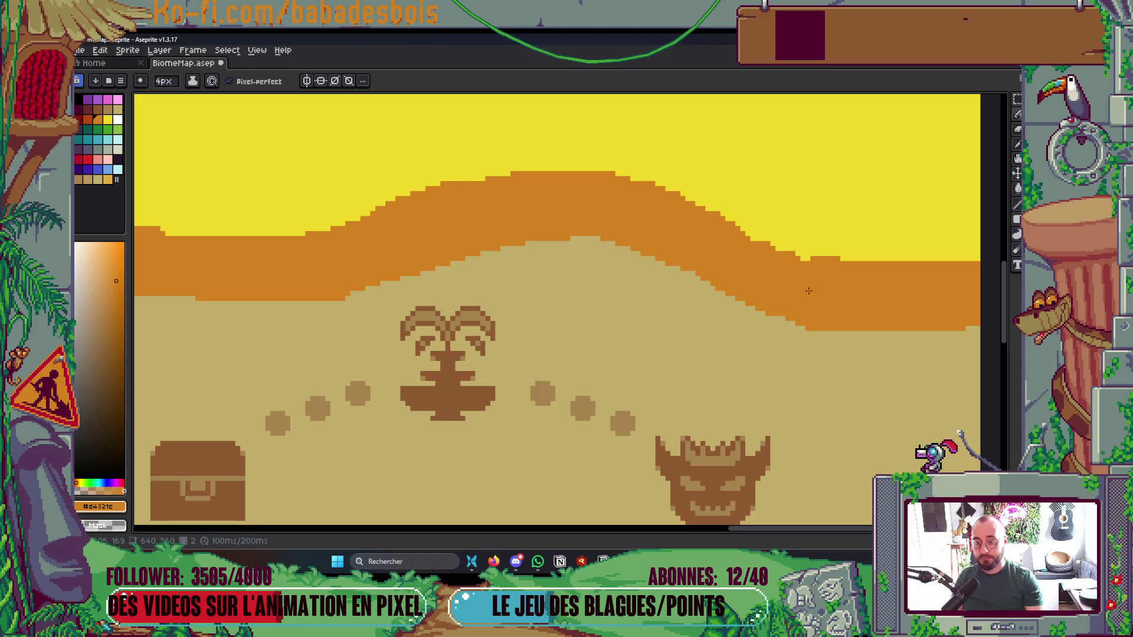
pyautogui.scroll(-4, 862, 253)
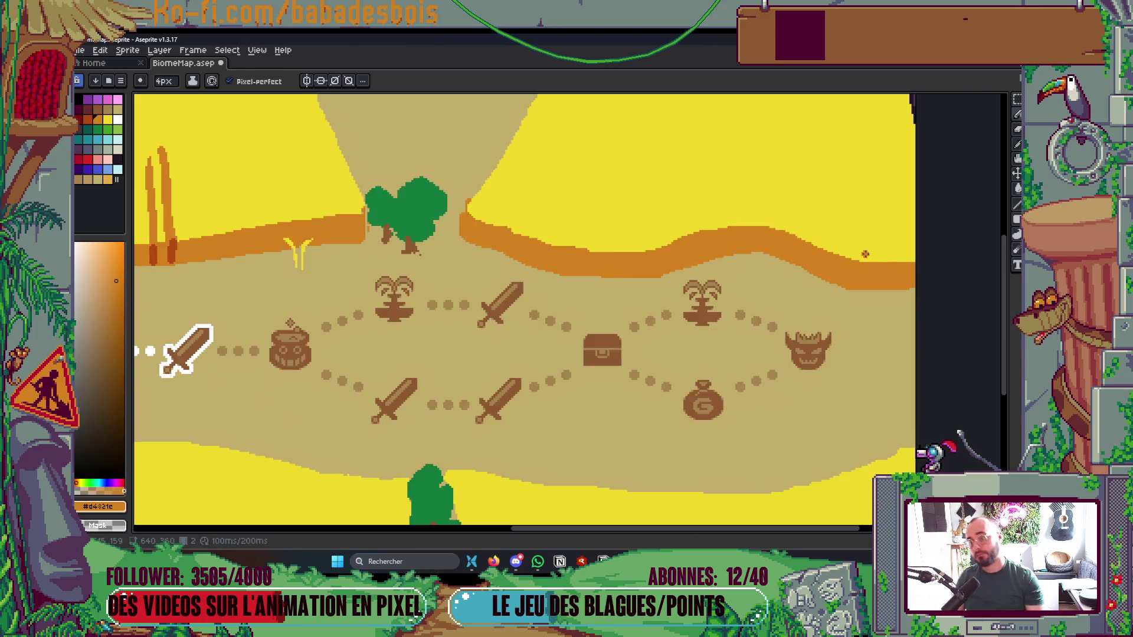
pyautogui.scroll(5, 862, 252)
pyautogui.keyDown('alt'); pyautogui.click(629, 232); pyautogui.keyUp('alt')
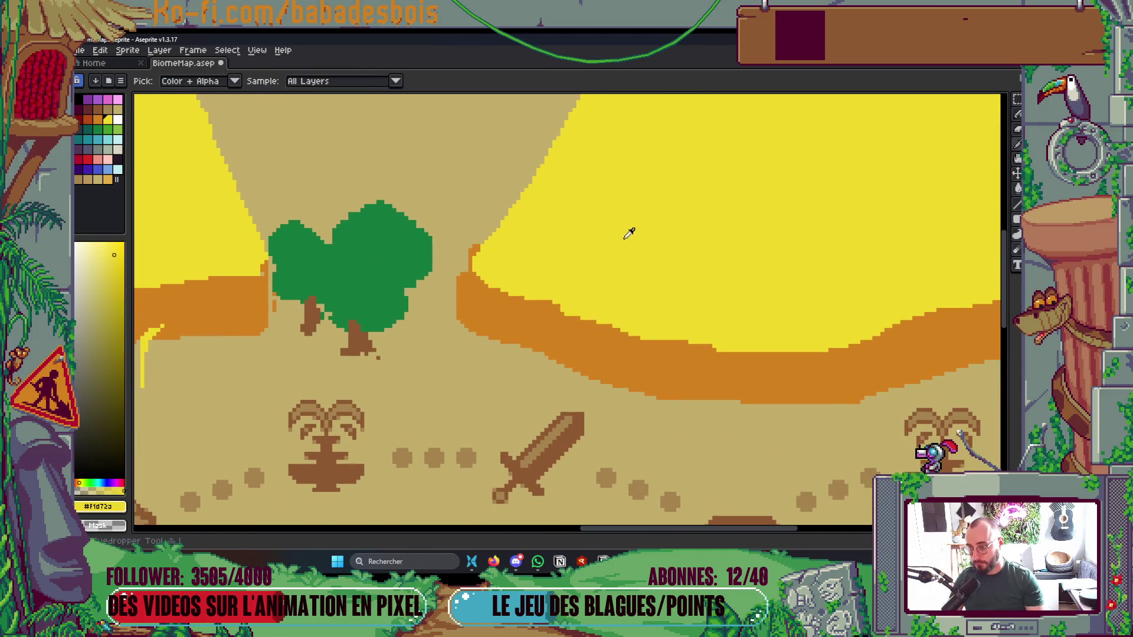
pyautogui.moveTo(499, 292); pyautogui.dragTo(631, 338)
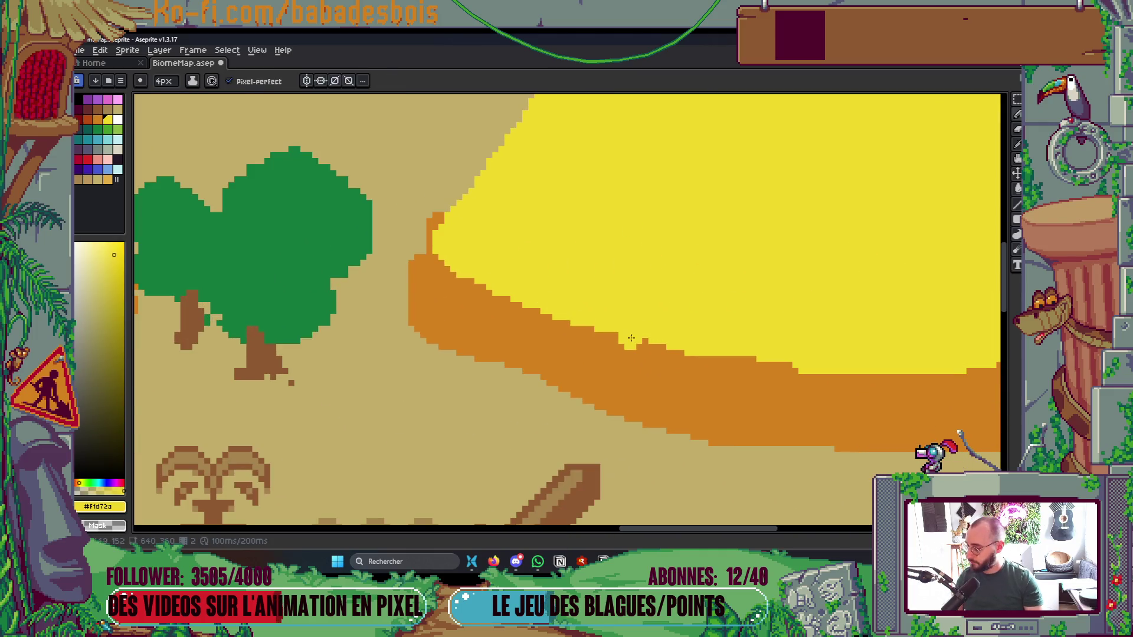
pyautogui.scroll(-4, 608, 304)
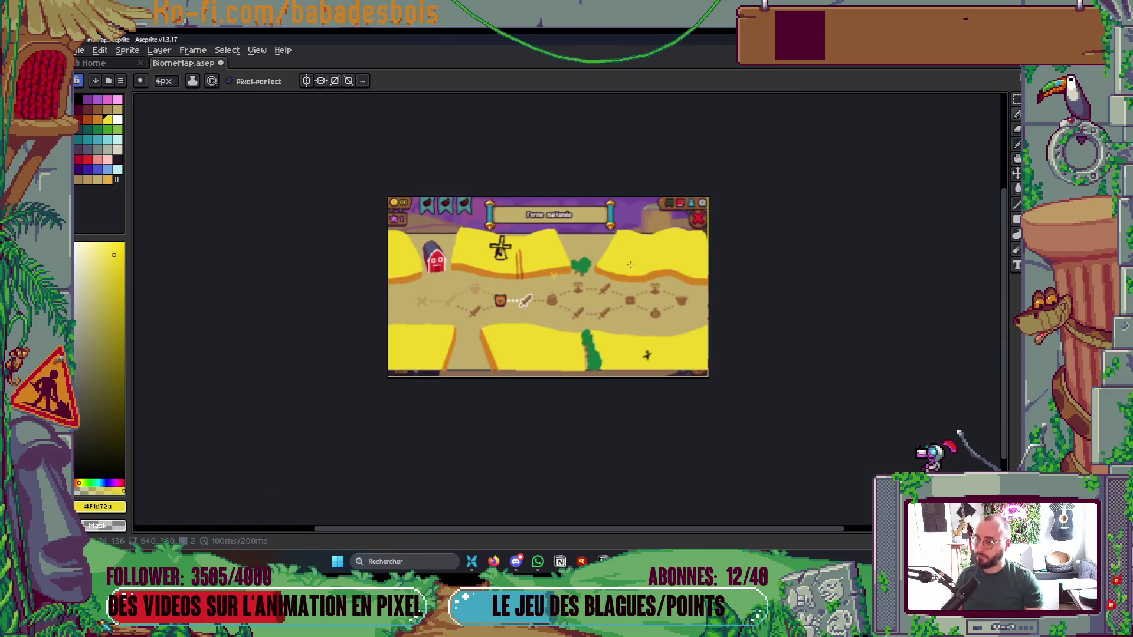
pyautogui.scroll(2, 625, 283)
pyautogui.hotkey('ctrl', 's')
# Cover the purple edge with yellow and narrow both orange stalks beside the windmill
pyautogui.scroll(3, 614, 230)
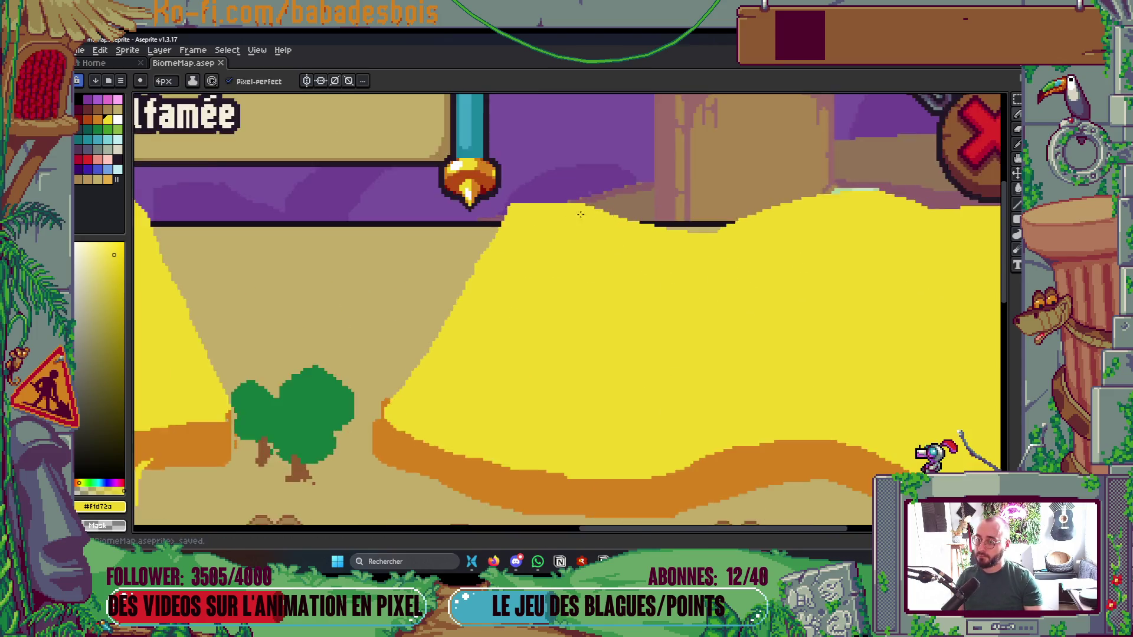
pyautogui.scroll(2, 506, 201)
pyautogui.moveTo(541, 205); pyautogui.dragTo(590, 196)
pyautogui.scroll(-5, 531, 230)
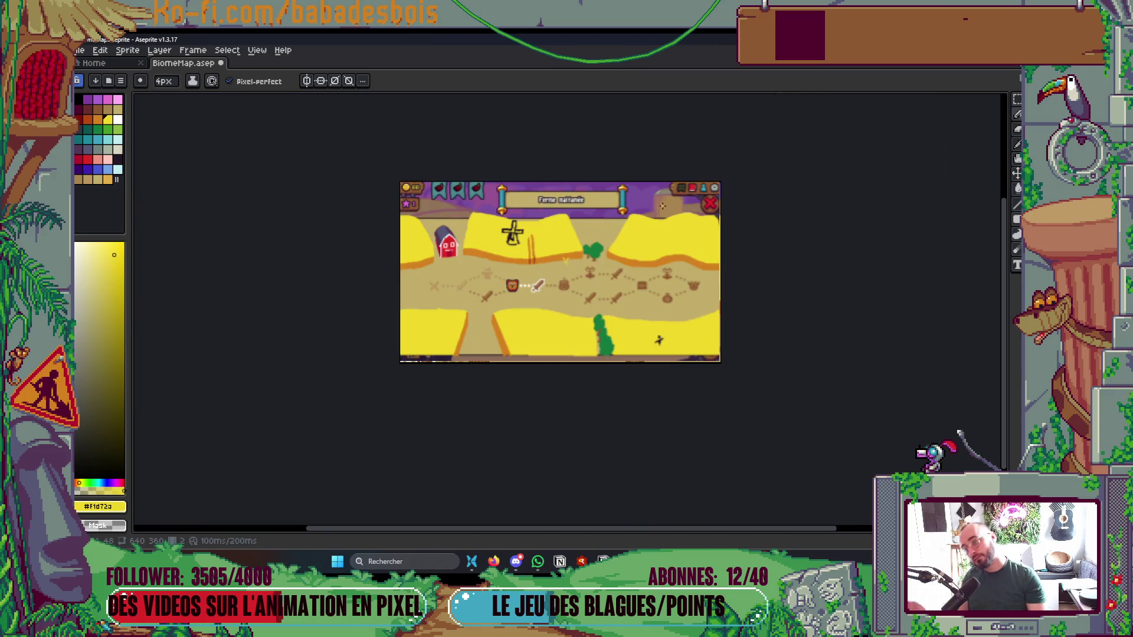
pyautogui.scroll(2, 513, 247)
pyautogui.scroll(3, 513, 247)
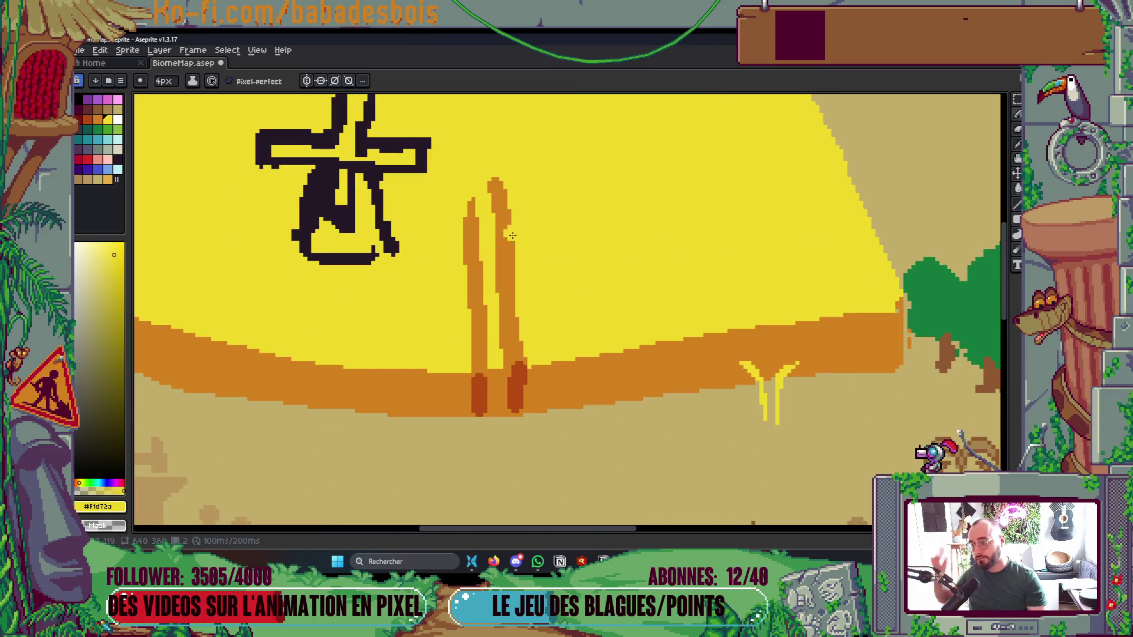
pyautogui.moveTo(522, 291); pyautogui.dragTo(503, 163)
pyautogui.moveTo(465, 297); pyautogui.dragTo(466, 192)
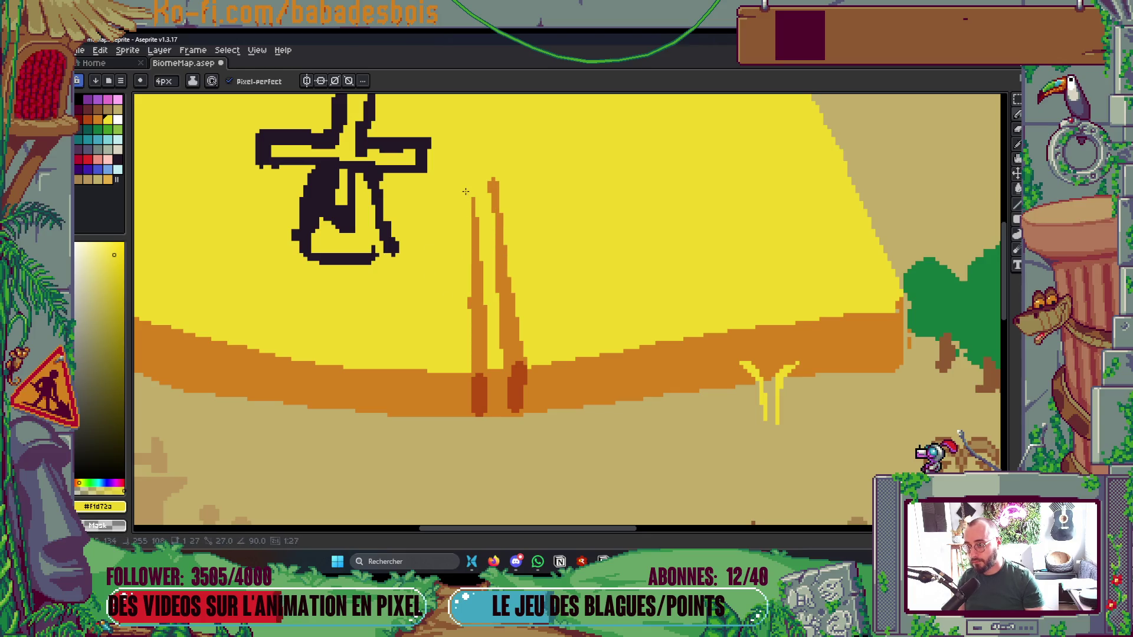
pyautogui.scroll(-5, 501, 289)
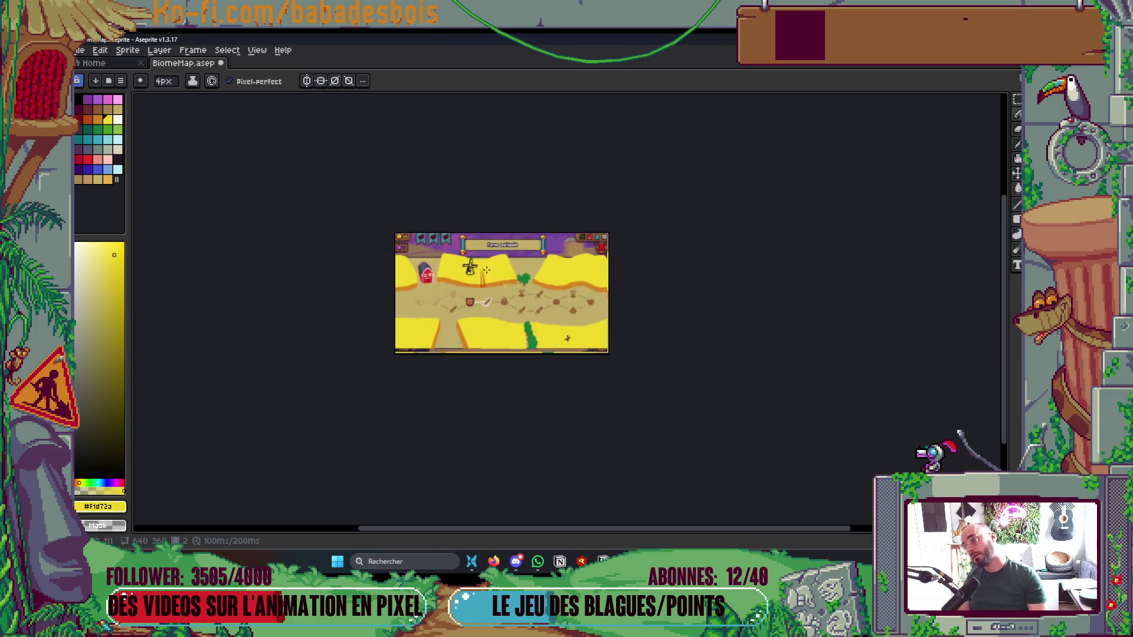
pyautogui.scroll(3, 589, 277)
pyautogui.scroll(-1, 622, 272)
pyautogui.scroll(1, 622, 271)
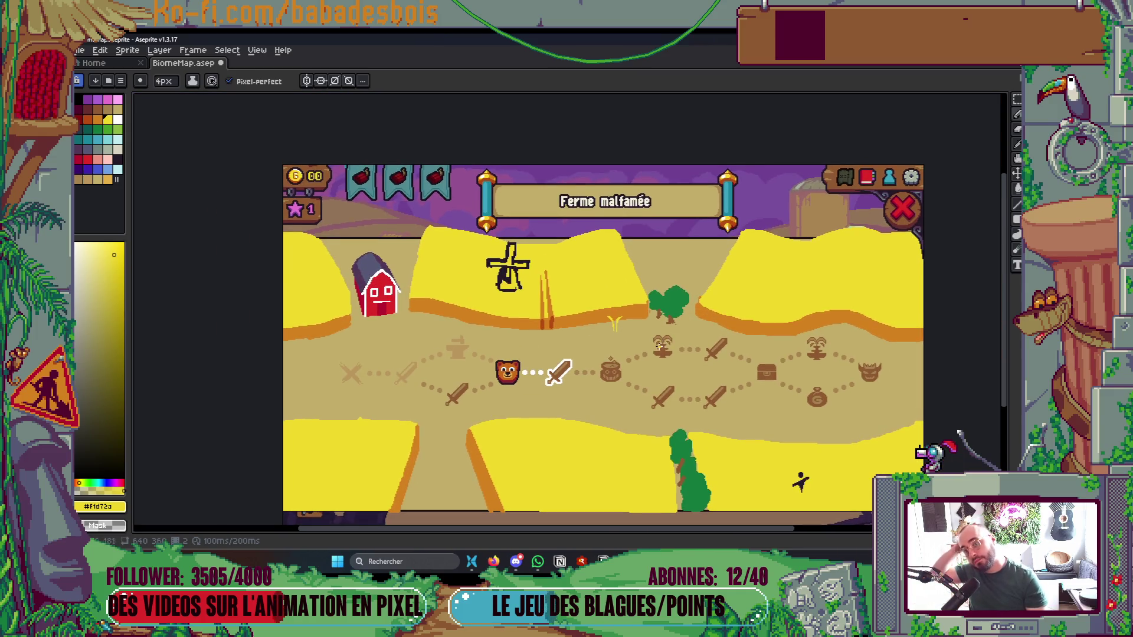
pyautogui.scroll(2, 613, 307)
pyautogui.scroll(2, 608, 342)
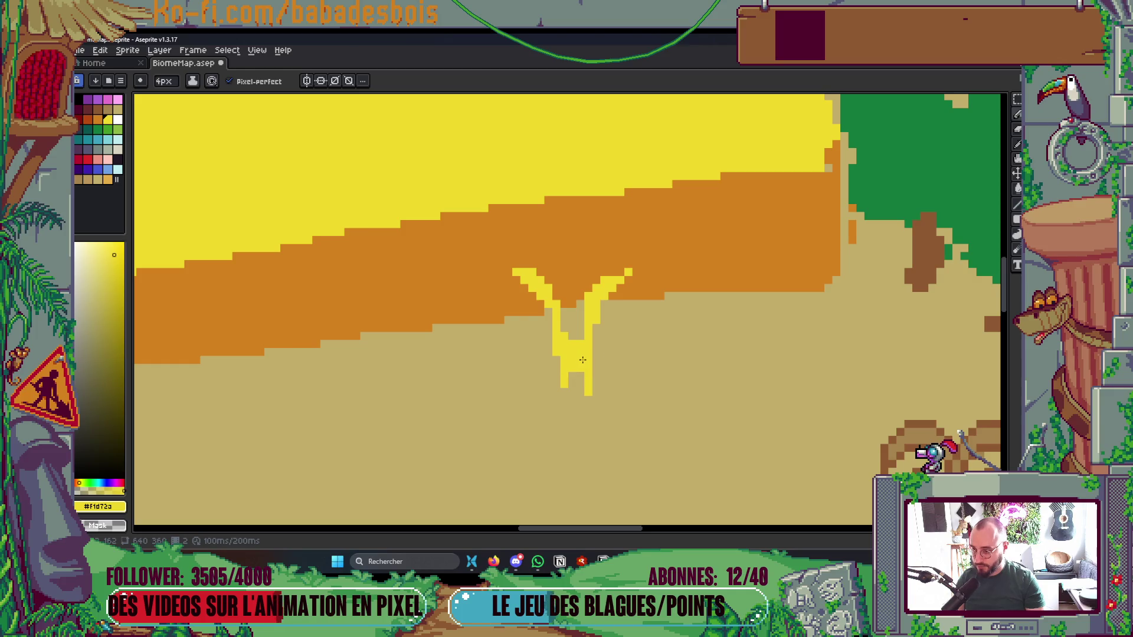
# Magic-wand the yellow wheat sprout, turn it into a brush, and stamp a copy on the orange ridge
pyautogui.press('w')
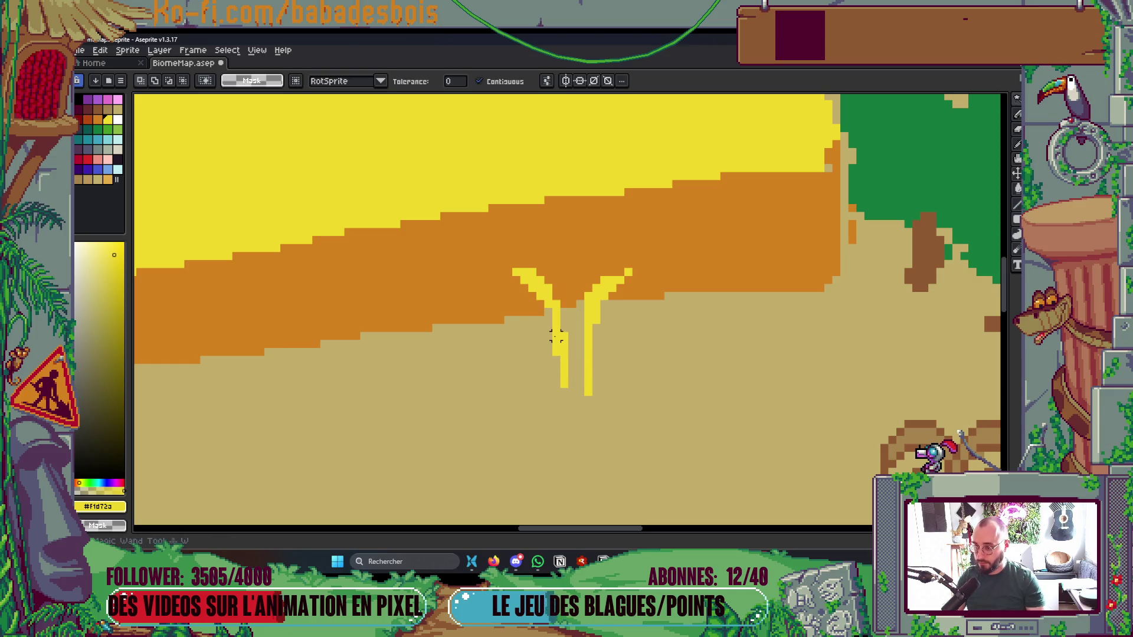
pyautogui.click(556, 328)
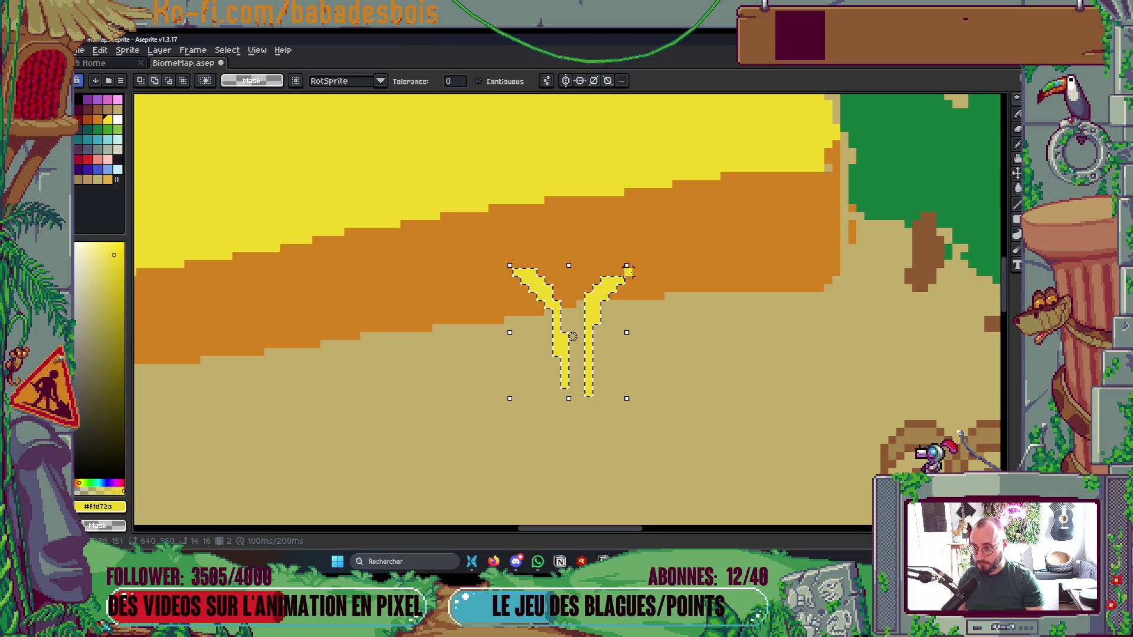
pyautogui.press('b')
pyautogui.scroll(-2, 591, 330)
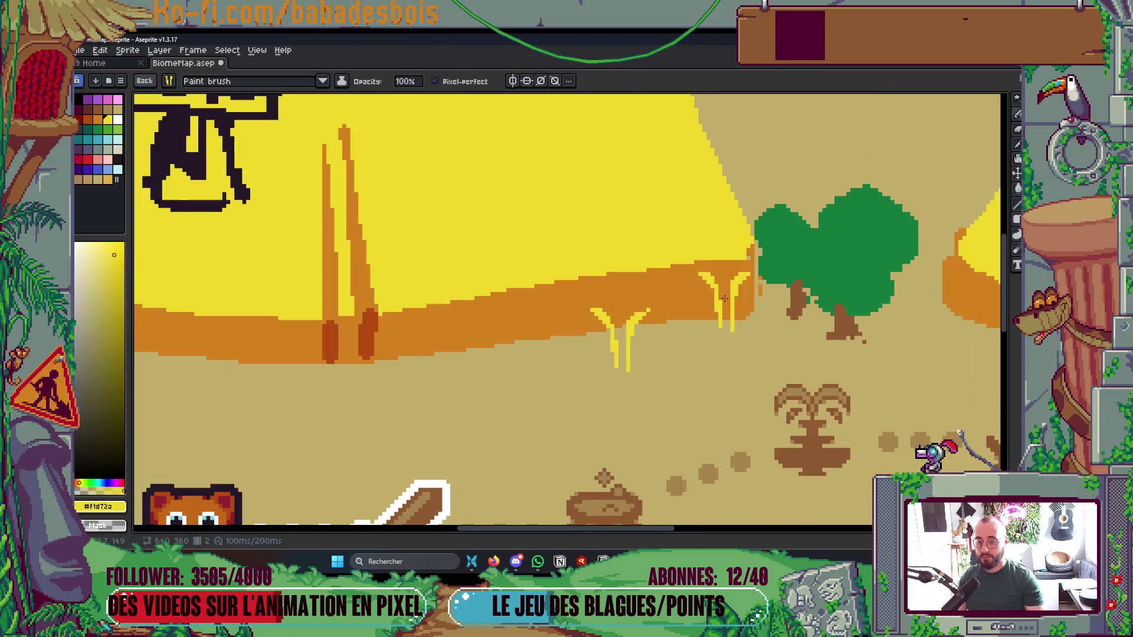
pyautogui.click(615, 330)
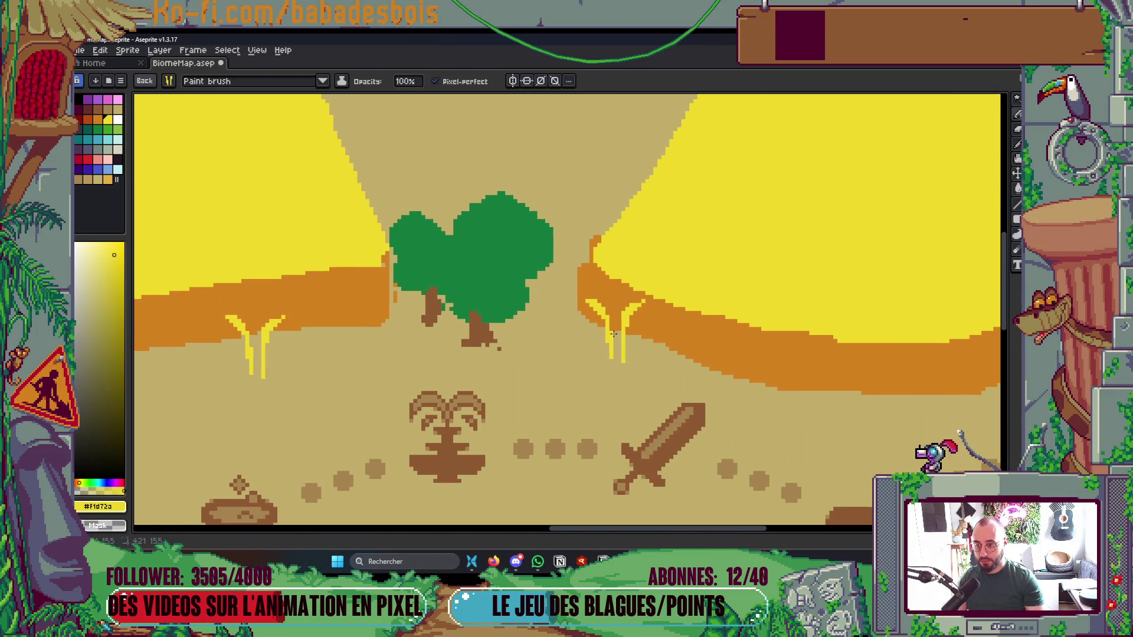
pyautogui.scroll(-2, 614, 330)
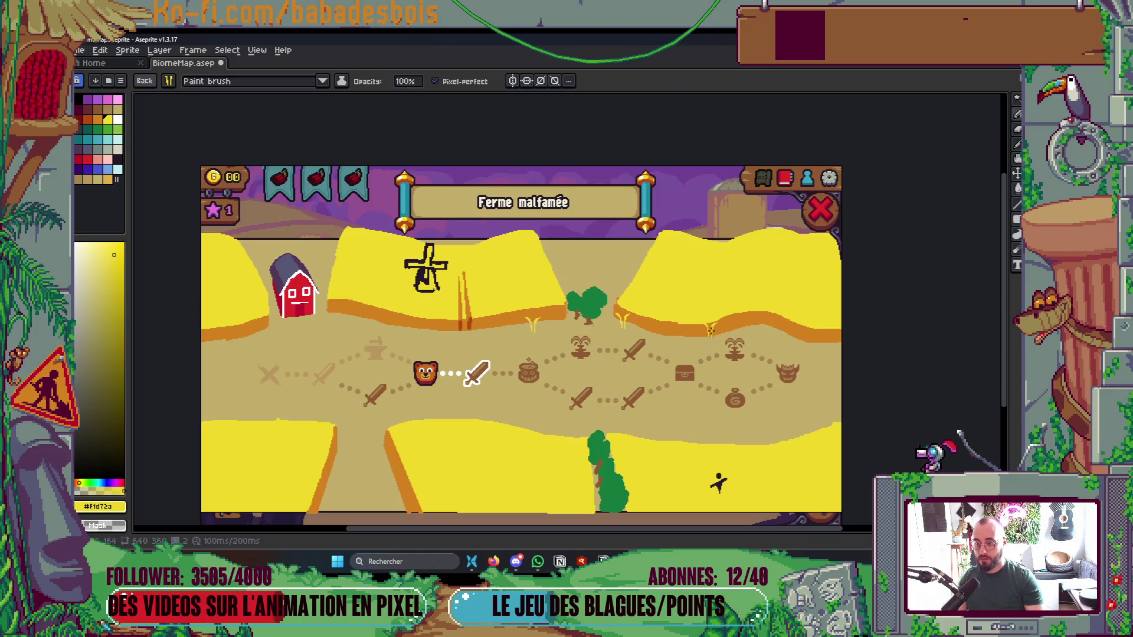
pyautogui.hscroll(-5, 452, 309)
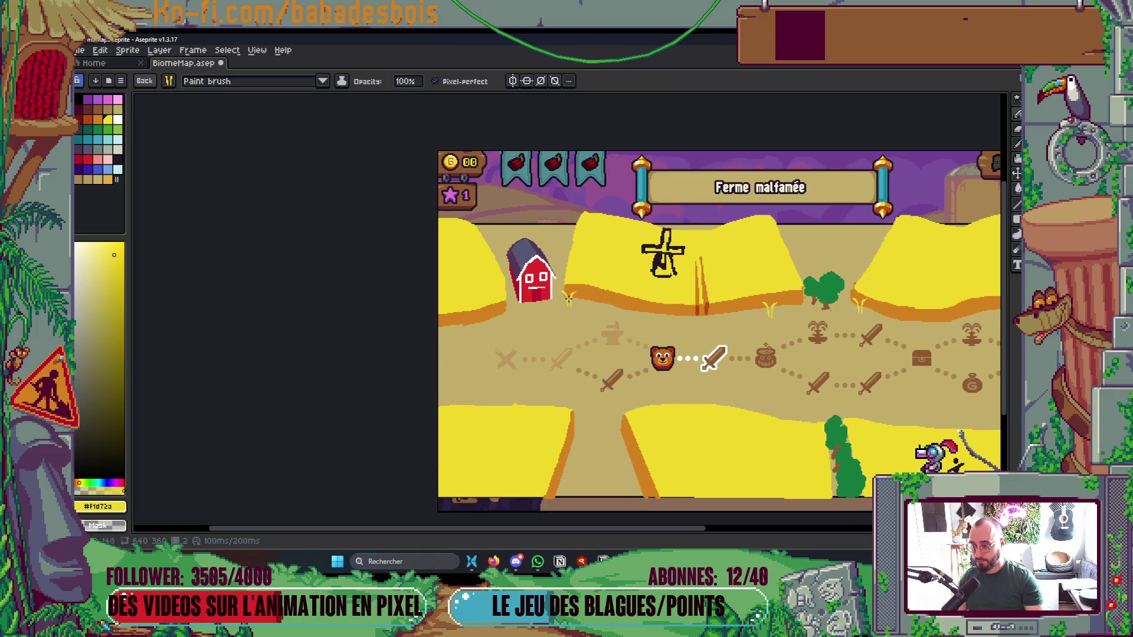
pyautogui.scroll(-3, 658, 287)
pyautogui.scroll(3, 715, 326)
pyautogui.press('Tab')
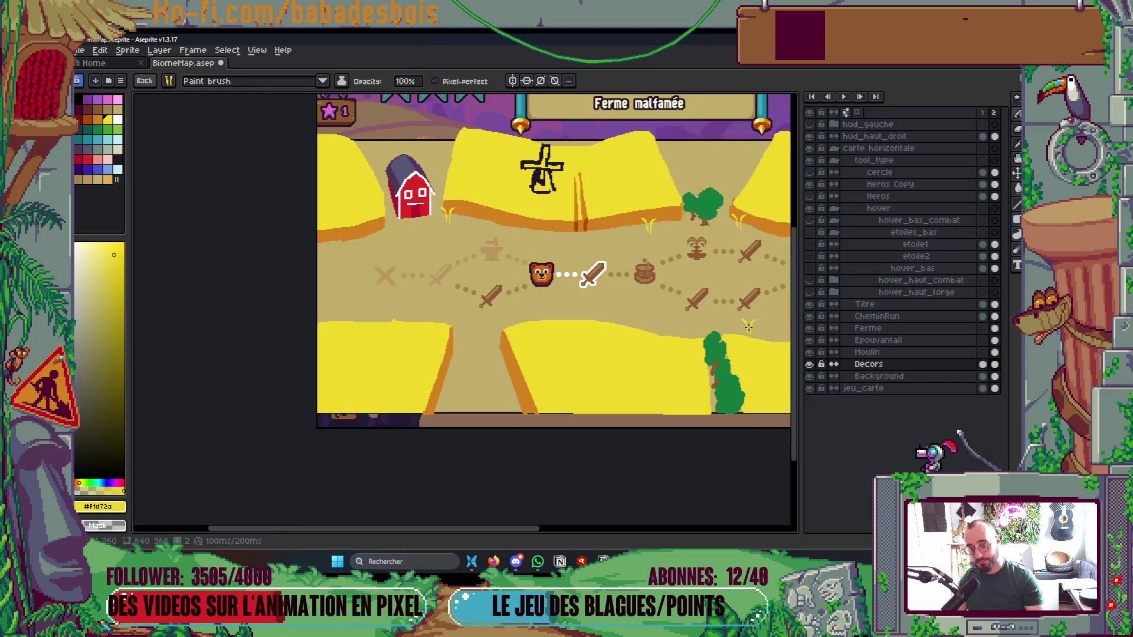
pyautogui.press('Tab')
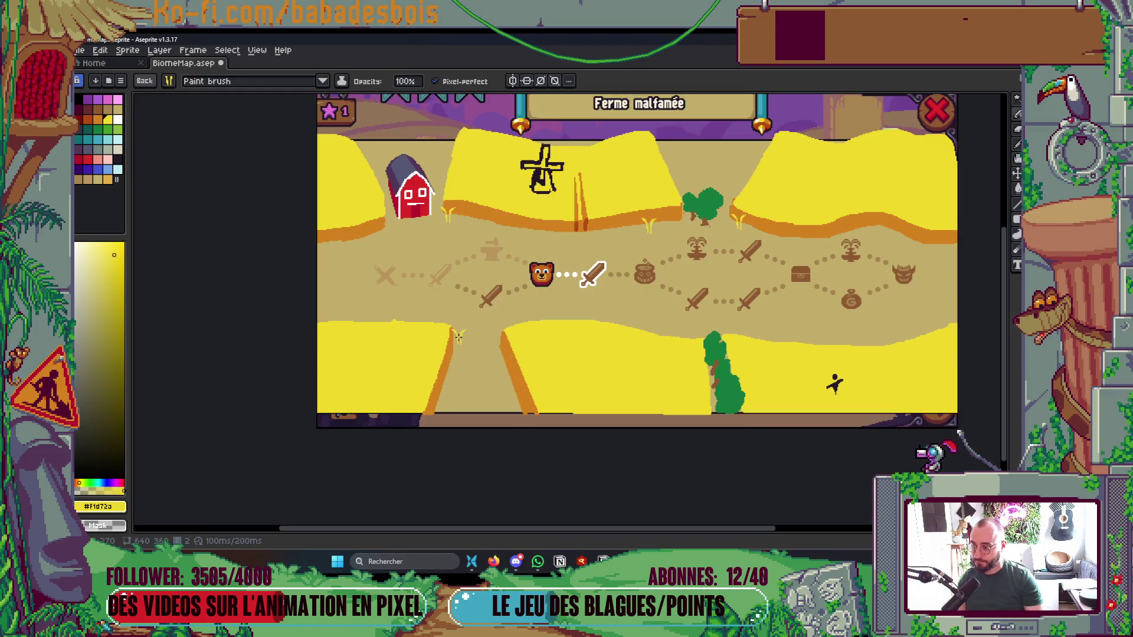
# Draw extra yellow sprout blades with a 1-pixel pencil
pyautogui.scroll(3, 608, 274)
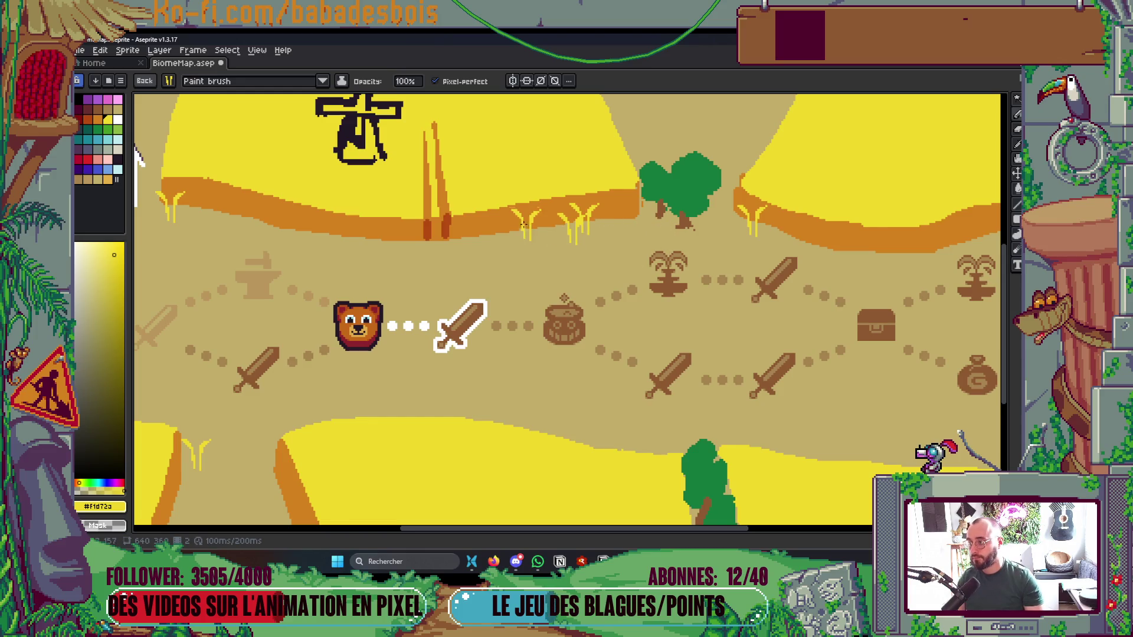
pyautogui.scroll(-3, 607, 238)
pyautogui.scroll(2, 645, 215)
pyautogui.hscroll(-5, 646, 214)
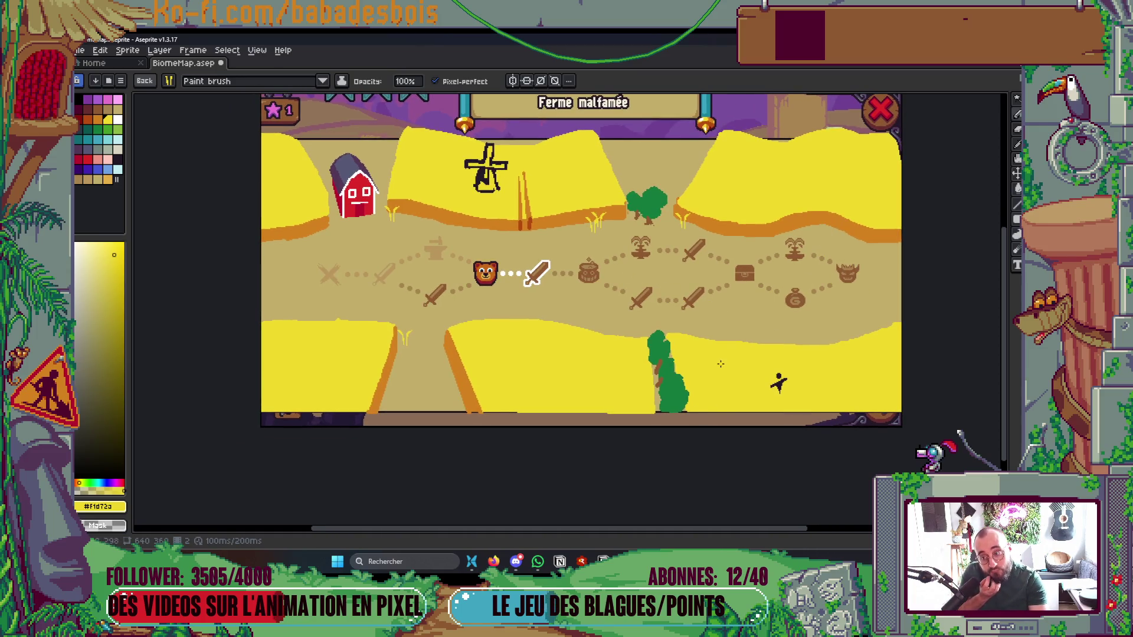
pyautogui.scroll(1, 721, 364)
pyautogui.scroll(2, 584, 251)
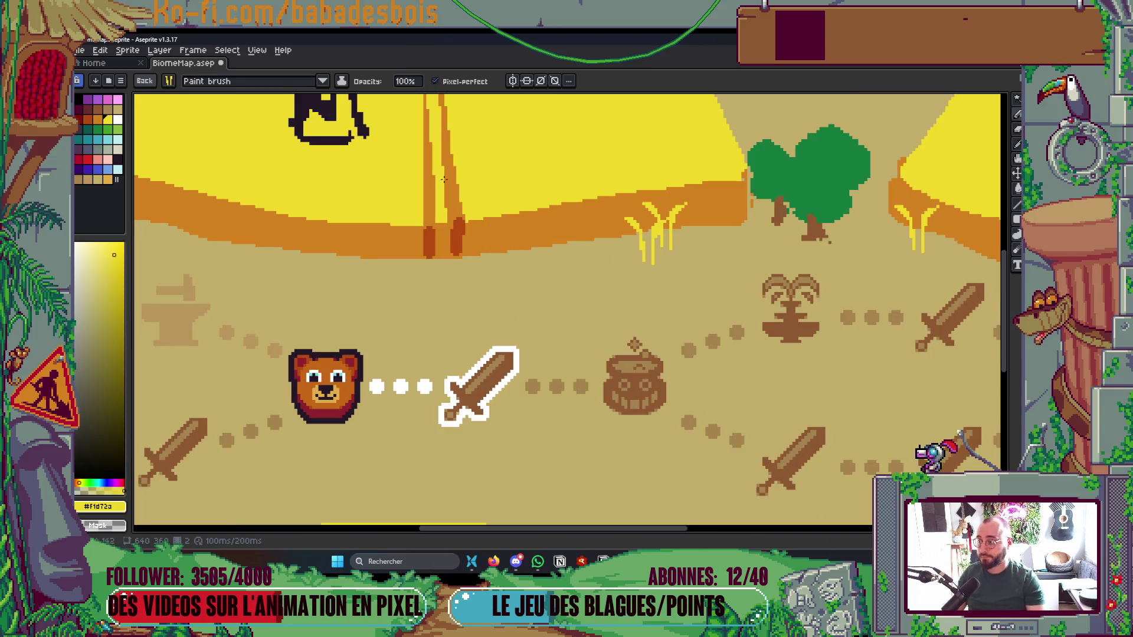
pyautogui.press('b')
pyautogui.scroll(1, 642, 262)
pyautogui.press('-')
pyautogui.press('-')
pyautogui.press('-')
pyautogui.scroll(2, 643, 263)
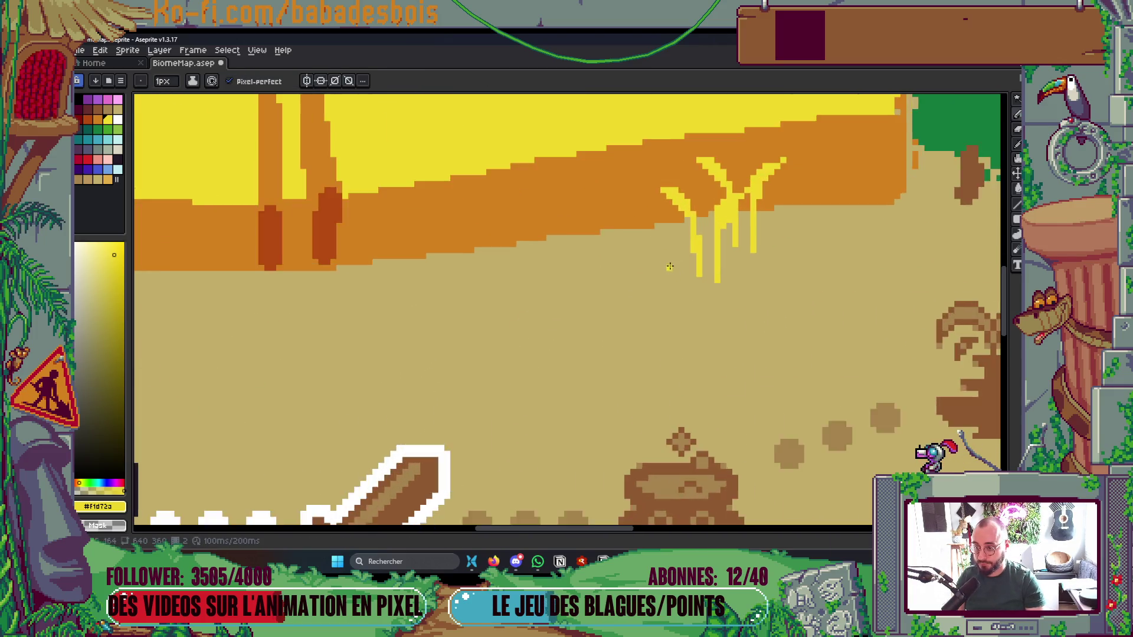
pyautogui.click(667, 236)
pyautogui.moveTo(678, 263); pyautogui.dragTo(676, 252)
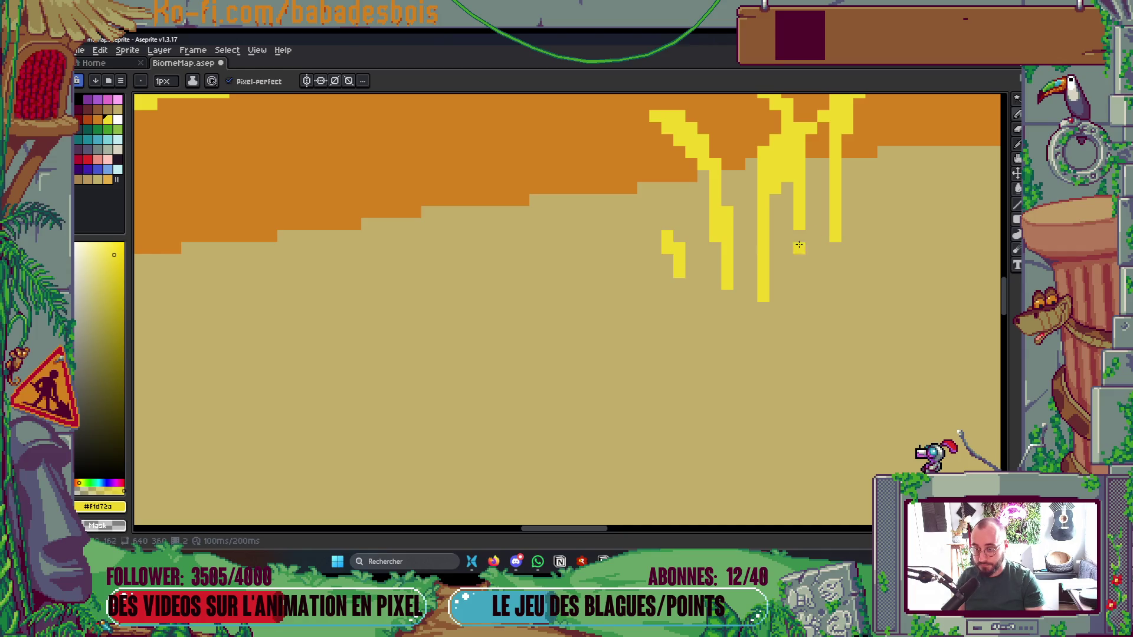
pyautogui.moveTo(858, 224)
pyautogui.mouseDown()
pyautogui.moveTo(859, 199)
pyautogui.moveTo(887, 196)
pyautogui.mouseUp()
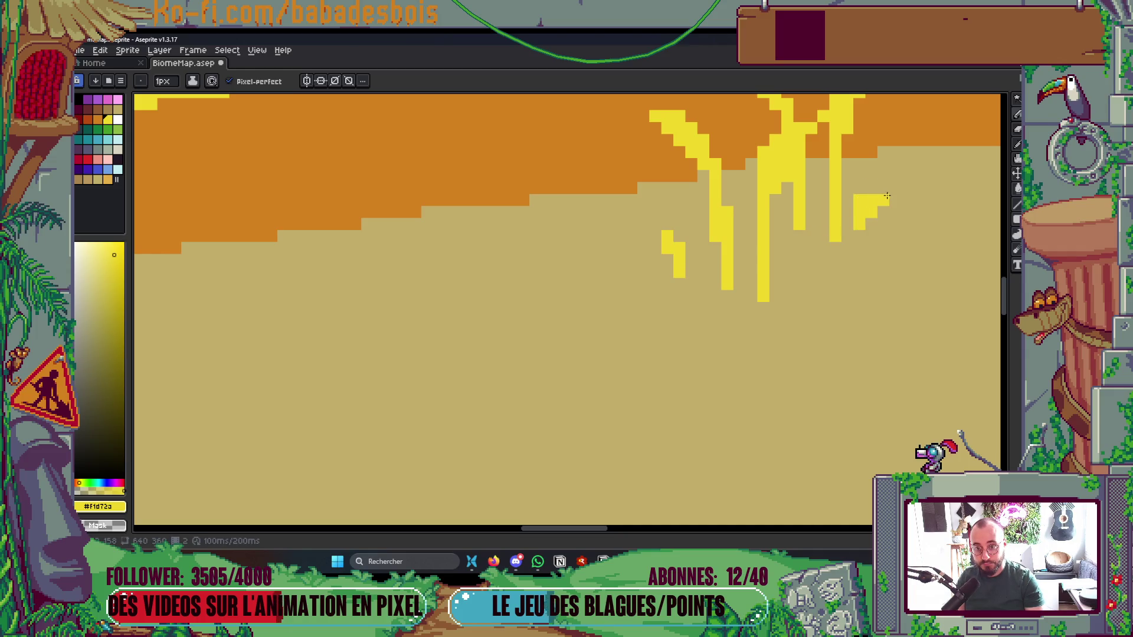
# Save, then fill the yellow notch in the orange edge using a 2-pixel orange brush
pyautogui.scroll(-5, 903, 232)
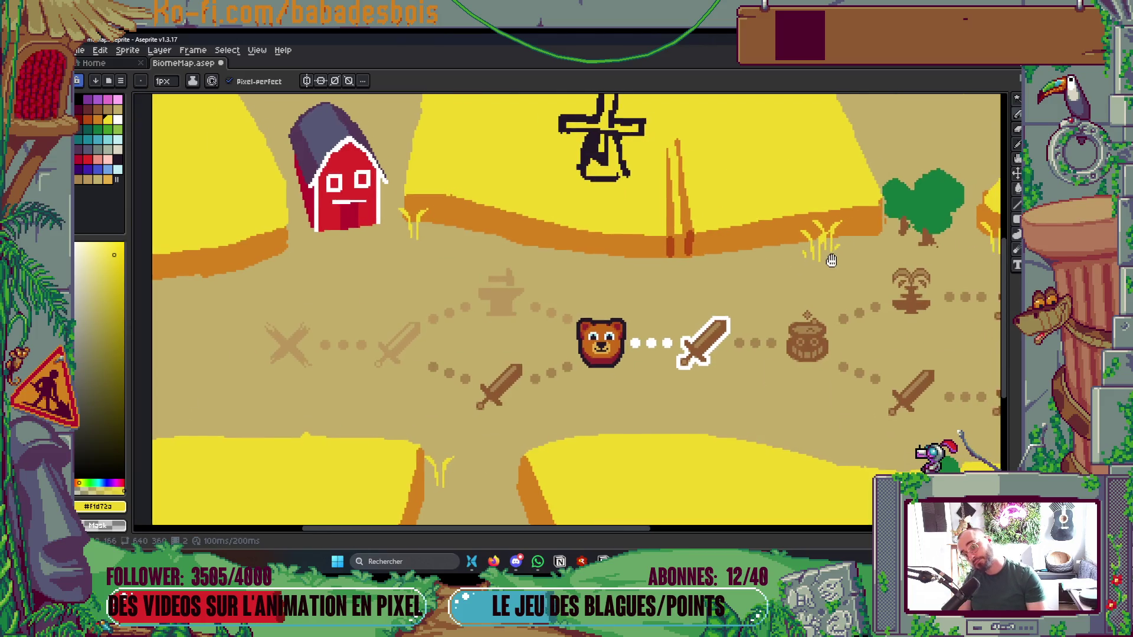
pyautogui.scroll(-1, 866, 300)
pyautogui.press('v')
pyautogui.hotkey('ctrl', 's')
pyautogui.press('b')
pyautogui.scroll(6, 596, 338)
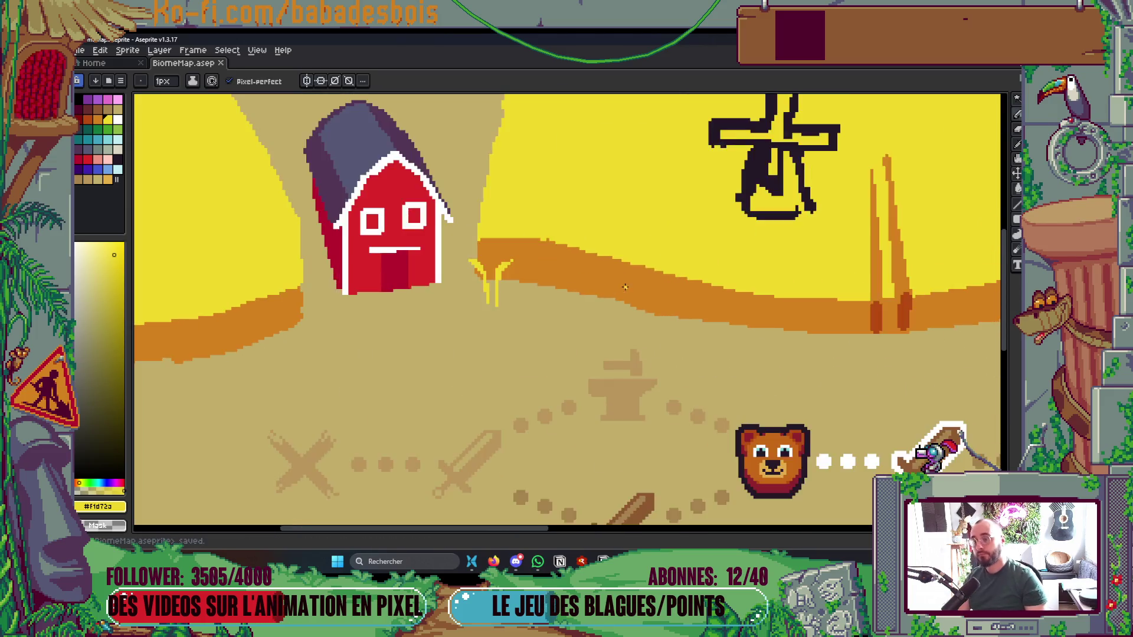
pyautogui.press('+')
pyautogui.keyDown('alt'); pyautogui.click(531, 319); pyautogui.keyUp('alt')
pyautogui.click(453, 278)
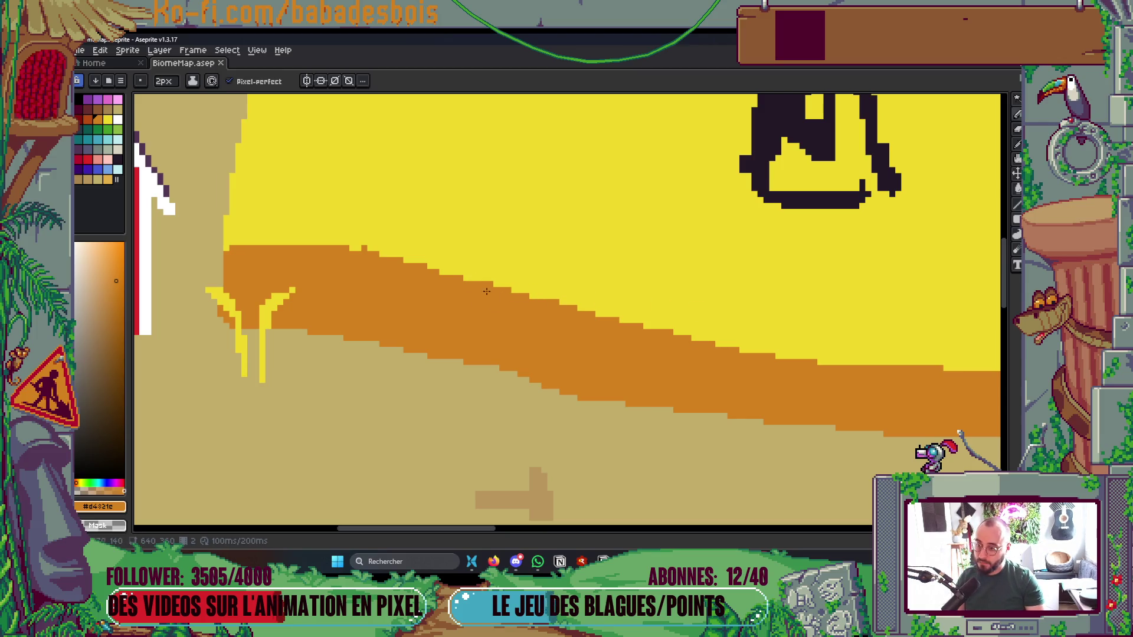
pyautogui.click(354, 248)
# Smooth and extend the field's lower orange edge with a 4-pixel brush, then save BiomeMap.aseprite
pyautogui.press('+')
pyautogui.press('+')
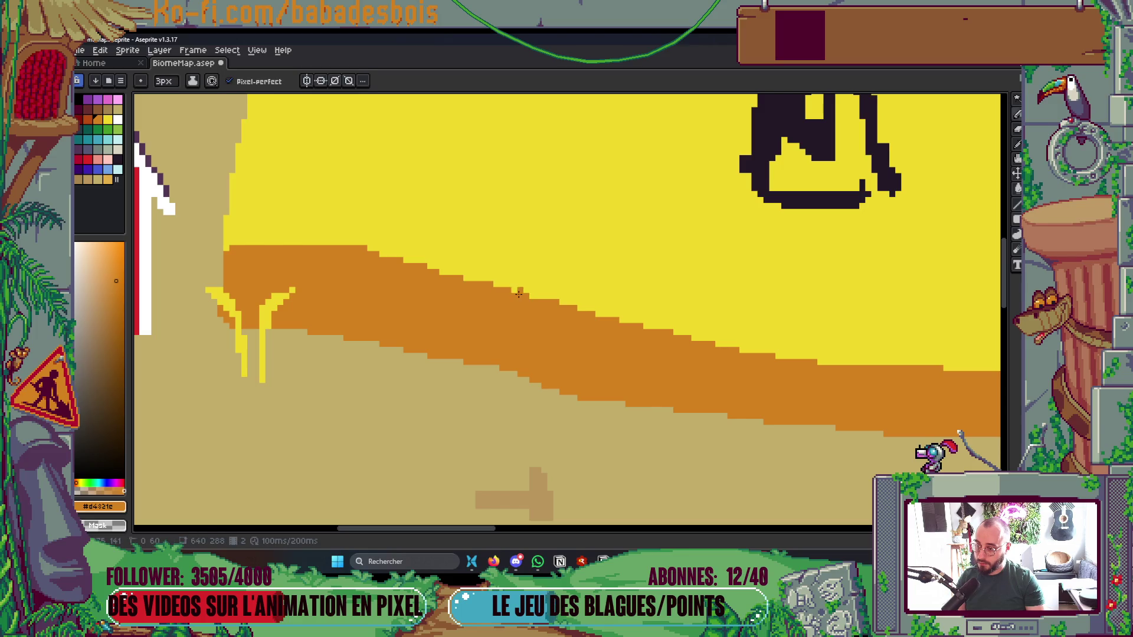
pyautogui.moveTo(413, 260); pyautogui.dragTo(756, 354)
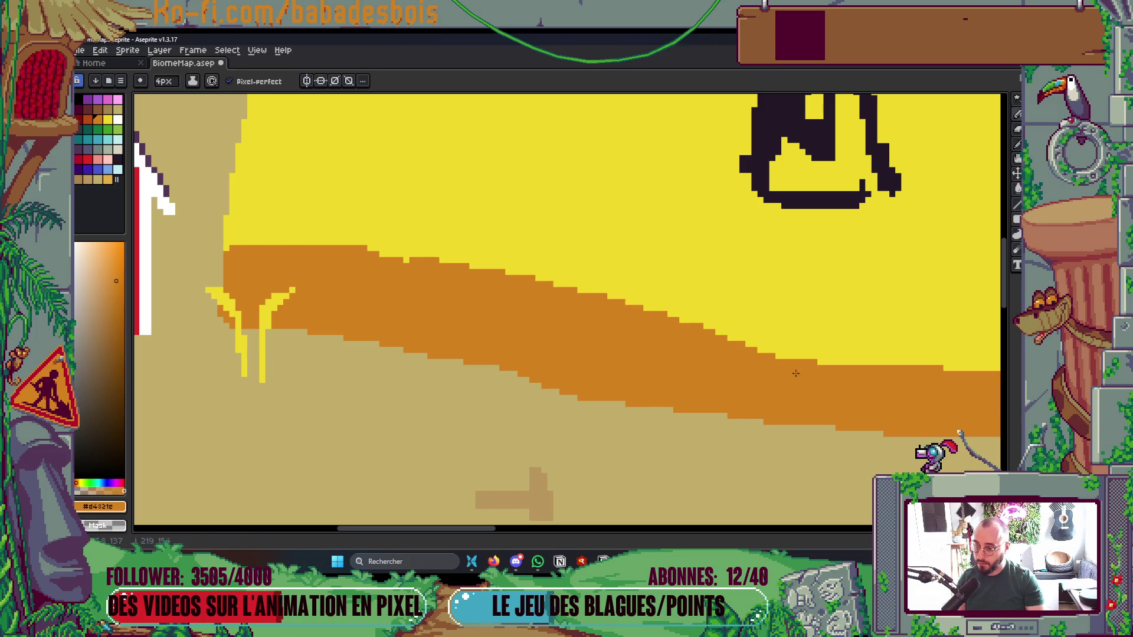
pyautogui.moveTo(402, 355); pyautogui.dragTo(708, 413)
pyautogui.scroll(-3, 767, 415)
pyautogui.scroll(2, 767, 415)
pyautogui.hotkey('ctrl', 's')
pyautogui.scroll(4, 306, 350)
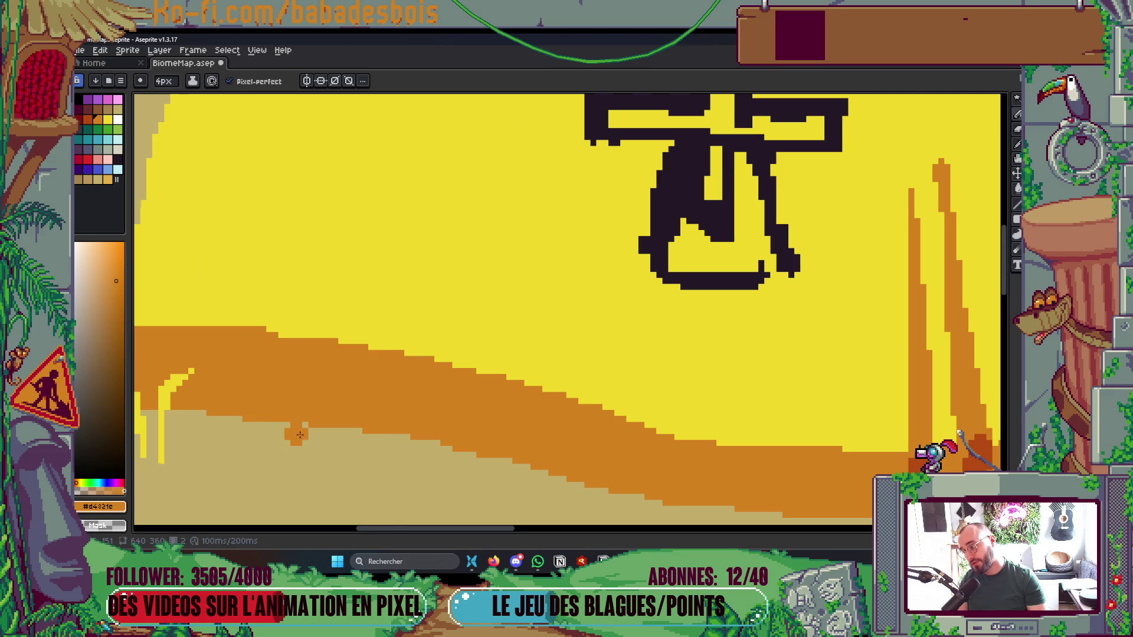
pyautogui.hotkey('ctrl', 's')
pyautogui.scroll(-4, 300, 435)
pyautogui.scroll(2, 723, 396)
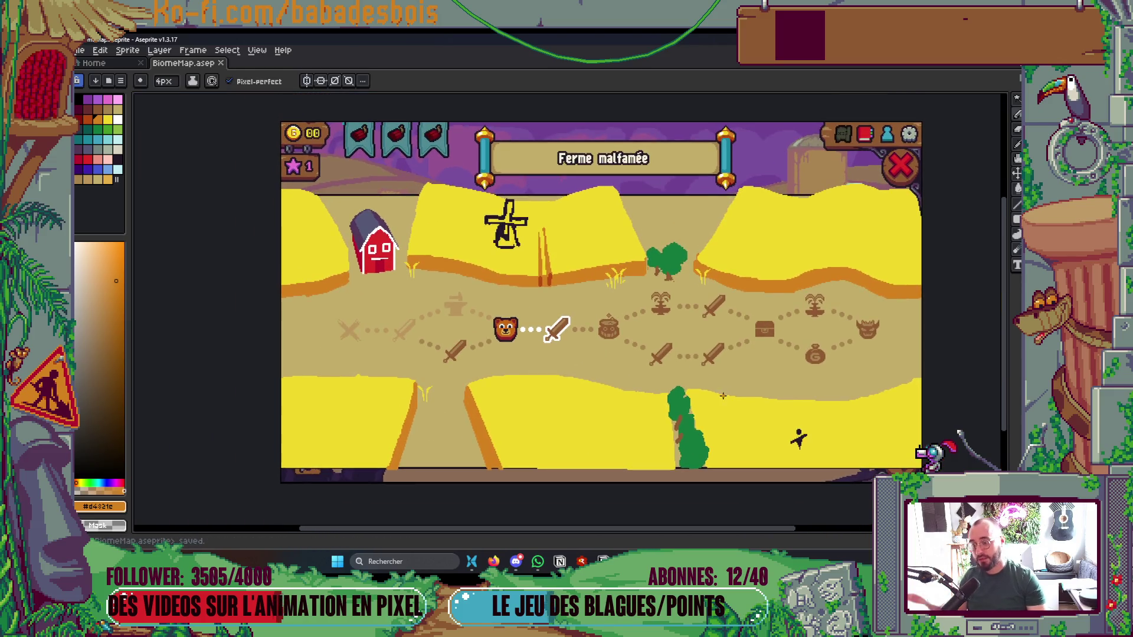
pyautogui.moveTo(723, 396); pyautogui.dragTo(641, 424)
# Undo a stray orange dot, paint light-green highlights on both tree canopies, and save
pyautogui.scroll(5, 610, 311)
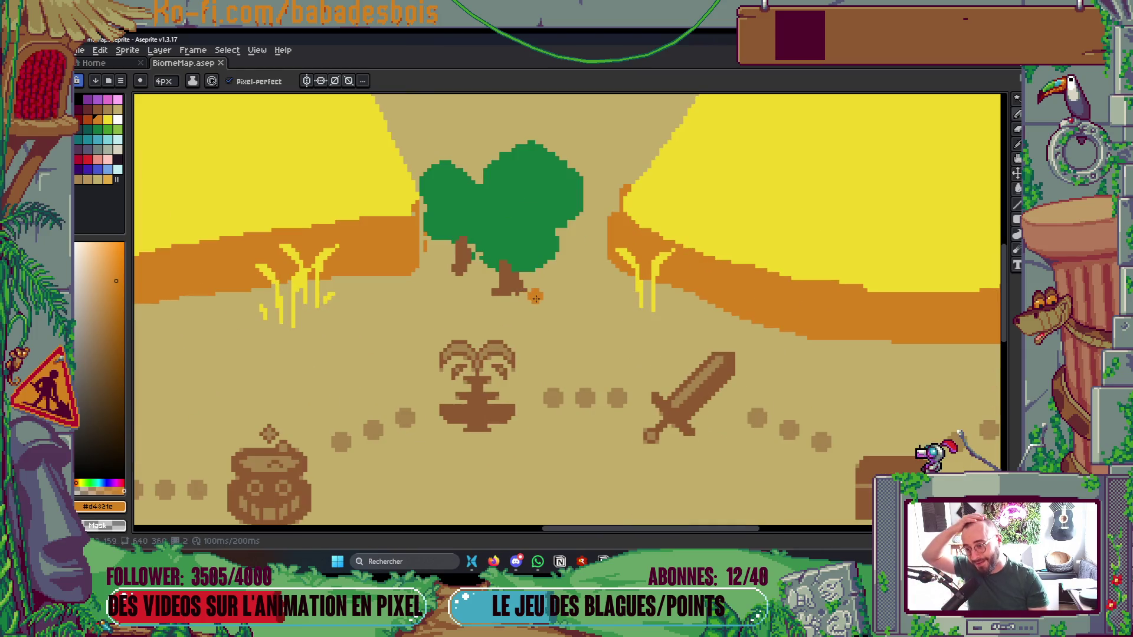
pyautogui.click(534, 213)
pyautogui.hotkey('ctrl', 'z')
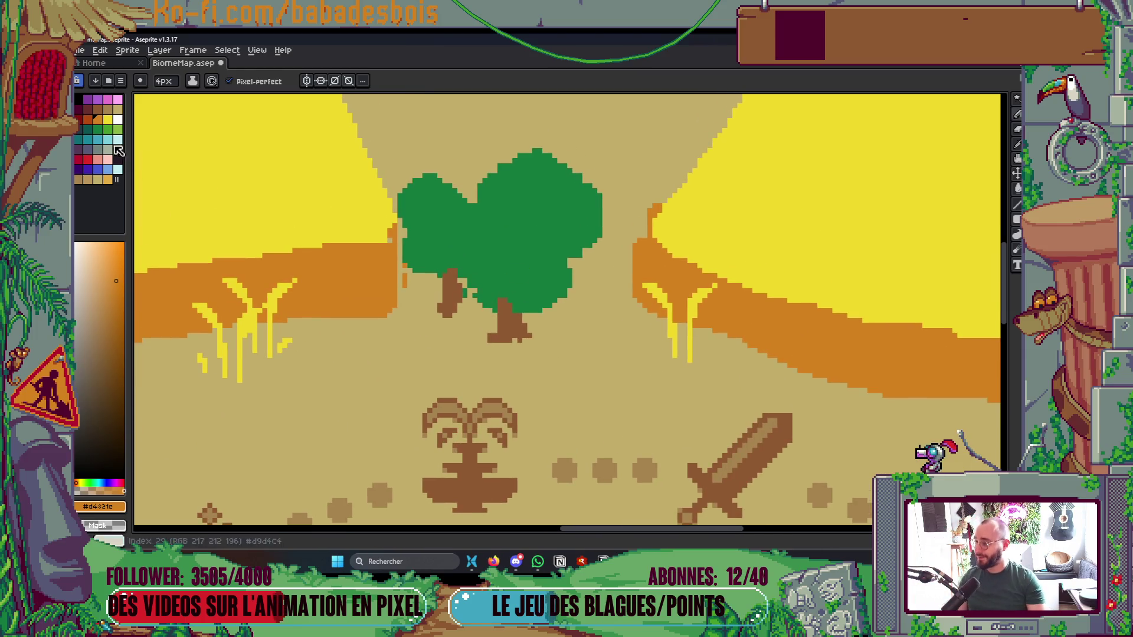
pyautogui.keyDown('alt'); pyautogui.click(136, 190); pyautogui.keyUp('alt')
pyautogui.click(108, 129)
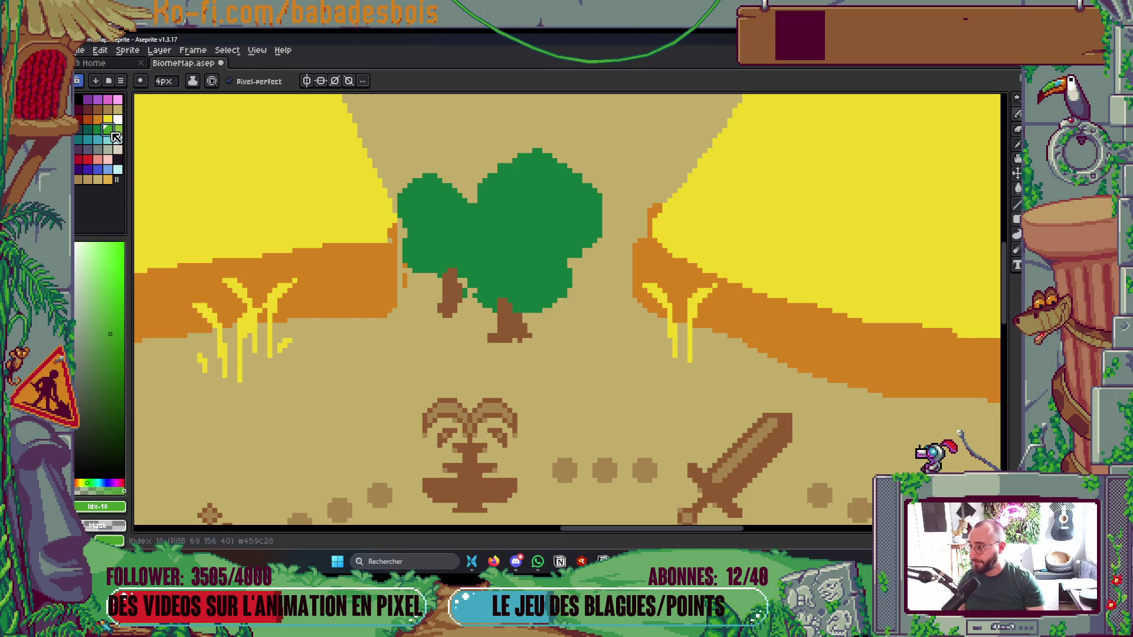
pyautogui.moveTo(481, 240)
pyautogui.mouseDown()
pyautogui.moveTo(496, 248)
pyautogui.moveTo(508, 218)
pyautogui.moveTo(535, 266)
pyautogui.moveTo(511, 272)
pyautogui.mouseUp()
pyautogui.moveTo(451, 219)
pyautogui.mouseDown()
pyautogui.moveTo(420, 227)
pyautogui.moveTo(437, 211)
pyautogui.moveTo(423, 208)
pyautogui.mouseUp()
pyautogui.moveTo(423, 251); pyautogui.dragTo(433, 242)
pyautogui.moveTo(527, 188)
pyautogui.mouseDown()
pyautogui.moveTo(514, 174)
pyautogui.moveTo(546, 188)
pyautogui.mouseUp()
pyautogui.hotkey('ctrl', 's')
pyautogui.scroll(-3, 590, 205)
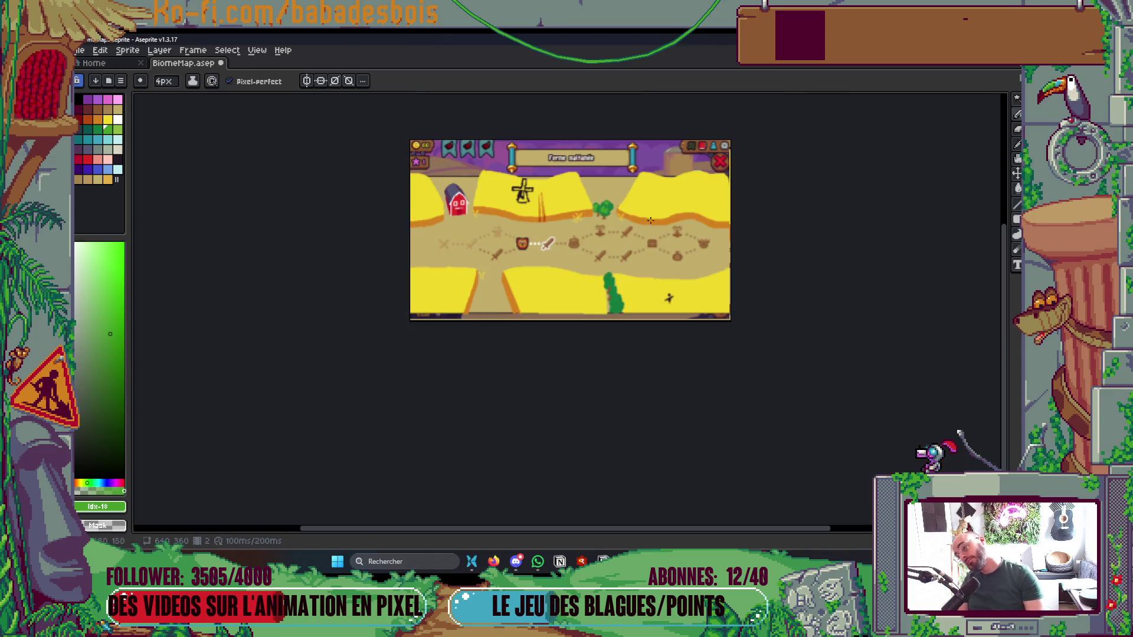
pyautogui.scroll(2, 652, 208)
# Try a light-green stroke on the lower tree's top, then undo it
pyautogui.moveTo(812, 349); pyautogui.dragTo(828, 404)
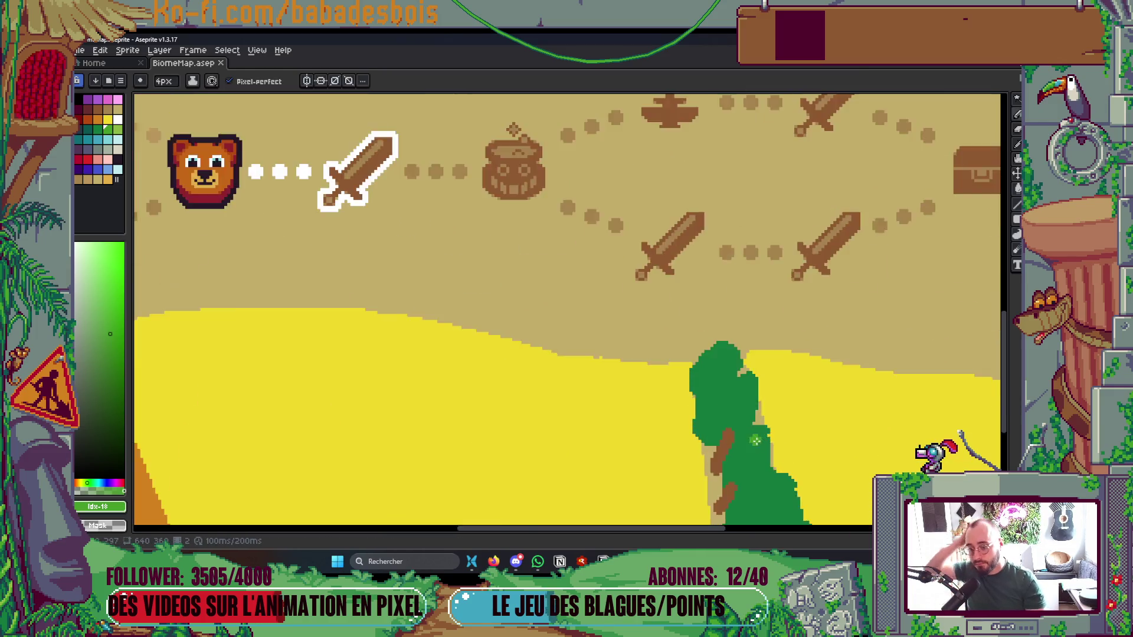
pyautogui.scroll(4, 737, 383)
pyautogui.moveTo(693, 345)
pyautogui.mouseDown()
pyautogui.moveTo(710, 306)
pyautogui.moveTo(683, 349)
pyautogui.moveTo(678, 318)
pyautogui.moveTo(703, 312)
pyautogui.moveTo(685, 327)
pyautogui.moveTo(699, 339)
pyautogui.moveTo(683, 342)
pyautogui.mouseUp()
pyautogui.hotkey('ctrl', 'z')
pyautogui.scroll(-5, 707, 319)
pyautogui.scroll(1, 767, 330)
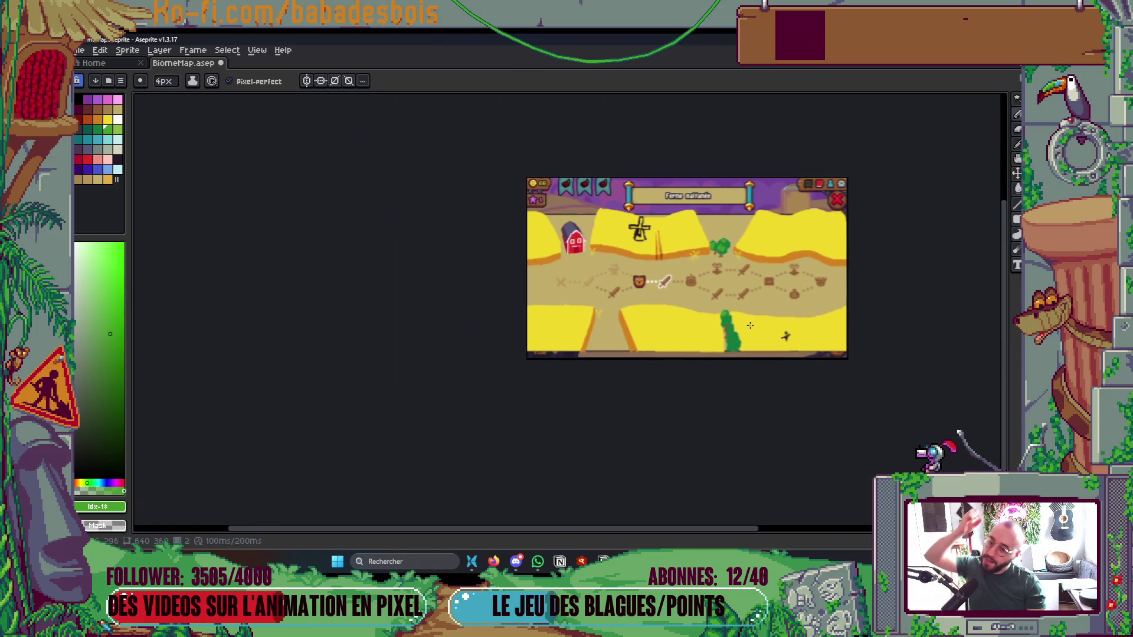
pyautogui.scroll(4, 750, 326)
# Highlight the tall tree's crown down to its base in light green, save, and play the animation
pyautogui.moveTo(696, 207); pyautogui.dragTo(728, 187)
pyautogui.moveTo(726, 269)
pyautogui.mouseDown()
pyautogui.moveTo(729, 247)
pyautogui.moveTo(738, 263)
pyautogui.moveTo(727, 281)
pyautogui.mouseUp()
pyautogui.moveTo(722, 370)
pyautogui.mouseDown()
pyautogui.moveTo(717, 331)
pyautogui.moveTo(732, 355)
pyautogui.moveTo(788, 343)
pyautogui.mouseUp()
pyautogui.moveTo(723, 423)
pyautogui.mouseDown()
pyautogui.moveTo(782, 407)
pyautogui.moveTo(721, 431)
pyautogui.moveTo(758, 422)
pyautogui.moveTo(764, 434)
pyautogui.mouseUp()
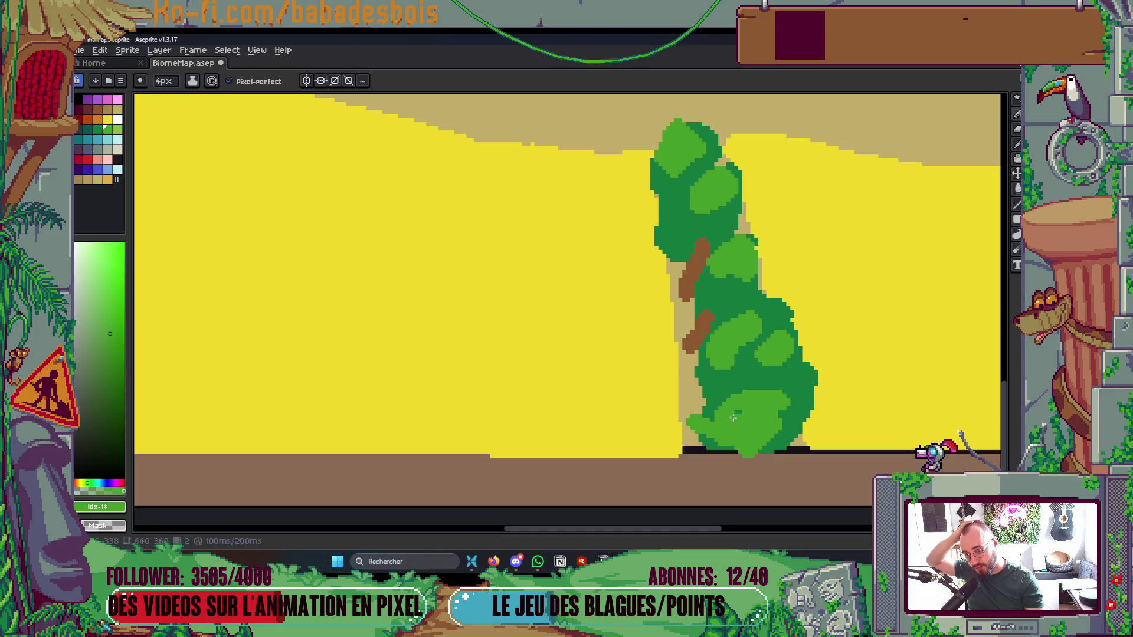
pyautogui.scroll(-5, 741, 442)
pyautogui.scroll(4, 797, 425)
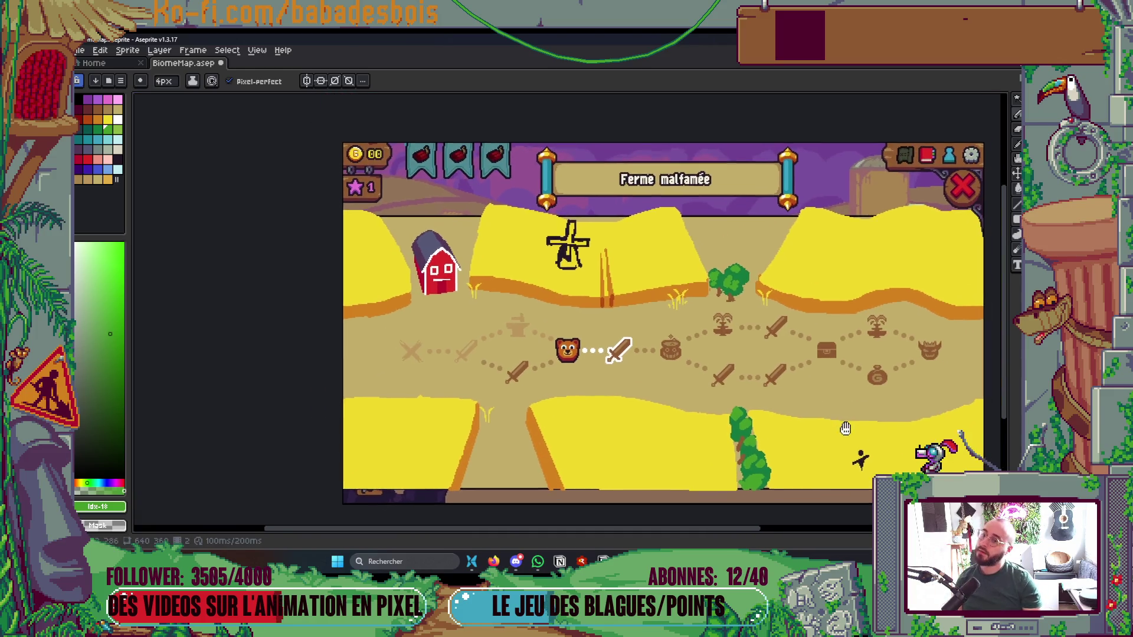
pyautogui.moveTo(845, 429); pyautogui.dragTo(741, 384)
pyautogui.hotkey('ctrl', 's')
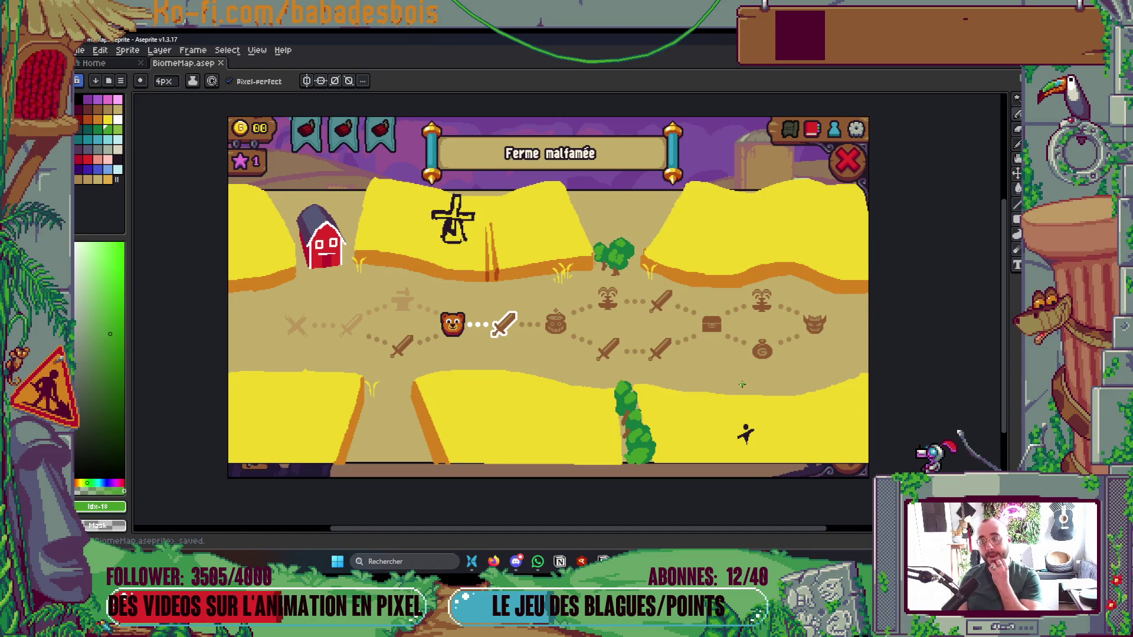
pyautogui.press('Return')
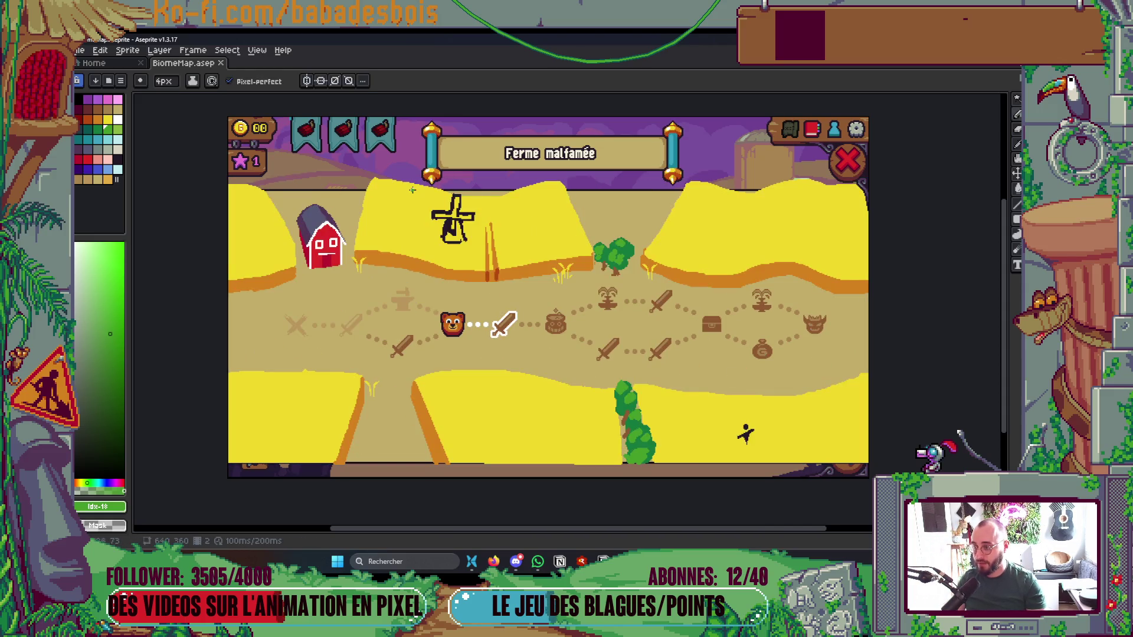
# Marquee-select the windmill field's top in three overlapping areas, commit the reshape, and save
pyautogui.scroll(1, 415, 187)
pyautogui.press('m')
pyautogui.moveTo(310, 144); pyautogui.dragTo(466, 209)
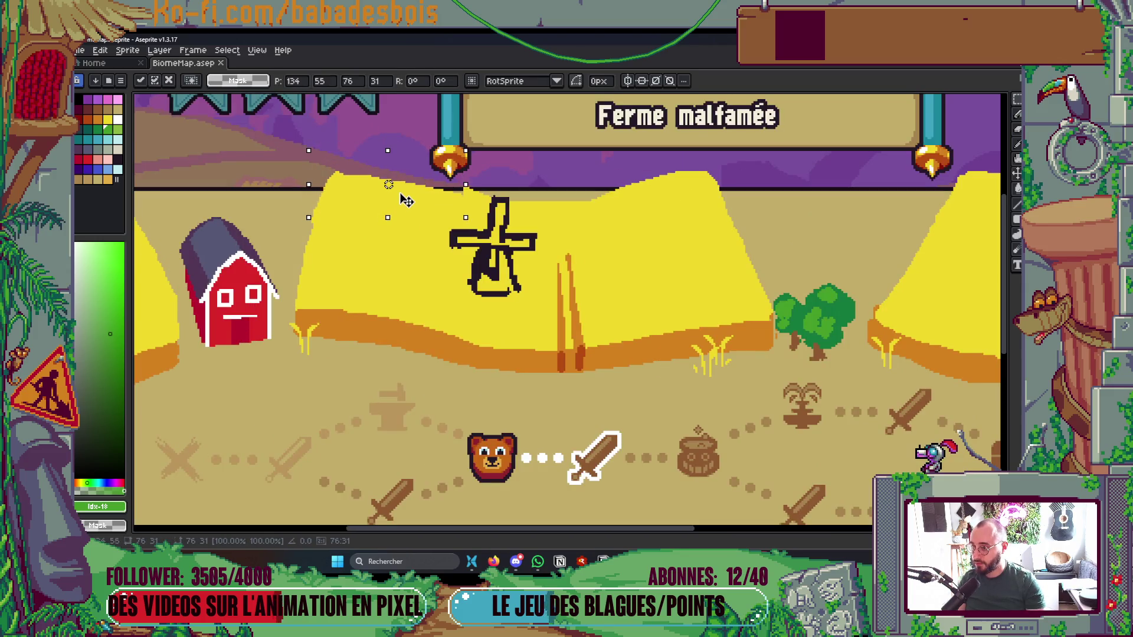
pyautogui.moveTo(444, 174); pyautogui.dragTo(693, 223)
pyautogui.moveTo(594, 153)
pyautogui.mouseDown()
pyautogui.moveTo(714, 190)
pyautogui.moveTo(706, 237)
pyautogui.mouseUp()
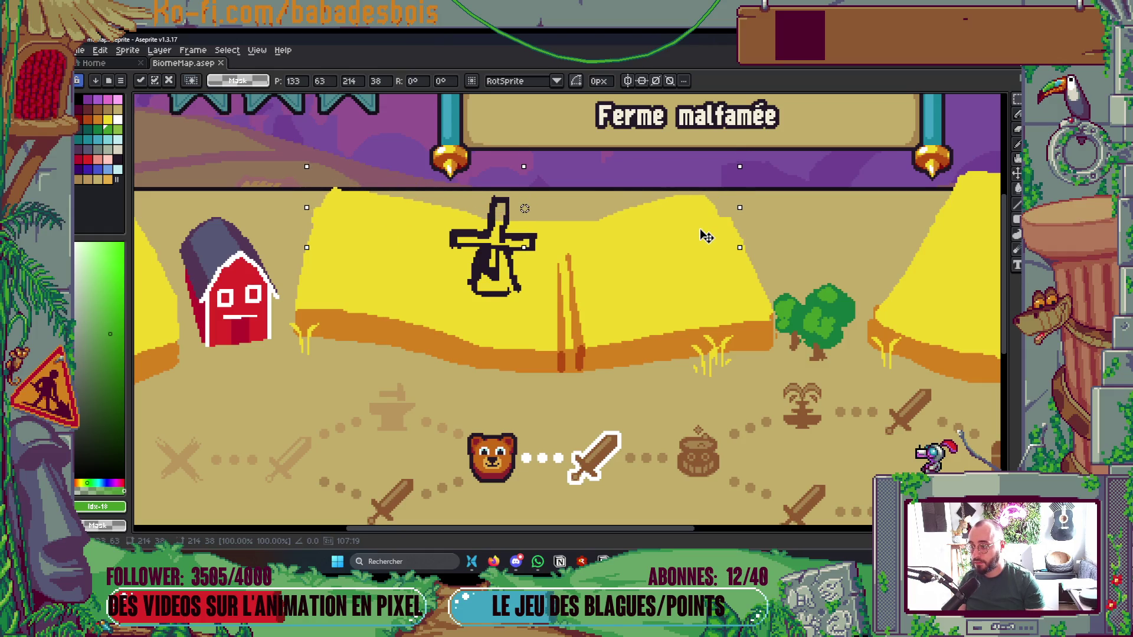
pyautogui.rightClick(510, 257)
pyautogui.click(525, 264)
pyautogui.hotkey('ctrl', 's')
# Pick the wheat yellow with the pencil and dab it onto the hill's top edge
pyautogui.scroll(-3, 738, 236)
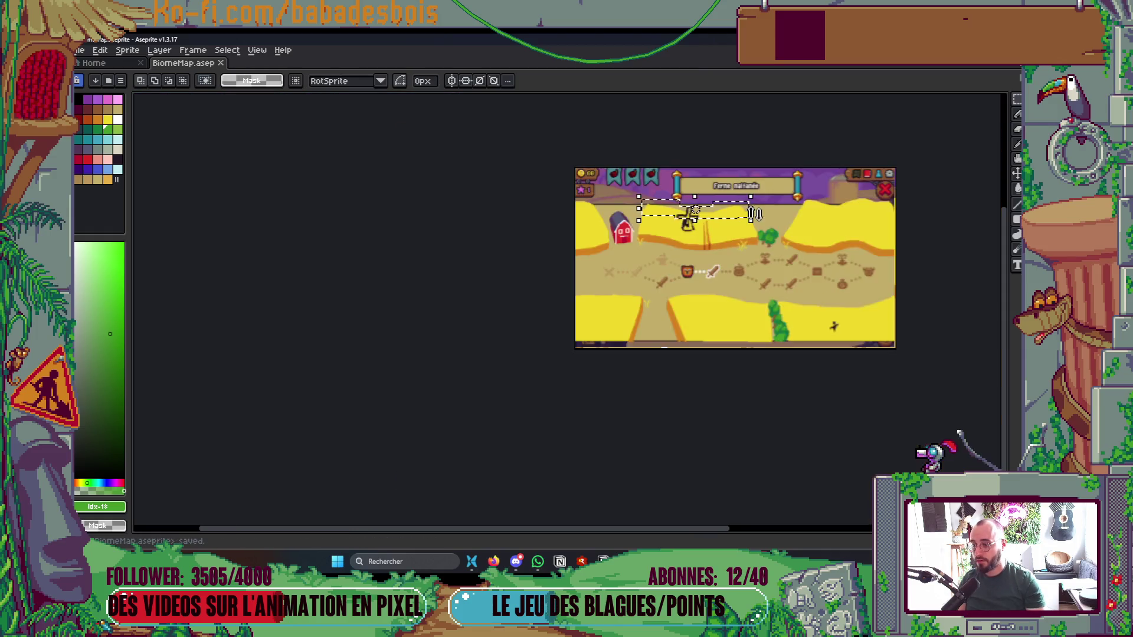
pyautogui.scroll(2, 756, 211)
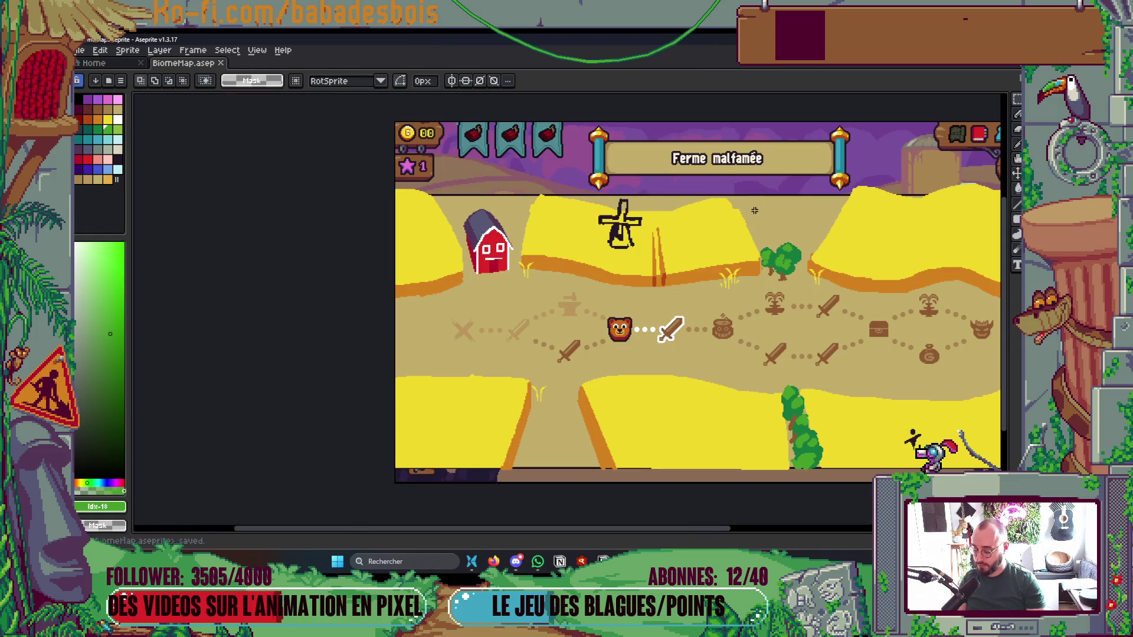
pyautogui.scroll(1, 761, 211)
pyautogui.press('b')
pyautogui.scroll(2, 707, 198)
pyautogui.keyDown('alt'); pyautogui.click(701, 196); pyautogui.keyUp('alt')
pyautogui.click(679, 182)
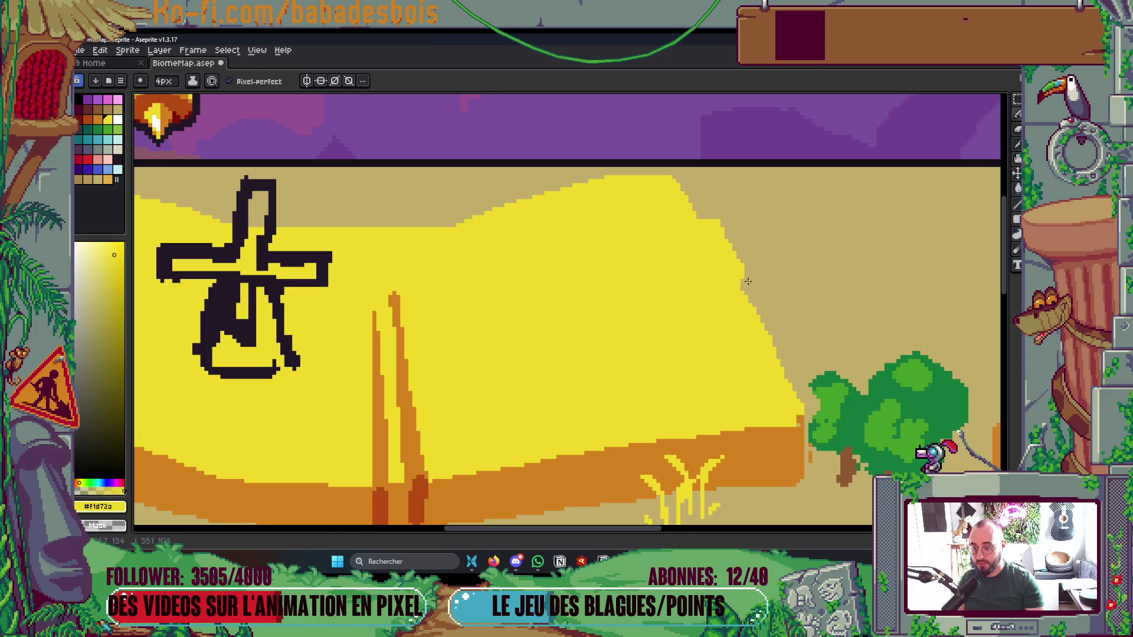
# Bring the right field into view and paint yellow up its edge
pyautogui.scroll(-3, 811, 189)
pyautogui.scroll(-1, 811, 189)
pyautogui.scroll(3, 661, 281)
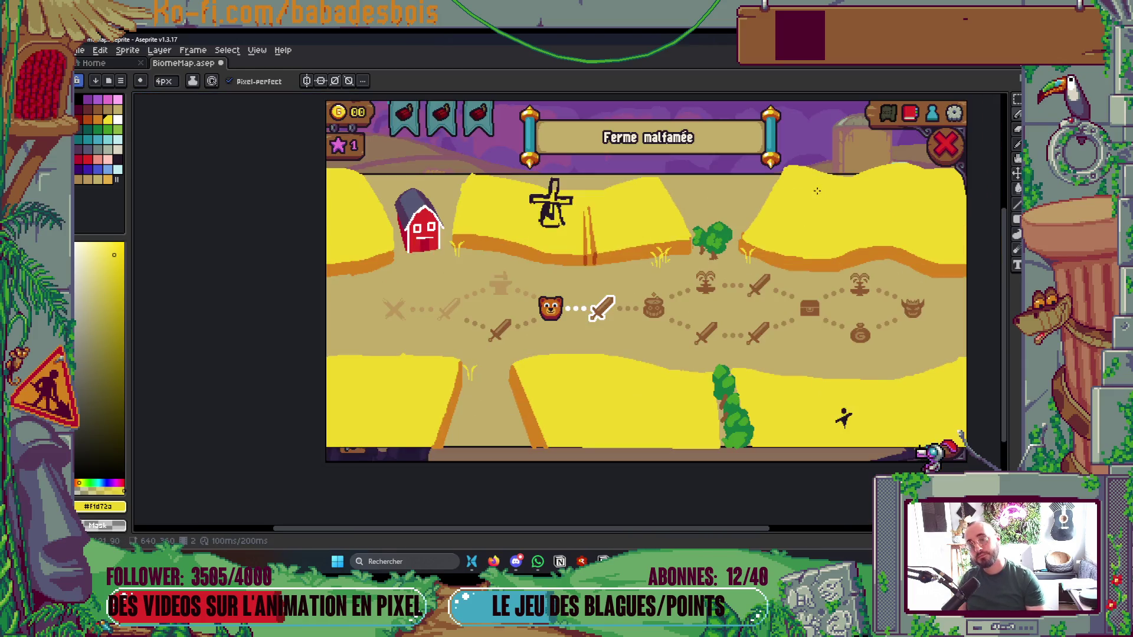
pyautogui.moveTo(685, 263); pyautogui.dragTo(512, 395)
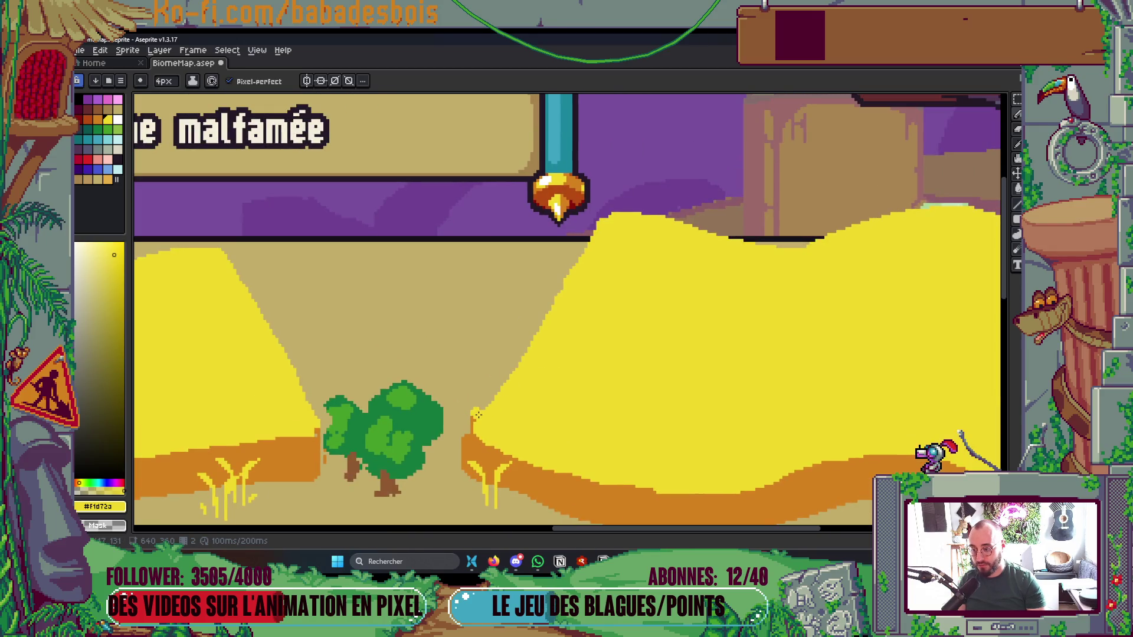
pyautogui.moveTo(468, 422); pyautogui.dragTo(584, 248)
pyautogui.scroll(-3, 626, 207)
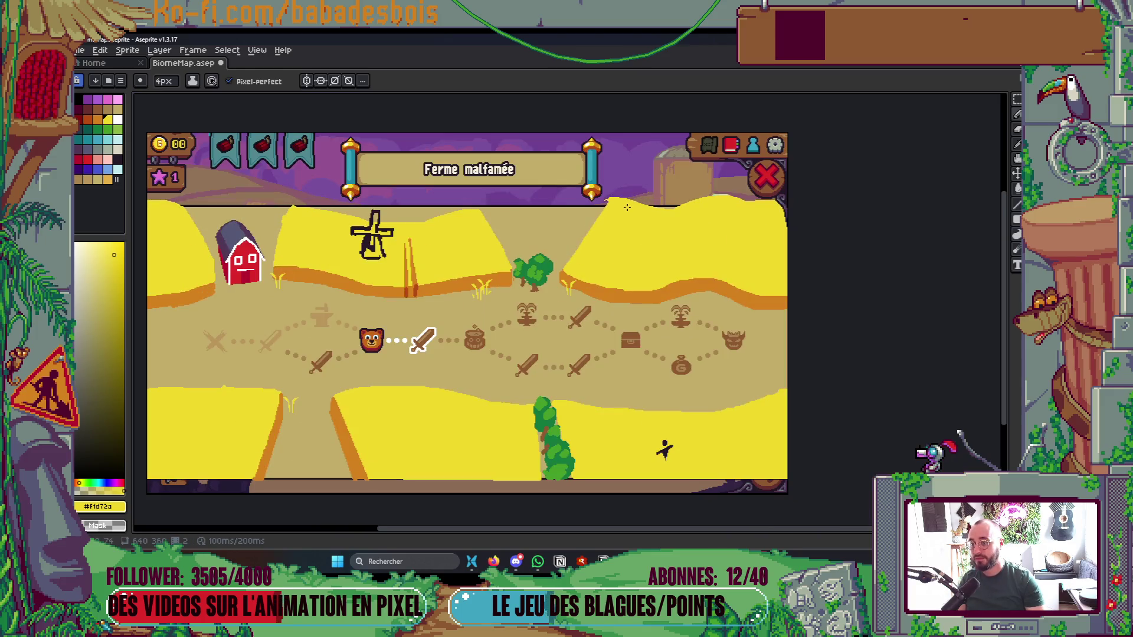
pyautogui.scroll(2, 627, 208)
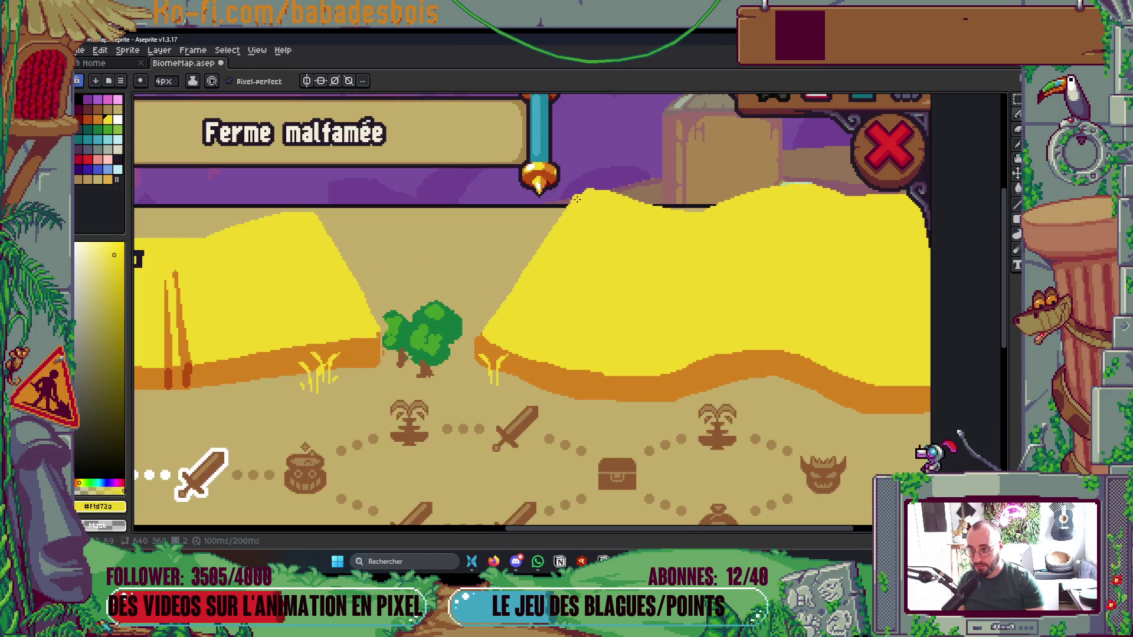
pyautogui.scroll(-1, 576, 199)
# Select the right field's hilltop, shift it down and slightly left, commit, and deselect
pyautogui.press('m')
pyautogui.moveTo(512, 193)
pyautogui.mouseDown()
pyautogui.moveTo(672, 255)
pyautogui.moveTo(943, 278)
pyautogui.mouseUp()
pyautogui.moveTo(733, 253); pyautogui.dragTo(738, 267)
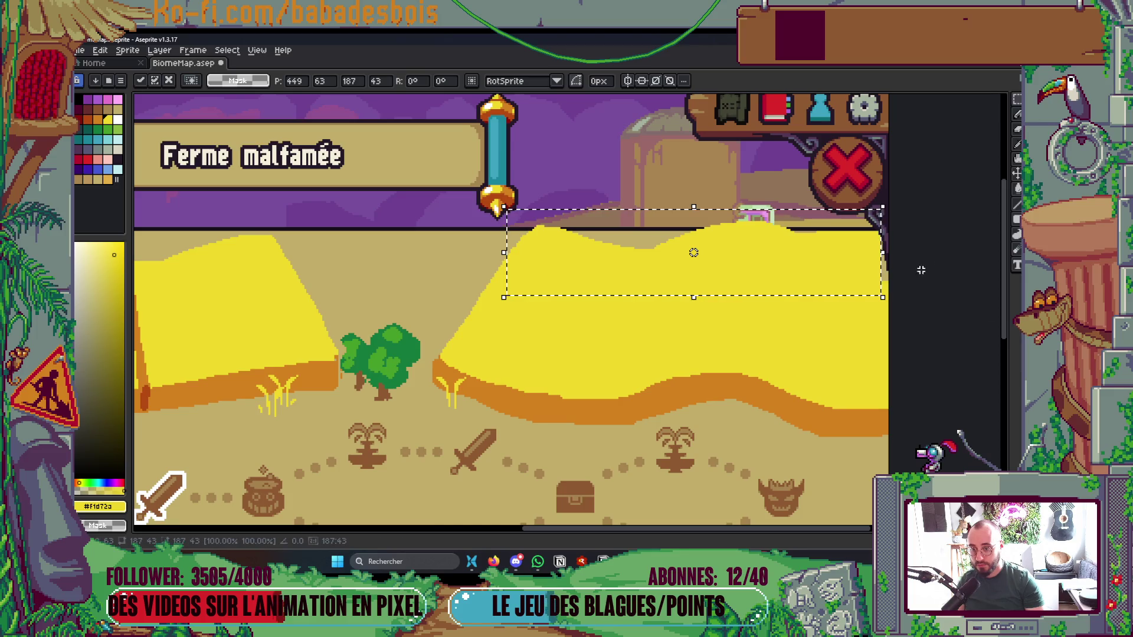
pyautogui.press('Return')
pyautogui.hotkey('ctrl', 'd')
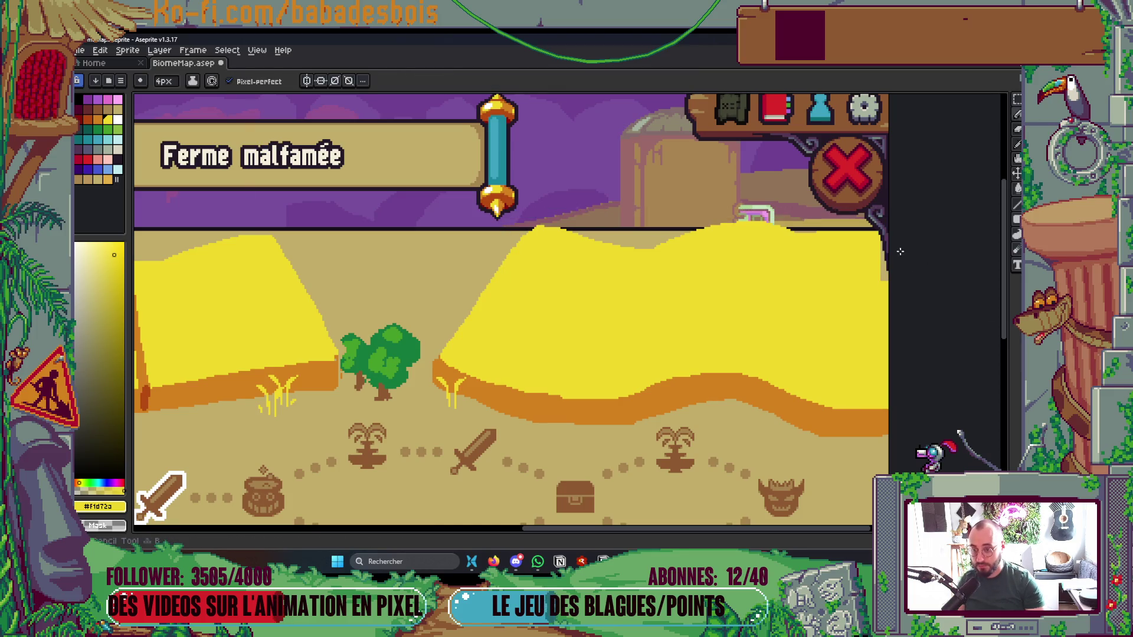
pyautogui.press('g')
pyautogui.press('m')
pyautogui.hotkey('ctrl', '0')
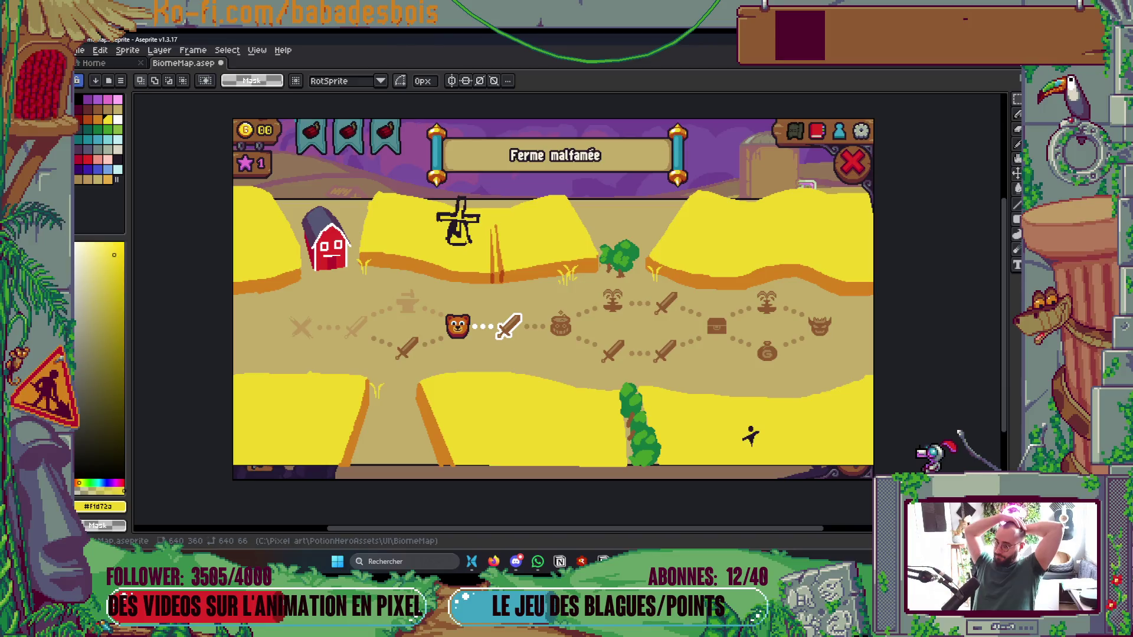
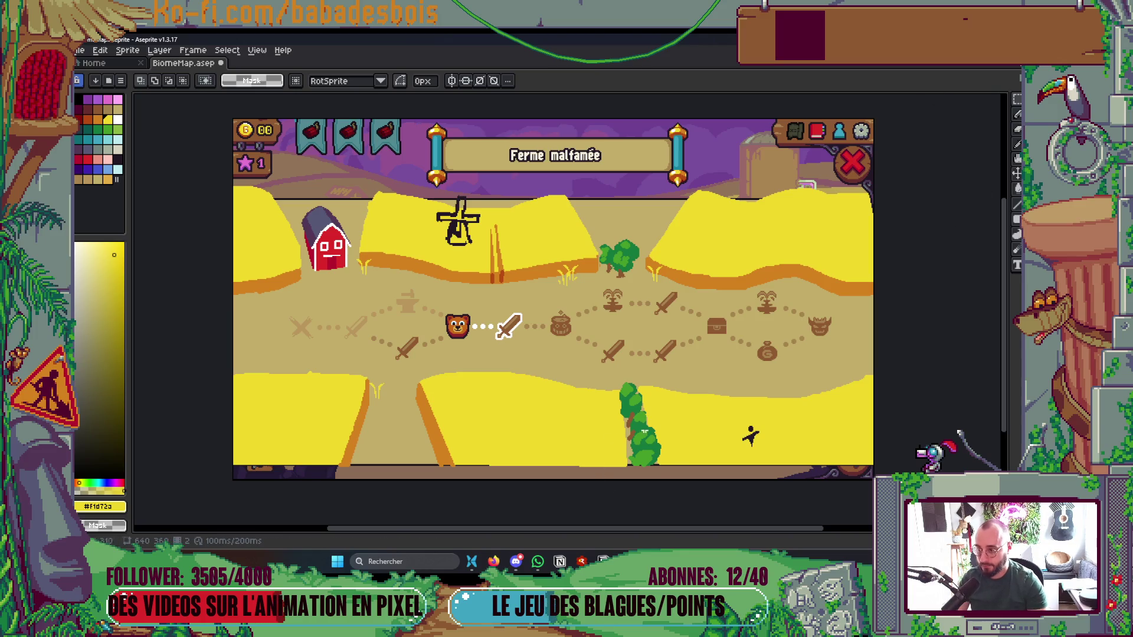
# Sample the orange from a field edge and return to the Pencil
pyautogui.scroll(2, 483, 220)
pyautogui.press('i')
pyautogui.click(442, 142)
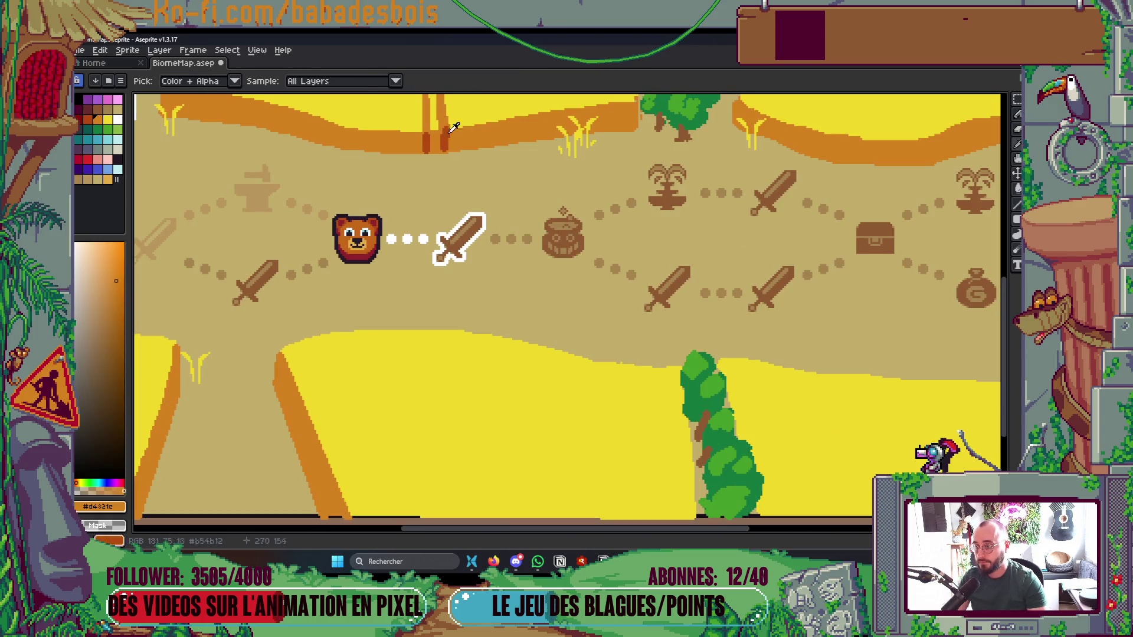
pyautogui.press('b')
# Draw an orange Z-shaped furrow across the lower middle yellow field
pyautogui.moveTo(481, 388)
pyautogui.mouseDown()
pyautogui.moveTo(502, 420)
pyautogui.moveTo(560, 400)
pyautogui.moveTo(513, 413)
pyautogui.moveTo(581, 406)
pyautogui.moveTo(506, 414)
pyautogui.moveTo(572, 430)
pyautogui.mouseUp()
pyautogui.hotkey('ctrl', 'z')
pyautogui.hotkey('ctrl', 'z')
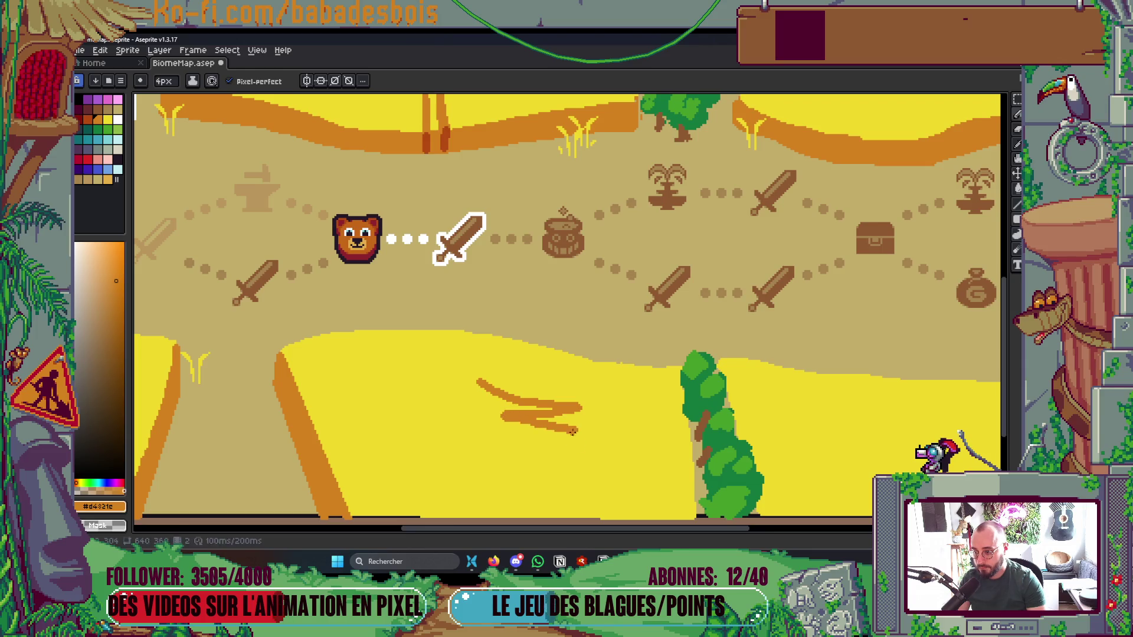
pyautogui.hotkey('ctrl', 'z')
pyautogui.moveTo(468, 384)
pyautogui.mouseDown()
pyautogui.moveTo(596, 420)
pyautogui.moveTo(518, 445)
pyautogui.moveTo(622, 461)
pyautogui.mouseUp()
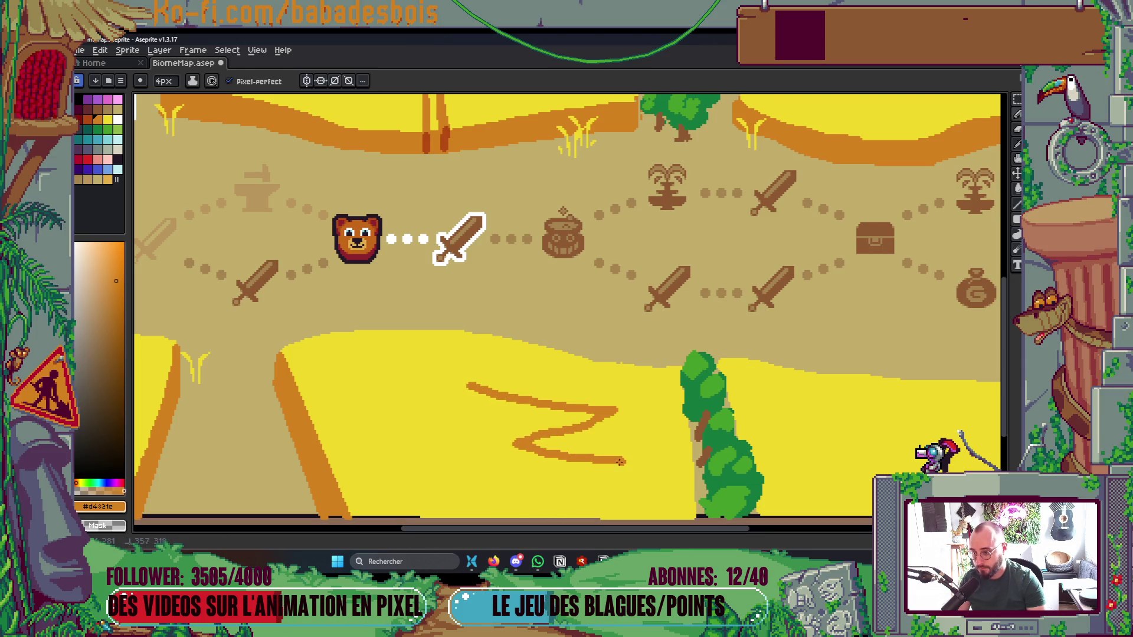
pyautogui.moveTo(534, 471); pyautogui.dragTo(643, 460)
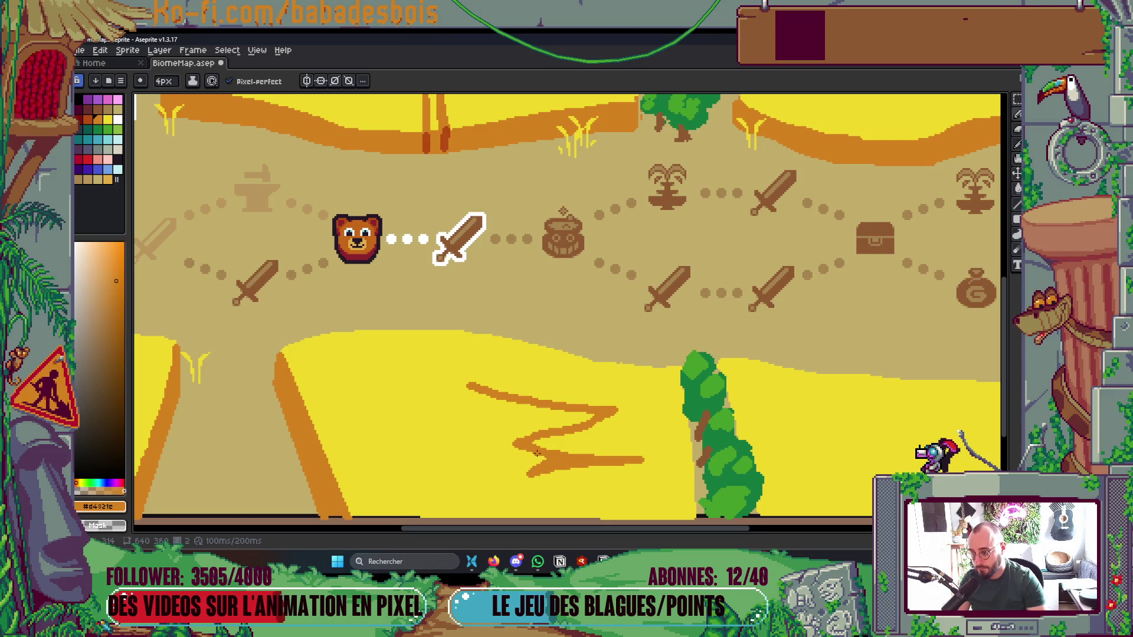
pyautogui.moveTo(553, 449); pyautogui.dragTo(598, 451)
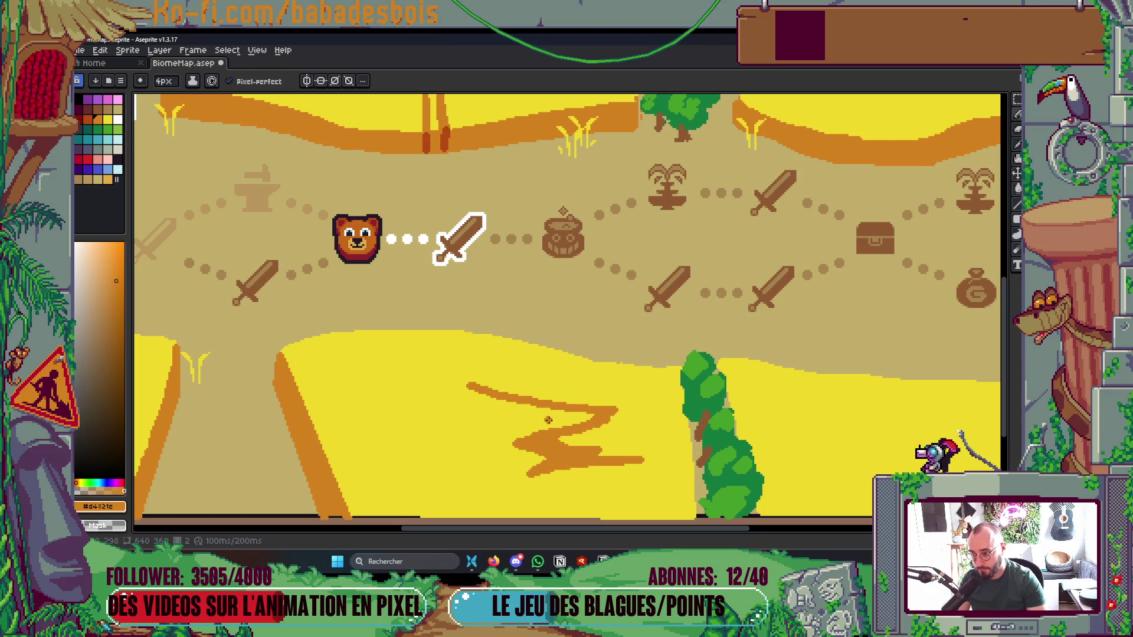
pyautogui.moveTo(483, 394); pyautogui.dragTo(587, 418)
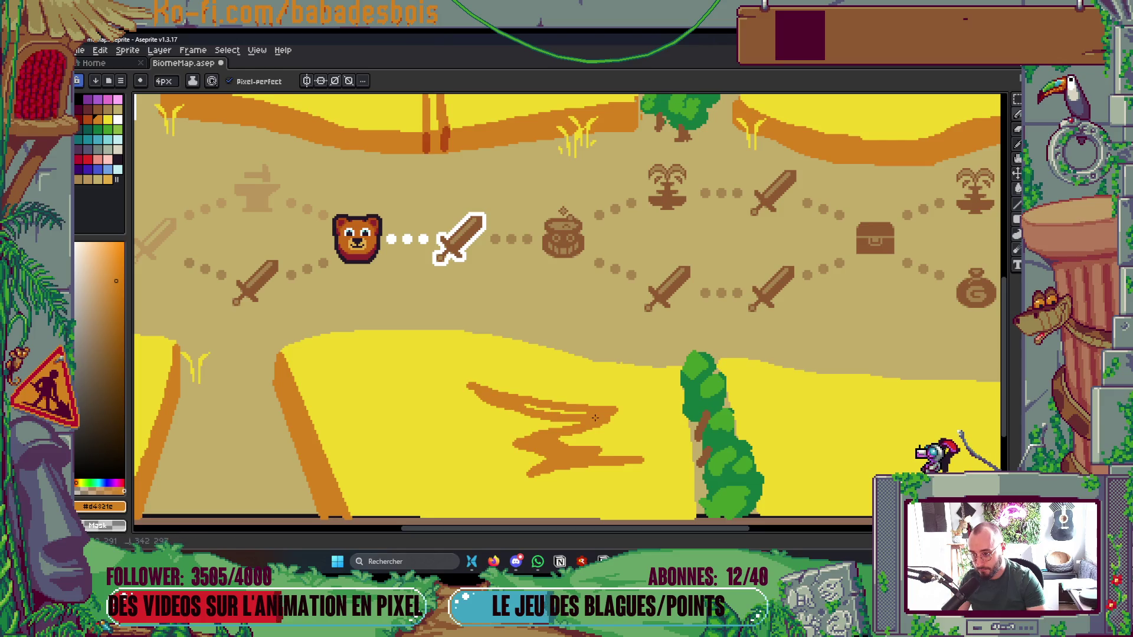
pyautogui.scroll(-5, 596, 419)
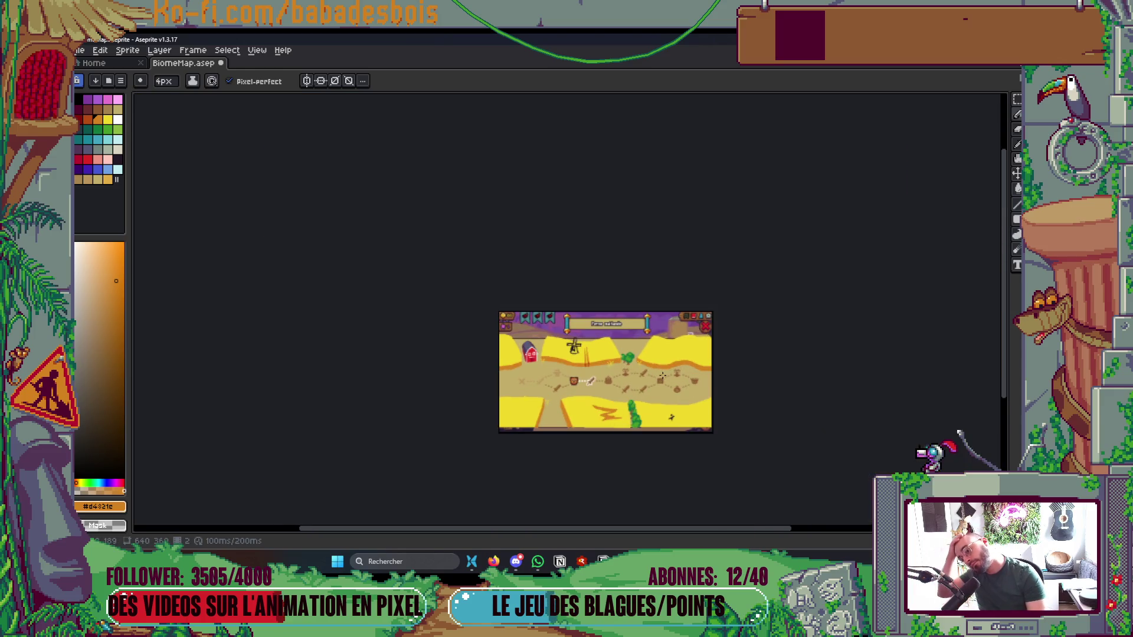
pyautogui.moveTo(710, 384); pyautogui.dragTo(715, 386)
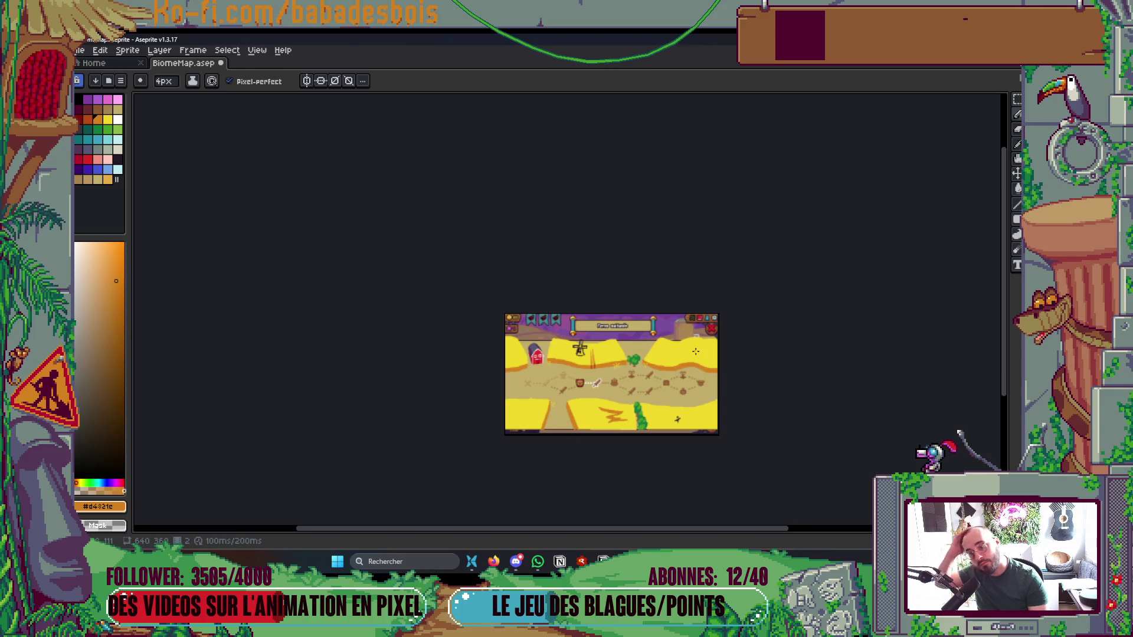
# Draw an orange spike on the yellow dune and fill it with orange
pyautogui.scroll(5, 696, 352)
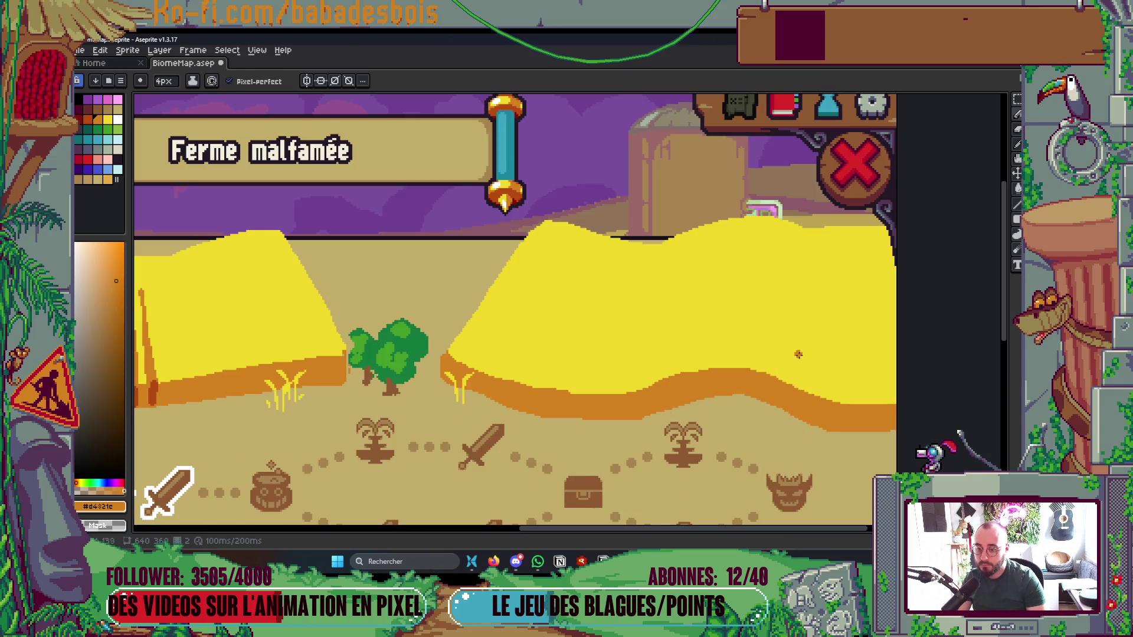
pyautogui.moveTo(770, 373)
pyautogui.mouseDown()
pyautogui.moveTo(765, 351)
pyautogui.moveTo(807, 323)
pyautogui.moveTo(852, 409)
pyautogui.mouseUp()
pyautogui.press('g')
pyautogui.click(802, 370)
# Save the farm map file
pyautogui.scroll(-5, 802, 369)
pyautogui.scroll(1, 838, 353)
pyautogui.scroll(1, 830, 382)
pyautogui.scroll(1, 830, 383)
pyautogui.hotkey('ctrl', 's')
pyautogui.scroll(-1, 512, 359)
# Rearrange the palette swatches and select the orange swatch
pyautogui.press('Tab')
pyautogui.press('Tab')
pyautogui.press('Tab')
pyautogui.press('Tab')
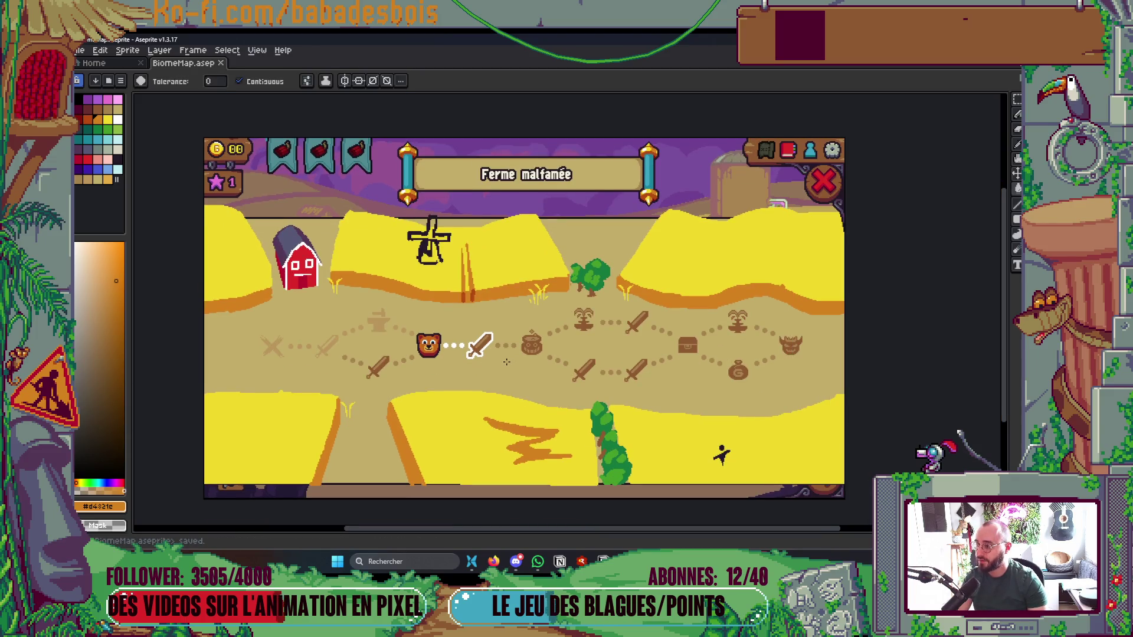
pyautogui.click(104, 120)
pyautogui.moveTo(120, 177)
pyautogui.mouseDown()
pyautogui.moveTo(126, 193)
pyautogui.moveTo(112, 210)
pyautogui.mouseUp()
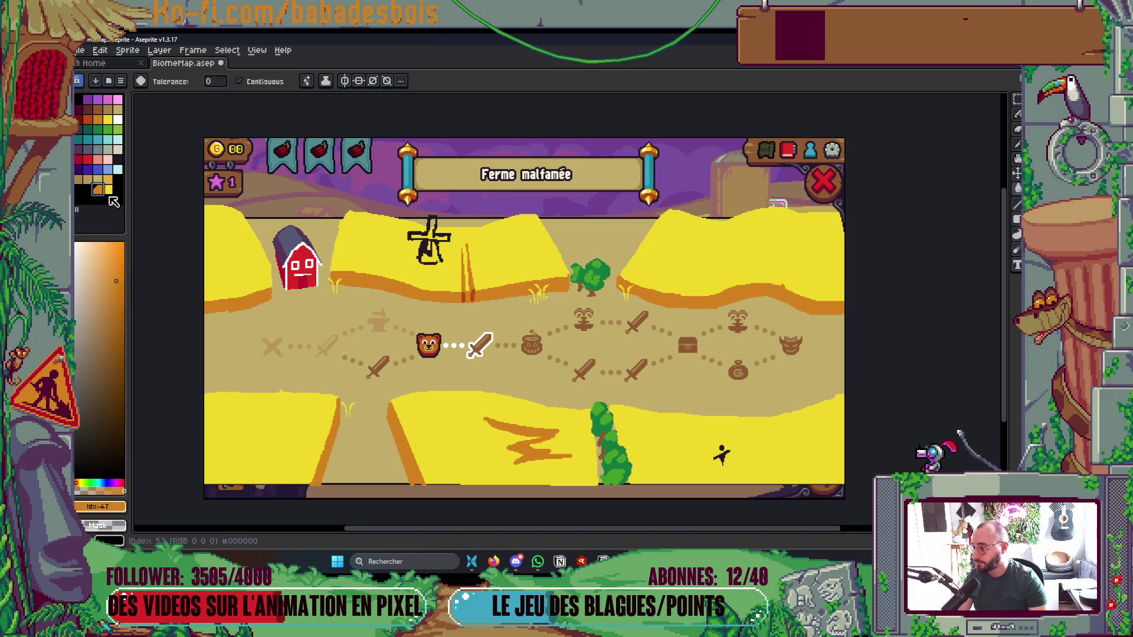
pyautogui.moveTo(106, 195); pyautogui.dragTo(94, 197)
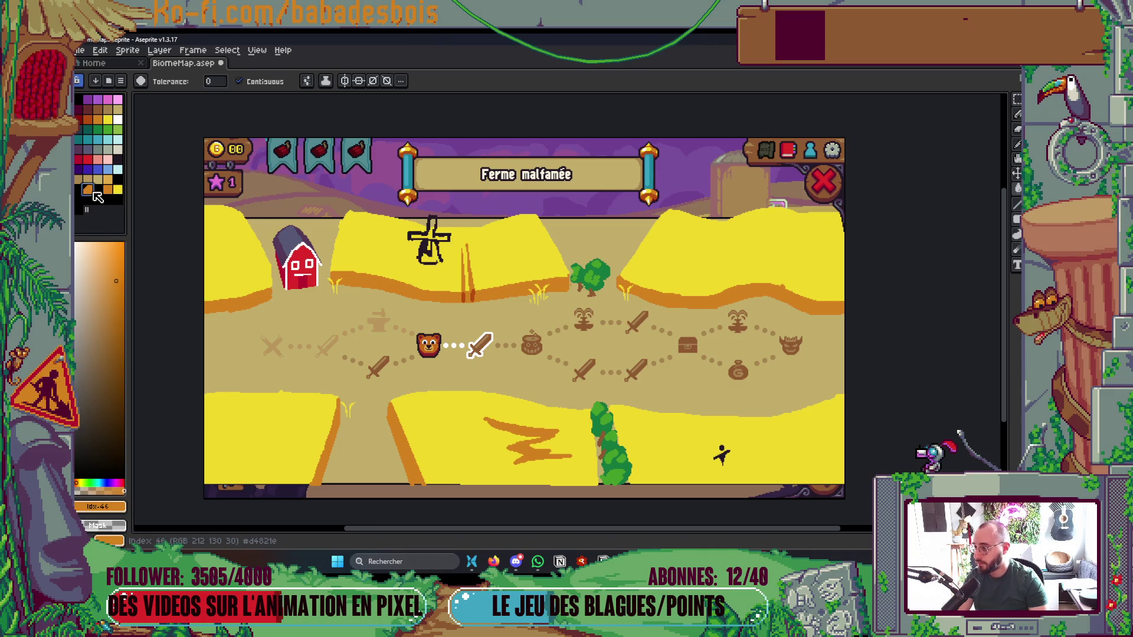
pyautogui.click(111, 190)
pyautogui.click(88, 201)
pyautogui.click(87, 202)
pyautogui.hotkey('ctrl', 'z')
pyautogui.hotkey('ctrl', 'z')
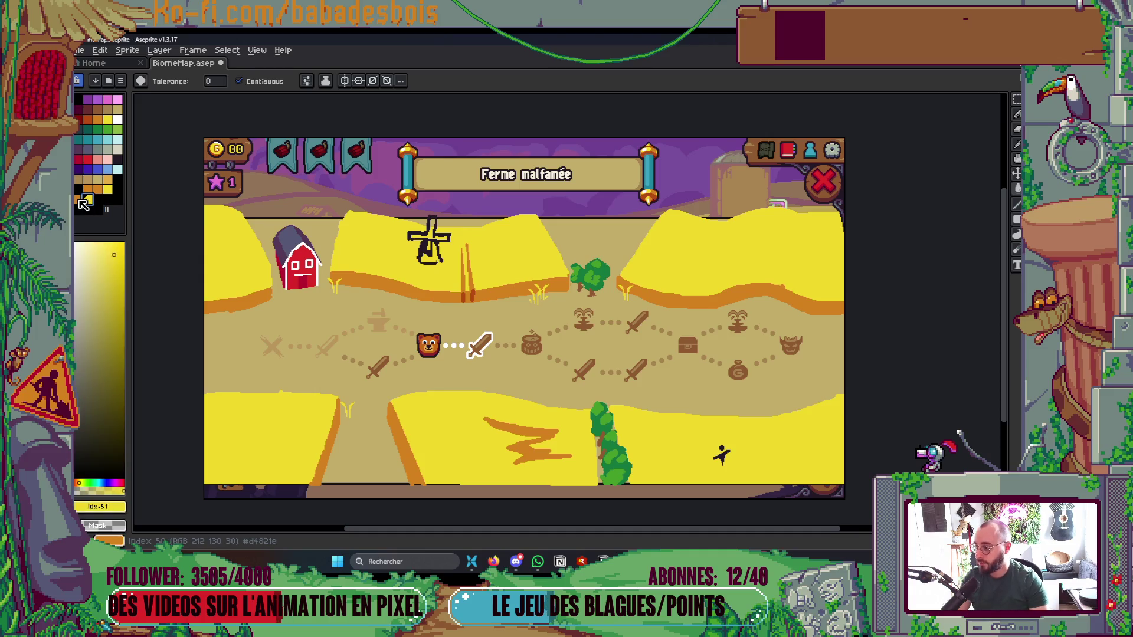
pyautogui.click(98, 188)
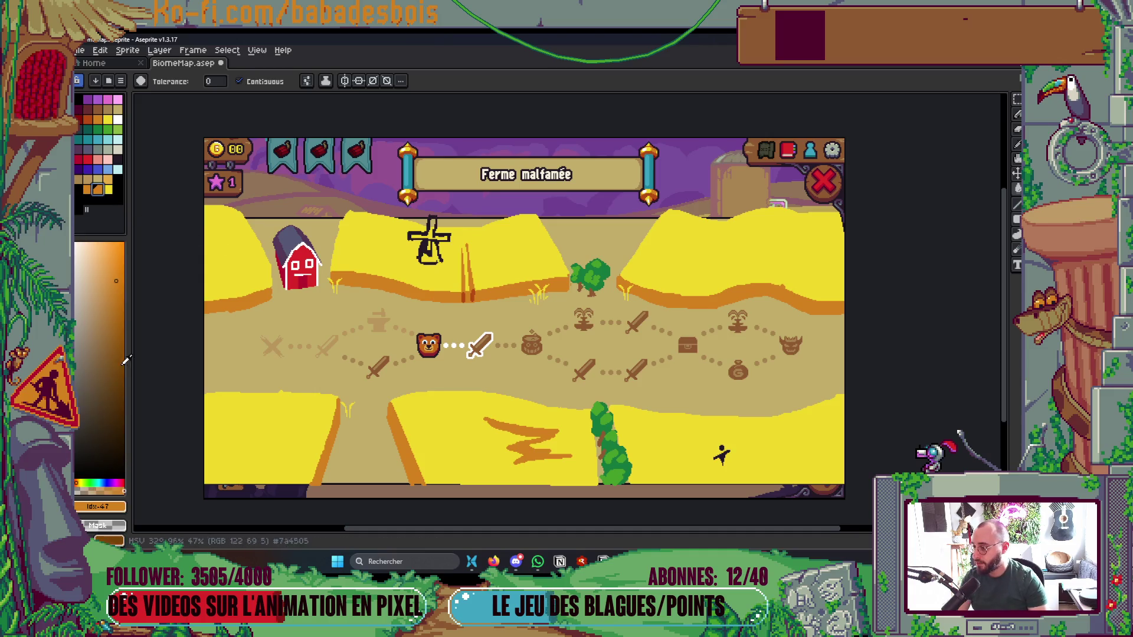
# Adjust the drawing colour to a darker yellow-orange shade
pyautogui.click(79, 470)
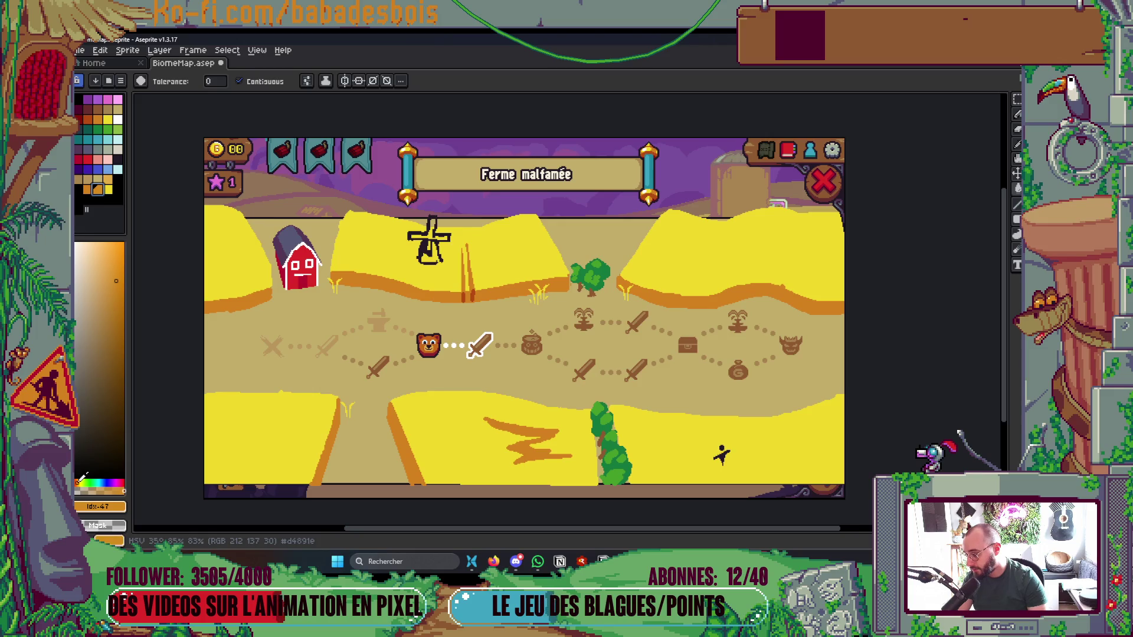
pyautogui.click(81, 481)
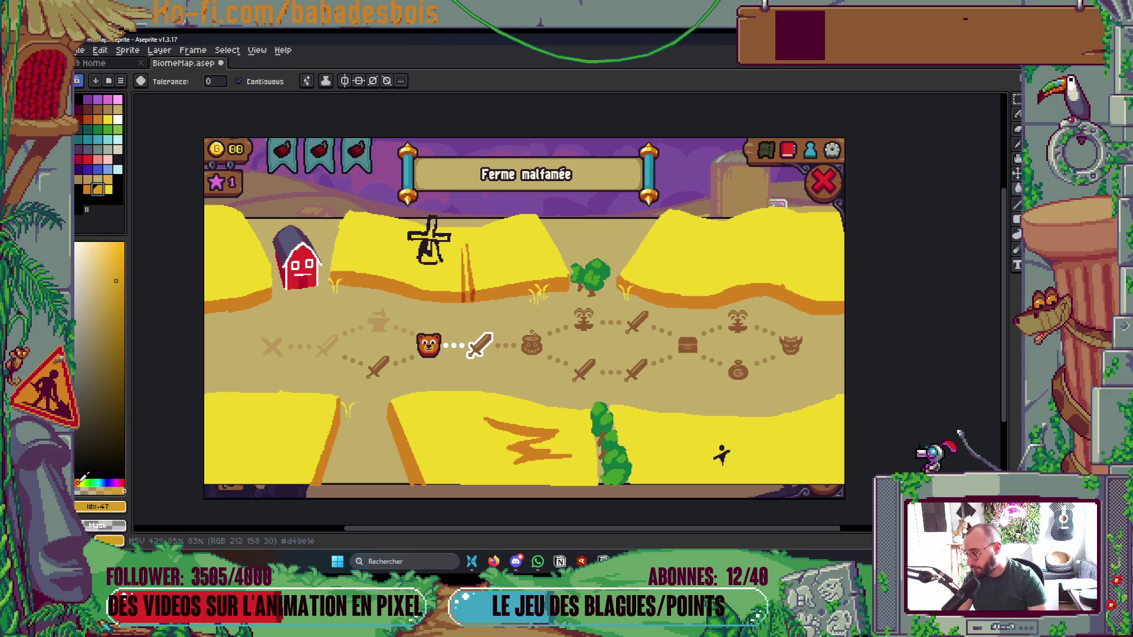
pyautogui.click(112, 273)
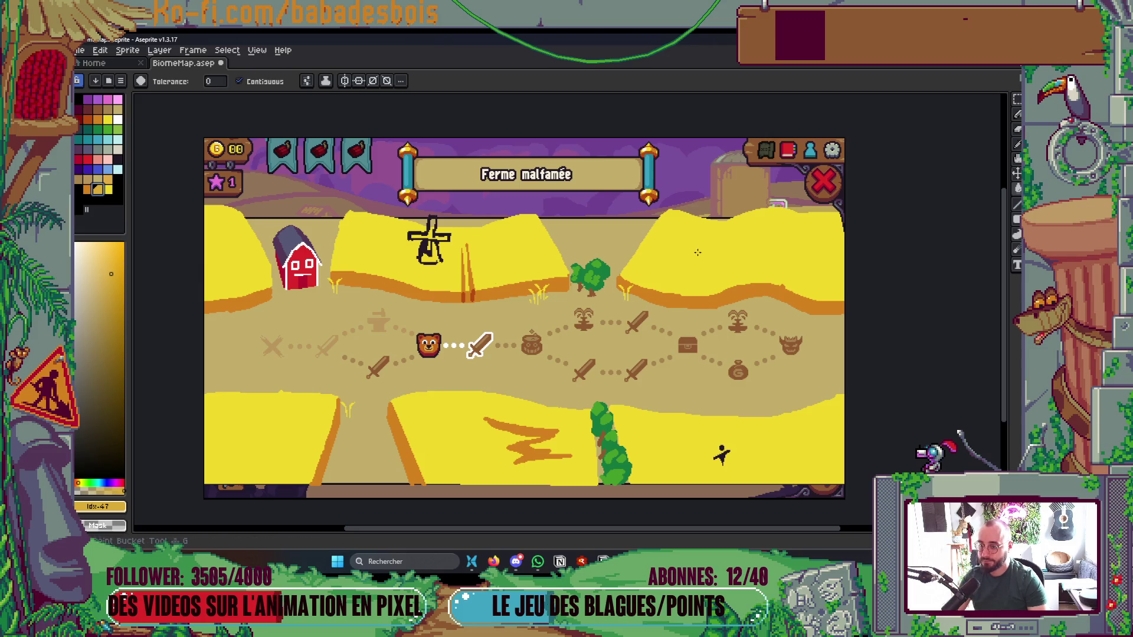
pyautogui.scroll(2, 741, 266)
# Paint a darker shading streak on the right field using Shading ink
pyautogui.click(747, 304)
pyautogui.hotkey('ctrl', 'z')
pyautogui.press('b')
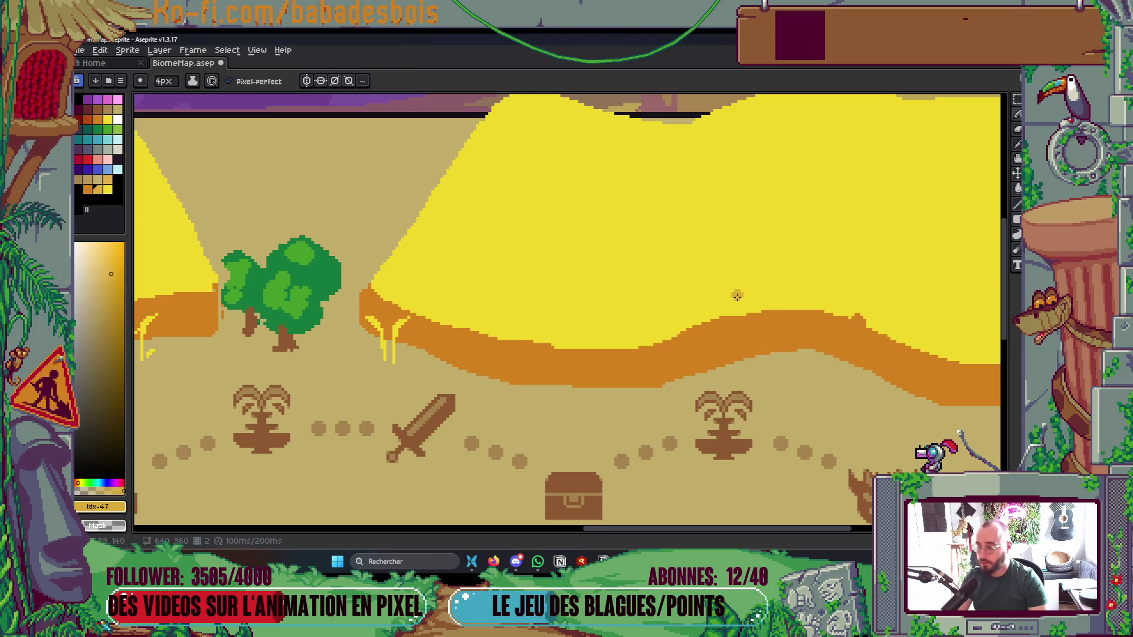
pyautogui.click(192, 81)
pyautogui.click(231, 143)
pyautogui.moveTo(670, 361)
pyautogui.mouseDown()
pyautogui.moveTo(708, 242)
pyautogui.moveTo(760, 387)
pyautogui.moveTo(747, 215)
pyautogui.moveTo(696, 319)
pyautogui.moveTo(727, 221)
pyautogui.moveTo(742, 251)
pyautogui.mouseUp()
# Fill the area between the shading strokes with the darker shade
pyautogui.press('g')
pyautogui.click(708, 325)
pyautogui.scroll(-5, 725, 194)
pyautogui.scroll(4, 726, 193)
pyautogui.press('b')
pyautogui.scroll(-5, 678, 206)
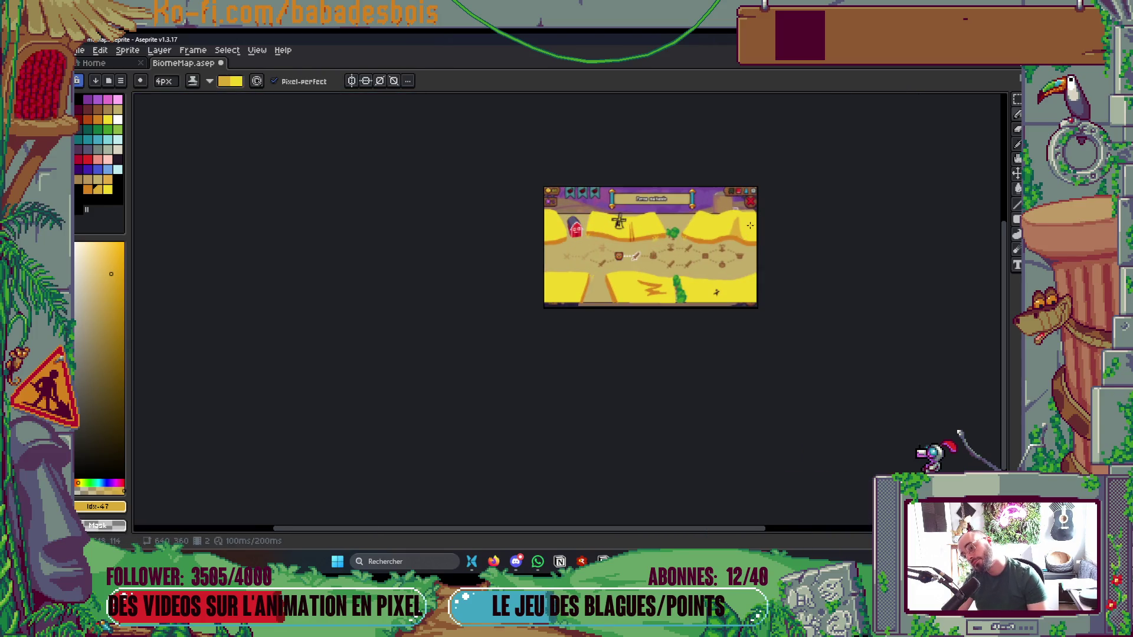
pyautogui.scroll(4, 646, 222)
pyautogui.scroll(-3, 625, 224)
pyautogui.scroll(3, 608, 227)
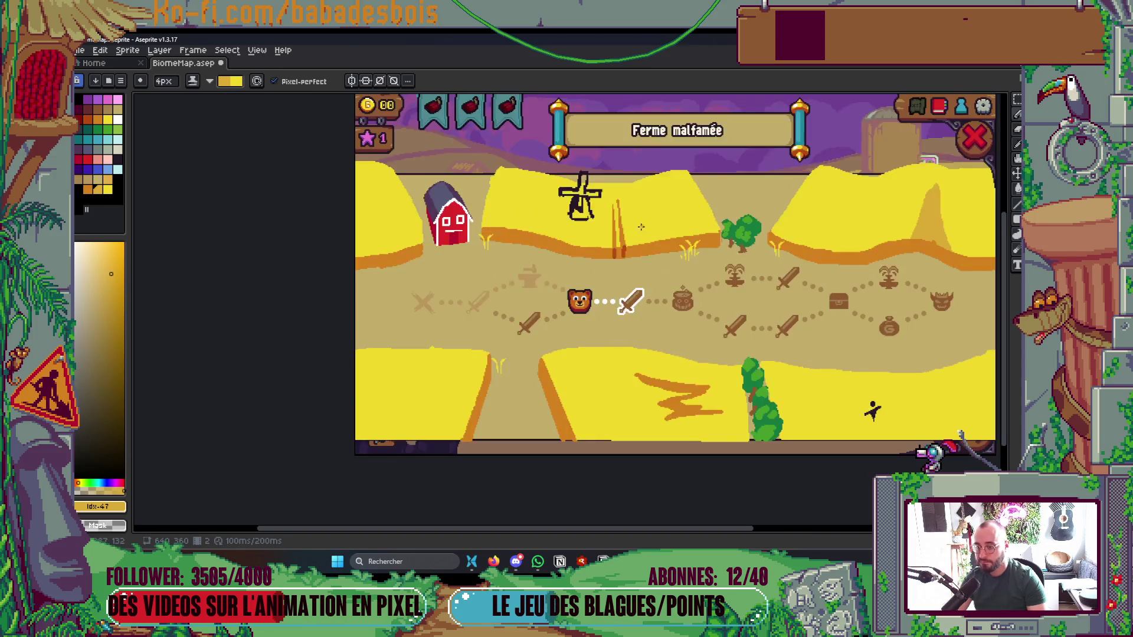
# Bring the windmill and stalks into view and set the ink back to Simple Ink
pyautogui.moveTo(551, 169); pyautogui.dragTo(549, 298)
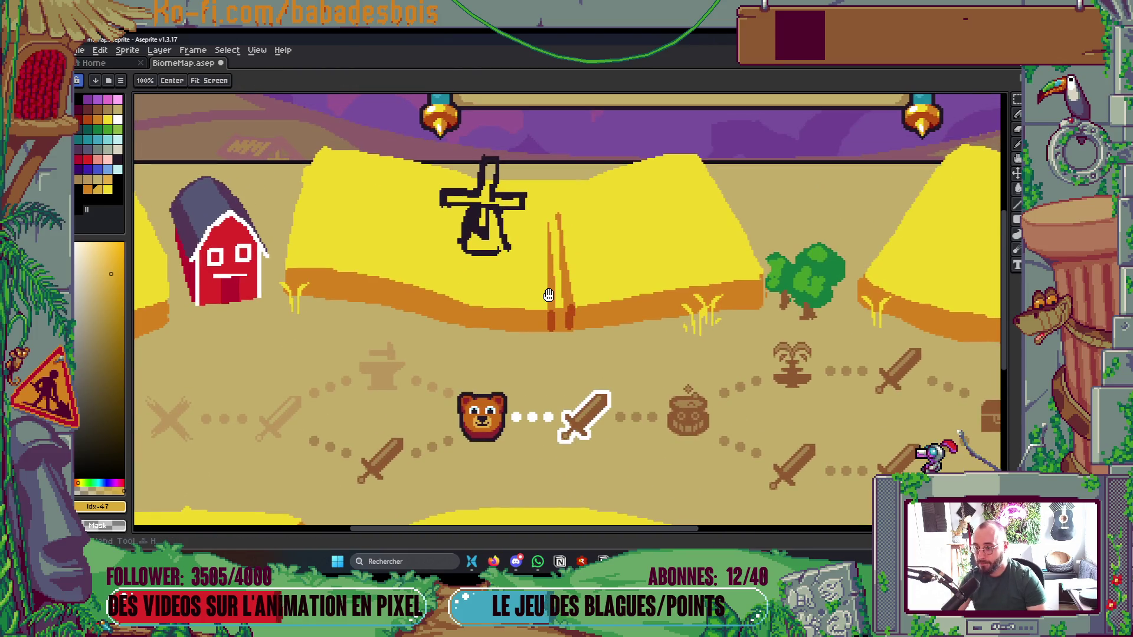
pyautogui.scroll(2, 552, 304)
pyautogui.click(209, 81)
pyautogui.click(240, 132)
pyautogui.click(210, 81)
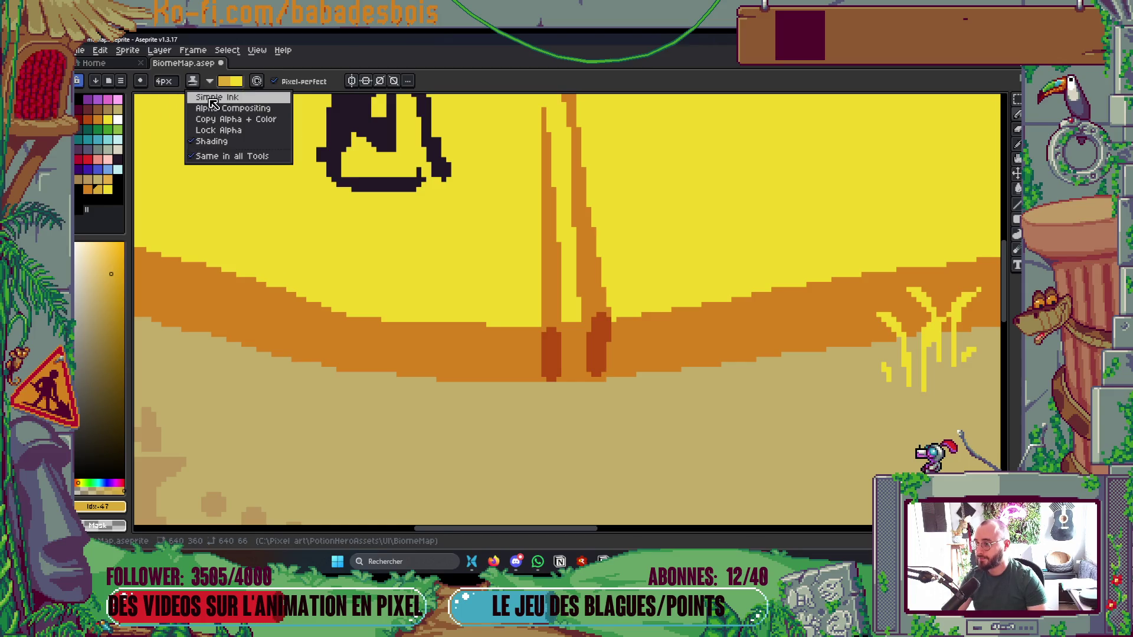
pyautogui.click(207, 96)
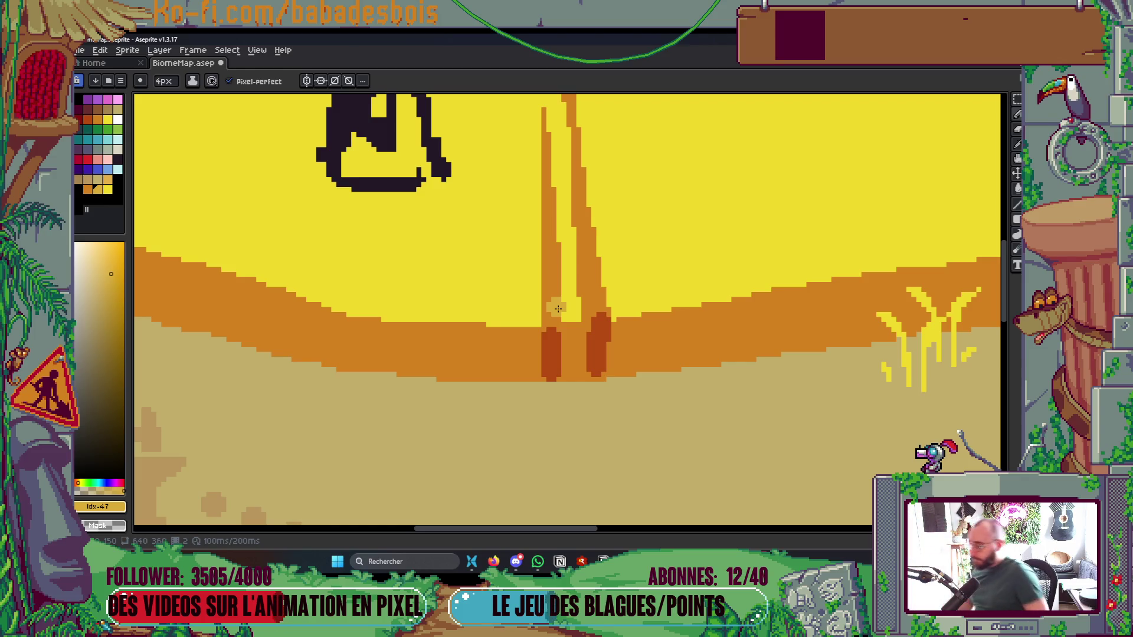
# Fill the left and right stalk stripes paler ochre and save the map
pyautogui.scroll(1, 558, 309)
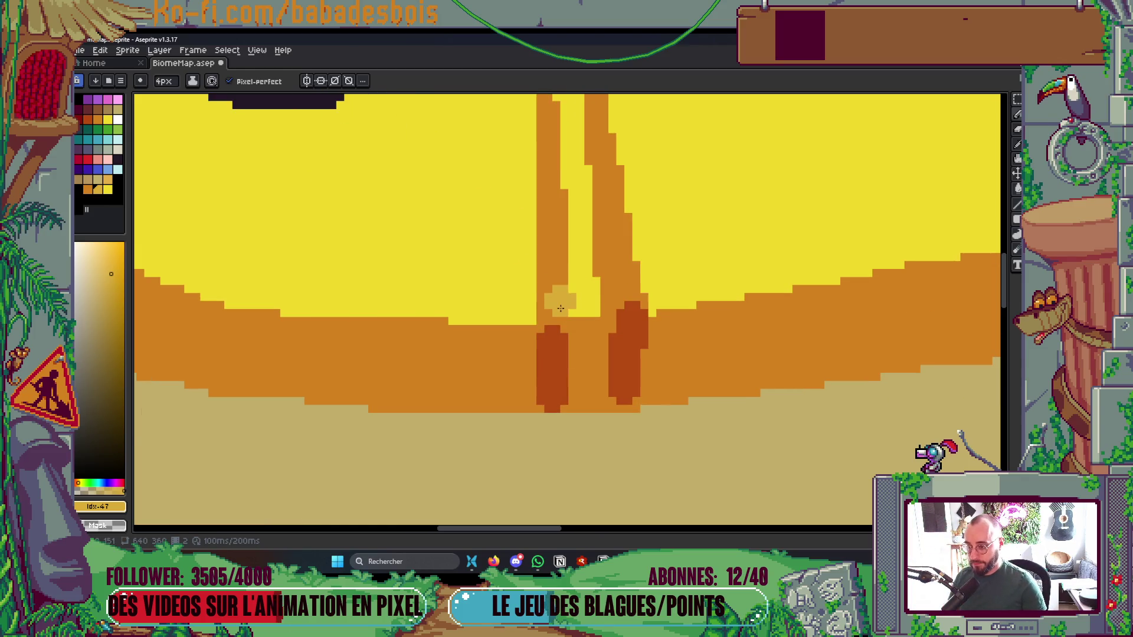
pyautogui.moveTo(546, 278); pyautogui.dragTo(531, 354)
pyautogui.press('g')
pyautogui.click(532, 322)
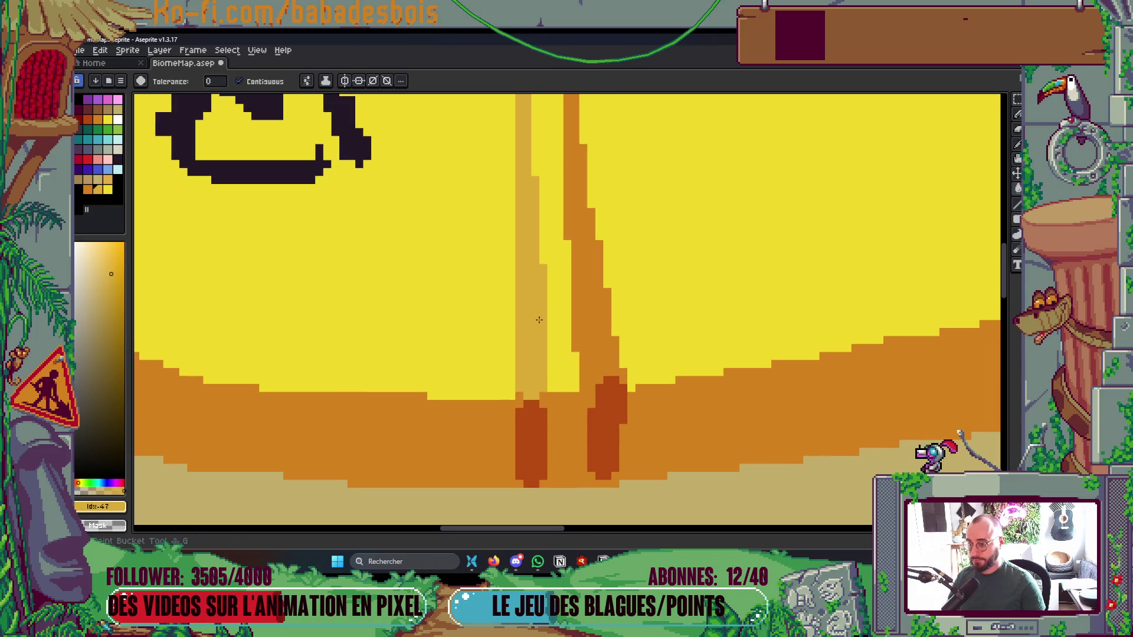
pyautogui.click(598, 326)
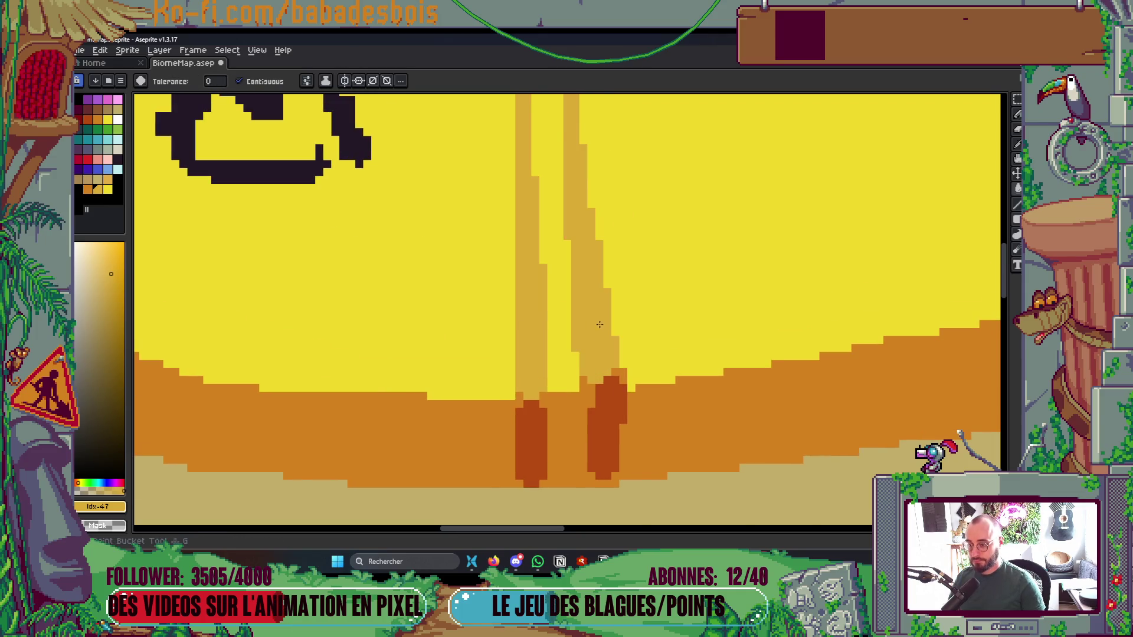
pyautogui.scroll(-5, 598, 326)
pyautogui.scroll(2, 643, 330)
pyautogui.hotkey('ctrl', 's')
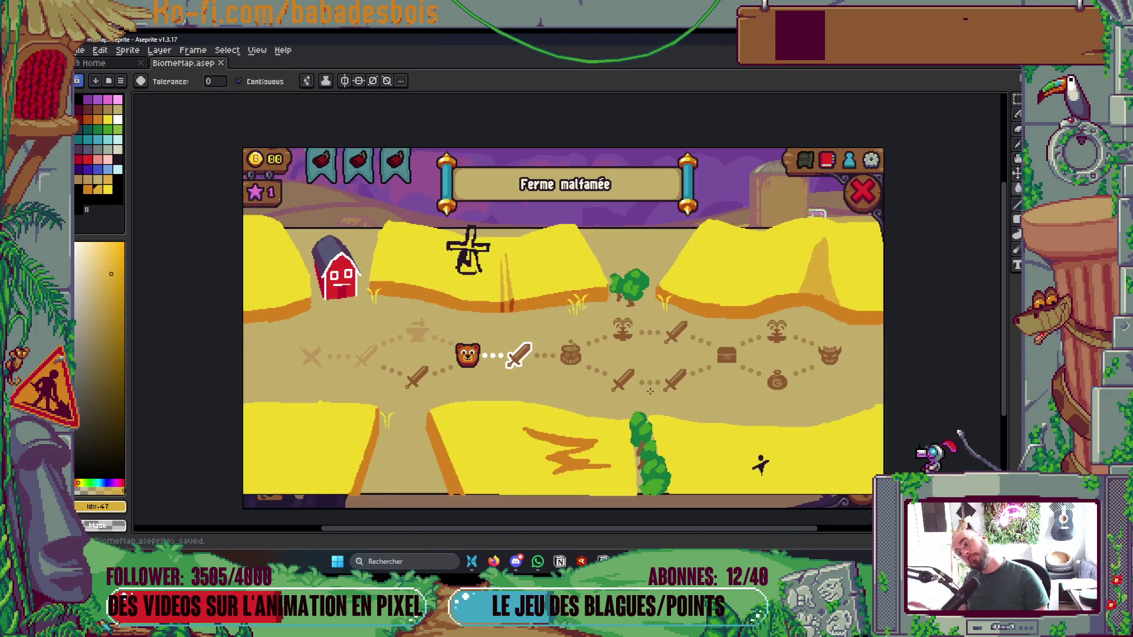
# Recentre the map and fill the zigzag furrow with colour
pyautogui.scroll(-3, 656, 395)
pyautogui.scroll(3, 691, 269)
pyautogui.moveTo(692, 269); pyautogui.dragTo(739, 247)
pyautogui.scroll(1, 617, 434)
pyautogui.click(618, 433)
pyautogui.scroll(-3, 689, 401)
pyautogui.scroll(1, 689, 401)
pyautogui.hscroll(-2, 690, 402)
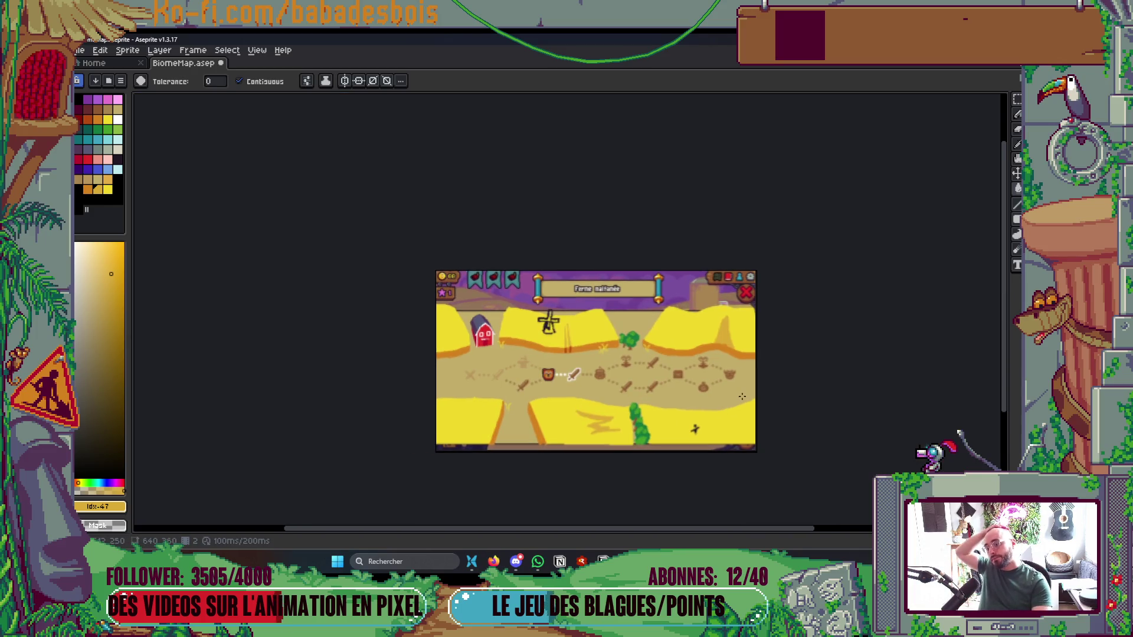
pyautogui.scroll(2, 739, 397)
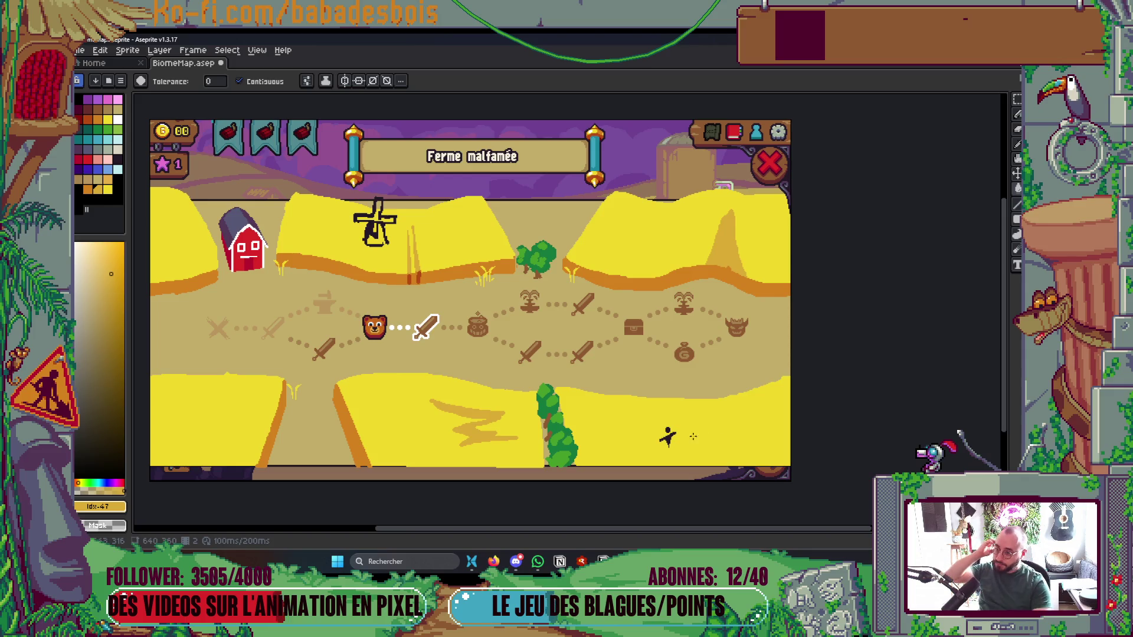
pyautogui.scroll(2, 382, 252)
pyautogui.scroll(-2, 530, 354)
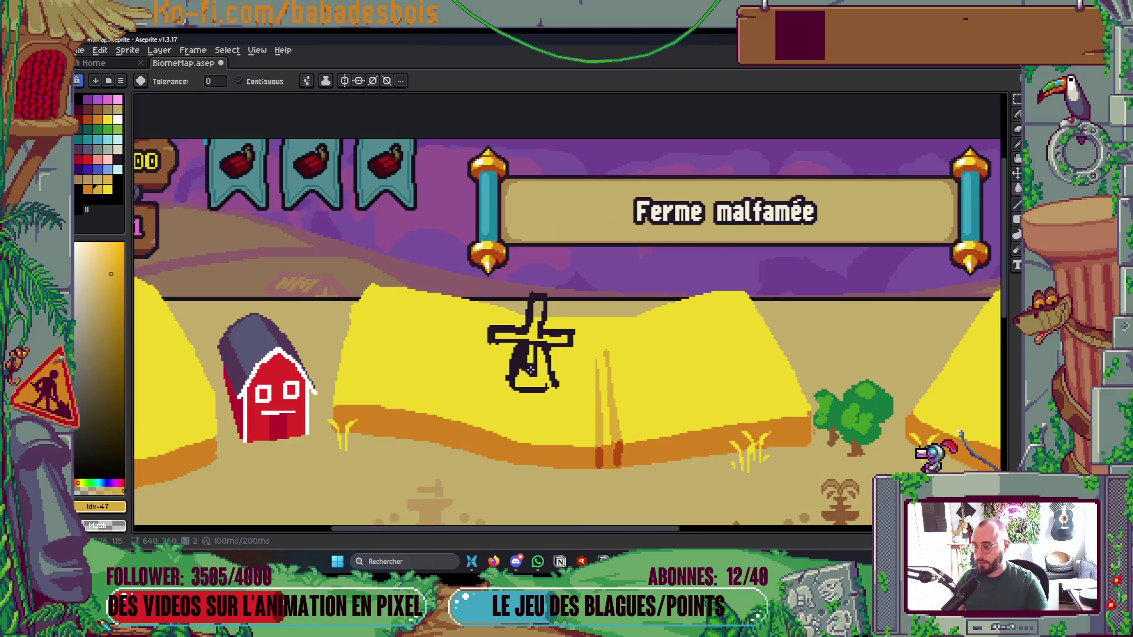
pyautogui.scroll(2, 530, 377)
pyautogui.scroll(-1, 531, 380)
# Pick the windmill's dark outline colour and refine the base's bottom and left side
pyautogui.press('b')
pyautogui.keyDown('alt'); pyautogui.click(535, 374); pyautogui.keyUp('alt')
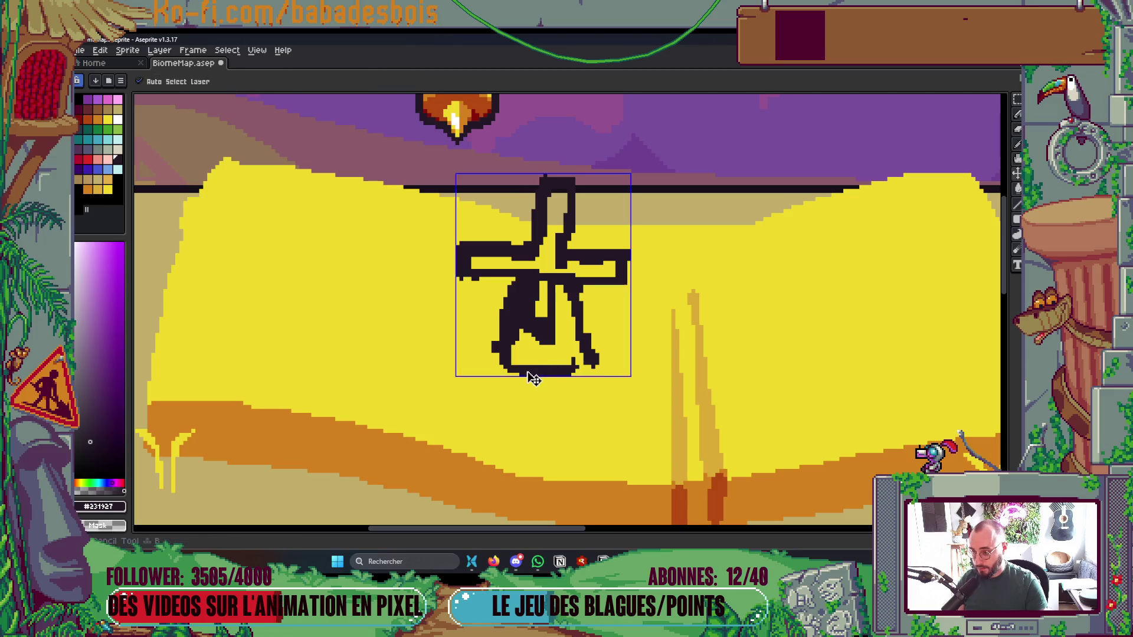
pyautogui.moveTo(503, 361)
pyautogui.mouseDown()
pyautogui.moveTo(546, 376)
pyautogui.moveTo(594, 362)
pyautogui.mouseUp()
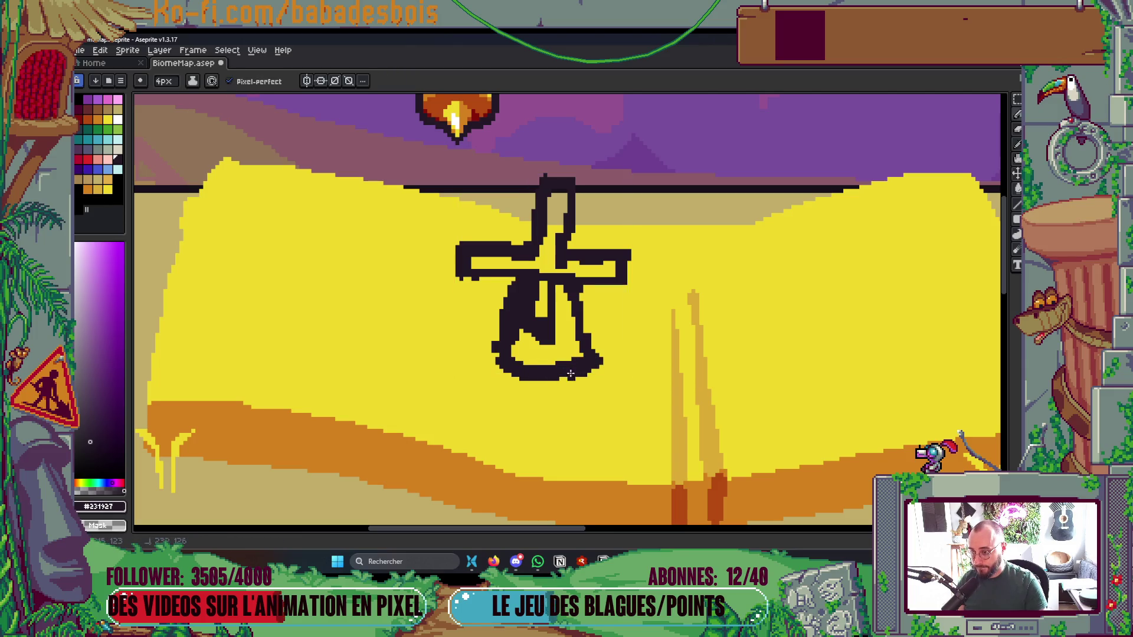
pyautogui.scroll(1, 574, 373)
pyautogui.moveTo(520, 329)
pyautogui.mouseDown()
pyautogui.moveTo(541, 328)
pyautogui.moveTo(508, 315)
pyautogui.moveTo(523, 248)
pyautogui.moveTo(541, 319)
pyautogui.mouseUp()
# Paint the windmill's left, top and right sails light grey
pyautogui.click(117, 149)
pyautogui.moveTo(438, 226)
pyautogui.mouseDown()
pyautogui.moveTo(413, 233)
pyautogui.moveTo(542, 236)
pyautogui.moveTo(500, 287)
pyautogui.mouseUp()
pyautogui.moveTo(513, 171)
pyautogui.mouseDown()
pyautogui.moveTo(513, 219)
pyautogui.moveTo(485, 287)
pyautogui.moveTo(578, 295)
pyautogui.moveTo(548, 296)
pyautogui.moveTo(555, 377)
pyautogui.moveTo(564, 287)
pyautogui.mouseUp()
pyautogui.keyDown('alt'); pyautogui.click(581, 298); pyautogui.keyUp('alt')
pyautogui.scroll(-3, 546, 292)
pyautogui.scroll(4, 541, 280)
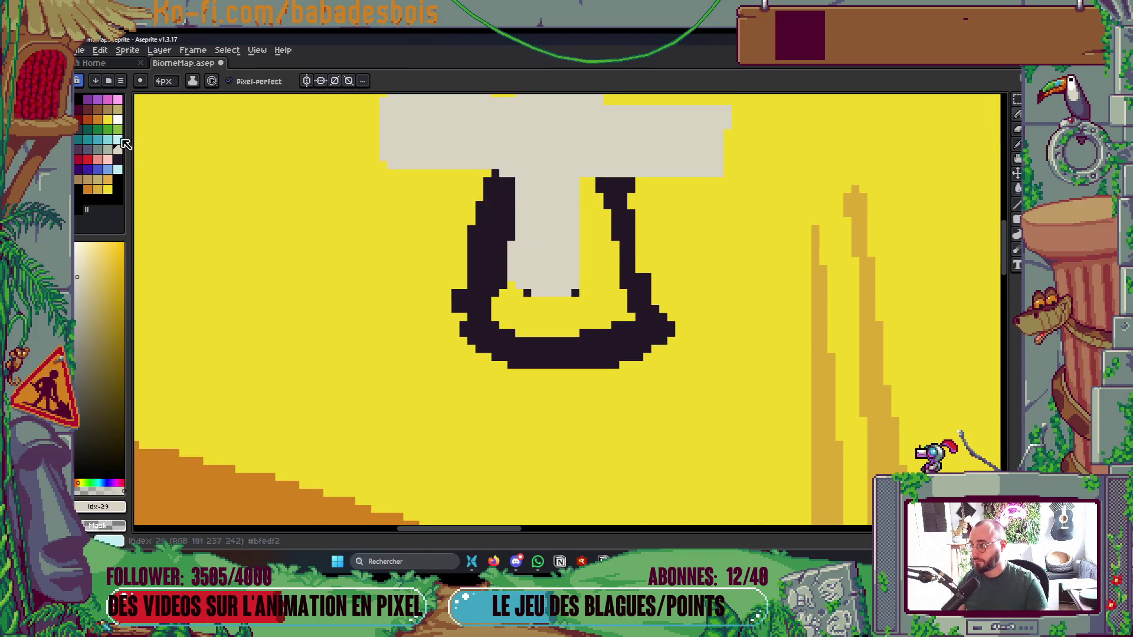
# Fill the windmill's dark outline and the base's inner area brown
pyautogui.press('g')
pyautogui.click(627, 260)
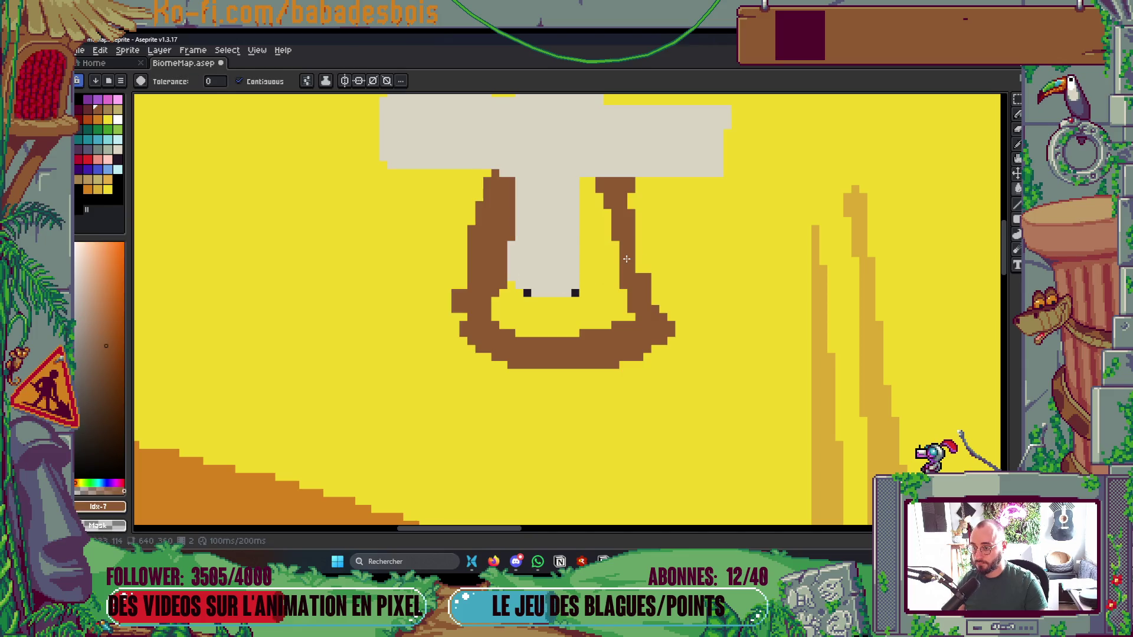
pyautogui.click(600, 269)
pyautogui.scroll(-2, 601, 256)
pyautogui.scroll(-4, 601, 255)
pyautogui.scroll(6, 514, 334)
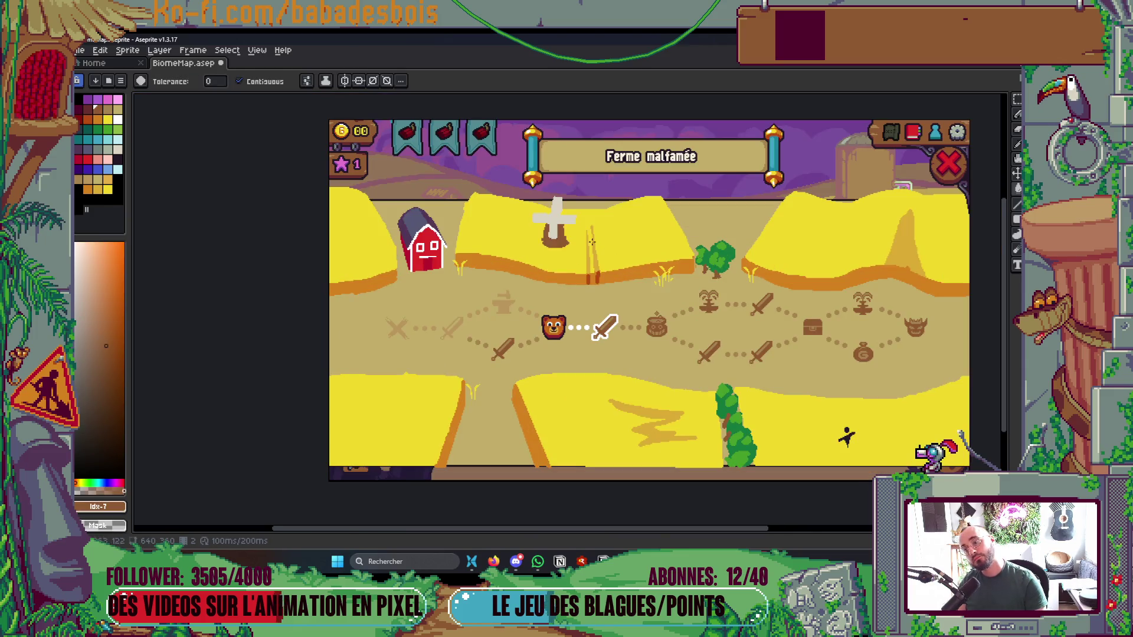
# Reshape the windmill base's left and right edges and mast corner in brown
pyautogui.press('b')
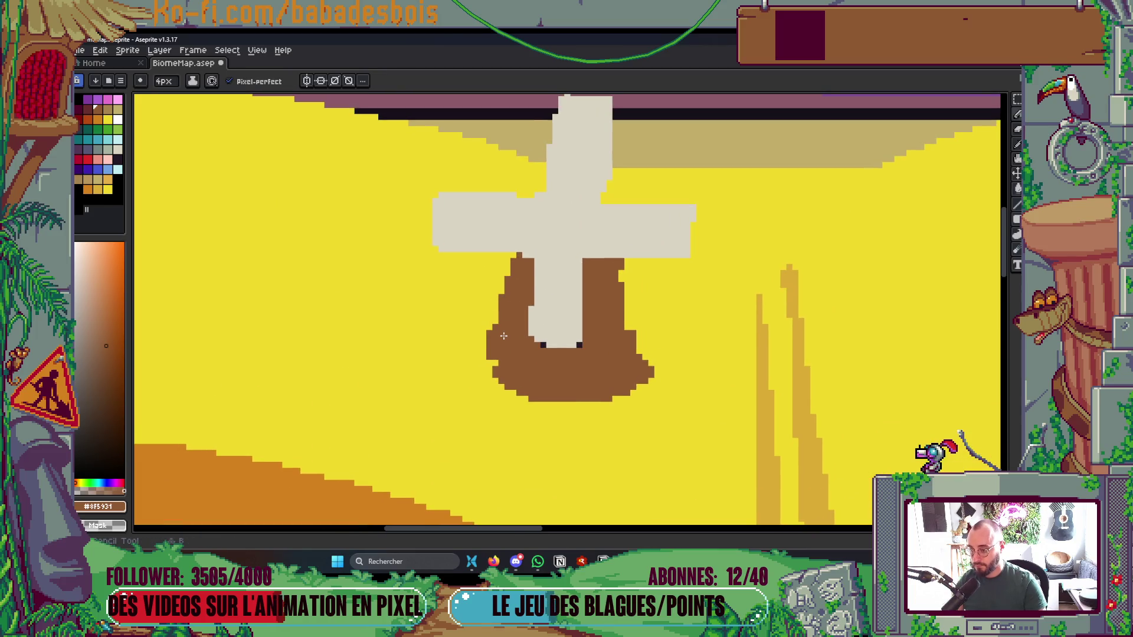
pyautogui.moveTo(492, 326); pyautogui.dragTo(492, 341)
pyautogui.click(489, 365)
pyautogui.moveTo(625, 286); pyautogui.dragTo(626, 310)
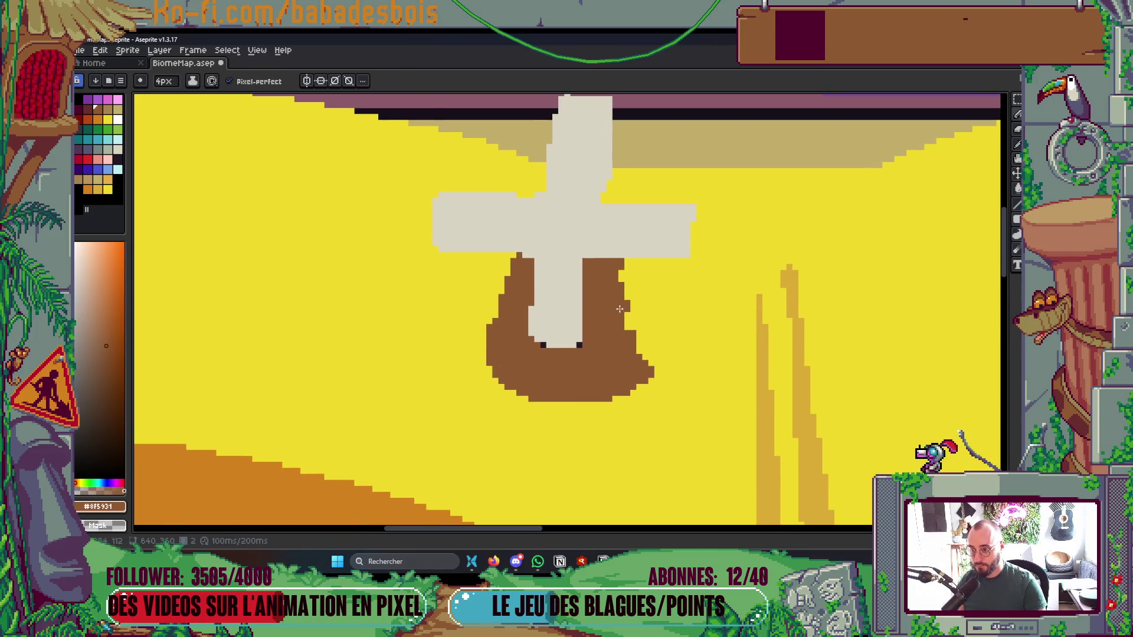
pyautogui.moveTo(623, 265); pyautogui.dragTo(649, 363)
pyautogui.moveTo(629, 305); pyautogui.dragTo(629, 329)
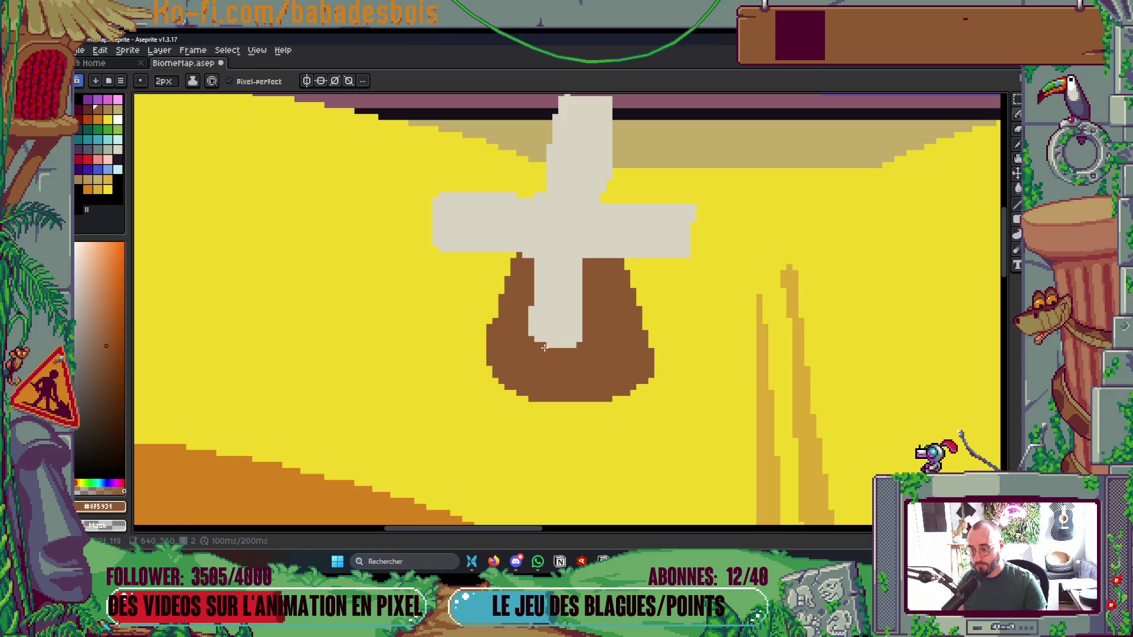
pyautogui.moveTo(537, 266); pyautogui.dragTo(536, 273)
pyautogui.click(571, 276)
# Extend and trim the mast edges in beige and neaten the base and right sail
pyautogui.moveTo(611, 192); pyautogui.dragTo(583, 286)
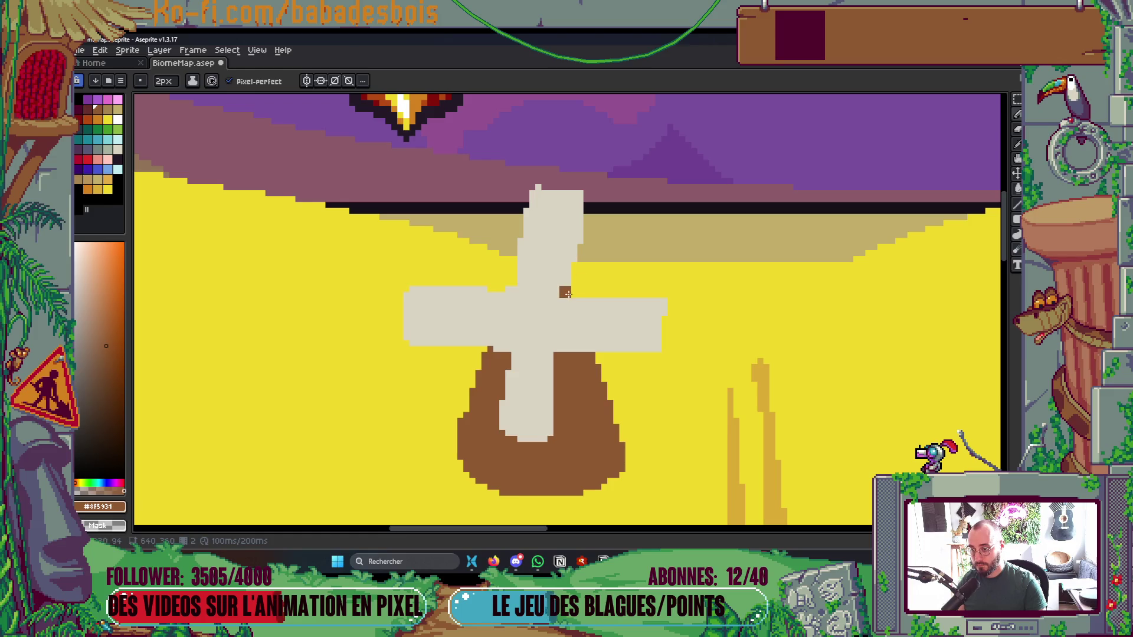
pyautogui.keyDown('alt'); pyautogui.click(532, 270); pyautogui.keyUp('alt')
pyautogui.moveTo(512, 252)
pyautogui.mouseDown()
pyautogui.moveTo(514, 192)
pyautogui.moveTo(538, 195)
pyautogui.mouseUp()
pyautogui.click(525, 205)
pyautogui.moveTo(575, 260)
pyautogui.mouseDown()
pyautogui.moveTo(584, 204)
pyautogui.moveTo(538, 191)
pyautogui.moveTo(569, 189)
pyautogui.mouseUp()
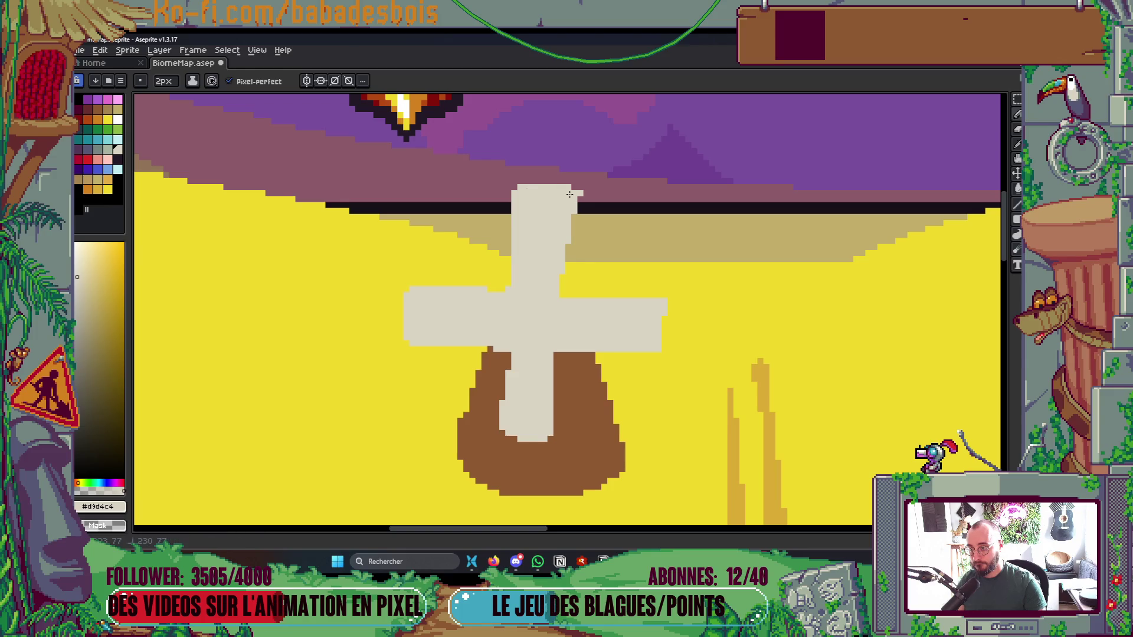
pyautogui.moveTo(565, 353); pyautogui.dragTo(595, 354)
pyautogui.moveTo(571, 300); pyautogui.dragTo(663, 302)
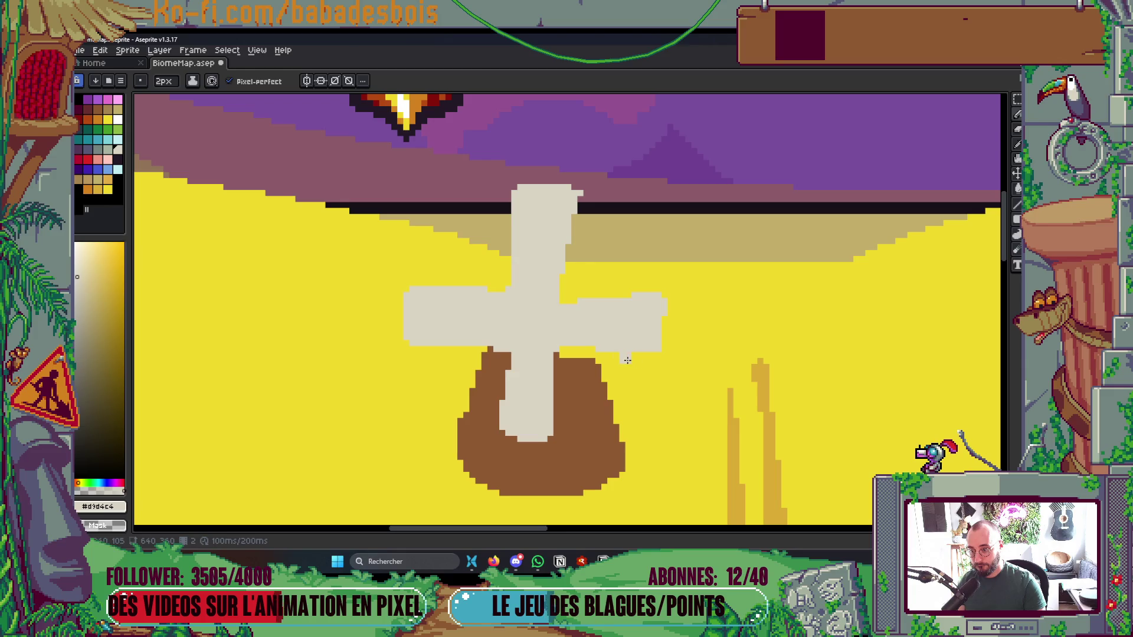
# Paint base brown over the yellow strip, the sails' hub, and beside the top sail
pyautogui.scroll(2, 613, 359)
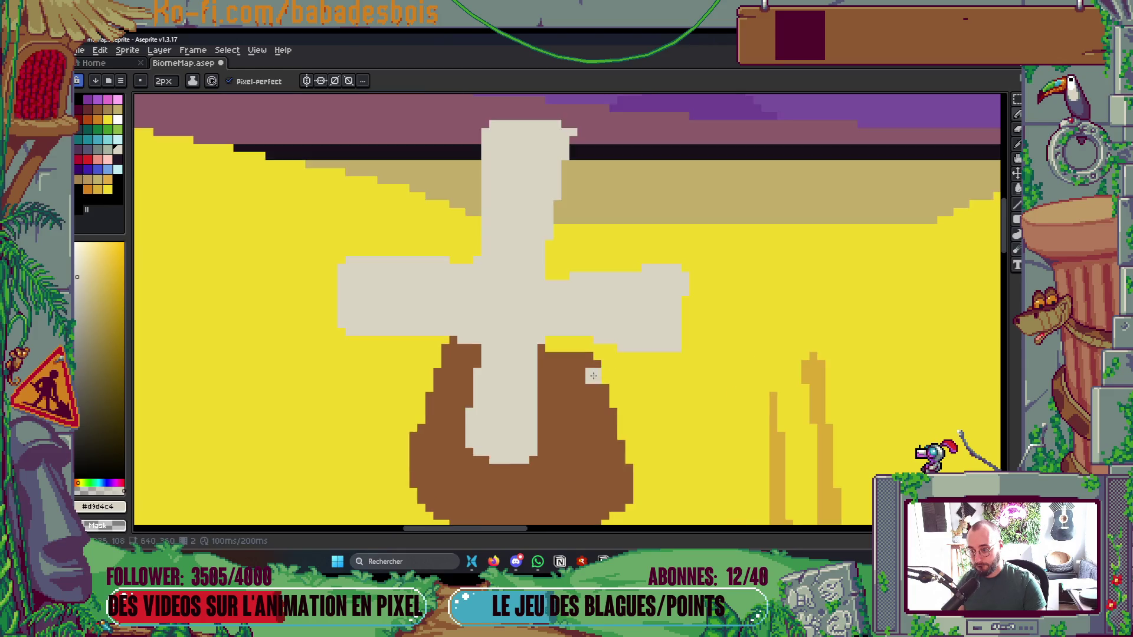
pyautogui.press('i')
pyautogui.click(597, 370)
pyautogui.press('b')
pyautogui.moveTo(578, 311); pyautogui.dragTo(527, 302)
pyautogui.scroll(-10, 528, 301)
pyautogui.scroll(1, 591, 322)
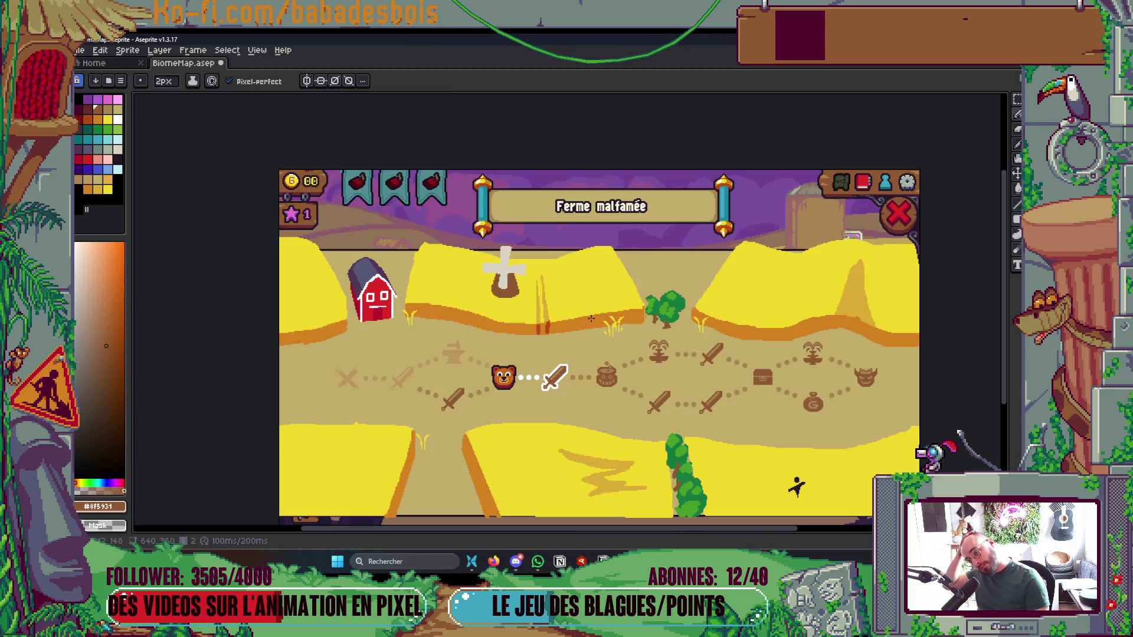
pyautogui.scroll(4, 553, 302)
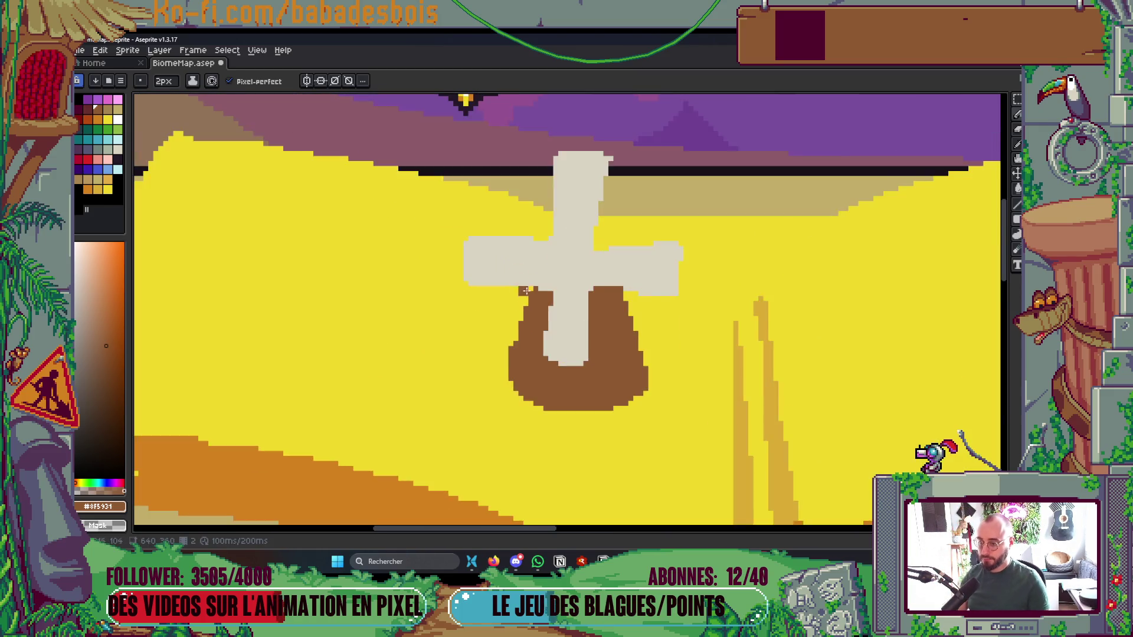
pyautogui.scroll(1, 625, 215)
pyautogui.moveTo(613, 238); pyautogui.dragTo(607, 245)
pyautogui.press('-')
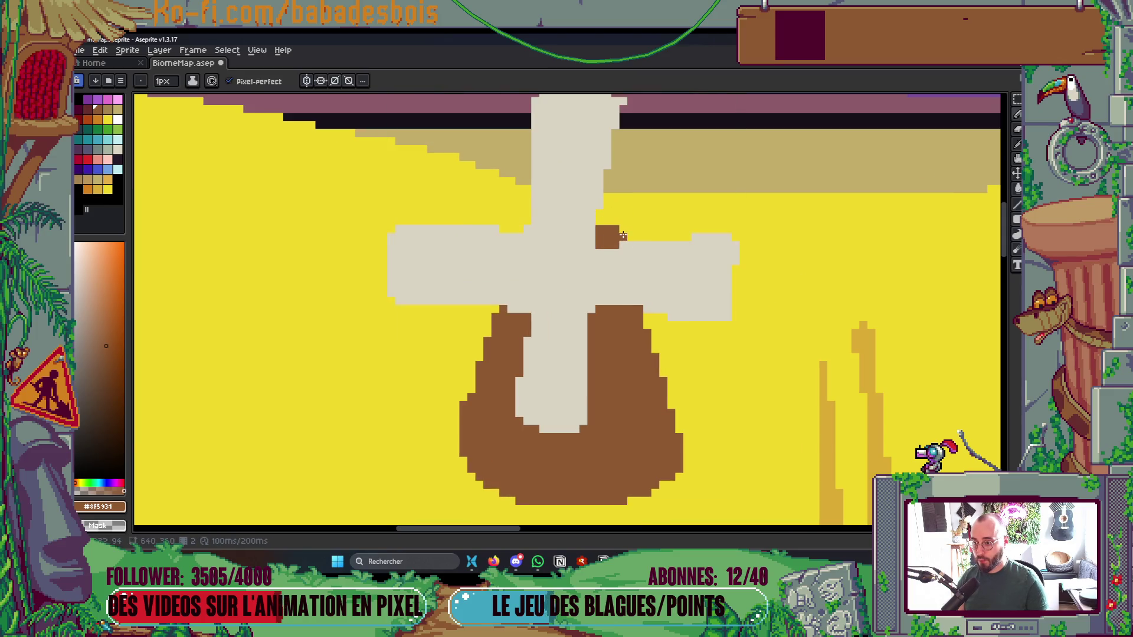
pyautogui.moveTo(511, 229); pyautogui.dragTo(519, 230)
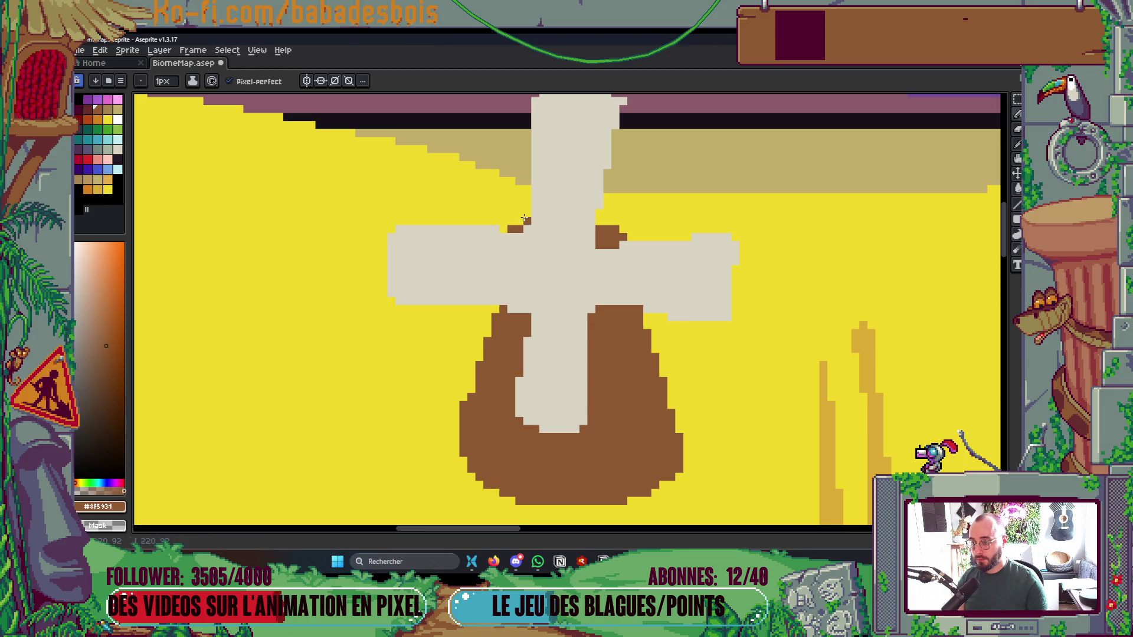
# Fill the windmill base tan and save the map
pyautogui.scroll(-3, 523, 218)
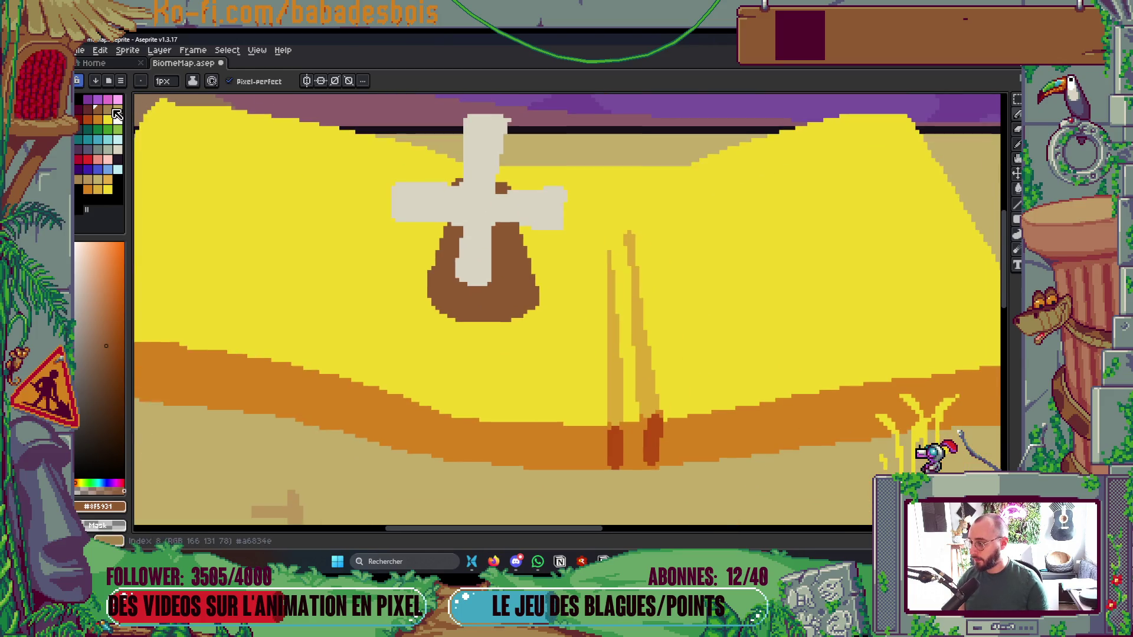
pyautogui.click(116, 113)
pyautogui.press('g')
pyautogui.click(462, 303)
pyautogui.hotkey('ctrl', 's')
# Draw a dark brown dividing line, fill the base's right side darker brown, and save
pyautogui.scroll(-5, 501, 188)
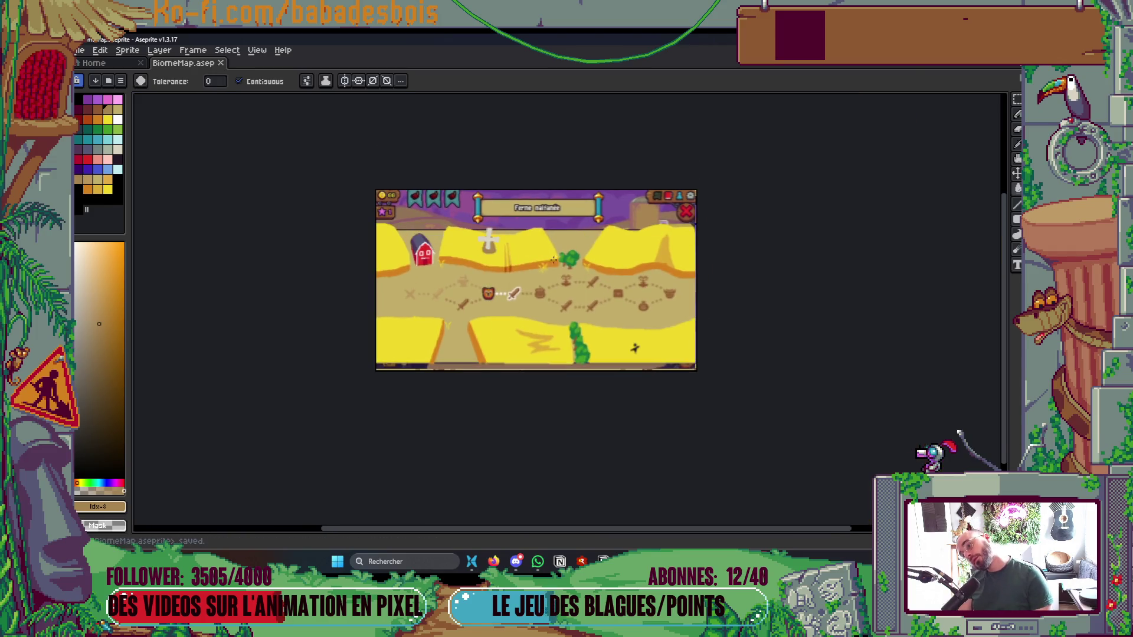
pyautogui.scroll(5, 489, 244)
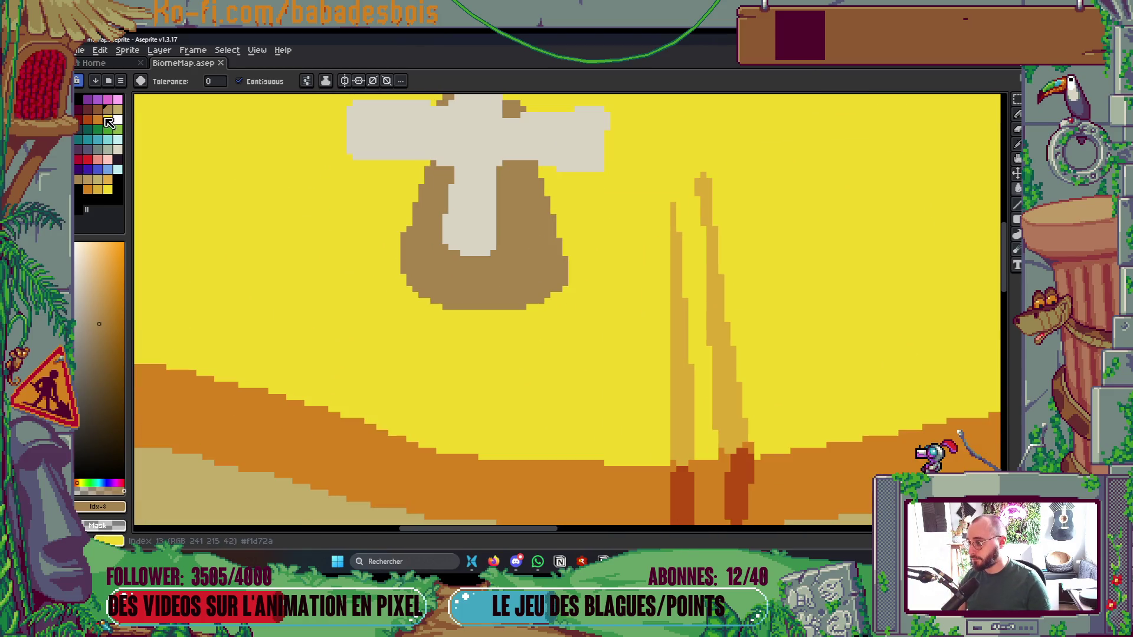
pyautogui.click(98, 110)
pyautogui.press('b')
pyautogui.scroll(1, 485, 185)
pyautogui.moveTo(512, 154)
pyautogui.mouseDown()
pyautogui.moveTo(518, 236)
pyautogui.moveTo(488, 339)
pyautogui.moveTo(447, 347)
pyautogui.mouseUp()
pyautogui.press('g')
pyautogui.click(551, 283)
pyautogui.hotkey('ctrl', 's')
pyautogui.scroll(-5, 590, 295)
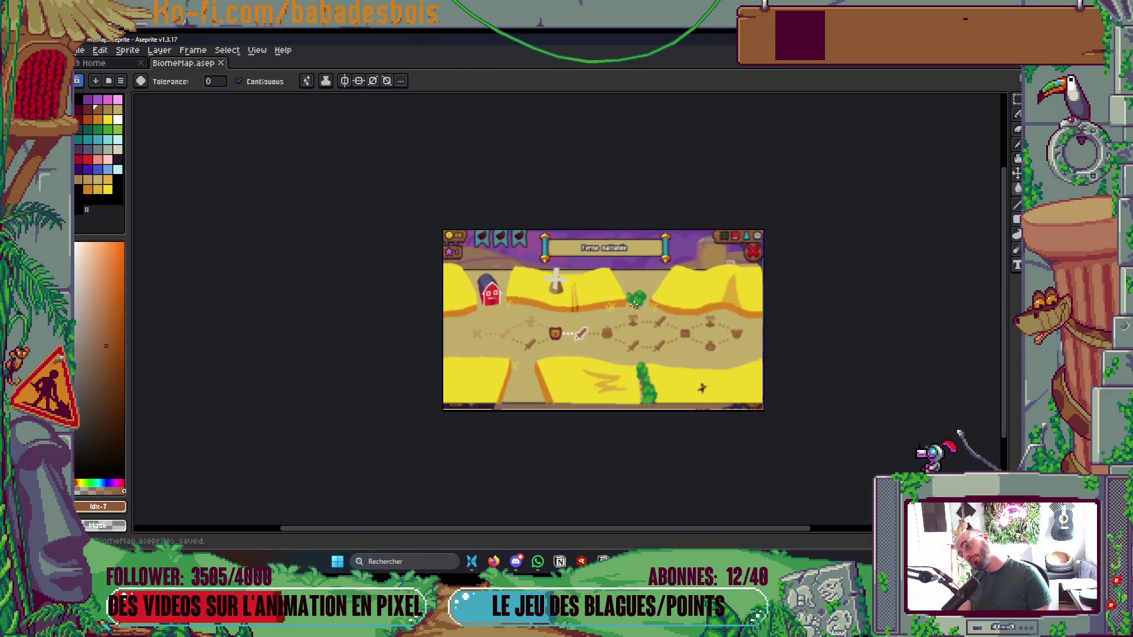
pyautogui.scroll(1, 633, 305)
pyautogui.scroll(3, 379, 215)
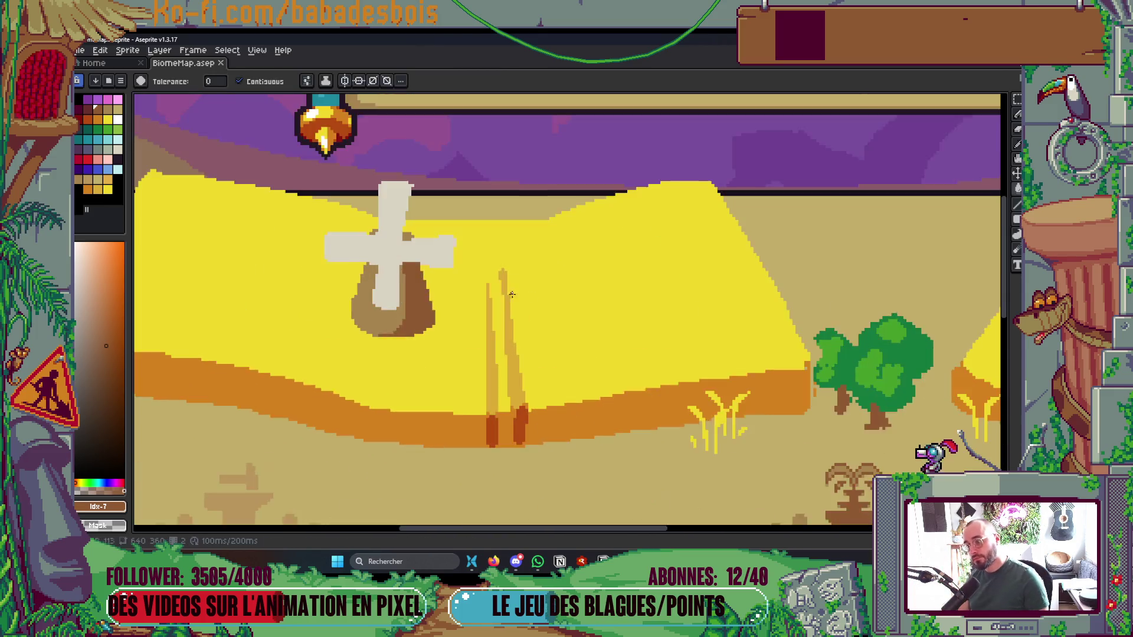
# Set the Pencil to a 4-pixel brush and save the map
pyautogui.press('b')
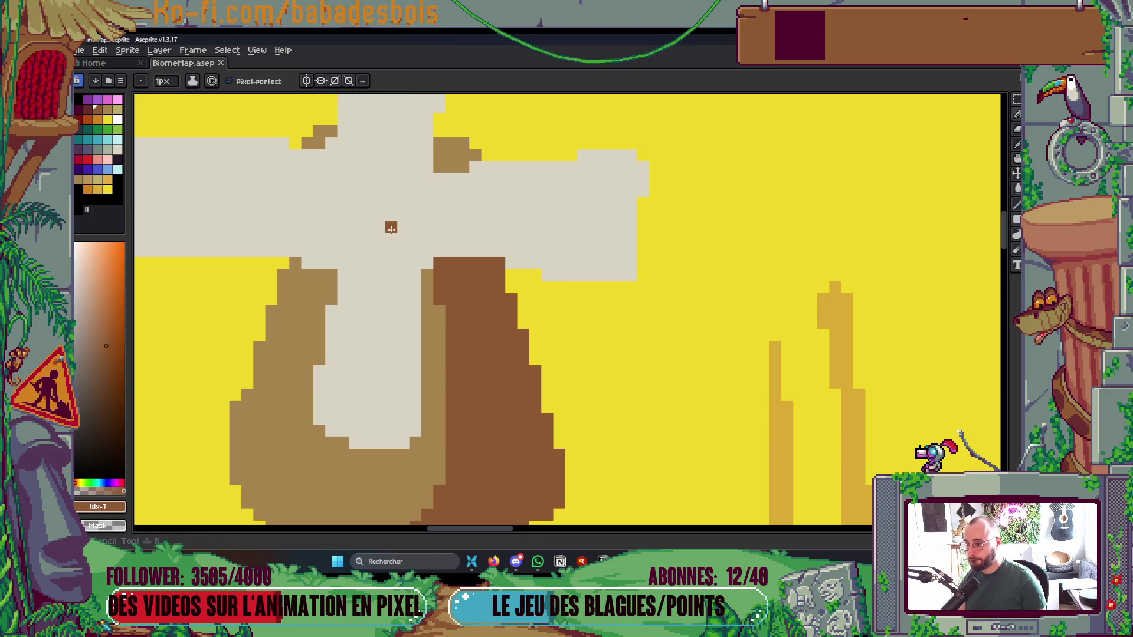
pyautogui.press('+')
pyautogui.press('+')
pyautogui.press('+')
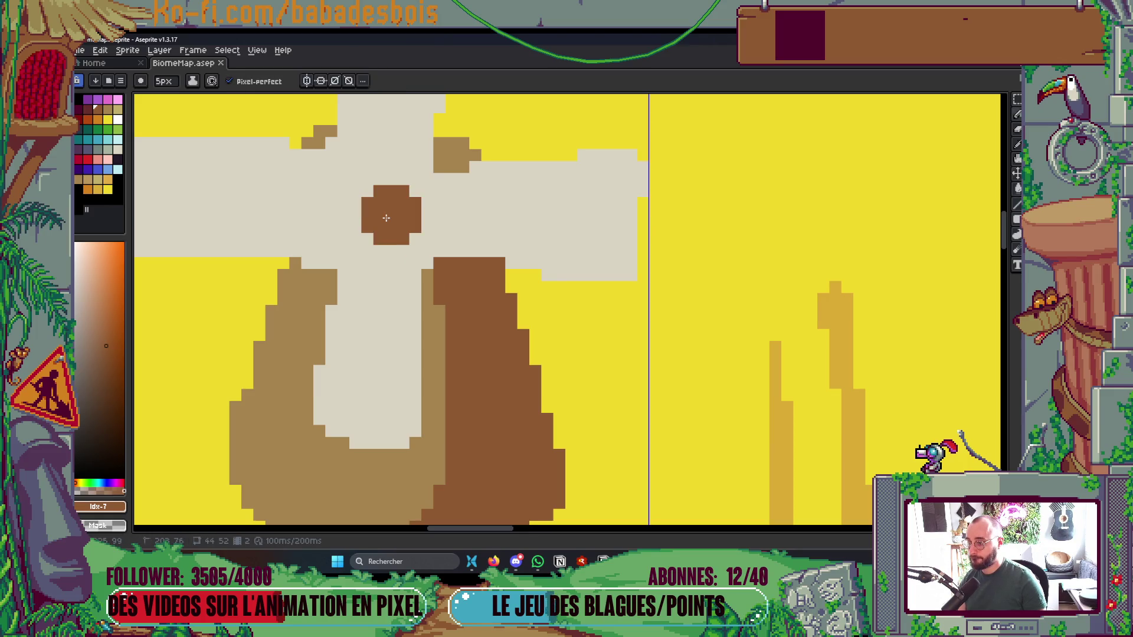
pyautogui.press('-')
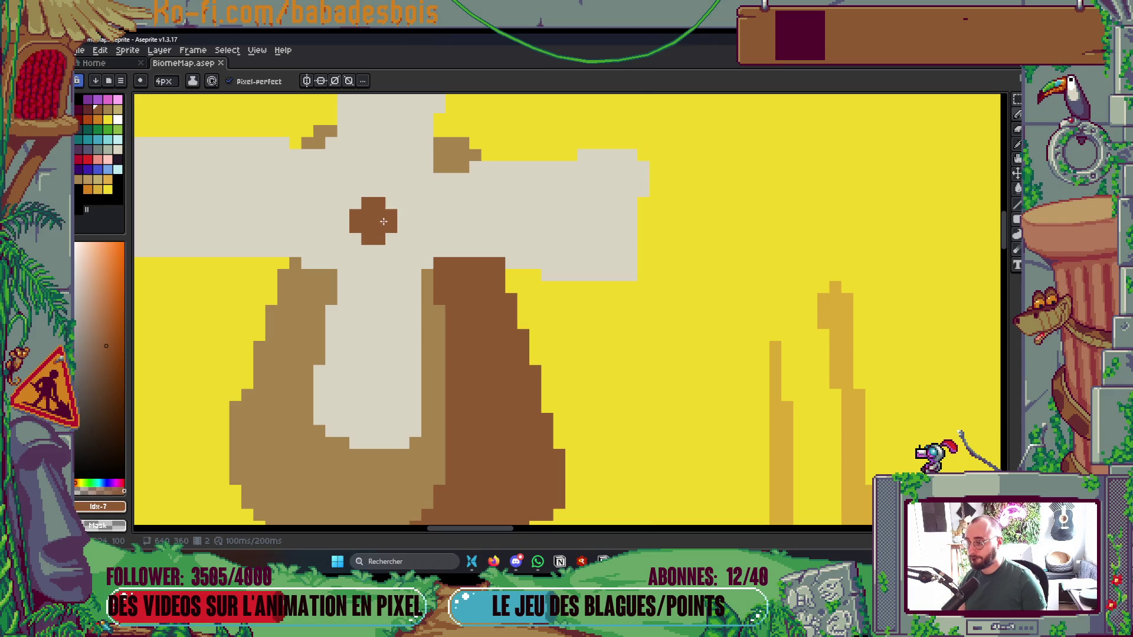
pyautogui.scroll(-5, 552, 361)
pyautogui.hotkey('ctrl', 's')
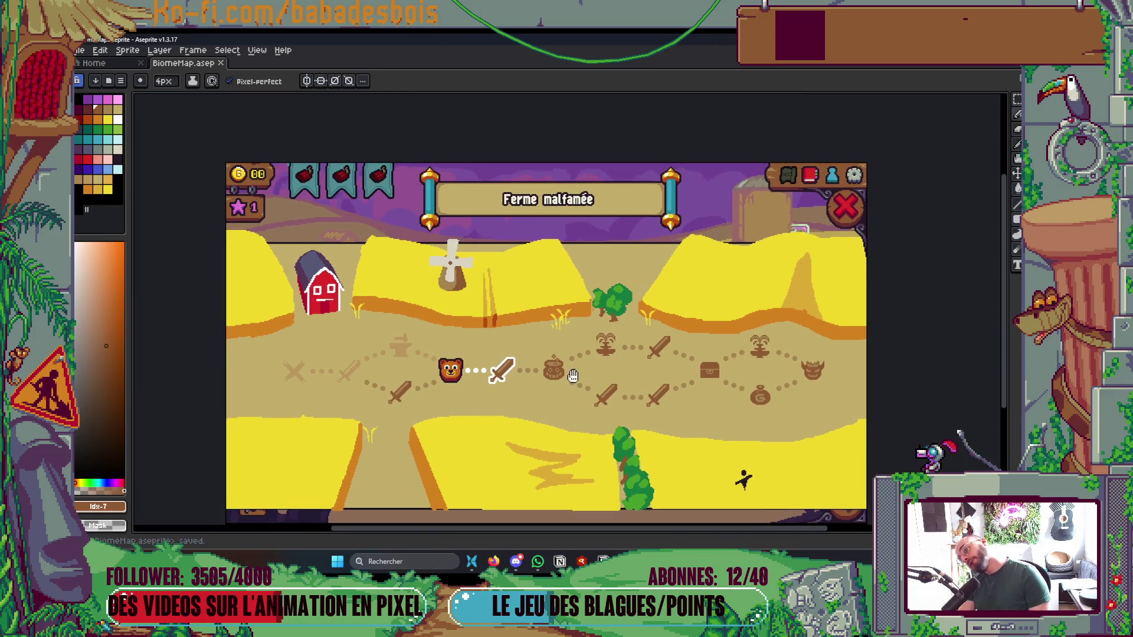
# Eyedrop the darker field yellow #dcab34 and draw a short diagonal stroke beside the windmill base
pyautogui.scroll(2, 552, 360)
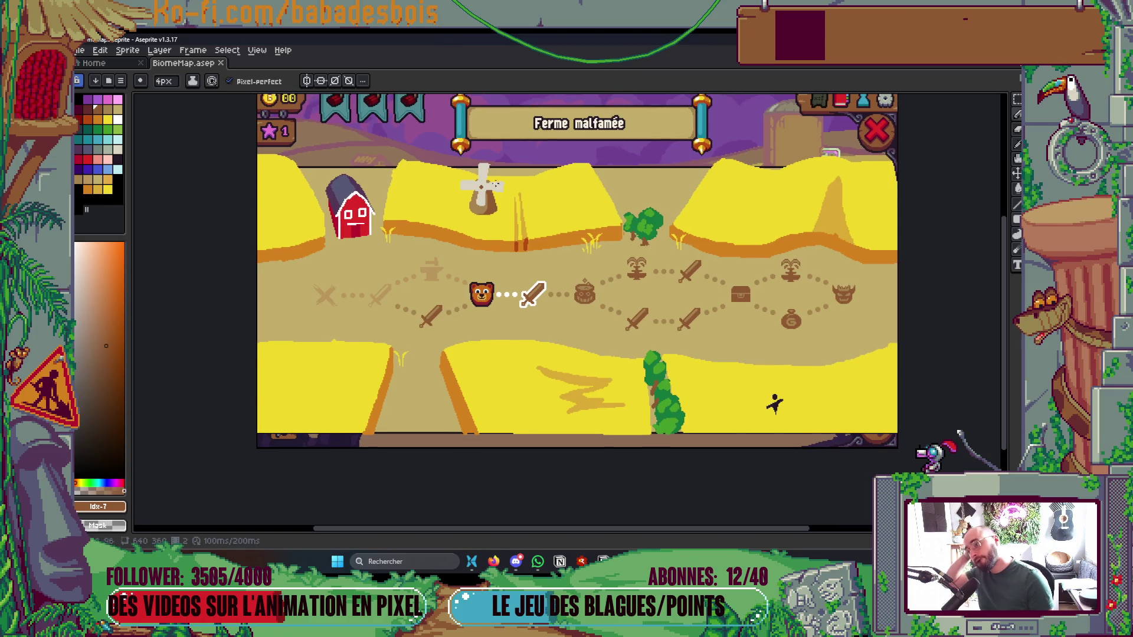
pyautogui.scroll(4, 458, 260)
pyautogui.scroll(3, 457, 260)
pyautogui.keyDown('alt'); pyautogui.click(511, 324); pyautogui.keyUp('alt')
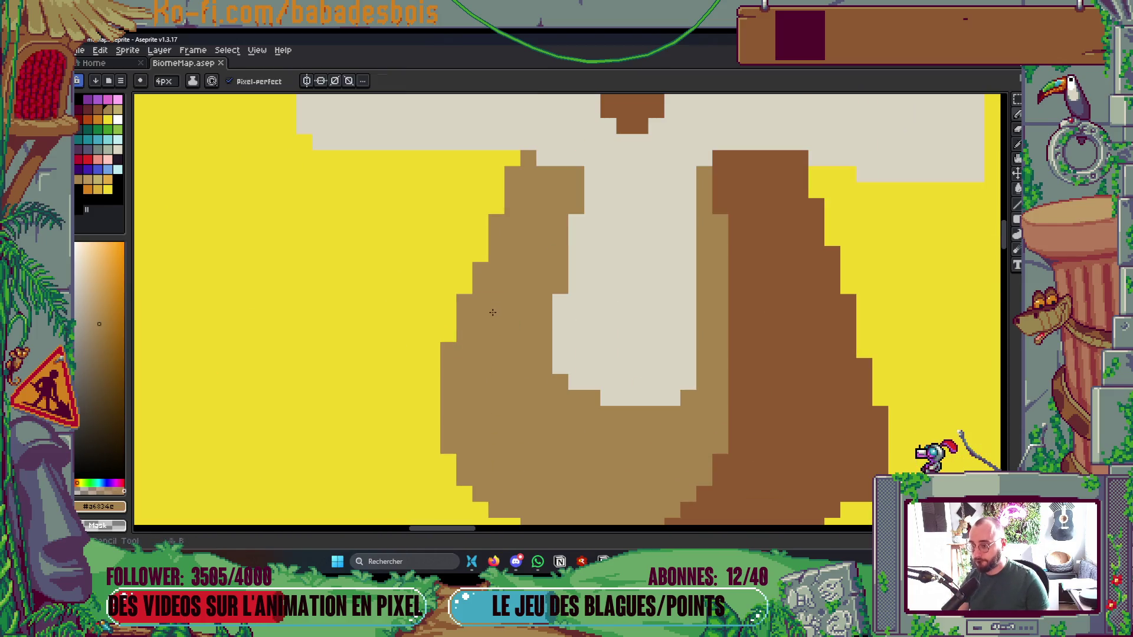
pyautogui.scroll(-5, 551, 313)
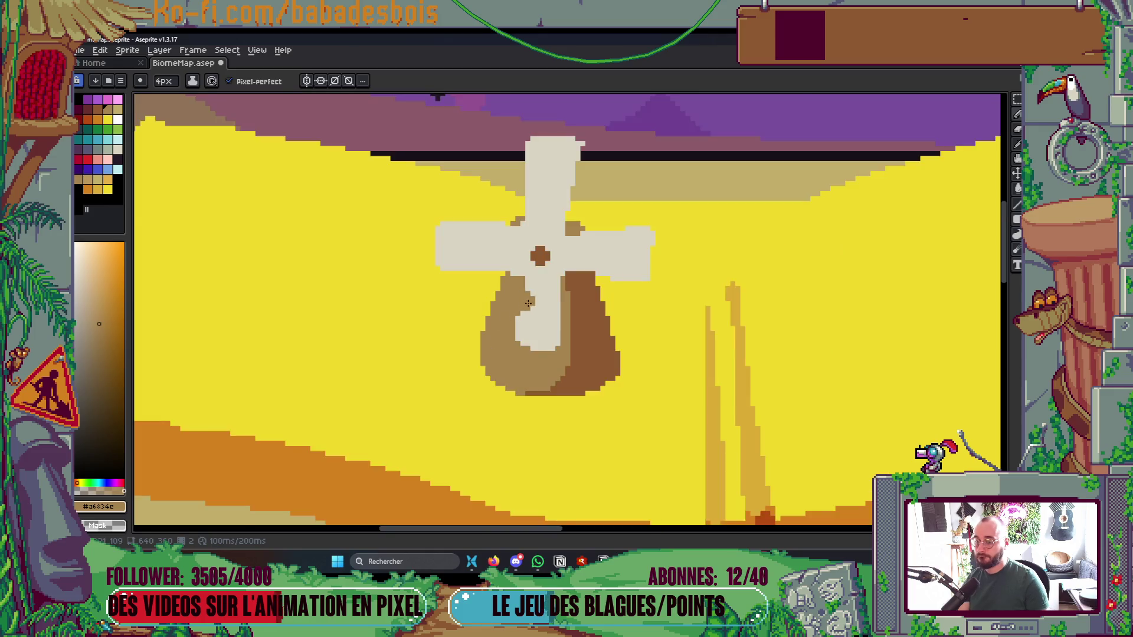
pyautogui.scroll(-1, 551, 313)
pyautogui.scroll(5, 583, 319)
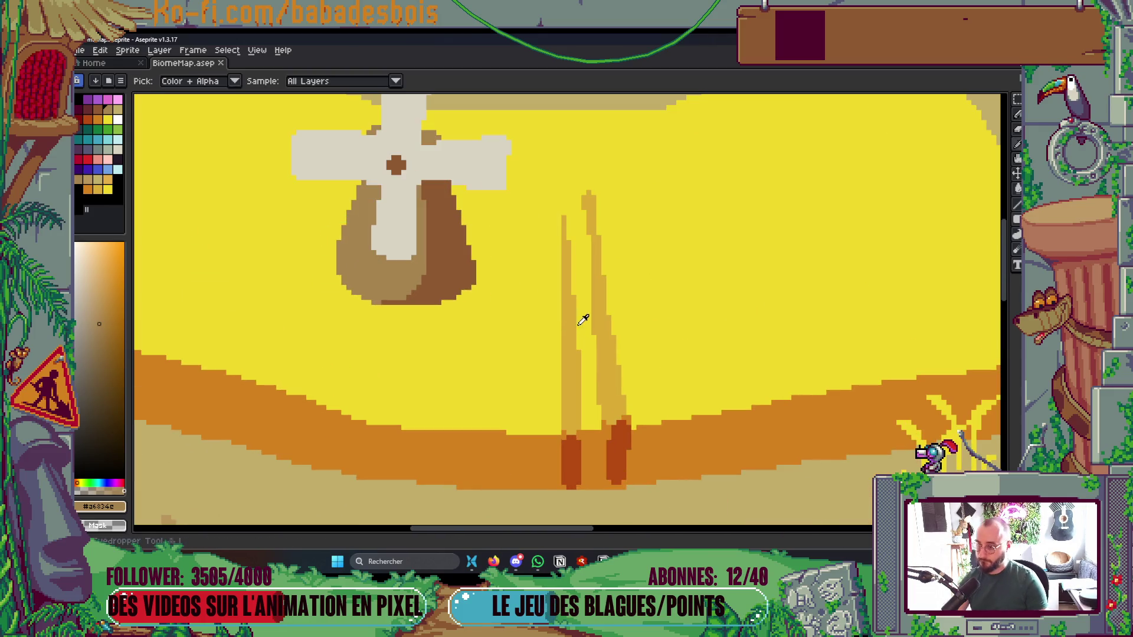
pyautogui.keyDown('alt'); pyautogui.click(583, 320); pyautogui.keyUp('alt')
pyautogui.scroll(1, 511, 289)
pyautogui.moveTo(470, 261)
pyautogui.mouseDown()
pyautogui.moveTo(510, 285)
pyautogui.moveTo(476, 289)
pyautogui.mouseUp()
# Undo the wedge, choose ochre swatch idx-47, and place an ochre pixel beside the windmill base
pyautogui.click(106, 189)
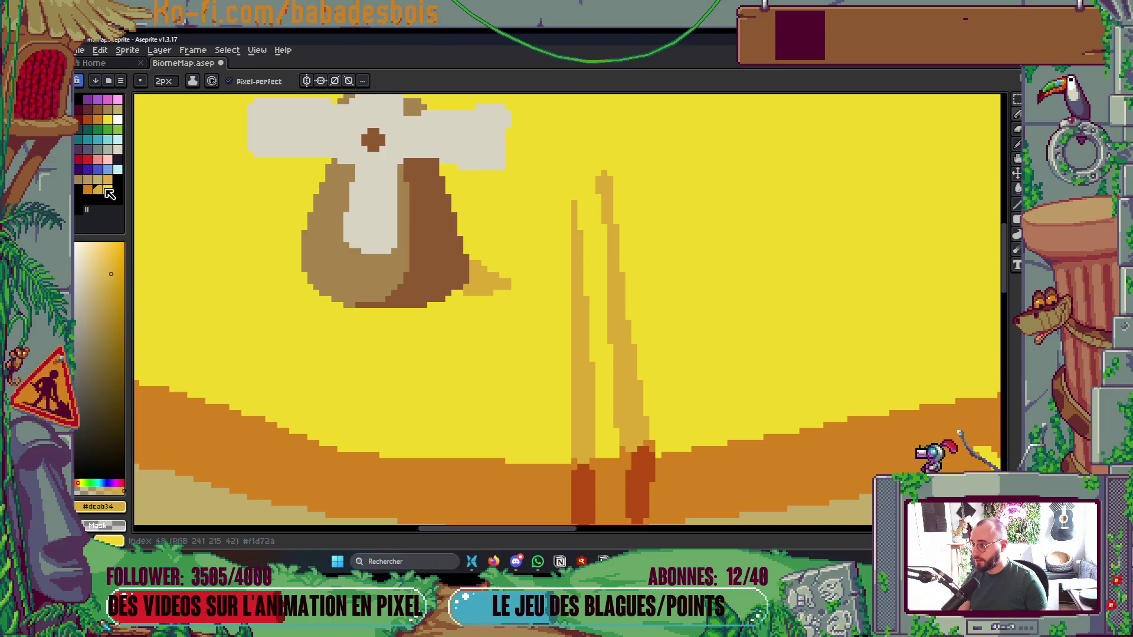
pyautogui.press('v')
pyautogui.hotkey('ctrl', 'z')
pyautogui.hotkey('ctrl', 'z')
pyautogui.hotkey('ctrl', 'z')
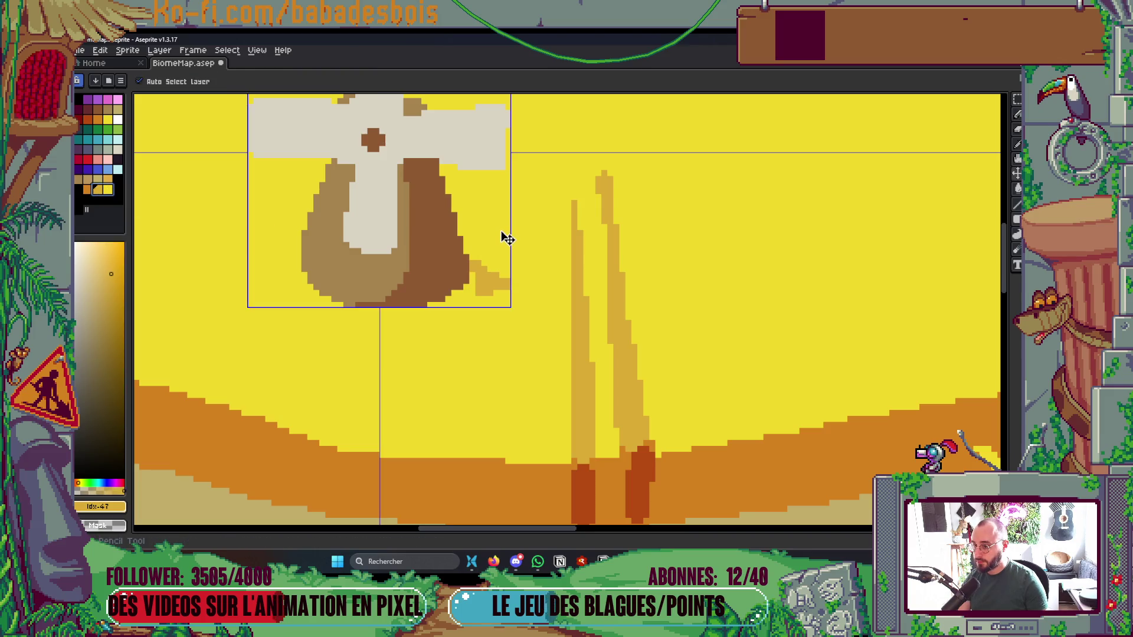
pyautogui.press('b')
pyautogui.click(477, 266)
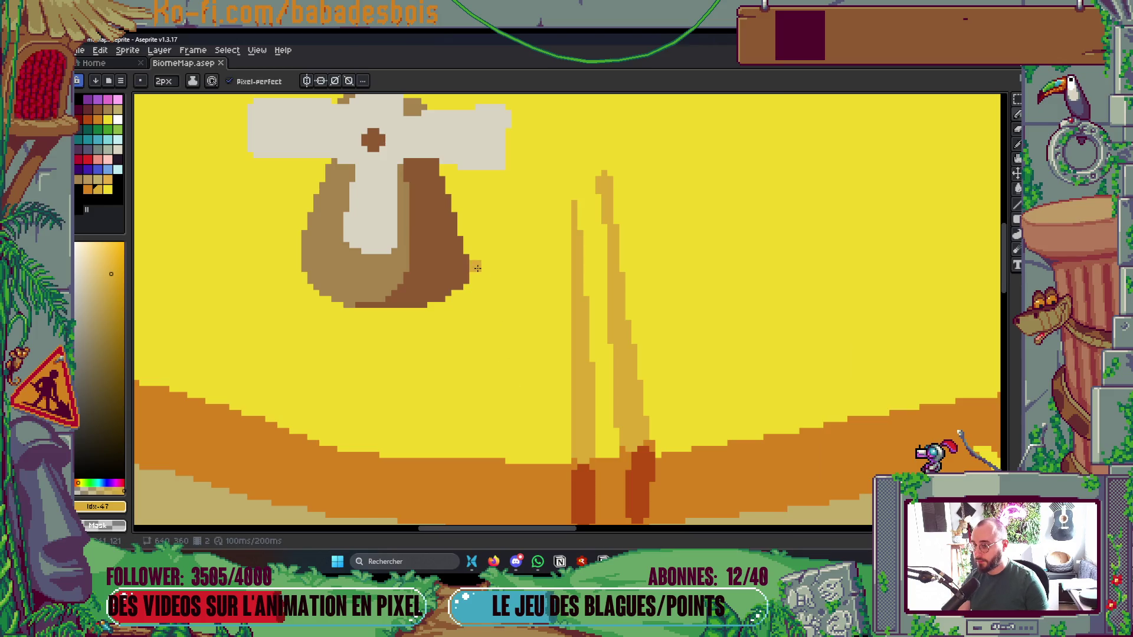
# Paint ochre shadow strokes on the right and left sides of the windmill base
pyautogui.press('Tab')
pyautogui.press('Tab')
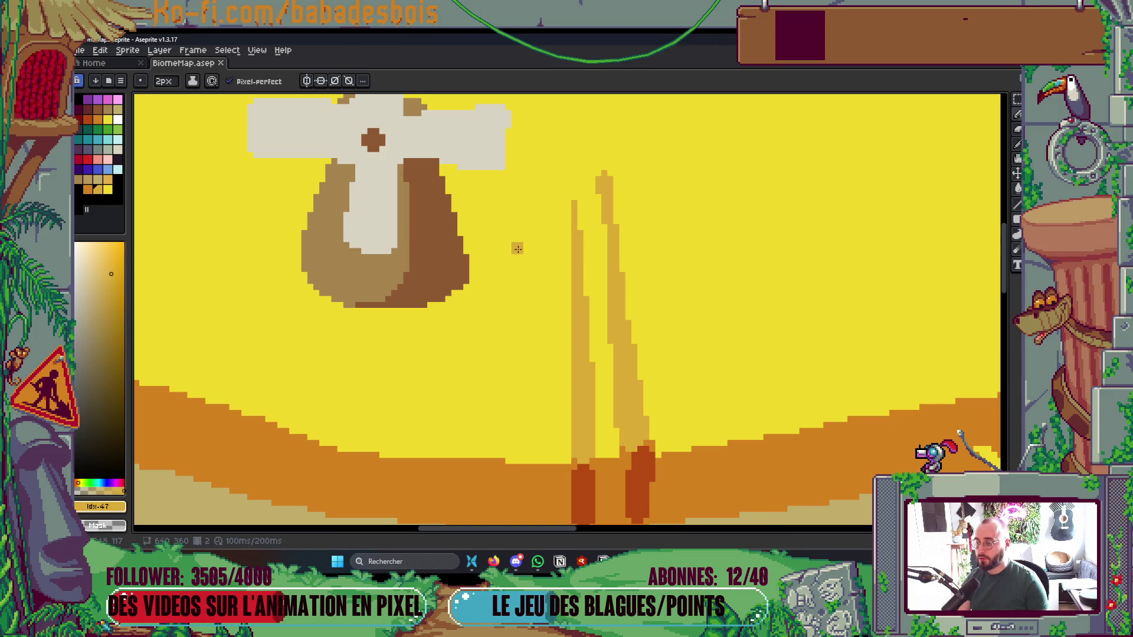
pyautogui.press('Tab')
pyautogui.press('Tab')
pyautogui.click(475, 260)
pyautogui.moveTo(477, 263)
pyautogui.mouseDown()
pyautogui.moveTo(518, 277)
pyautogui.moveTo(475, 285)
pyautogui.mouseUp()
pyautogui.click(409, 338)
pyautogui.moveTo(241, 262)
pyautogui.mouseDown()
pyautogui.moveTo(298, 262)
pyautogui.moveTo(296, 235)
pyautogui.moveTo(293, 272)
pyautogui.mouseUp()
# With a 1px brush, outline the shadow under the base and trim its bottom edge in yellow
pyautogui.press('-')
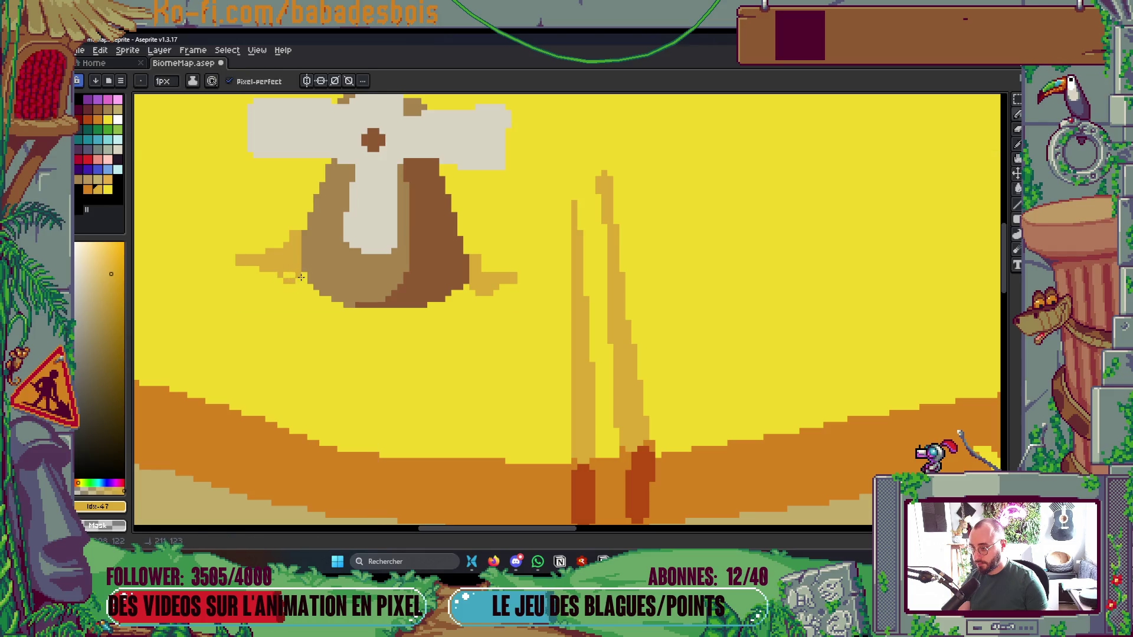
pyautogui.scroll(-6, 290, 277)
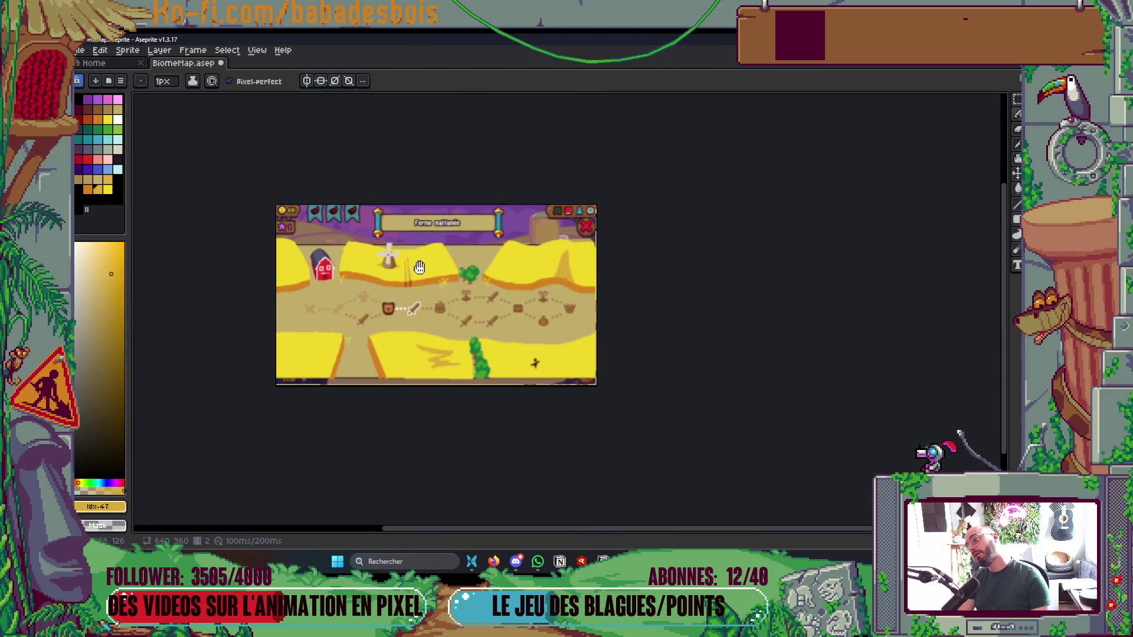
pyautogui.scroll(2, 402, 261)
pyautogui.scroll(3, 401, 261)
pyautogui.moveTo(381, 297); pyautogui.dragTo(430, 273)
pyautogui.moveTo(275, 263)
pyautogui.mouseDown()
pyautogui.moveTo(322, 289)
pyautogui.moveTo(394, 291)
pyautogui.mouseUp()
pyautogui.moveTo(317, 285); pyautogui.dragTo(401, 278)
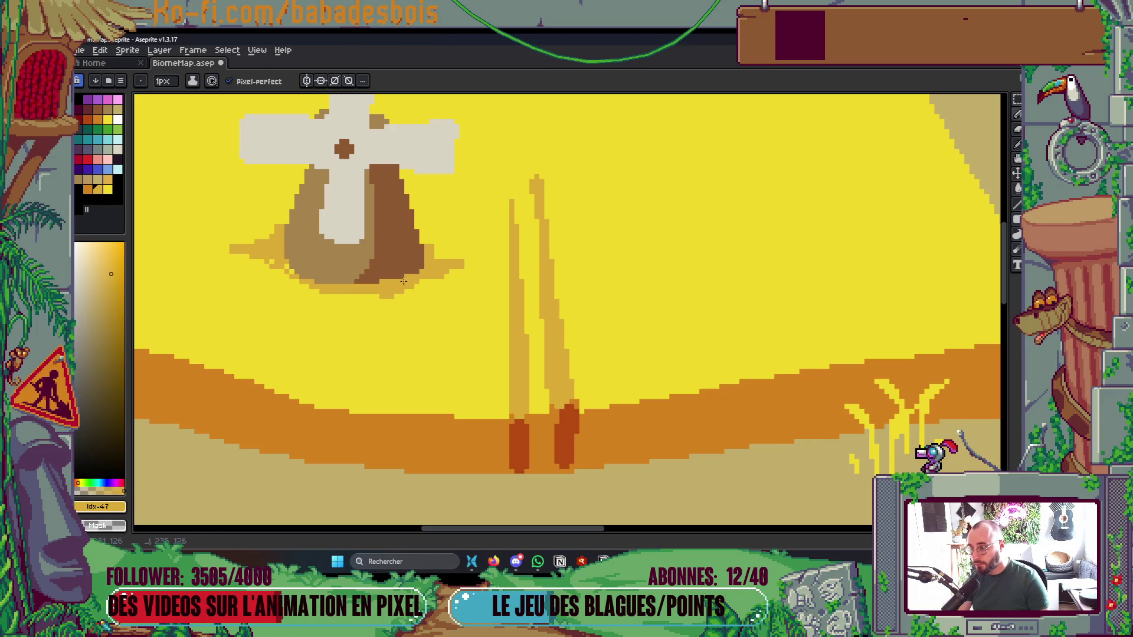
pyautogui.scroll(-3, 352, 260)
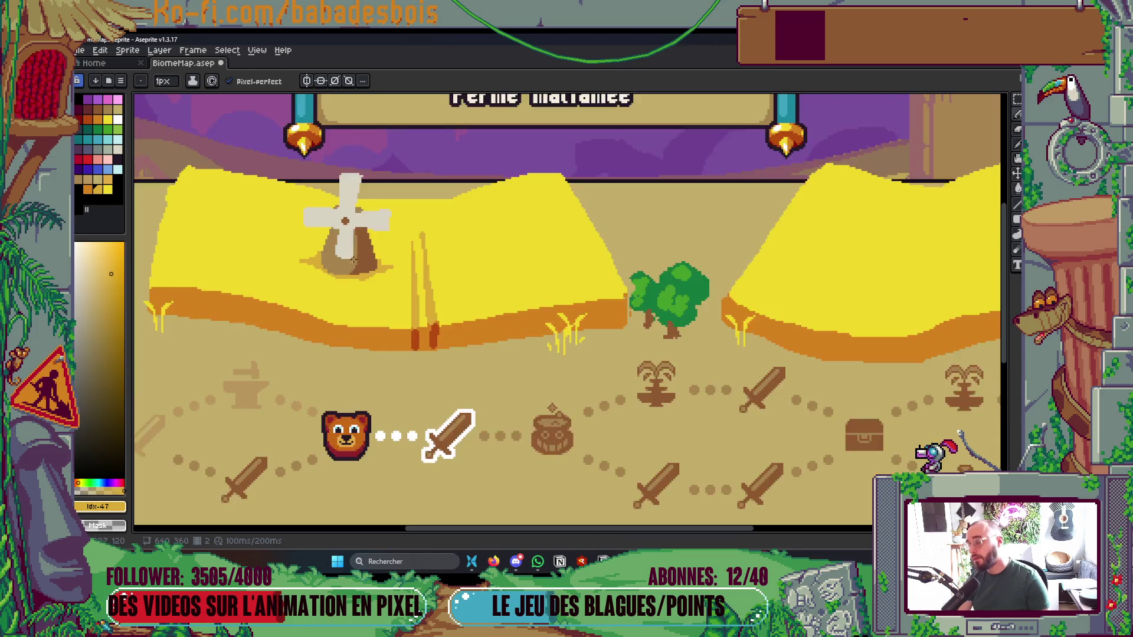
# Save BiomeMap.aseprite, pan the view up-left across the map, and save it again
pyautogui.scroll(-3, 352, 260)
pyautogui.scroll(3, 678, 324)
pyautogui.scroll(-3, 685, 325)
pyautogui.scroll(2, 686, 334)
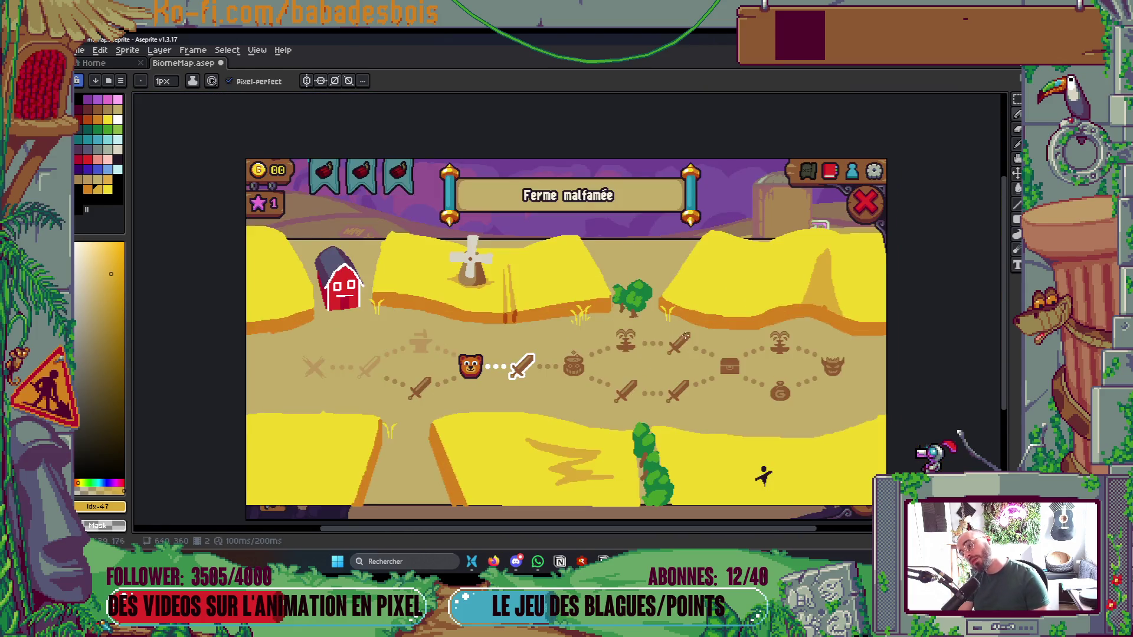
pyautogui.hotkey('ctrl', 's')
pyautogui.moveTo(700, 436); pyautogui.dragTo(663, 397)
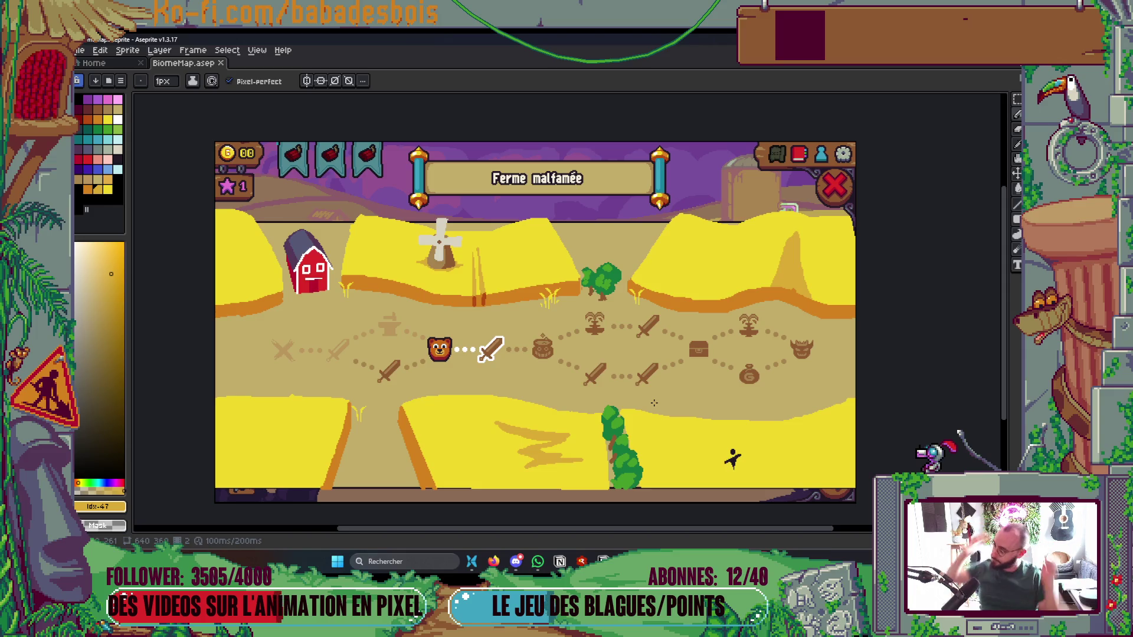
pyautogui.hotkey('ctrl', 's')
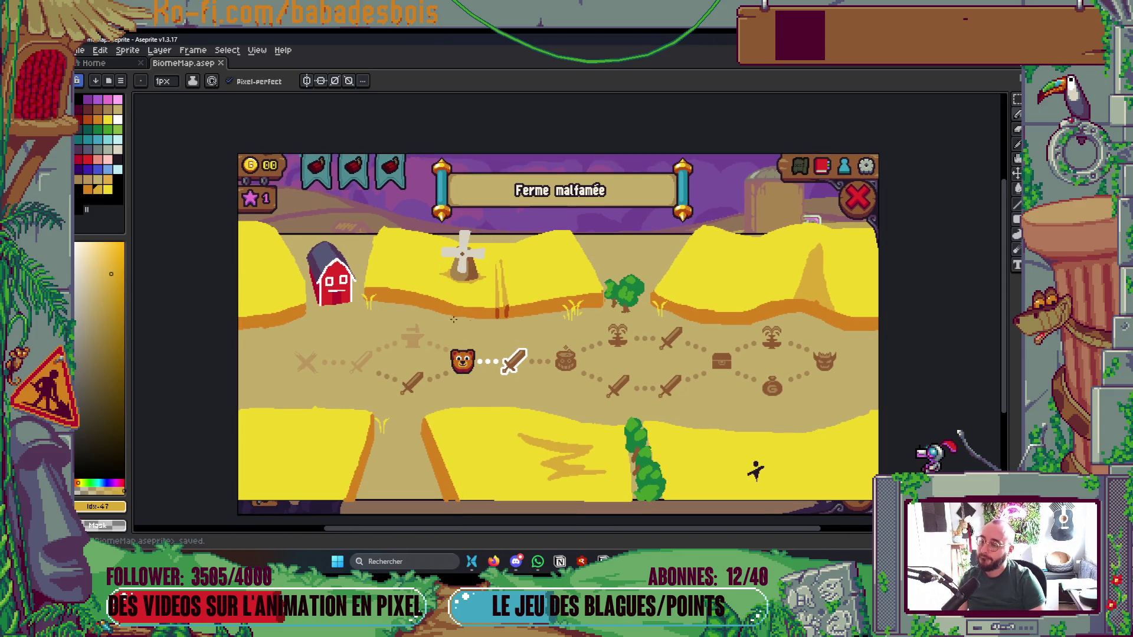
pyautogui.scroll(3, 363, 270)
pyautogui.scroll(2, 363, 270)
pyautogui.scroll(-1, 378, 289)
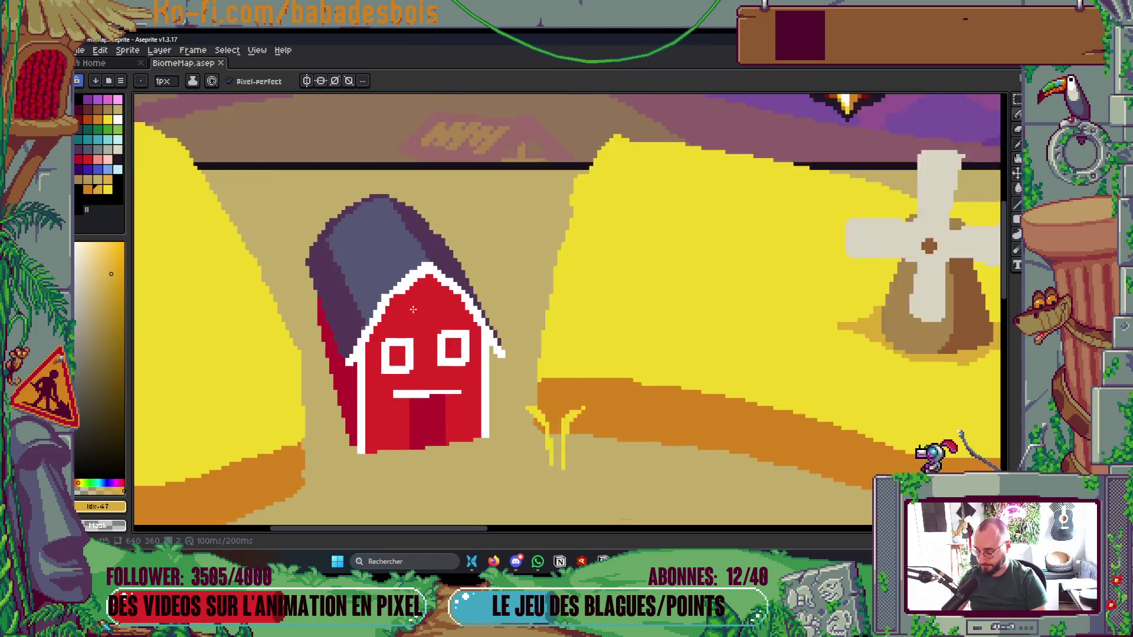
# Marquee-select the barn roof and body, squash it downward and narrow its right side
pyautogui.scroll(1, 399, 318)
pyautogui.press('m')
pyautogui.moveTo(271, 152)
pyautogui.mouseDown()
pyautogui.moveTo(379, 278)
pyautogui.moveTo(511, 367)
pyautogui.moveTo(516, 347)
pyautogui.mouseUp()
pyautogui.moveTo(294, 274)
pyautogui.mouseDown()
pyautogui.moveTo(342, 367)
pyautogui.moveTo(547, 493)
pyautogui.moveTo(540, 506)
pyautogui.mouseUp()
pyautogui.moveTo(404, 152); pyautogui.dragTo(419, 202)
pyautogui.moveTo(537, 354); pyautogui.dragTo(533, 354)
pyautogui.press('Return')
# Reselect the barn, make it slightly narrower and shorter, nudge it right and apply
pyautogui.scroll(-6, 578, 238)
pyautogui.scroll(2, 578, 238)
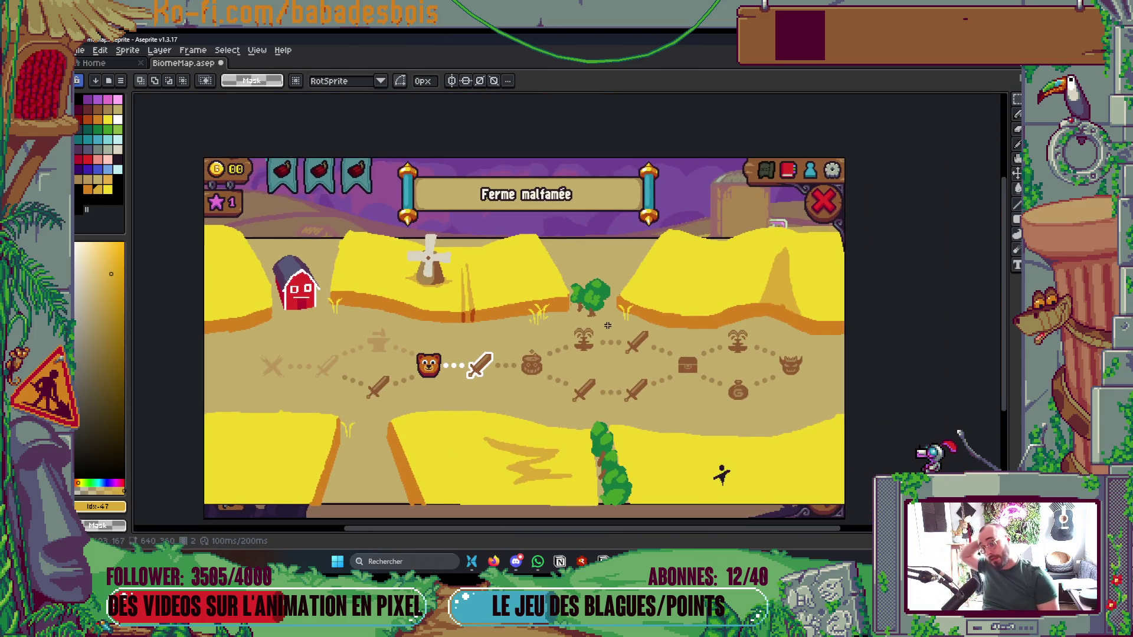
pyautogui.scroll(3, 258, 289)
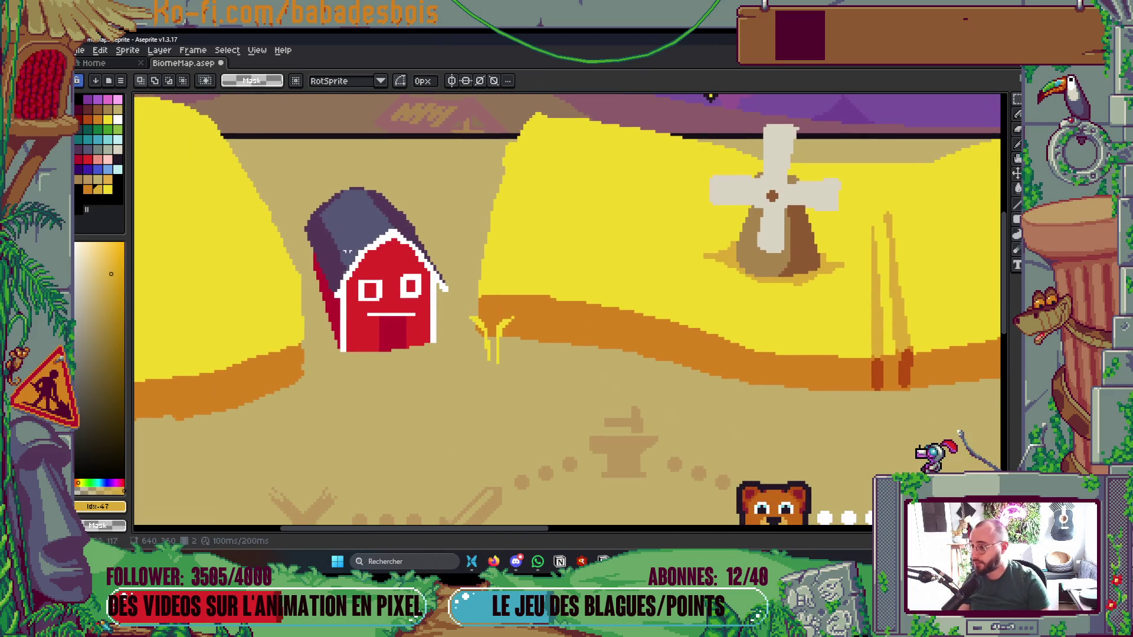
pyautogui.moveTo(302, 173)
pyautogui.mouseDown()
pyautogui.moveTo(391, 266)
pyautogui.moveTo(450, 294)
pyautogui.mouseUp()
pyautogui.moveTo(314, 242)
pyautogui.mouseDown()
pyautogui.moveTo(442, 283)
pyautogui.moveTo(461, 308)
pyautogui.moveTo(460, 277)
pyautogui.moveTo(447, 268)
pyautogui.mouseUp()
pyautogui.moveTo(375, 170); pyautogui.dragTo(395, 192)
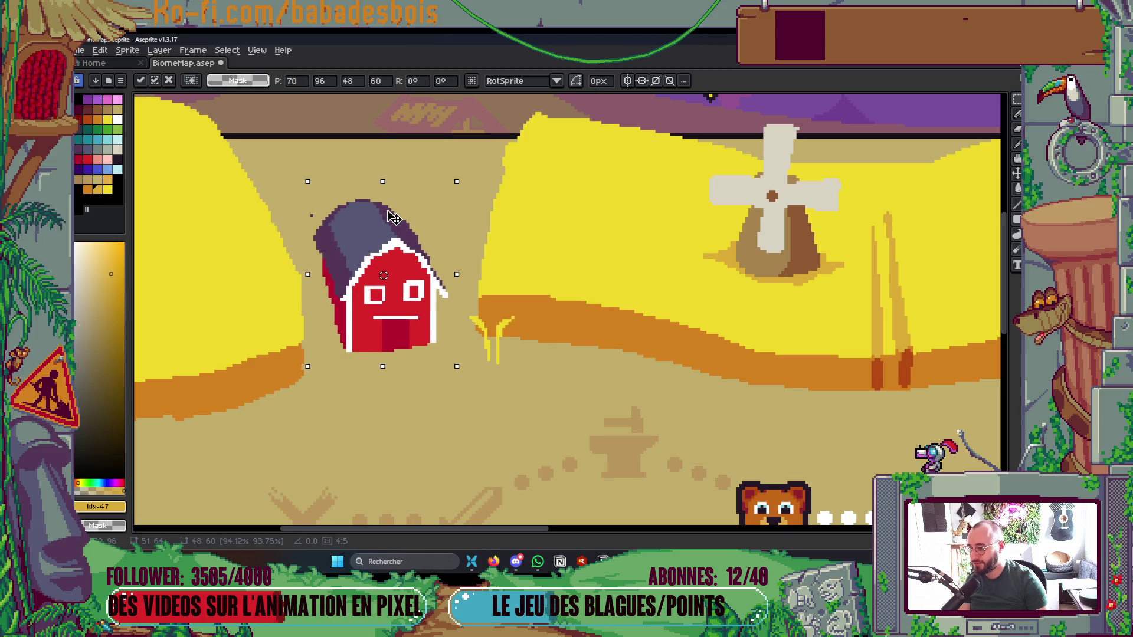
pyautogui.press('Return')
# Return to the Pencil and save the map with the resized barn
pyautogui.press('b')
pyautogui.scroll(1, 311, 215)
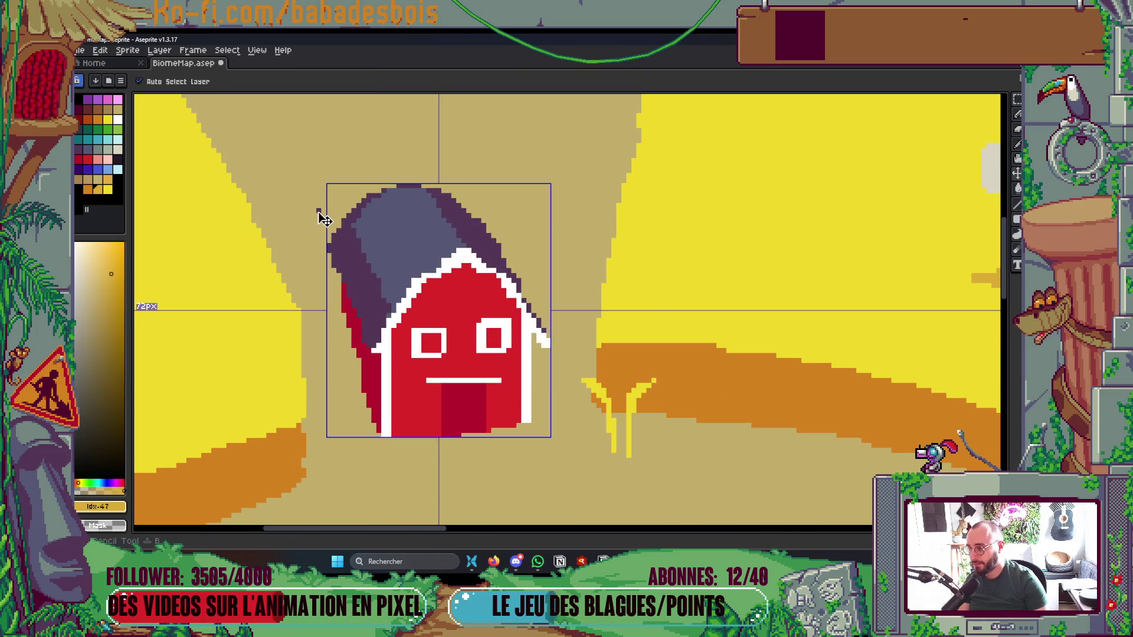
pyautogui.scroll(-2, 372, 207)
pyautogui.scroll(-2, 371, 207)
pyautogui.hotkey('ctrl', 's')
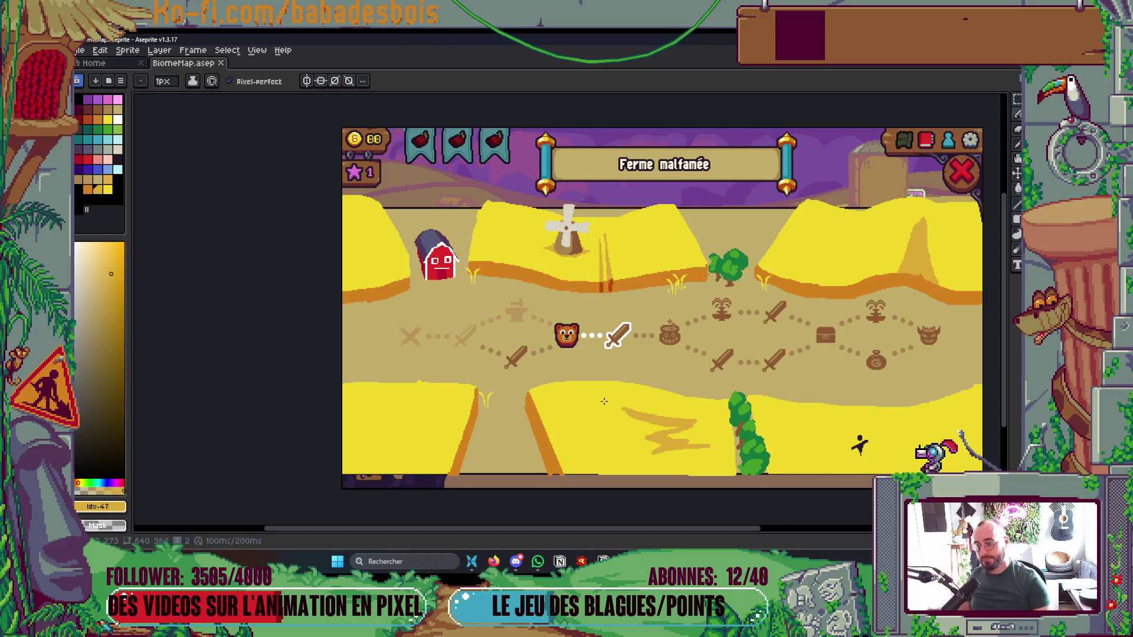
pyautogui.scroll(2, 614, 267)
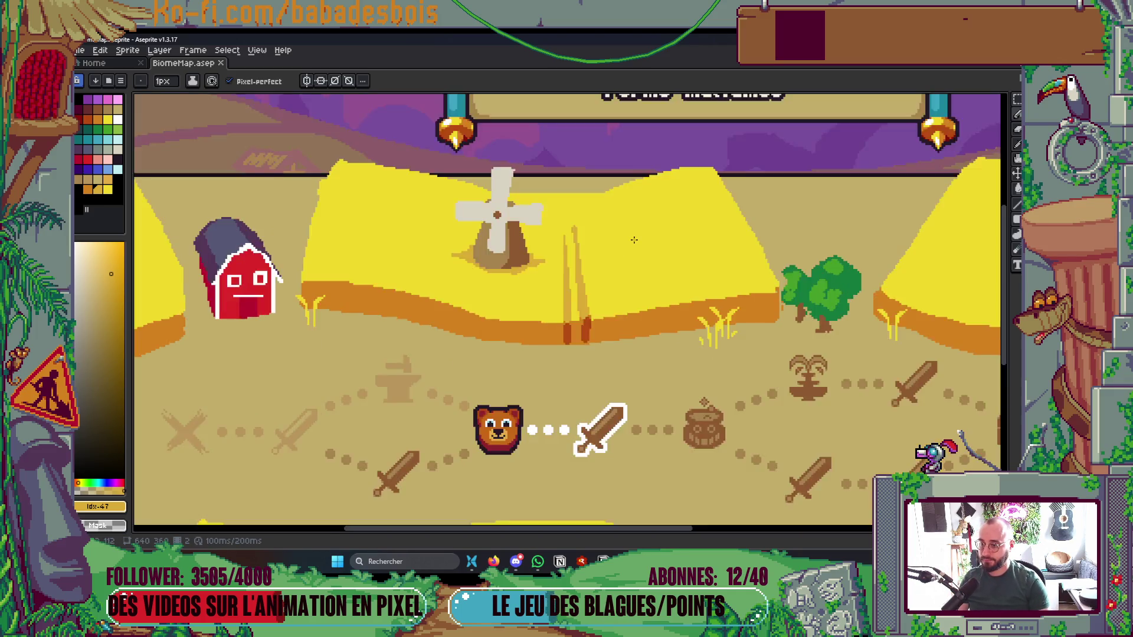
pyautogui.scroll(-4, 678, 275)
pyautogui.scroll(2, 752, 282)
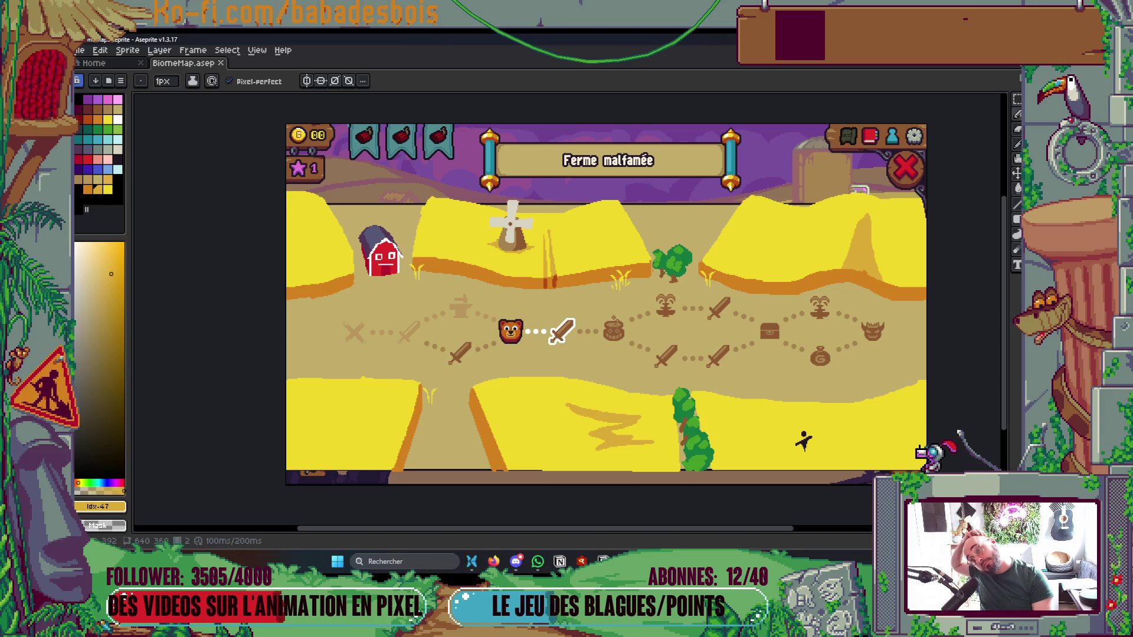
pyautogui.scroll(-1, 983, 466)
pyautogui.scroll(1, 981, 467)
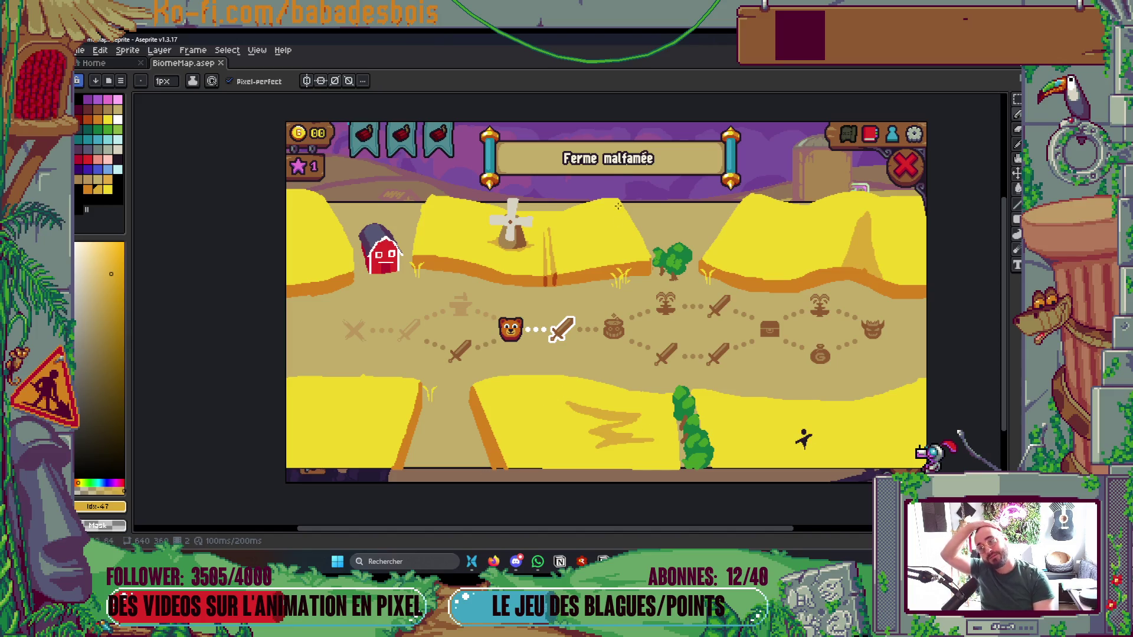
pyautogui.scroll(-2, 844, 174)
pyautogui.scroll(4, 857, 199)
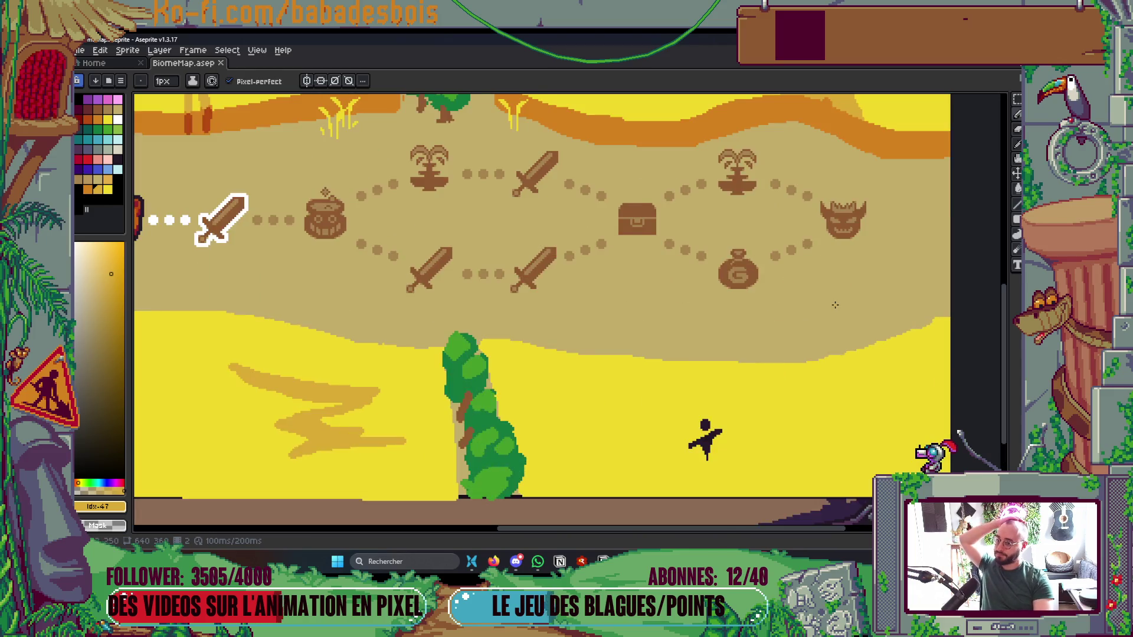
pyautogui.scroll(-4, 834, 291)
pyautogui.scroll(2, 835, 291)
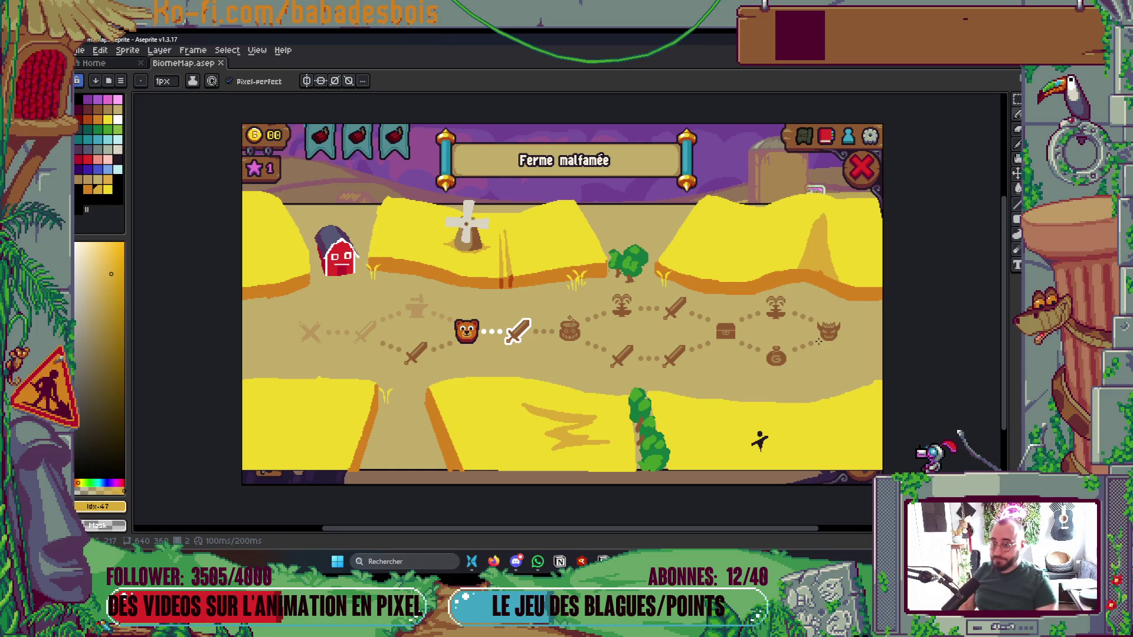
pyautogui.scroll(3, 830, 197)
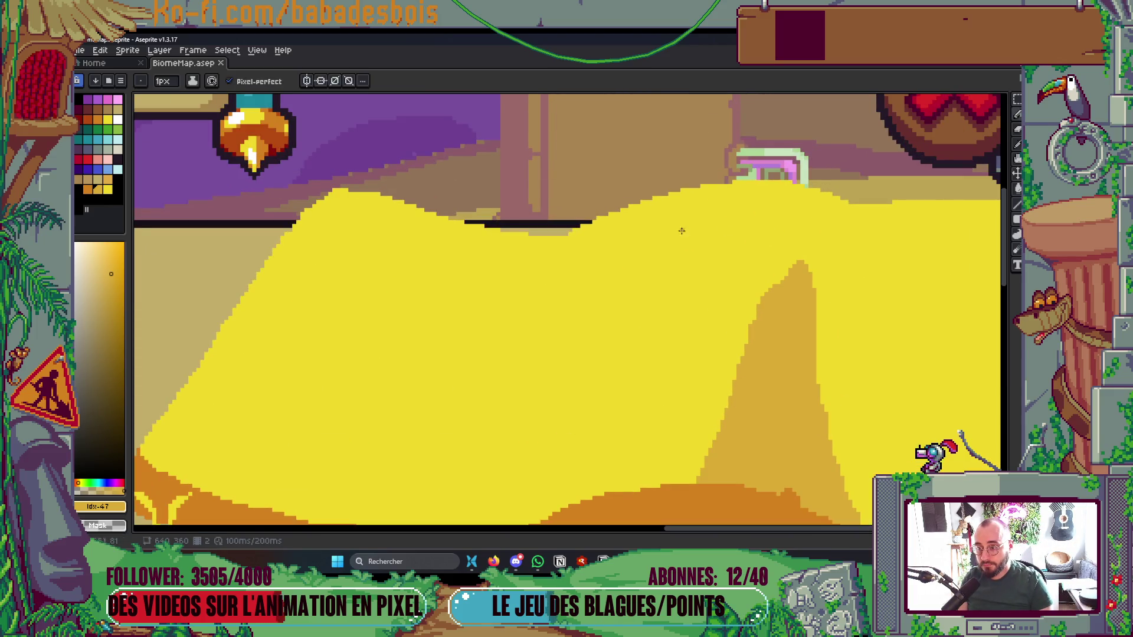
# With a 3px Pencil, paint tan up the right hill slope and over the dune's left slope and peak
pyautogui.scroll(1, 597, 231)
pyautogui.press('b')
pyautogui.moveTo(575, 228)
pyautogui.mouseDown()
pyautogui.moveTo(721, 190)
pyautogui.moveTo(858, 177)
pyautogui.moveTo(671, 193)
pyautogui.mouseUp()
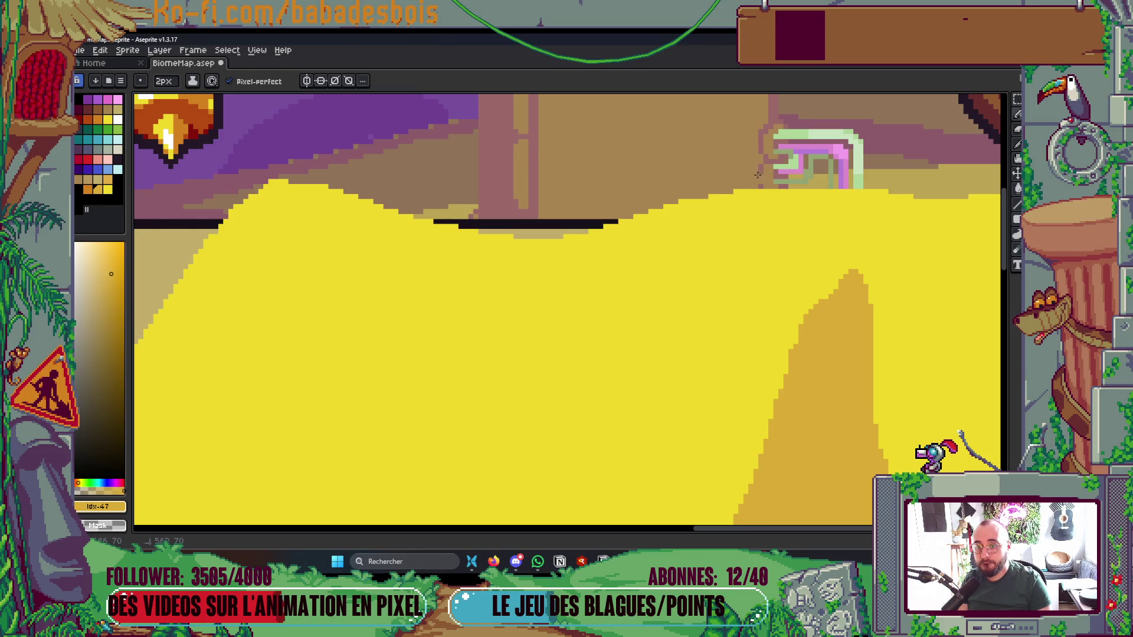
pyautogui.hscroll(-4, 488, 197)
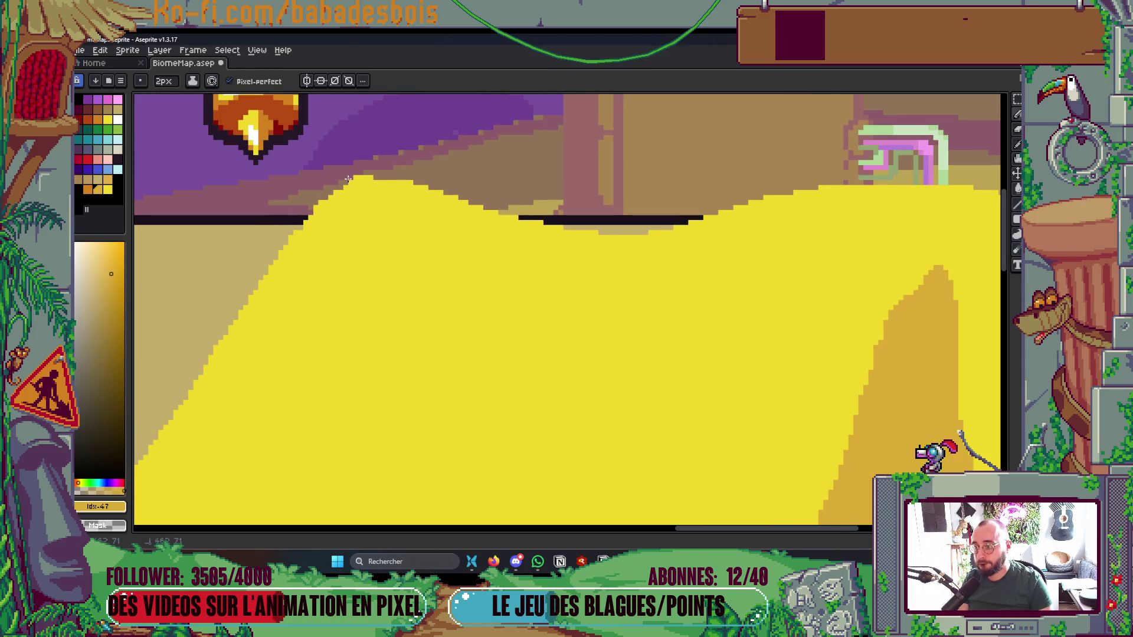
pyautogui.scroll(-3, 584, 156)
pyautogui.scroll(3, 584, 157)
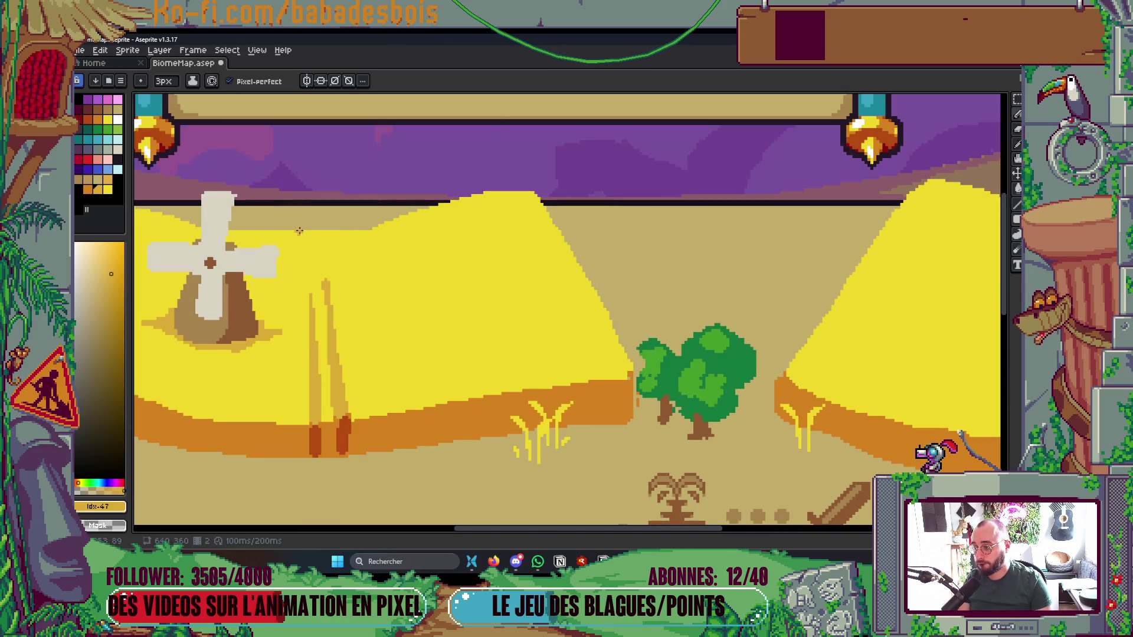
pyautogui.moveTo(394, 227); pyautogui.dragTo(454, 201)
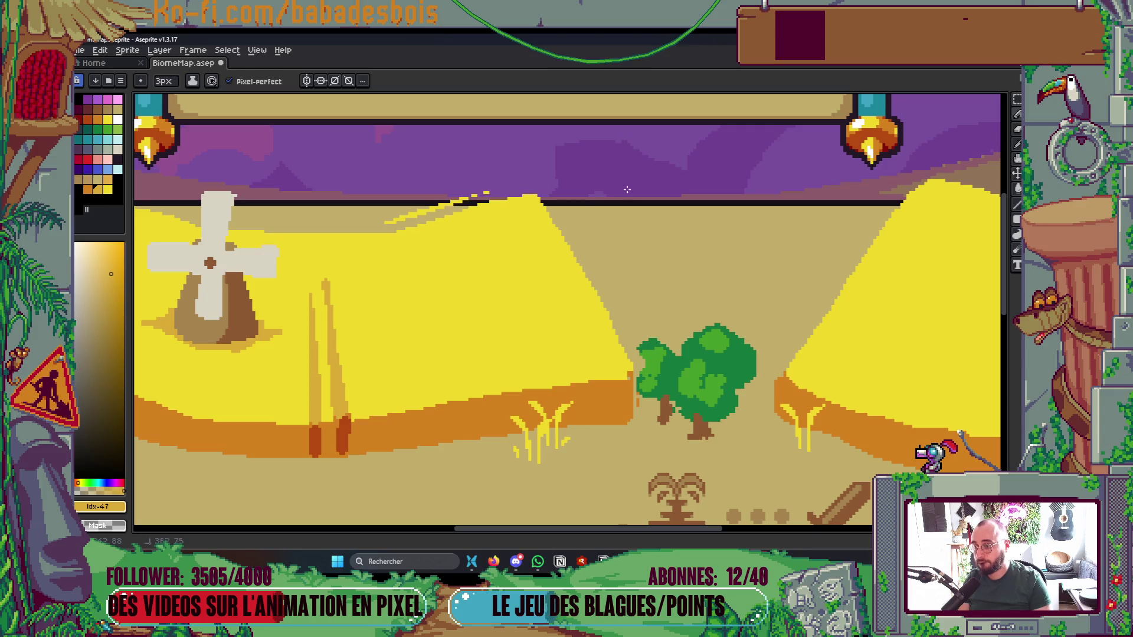
pyautogui.moveTo(389, 228); pyautogui.dragTo(493, 194)
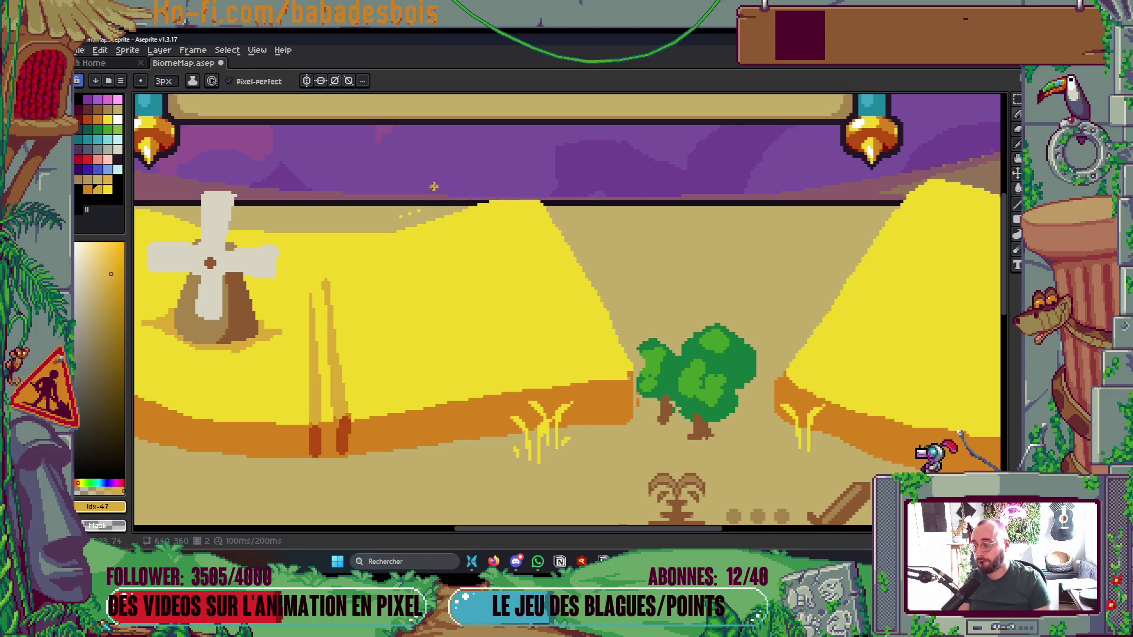
pyautogui.scroll(-3, 448, 186)
pyautogui.moveTo(650, 425)
pyautogui.mouseDown()
pyautogui.moveTo(834, 450)
pyautogui.moveTo(864, 437)
pyautogui.mouseUp()
pyautogui.scroll(-3, 461, 224)
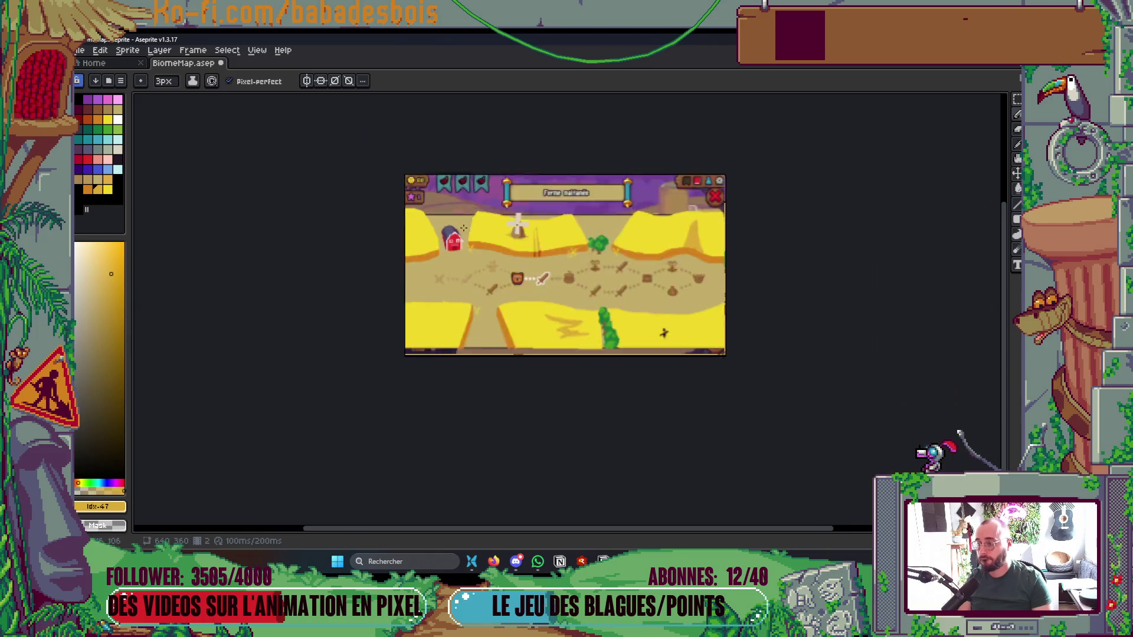
# Inspect the windmill, tree and bear-and-swords path, then save BiomeMap.aseprite
pyautogui.scroll(5, 236, 200)
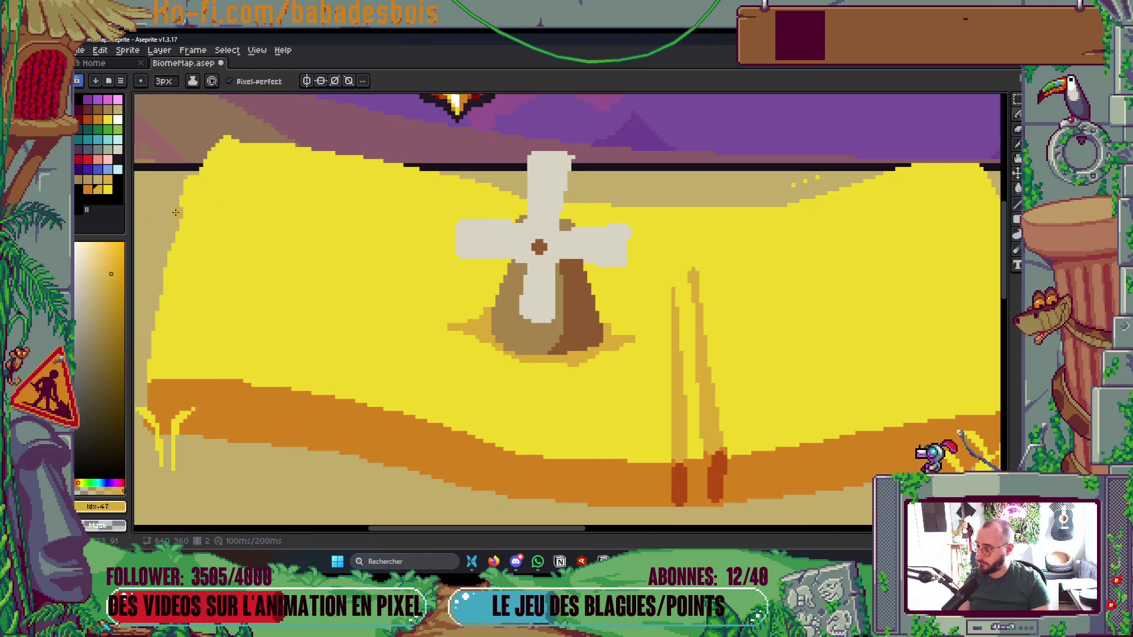
pyautogui.scroll(-2, 176, 212)
pyautogui.moveTo(593, 240); pyautogui.dragTo(561, 270)
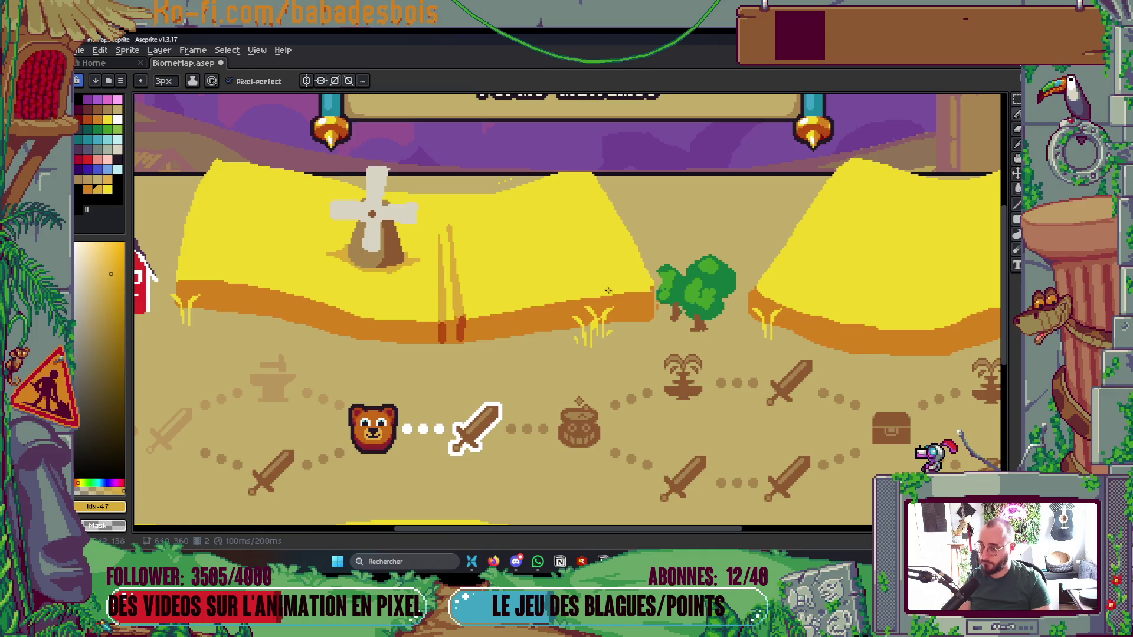
pyautogui.scroll(2, 664, 295)
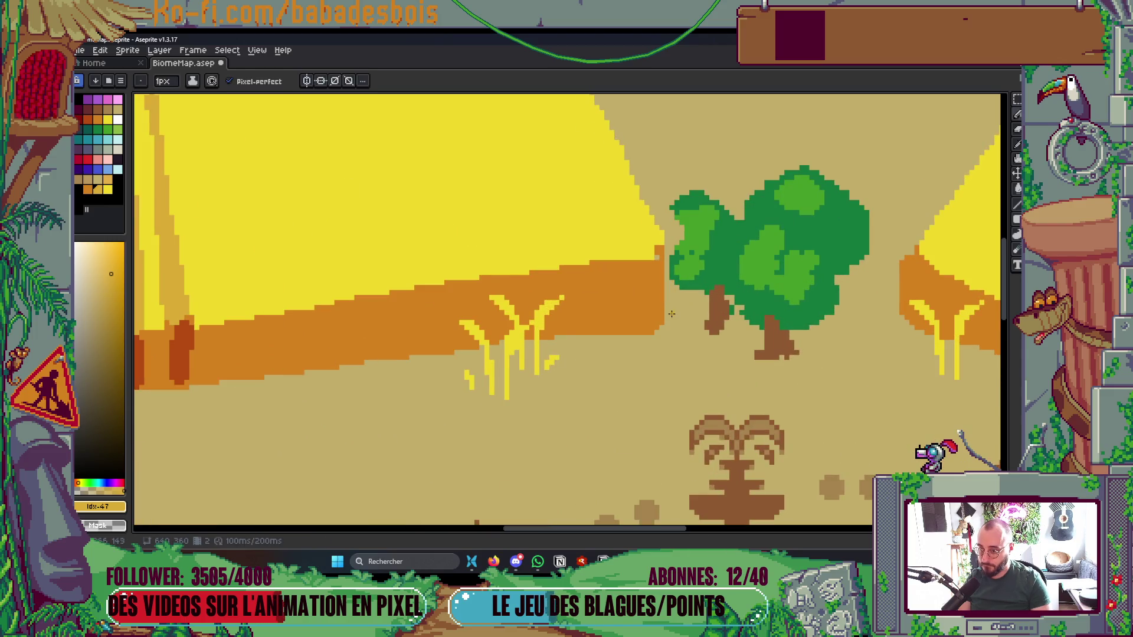
pyautogui.scroll(-3, 670, 284)
pyautogui.hotkey('ctrl', 's')
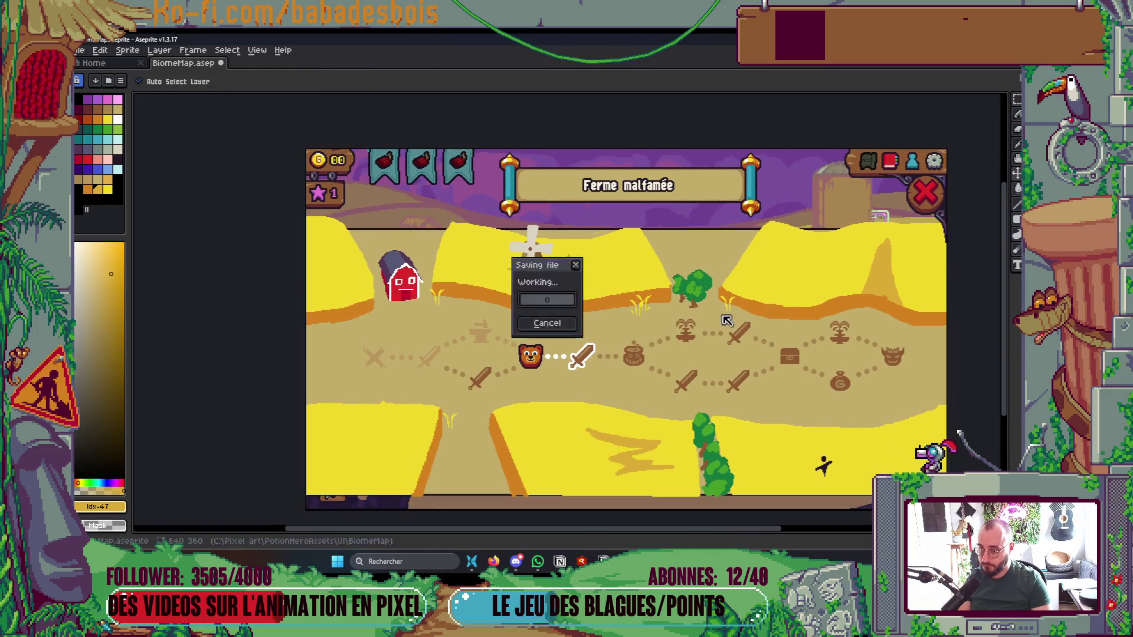
pyautogui.scroll(-1, 655, 416)
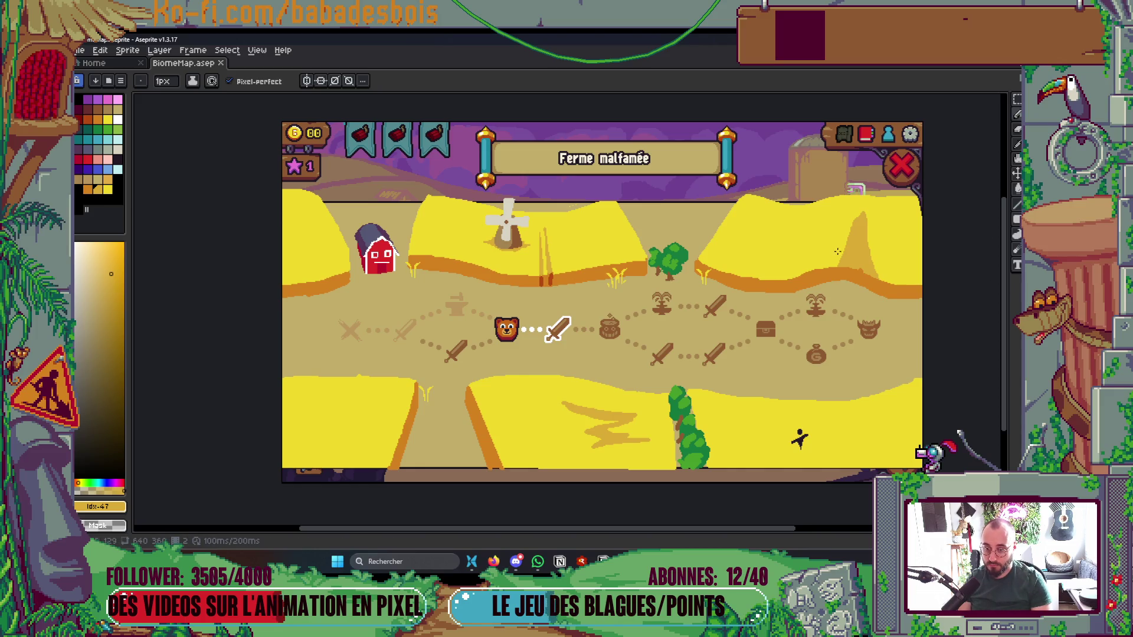
# Pick the field yellow, set a 2px brush, and paint over the orange ridge bump to smooth its edge
pyautogui.scroll(5, 851, 278)
pyautogui.moveTo(791, 251); pyautogui.dragTo(832, 285)
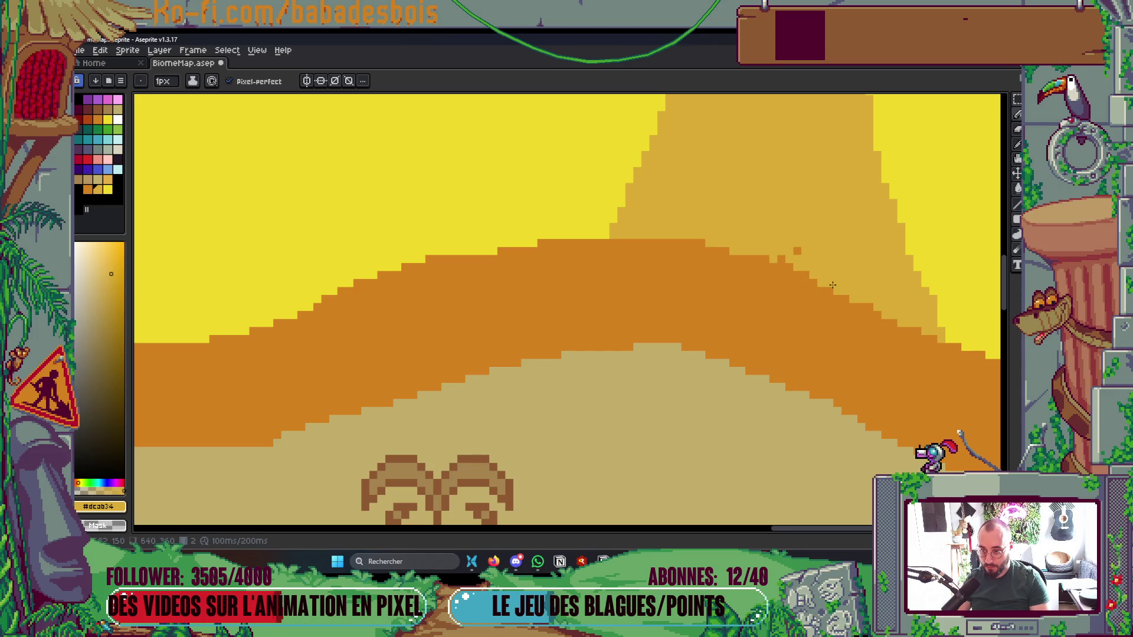
pyautogui.scroll(-5, 808, 249)
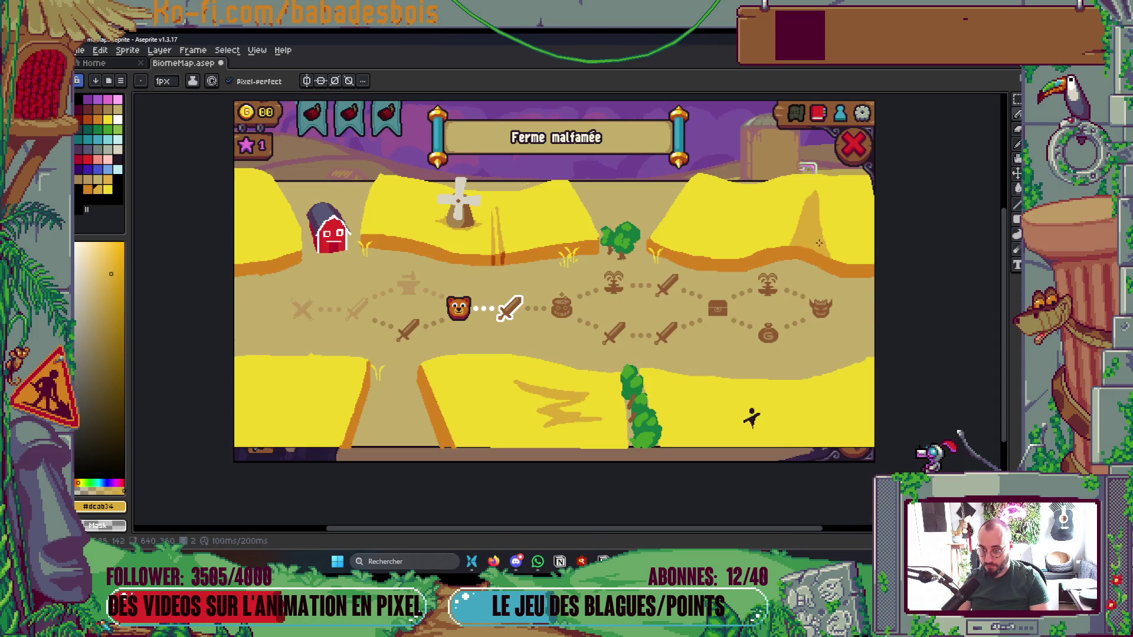
pyautogui.scroll(4, 718, 277)
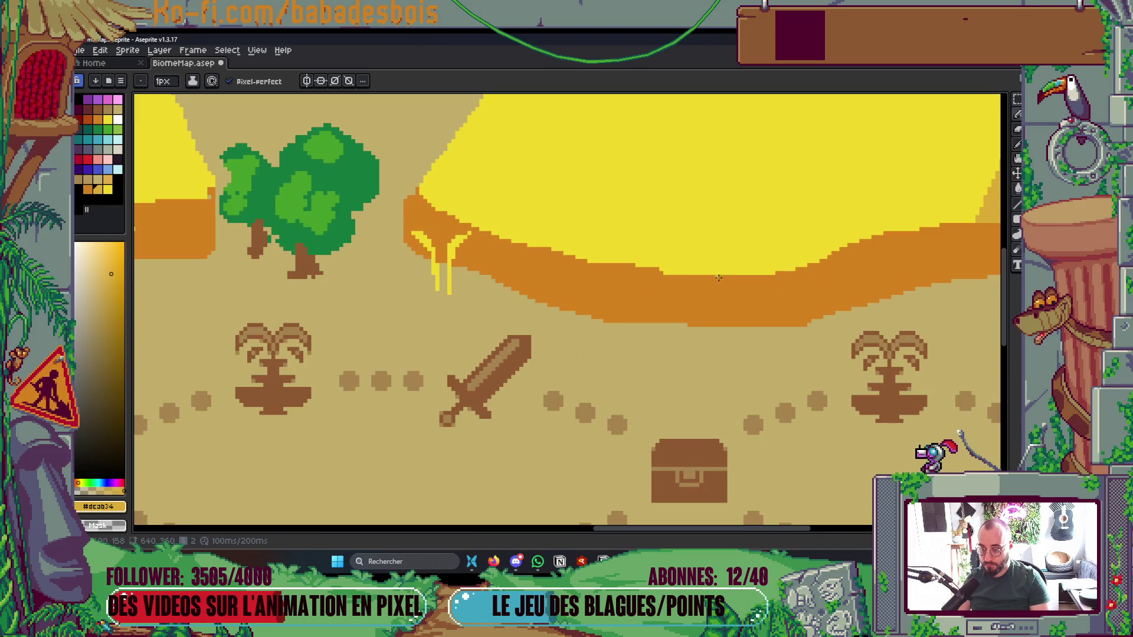
pyautogui.keyDown('alt'); pyautogui.click(693, 261); pyautogui.keyUp('alt')
pyautogui.press('+')
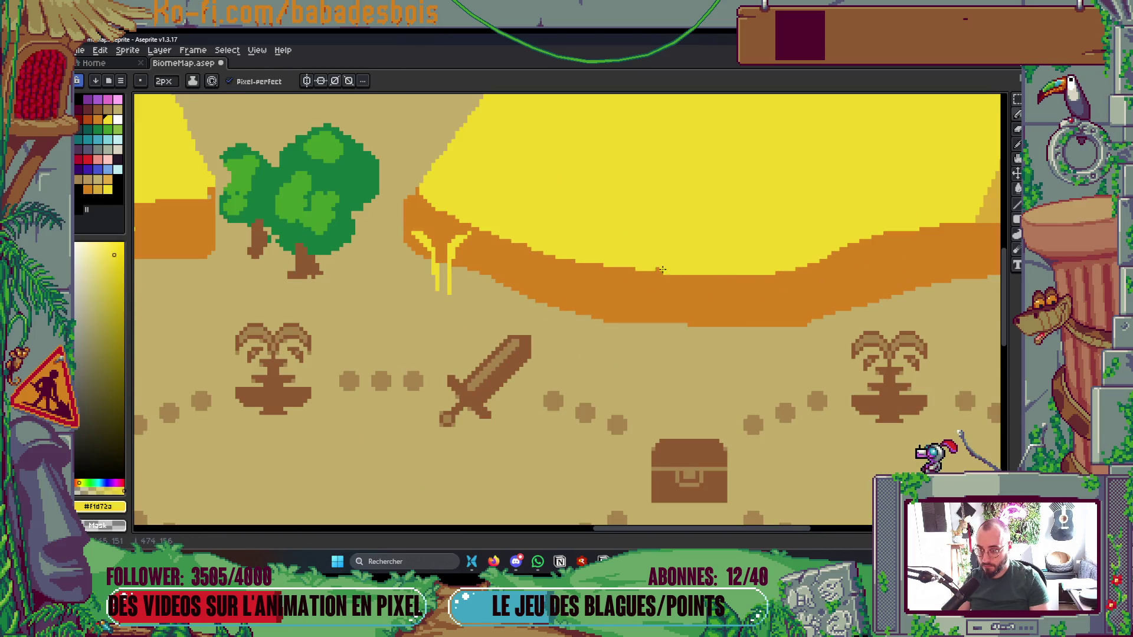
pyautogui.moveTo(580, 263)
pyautogui.mouseDown()
pyautogui.moveTo(684, 275)
pyautogui.moveTo(894, 237)
pyautogui.mouseUp()
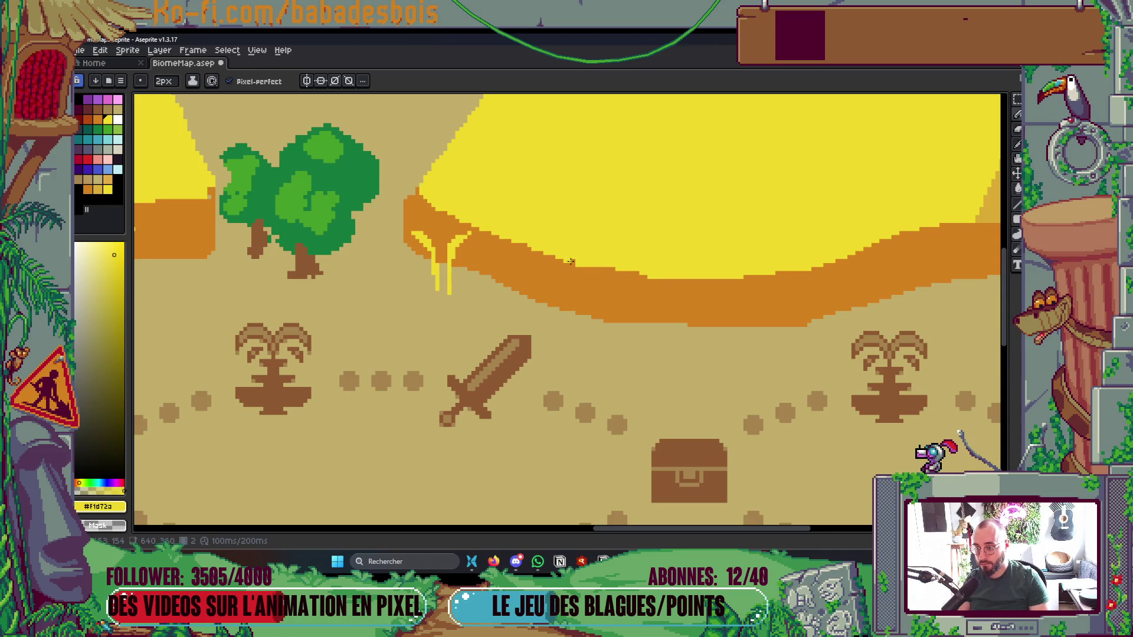
pyautogui.click(608, 267)
# Try a highlight along the field's left edge, undo it, and draw a yellow line up the dune's left edge
pyautogui.scroll(-3, 683, 210)
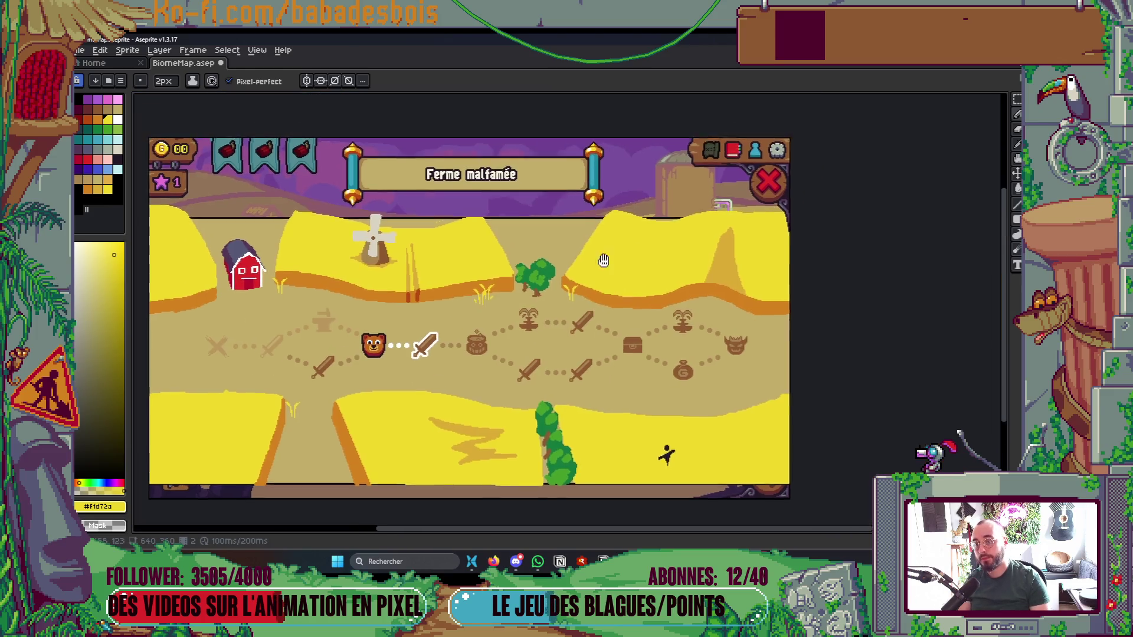
pyautogui.scroll(2, 590, 248)
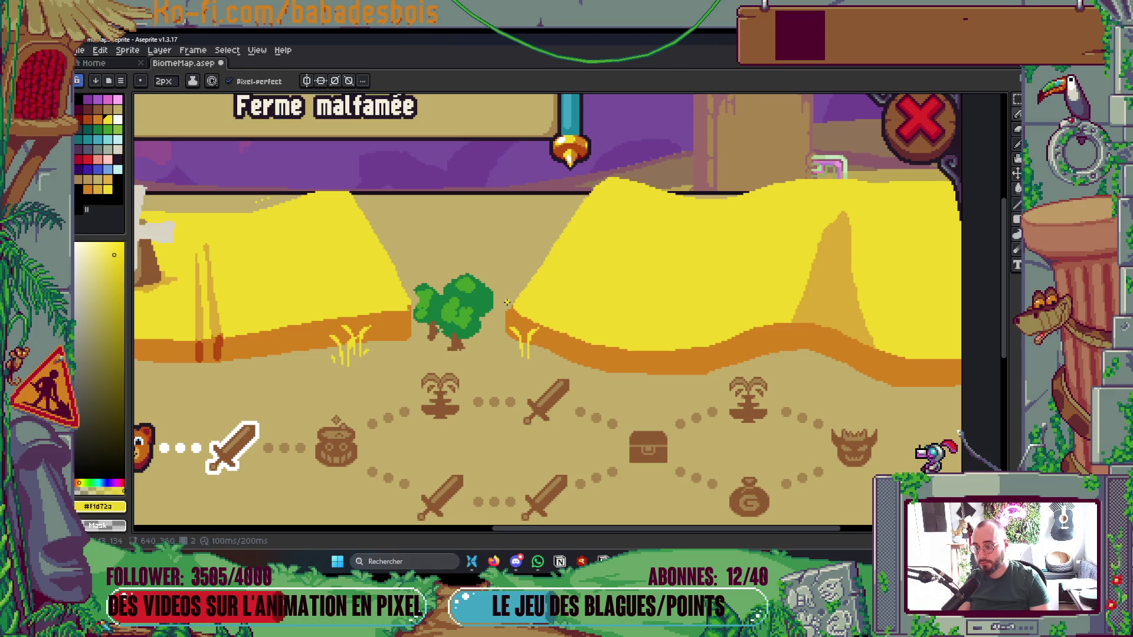
pyautogui.moveTo(506, 302); pyautogui.dragTo(543, 260)
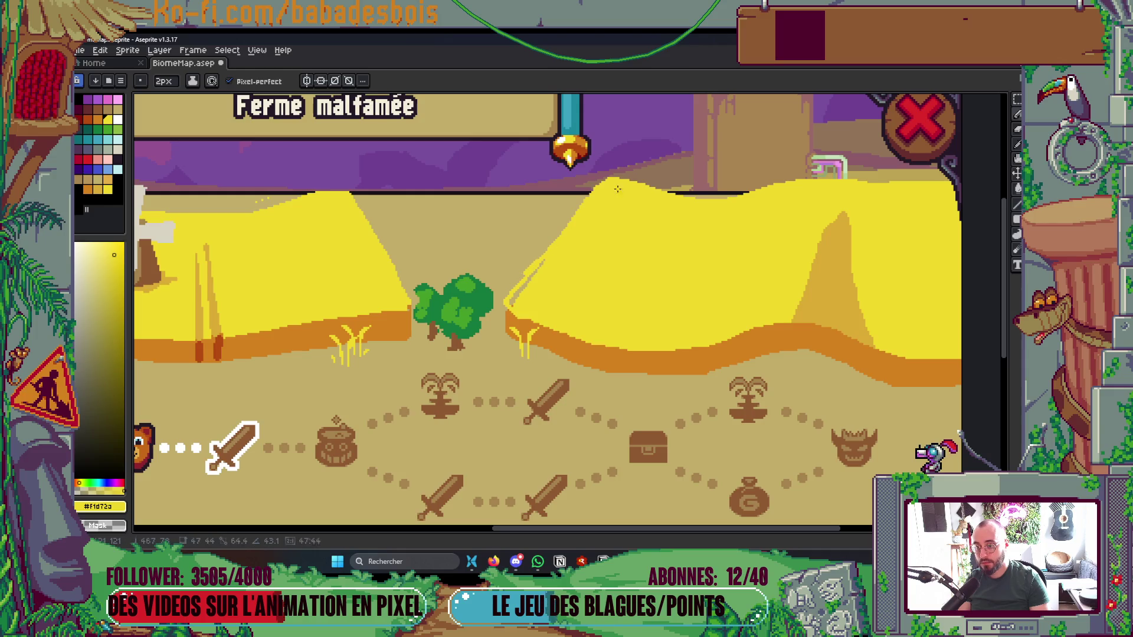
pyautogui.press('g')
pyautogui.press('b')
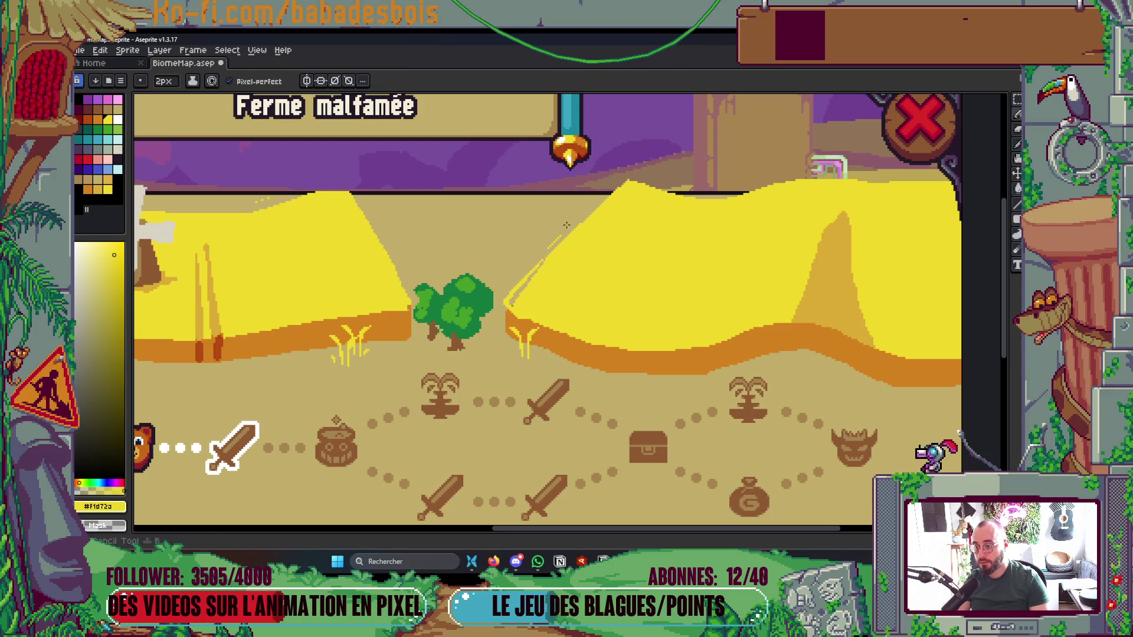
pyautogui.hotkey('ctrl', 'z')
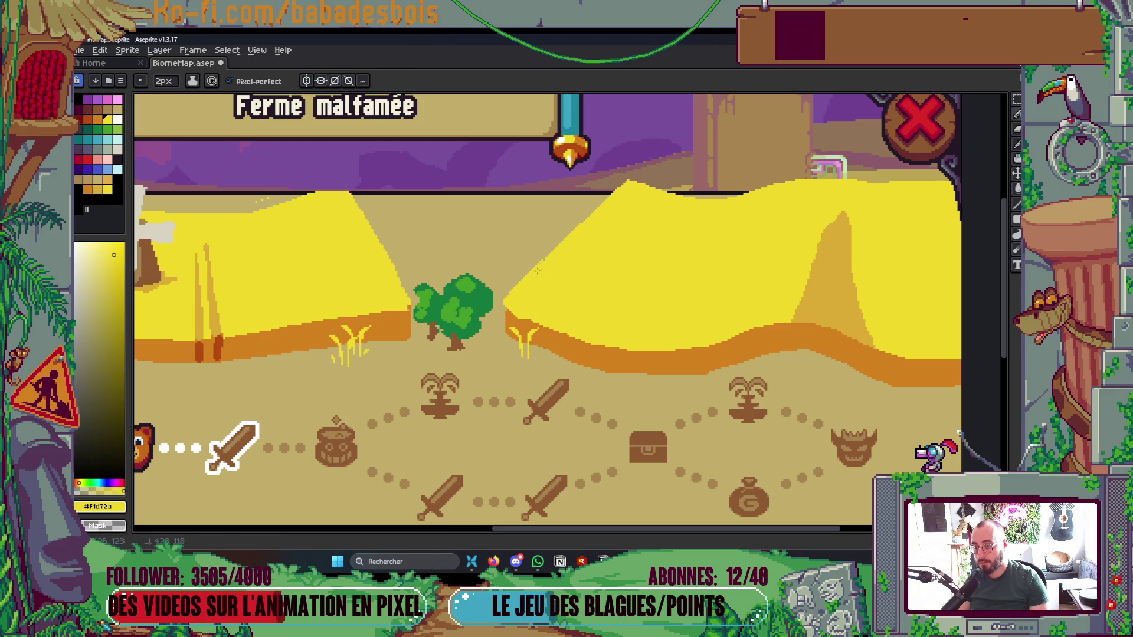
pyautogui.scroll(-5, 539, 267)
pyautogui.scroll(3, 672, 301)
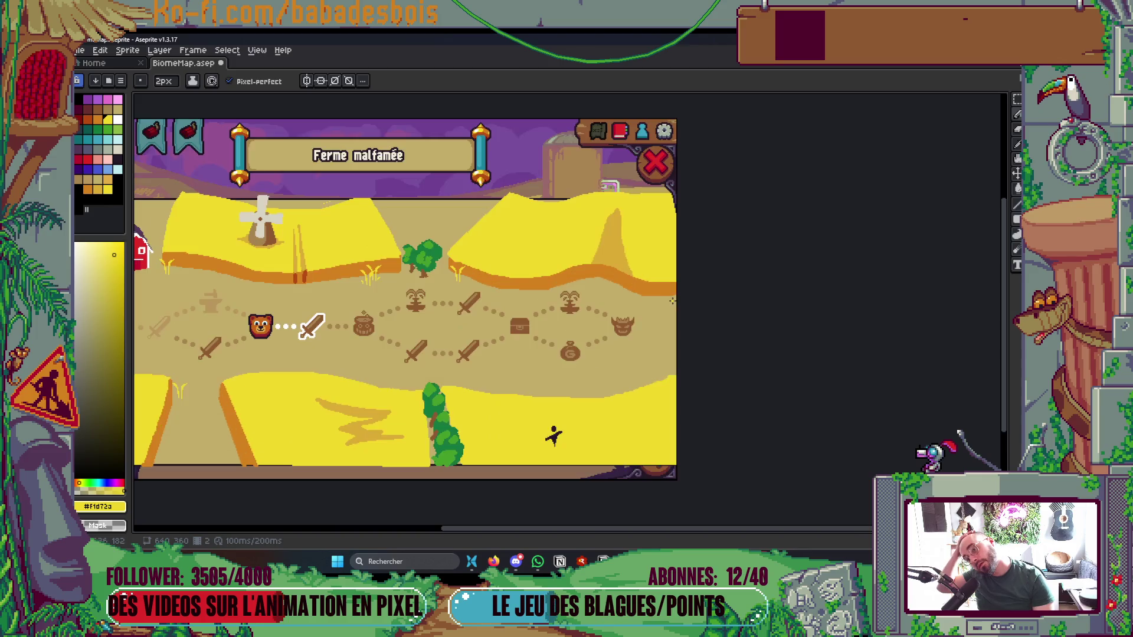
pyautogui.scroll(4, 613, 254)
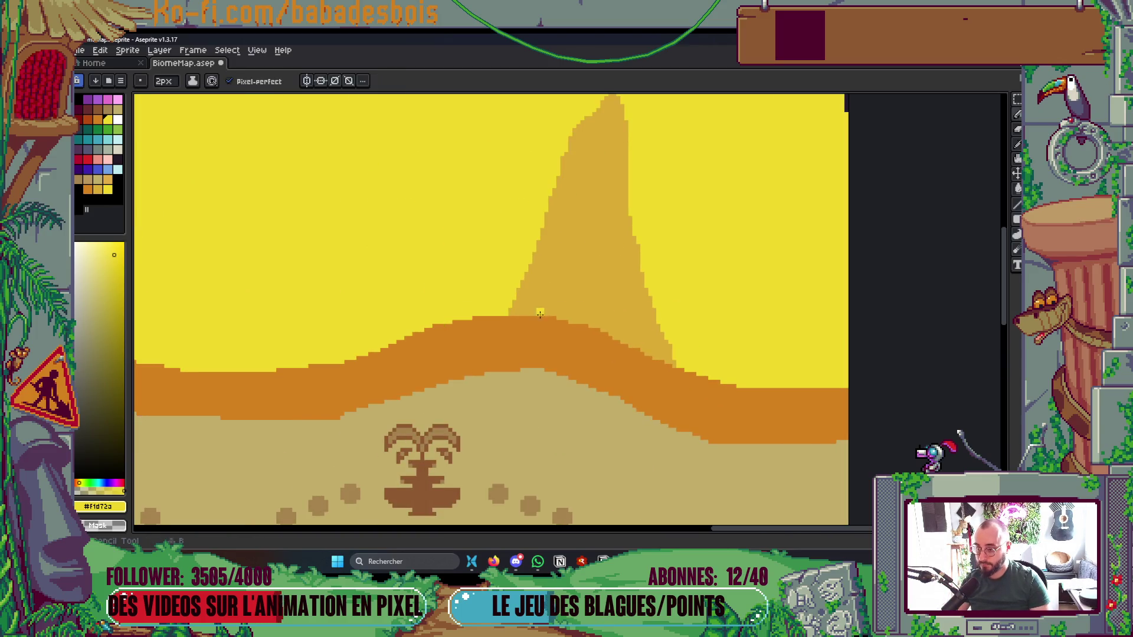
pyautogui.moveTo(543, 314)
pyautogui.mouseDown()
pyautogui.moveTo(586, 118)
pyautogui.moveTo(586, 137)
pyautogui.mouseUp()
# Bucket-fill the leftover sliver beside the dune edge with yellow
pyautogui.press('g')
pyautogui.click(548, 222)
pyautogui.scroll(-5, 566, 215)
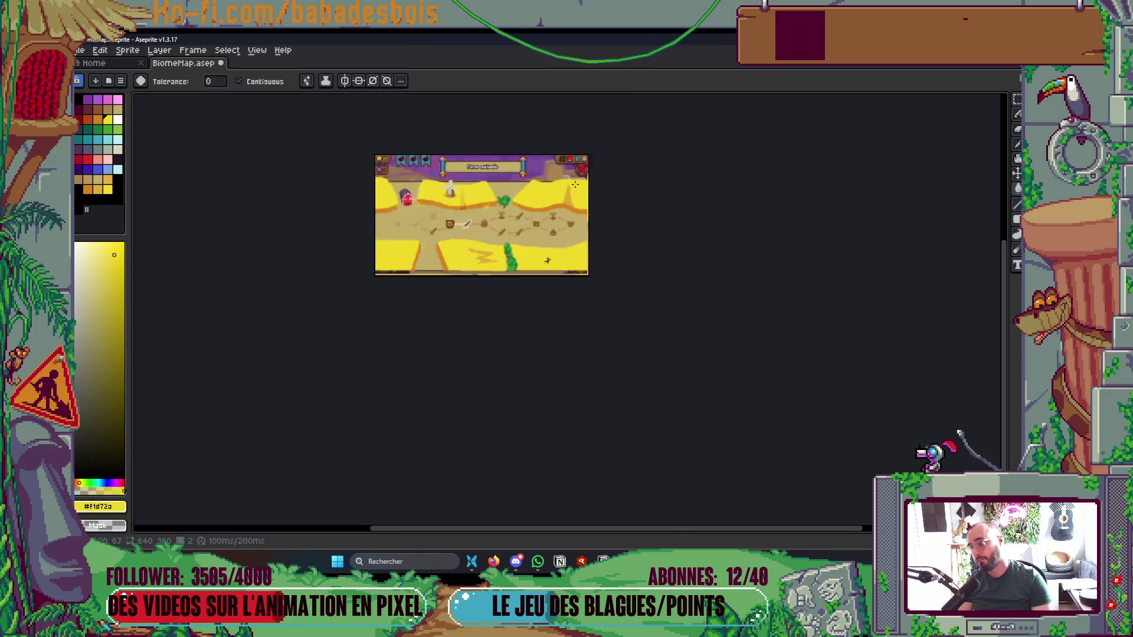
pyautogui.press('v')
# Eyedrop the ochre #dcab34 from the dune, then outline and fill a V-shaped fold with it
pyautogui.press('i')
pyautogui.scroll(5, 561, 212)
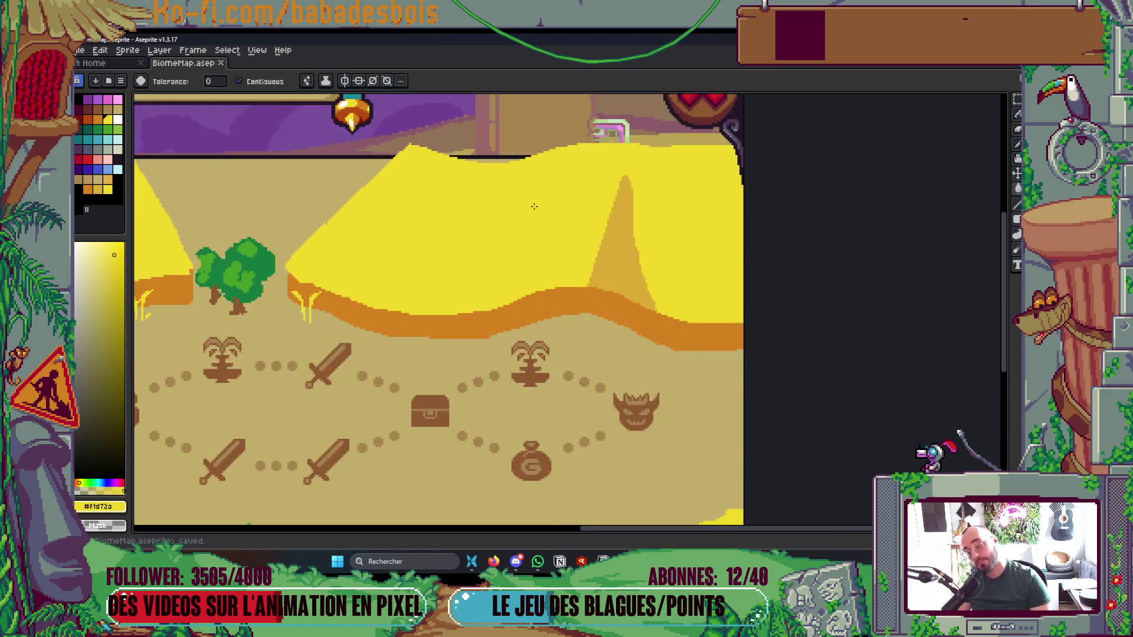
pyautogui.click(700, 263)
pyautogui.press('b')
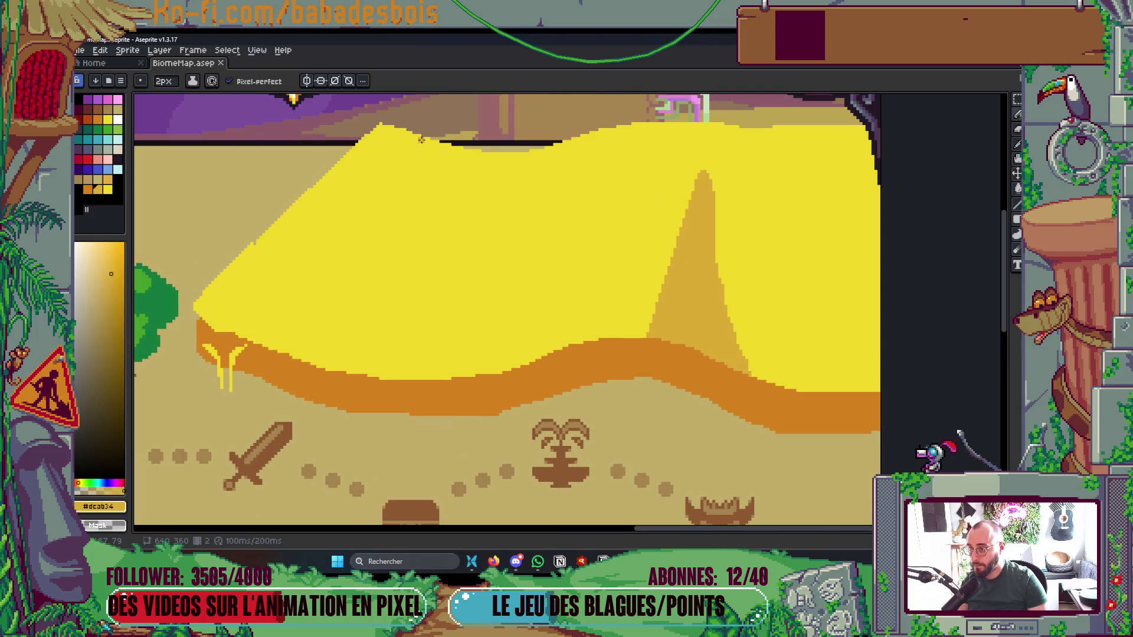
pyautogui.moveTo(439, 145)
pyautogui.mouseDown()
pyautogui.moveTo(453, 163)
pyautogui.moveTo(459, 244)
pyautogui.moveTo(512, 188)
pyautogui.moveTo(649, 124)
pyautogui.mouseUp()
pyautogui.press('g')
pyautogui.click(525, 171)
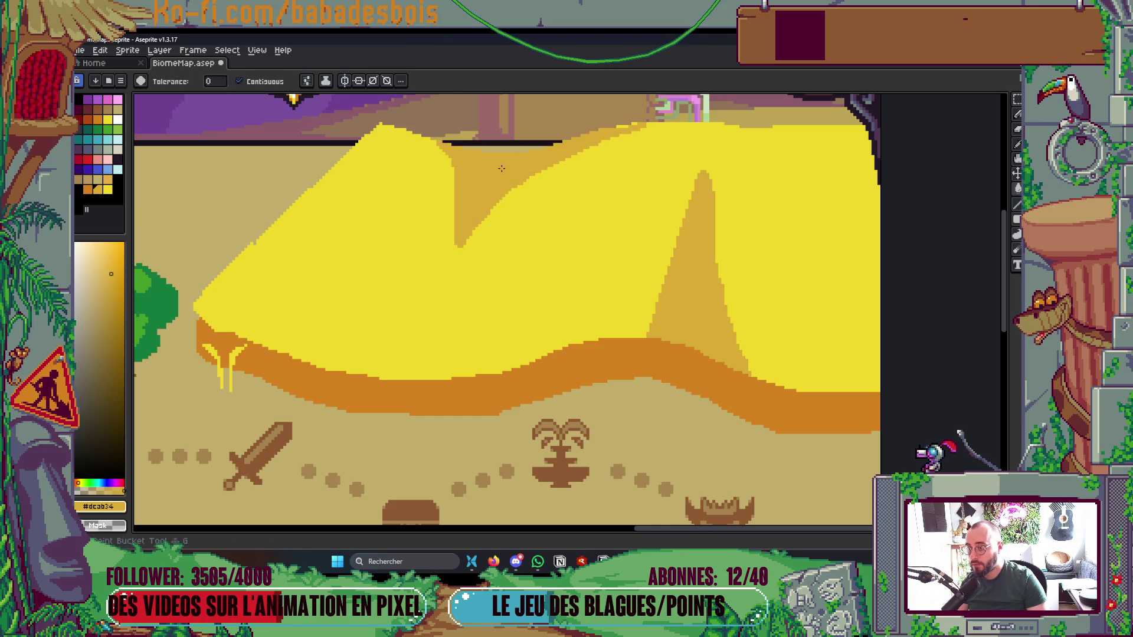
# Pan across the dune to check the new fold and save the map
pyautogui.scroll(-5, 525, 171)
pyautogui.moveTo(393, 222); pyautogui.dragTo(422, 253)
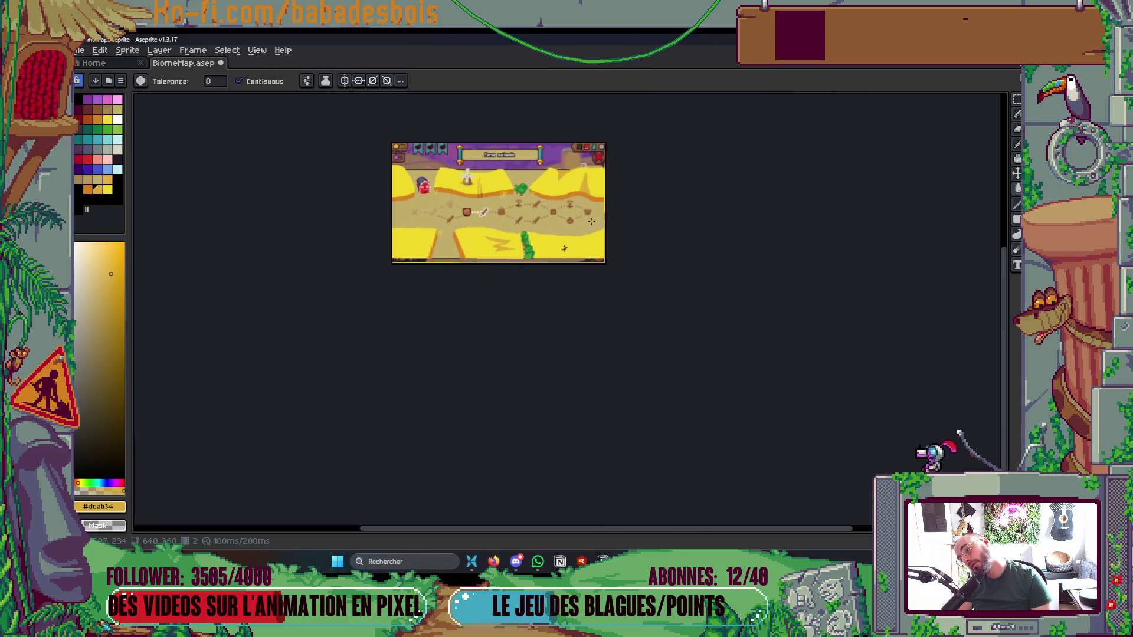
pyautogui.scroll(3, 413, 200)
pyautogui.moveTo(411, 208); pyautogui.dragTo(440, 205)
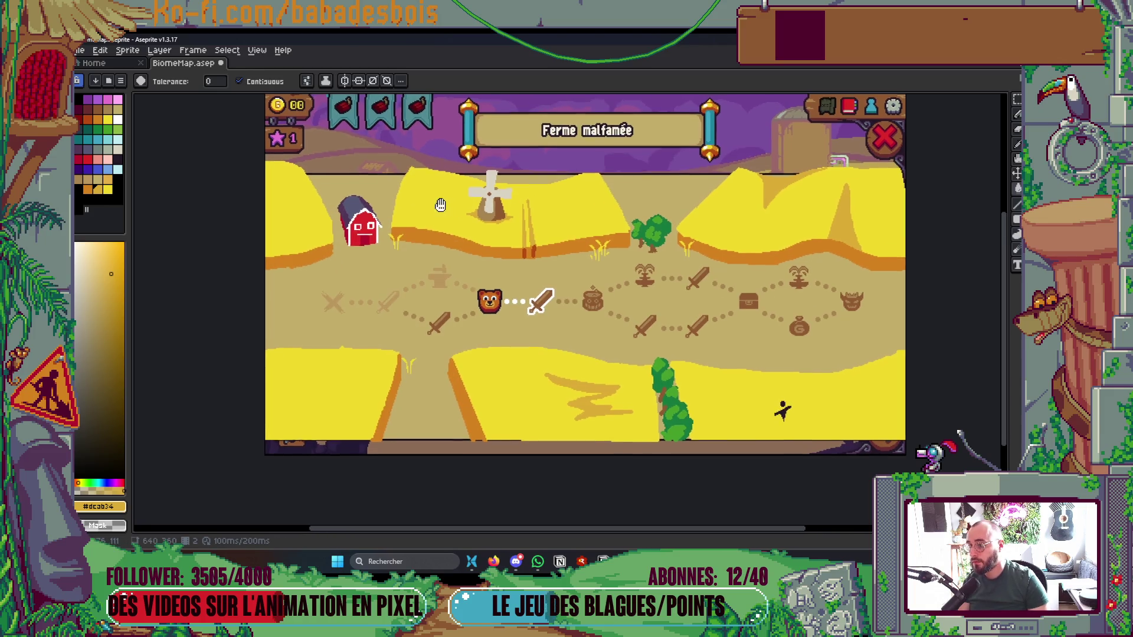
pyautogui.scroll(3, 419, 179)
pyautogui.scroll(1, 449, 150)
pyautogui.press('b')
pyautogui.scroll(-3, 374, 122)
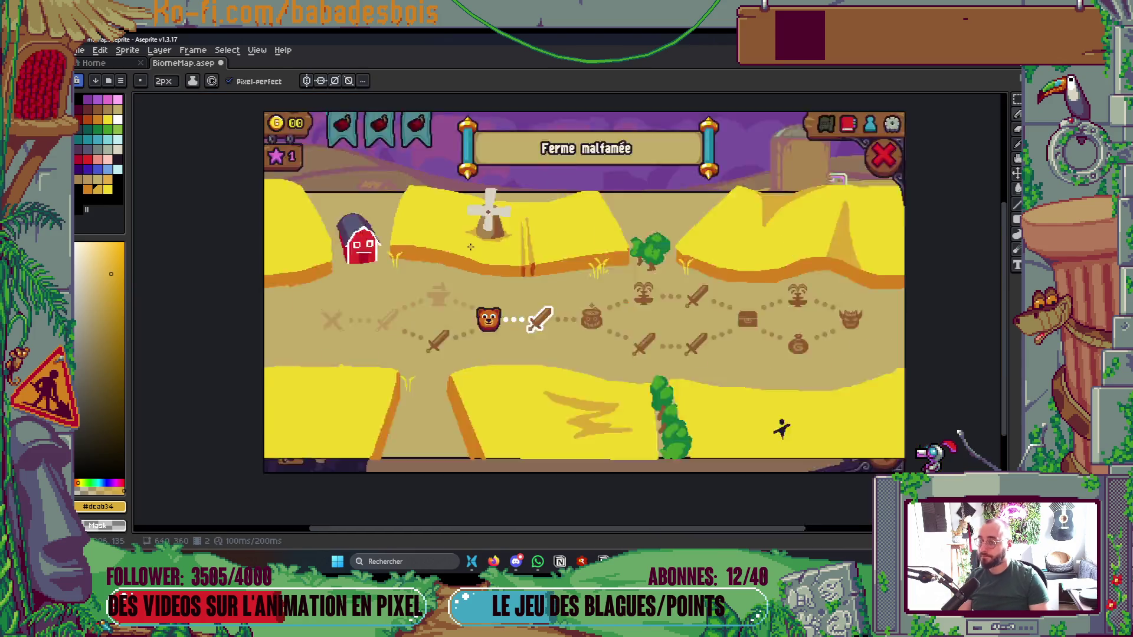
pyautogui.scroll(2, 419, 278)
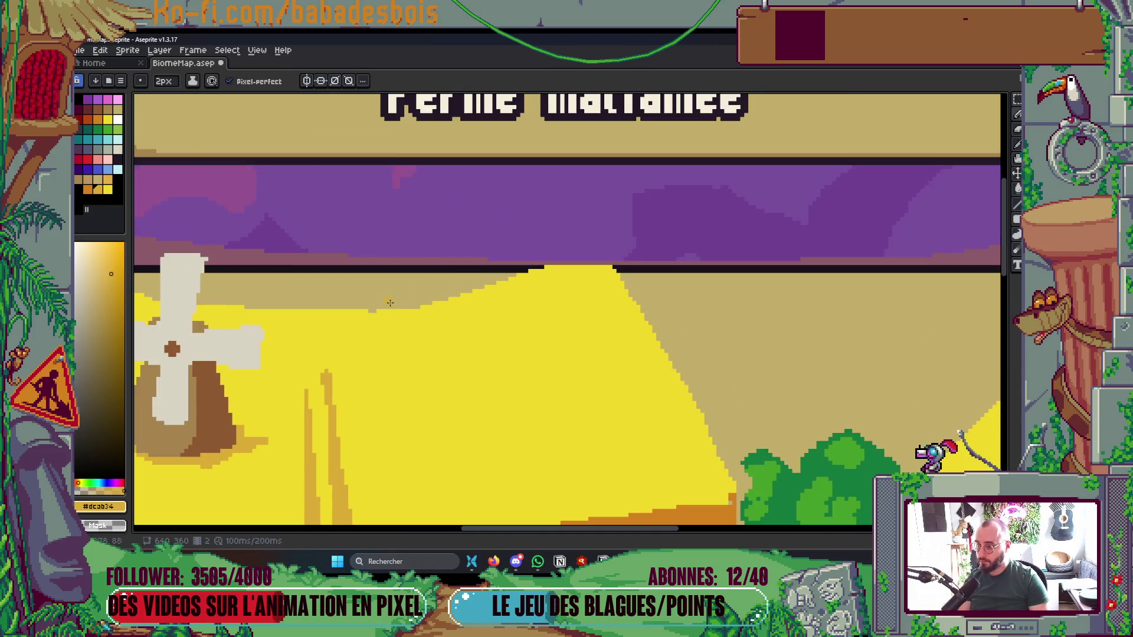
pyautogui.scroll(-5, 754, 299)
pyautogui.scroll(2, 755, 300)
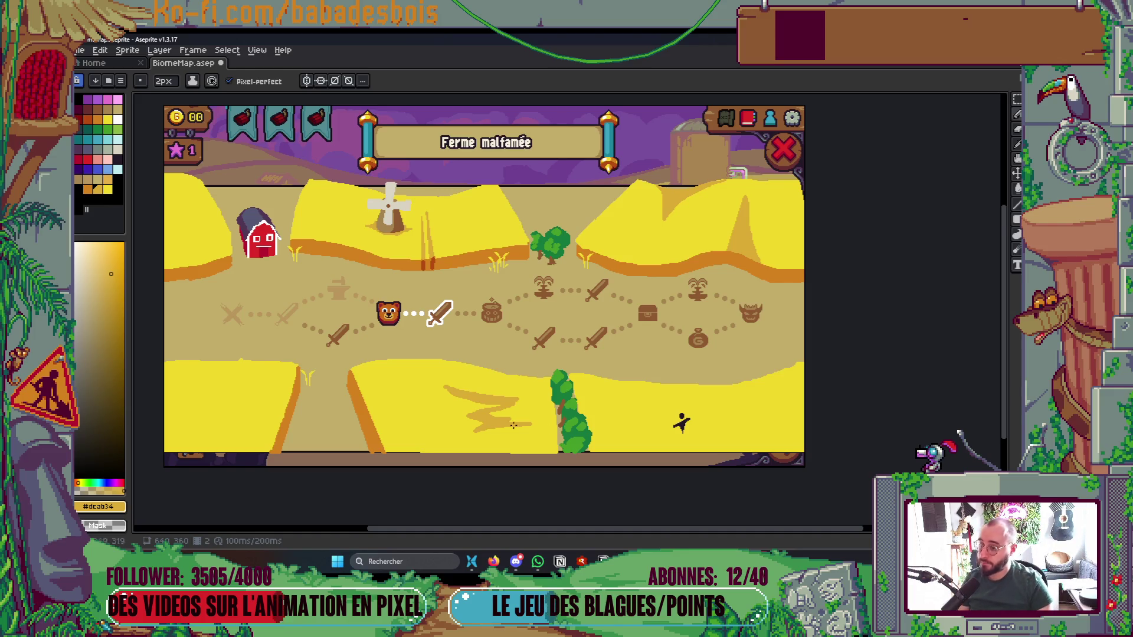
pyautogui.hotkey('ctrl', 's')
pyautogui.moveTo(548, 428); pyautogui.dragTo(606, 391)
pyautogui.scroll(2, 393, 353)
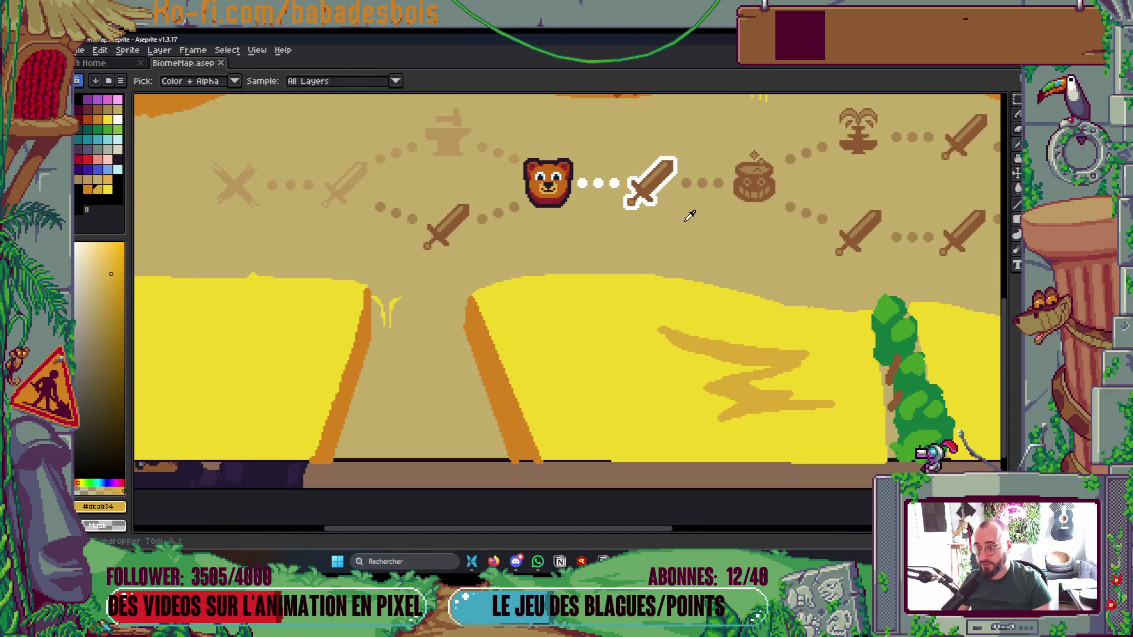
# Paint darker brown shadows along the path edge below the field and beside the tree trunk
pyautogui.scroll(1, 687, 214)
pyautogui.moveTo(688, 159)
pyautogui.mouseDown()
pyautogui.moveTo(630, 431)
pyautogui.moveTo(518, 619)
pyautogui.moveTo(537, 466)
pyautogui.mouseUp()
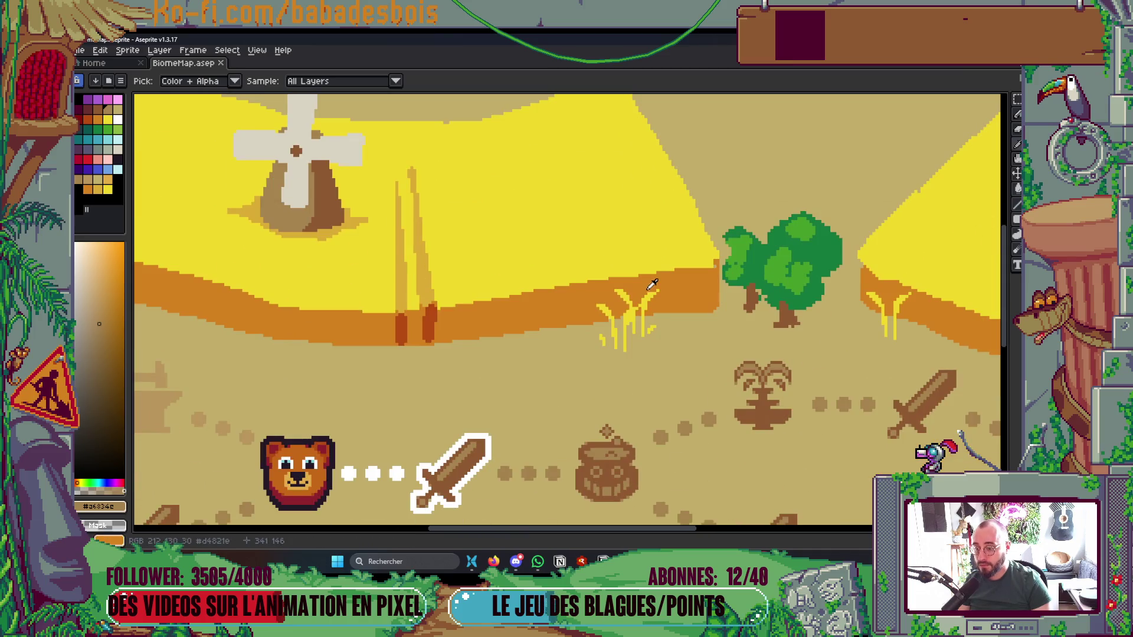
pyautogui.press('b')
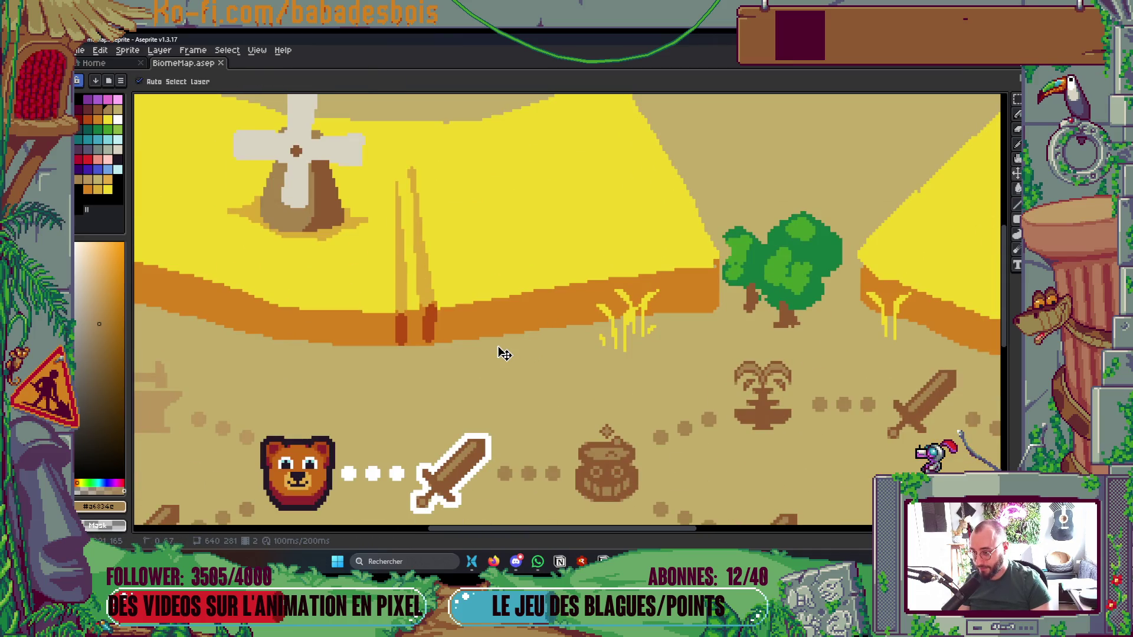
pyautogui.moveTo(421, 346)
pyautogui.mouseDown()
pyautogui.moveTo(654, 322)
pyautogui.moveTo(441, 352)
pyautogui.mouseUp()
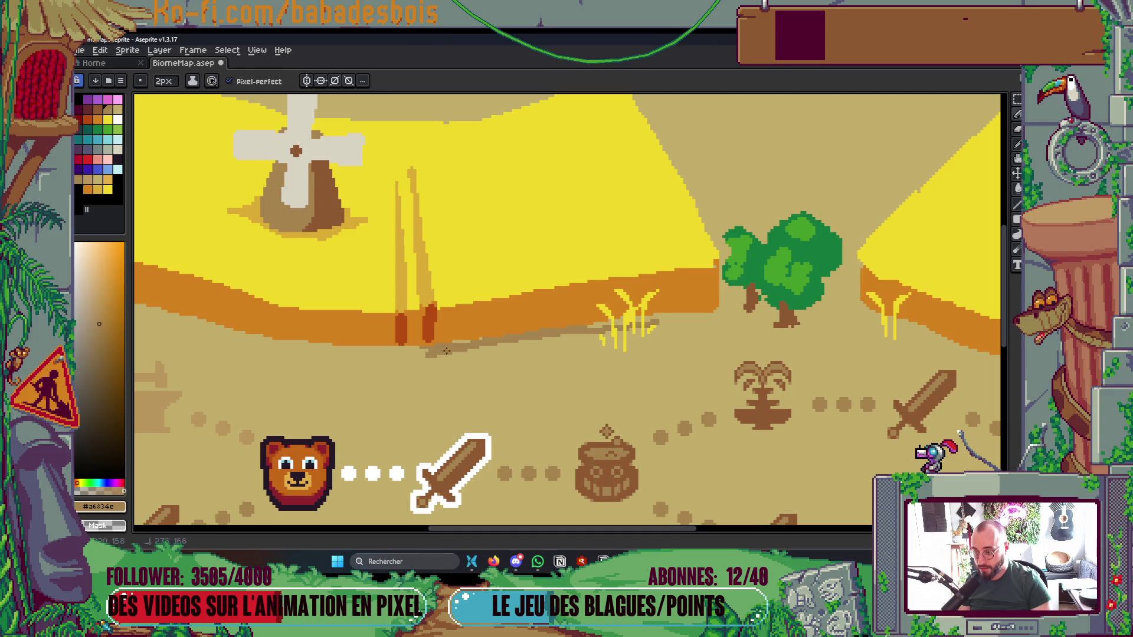
pyautogui.moveTo(630, 319); pyautogui.dragTo(730, 311)
pyautogui.moveTo(706, 263)
pyautogui.mouseDown()
pyautogui.moveTo(737, 303)
pyautogui.moveTo(721, 298)
pyautogui.moveTo(725, 313)
pyautogui.mouseUp()
pyautogui.scroll(-5, 726, 313)
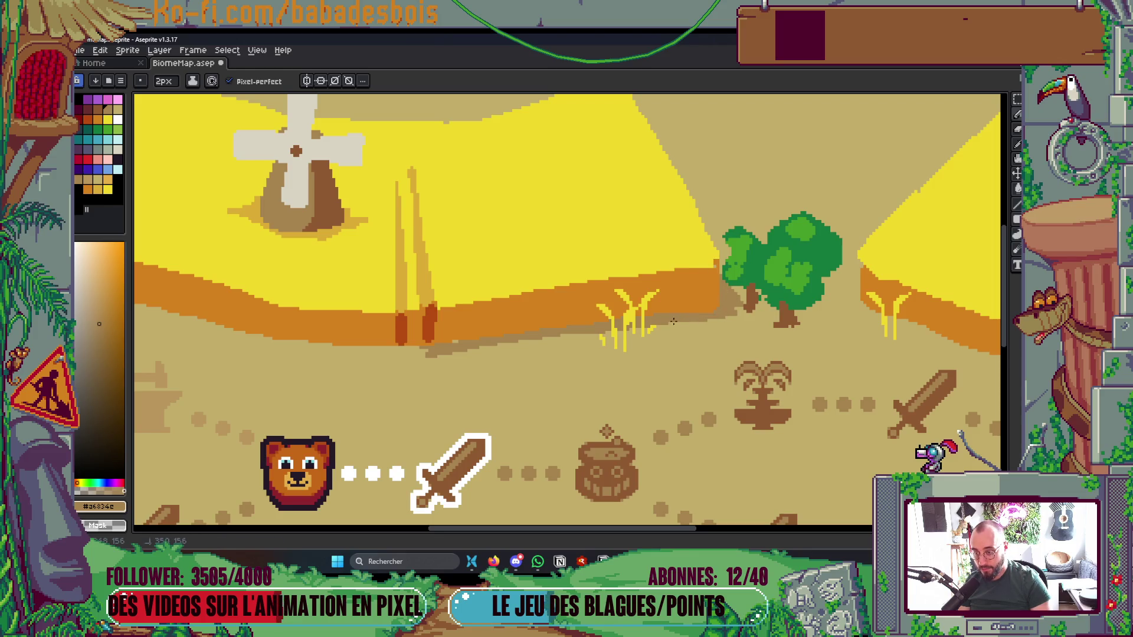
pyautogui.scroll(5, 674, 298)
pyautogui.moveTo(602, 360)
pyautogui.mouseDown()
pyautogui.moveTo(637, 345)
pyautogui.moveTo(628, 333)
pyautogui.moveTo(536, 342)
pyautogui.mouseUp()
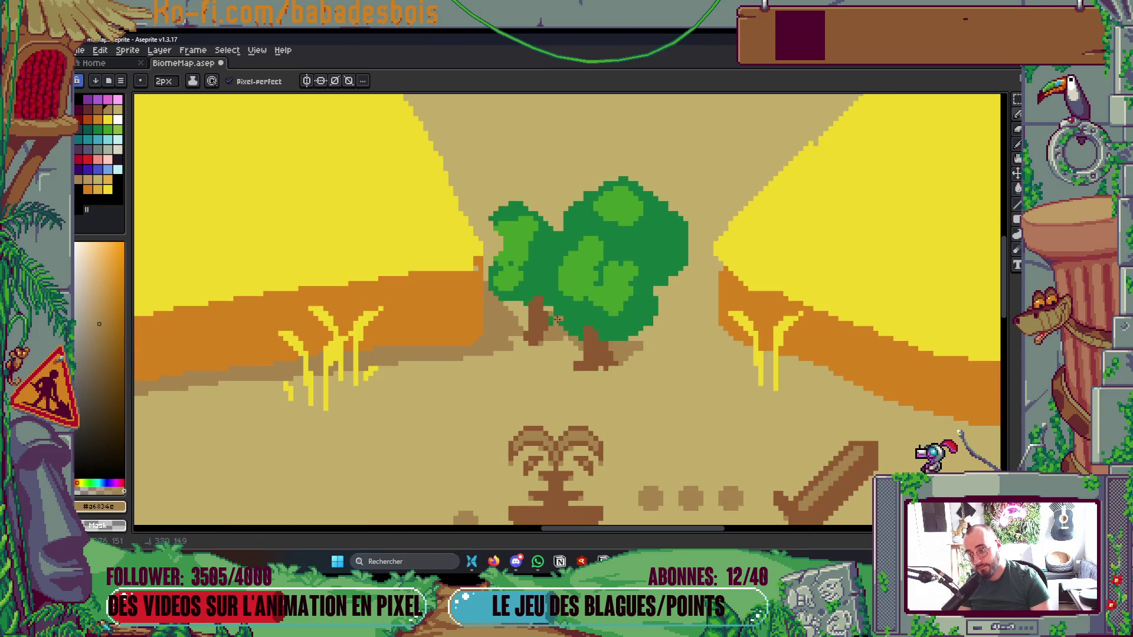
# Shade the lower edge of the orange band, widening the pencil to 4px
pyautogui.scroll(-5, 538, 320)
pyautogui.scroll(2, 832, 240)
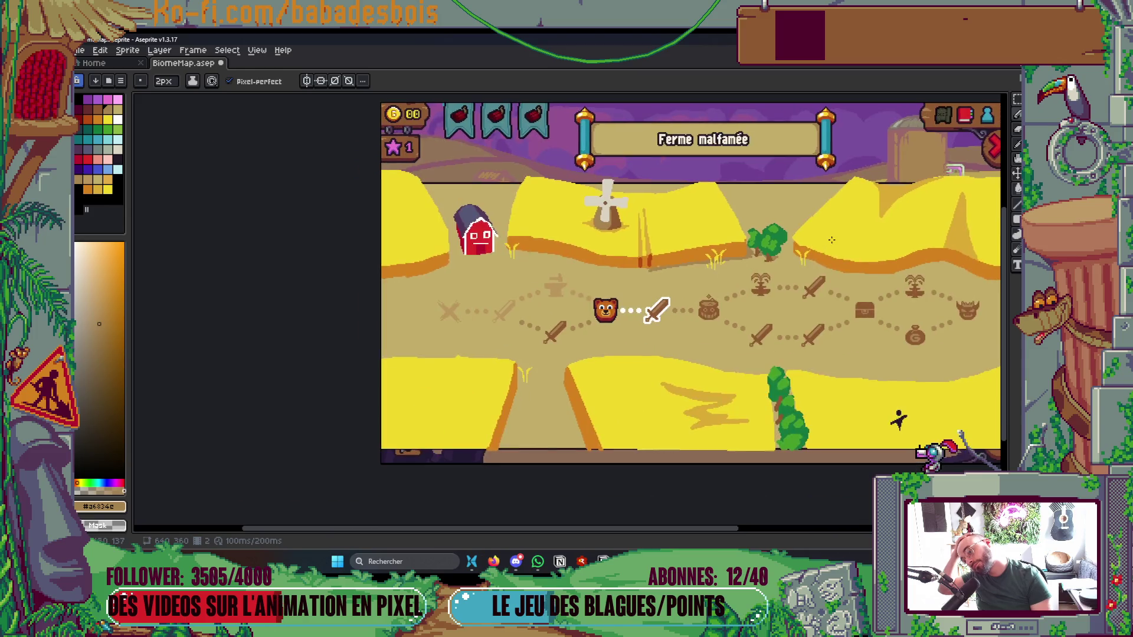
pyautogui.scroll(2, 528, 263)
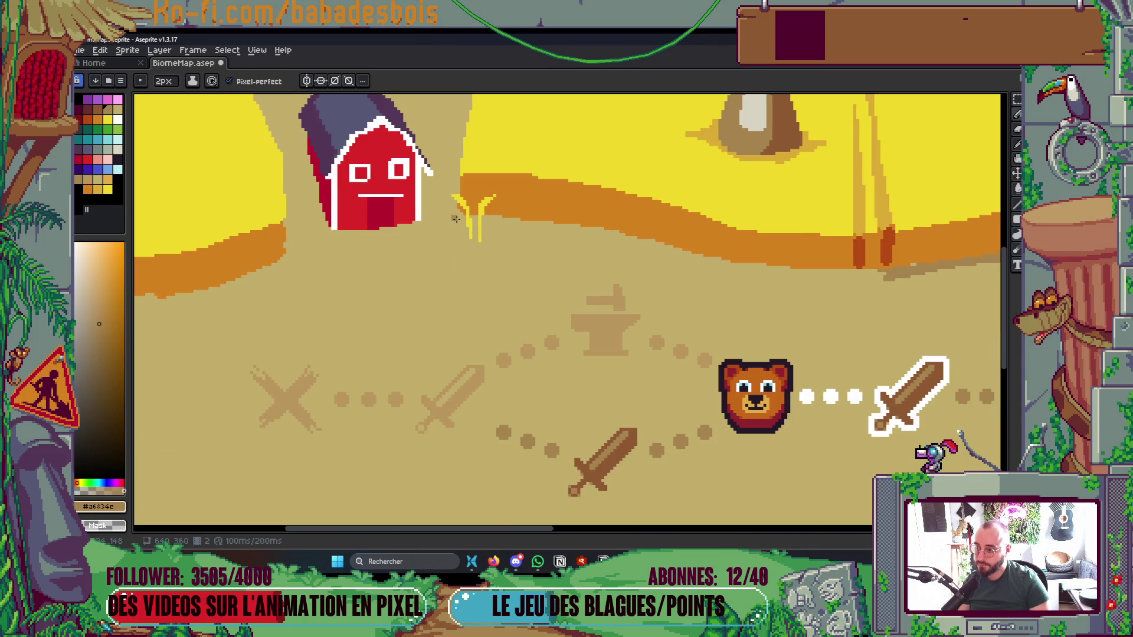
pyautogui.moveTo(486, 219); pyautogui.dragTo(807, 272)
pyautogui.press('+')
pyautogui.press('+')
pyautogui.moveTo(476, 228); pyautogui.dragTo(885, 272)
# Paint shadows on the ground right of and under the barn and along the field's lower edge
pyautogui.scroll(-5, 884, 273)
pyautogui.scroll(2, 695, 283)
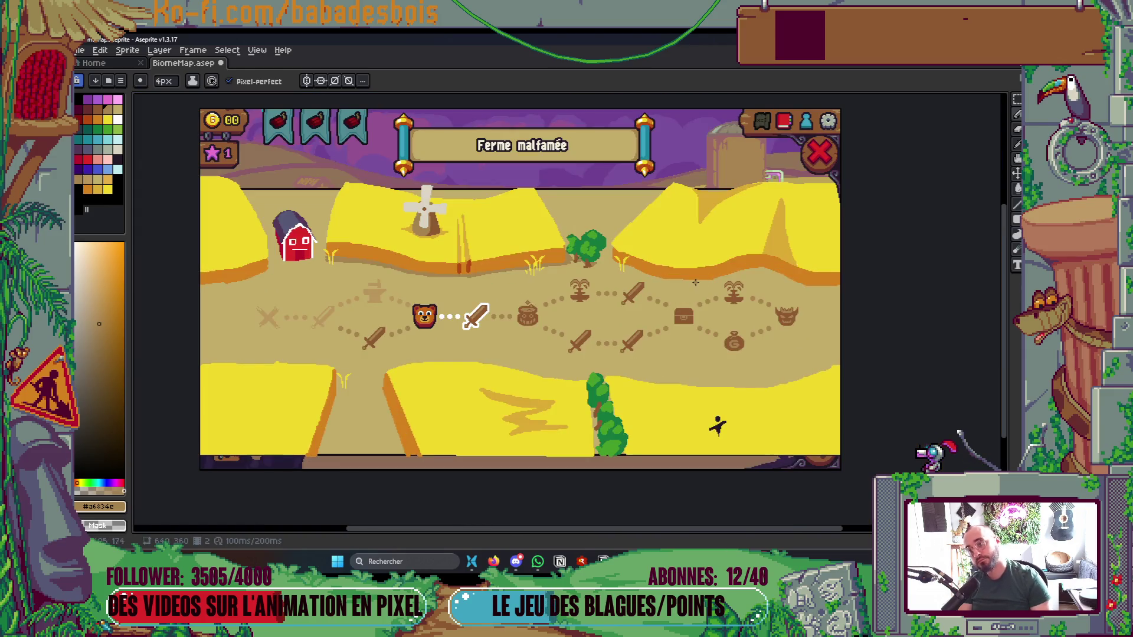
pyautogui.hscroll(-2, 715, 285)
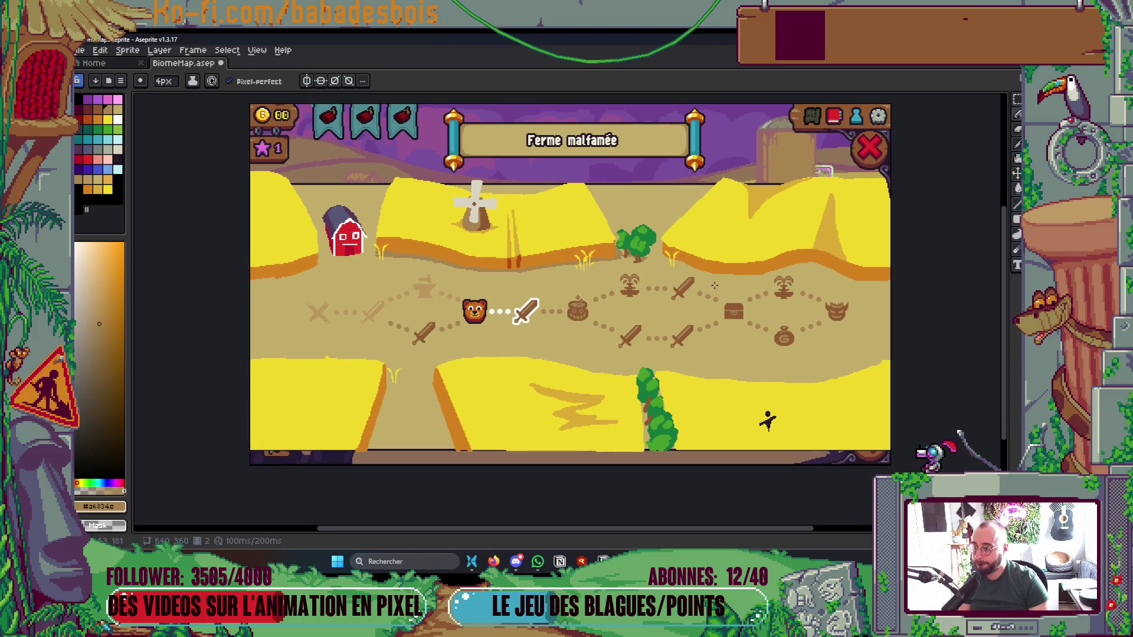
pyautogui.scroll(2, 389, 265)
pyautogui.moveTo(377, 259)
pyautogui.mouseDown()
pyautogui.moveTo(352, 244)
pyautogui.moveTo(354, 260)
pyautogui.moveTo(360, 236)
pyautogui.moveTo(340, 220)
pyautogui.moveTo(377, 242)
pyautogui.moveTo(372, 265)
pyautogui.mouseUp()
pyautogui.moveTo(244, 280)
pyautogui.mouseDown()
pyautogui.moveTo(366, 266)
pyautogui.moveTo(260, 292)
pyautogui.moveTo(361, 272)
pyautogui.mouseUp()
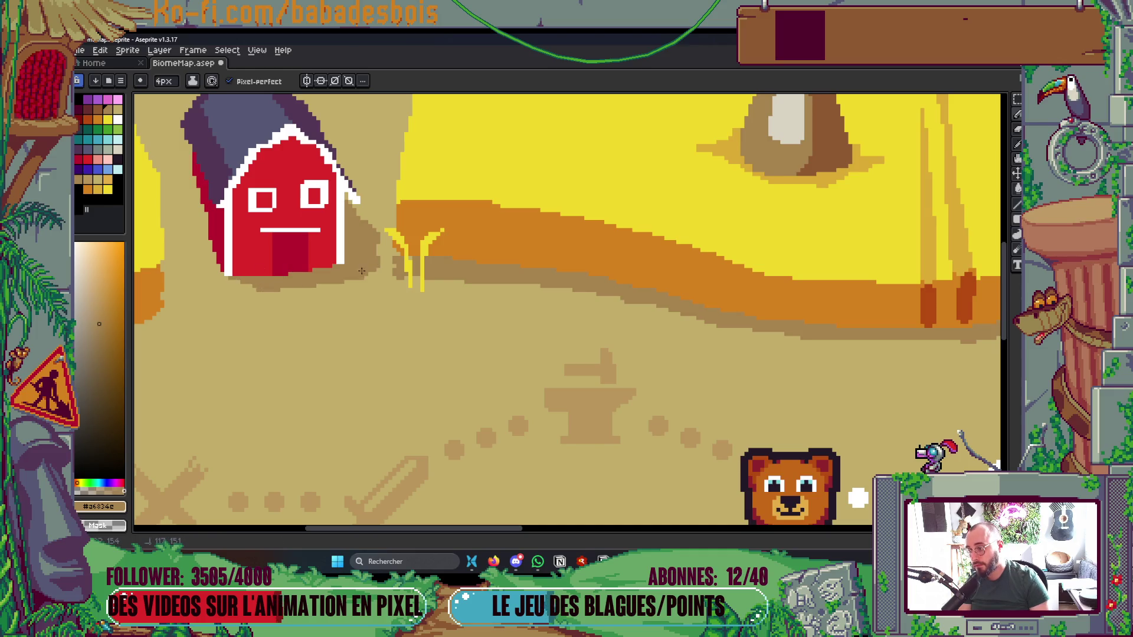
pyautogui.scroll(-5, 361, 272)
pyautogui.scroll(3, 413, 289)
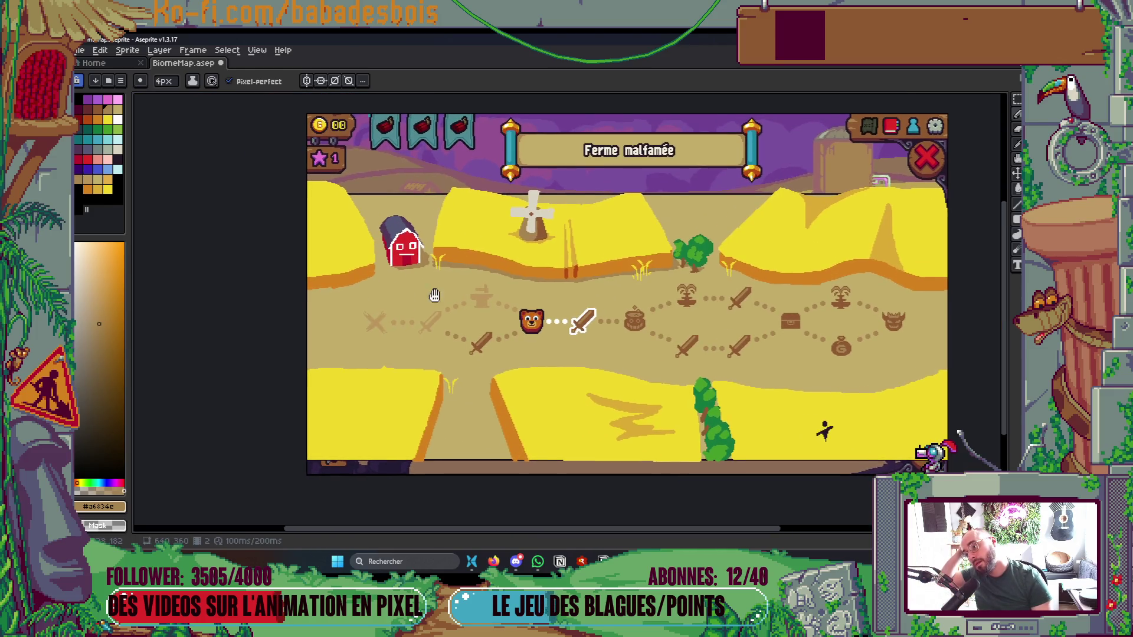
pyautogui.scroll(2, 337, 289)
pyautogui.moveTo(282, 296)
pyautogui.mouseDown()
pyautogui.moveTo(413, 277)
pyautogui.moveTo(275, 302)
pyautogui.mouseUp()
pyautogui.moveTo(369, 280)
pyautogui.mouseDown()
pyautogui.moveTo(433, 262)
pyautogui.moveTo(401, 269)
pyautogui.moveTo(422, 255)
pyautogui.mouseUp()
# Eyedrop the sand colour and trim the shadow edge back with it
pyautogui.scroll(1, 398, 295)
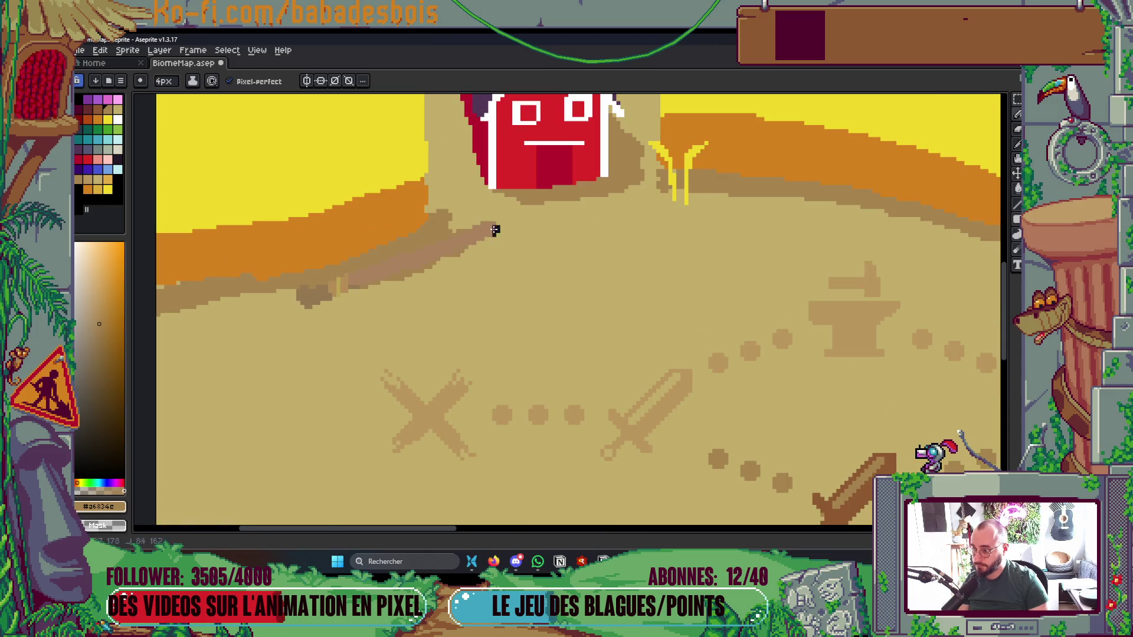
pyautogui.keyDown('alt'); pyautogui.click(350, 298); pyautogui.keyUp('alt')
pyautogui.moveTo(330, 292)
pyautogui.mouseDown()
pyautogui.moveTo(431, 269)
pyautogui.moveTo(489, 218)
pyautogui.mouseUp()
pyautogui.scroll(-4, 488, 217)
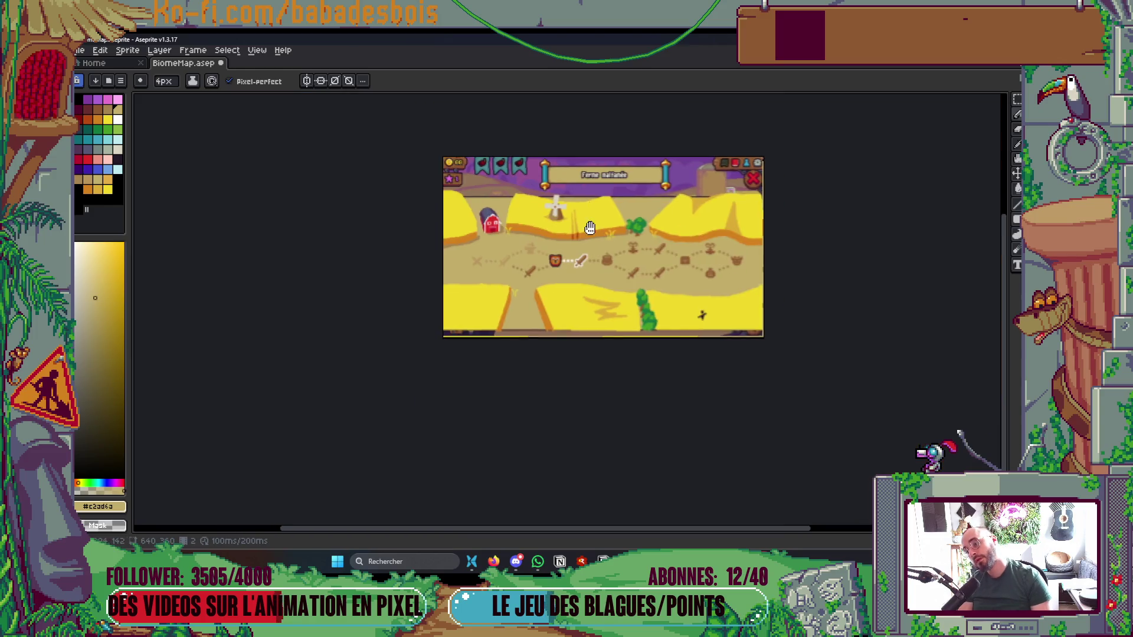
pyautogui.scroll(1, 725, 309)
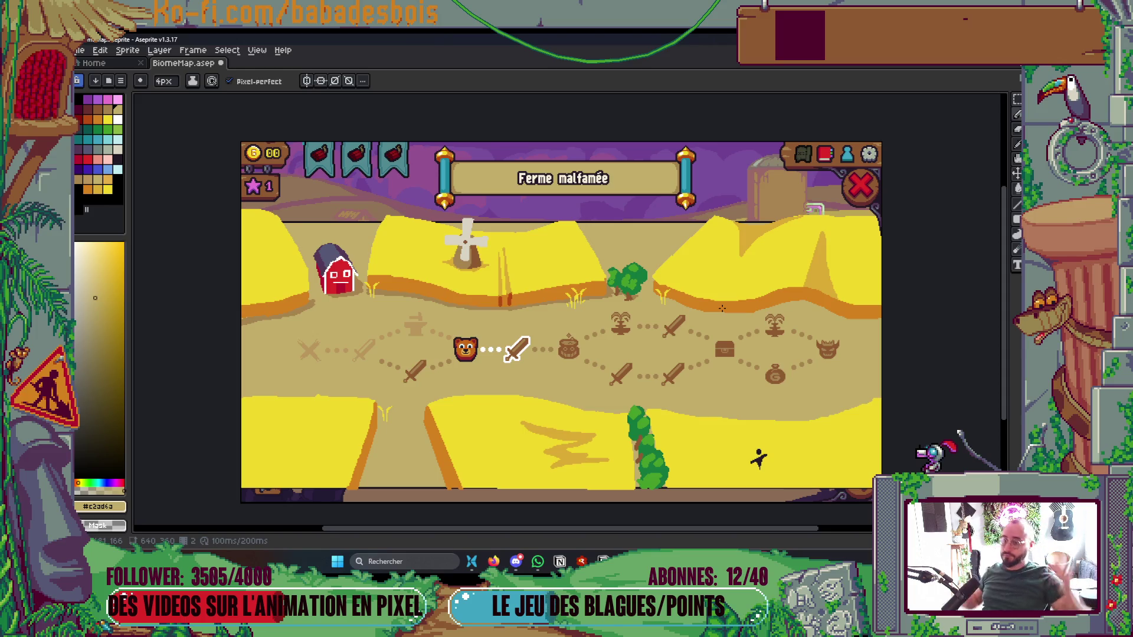
pyautogui.scroll(2, 721, 307)
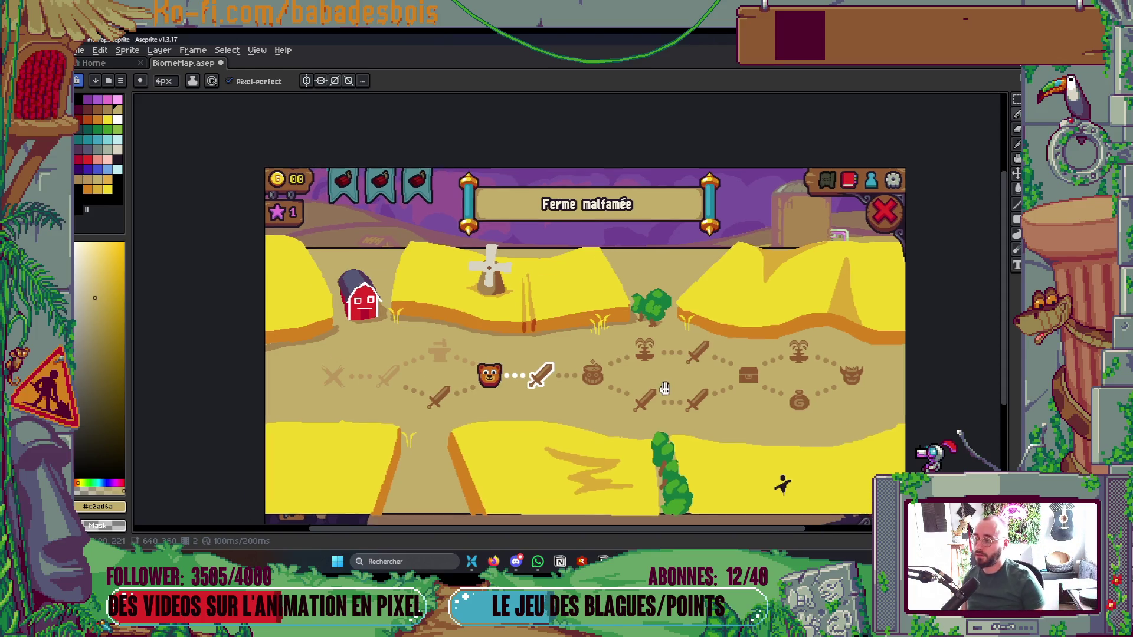
# With Shading ink, draw zigzag streaks in the lower-right field around the figure
pyautogui.scroll(-4, 564, 310)
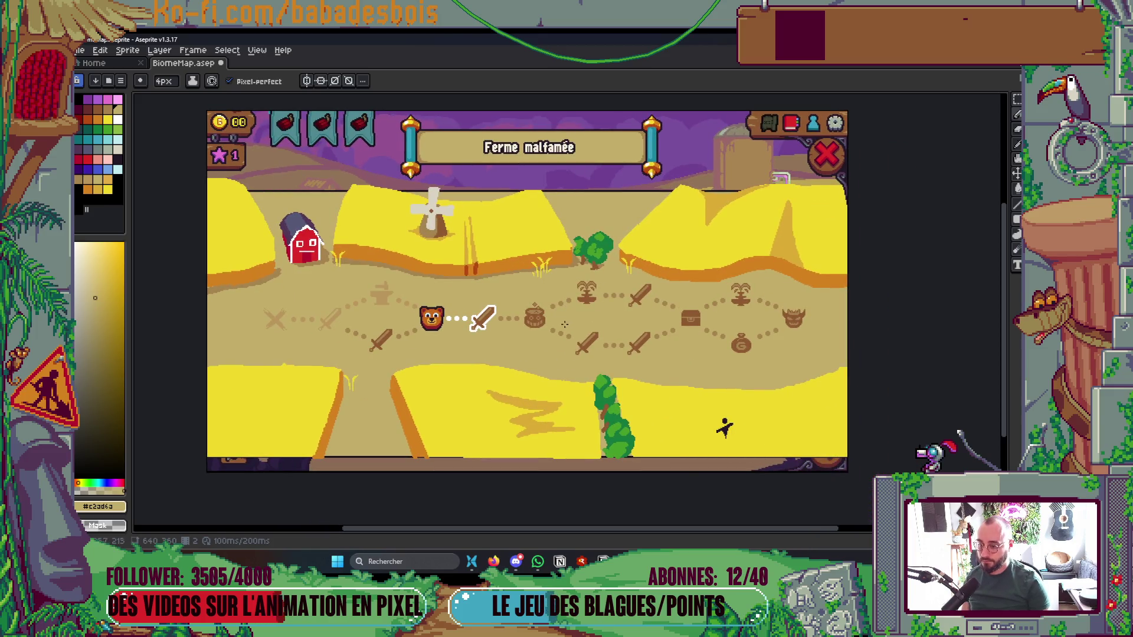
pyautogui.scroll(2, 699, 483)
pyautogui.keyDown('alt'); pyautogui.click(397, 358); pyautogui.keyUp('alt')
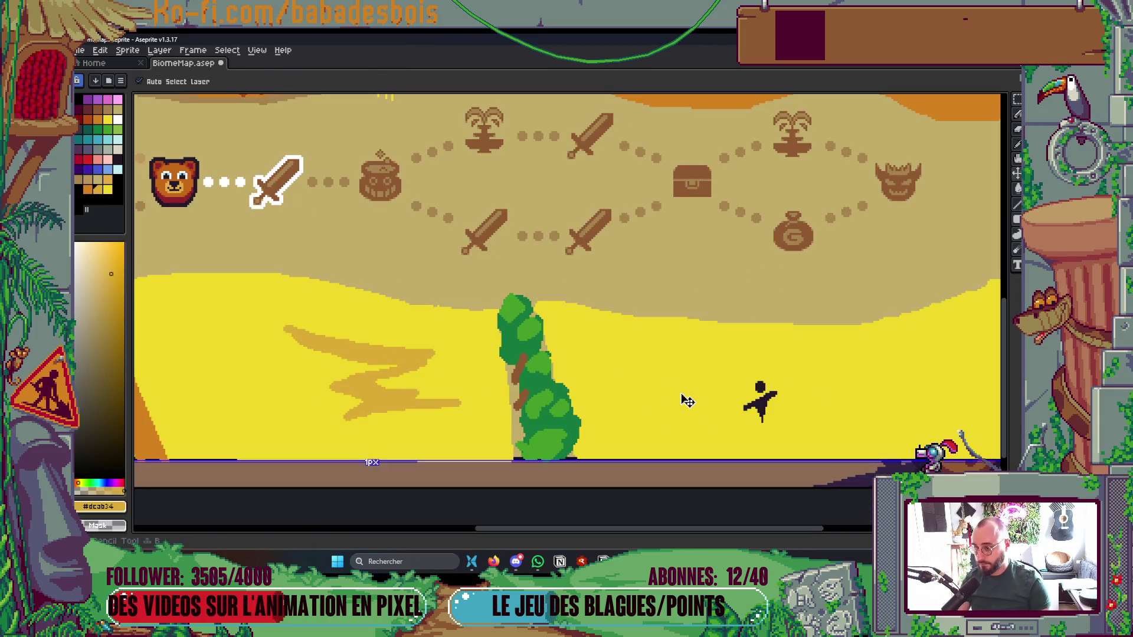
pyautogui.click(109, 190)
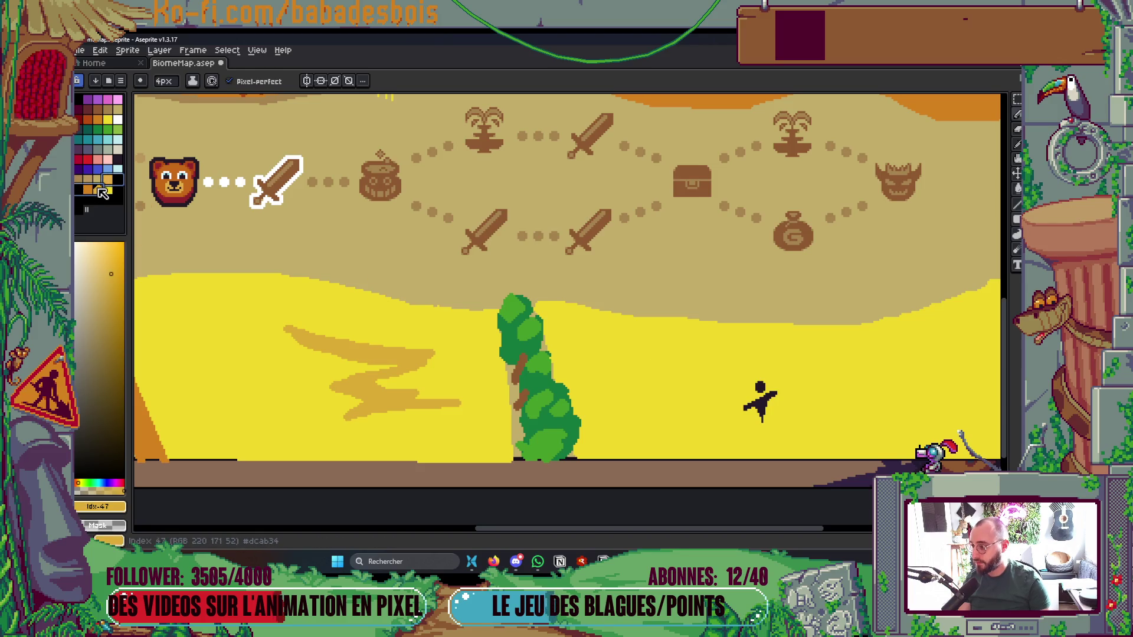
pyautogui.click(192, 80)
pyautogui.click(211, 142)
pyautogui.moveTo(628, 311)
pyautogui.mouseDown()
pyautogui.moveTo(699, 335)
pyautogui.moveTo(685, 394)
pyautogui.moveTo(789, 411)
pyautogui.moveTo(918, 456)
pyautogui.mouseUp()
pyautogui.moveTo(868, 410); pyautogui.dragTo(651, 298)
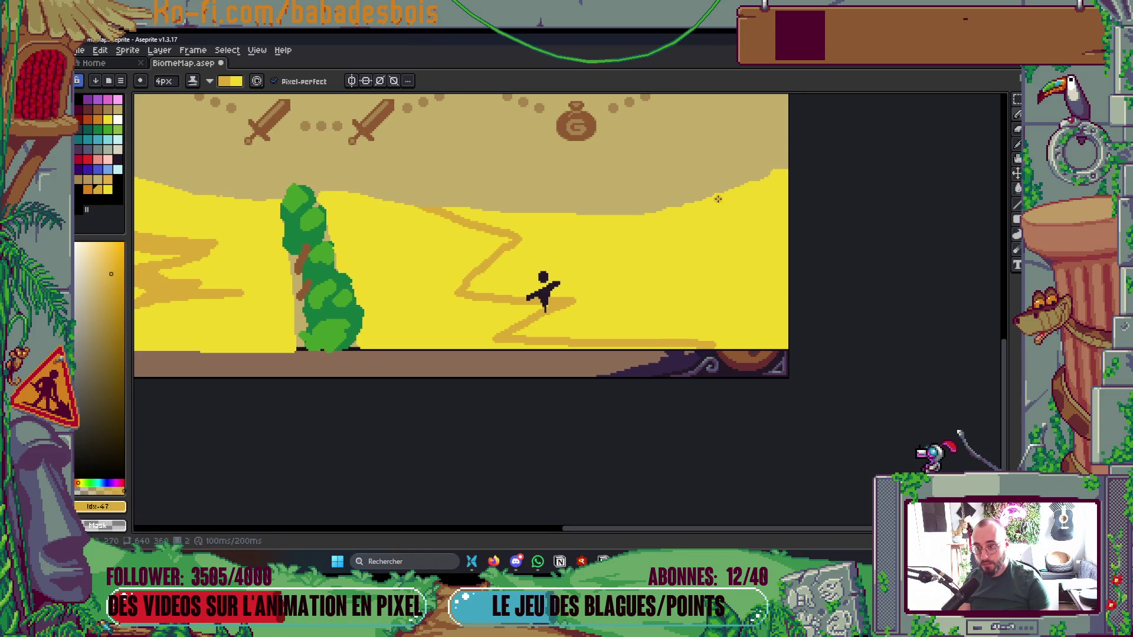
pyautogui.moveTo(584, 212)
pyautogui.mouseDown()
pyautogui.moveTo(631, 242)
pyautogui.moveTo(546, 260)
pyautogui.moveTo(646, 295)
pyautogui.moveTo(581, 331)
pyautogui.moveTo(734, 348)
pyautogui.mouseUp()
# Save the map with Ctrl+S
pyautogui.press('g')
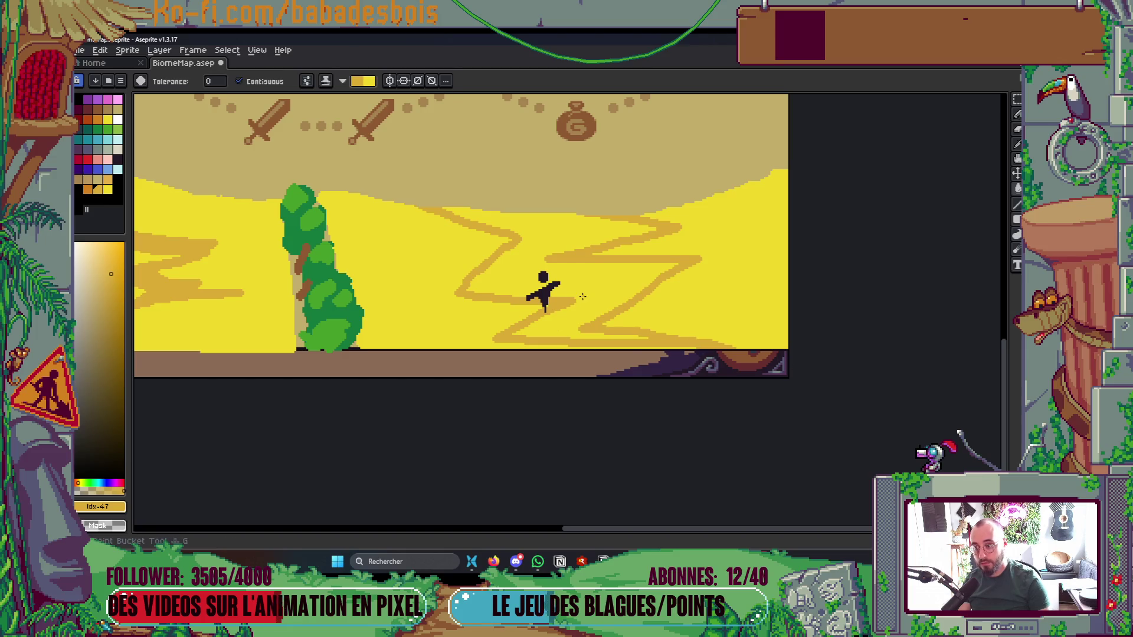
pyautogui.scroll(-4, 581, 297)
pyautogui.hotkey('ctrl', 's')
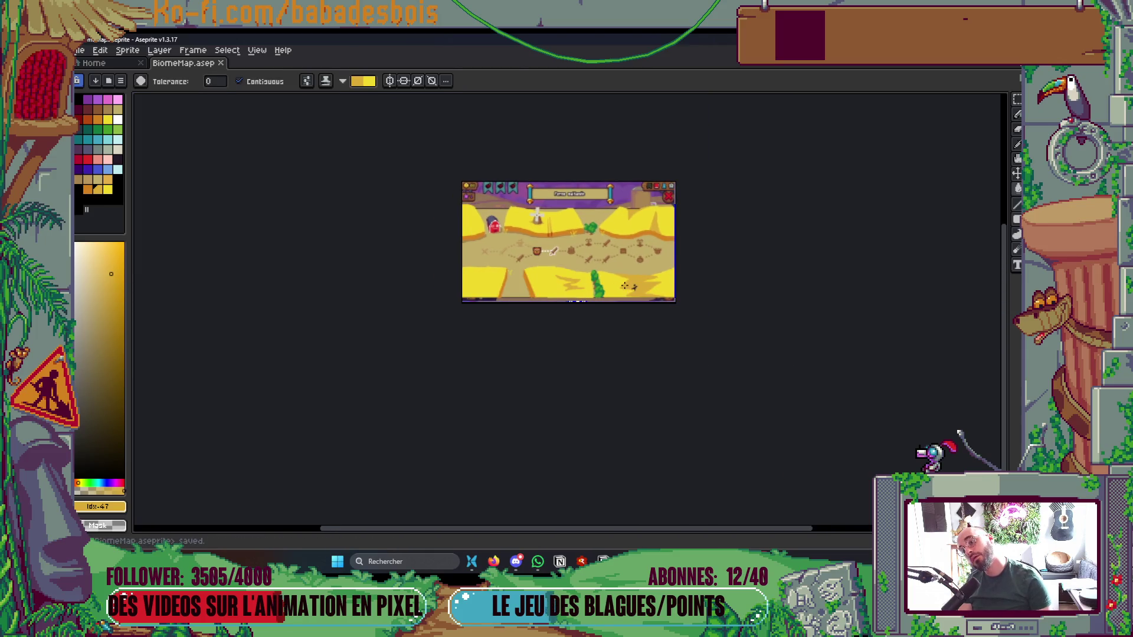
# Repaint the old zigzag in the lower-middle field yellow with pencil strokes and a bucket fill
pyautogui.scroll(4, 624, 286)
pyautogui.press('b')
pyautogui.moveTo(552, 288)
pyautogui.mouseDown()
pyautogui.moveTo(664, 260)
pyautogui.moveTo(554, 298)
pyautogui.moveTo(684, 257)
pyautogui.moveTo(503, 232)
pyautogui.moveTo(666, 268)
pyautogui.mouseUp()
pyautogui.moveTo(456, 232)
pyautogui.mouseDown()
pyautogui.moveTo(539, 259)
pyautogui.moveTo(455, 291)
pyautogui.moveTo(510, 293)
pyautogui.moveTo(484, 302)
pyautogui.mouseUp()
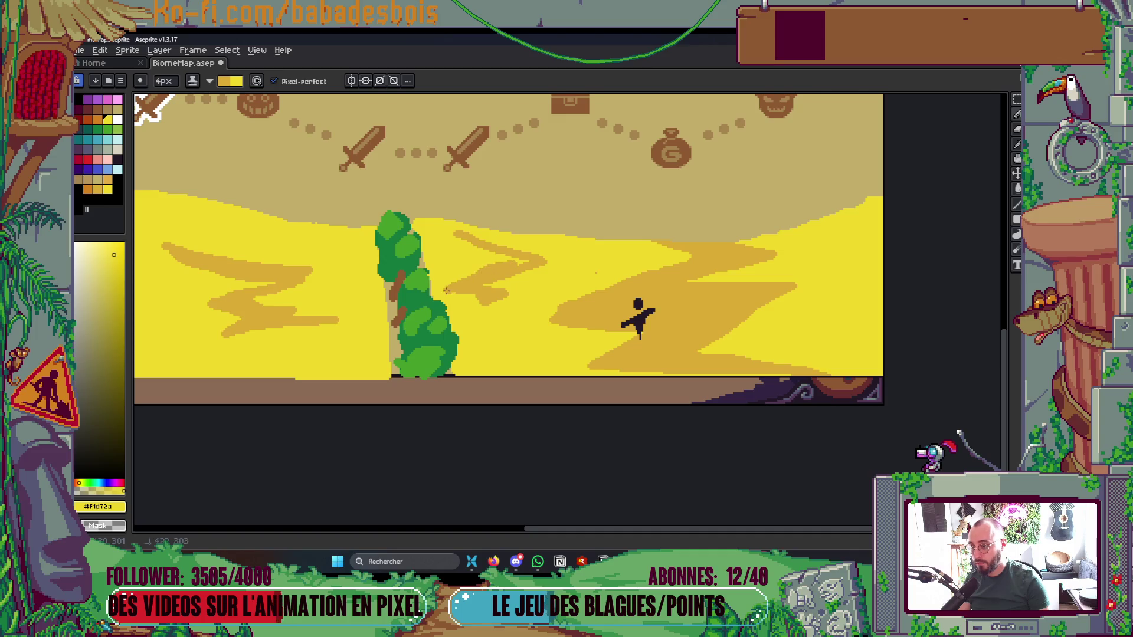
pyautogui.scroll(-4, 535, 261)
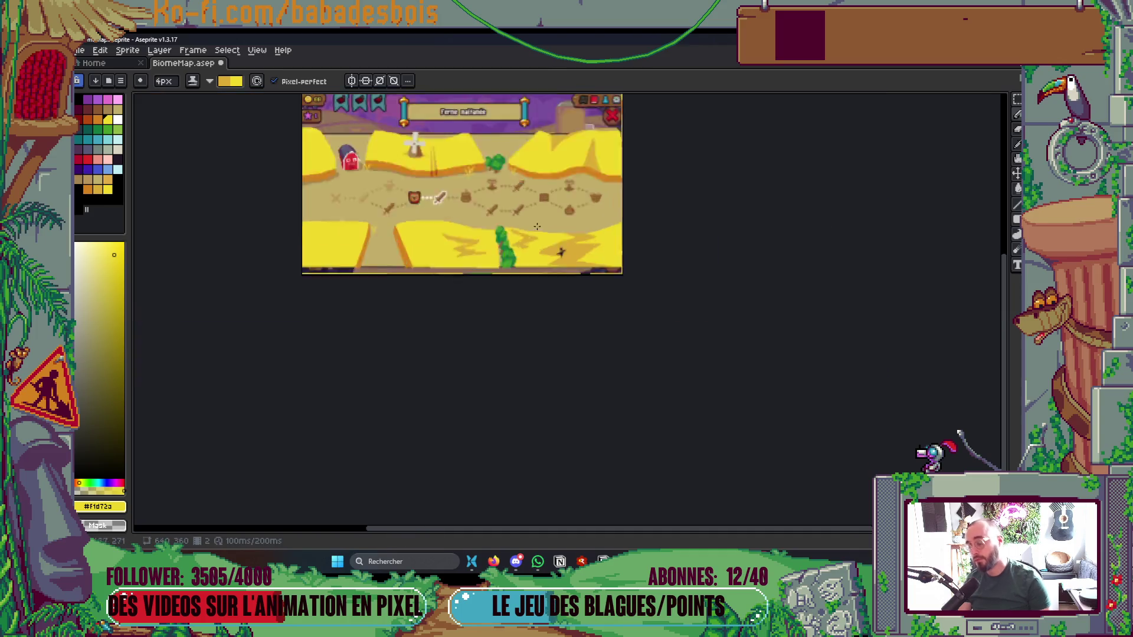
pyautogui.scroll(1, 681, 253)
pyautogui.hscroll(-1, 798, 277)
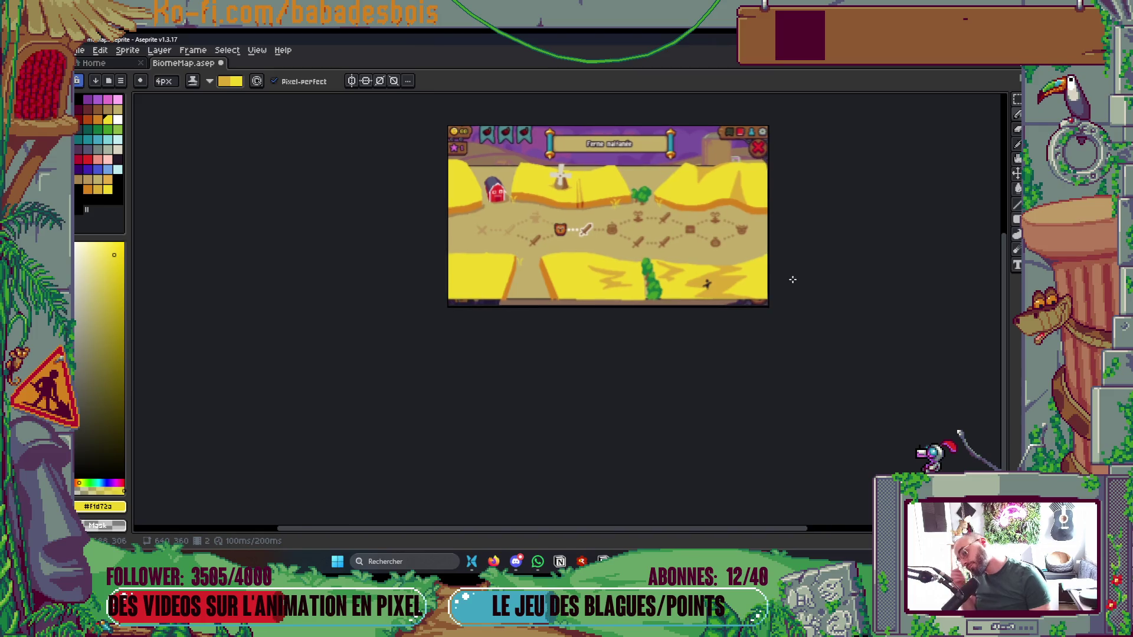
pyautogui.scroll(2, 588, 259)
pyautogui.scroll(1, 596, 277)
pyautogui.press('g')
pyautogui.click(667, 277)
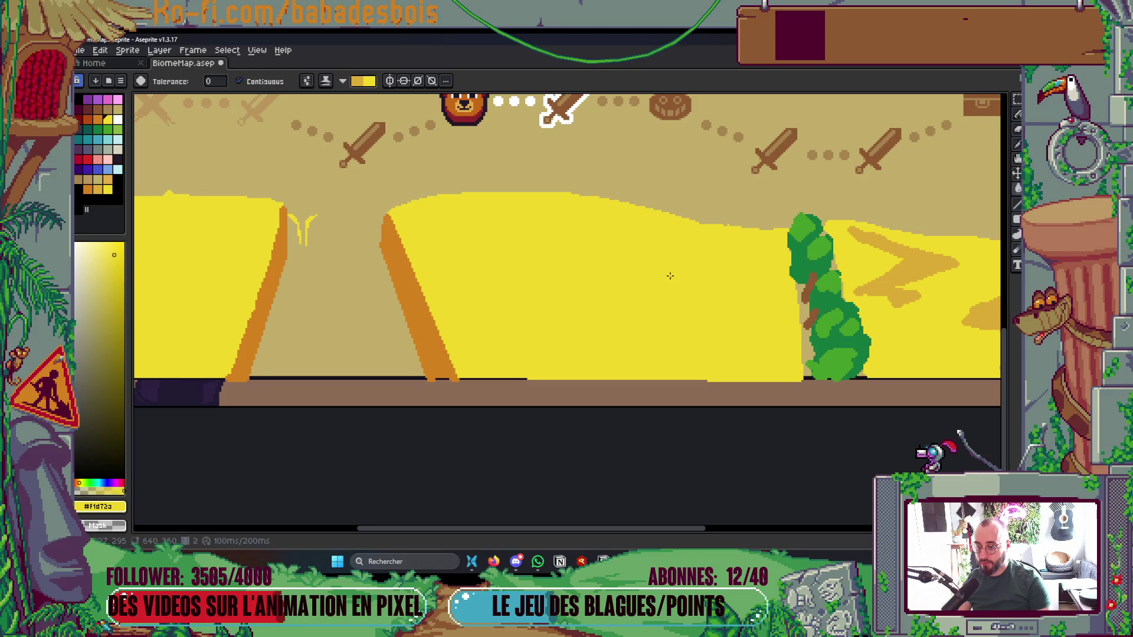
# Draw two parallel darker-yellow diagonal stripes across the middle field
pyautogui.press('b')
pyautogui.keyDown('alt'); pyautogui.click(885, 255); pyautogui.keyUp('alt')
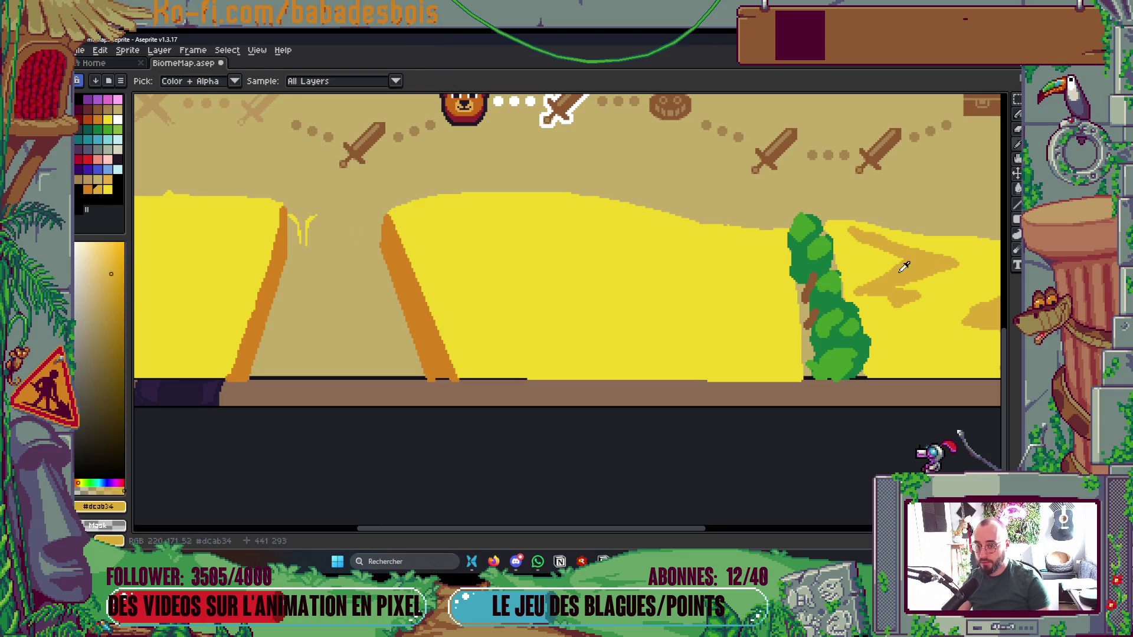
pyautogui.moveTo(516, 195)
pyautogui.mouseDown()
pyautogui.moveTo(531, 248)
pyautogui.moveTo(587, 341)
pyautogui.moveTo(561, 337)
pyautogui.mouseUp()
pyautogui.moveTo(523, 195)
pyautogui.mouseDown()
pyautogui.moveTo(564, 336)
pyautogui.moveTo(565, 193)
pyautogui.mouseUp()
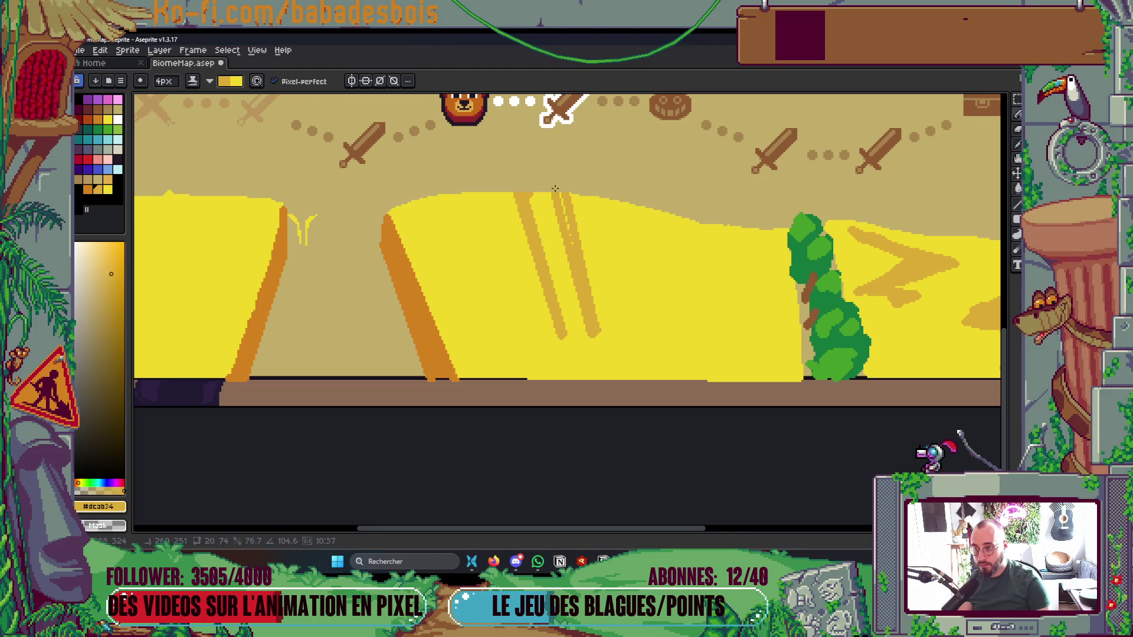
pyautogui.scroll(-5, 602, 257)
pyautogui.scroll(1, 602, 257)
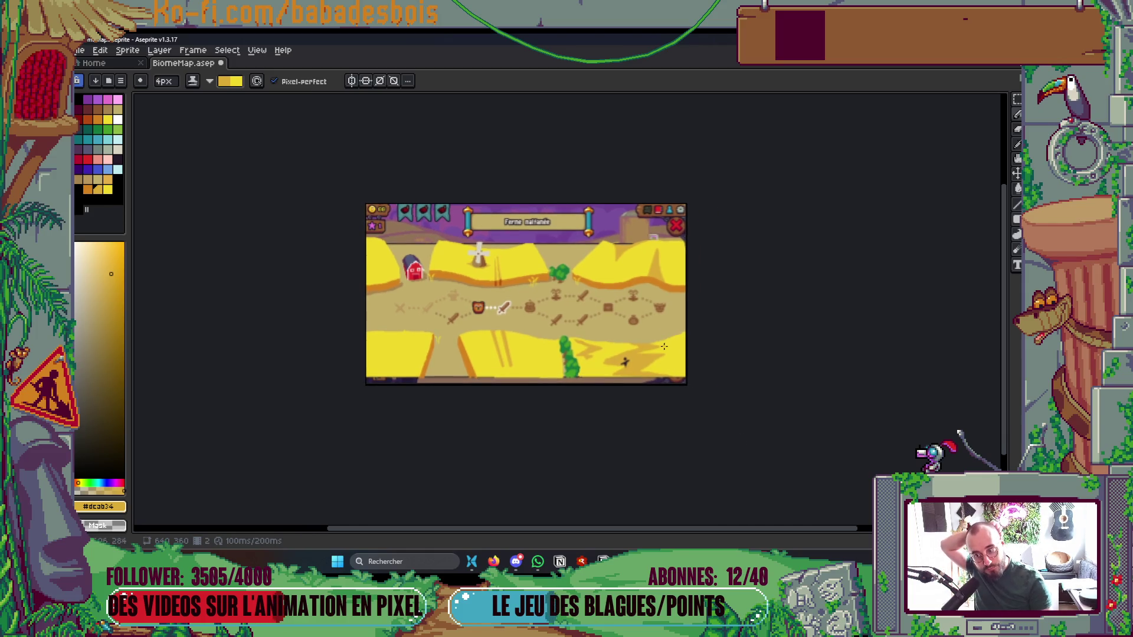
# Try a vertical and then a curved stripe on the yellow field, undoing both
pyautogui.scroll(3, 578, 347)
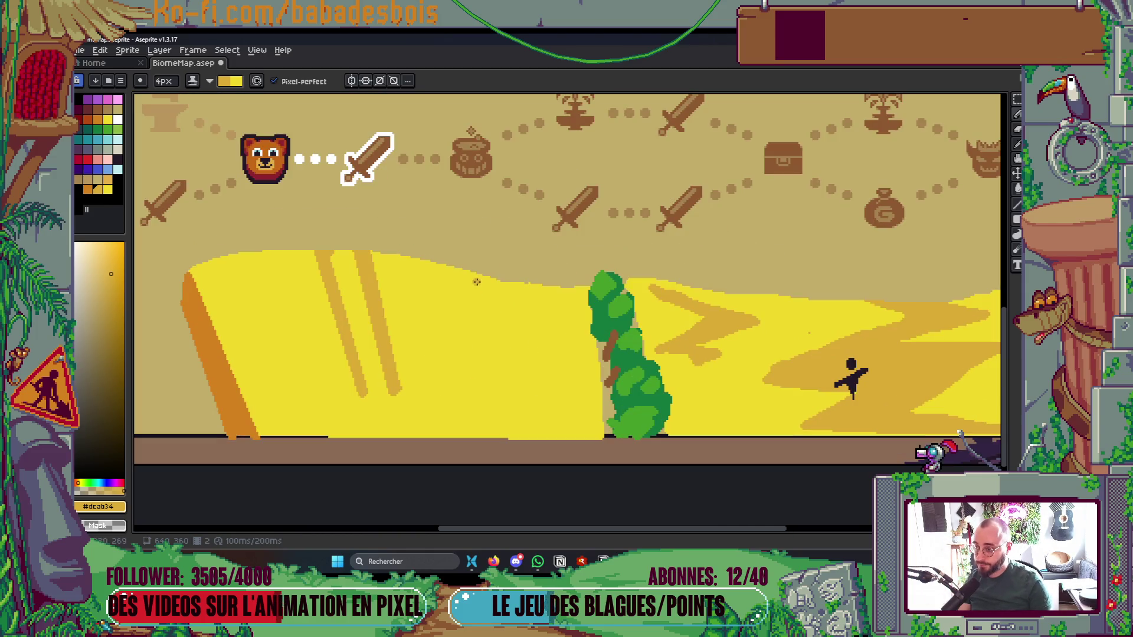
pyautogui.moveTo(482, 275); pyautogui.dragTo(482, 405)
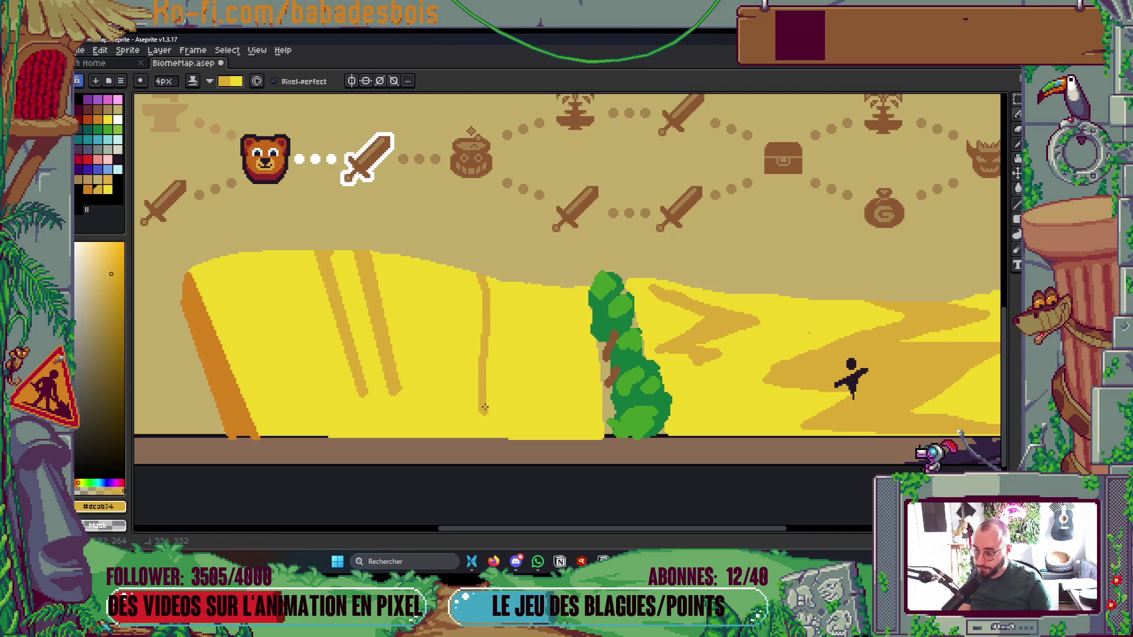
pyautogui.hotkey('ctrl', 'z')
pyautogui.moveTo(487, 276)
pyautogui.mouseDown()
pyautogui.moveTo(498, 305)
pyautogui.moveTo(472, 409)
pyautogui.moveTo(475, 430)
pyautogui.moveTo(495, 369)
pyautogui.moveTo(484, 439)
pyautogui.mouseUp()
pyautogui.hotkey('ctrl', 'z')
# Bucket-fill the area left of the tree darker yellow and save the map
pyautogui.press('g')
pyautogui.click(583, 365)
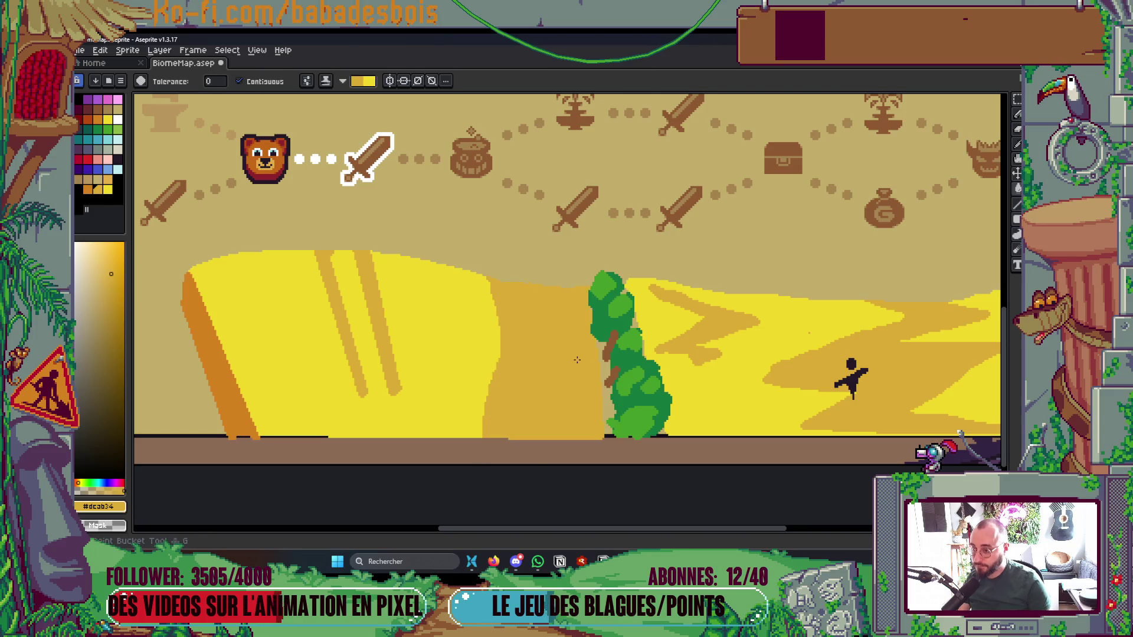
pyautogui.scroll(-3, 583, 365)
pyautogui.hotkey('ctrl', 's')
# Outline the field edge in bright yellow and bucket-fill the bounded area yellow
pyautogui.scroll(4, 607, 408)
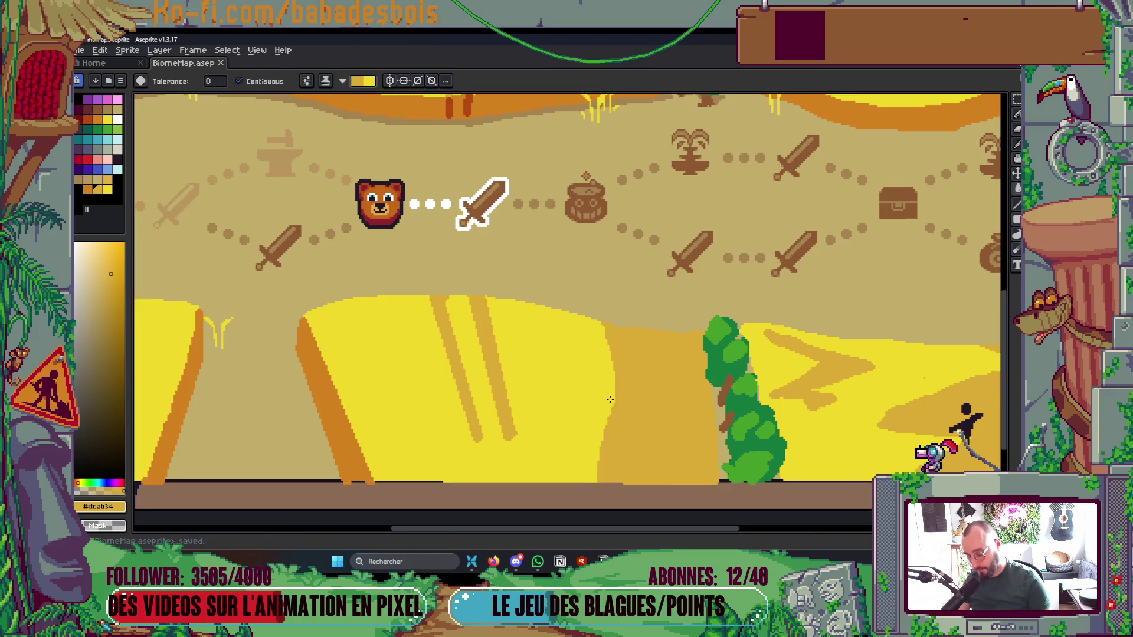
pyautogui.keyDown('alt'); pyautogui.click(536, 341); pyautogui.keyUp('alt')
pyautogui.press('b')
pyautogui.moveTo(613, 327); pyautogui.dragTo(661, 343)
pyautogui.moveTo(616, 401); pyautogui.dragTo(655, 447)
pyautogui.scroll(-1, 625, 401)
pyautogui.press('g')
pyautogui.click(634, 395)
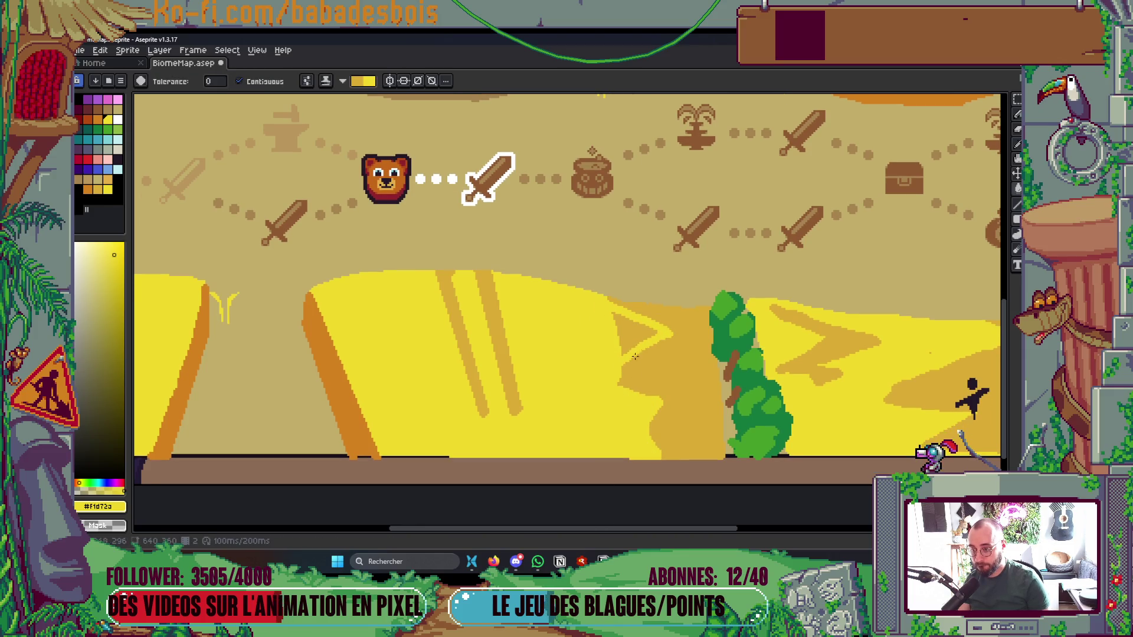
pyautogui.scroll(-4, 633, 376)
pyautogui.scroll(1, 726, 380)
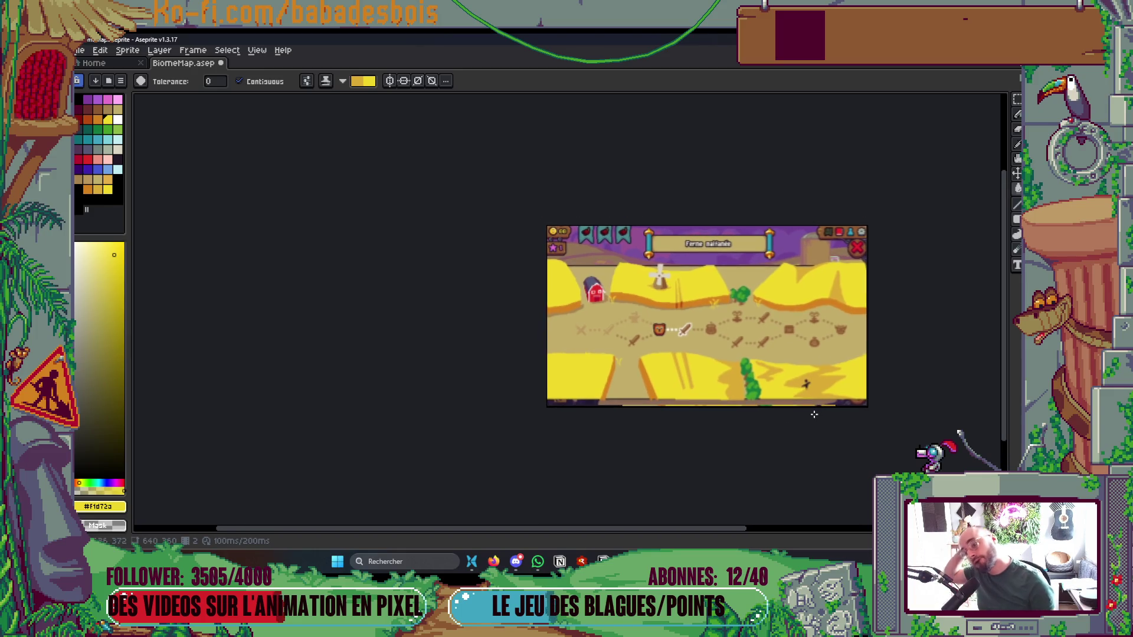
pyautogui.scroll(4, 785, 395)
pyautogui.hotkey('ctrl', 'z')
pyautogui.hotkey('ctrl', 'y')
# Fill the area right of the tree orange and draw an orange edge along its right side
pyautogui.press('b')
pyautogui.moveTo(615, 294); pyautogui.dragTo(665, 386)
pyautogui.press('g')
pyautogui.click(638, 366)
pyautogui.press('b')
pyautogui.moveTo(596, 273)
pyautogui.mouseDown()
pyautogui.moveTo(569, 151)
pyautogui.moveTo(588, 200)
pyautogui.mouseUp()
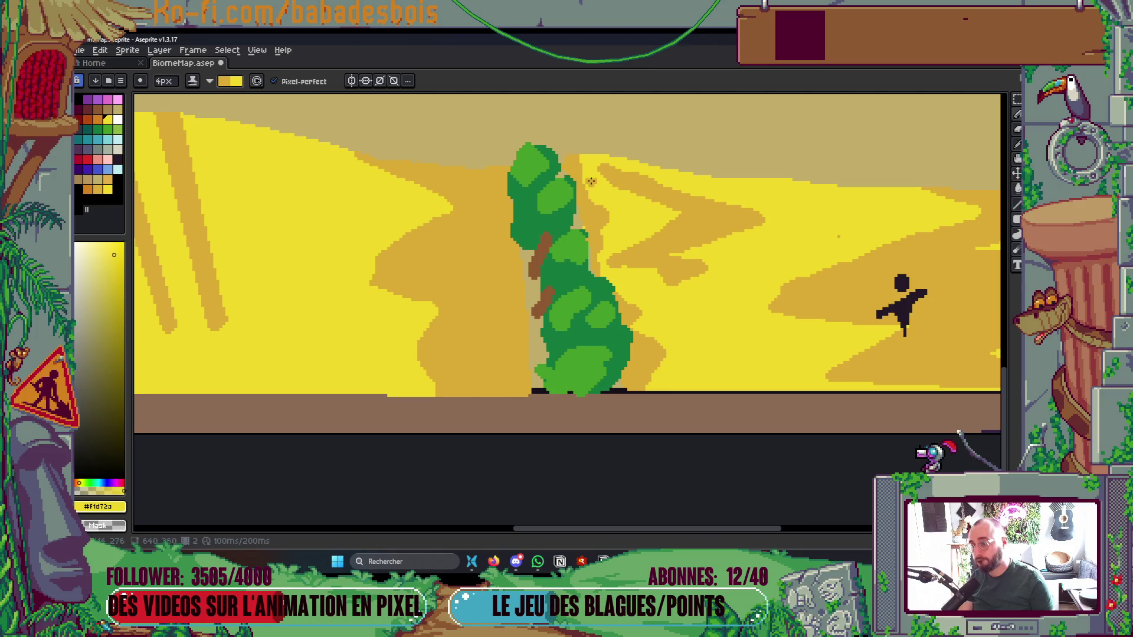
# Eyedrop the tree's green as the drawing colour
pyautogui.scroll(-4, 735, 392)
pyautogui.scroll(3, 870, 450)
pyautogui.scroll(-1, 818, 373)
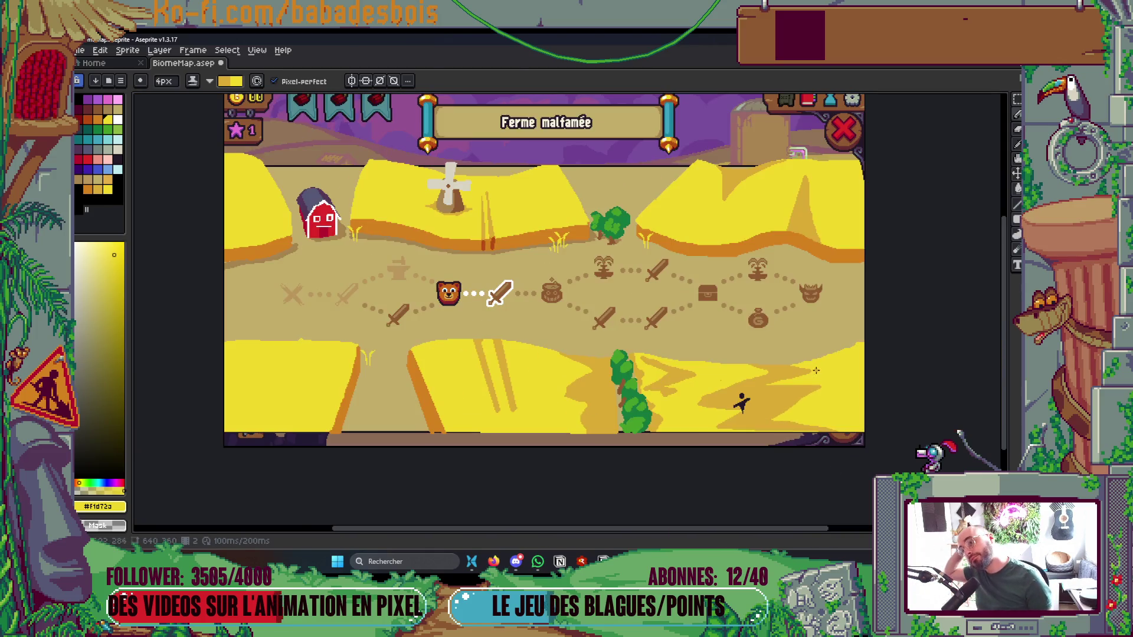
pyautogui.scroll(1, 818, 372)
pyautogui.scroll(-2, 870, 387)
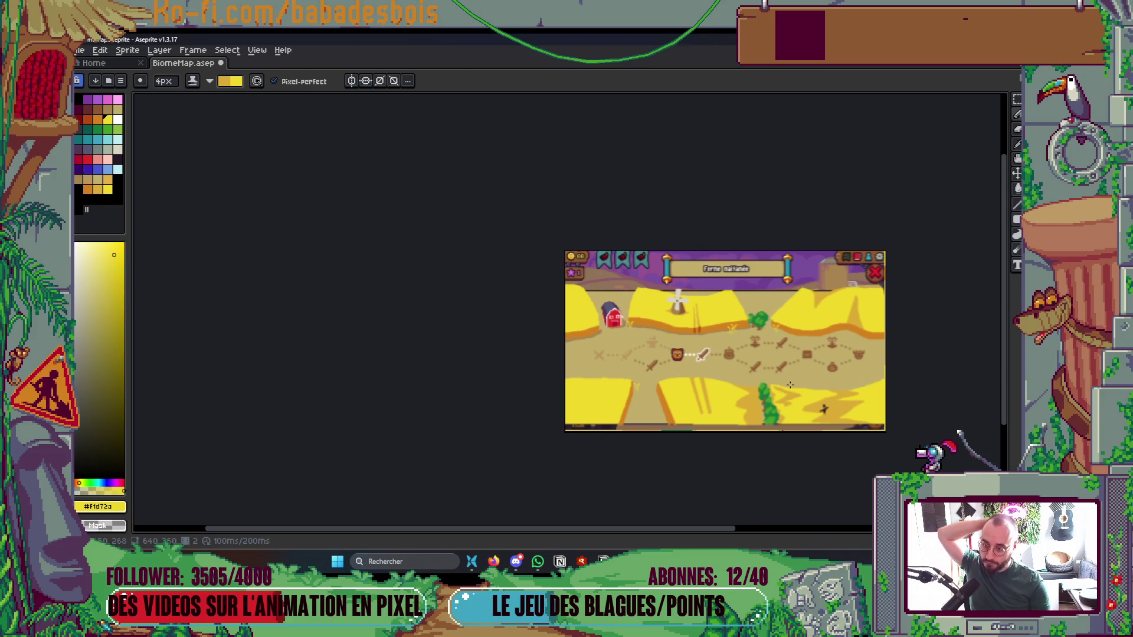
pyautogui.scroll(2, 789, 385)
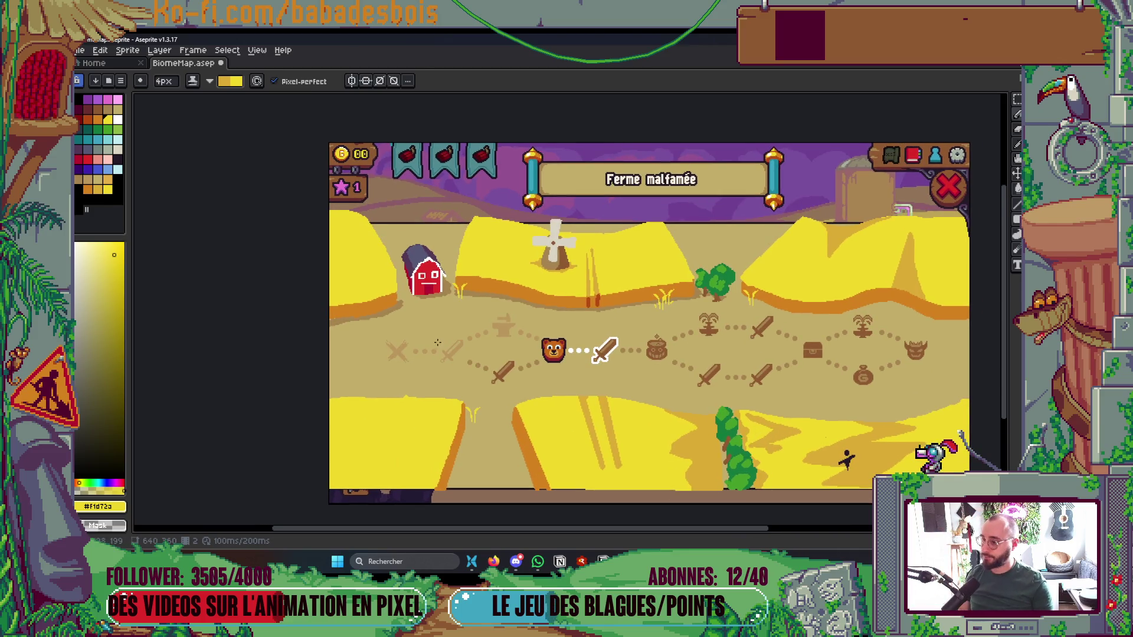
pyautogui.keyDown('alt'); pyautogui.click(742, 245); pyautogui.keyUp('alt')
pyautogui.scroll(2, 745, 248)
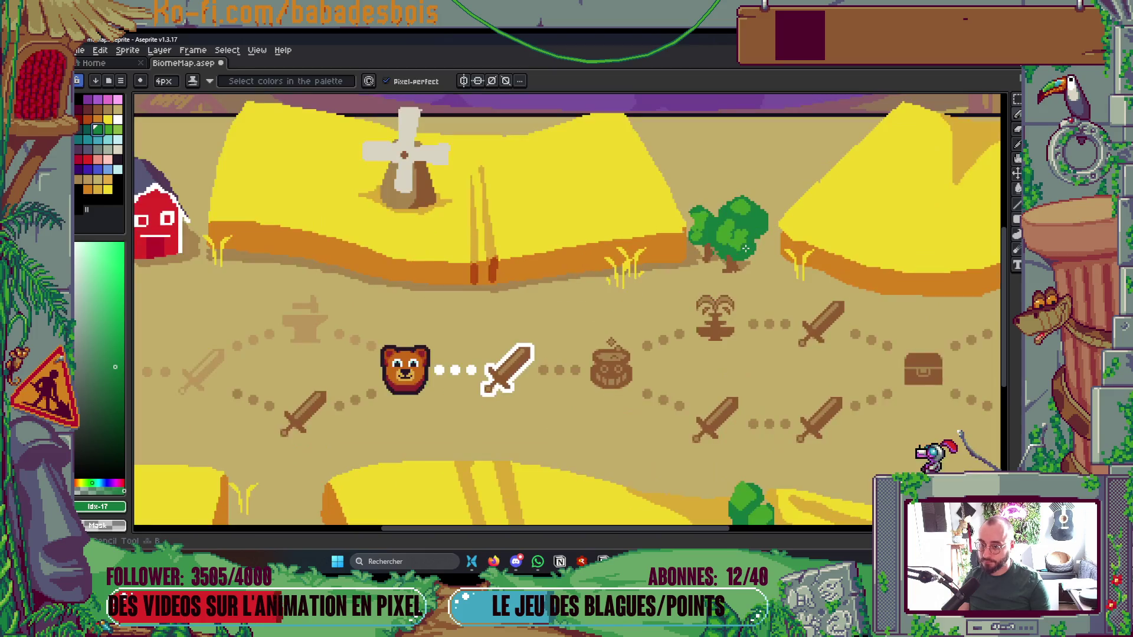
# Outline a small tree in green on the path between the lower-left fields and fill it solid
pyautogui.moveTo(224, 484); pyautogui.dragTo(312, 394)
pyautogui.moveTo(363, 443)
pyautogui.mouseDown()
pyautogui.moveTo(465, 321)
pyautogui.moveTo(457, 306)
pyautogui.moveTo(481, 239)
pyautogui.moveTo(509, 293)
pyautogui.mouseUp()
pyautogui.hotkey('ctrl', 'z')
pyautogui.press('Tab')
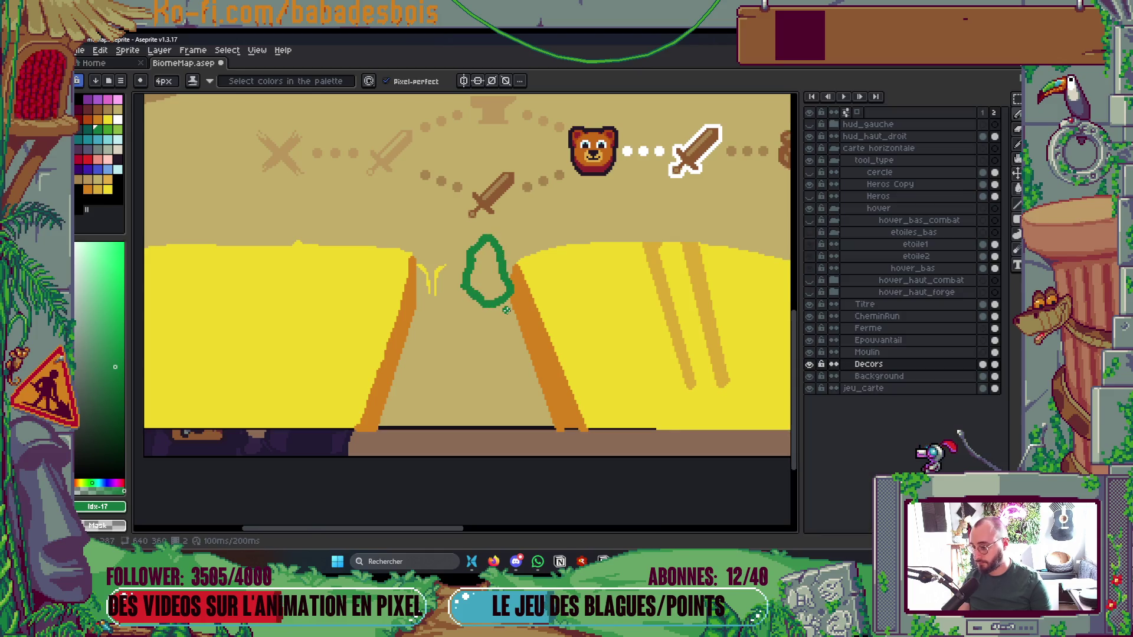
pyautogui.press('Tab')
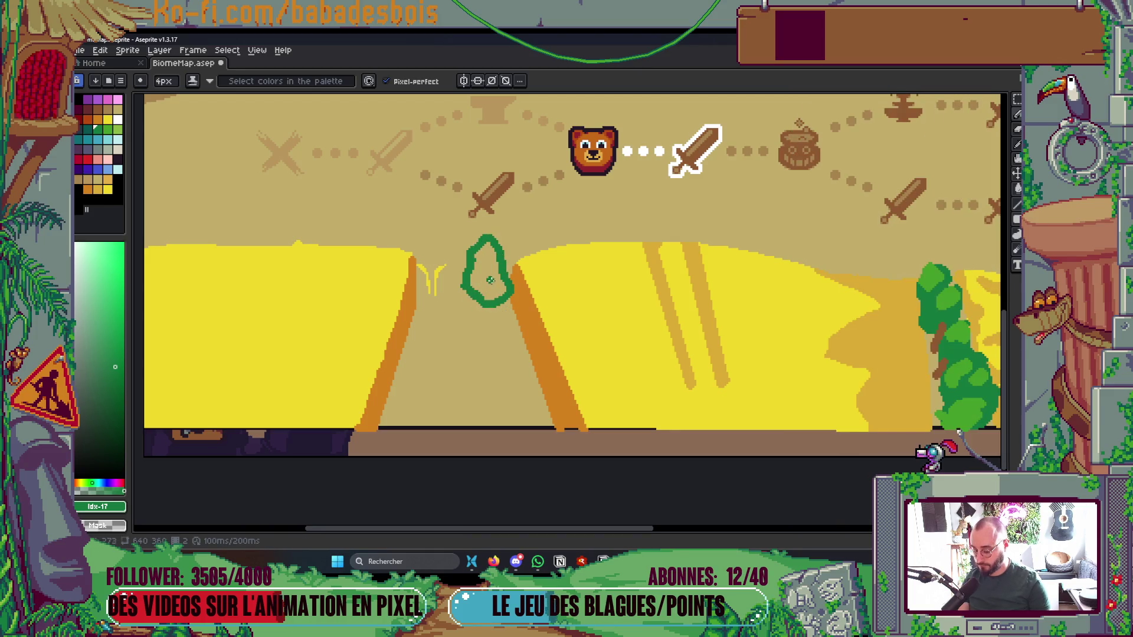
pyautogui.press('g')
pyautogui.click(490, 282)
# Select the new green treetop with the Magic Wand and move it about 35 px lower
pyautogui.scroll(-4, 490, 282)
pyautogui.scroll(3, 665, 329)
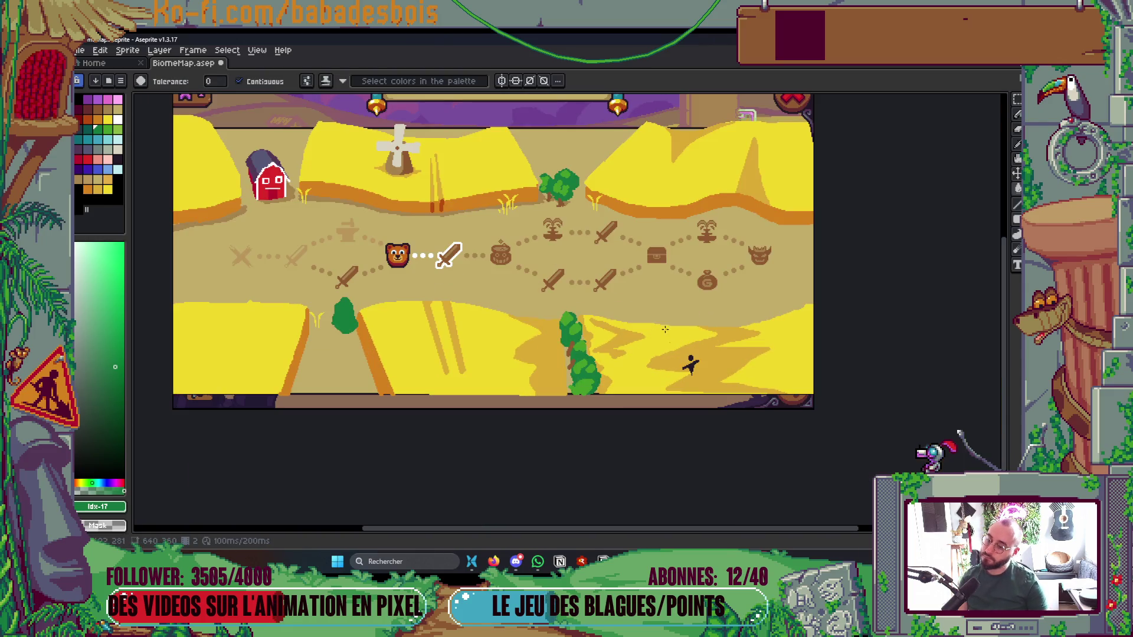
pyautogui.scroll(2, 341, 319)
pyautogui.click(342, 301)
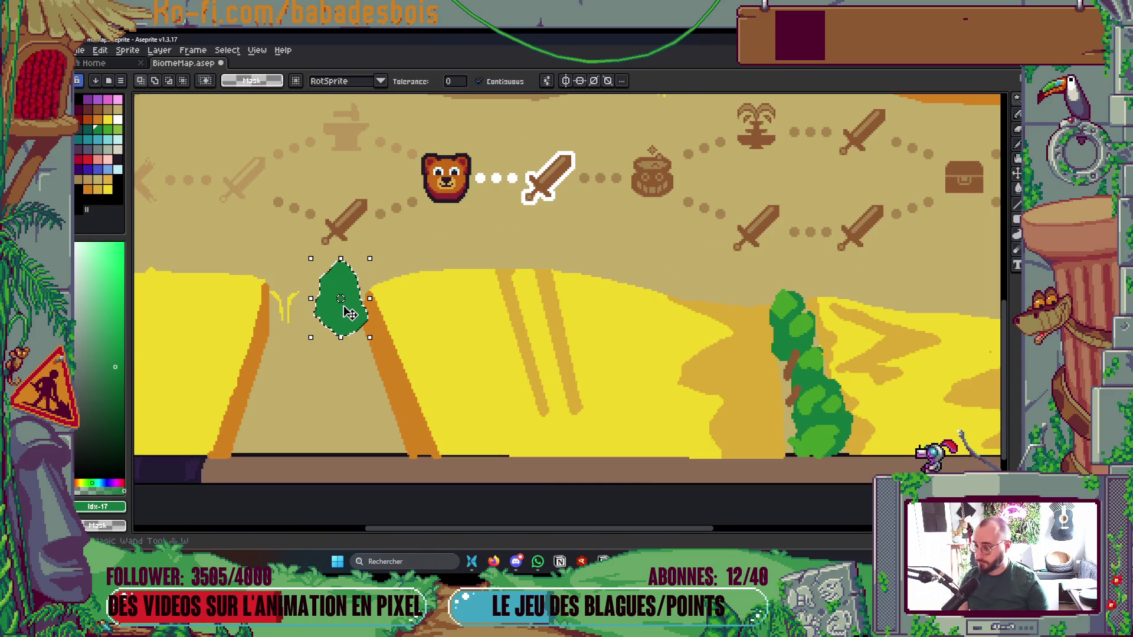
pyautogui.moveTo(342, 301); pyautogui.dragTo(340, 322)
# Eyedrop brown and draw a trunk under the new green tree
pyautogui.scroll(1, 488, 331)
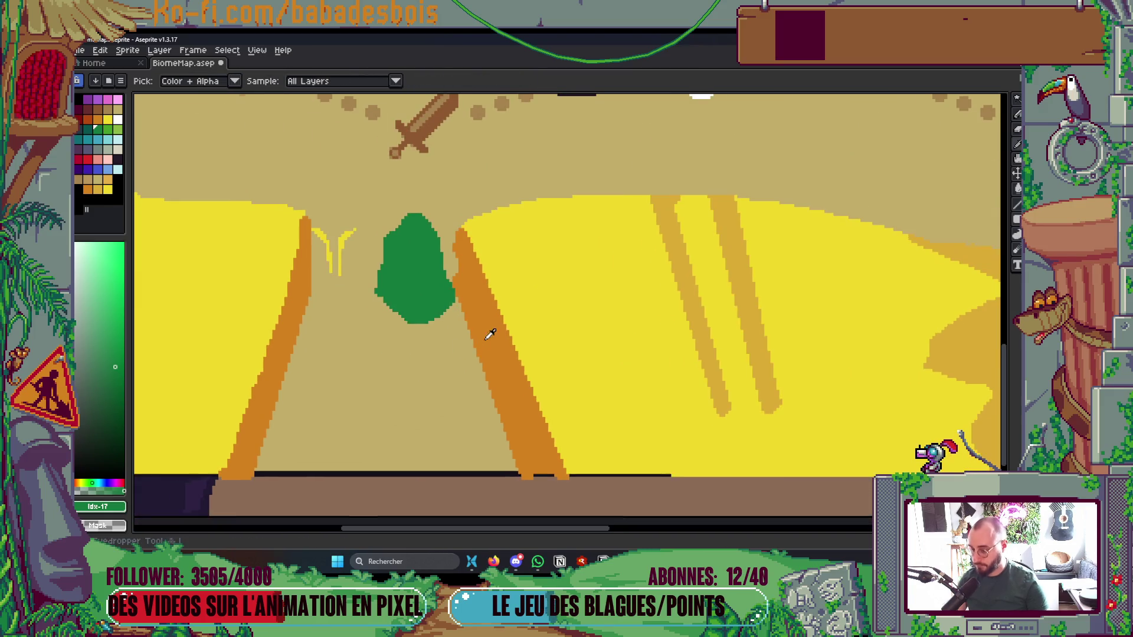
pyautogui.scroll(-3, 780, 314)
pyautogui.press('i')
pyautogui.scroll(2, 780, 314)
pyautogui.click(849, 313)
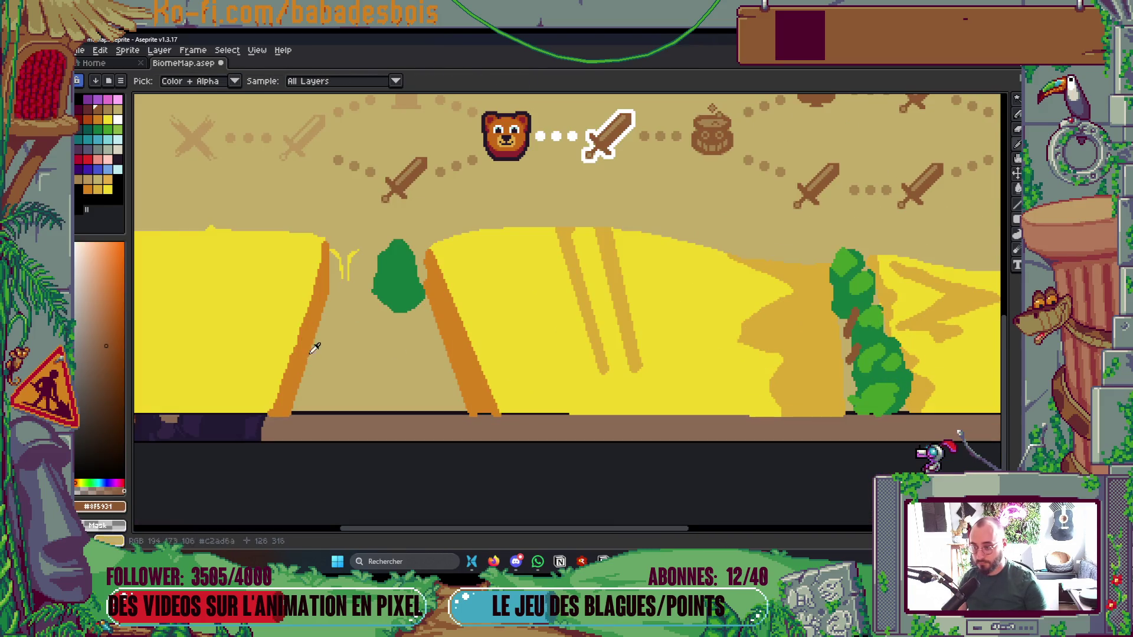
pyautogui.scroll(2, 397, 352)
pyautogui.press('b')
pyautogui.moveTo(445, 323)
pyautogui.mouseDown()
pyautogui.moveTo(443, 299)
pyautogui.moveTo(436, 325)
pyautogui.mouseUp()
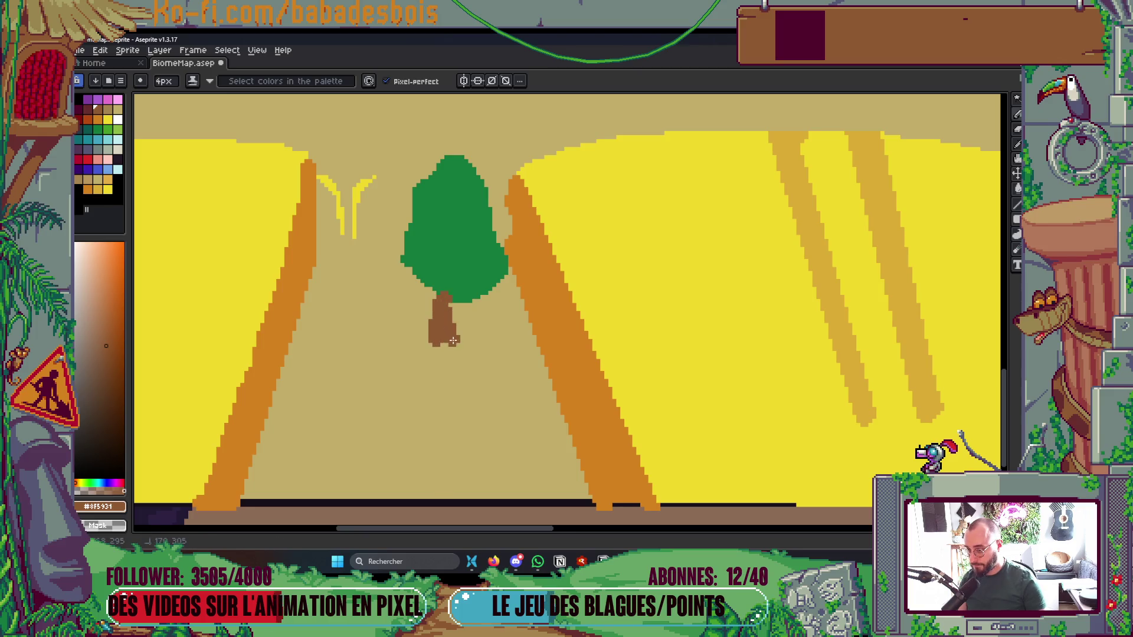
# Eyedrop dark green and draw a second small treetop near the upper bush
pyautogui.scroll(-4, 450, 339)
pyautogui.scroll(2, 659, 344)
pyautogui.moveTo(659, 344); pyautogui.dragTo(661, 347)
pyautogui.scroll(3, 660, 272)
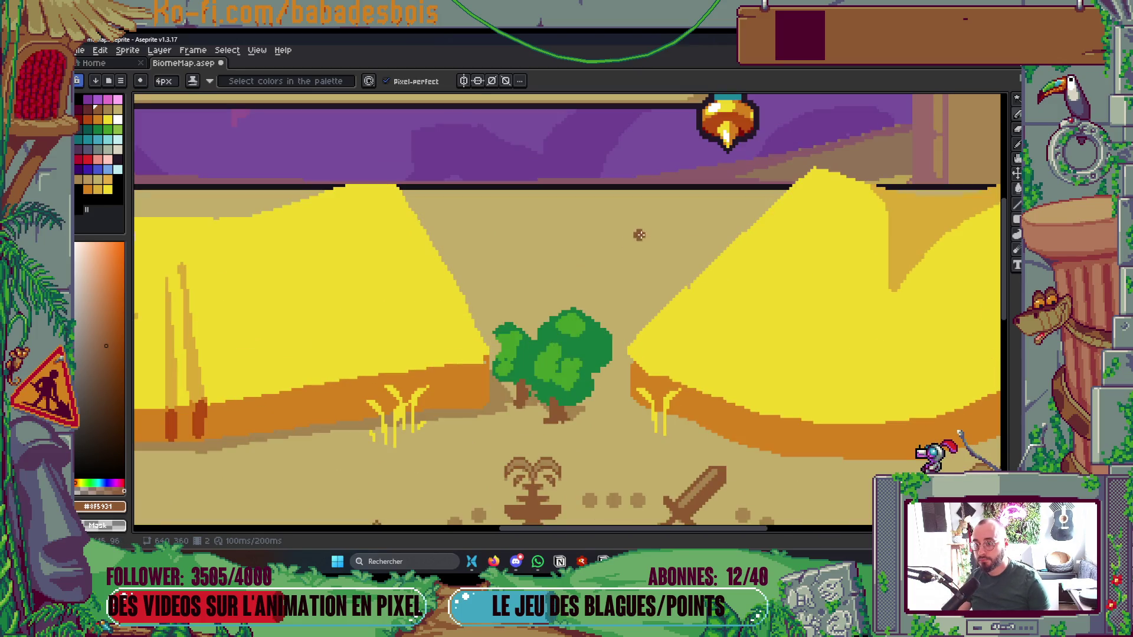
pyautogui.scroll(-1, 630, 255)
pyautogui.press('i')
pyautogui.scroll(-3, 605, 300)
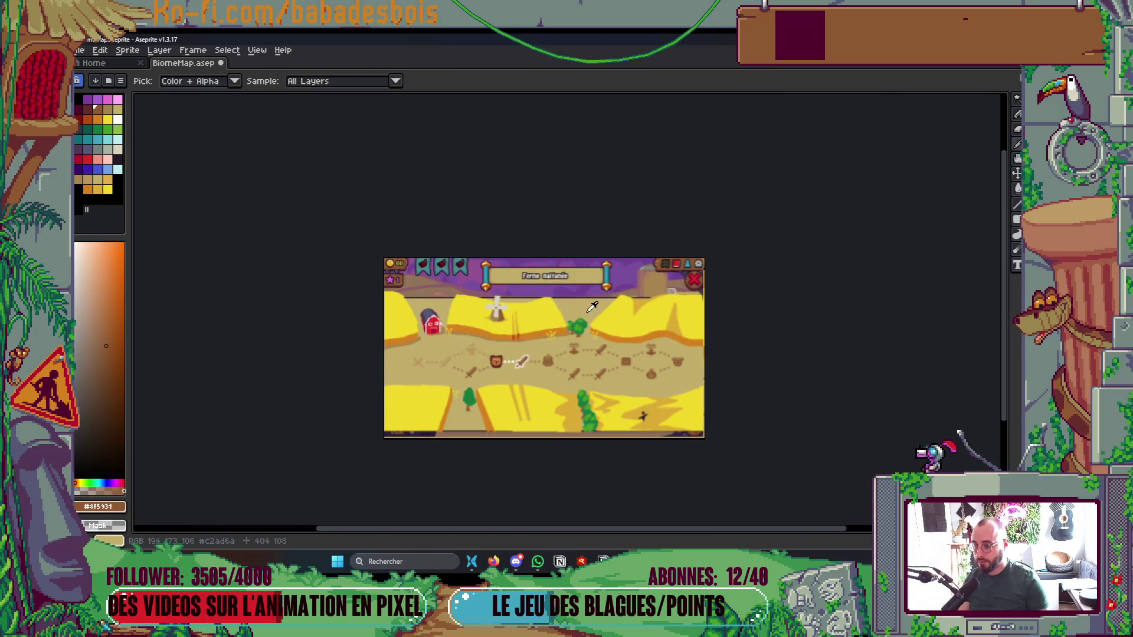
pyautogui.scroll(4, 606, 299)
pyautogui.click(578, 372)
pyautogui.moveTo(640, 282)
pyautogui.mouseDown()
pyautogui.moveTo(624, 264)
pyautogui.moveTo(645, 253)
pyautogui.mouseUp()
pyautogui.moveTo(629, 293)
pyautogui.mouseDown()
pyautogui.moveTo(664, 294)
pyautogui.moveTo(617, 300)
pyautogui.moveTo(644, 284)
pyautogui.moveTo(654, 316)
pyautogui.moveTo(669, 274)
pyautogui.mouseUp()
# Eyedrop brown and add a trunk under the second treetop
pyautogui.press('alt')
pyautogui.click(523, 452)
pyautogui.scroll(2, 604, 338)
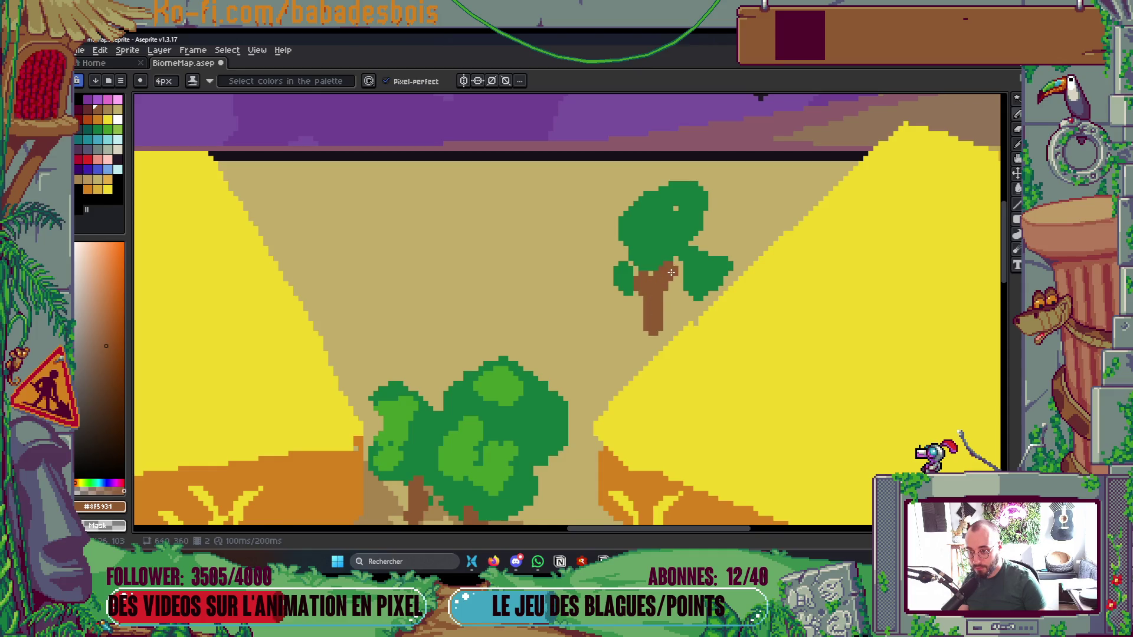
pyautogui.scroll(-1, 672, 311)
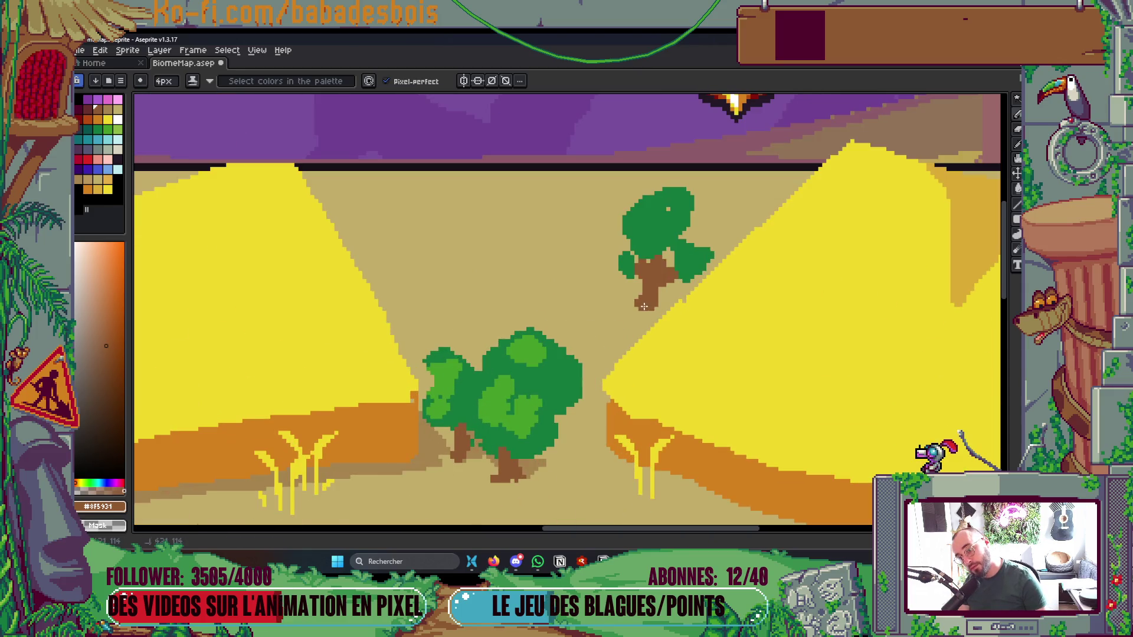
pyautogui.scroll(-5, 687, 292)
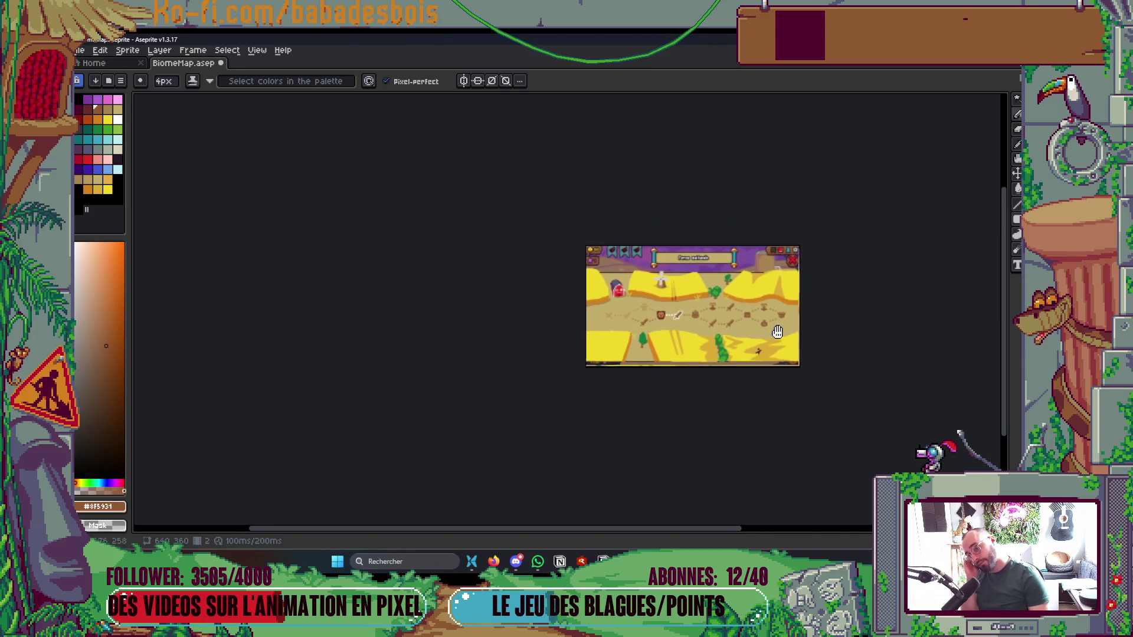
pyautogui.scroll(1, 771, 327)
pyautogui.scroll(-1, 873, 384)
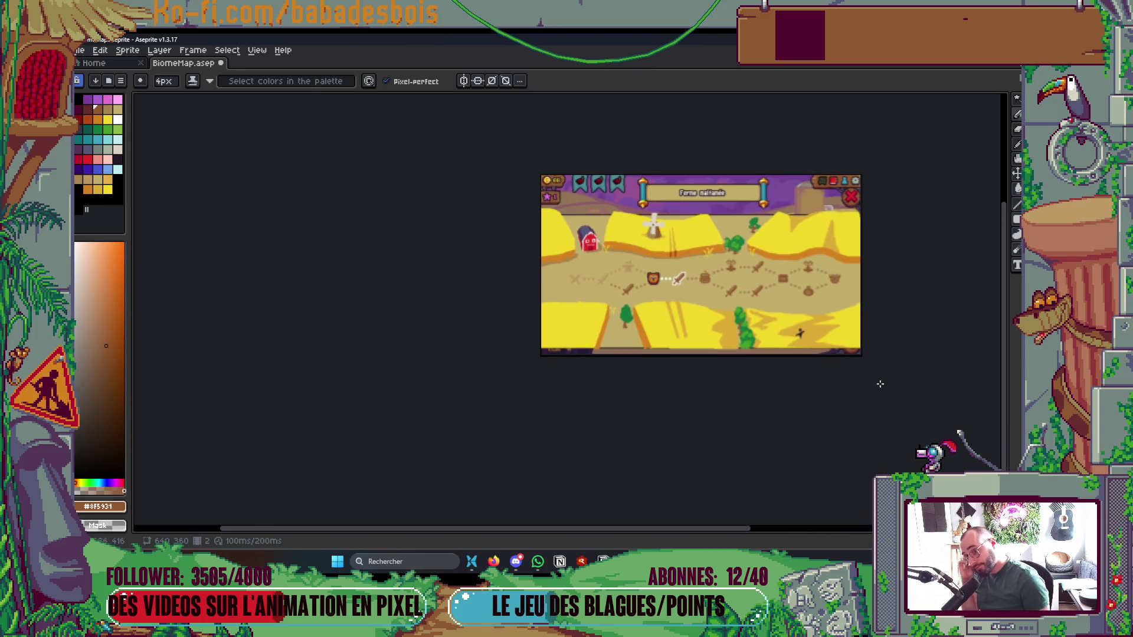
pyautogui.scroll(1, 664, 380)
pyautogui.scroll(3, 564, 329)
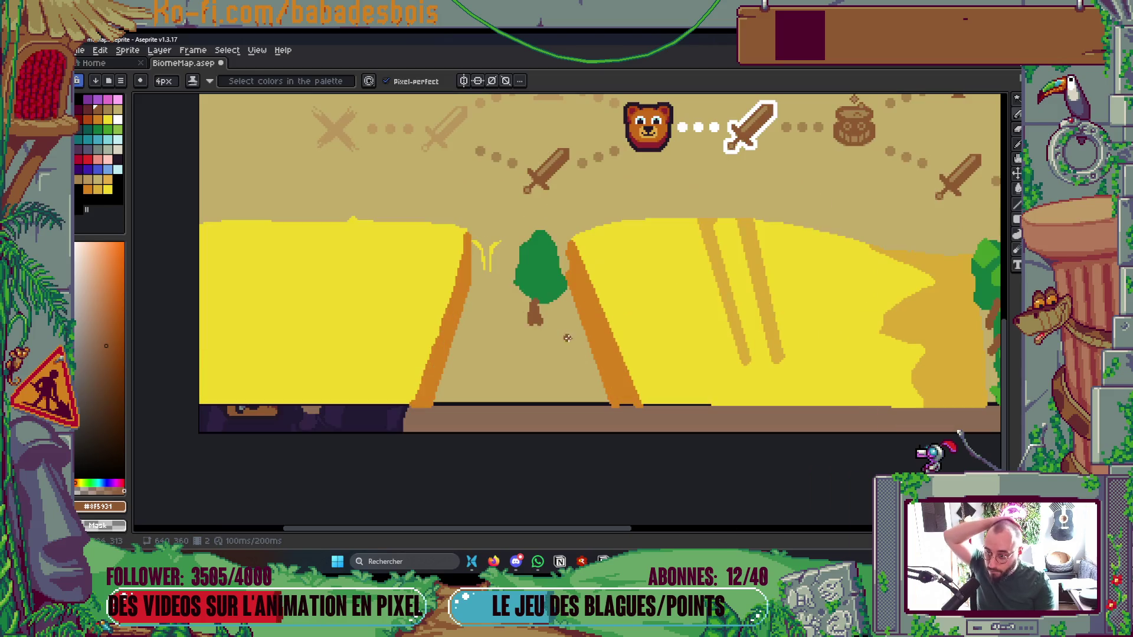
pyautogui.scroll(-4, 613, 270)
pyautogui.scroll(4, 613, 270)
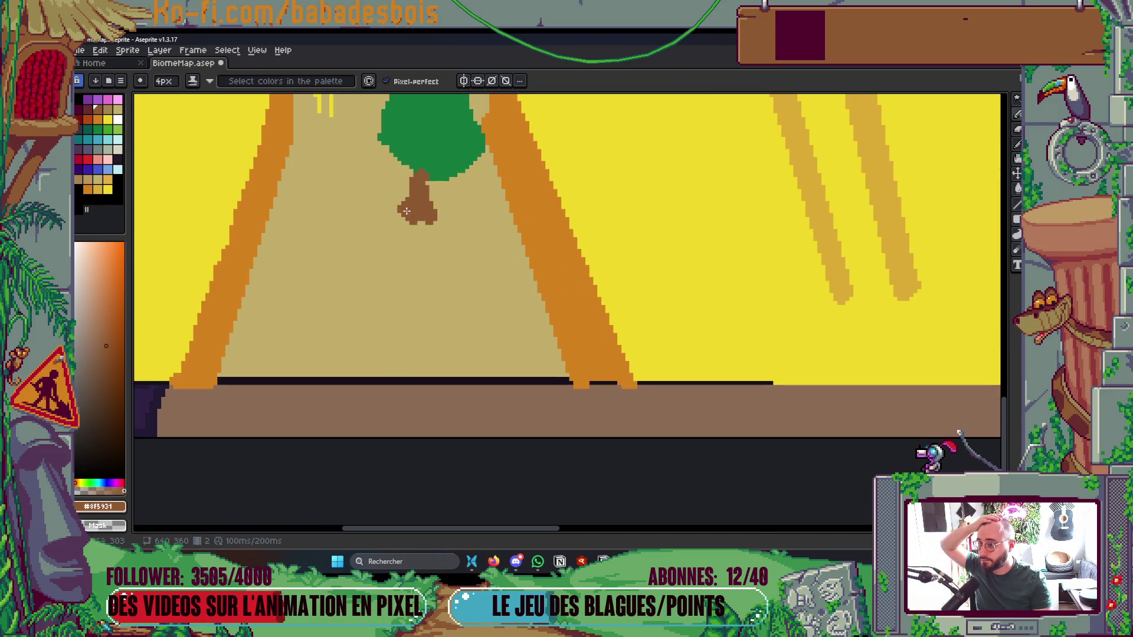
pyautogui.scroll(-5, 448, 194)
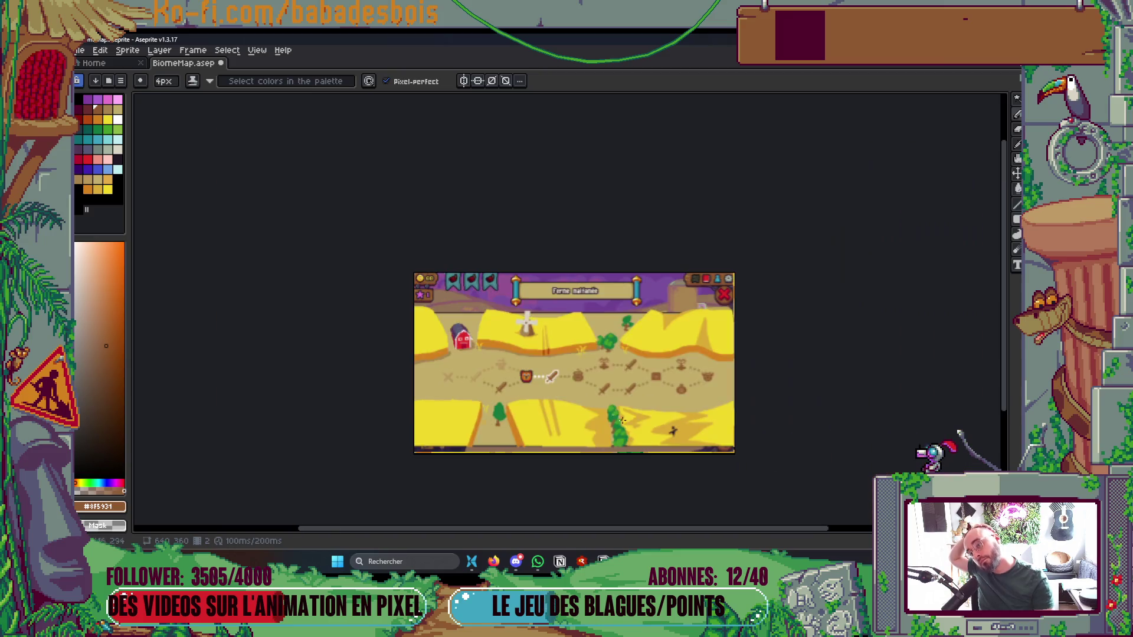
# Recentre the farm map in the view and play its animation preview
pyautogui.scroll(1, 673, 453)
pyautogui.moveTo(675, 457)
pyautogui.mouseDown()
pyautogui.moveTo(770, 520)
pyautogui.moveTo(739, 500)
pyautogui.mouseUp()
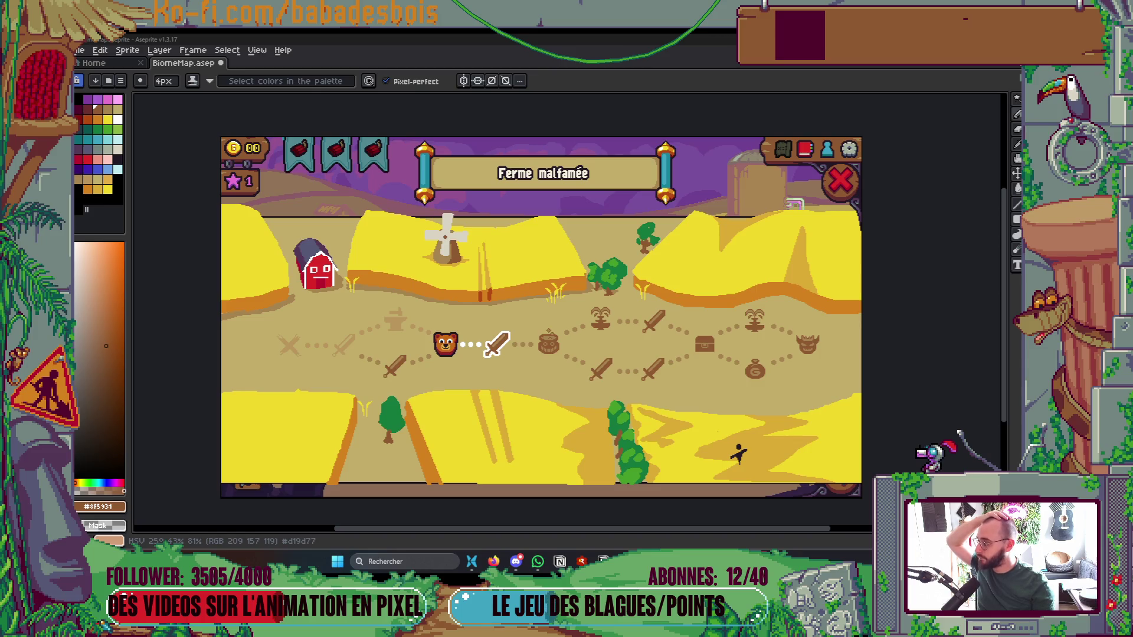
pyautogui.moveTo(497, 371)
pyautogui.mouseDown()
pyautogui.moveTo(583, 406)
pyautogui.moveTo(498, 360)
pyautogui.mouseUp()
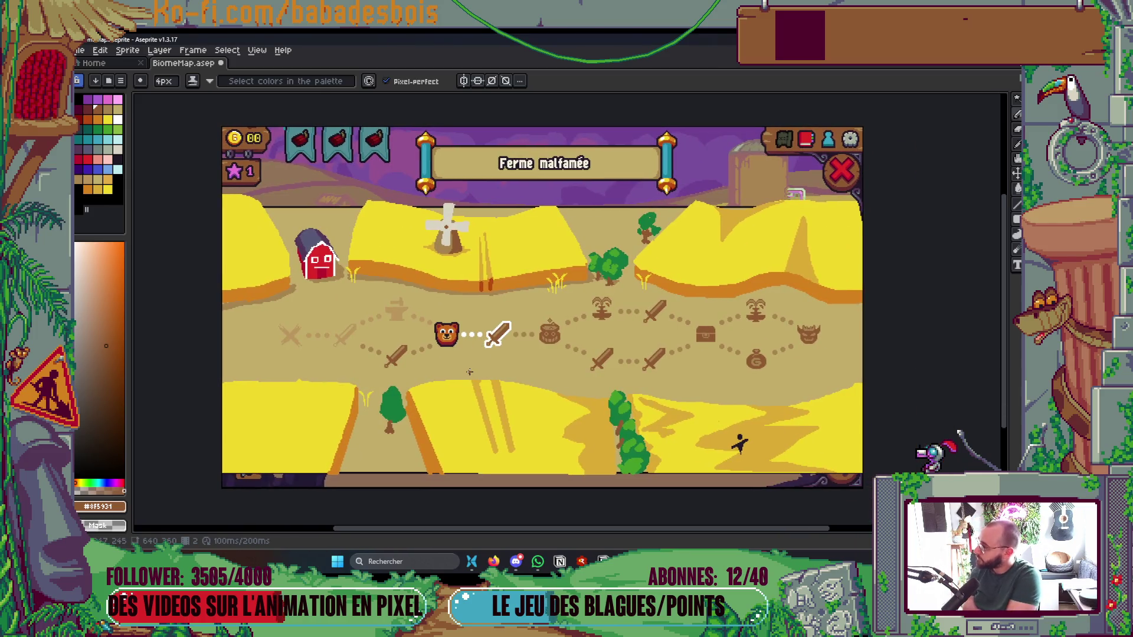
pyautogui.press('Return')
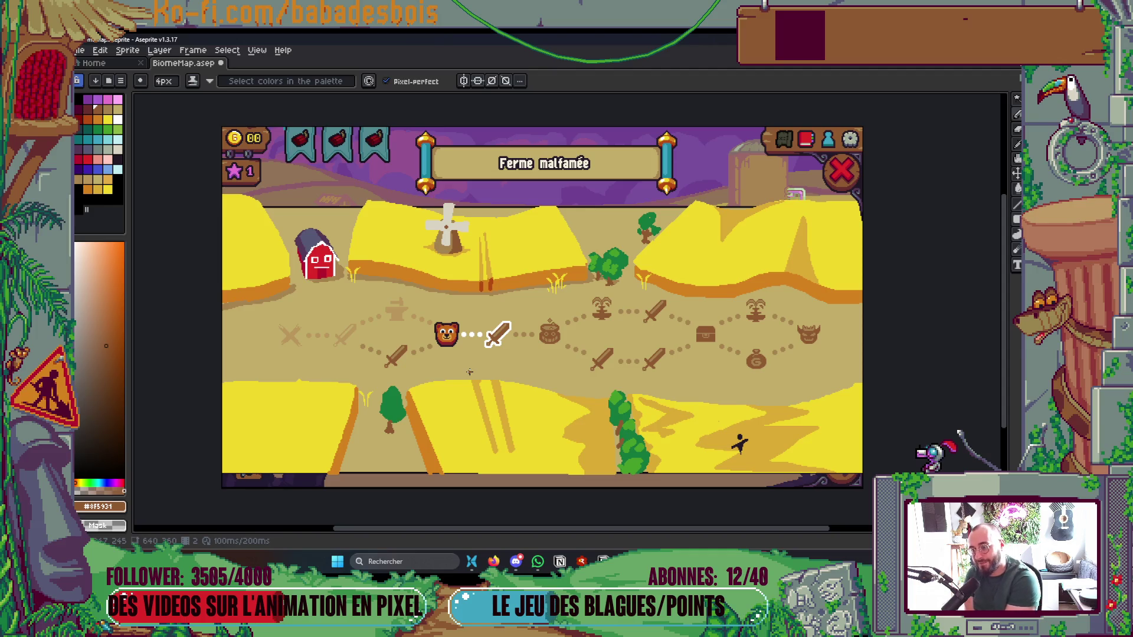
# Save BiomeMap.aseprite with the new tree included
pyautogui.hotkey('ctrl', 's')
pyautogui.scroll(-1, 538, 430)
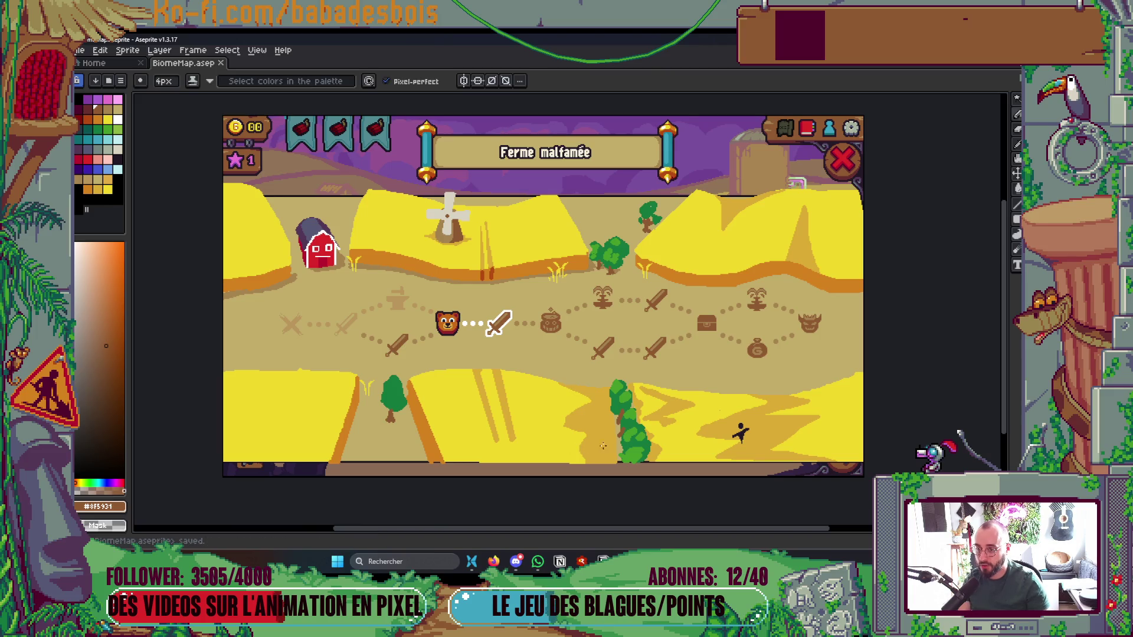
pyautogui.scroll(1, 530, 412)
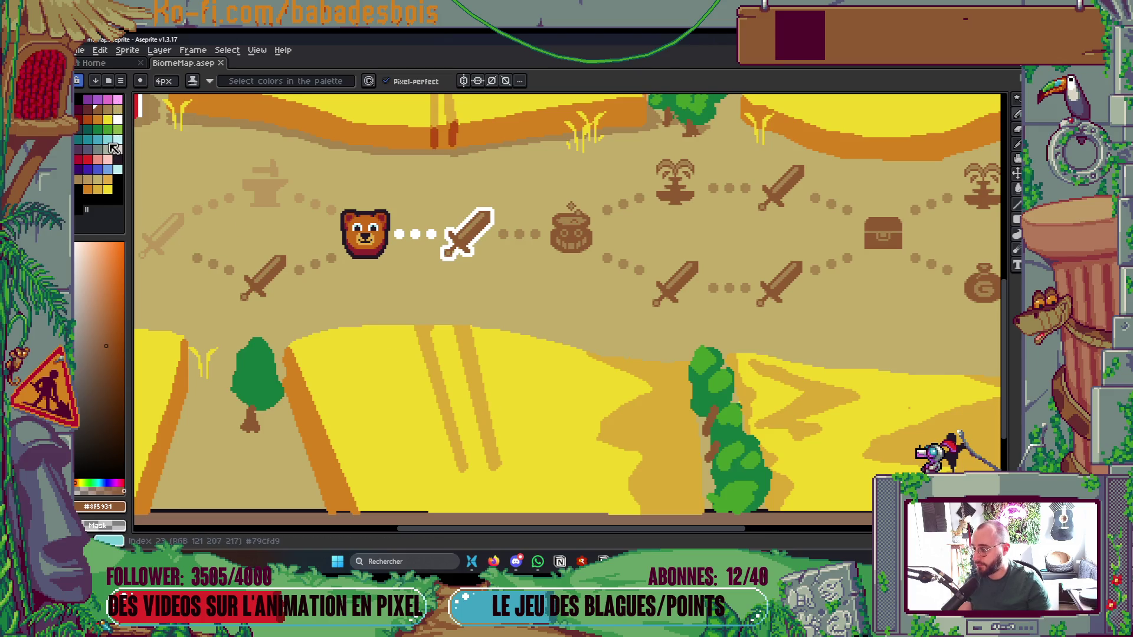
# Pick pink and try trial strokes on the lower middle field, undoing them
pyautogui.click(107, 100)
pyautogui.moveTo(496, 397); pyautogui.dragTo(490, 382)
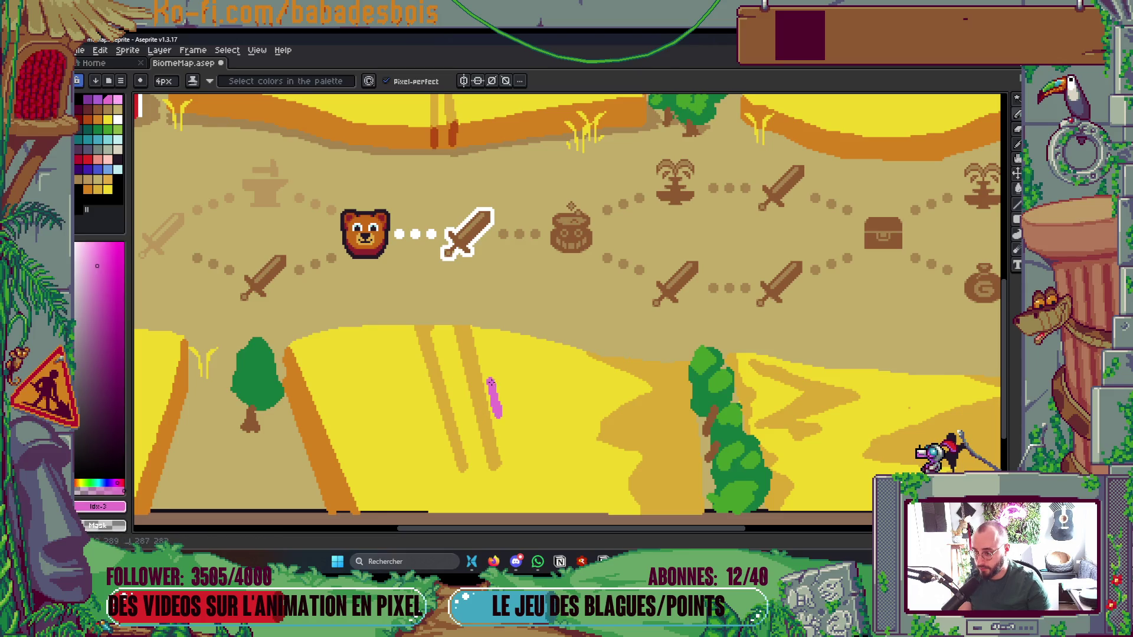
pyautogui.hotkey('ctrl', 'z')
pyautogui.moveTo(456, 394); pyautogui.dragTo(466, 432)
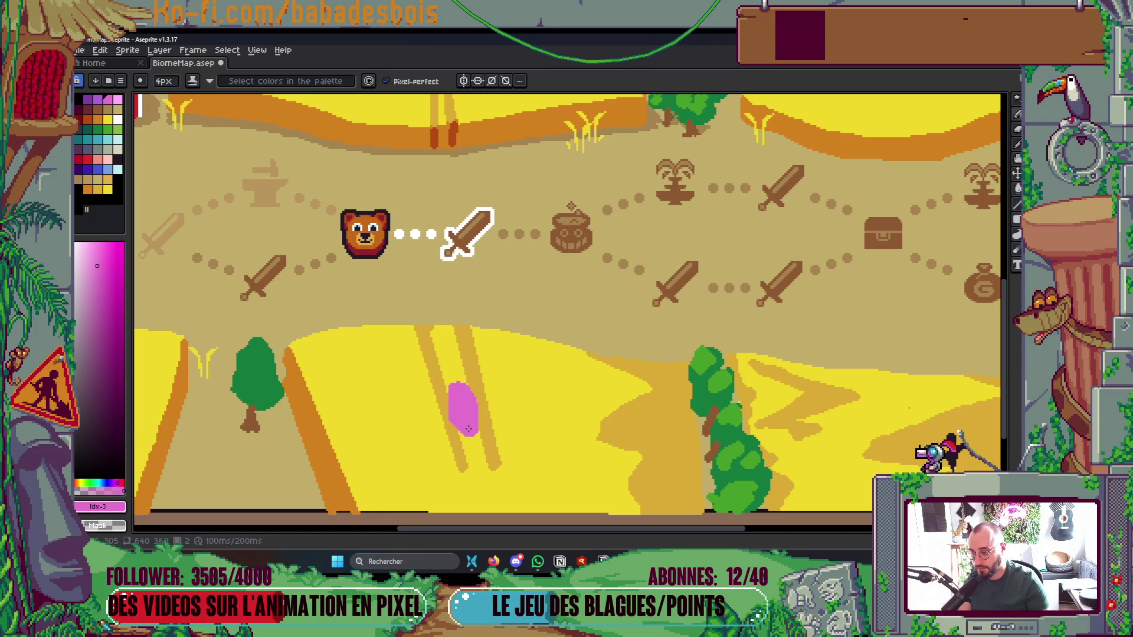
pyautogui.scroll(-2, 459, 387)
pyautogui.press('Tab')
pyautogui.hotkey('ctrl', 'z')
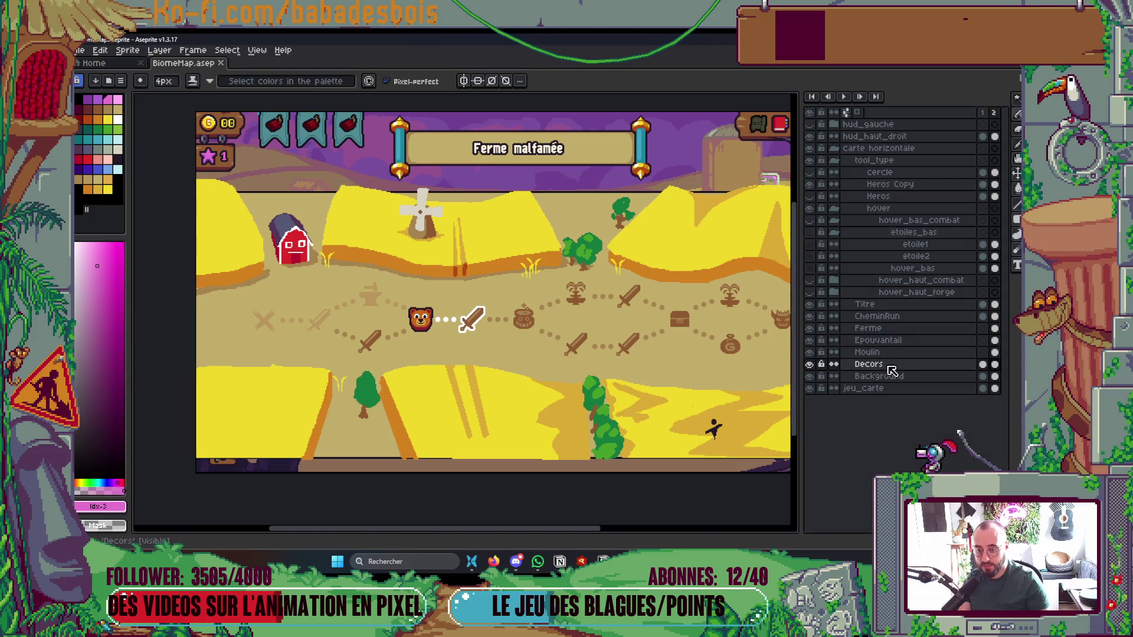
# Add a new layer above Ferme named 'Moisoneuse'
pyautogui.rightClick(909, 329)
pyautogui.moveTo(931, 353)
pyautogui.click(890, 352)
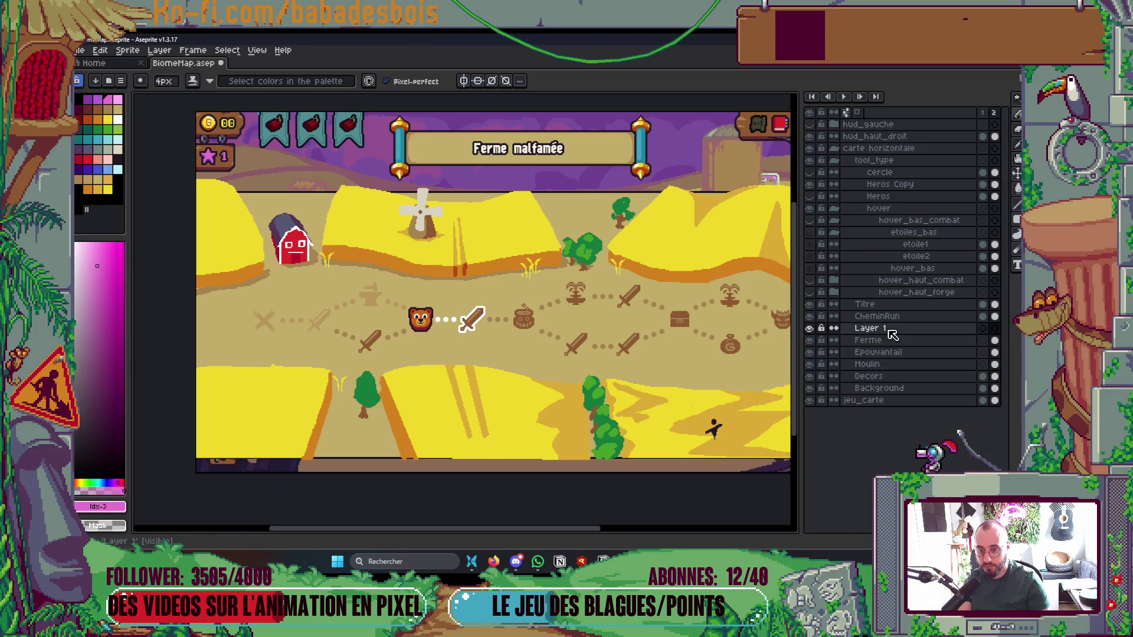
pyautogui.doubleClick(893, 333)
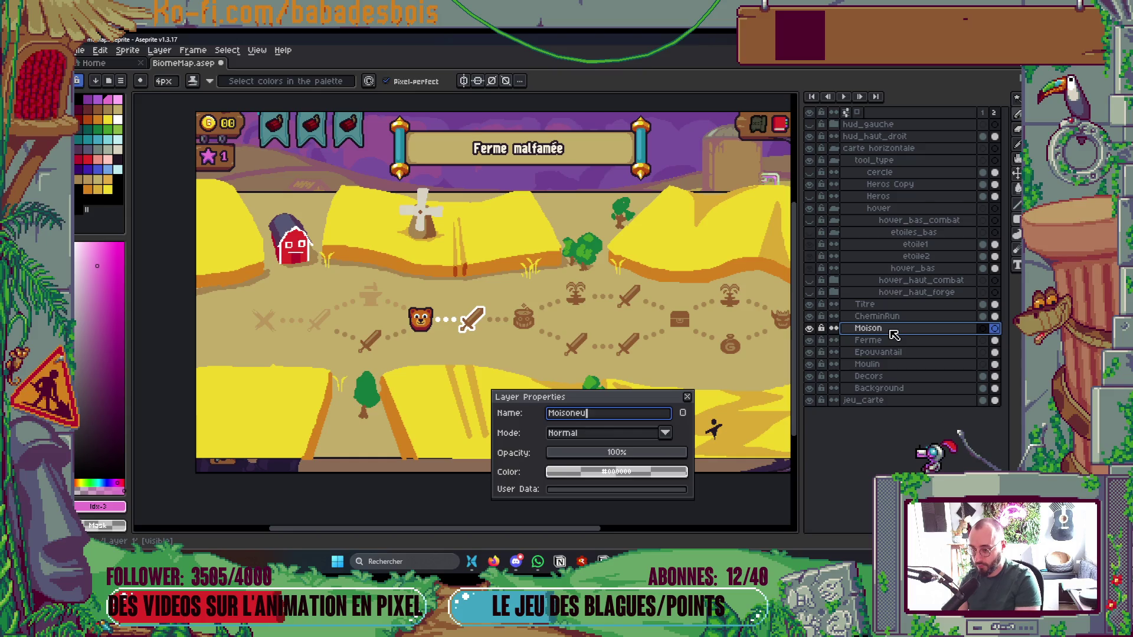
pyautogui.write('se')
pyautogui.press('Return')
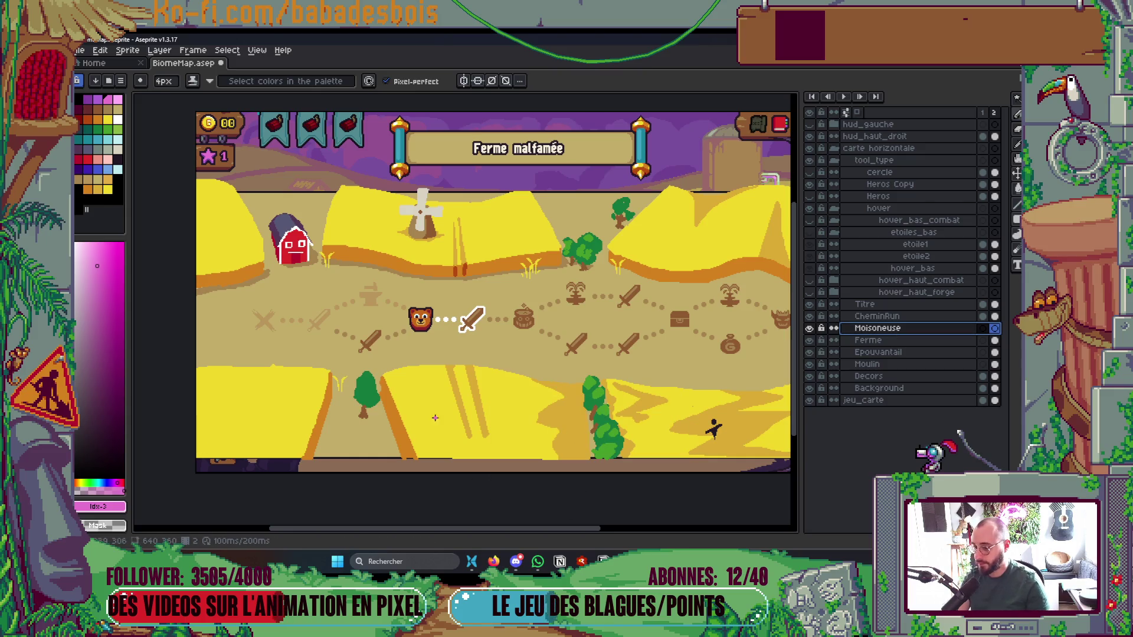
# Draw a pink loop on the Moisoneuse layer, bucket-fill it solid, and save
pyautogui.scroll(3, 447, 376)
pyautogui.moveTo(463, 361)
pyautogui.mouseDown()
pyautogui.moveTo(507, 412)
pyautogui.moveTo(475, 397)
pyautogui.moveTo(525, 436)
pyautogui.moveTo(491, 359)
pyautogui.mouseUp()
pyautogui.hotkey('ctrl', 'z')
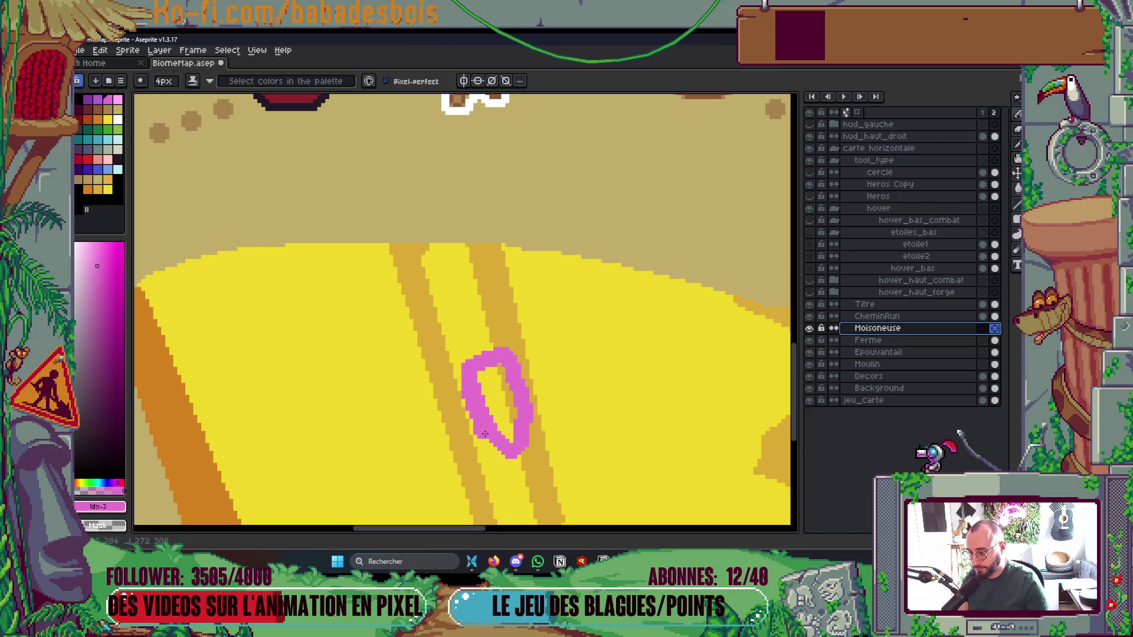
pyautogui.press('g')
pyautogui.click(498, 404)
pyautogui.scroll(-6, 517, 380)
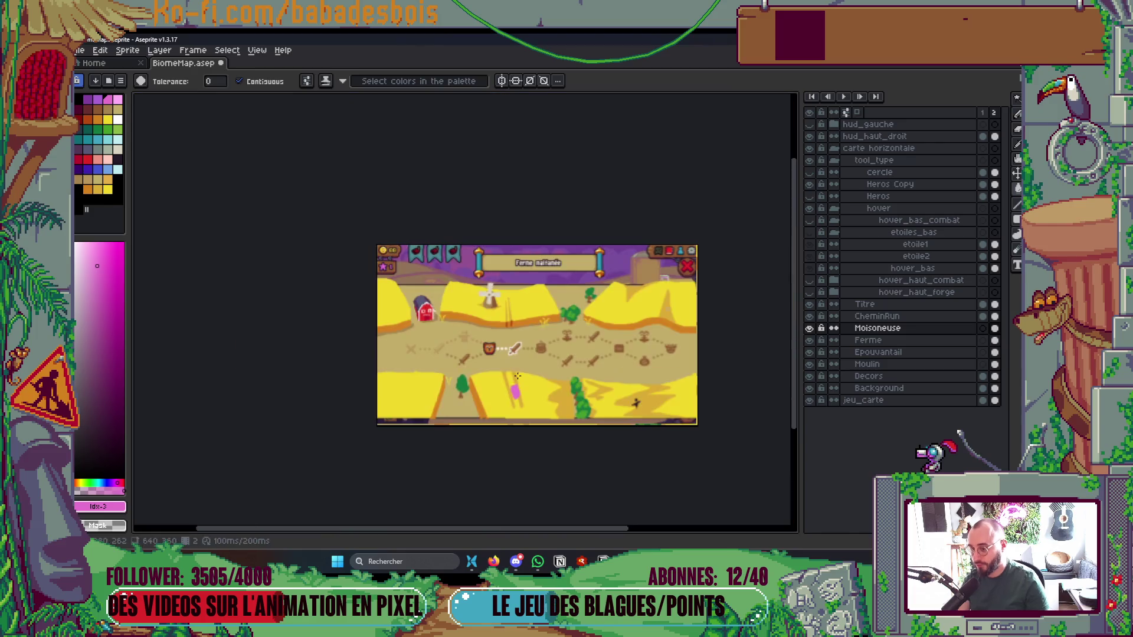
pyautogui.hotkey('ctrl', 's')
pyautogui.scroll(5, 531, 395)
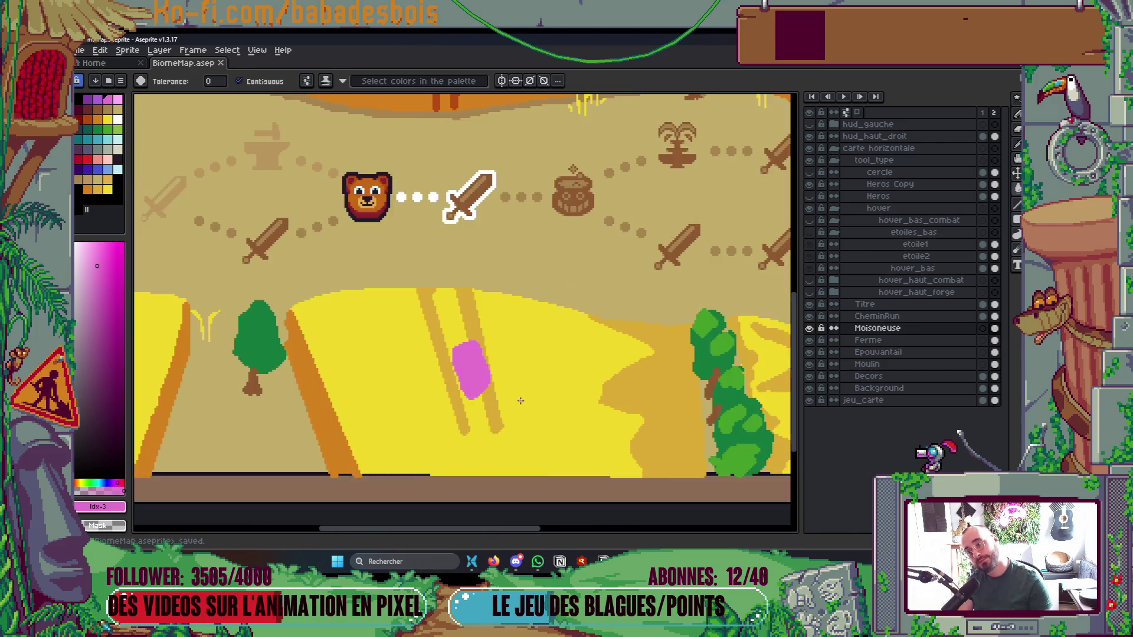
pyautogui.press('b')
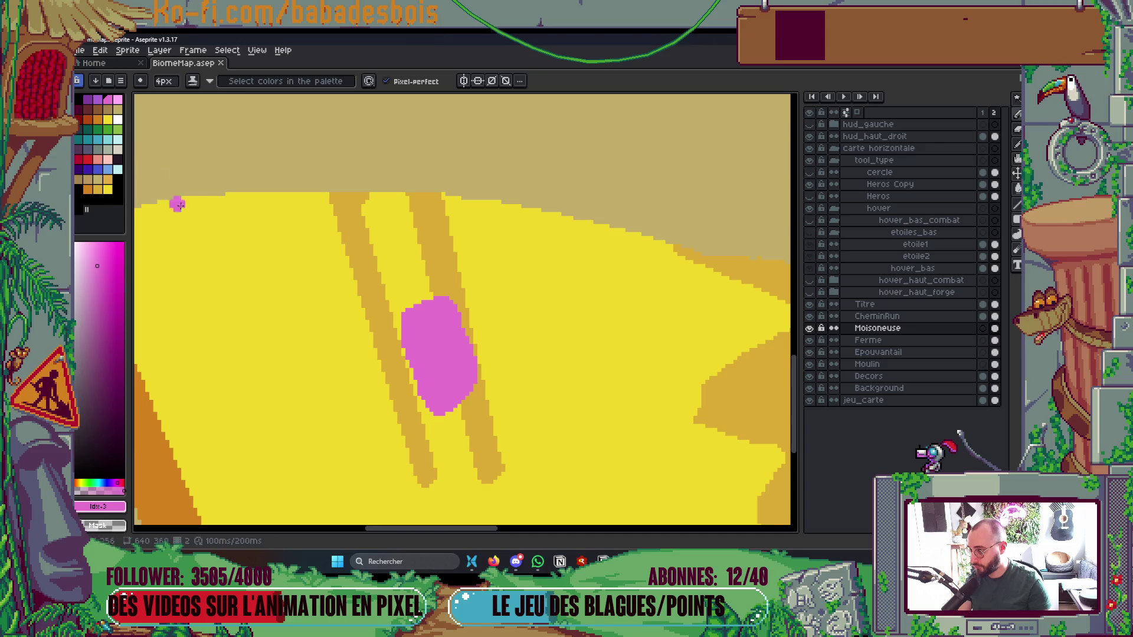
# Outline the pink harvester body in light cyan along its left, top and right
pyautogui.click(107, 129)
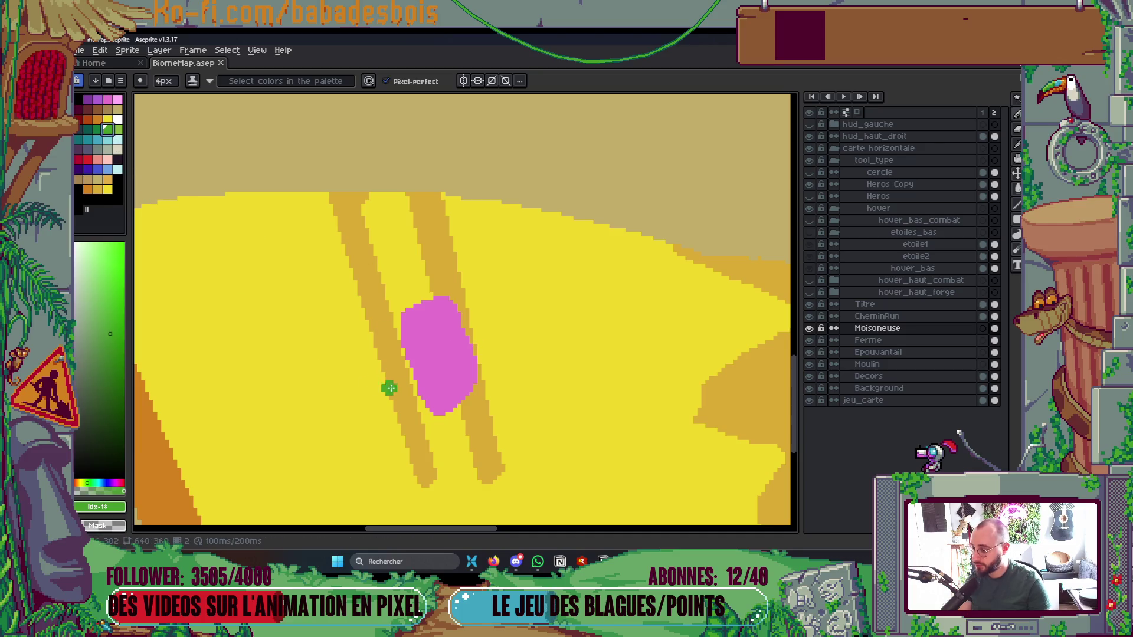
pyautogui.click(106, 142)
pyautogui.moveTo(411, 384)
pyautogui.mouseDown()
pyautogui.moveTo(397, 306)
pyautogui.moveTo(463, 289)
pyautogui.moveTo(479, 322)
pyautogui.mouseUp()
pyautogui.hotkey('ctrl', 'z')
pyautogui.moveTo(405, 320); pyautogui.dragTo(417, 404)
pyautogui.moveTo(393, 326)
pyautogui.mouseDown()
pyautogui.moveTo(437, 294)
pyautogui.moveTo(474, 318)
pyautogui.moveTo(486, 391)
pyautogui.mouseUp()
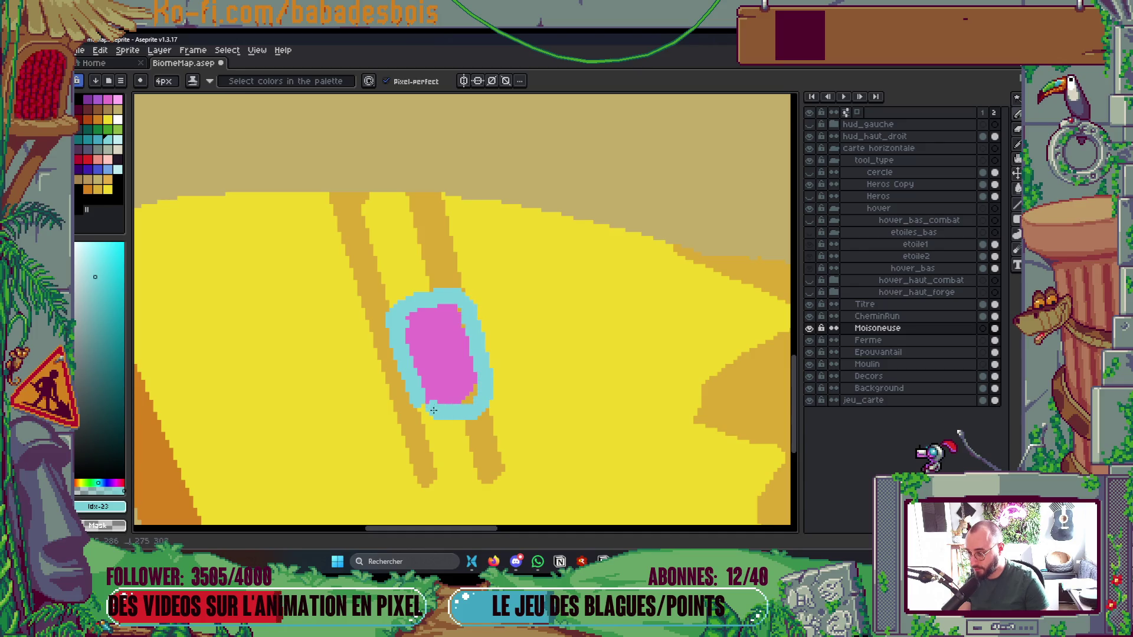
pyautogui.scroll(-5, 483, 360)
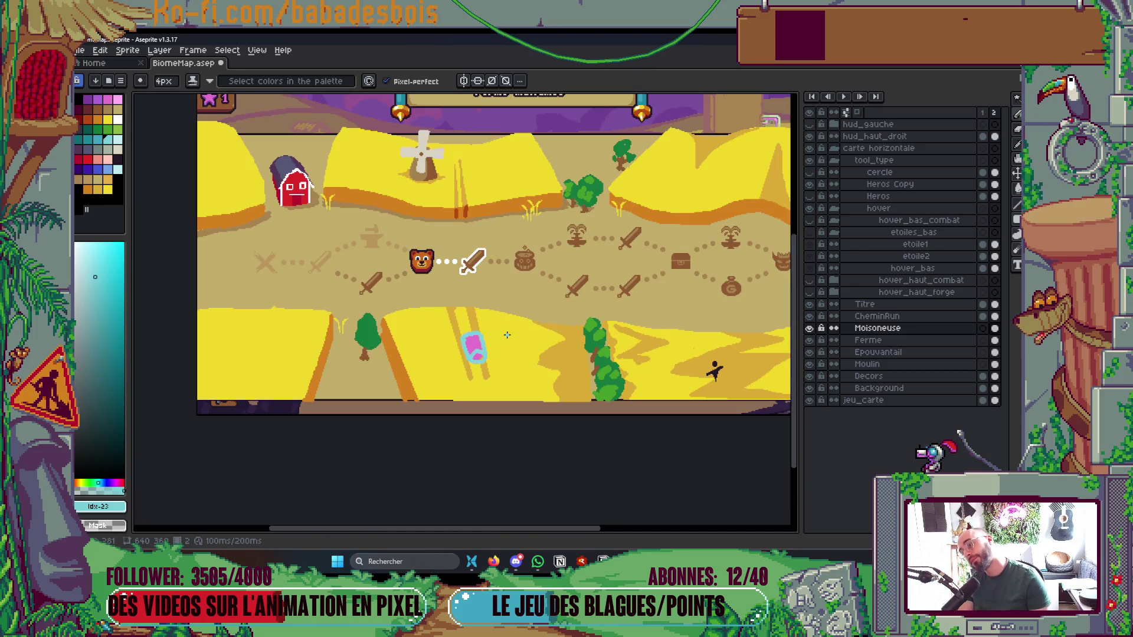
pyautogui.scroll(5, 500, 343)
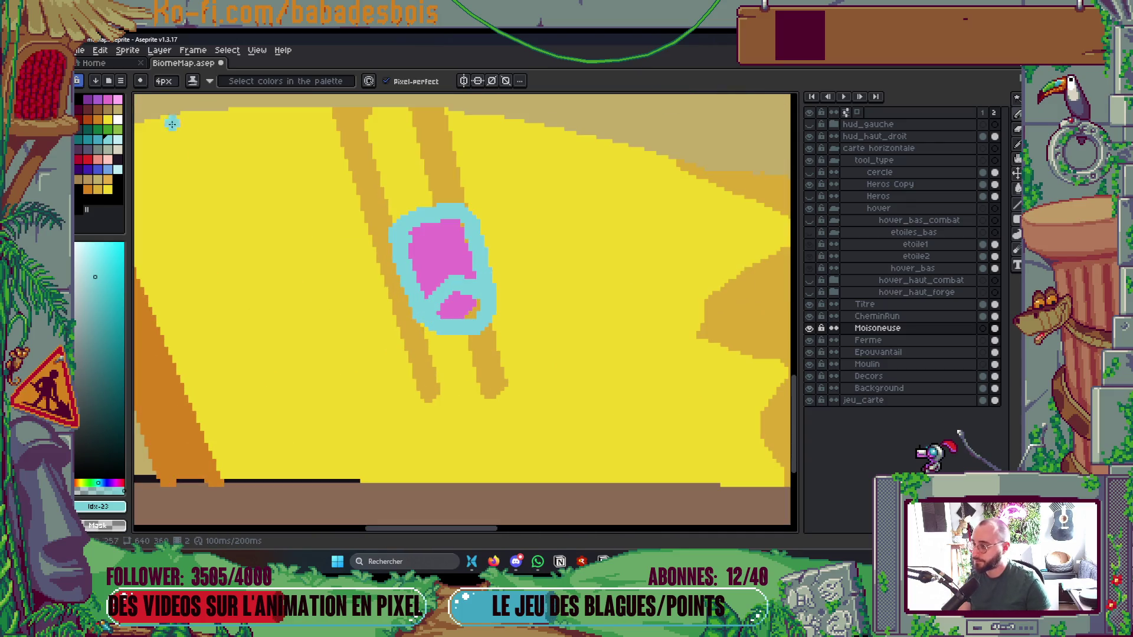
# Draw a dark cyan inverted V over the body and fill it
pyautogui.click(98, 139)
pyautogui.scroll(1, 434, 312)
pyautogui.moveTo(445, 293)
pyautogui.mouseDown()
pyautogui.moveTo(508, 281)
pyautogui.moveTo(502, 304)
pyautogui.mouseUp()
pyautogui.press('g')
pyautogui.click(466, 279)
pyautogui.press('b')
# Add dark cyan lines along the bottom and fill the lower front section
pyautogui.moveTo(427, 305); pyautogui.dragTo(428, 330)
pyautogui.moveTo(499, 327); pyautogui.dragTo(510, 342)
pyautogui.press('g')
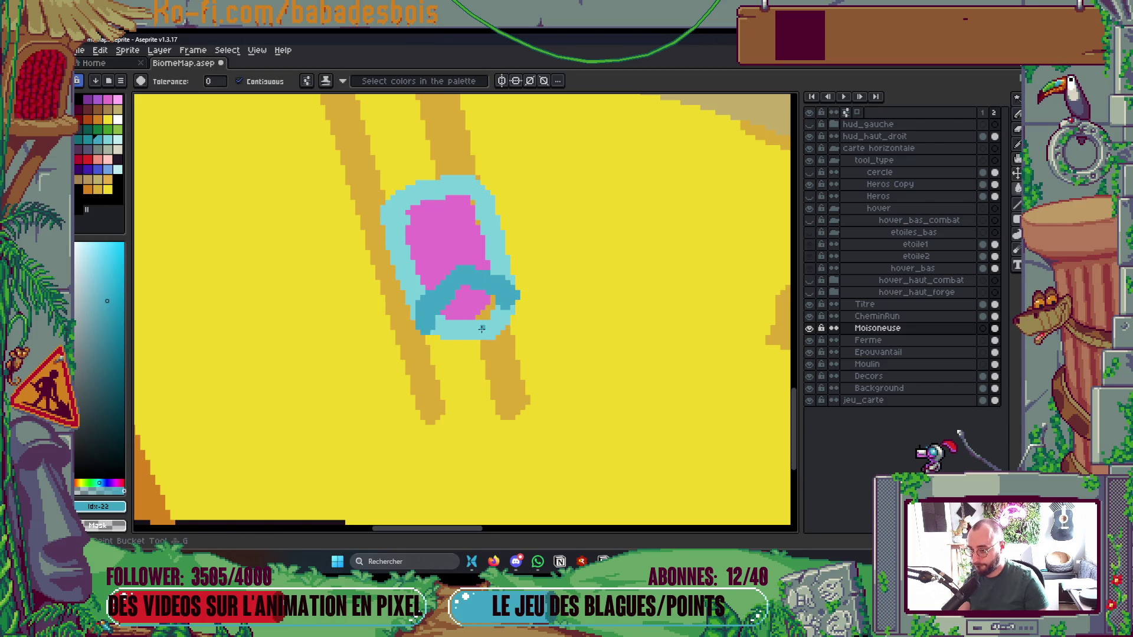
pyautogui.click(472, 327)
pyautogui.scroll(-5, 522, 273)
pyautogui.scroll(5, 521, 273)
pyautogui.press('b')
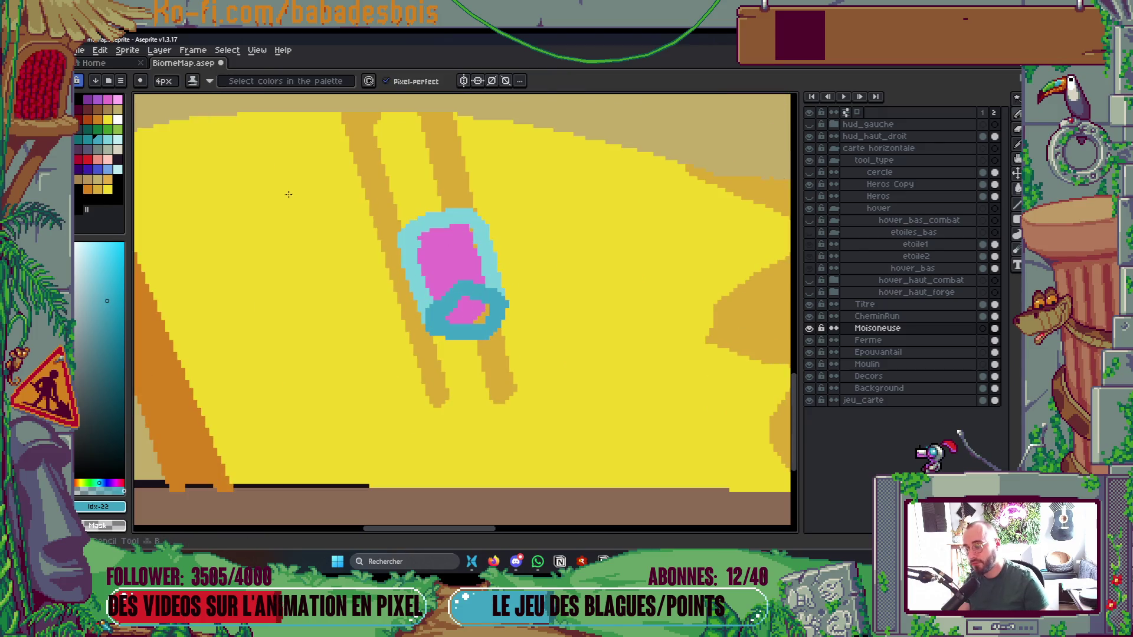
pyautogui.click(117, 159)
pyautogui.press('-')
pyautogui.press('-')
# Draw thin black arms out from the harvester's right and left sides
pyautogui.moveTo(501, 260)
pyautogui.mouseDown()
pyautogui.moveTo(601, 289)
pyautogui.moveTo(501, 270)
pyautogui.mouseUp()
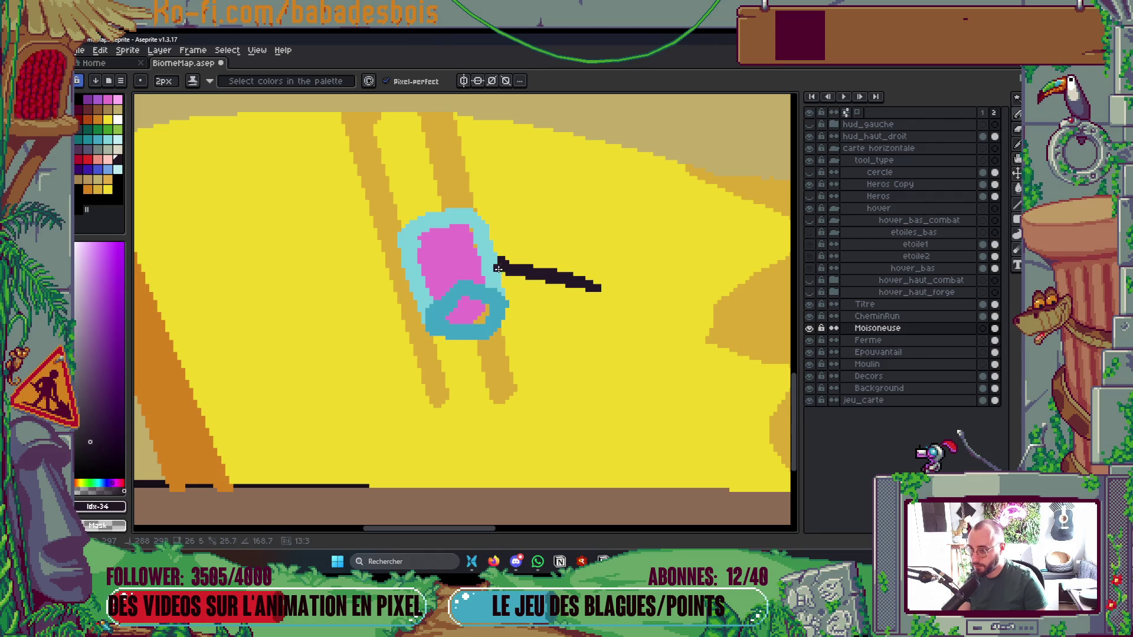
pyautogui.moveTo(405, 269)
pyautogui.mouseDown()
pyautogui.moveTo(325, 304)
pyautogui.moveTo(400, 282)
pyautogui.mouseUp()
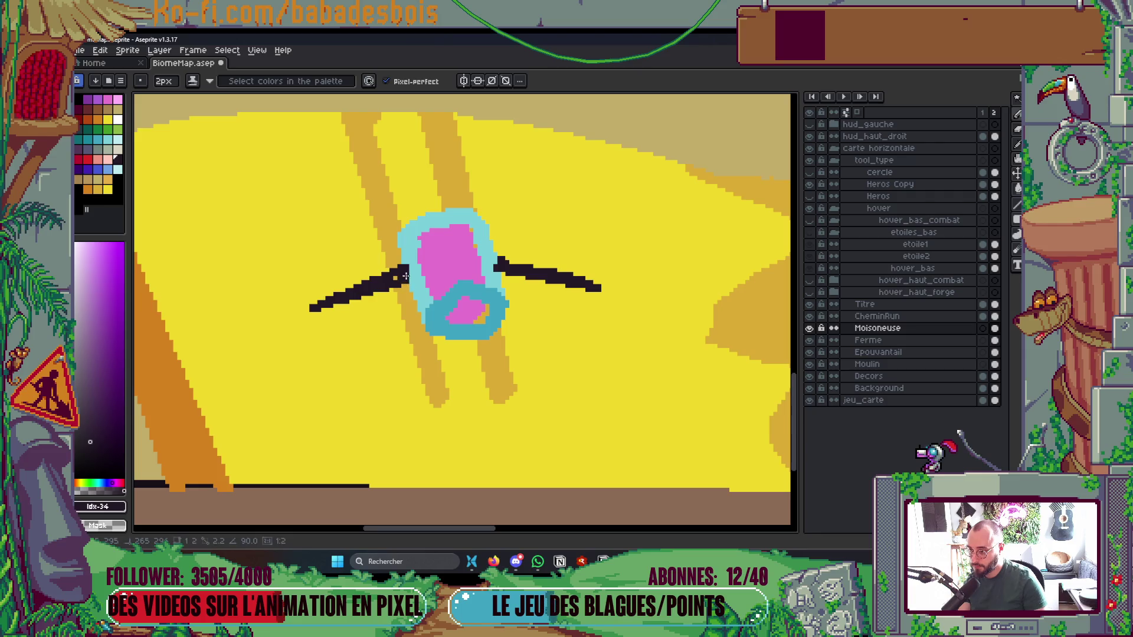
pyautogui.scroll(-4, 433, 344)
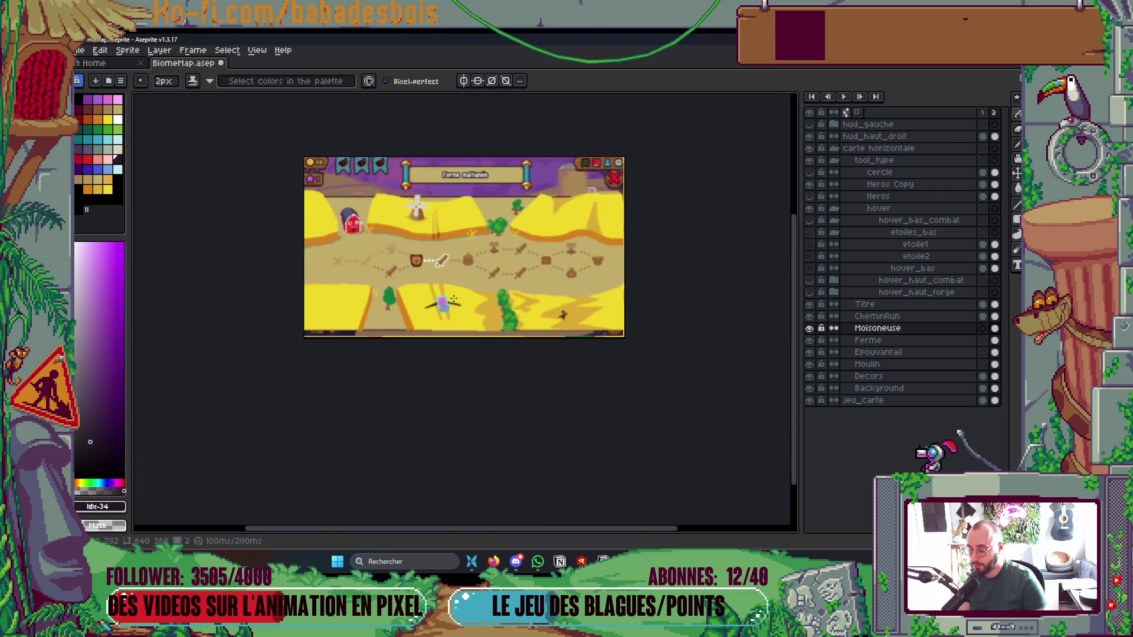
pyautogui.scroll(3, 498, 314)
pyautogui.scroll(4, 361, 329)
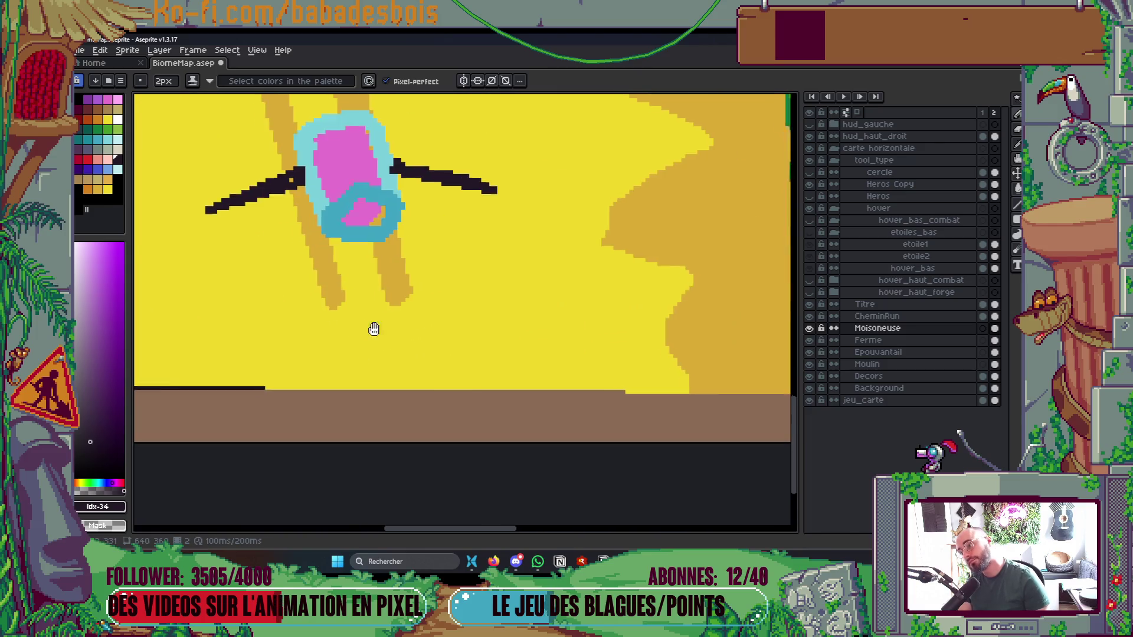
pyautogui.scroll(-5, 498, 319)
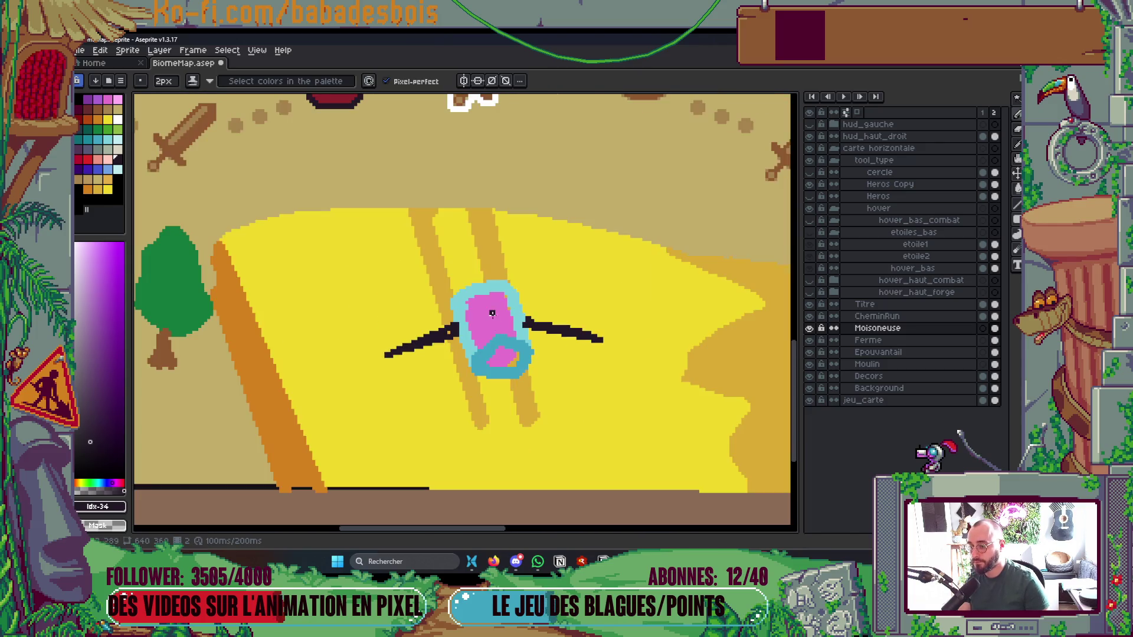
pyautogui.scroll(1, 477, 395)
pyautogui.scroll(2, 477, 395)
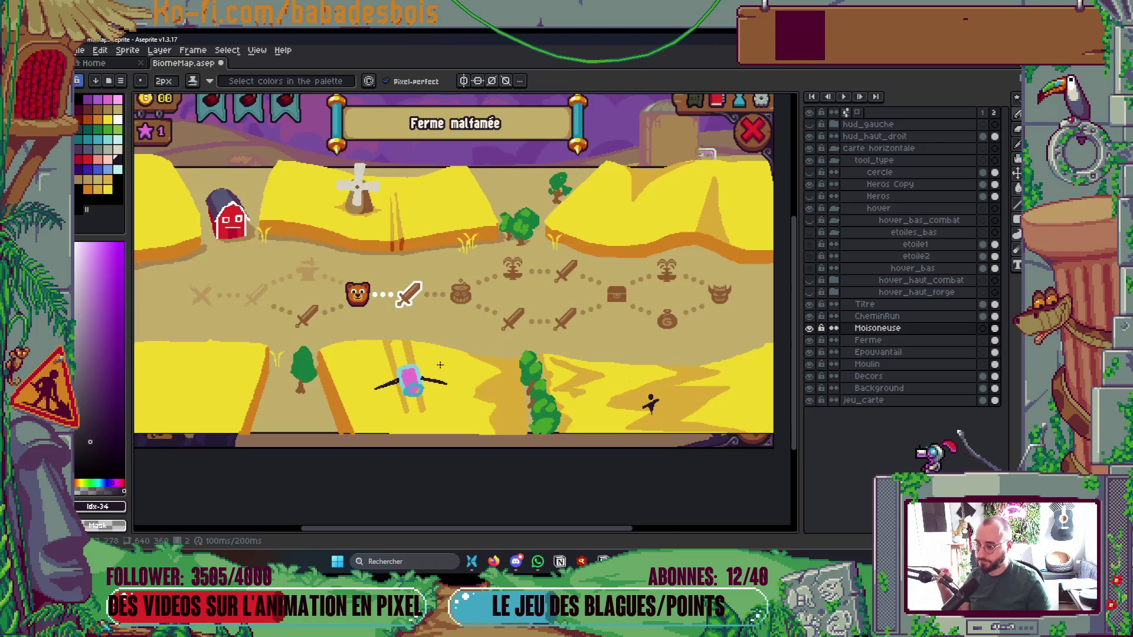
pyautogui.scroll(-2, 477, 395)
pyautogui.scroll(1, 558, 389)
pyautogui.scroll(1, 558, 389)
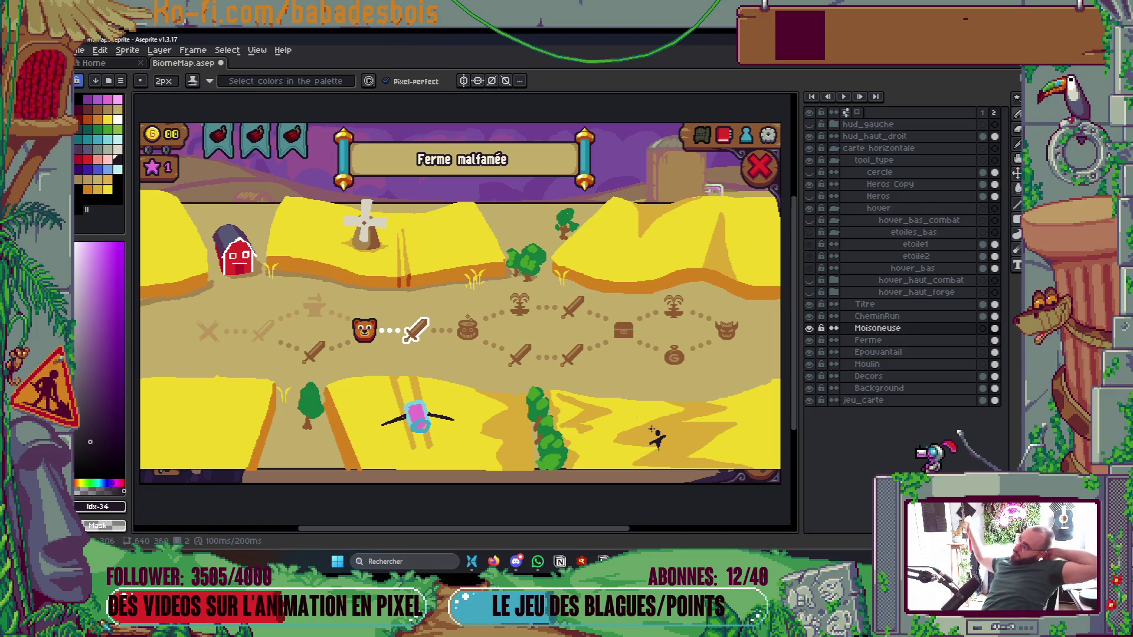
pyautogui.scroll(2, 645, 509)
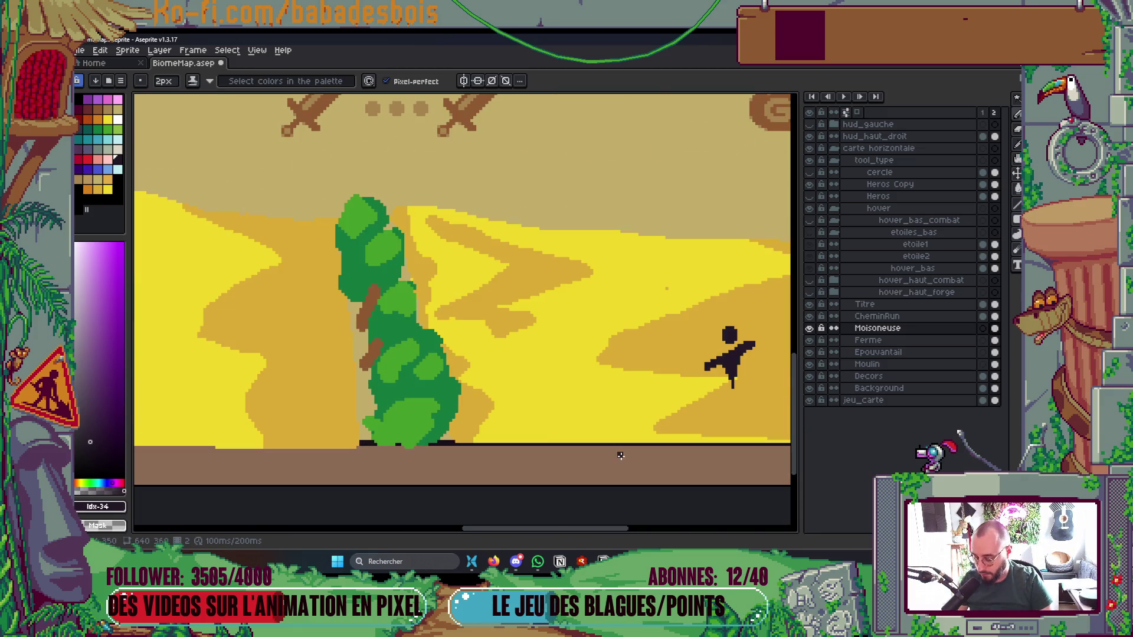
# Paint a dark green bush right of the tree on the Decors layer
pyautogui.keyDown('alt'); pyautogui.click(482, 412); pyautogui.keyUp('alt')
pyautogui.keyDown('ctrl'); pyautogui.click(488, 398); pyautogui.keyUp('ctrl')
pyautogui.press('+')
pyautogui.press('+')
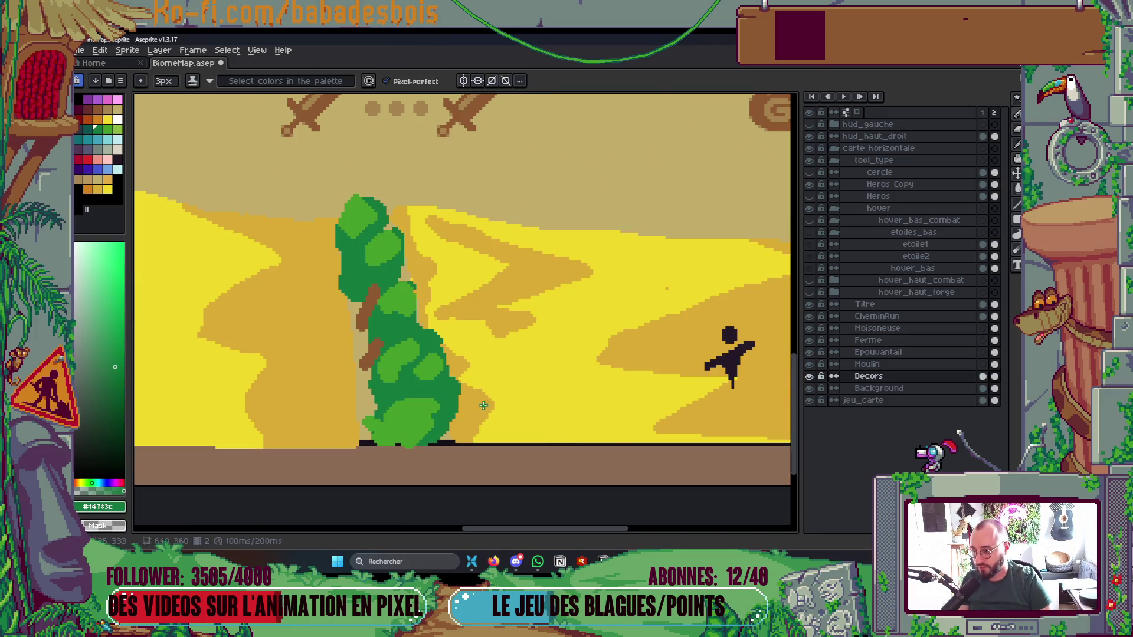
pyautogui.moveTo(472, 405)
pyautogui.mouseDown()
pyautogui.moveTo(509, 424)
pyautogui.moveTo(479, 389)
pyautogui.moveTo(508, 423)
pyautogui.moveTo(495, 426)
pyautogui.mouseUp()
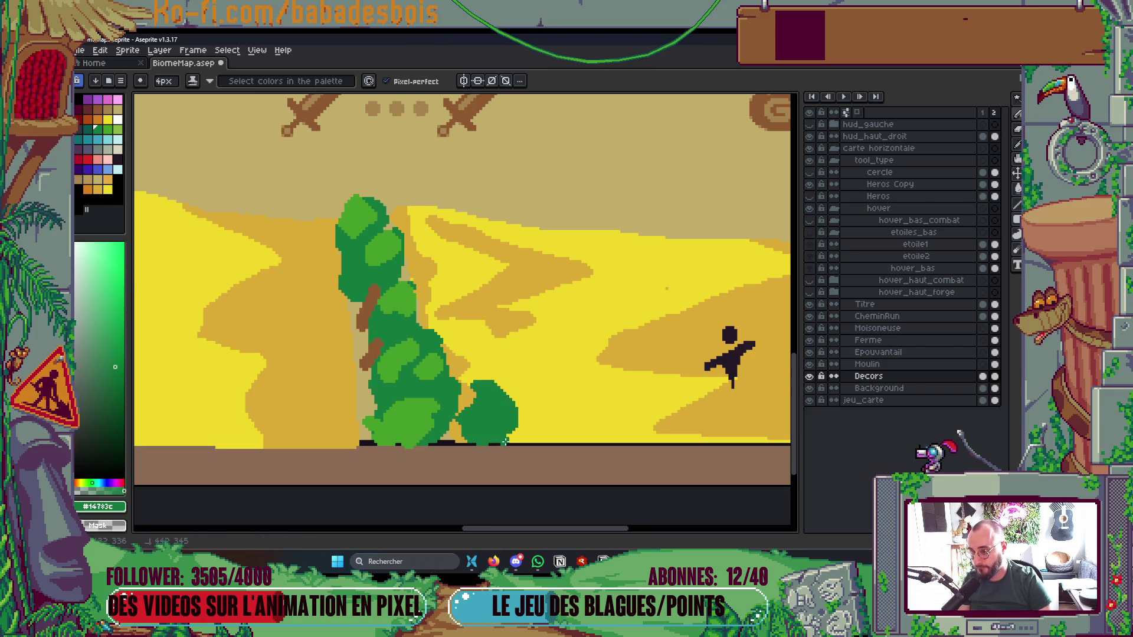
pyautogui.scroll(-5, 582, 426)
pyautogui.scroll(8, 582, 426)
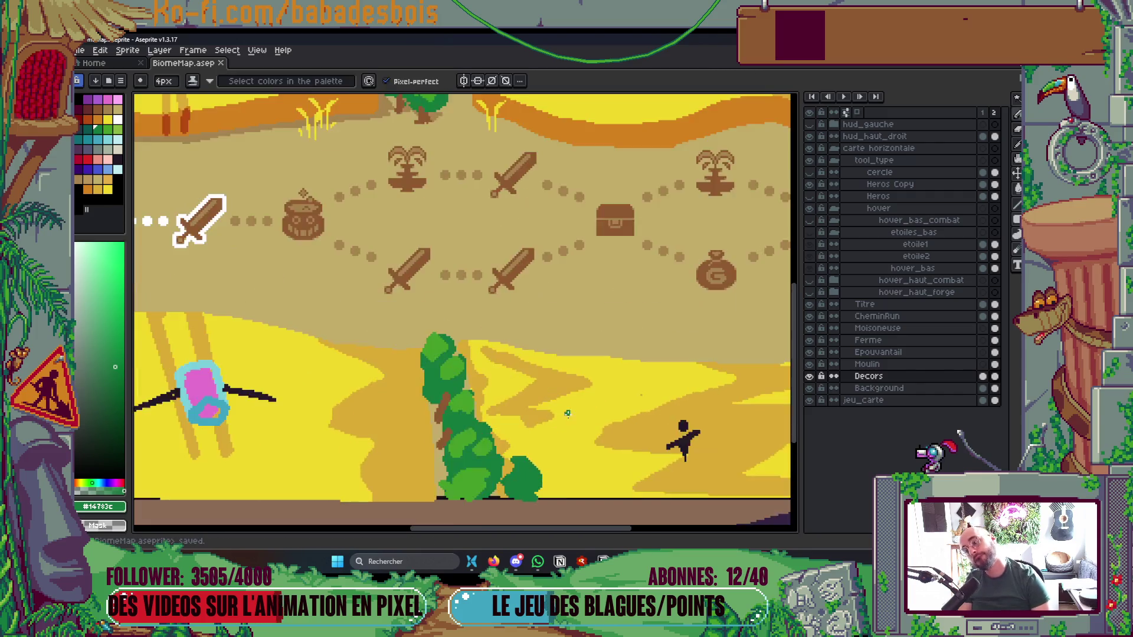
# Add light green highlights, sampled from an existing bush, to the new bush
pyautogui.press('alt')
pyautogui.keyDown('alt'); pyautogui.click(446, 428); pyautogui.keyUp('alt')
pyautogui.moveTo(531, 412)
pyautogui.mouseDown()
pyautogui.moveTo(508, 407)
pyautogui.moveTo(530, 413)
pyautogui.moveTo(512, 438)
pyautogui.mouseUp()
pyautogui.scroll(-5, 513, 438)
pyautogui.scroll(1, 653, 488)
pyautogui.scroll(2, 654, 489)
pyautogui.scroll(-2, 704, 438)
pyautogui.scroll(2, 703, 437)
pyautogui.scroll(-2, 649, 425)
pyautogui.scroll(2, 634, 419)
# Save, then move and reshape the scarecrow on the Epouvantail layer and save again
pyautogui.hotkey('ctrl', 's')
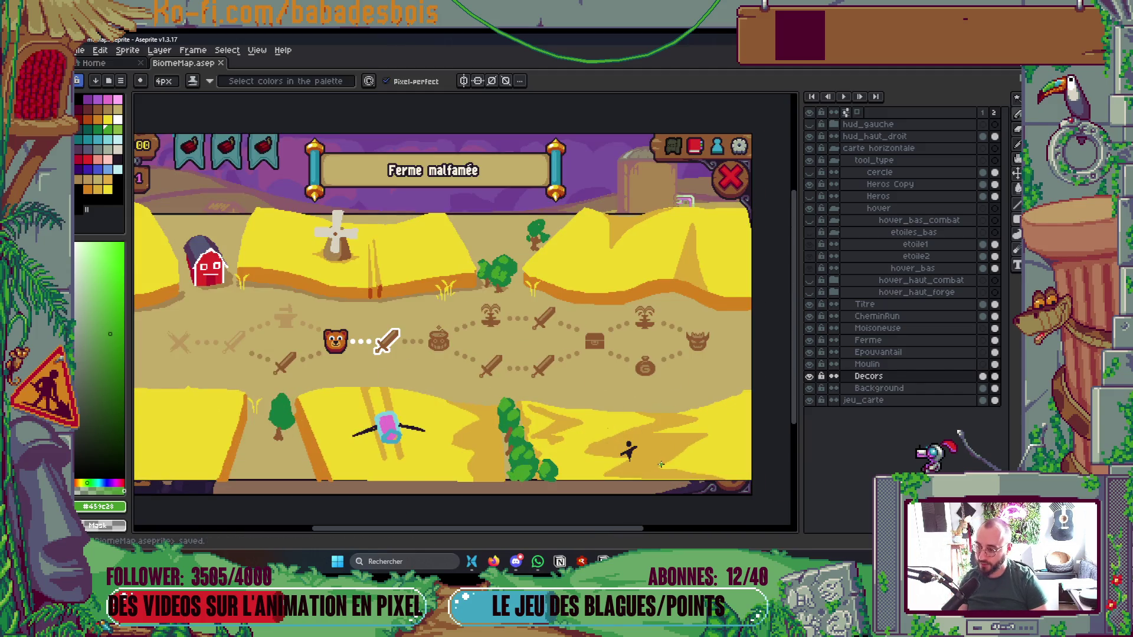
pyautogui.scroll(4, 661, 464)
pyautogui.click(938, 354)
pyautogui.press('m')
pyautogui.moveTo(461, 318); pyautogui.dragTo(713, 524)
pyautogui.moveTo(630, 452)
pyautogui.mouseDown()
pyautogui.moveTo(711, 379)
pyautogui.moveTo(717, 448)
pyautogui.mouseUp()
pyautogui.scroll(-3, 490, 417)
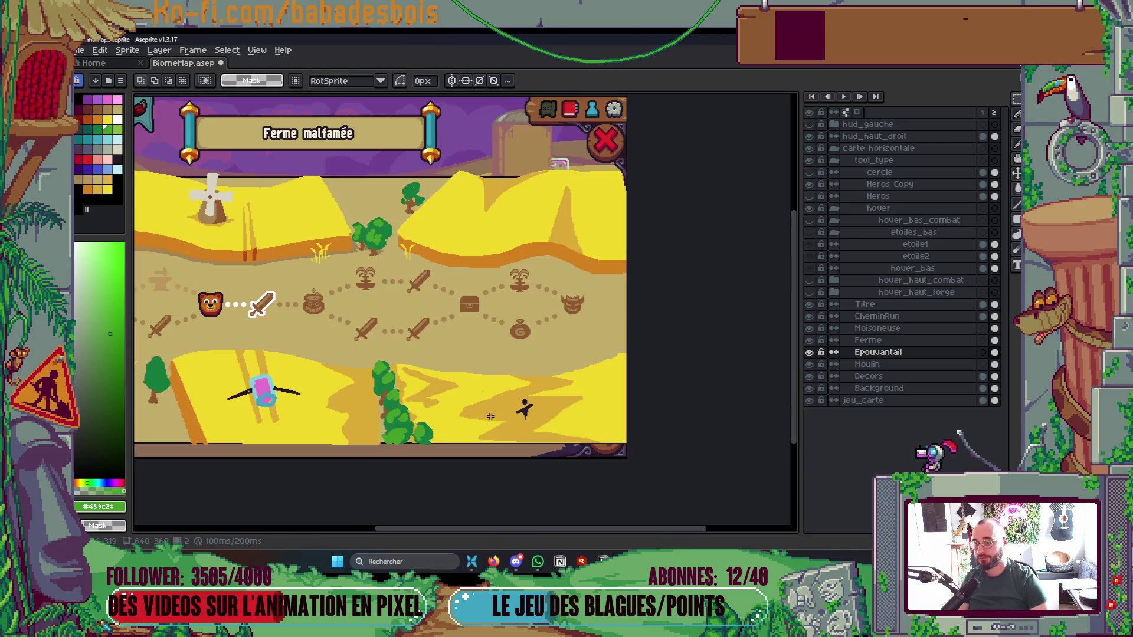
pyautogui.scroll(1, 491, 416)
pyautogui.hotkey('ctrl', 's')
pyautogui.scroll(-2, 490, 417)
pyautogui.scroll(3, 670, 426)
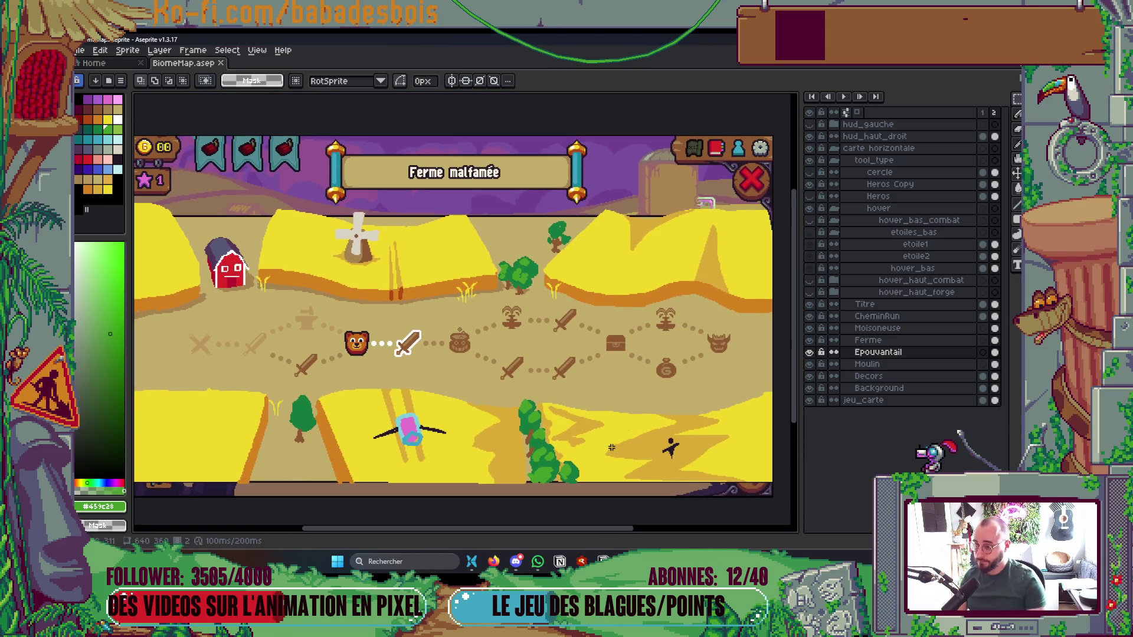
# Paint the harvester's pink over the cyan outline at its top
pyautogui.press('Tab')
pyautogui.moveTo(687, 417)
pyautogui.mouseDown()
pyautogui.moveTo(865, 416)
pyautogui.moveTo(812, 416)
pyautogui.mouseUp()
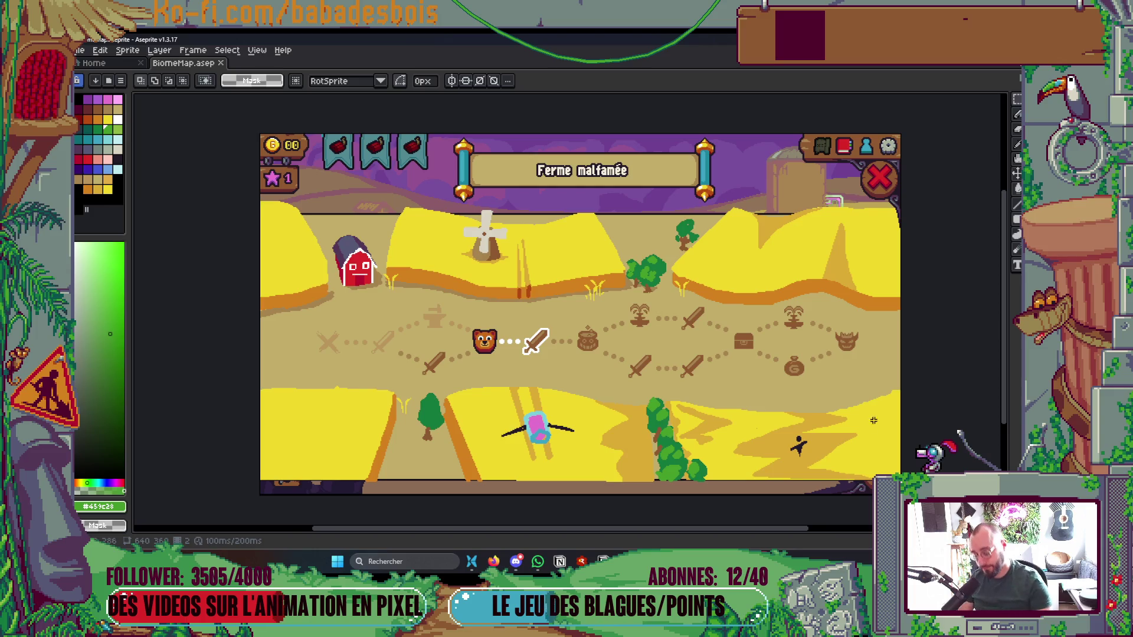
pyautogui.press('b')
pyautogui.scroll(4, 513, 419)
pyautogui.keyDown('alt'); pyautogui.click(514, 419); pyautogui.keyUp('alt')
pyautogui.scroll(1, 514, 420)
pyautogui.moveTo(492, 393)
pyautogui.mouseDown()
pyautogui.moveTo(548, 360)
pyautogui.moveTo(565, 365)
pyautogui.mouseUp()
pyautogui.scroll(1, 469, 384)
pyautogui.press('alt')
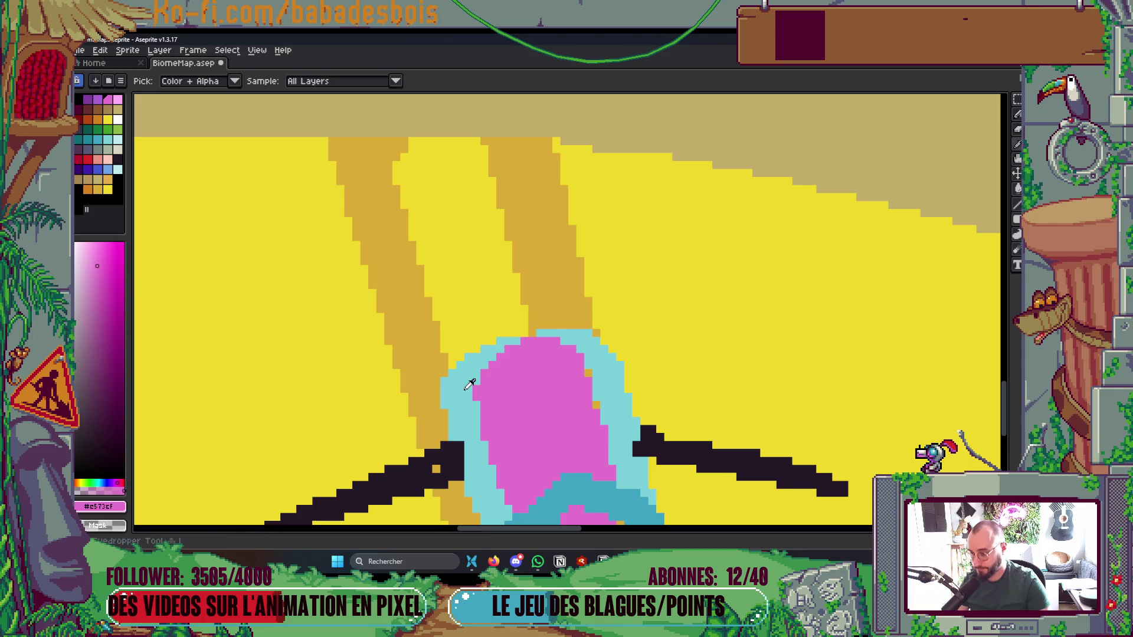
# Repaint the harvester's top outline in cyan and cover stray orange pixels with pink
pyautogui.keyDown('alt'); pyautogui.click(470, 384); pyautogui.keyUp('alt')
pyautogui.moveTo(483, 359)
pyautogui.mouseDown()
pyautogui.moveTo(481, 340)
pyautogui.moveTo(590, 330)
pyautogui.mouseUp()
pyautogui.scroll(-8, 626, 378)
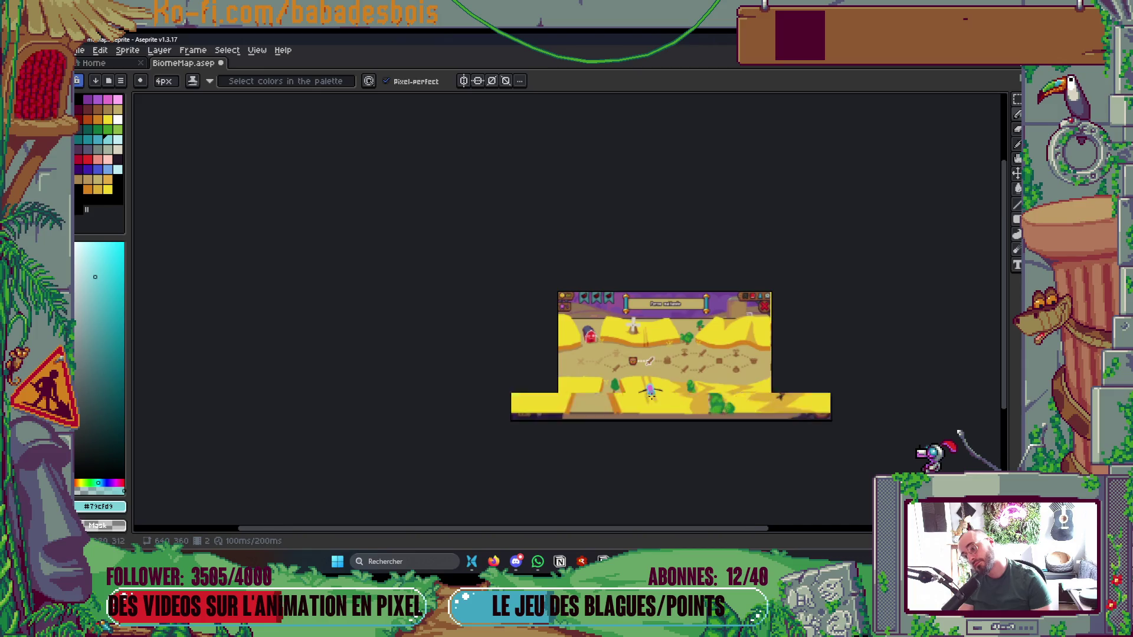
pyautogui.scroll(8, 651, 395)
pyautogui.keyDown('alt'); pyautogui.click(637, 369); pyautogui.keyUp('alt')
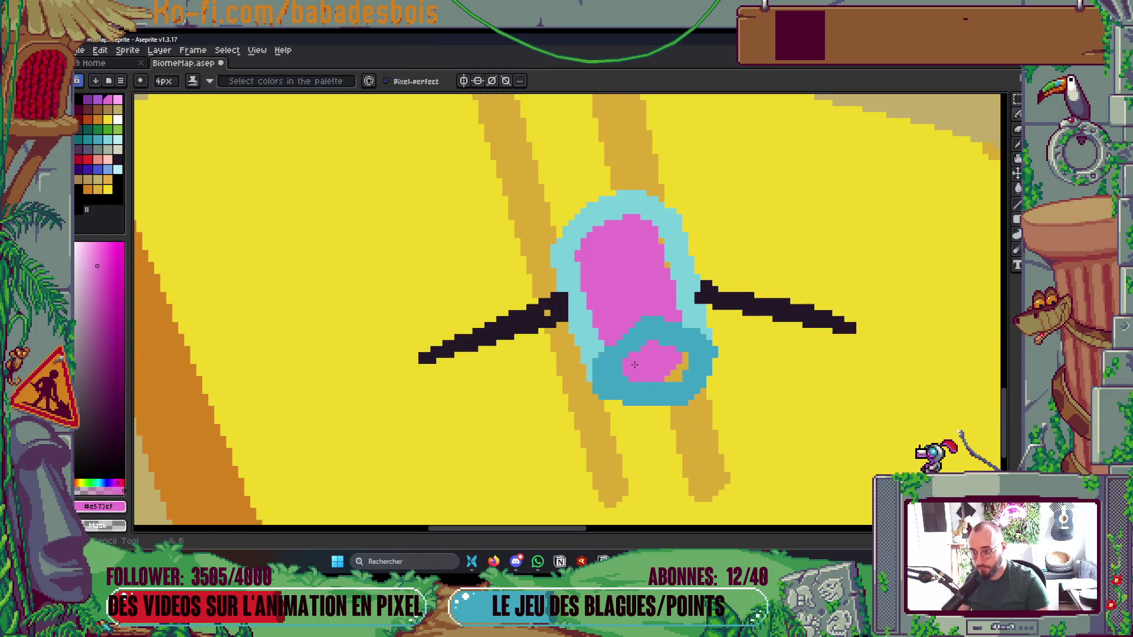
pyautogui.moveTo(682, 356); pyautogui.dragTo(677, 366)
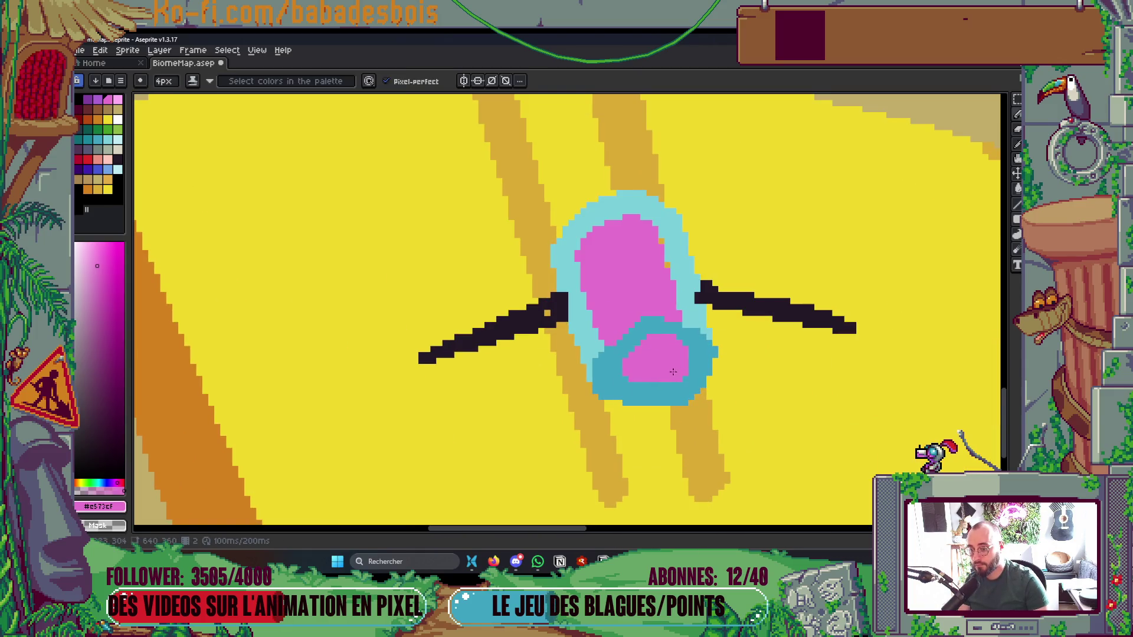
# Fill the harvester's lower area with purple and save the map
pyautogui.click(98, 100)
pyautogui.press('g')
pyautogui.click(655, 361)
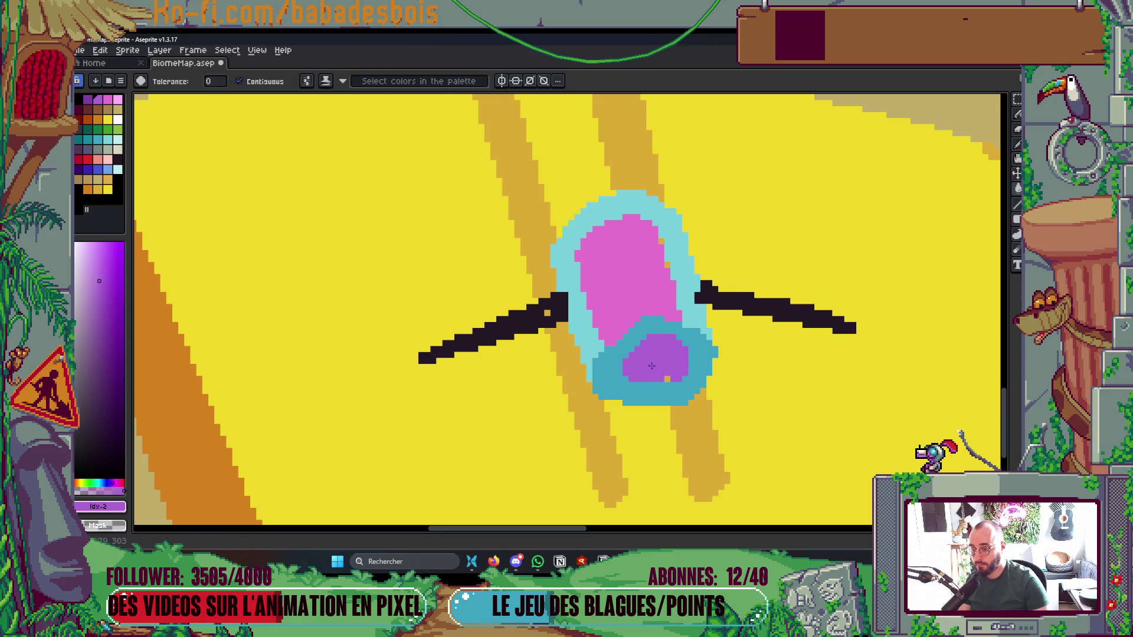
pyautogui.scroll(-6, 678, 354)
pyautogui.scroll(1, 706, 342)
pyautogui.hotkey('ctrl', 's')
pyautogui.scroll(4, 706, 342)
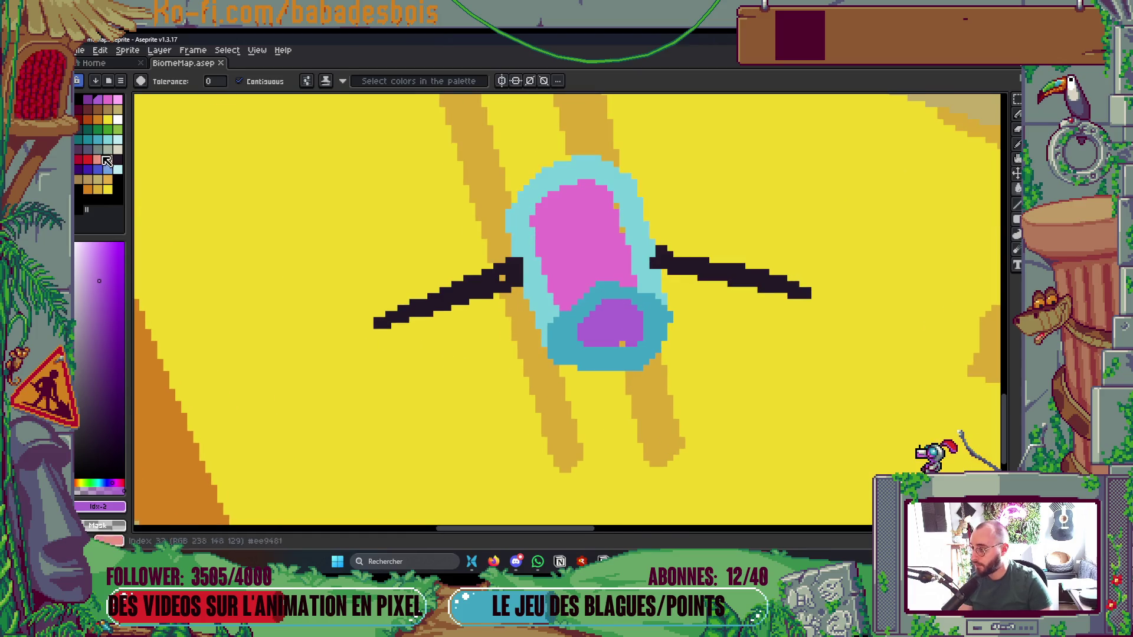
# Paint two brown supports beneath the harvester, left and right
pyautogui.click(98, 109)
pyautogui.click(560, 366)
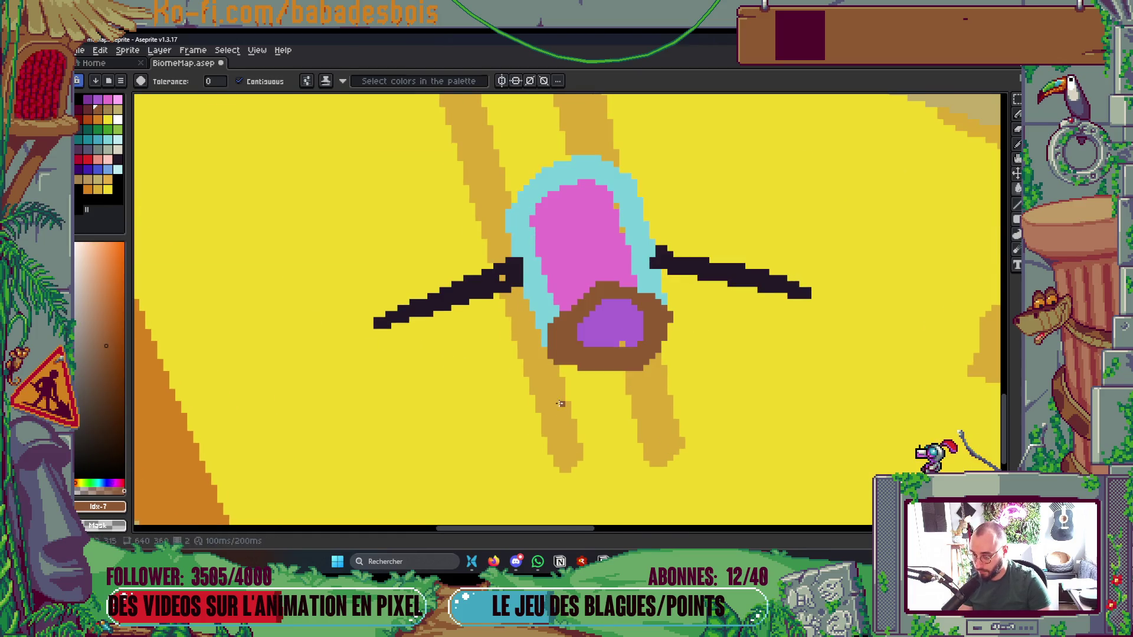
pyautogui.hotkey('ctrl', 'z')
pyautogui.press('b')
pyautogui.moveTo(553, 379); pyautogui.dragTo(557, 407)
pyautogui.moveTo(655, 378)
pyautogui.mouseDown()
pyautogui.moveTo(637, 402)
pyautogui.moveTo(649, 369)
pyautogui.mouseUp()
# With a 3px brush, add brown touches up along the left reel arm
pyautogui.press('-')
pyautogui.press('-')
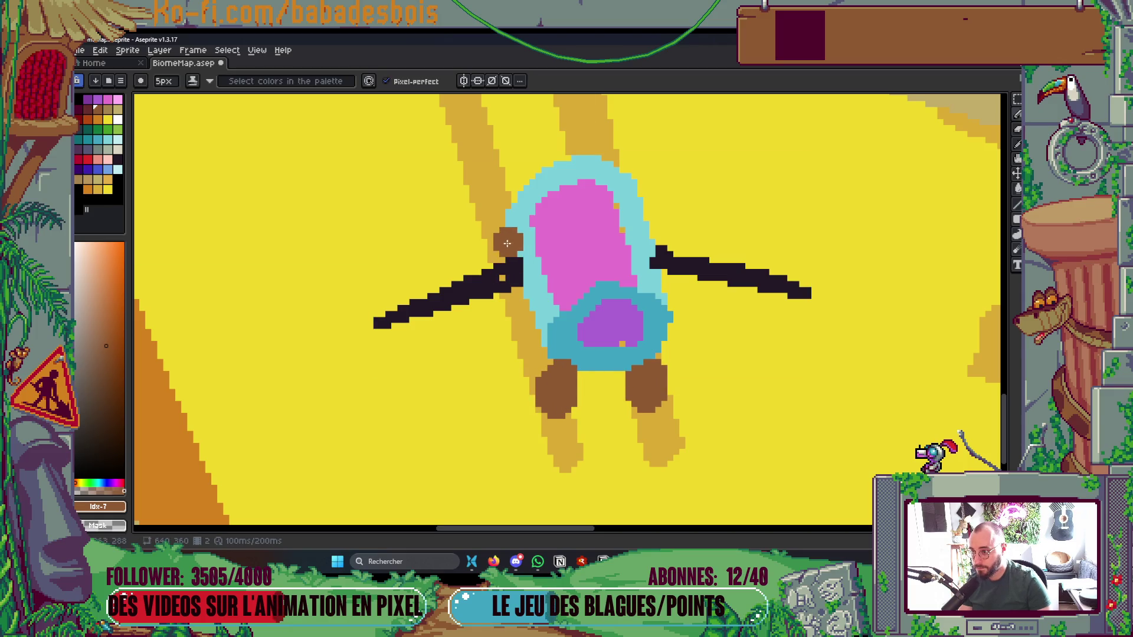
pyautogui.click(518, 297)
pyautogui.moveTo(510, 280); pyautogui.dragTo(506, 239)
pyautogui.scroll(-4, 677, 279)
pyautogui.scroll(1, 677, 279)
pyautogui.scroll(-2, 676, 276)
pyautogui.scroll(2, 675, 274)
pyautogui.scroll(4, 675, 274)
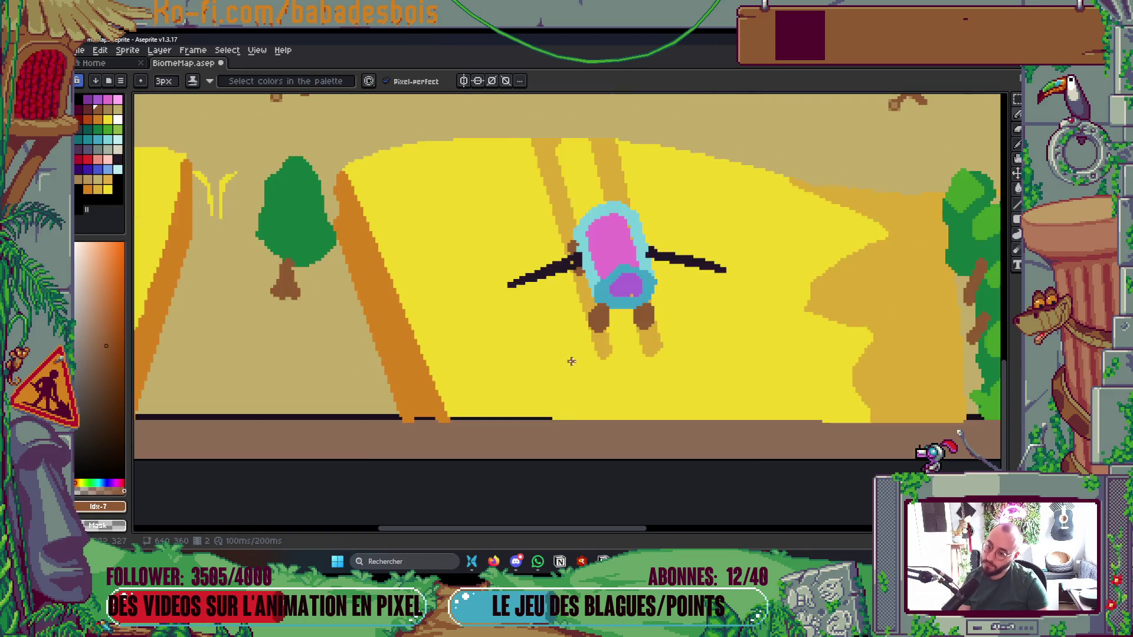
pyautogui.keyDown('alt'); pyautogui.click(544, 249); pyautogui.keyUp('alt')
pyautogui.press('-')
pyautogui.press('-')
# Draw thin dark lines and hanging tines beneath the left and right reel arms
pyautogui.moveTo(504, 268)
pyautogui.mouseDown()
pyautogui.moveTo(631, 253)
pyautogui.moveTo(551, 260)
pyautogui.mouseUp()
pyautogui.moveTo(787, 228)
pyautogui.mouseDown()
pyautogui.moveTo(761, 228)
pyautogui.moveTo(825, 227)
pyautogui.mouseUp()
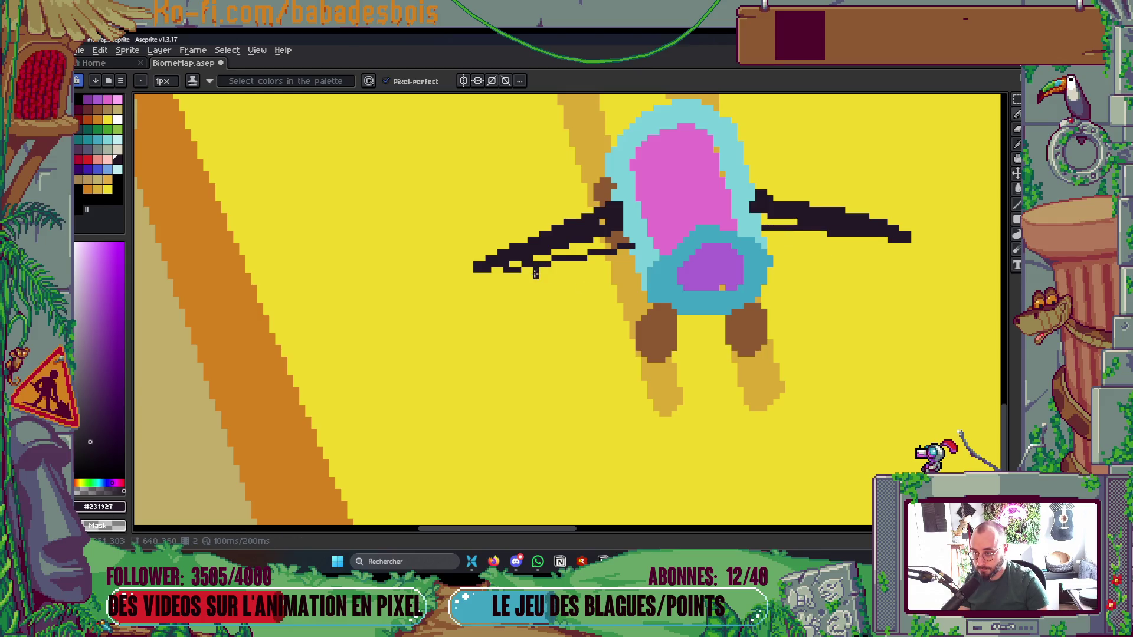
pyautogui.moveTo(560, 263); pyautogui.dragTo(611, 266)
pyautogui.press('v')
pyautogui.press('b')
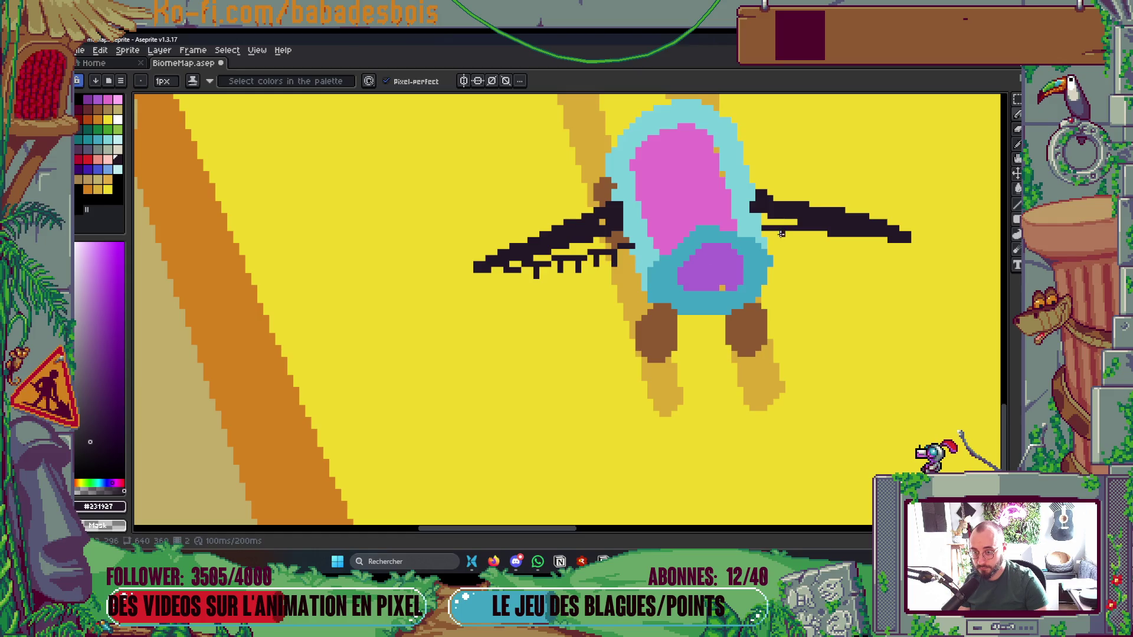
pyautogui.moveTo(776, 232)
pyautogui.mouseDown()
pyautogui.moveTo(794, 248)
pyautogui.moveTo(878, 247)
pyautogui.mouseUp()
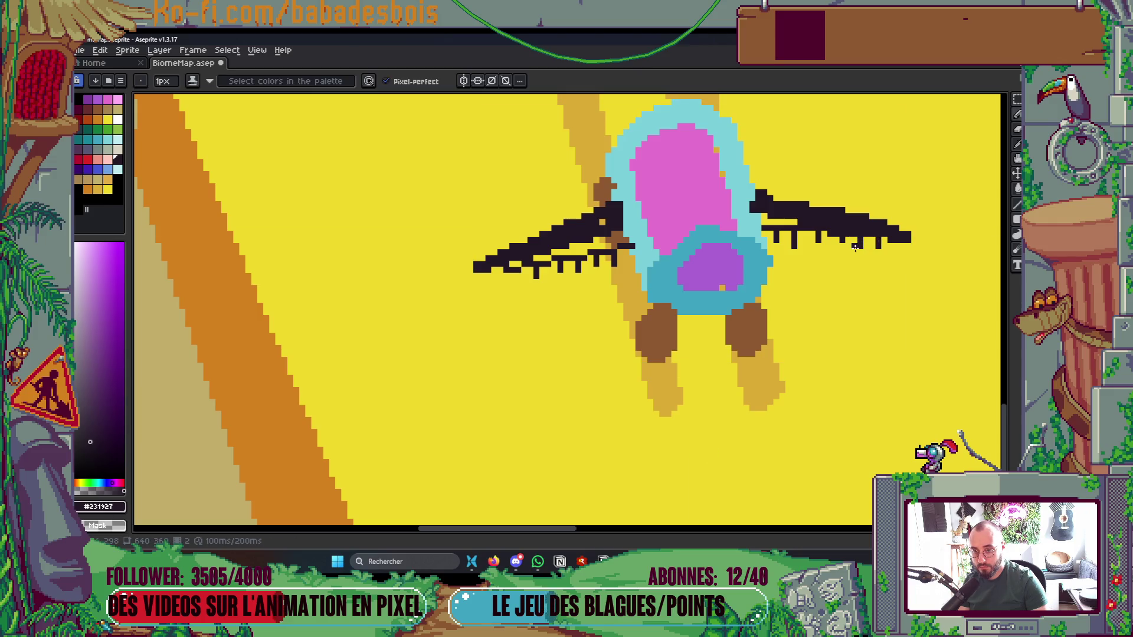
# With a 2px pencil, fill the gaps and notch in the right arm's upper edge, then return to 1px
pyautogui.scroll(-7, 842, 247)
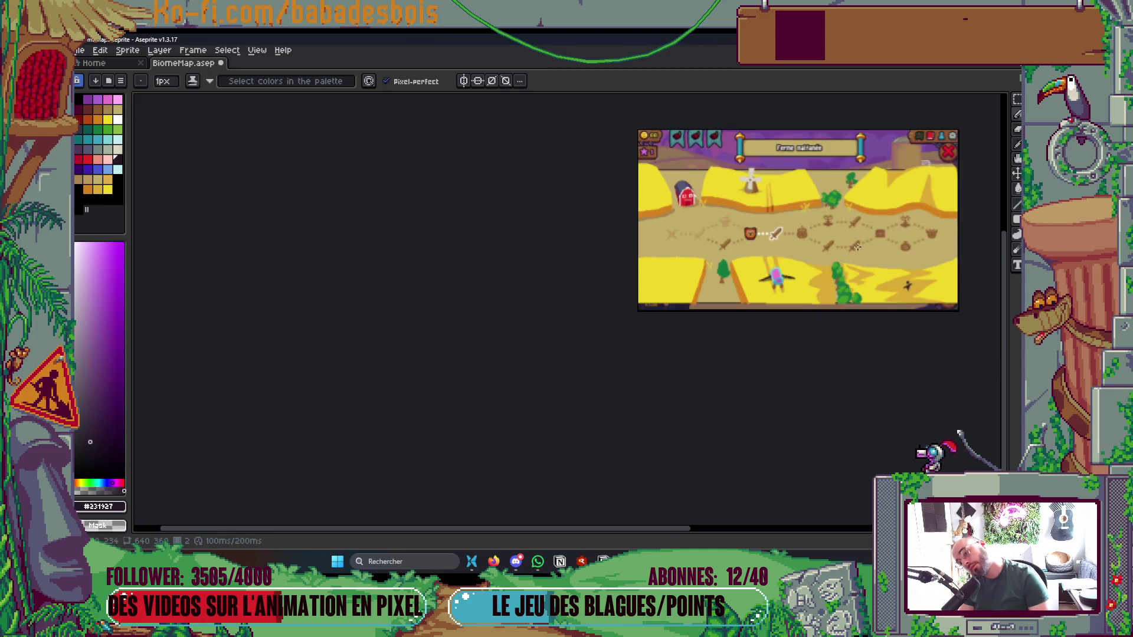
pyautogui.scroll(1, 837, 257)
pyautogui.scroll(4, 699, 298)
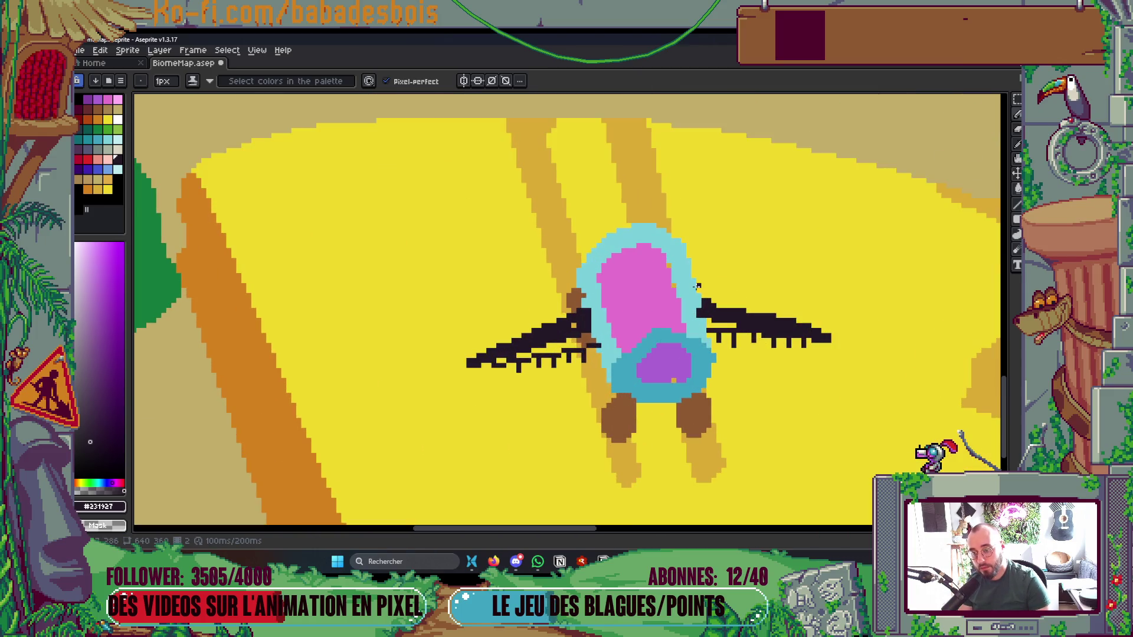
pyautogui.press('+')
pyautogui.scroll(1, 678, 288)
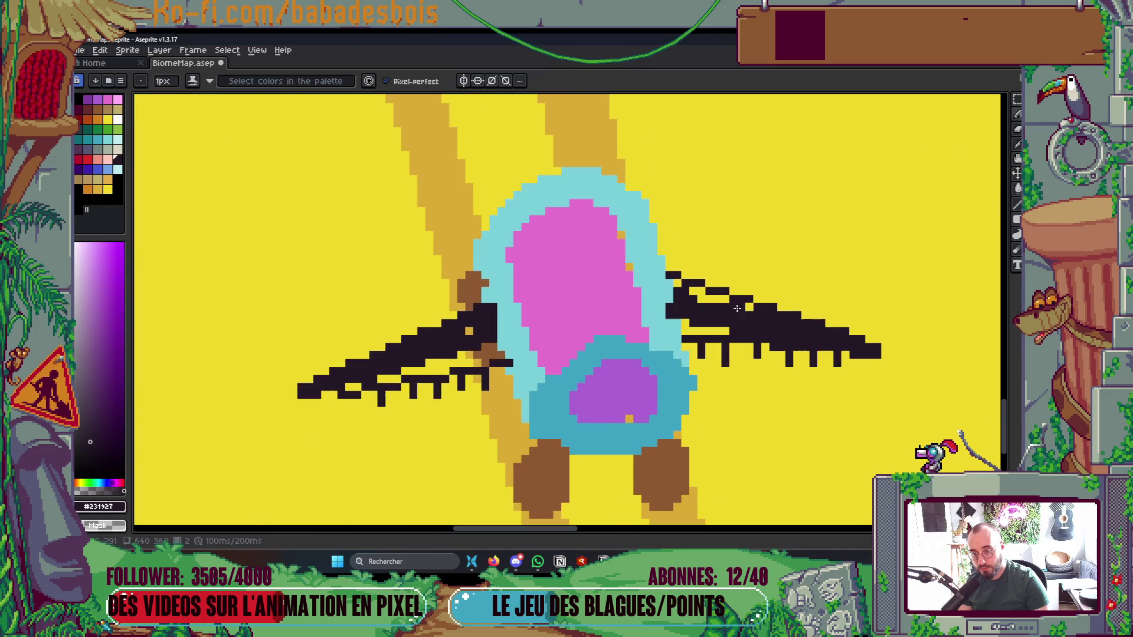
pyautogui.moveTo(677, 288); pyautogui.dragTo(746, 319)
pyautogui.click(715, 298)
pyautogui.press('-')
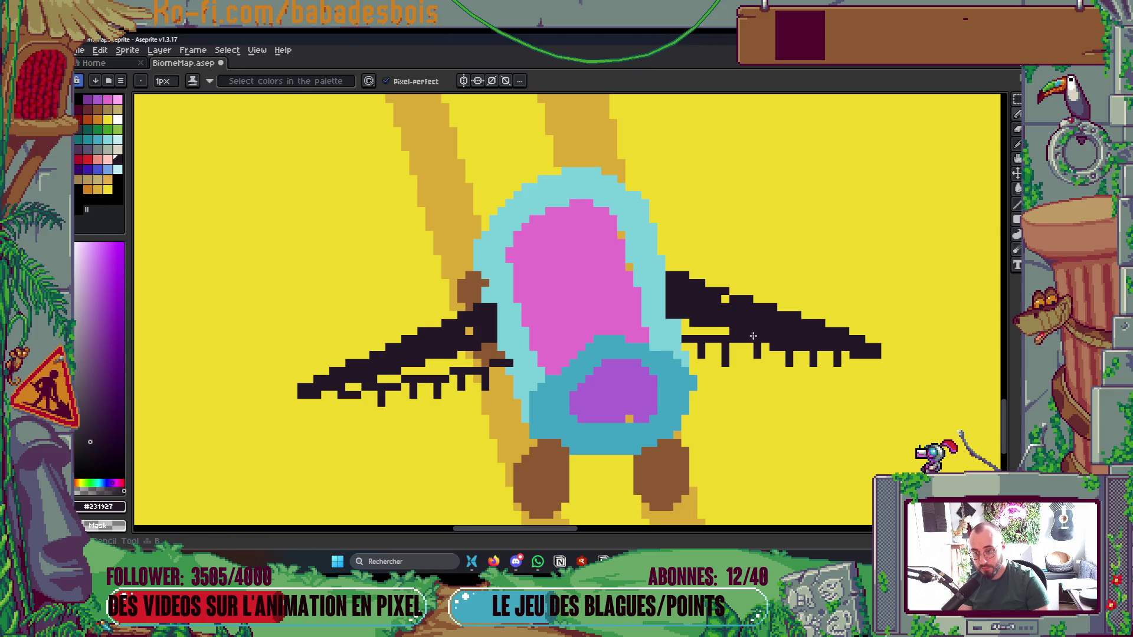
# Toggle the Moisoneuse layer off and on to compare the harvester with the map
pyautogui.press('Tab')
pyautogui.scroll(-2, 717, 332)
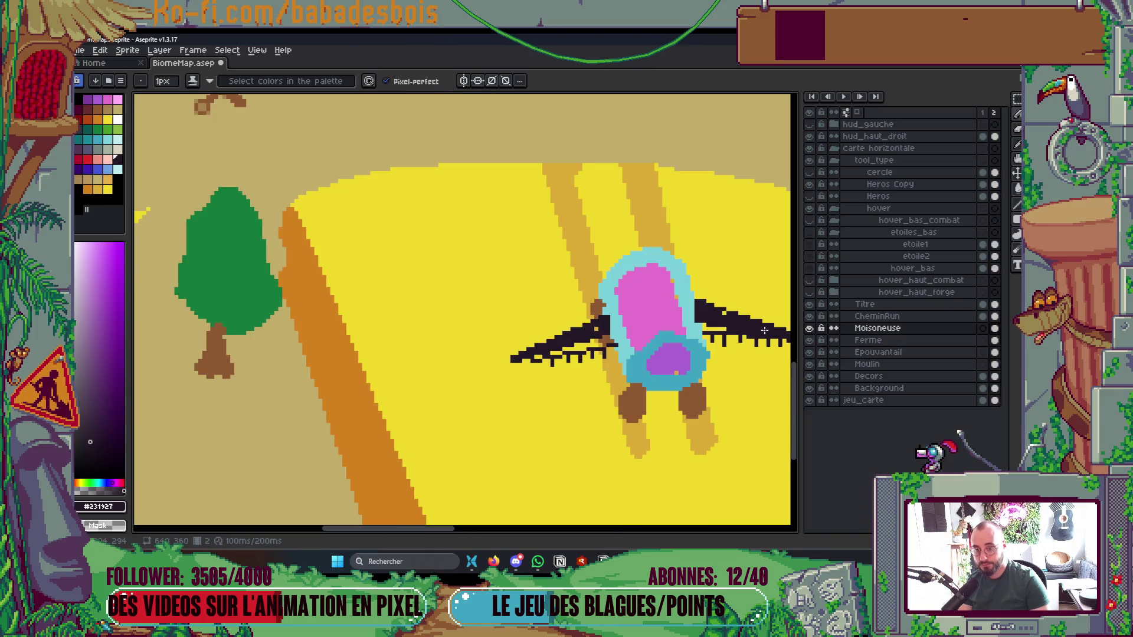
pyautogui.click(808, 328)
pyautogui.click(809, 328)
pyautogui.press('Tab')
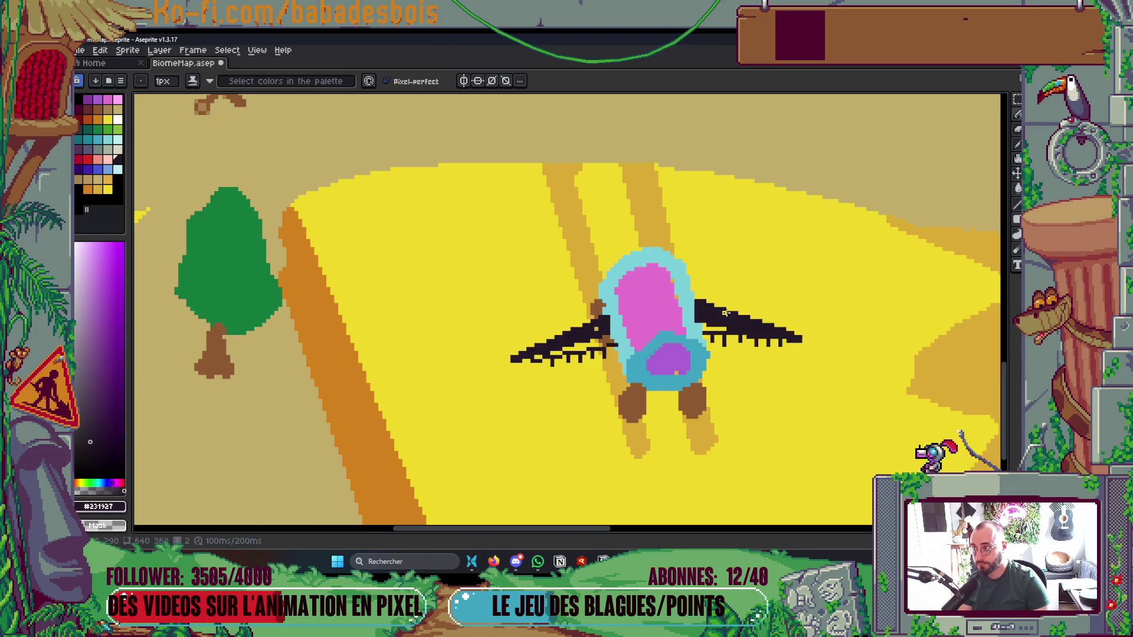
# Change the ink mode and paint a yellow stroke across the arm's dark row
pyautogui.click(192, 81)
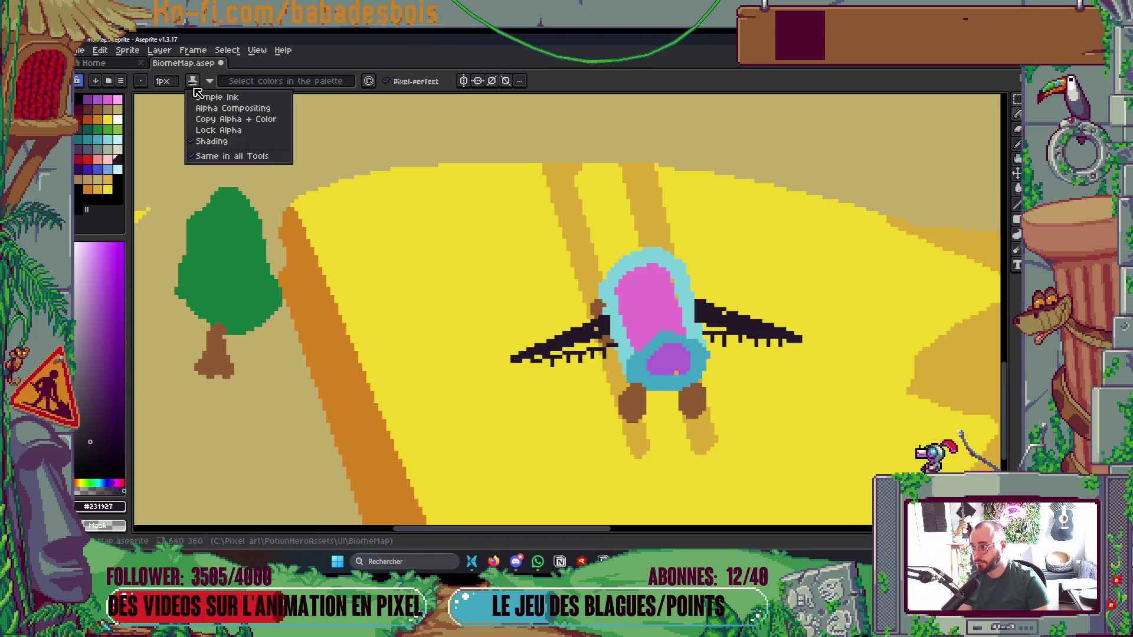
pyautogui.click(204, 93)
pyautogui.scroll(2, 573, 275)
pyautogui.scroll(2, 728, 321)
pyautogui.moveTo(744, 328); pyautogui.dragTo(571, 318)
# Add light cyan outline pixels along the arm's inner edge
pyautogui.scroll(1, 584, 289)
pyautogui.keyDown('alt'); pyautogui.click(584, 282); pyautogui.keyUp('alt')
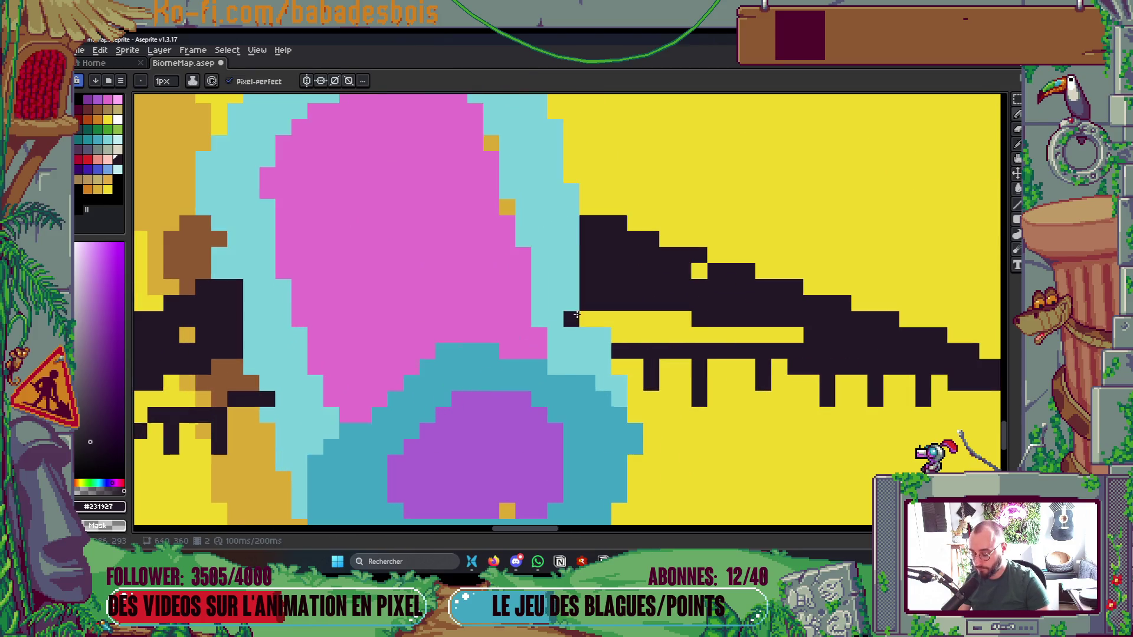
pyautogui.moveTo(587, 255); pyautogui.dragTo(587, 323)
pyautogui.click(571, 319)
# Zoom out and centre the whole farm map in view
pyautogui.scroll(-5, 648, 243)
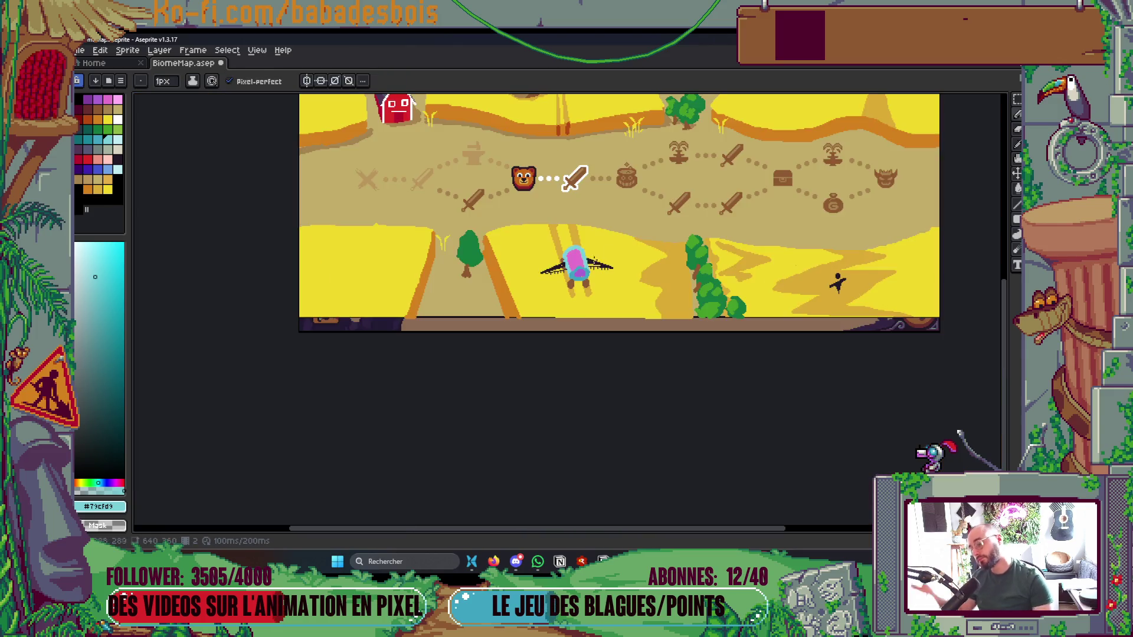
pyautogui.scroll(2, 654, 354)
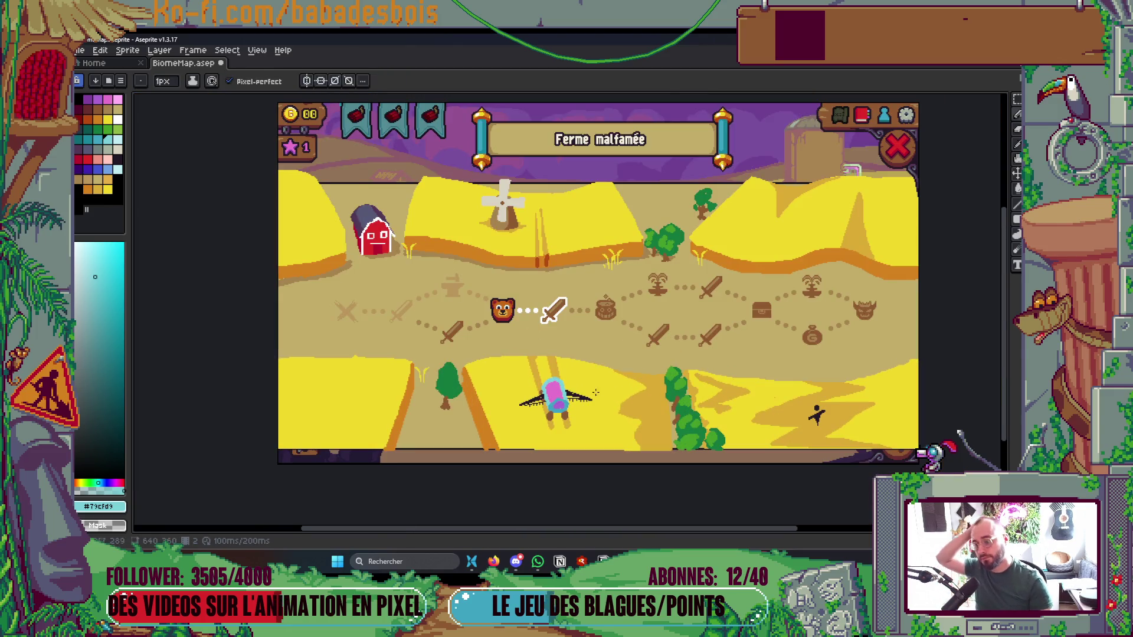
pyautogui.scroll(2, 579, 395)
pyautogui.scroll(-3, 505, 388)
pyautogui.scroll(1, 586, 347)
pyautogui.moveTo(676, 372); pyautogui.dragTo(712, 391)
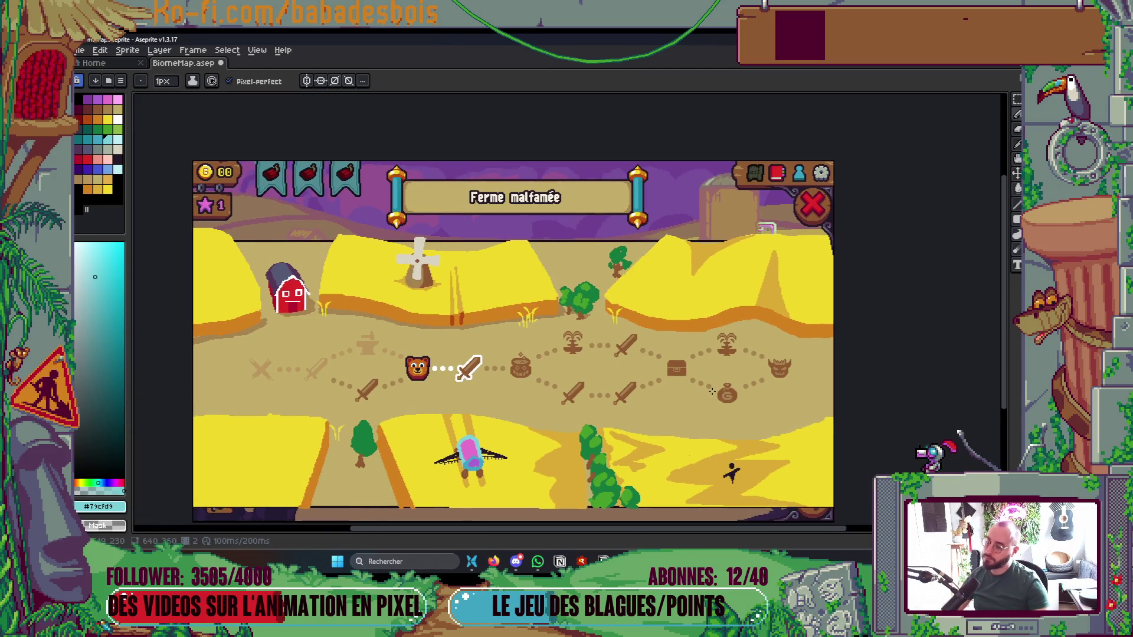
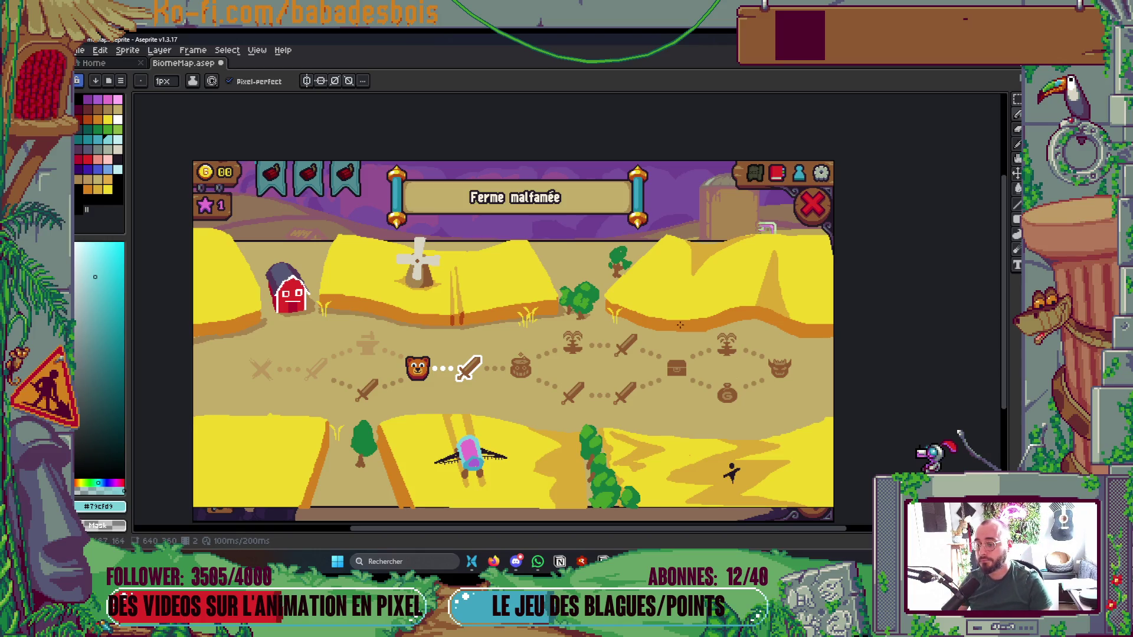
# Preview the autumn forest frame, then return to the wheat-field frame
pyautogui.press('Right')
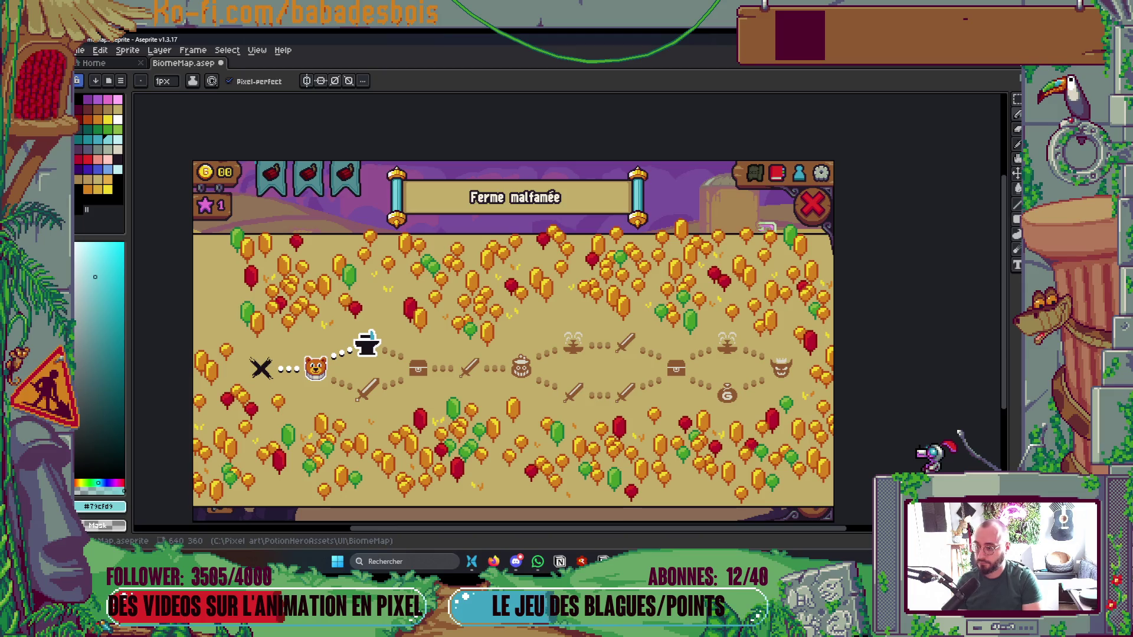
pyautogui.press('Left')
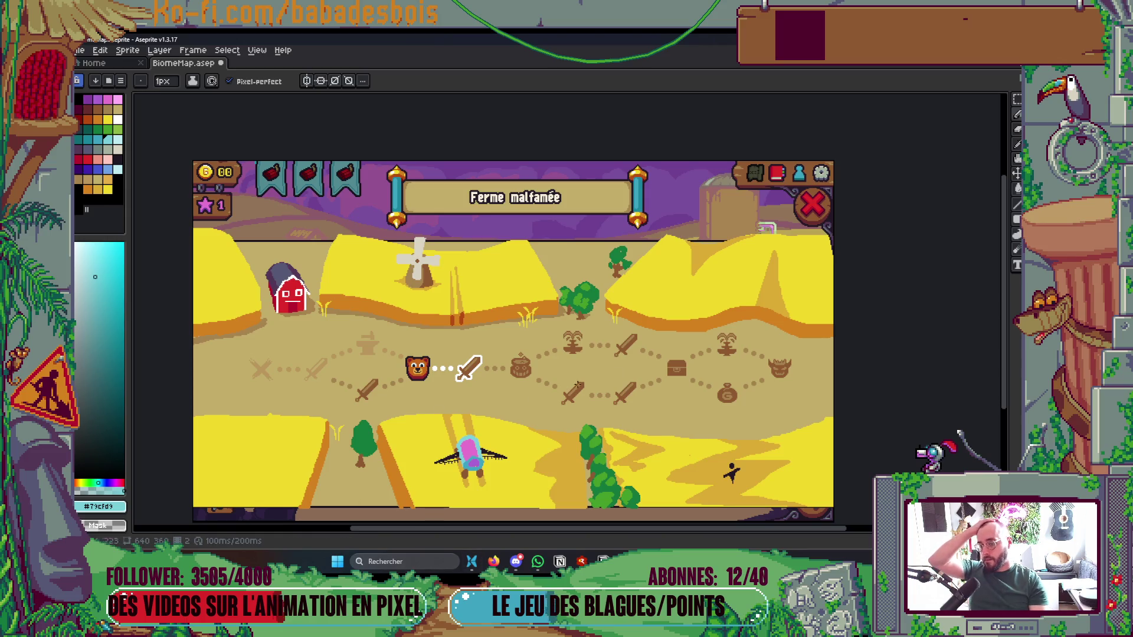
pyautogui.scroll(2, 427, 338)
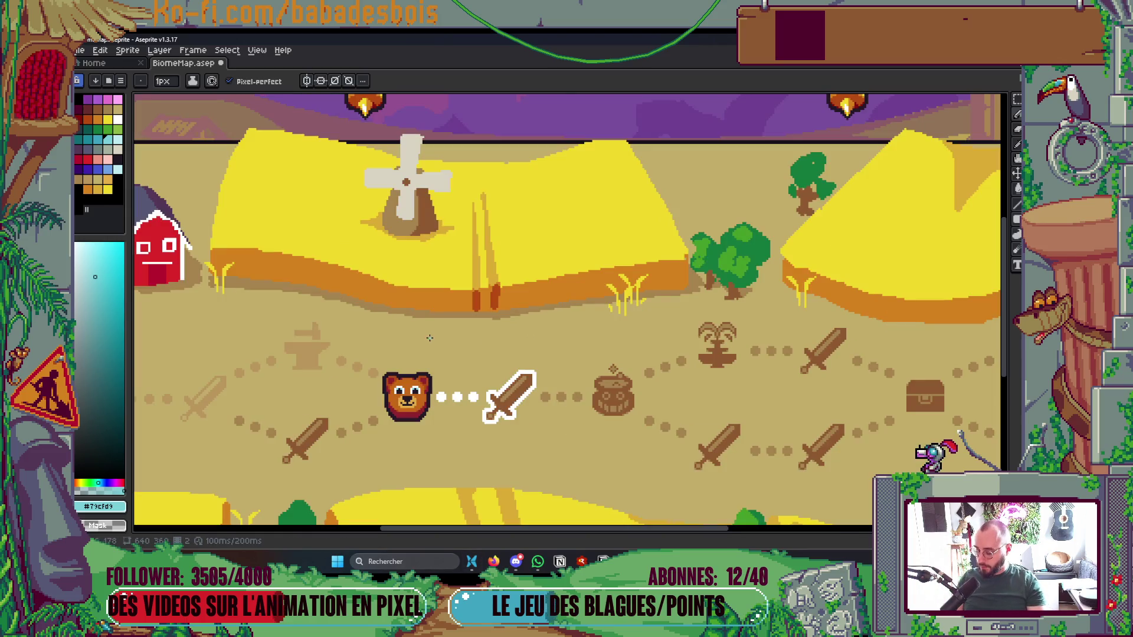
# Magic Wand-select the middle and left field shadow lines with Contiguous turned off
pyautogui.press('w')
pyautogui.moveTo(428, 314)
pyautogui.mouseDown()
pyautogui.moveTo(552, 321)
pyautogui.moveTo(534, 312)
pyautogui.moveTo(658, 291)
pyautogui.mouseUp()
pyautogui.click(533, 312)
pyautogui.click(482, 81)
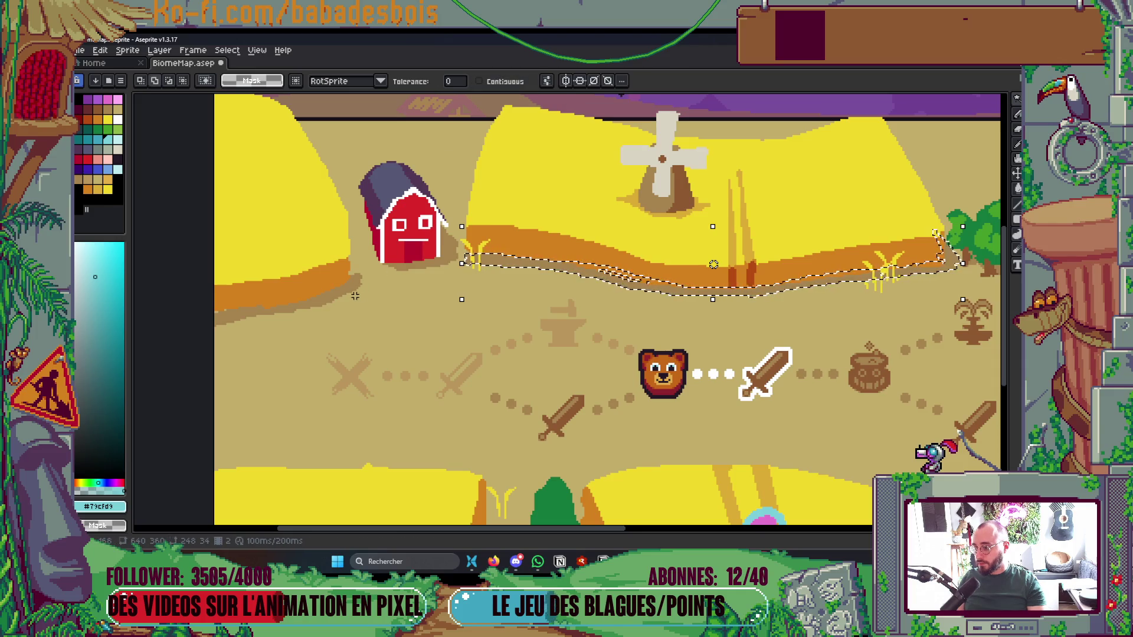
pyautogui.click(944, 256)
pyautogui.scroll(-3, 666, 425)
pyautogui.scroll(1, 666, 424)
pyautogui.moveTo(502, 332); pyautogui.dragTo(662, 396)
pyautogui.press('Delete')
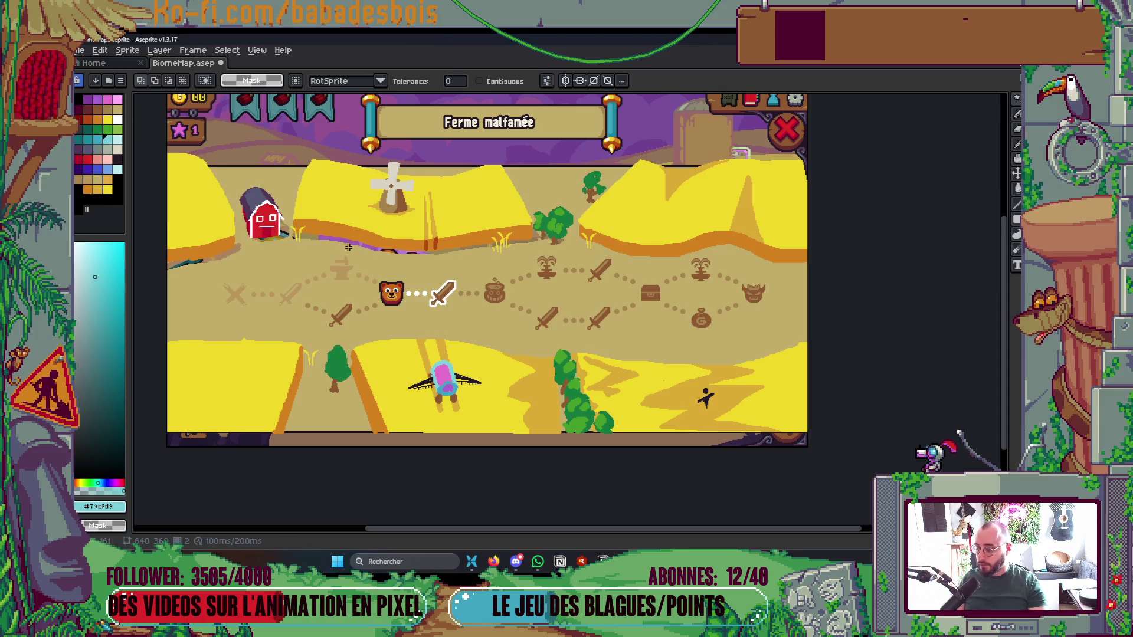
pyautogui.hotkey('ctrl', 'z')
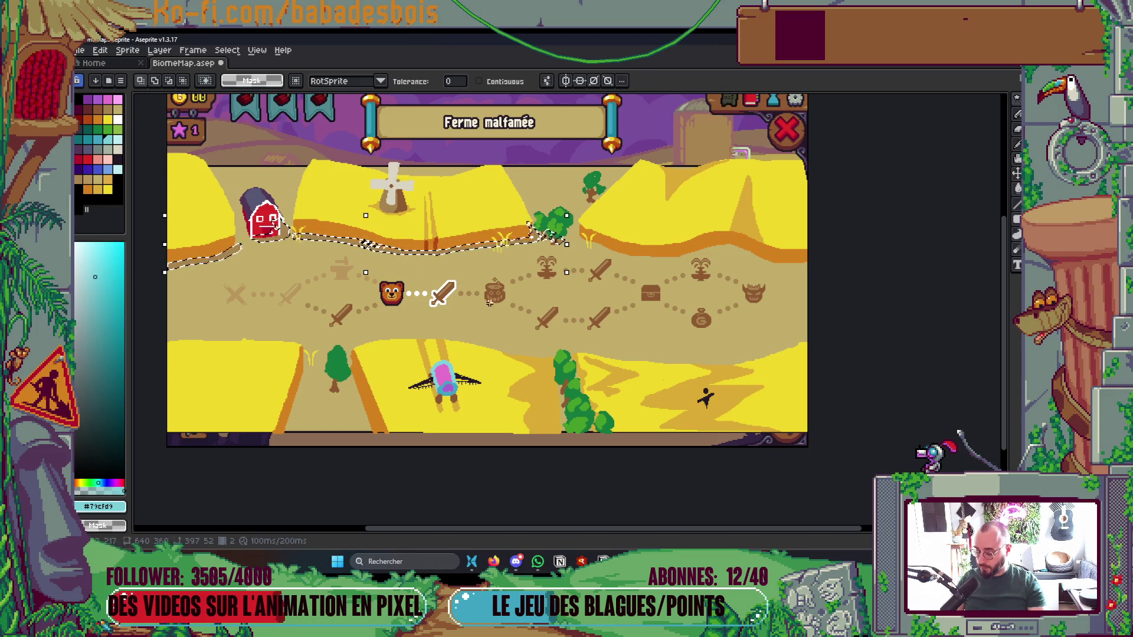
# Pick the sand colour of the path ground and clear the selection
pyautogui.press('i')
pyautogui.click(468, 313)
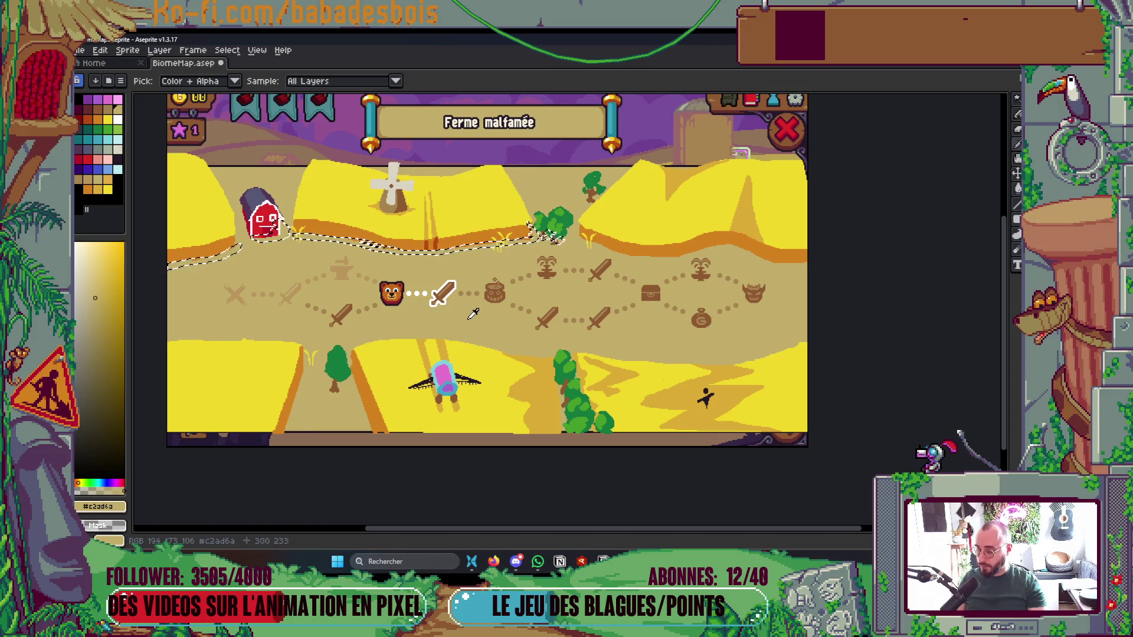
pyautogui.hotkey('ctrl', 'd')
pyautogui.press('Tab')
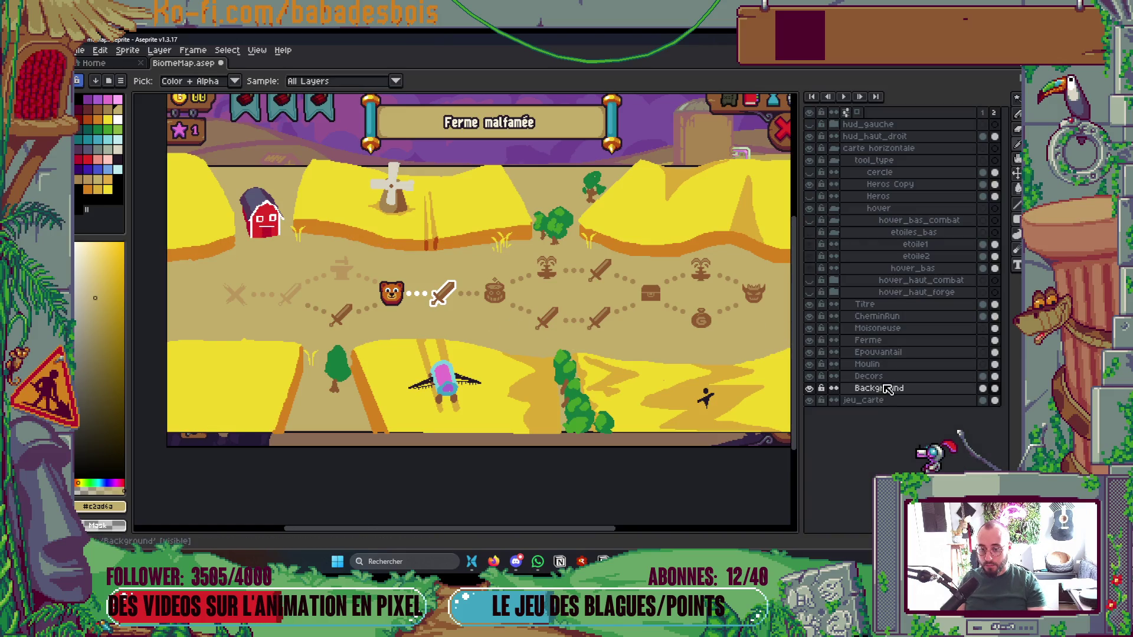
# Insert a new layer above Background and give it a name starting with 'O'
pyautogui.rightClick(882, 391)
pyautogui.moveTo(919, 415)
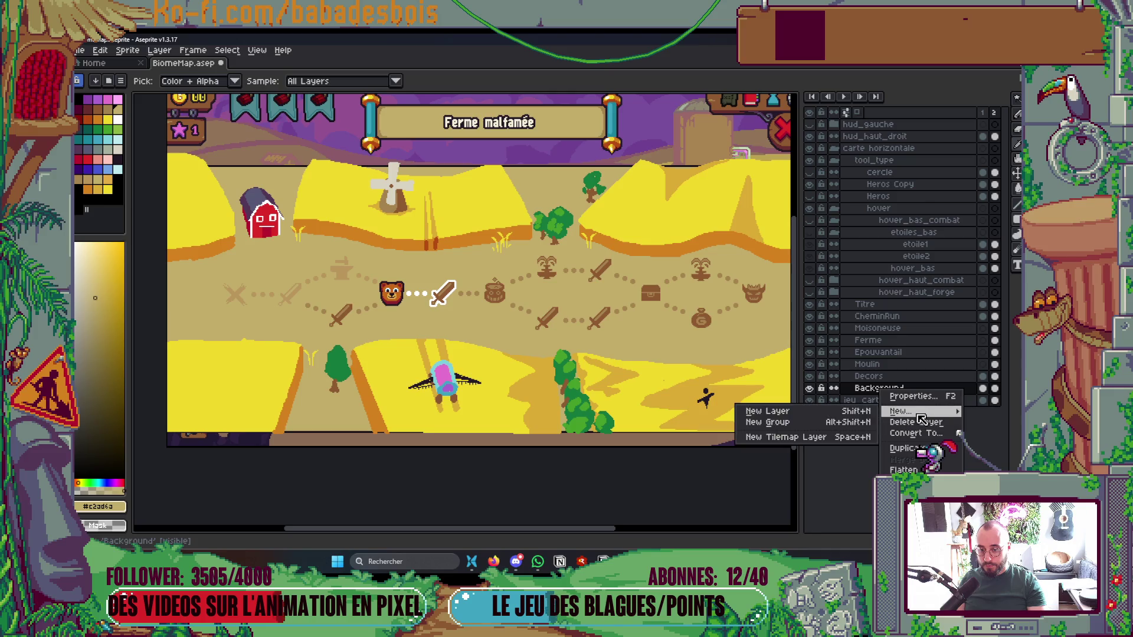
pyautogui.click(766, 411)
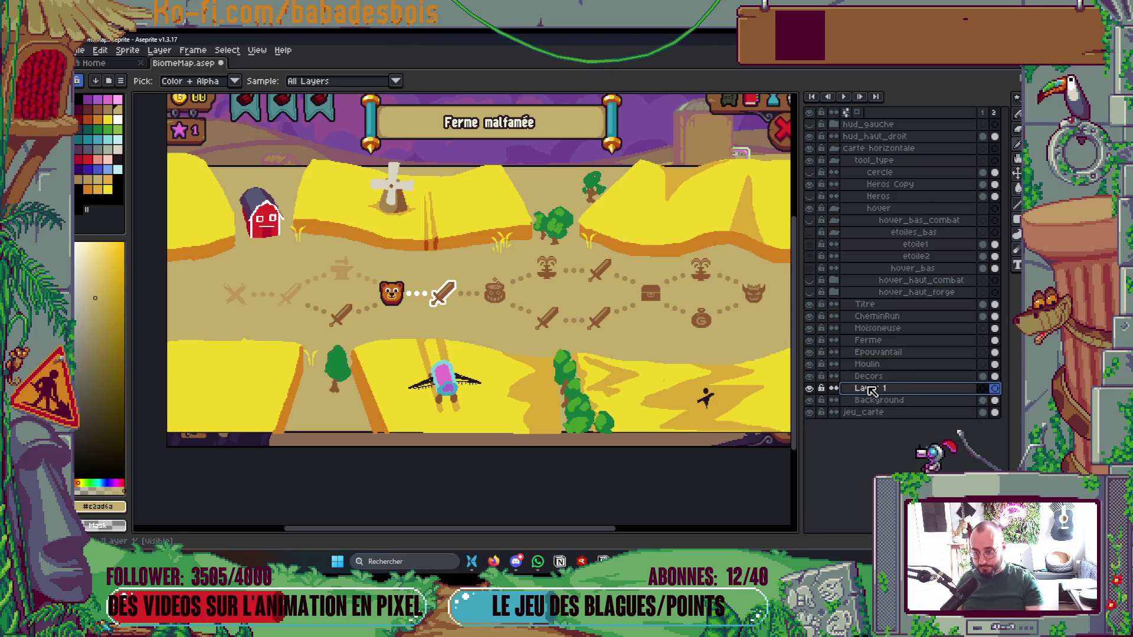
pyautogui.write('Ombr')
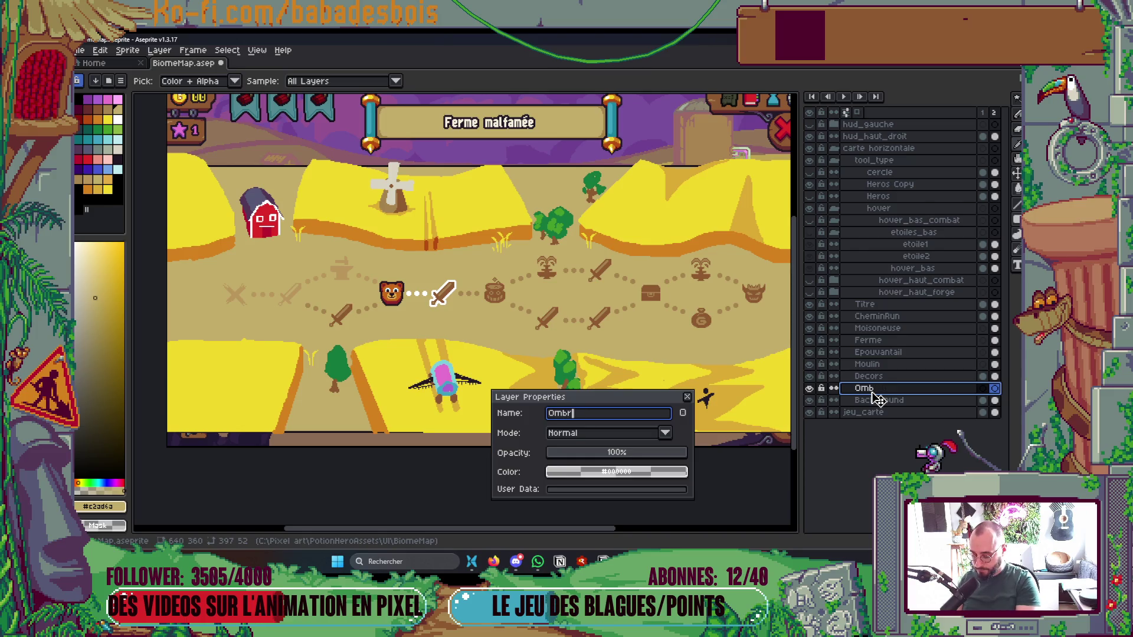
pyautogui.press('Return')
pyautogui.press('Tab')
# Restore the shadow-line selection and pick the dark shadow colour
pyautogui.press('m')
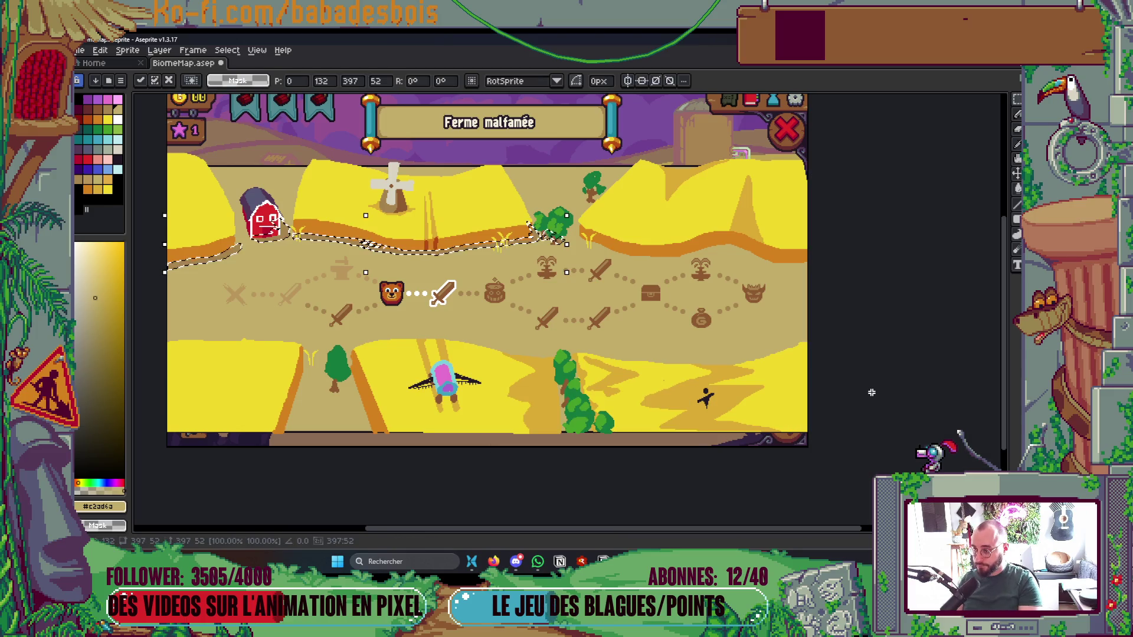
pyautogui.press('Tab')
pyautogui.press('Tab')
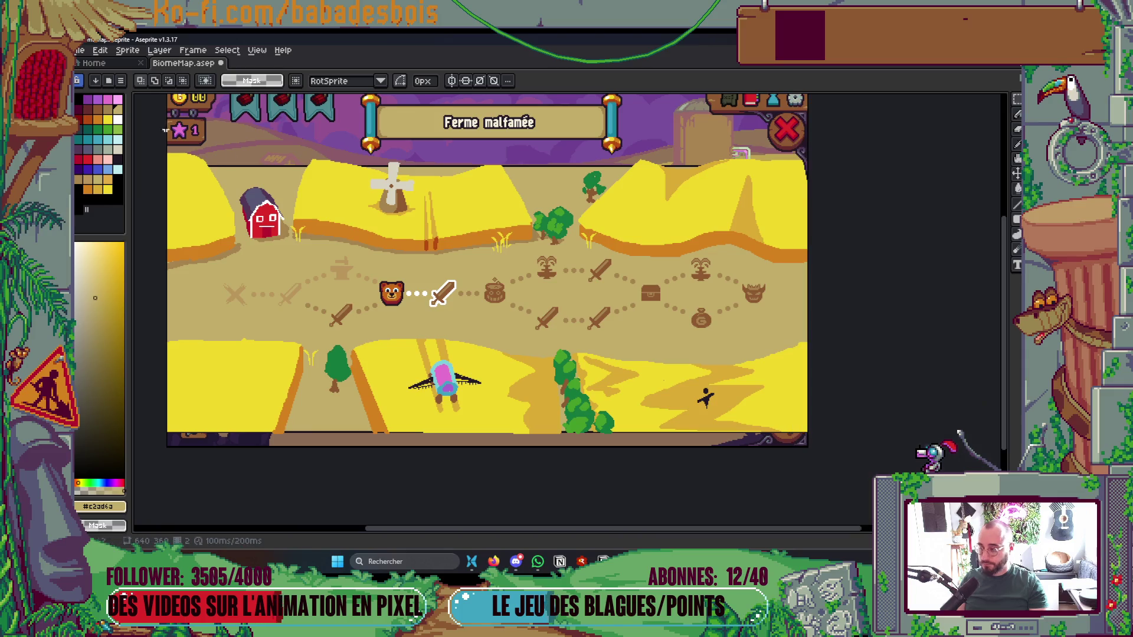
pyautogui.click(108, 109)
# Paint dark shadow strokes along the right field's base and its orange edge with the Pencil
pyautogui.press('b')
pyautogui.scroll(3, 584, 236)
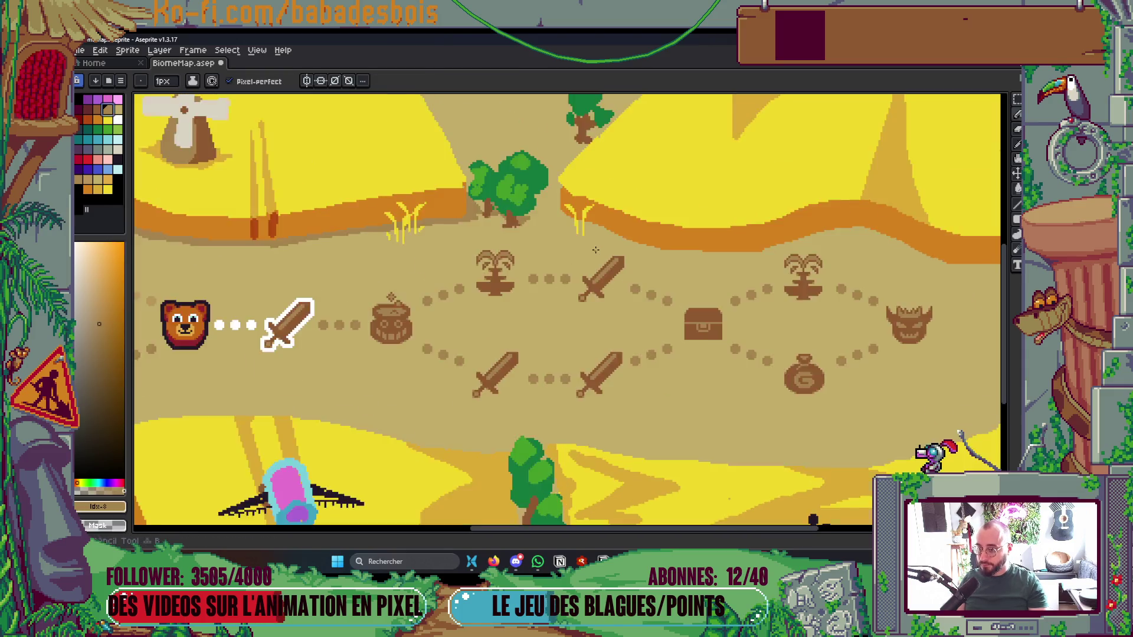
pyautogui.scroll(1, 577, 234)
pyautogui.moveTo(625, 224); pyautogui.dragTo(547, 194)
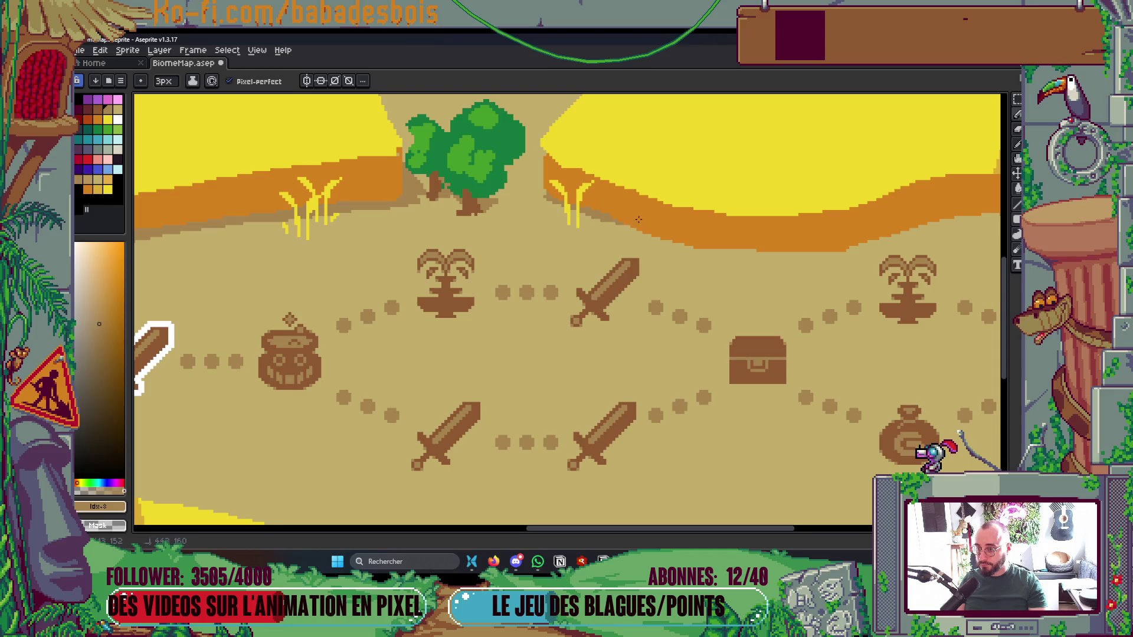
pyautogui.moveTo(607, 223); pyautogui.dragTo(660, 240)
pyautogui.hscroll(3, 723, 270)
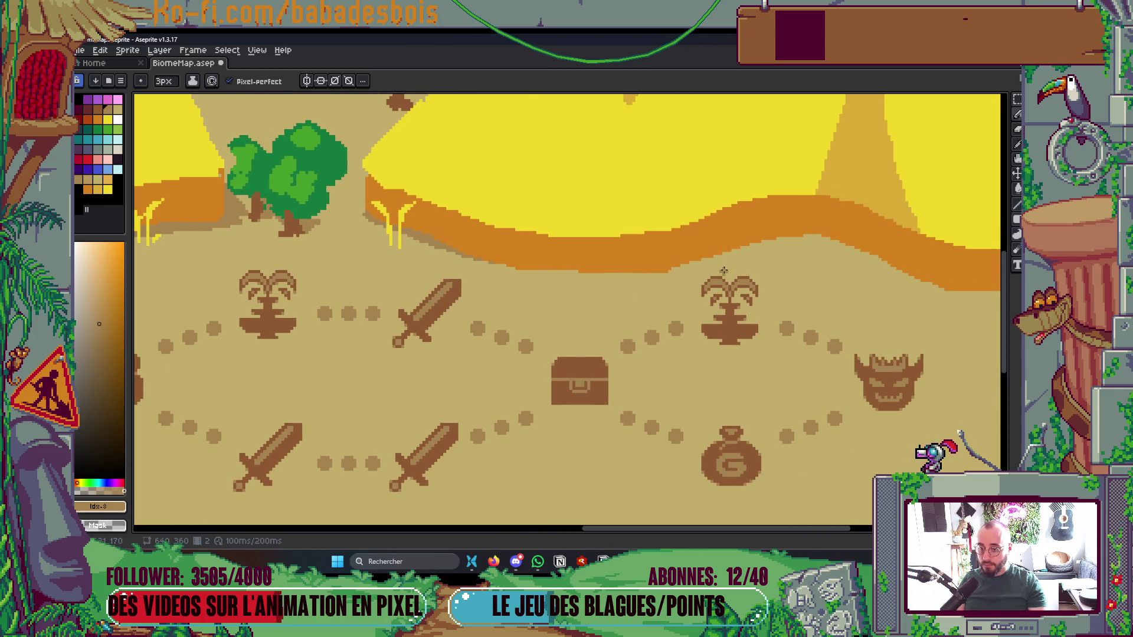
pyautogui.moveTo(836, 236); pyautogui.dragTo(741, 249)
pyautogui.moveTo(656, 273)
pyautogui.mouseDown()
pyautogui.moveTo(747, 249)
pyautogui.moveTo(879, 259)
pyautogui.mouseUp()
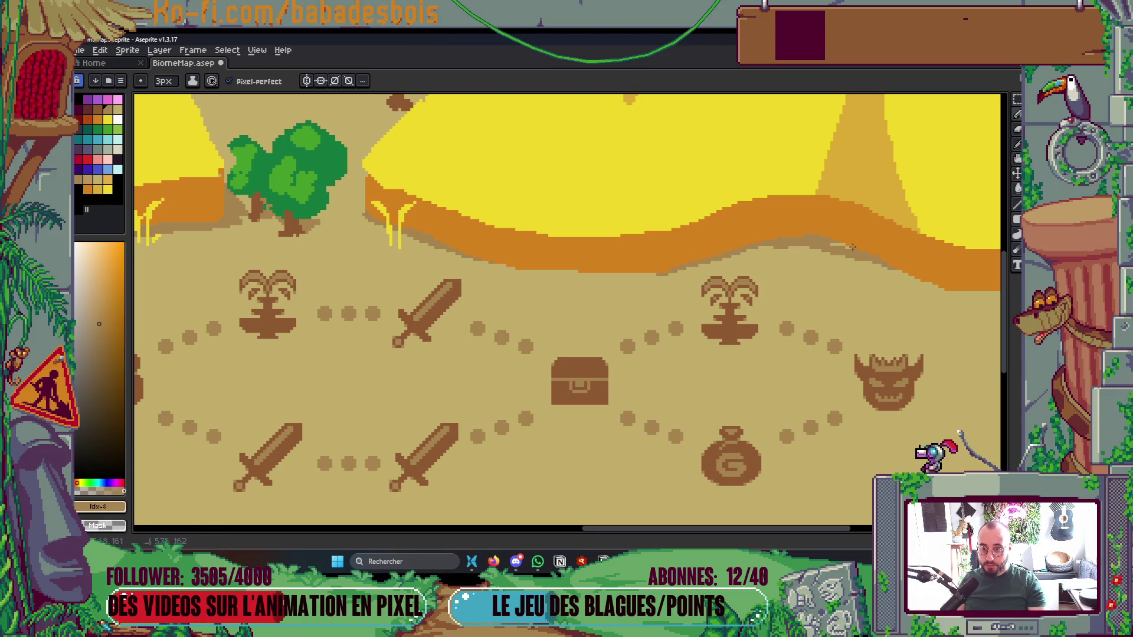
# Shade both edges of the tree trunk down to the ground and the right bush's base
pyautogui.scroll(-3, 929, 260)
pyautogui.scroll(1, 868, 272)
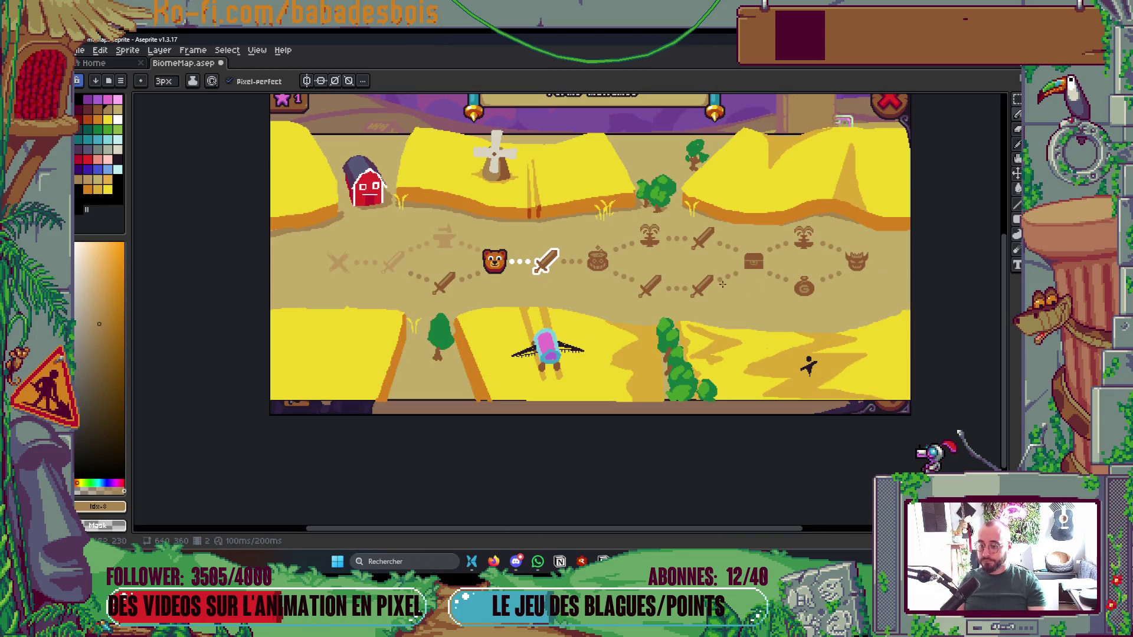
pyautogui.scroll(3, 438, 353)
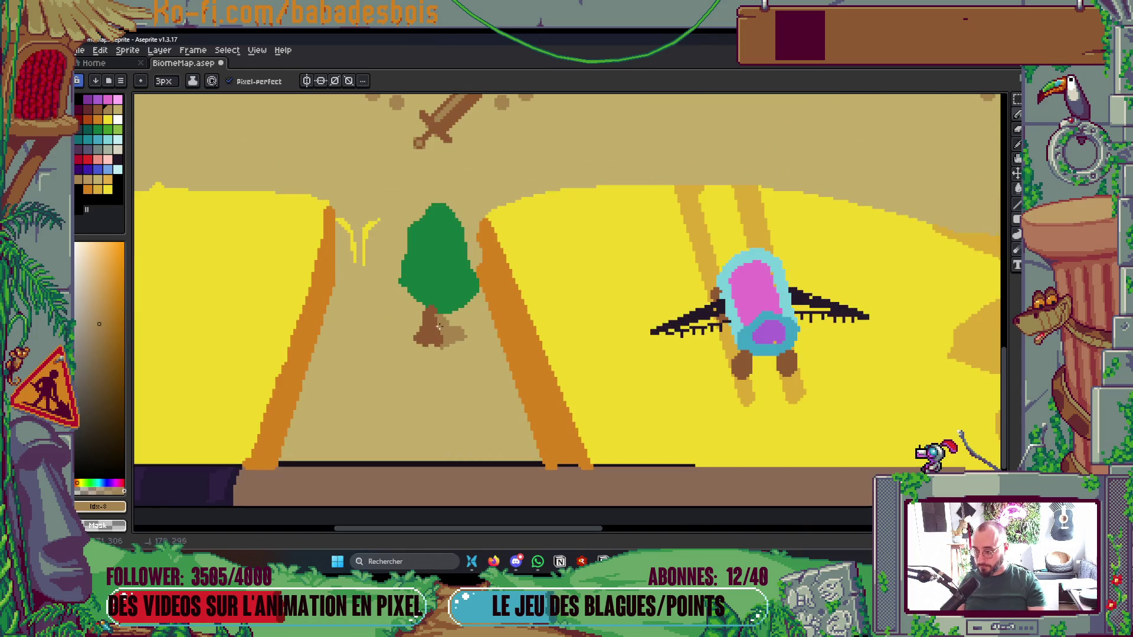
pyautogui.hscroll(5, 246, 332)
pyautogui.moveTo(739, 348)
pyautogui.mouseDown()
pyautogui.moveTo(738, 361)
pyautogui.moveTo(730, 330)
pyautogui.mouseUp()
pyautogui.moveTo(779, 265); pyautogui.dragTo(791, 319)
pyautogui.moveTo(750, 357); pyautogui.dragTo(740, 492)
pyautogui.moveTo(732, 394); pyautogui.dragTo(731, 430)
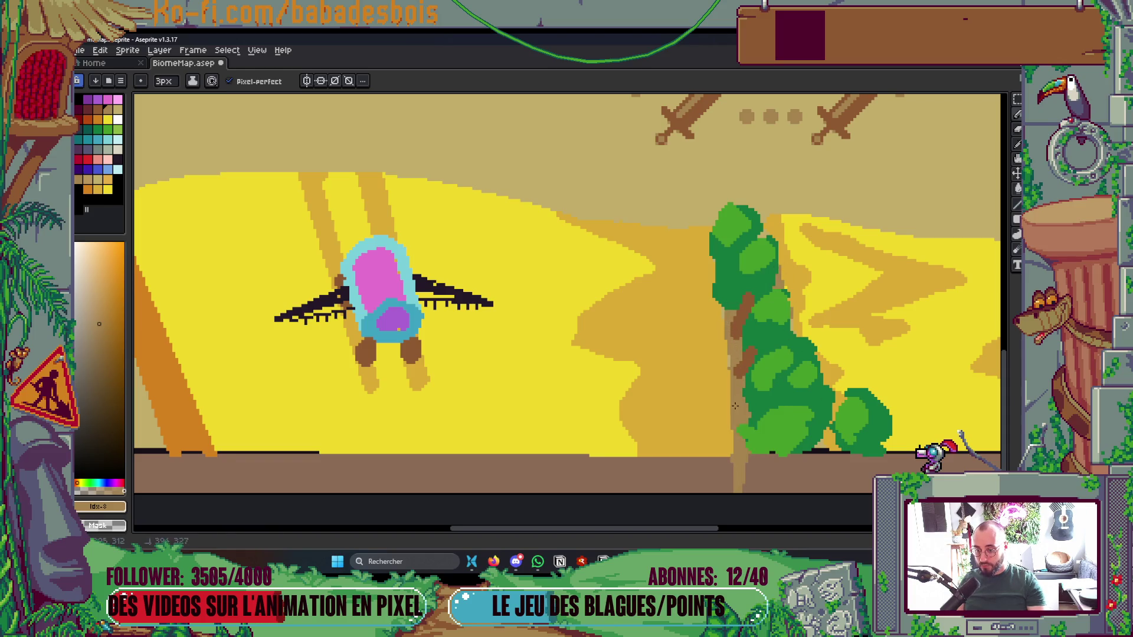
pyautogui.moveTo(729, 356); pyautogui.dragTo(729, 367)
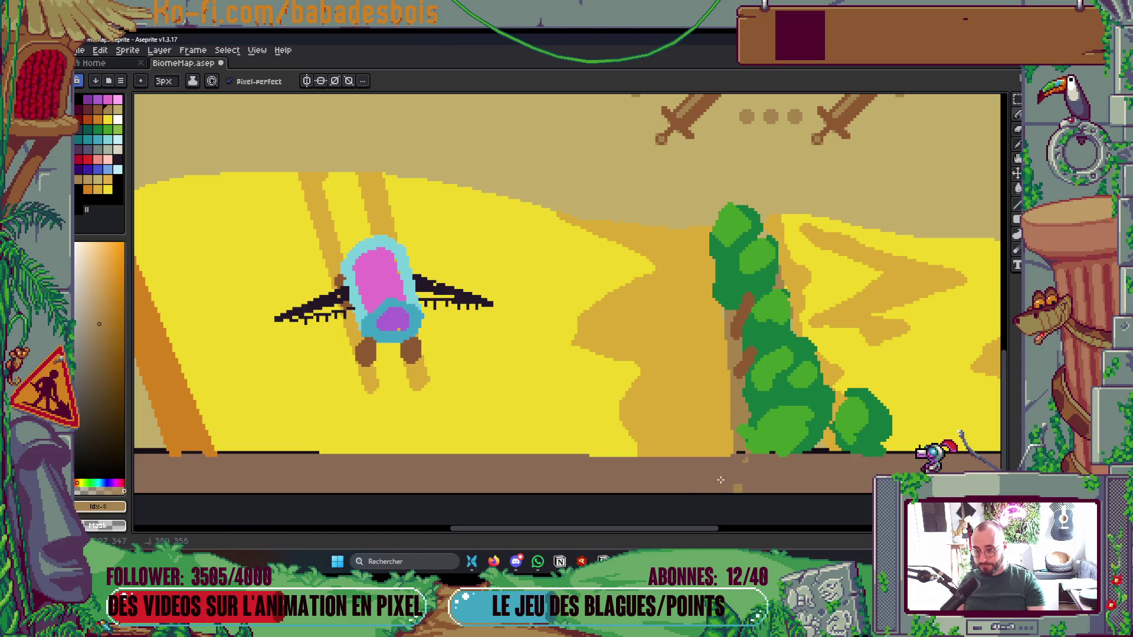
pyautogui.moveTo(825, 443); pyautogui.dragTo(828, 469)
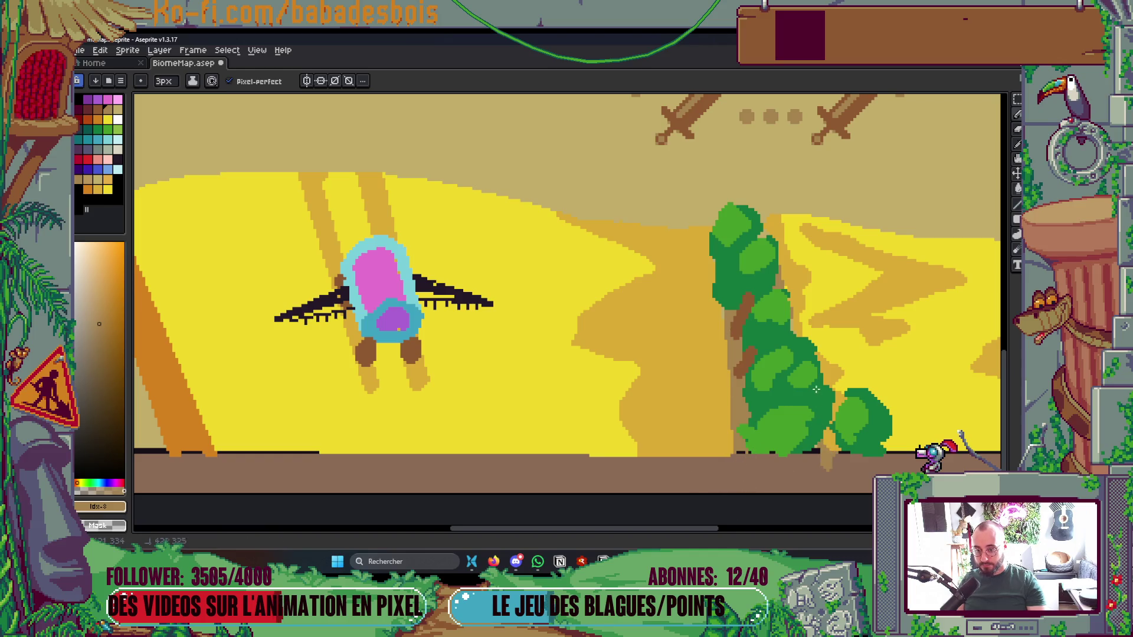
pyautogui.scroll(-3, 854, 462)
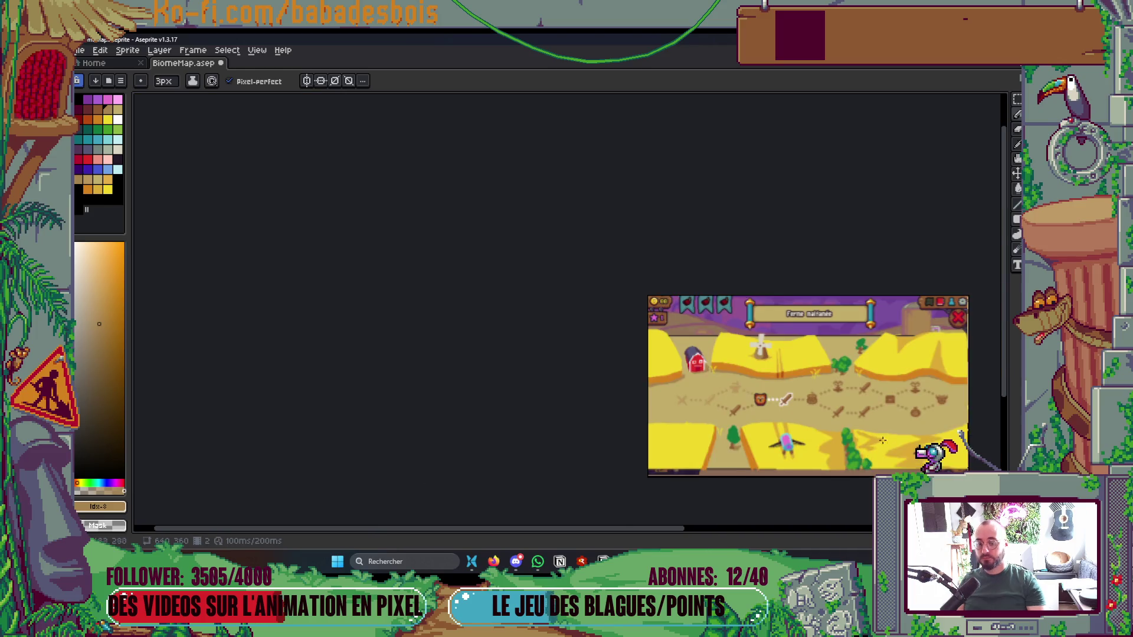
pyautogui.scroll(3, 809, 424)
pyautogui.scroll(-4, 801, 384)
pyautogui.scroll(2, 769, 340)
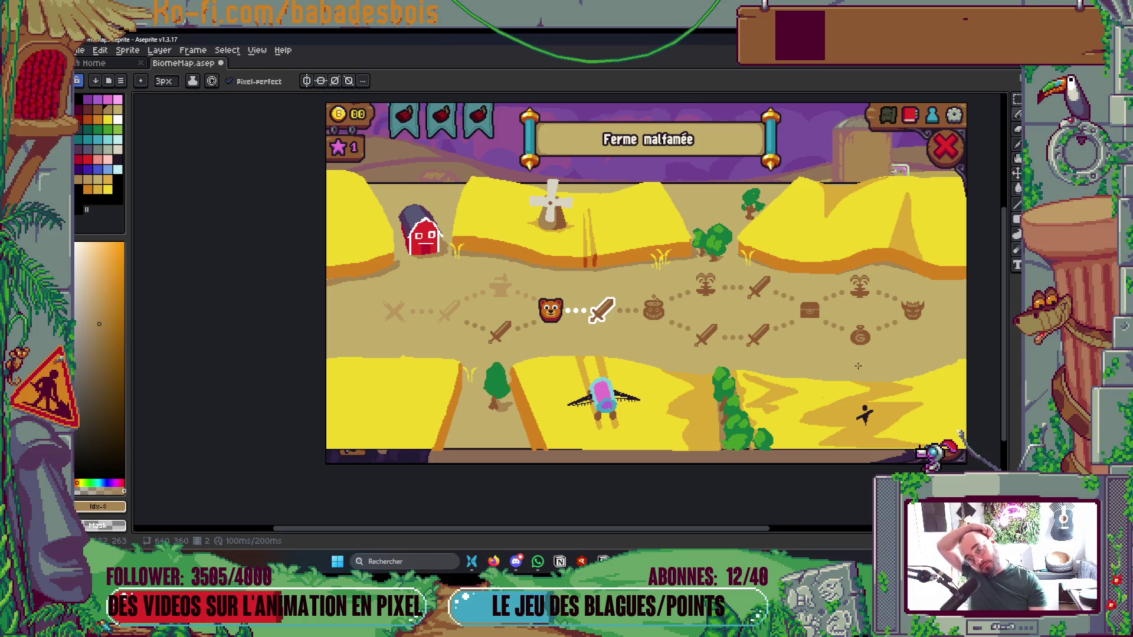
pyautogui.scroll(3, 801, 284)
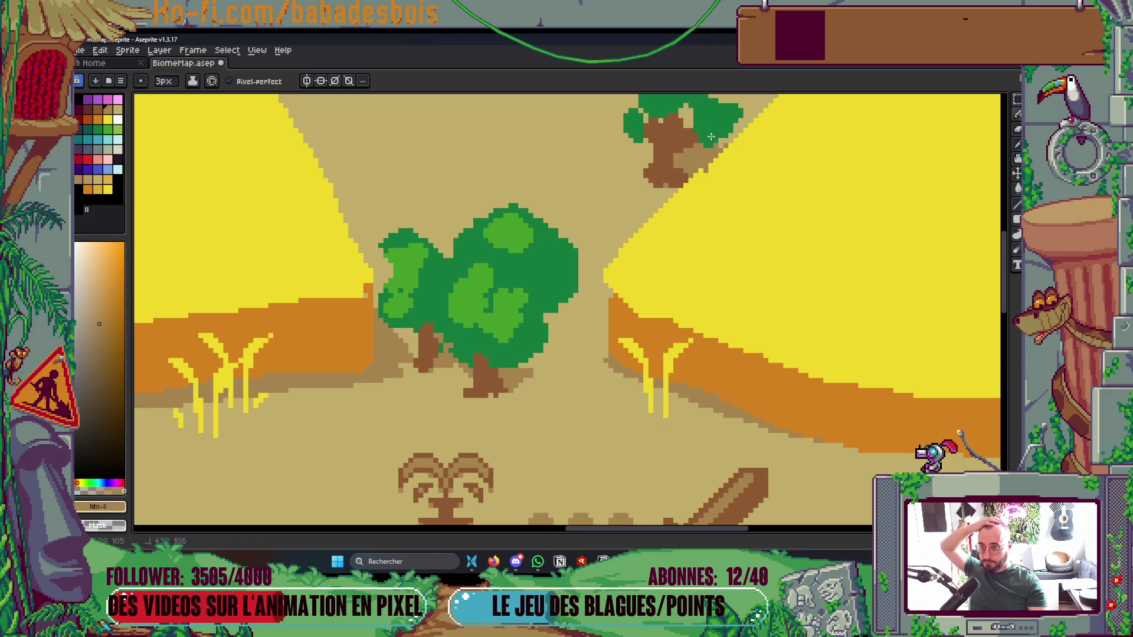
pyautogui.scroll(-4, 724, 105)
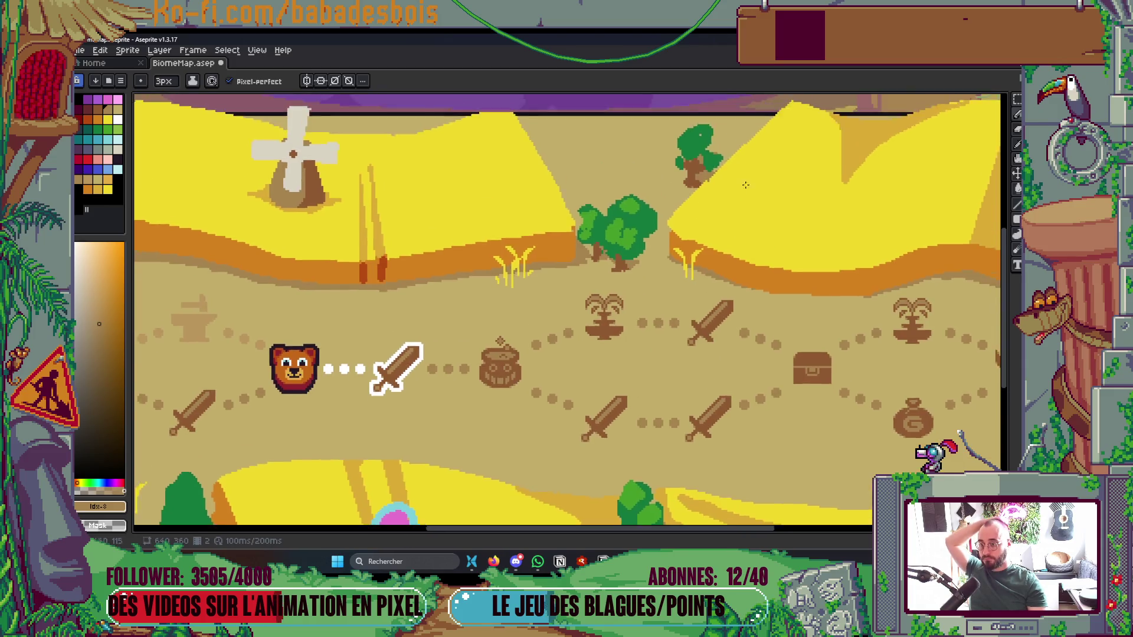
pyautogui.scroll(2, 538, 202)
pyautogui.scroll(2, 484, 194)
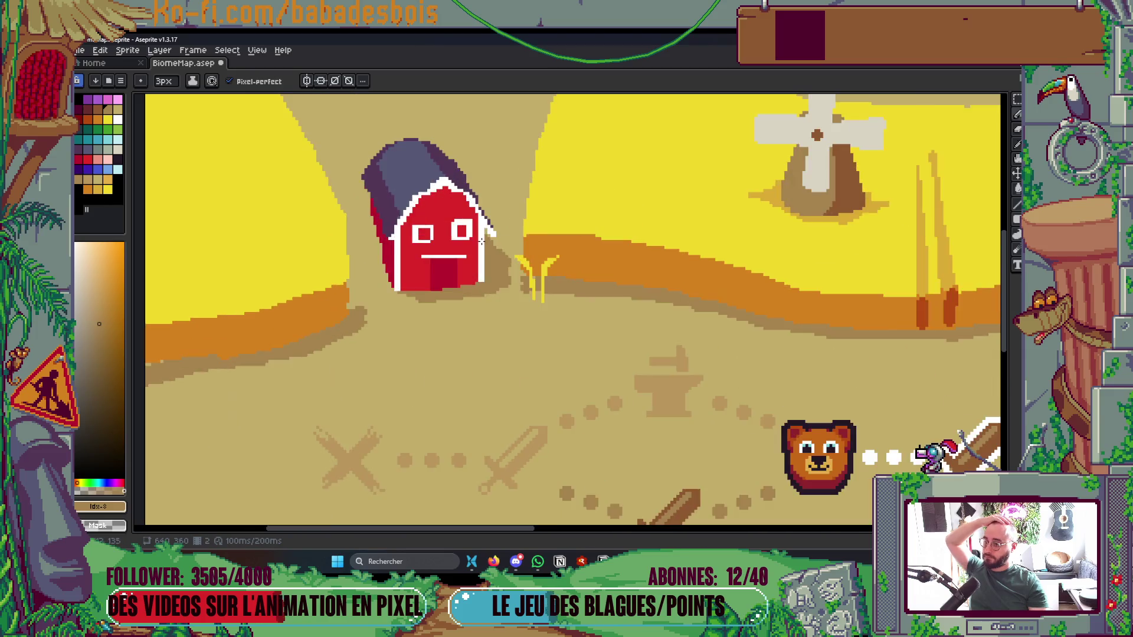
pyautogui.scroll(-4, 686, 223)
pyautogui.scroll(4, 686, 223)
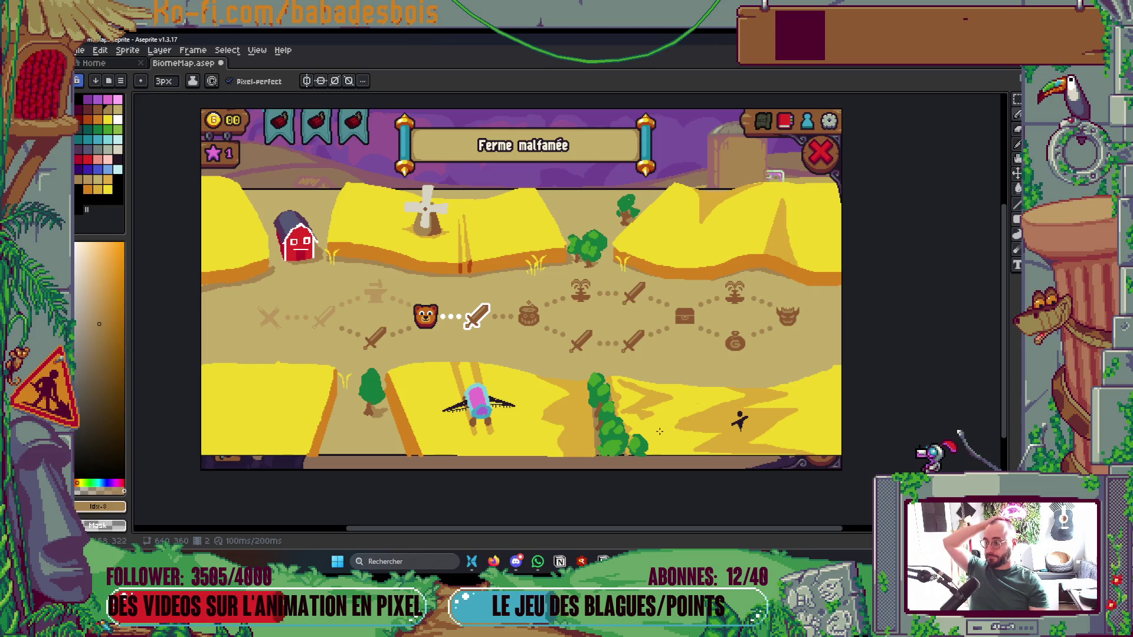
pyautogui.scroll(1, 236, 422)
pyautogui.press('+')
# Redraw the left field's top edge in the sampled field yellow
pyautogui.keyDown('alt'); pyautogui.click(306, 407); pyautogui.keyUp('alt')
pyautogui.moveTo(180, 308)
pyautogui.mouseDown()
pyautogui.moveTo(226, 295)
pyautogui.moveTo(407, 306)
pyautogui.mouseUp()
pyautogui.press('v')
pyautogui.press('b')
pyautogui.hotkey('ctrl', 'z')
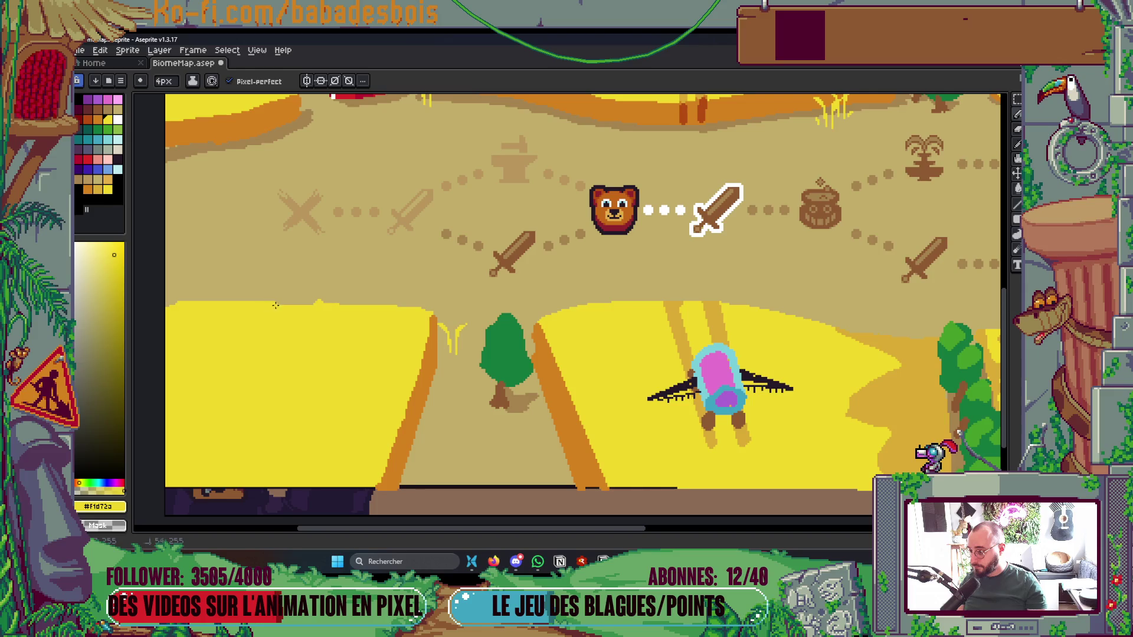
pyautogui.hotkey('ctrl', 'z')
pyautogui.hotkey('ctrl', 'z')
pyautogui.moveTo(178, 307)
pyautogui.mouseDown()
pyautogui.moveTo(375, 303)
pyautogui.moveTo(421, 318)
pyautogui.mouseUp()
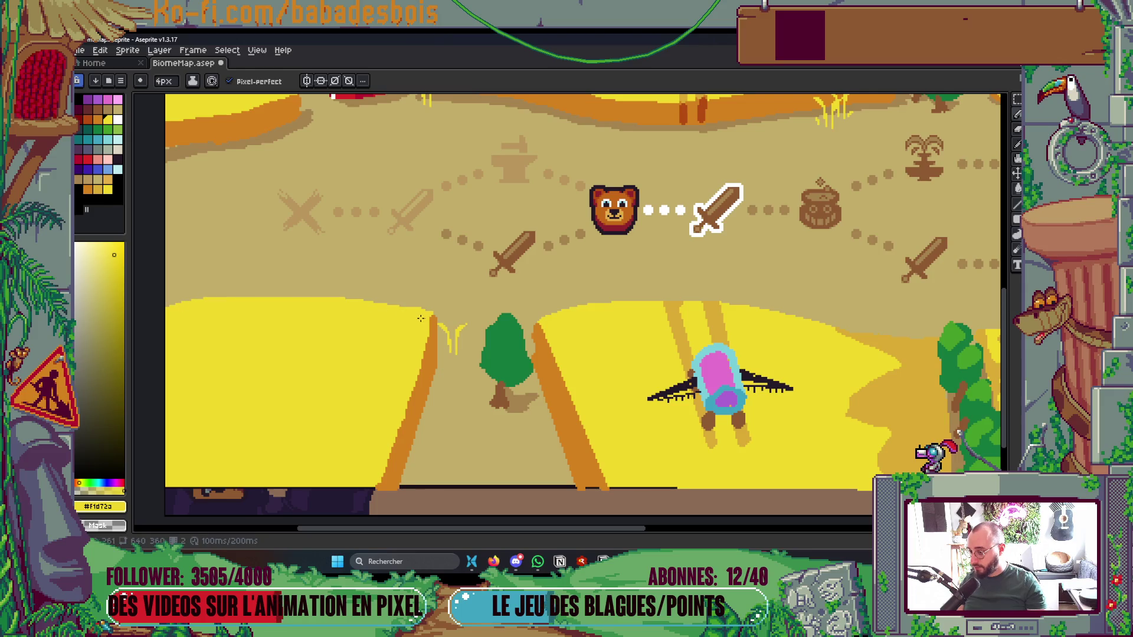
# Paint a dark shadow along the lower field's left path border and save
pyautogui.scroll(-3, 422, 318)
pyautogui.scroll(1, 502, 412)
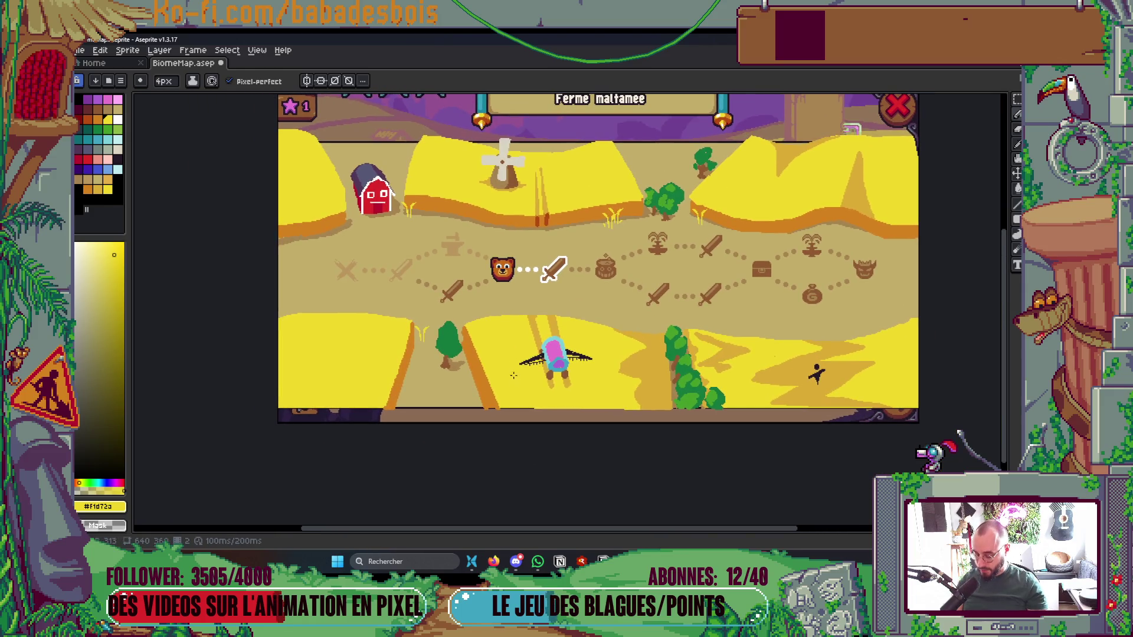
pyautogui.scroll(3, 442, 220)
pyautogui.moveTo(442, 232); pyautogui.dragTo(478, 70)
pyautogui.moveTo(377, 467)
pyautogui.mouseDown()
pyautogui.moveTo(407, 313)
pyautogui.moveTo(360, 489)
pyautogui.moveTo(368, 472)
pyautogui.mouseUp()
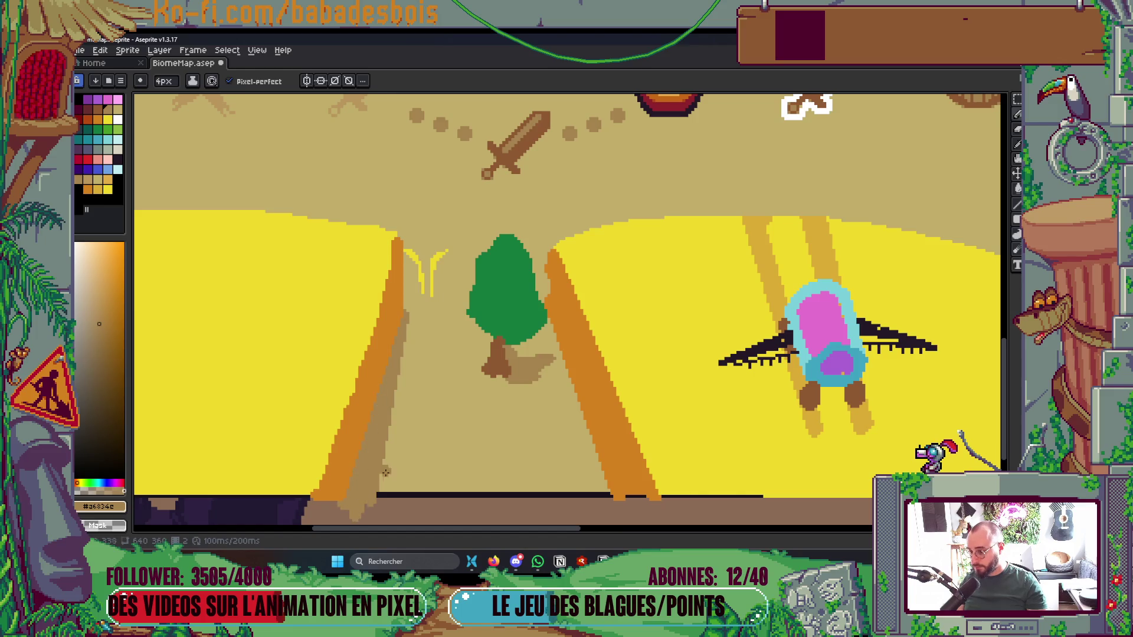
pyautogui.scroll(-3, 587, 444)
pyautogui.moveTo(820, 437)
pyautogui.mouseDown()
pyautogui.moveTo(573, 407)
pyautogui.moveTo(621, 446)
pyautogui.mouseUp()
pyautogui.scroll(2, 800, 364)
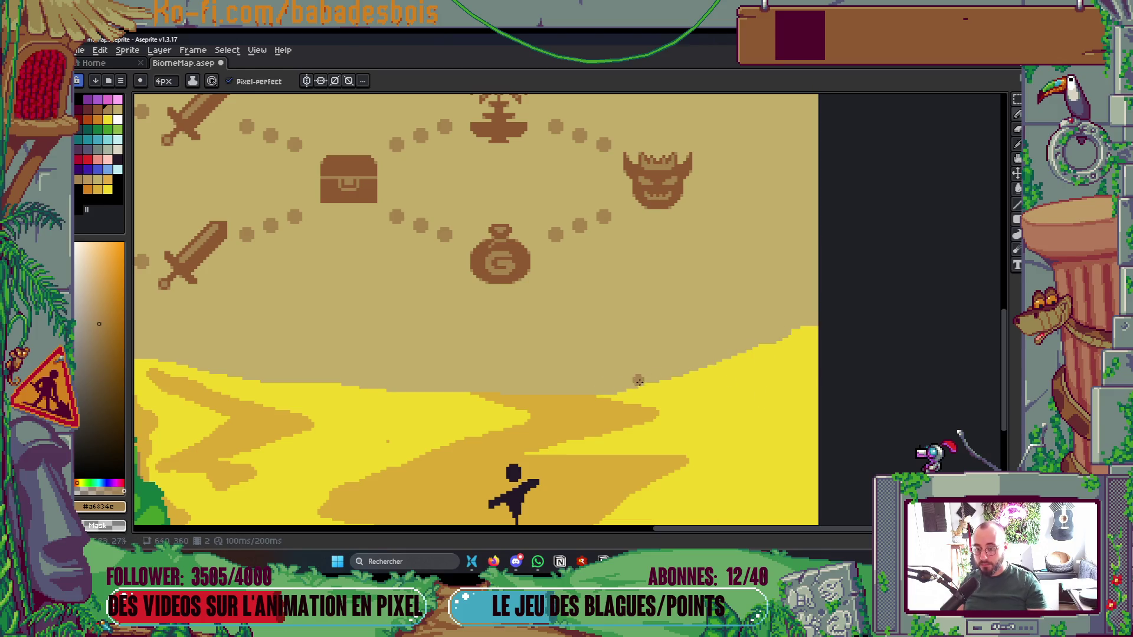
pyautogui.scroll(-2, 860, 294)
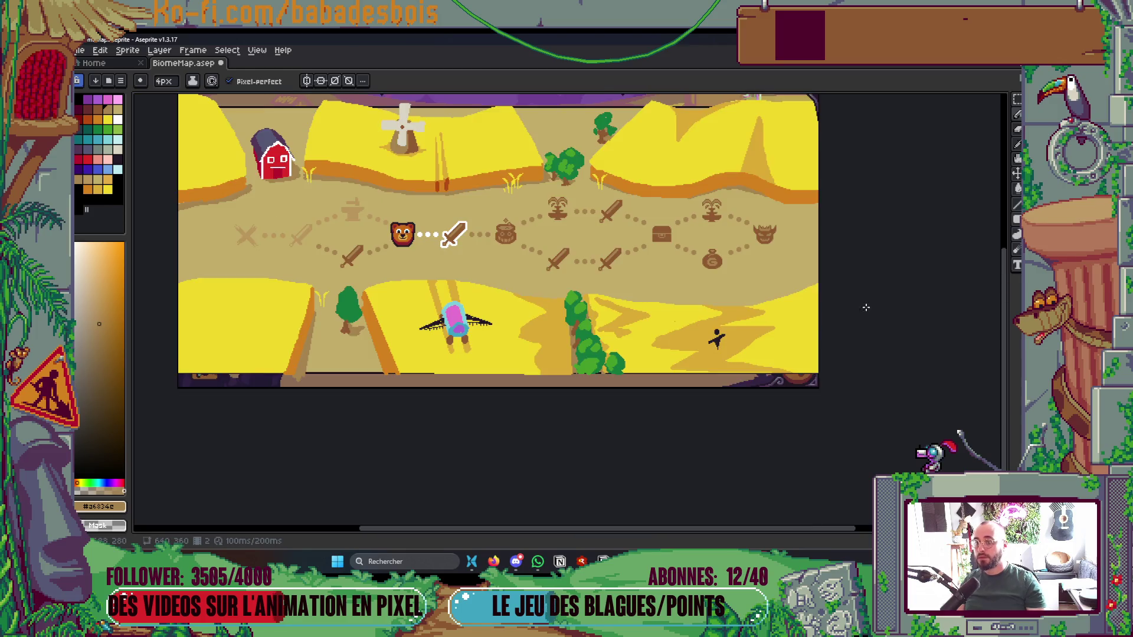
pyautogui.hotkey('ctrl', 's')
# Fill the notch at the top of the yellow hill beside the windmill
pyautogui.scroll(2, 749, 400)
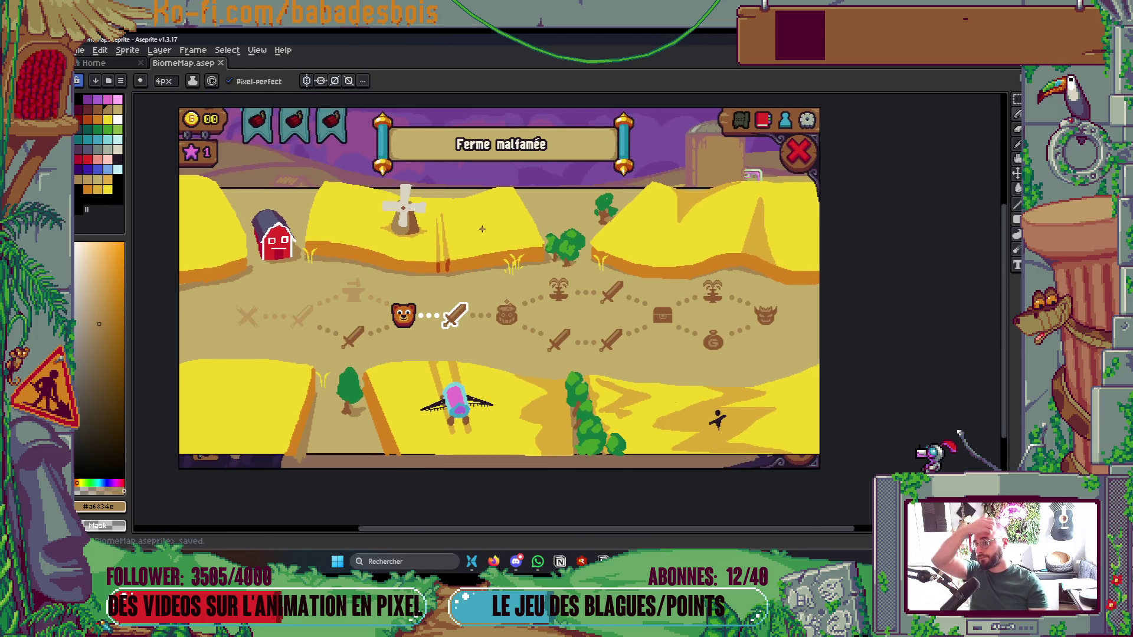
pyautogui.scroll(3, 455, 198)
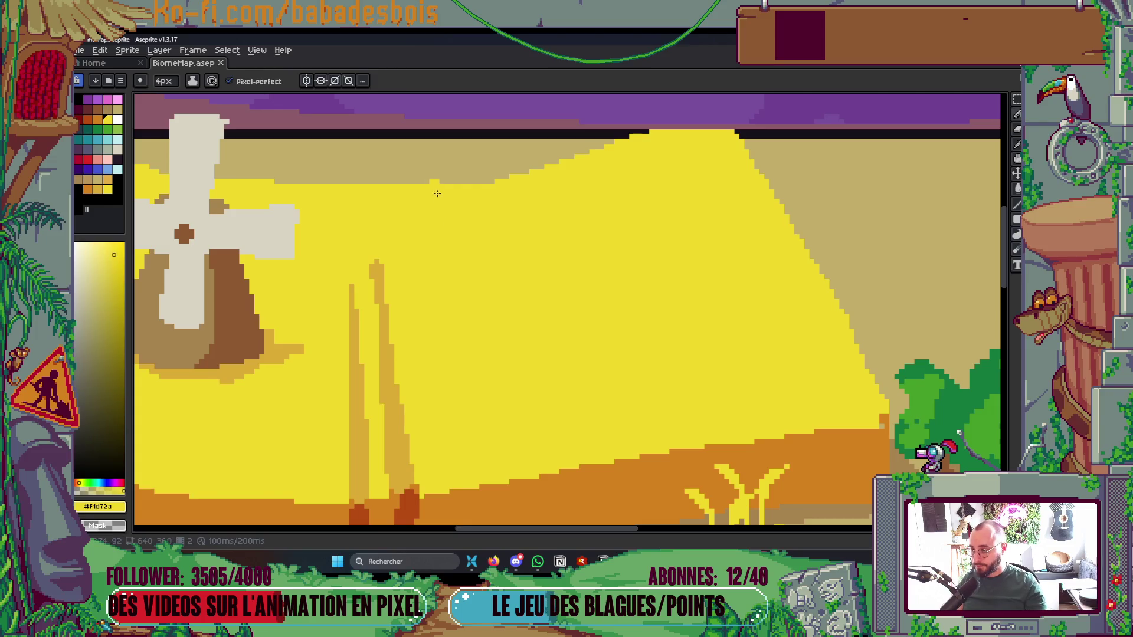
pyautogui.scroll(2, 576, 318)
pyautogui.click(570, 172)
pyautogui.scroll(-2, 728, 392)
pyautogui.scroll(2, 413, 294)
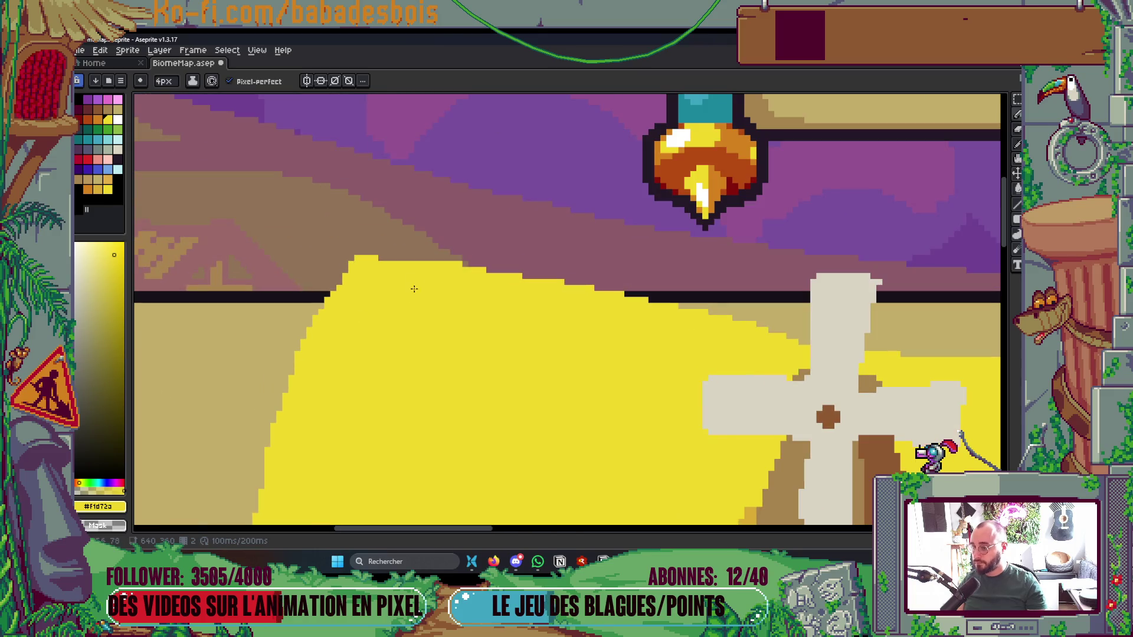
pyautogui.moveTo(424, 268); pyautogui.dragTo(392, 270)
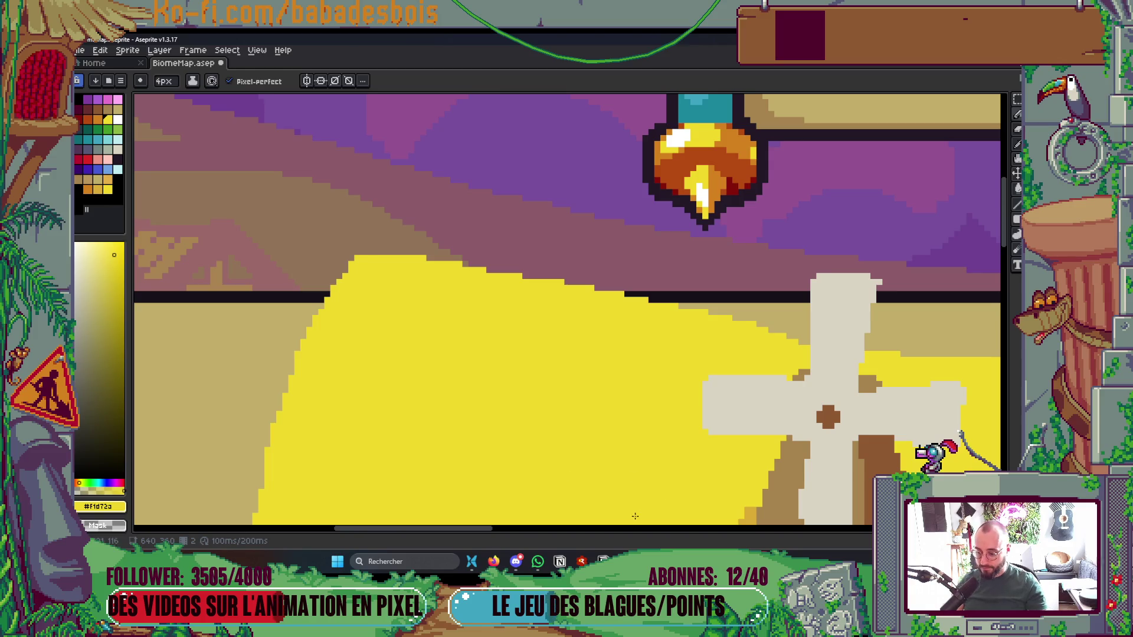
# Re-save BiomeMap while adjusting the view of the map
pyautogui.scroll(-3, 641, 513)
pyautogui.scroll(4, 737, 437)
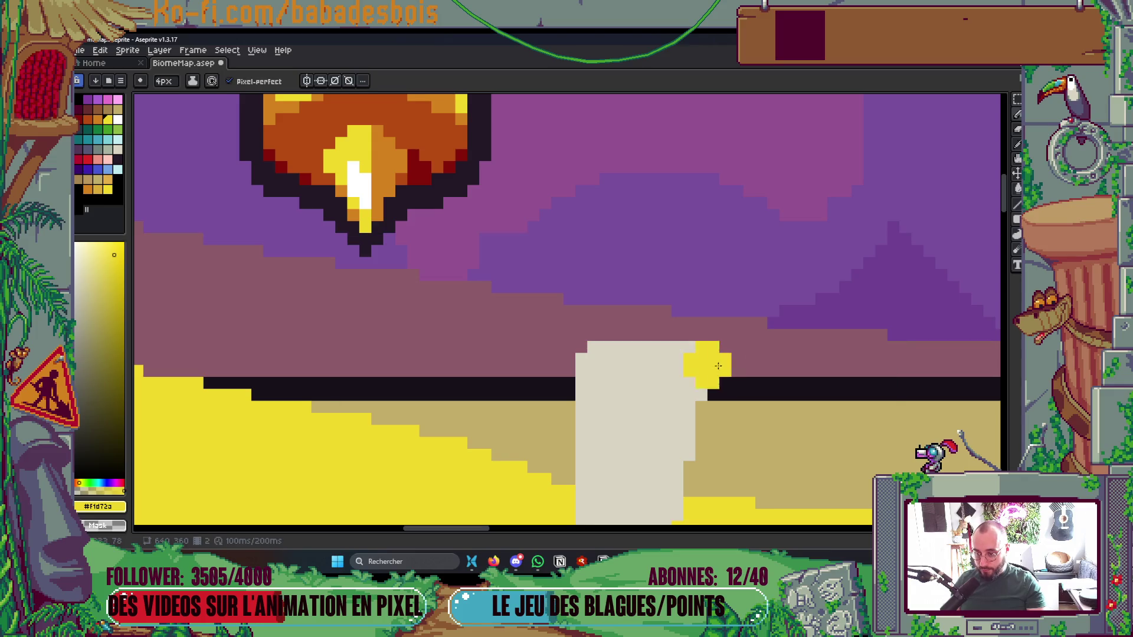
pyautogui.scroll(-3, 649, 248)
pyautogui.press('v')
pyautogui.press('b')
pyautogui.hotkey('ctrl', 's')
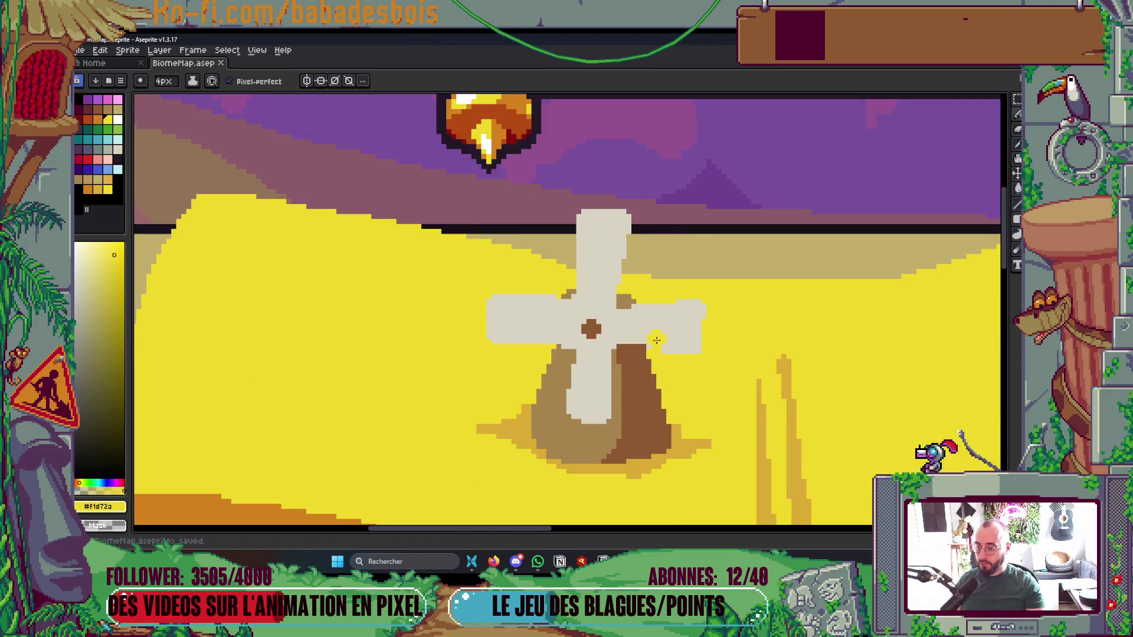
pyautogui.scroll(1, 525, 369)
pyautogui.scroll(-2, 541, 248)
pyautogui.scroll(-4, 541, 249)
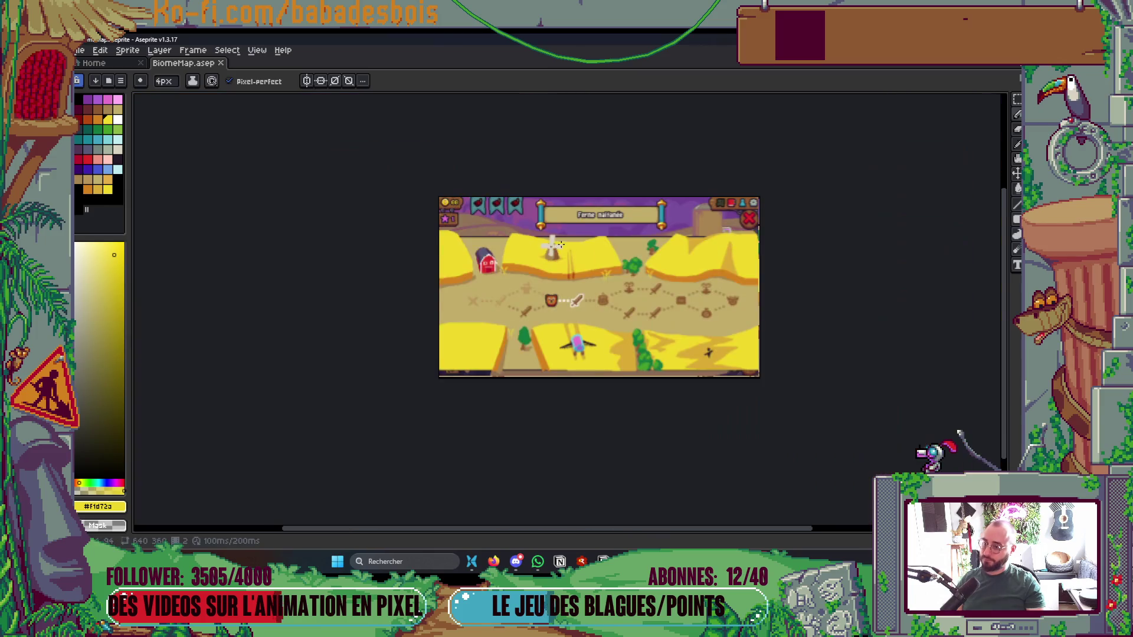
pyautogui.scroll(2, 602, 318)
pyautogui.moveTo(606, 325); pyautogui.dragTo(583, 277)
pyautogui.hotkey('ctrl', 's')
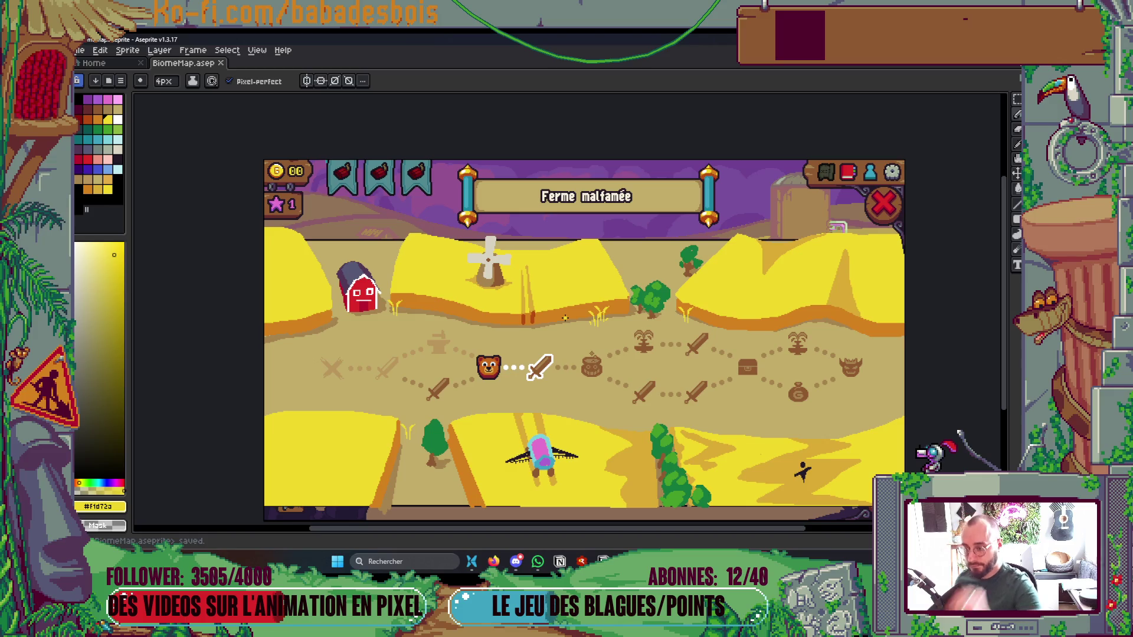
# Paint Bucket fill the scarecrow's body and head dark red, then save
pyautogui.scroll(5, 823, 489)
pyautogui.press('g')
pyautogui.click(86, 106)
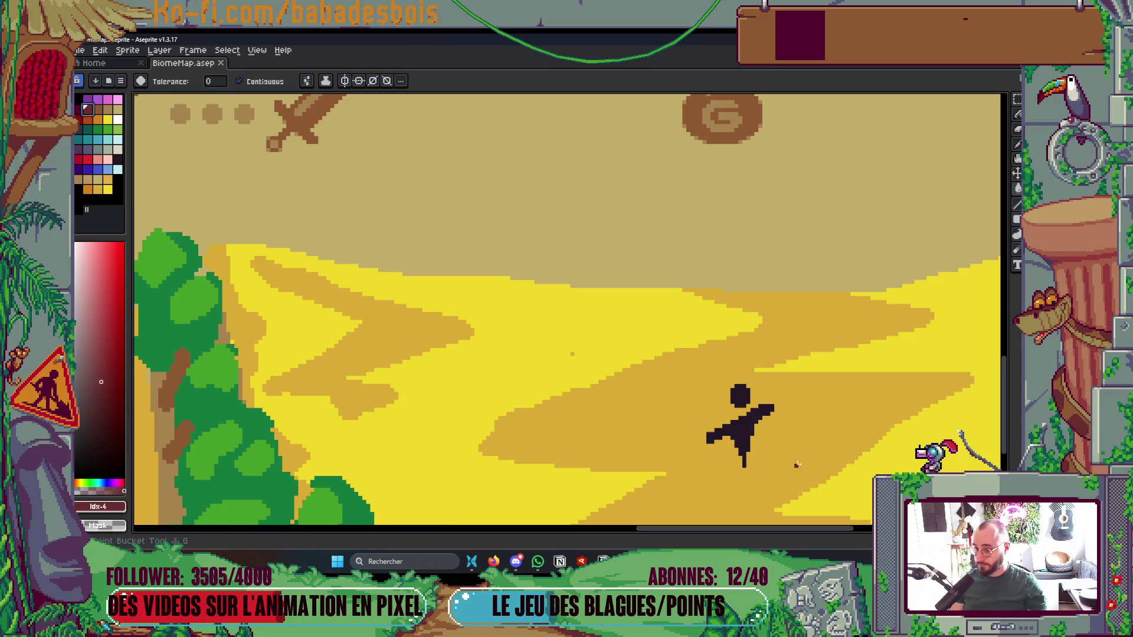
pyautogui.click(746, 437)
pyautogui.click(738, 391)
pyautogui.scroll(-4, 738, 391)
pyautogui.hotkey('ctrl', 's')
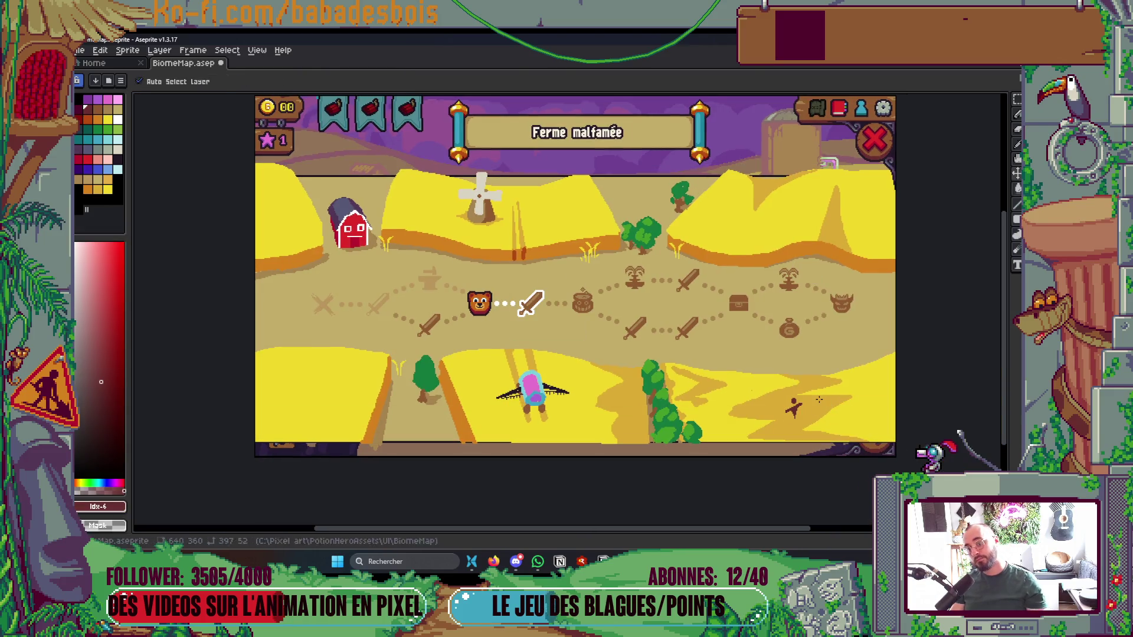
# Select the scarecrow with the Rectangular Marquee and move it further right
pyautogui.scroll(4, 804, 425)
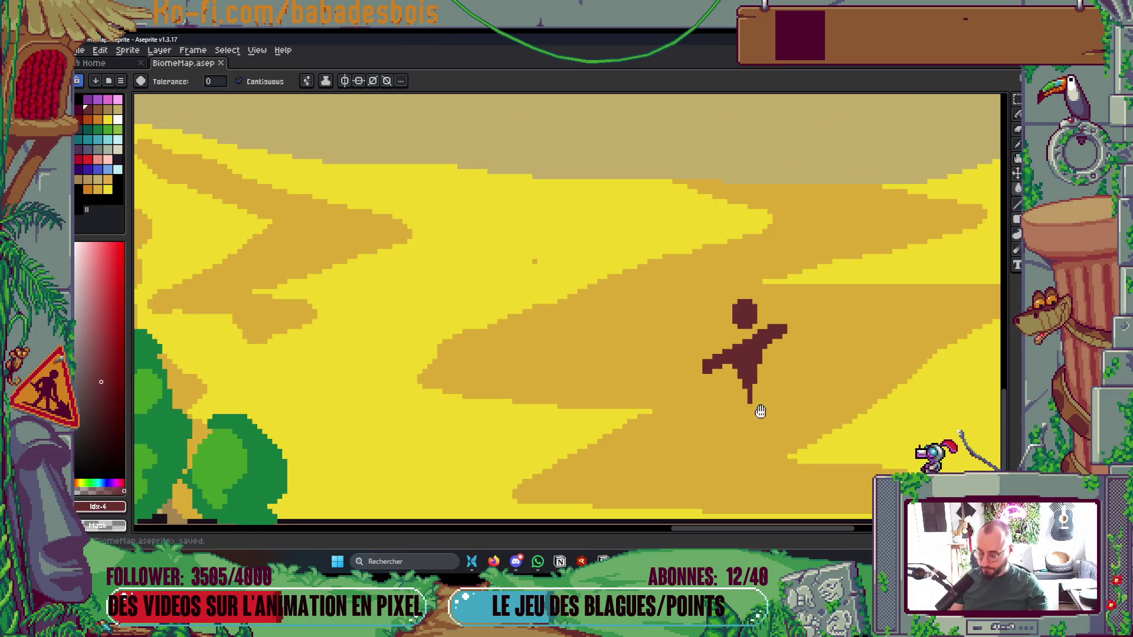
pyautogui.scroll(-2, 663, 307)
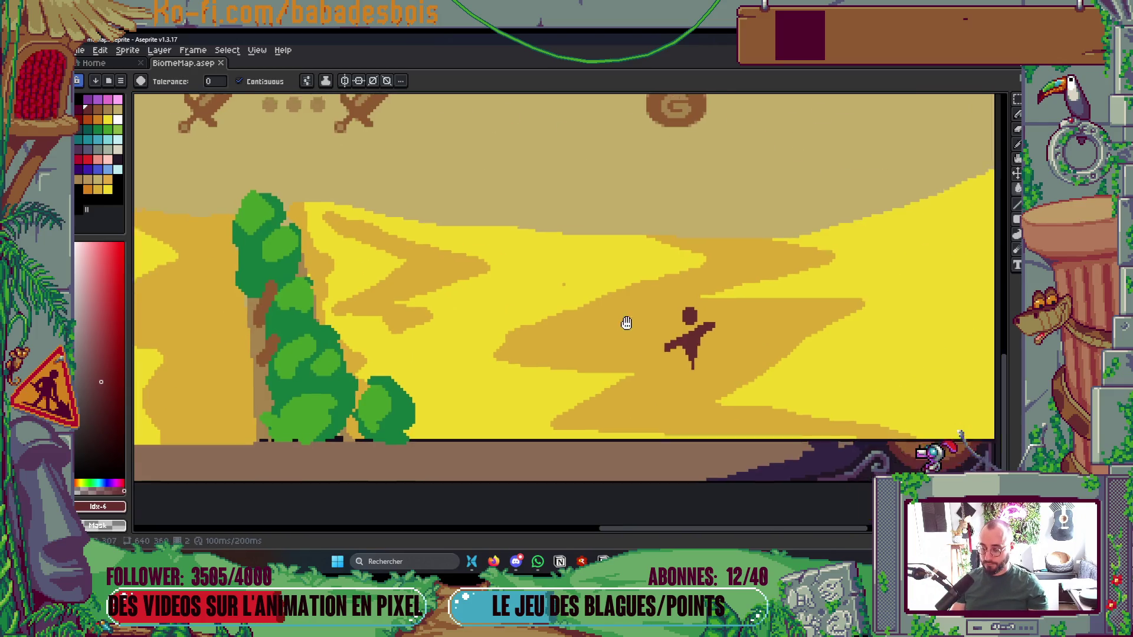
pyautogui.press('m')
pyautogui.moveTo(546, 284); pyautogui.dragTo(710, 426)
pyautogui.moveTo(628, 357); pyautogui.dragTo(863, 333)
pyautogui.press('i')
# Paint a darker orange shadow under and beside the scarecrow's legs, then save
pyautogui.scroll(-3, 863, 336)
pyautogui.scroll(5, 861, 348)
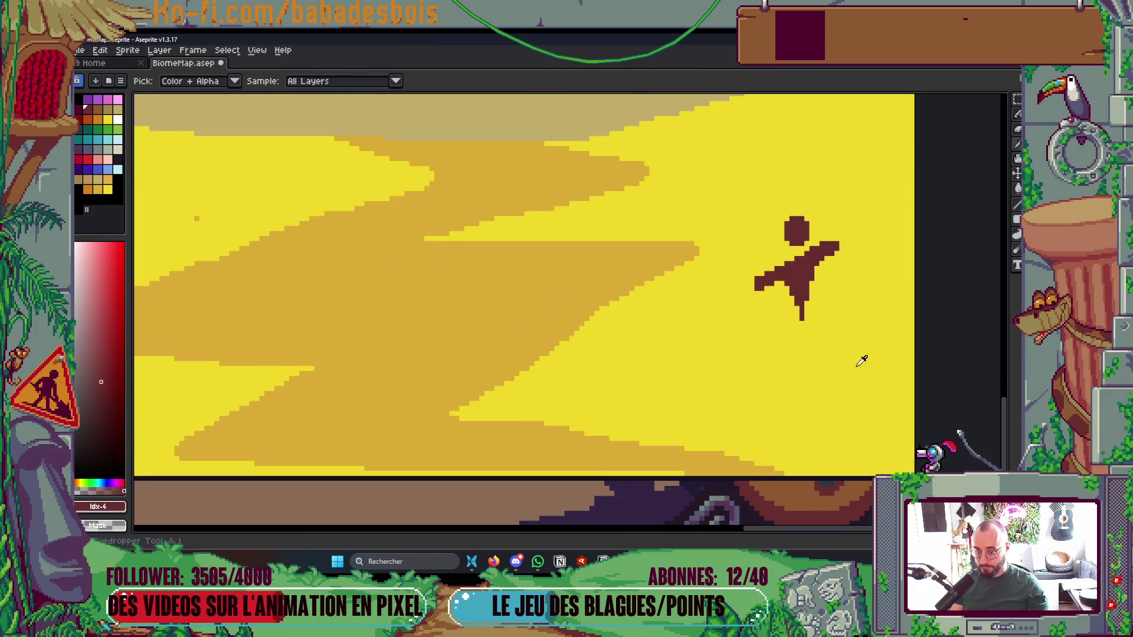
pyautogui.click(649, 271)
pyautogui.scroll(1, 783, 328)
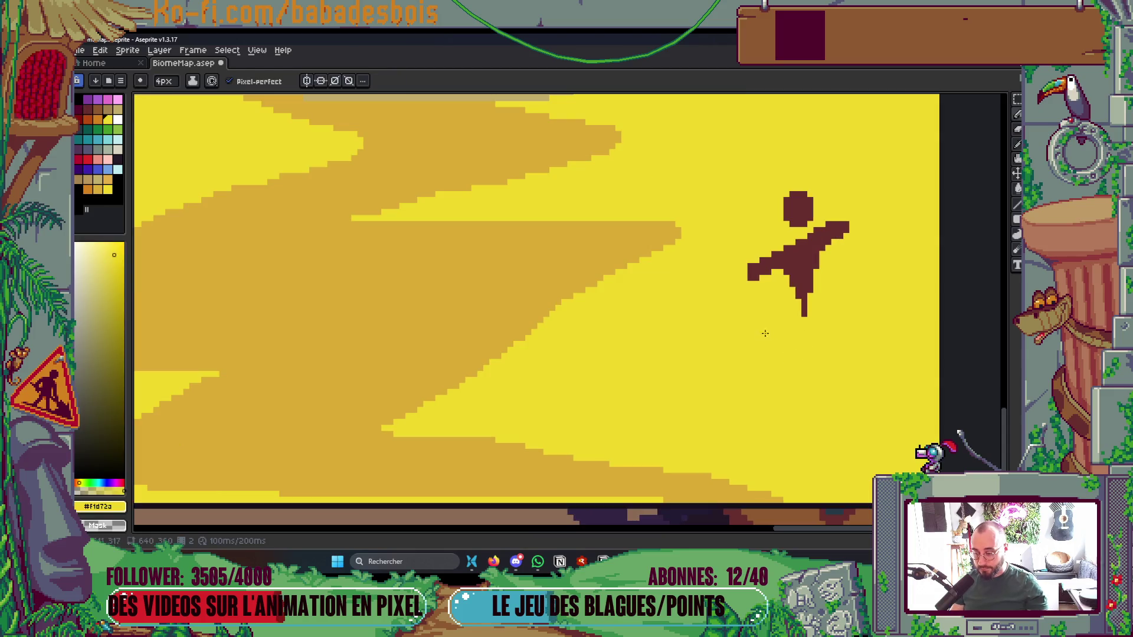
pyautogui.press('b')
pyautogui.moveTo(801, 312)
pyautogui.mouseDown()
pyautogui.moveTo(791, 312)
pyautogui.moveTo(829, 304)
pyautogui.moveTo(809, 318)
pyautogui.mouseUp()
pyautogui.moveTo(823, 277); pyautogui.dragTo(751, 314)
pyautogui.keyDown('alt'); pyautogui.click(850, 282); pyautogui.keyUp('alt')
pyautogui.scroll(-5, 751, 314)
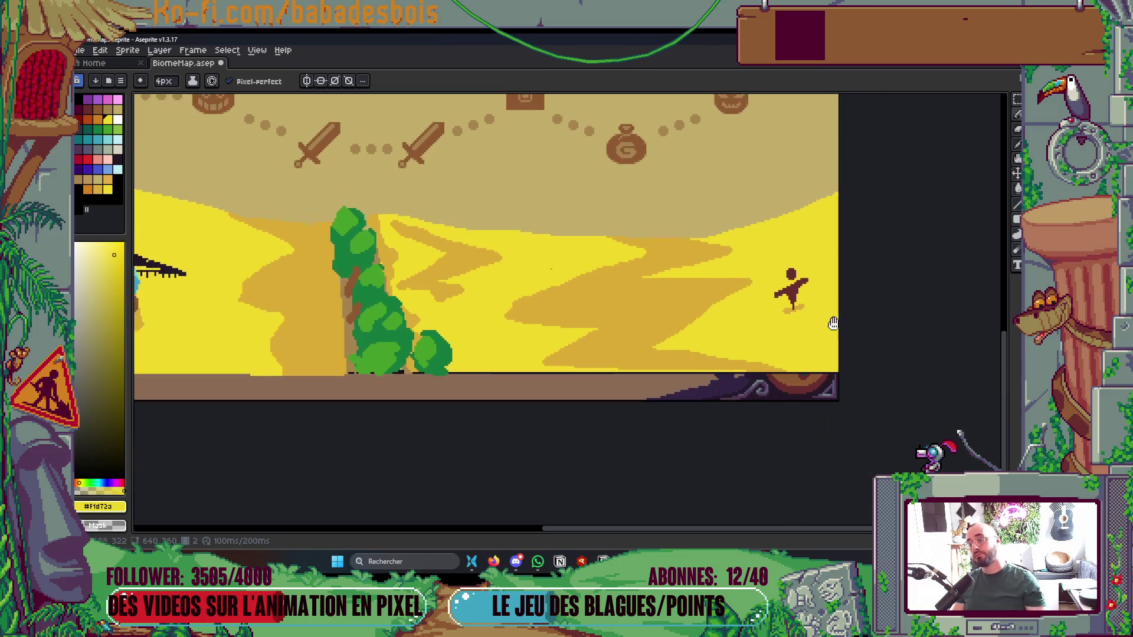
pyautogui.press('v')
pyautogui.hotkey('ctrl', 's')
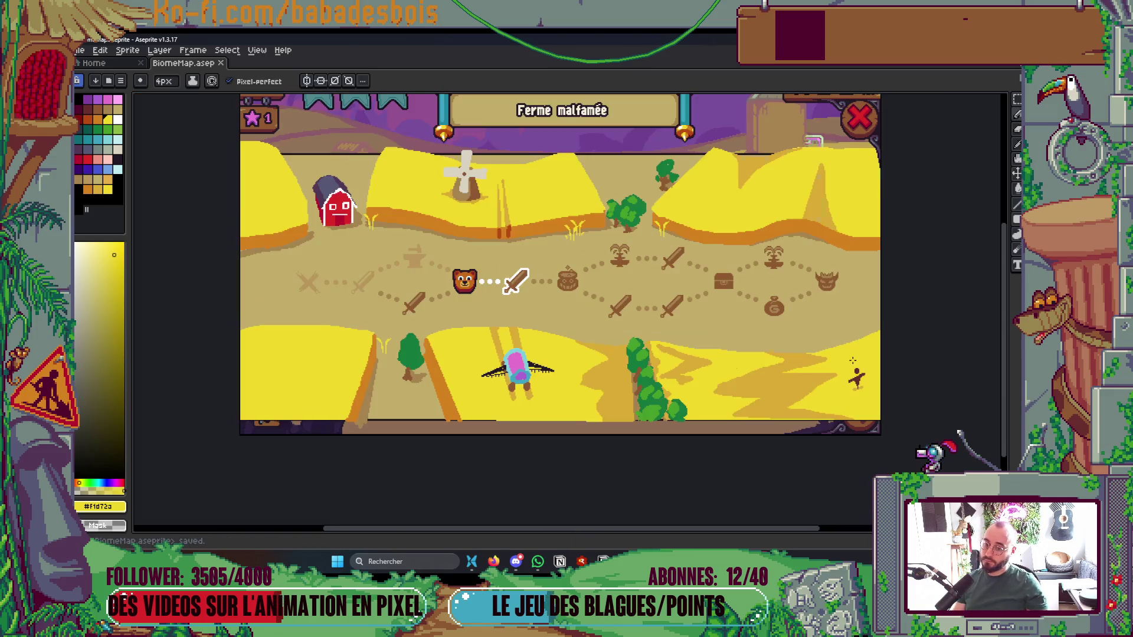
# Recolour the scarecrow's body a lighter brown and save again
pyautogui.keyDown('alt'); pyautogui.click(858, 373); pyautogui.keyUp('alt')
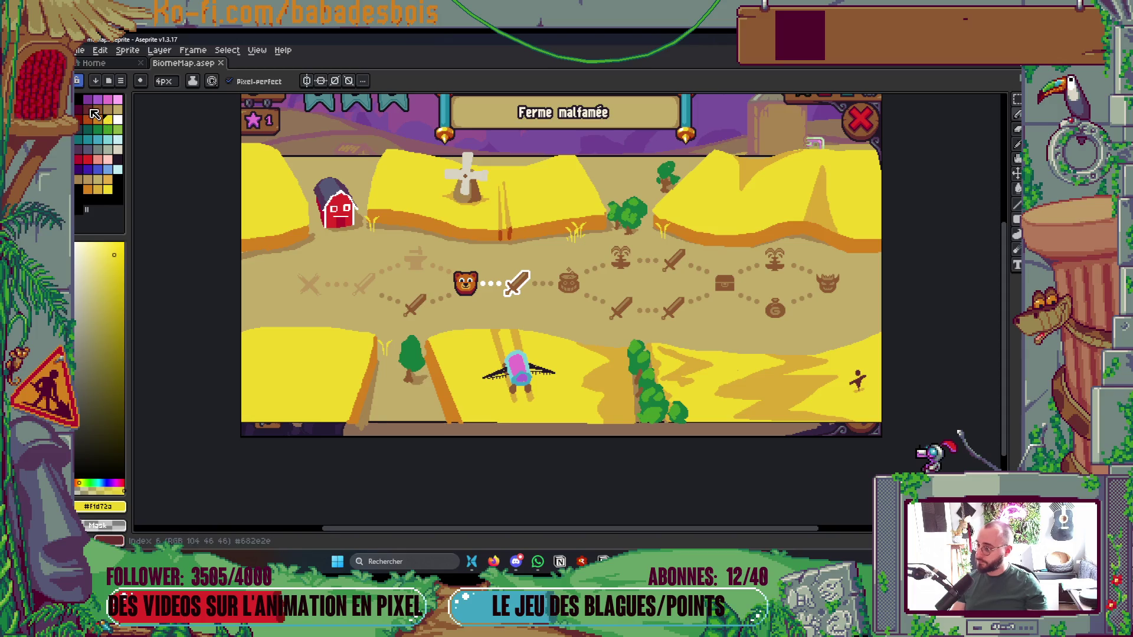
pyautogui.press('g')
pyautogui.scroll(3, 857, 370)
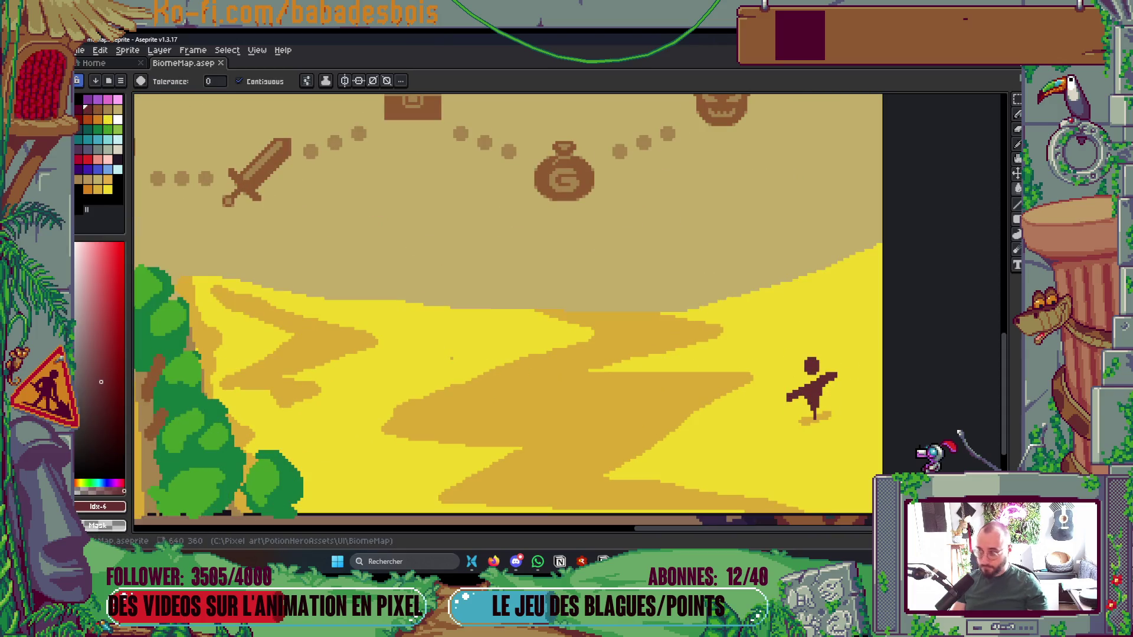
pyautogui.press(']')
pyautogui.click(823, 407)
pyautogui.hotkey('ctrl', 'z')
pyautogui.click(813, 395)
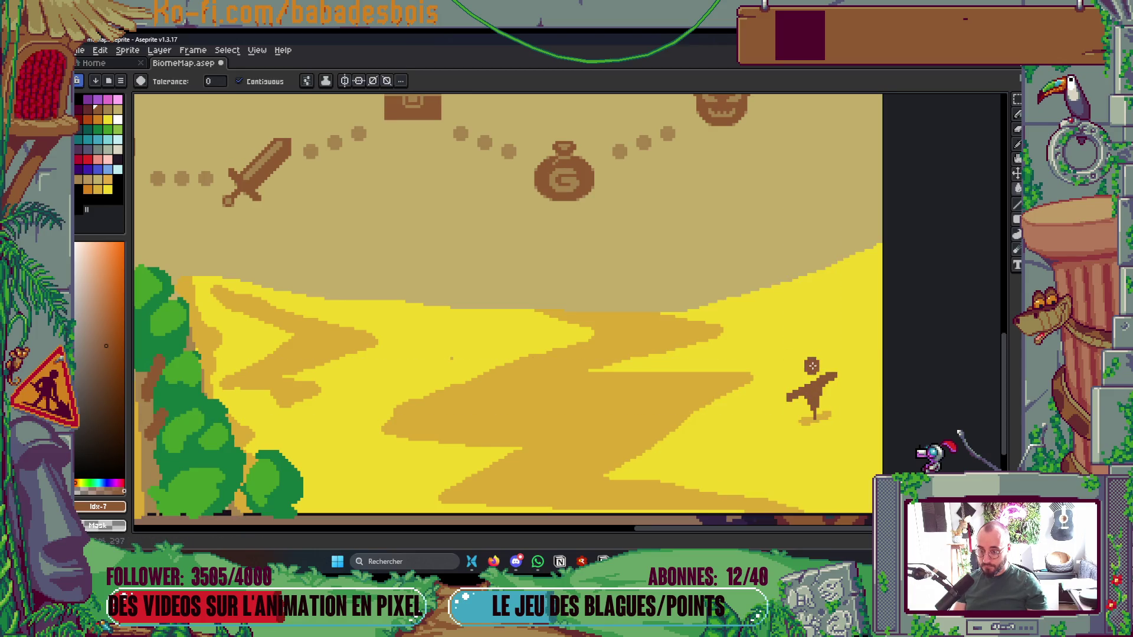
pyautogui.hotkey('ctrl', 's')
pyautogui.scroll(-4, 826, 389)
pyautogui.scroll(2, 856, 427)
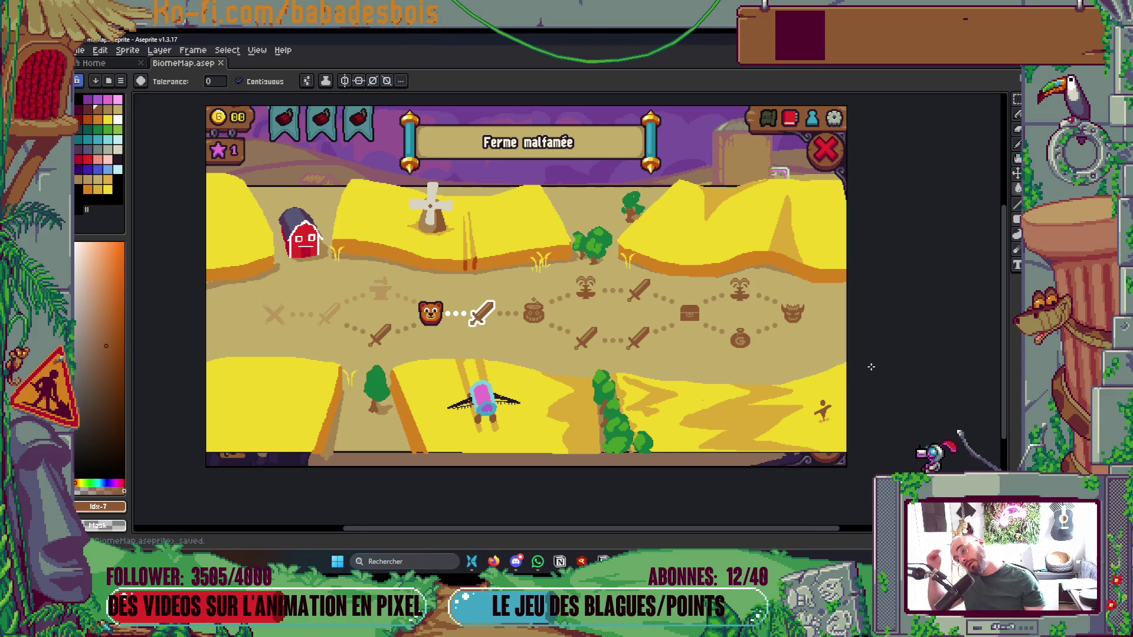
pyautogui.hscroll(-2, 870, 366)
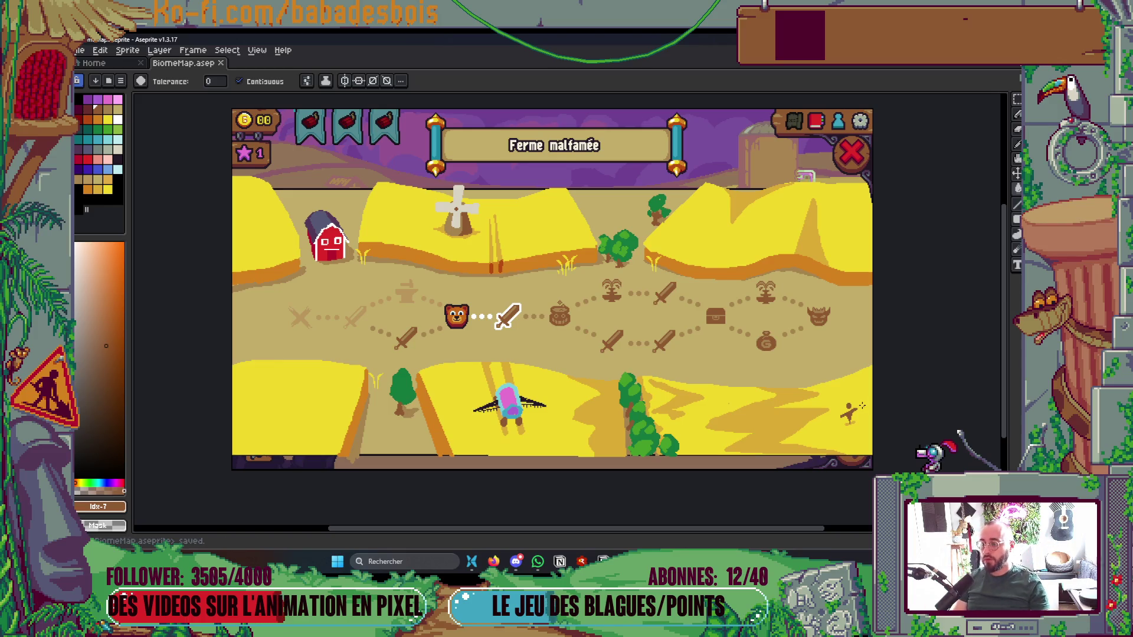
# Show only the Background layer and delete the small tan block at the top-right corner
pyautogui.press('Tab')
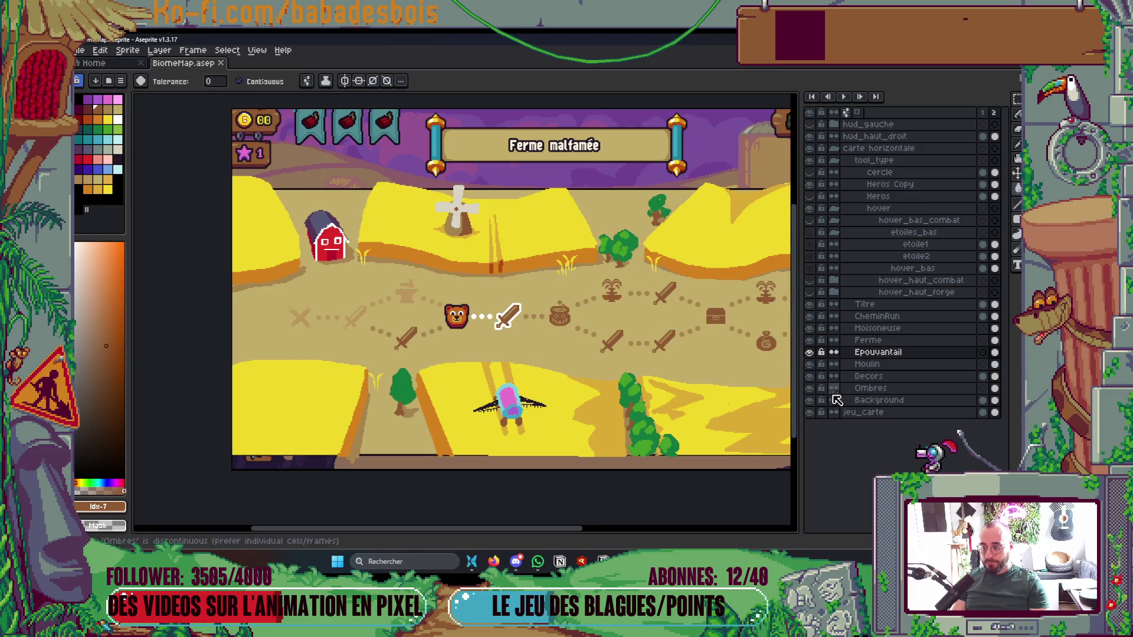
pyautogui.keyDown('alt'); pyautogui.click(810, 401); pyautogui.keyUp('alt')
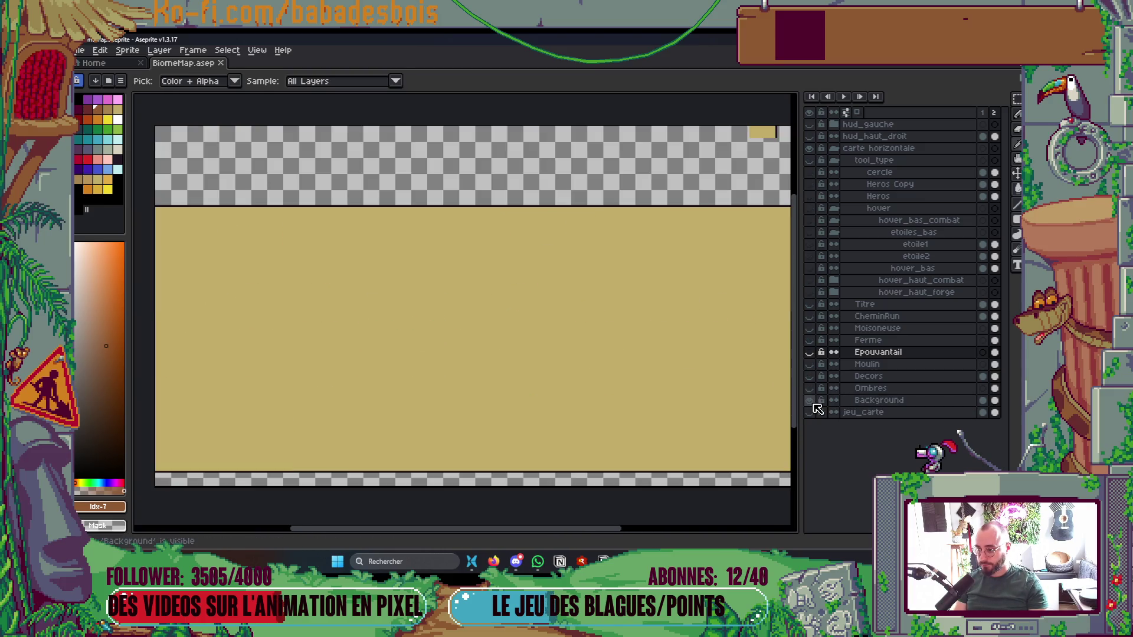
pyautogui.press('Tab')
pyautogui.press('Tab')
pyautogui.press('Tab')
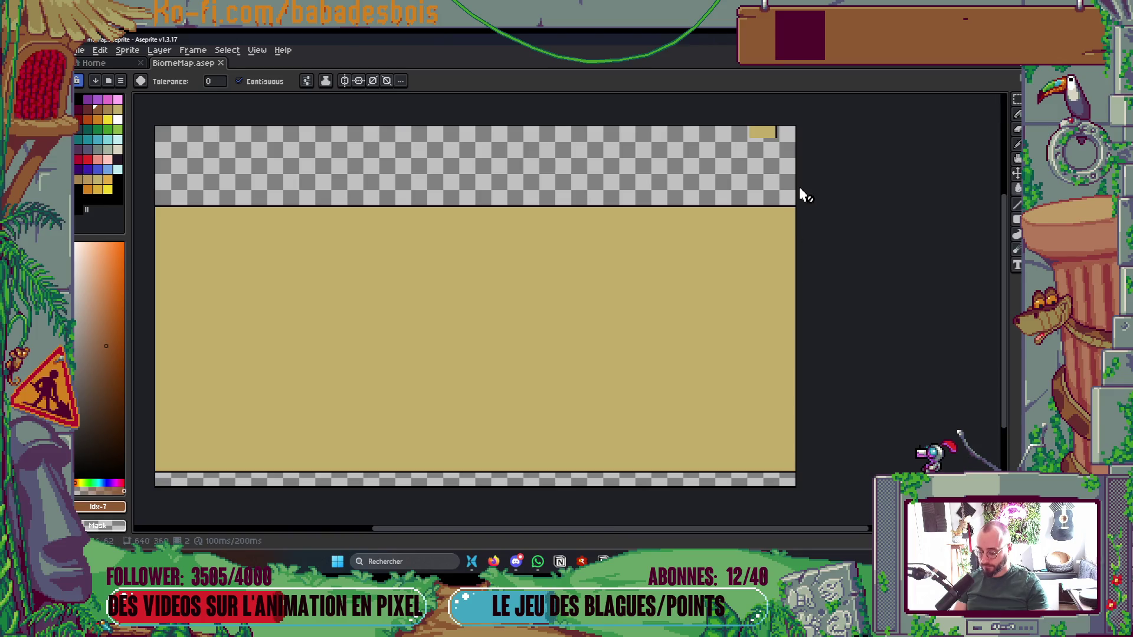
pyautogui.press('m')
pyautogui.moveTo(729, 98)
pyautogui.mouseDown()
pyautogui.moveTo(826, 174)
pyautogui.moveTo(837, 200)
pyautogui.mouseUp()
pyautogui.press('Delete')
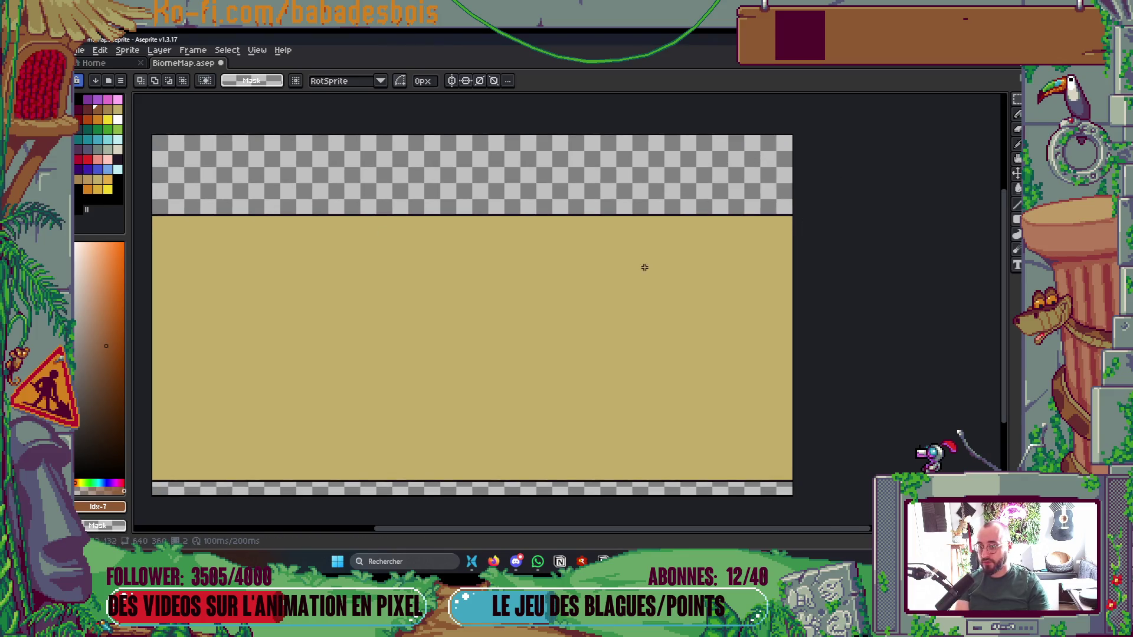
# Set the Pencil brush to 10px and choose pink as the drawing colour
pyautogui.scroll(-1, 649, 247)
pyautogui.press('b')
pyautogui.keyDown('alt'); pyautogui.click(708, 309); pyautogui.keyUp('alt')
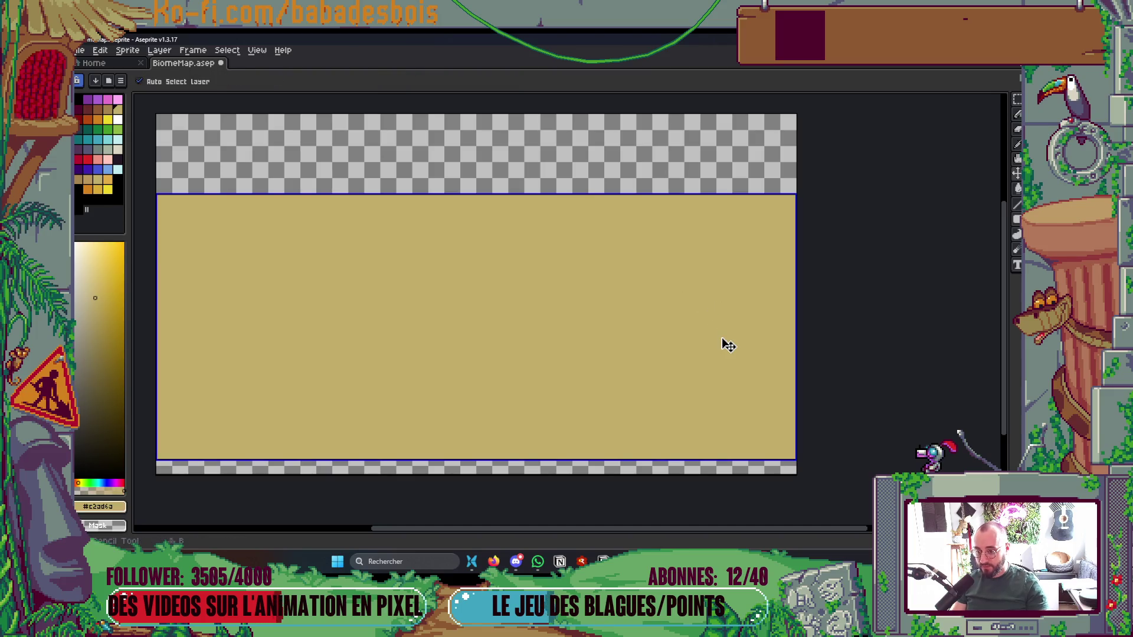
pyautogui.press('+')
pyautogui.press('+')
pyautogui.press('+')
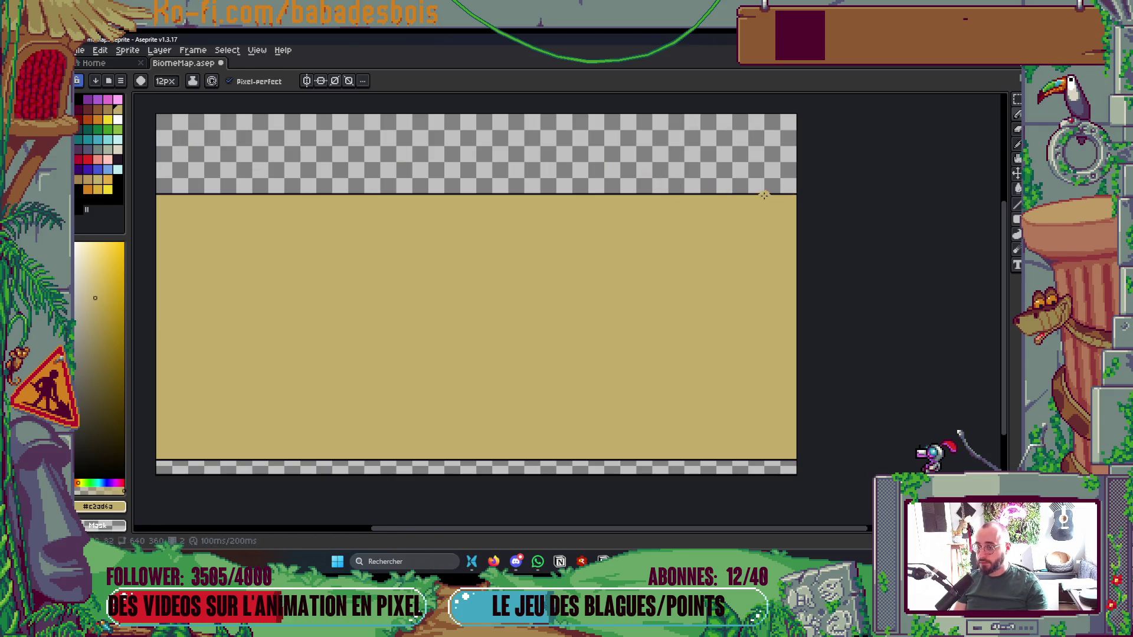
pyautogui.click(118, 100)
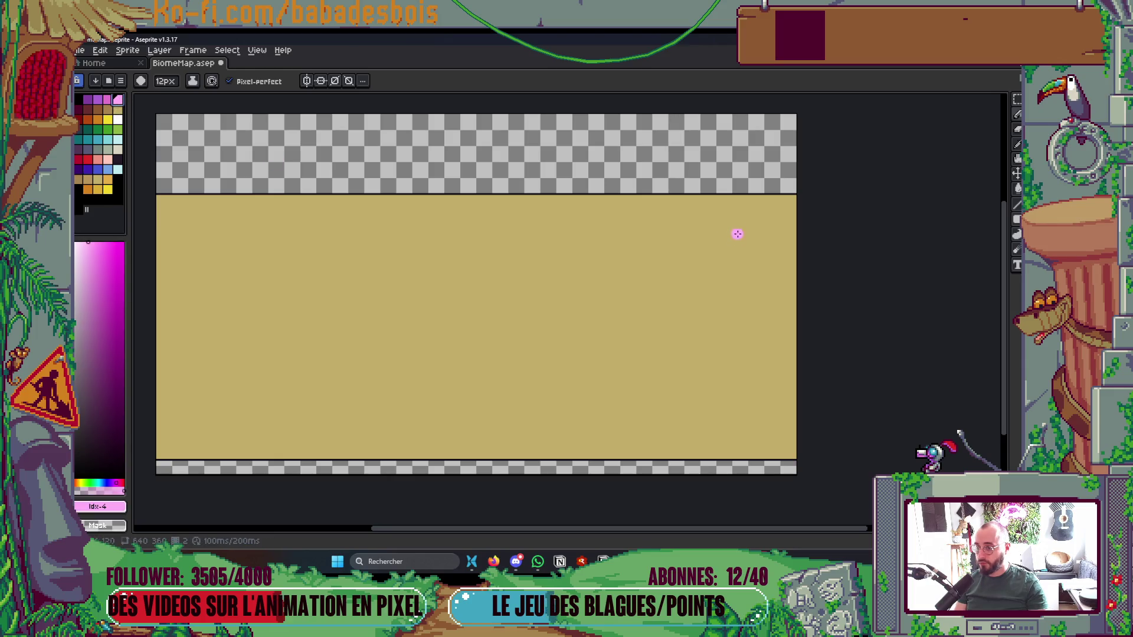
# Add a new empty layer directly above Background
pyautogui.press('Tab')
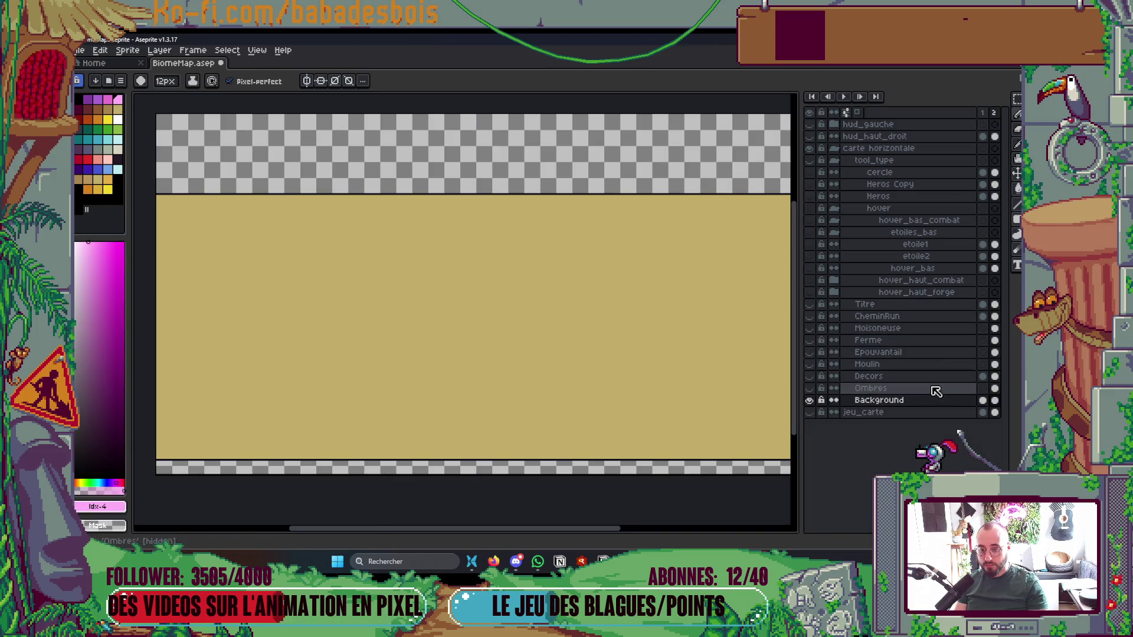
pyautogui.rightClick(924, 407)
pyautogui.click(950, 429)
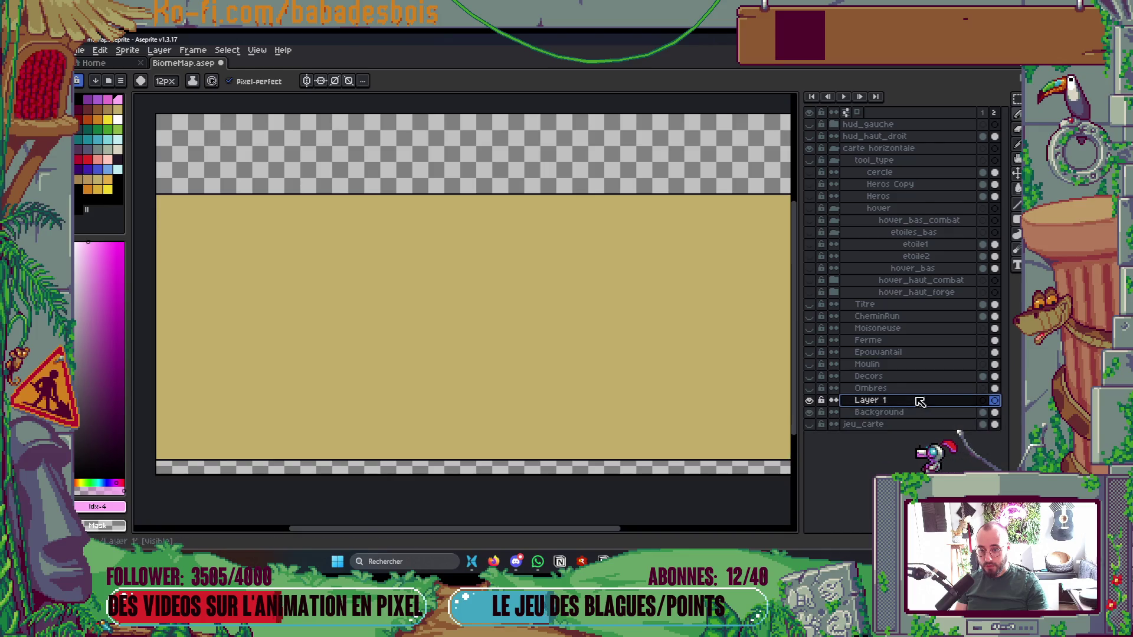
# Move Layer 1 just below Titre and rename it Rouleau
pyautogui.moveTo(935, 393)
pyautogui.mouseDown()
pyautogui.moveTo(933, 315)
pyautogui.moveTo(920, 321)
pyautogui.mouseUp()
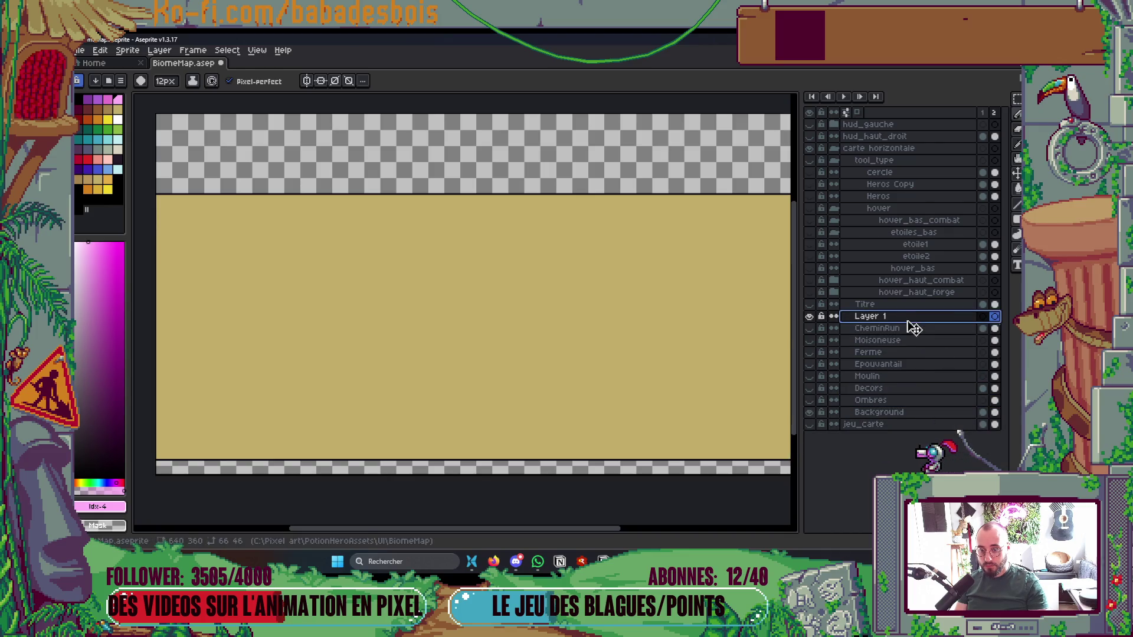
pyautogui.doubleClick(909, 319)
pyautogui.write('Roule')
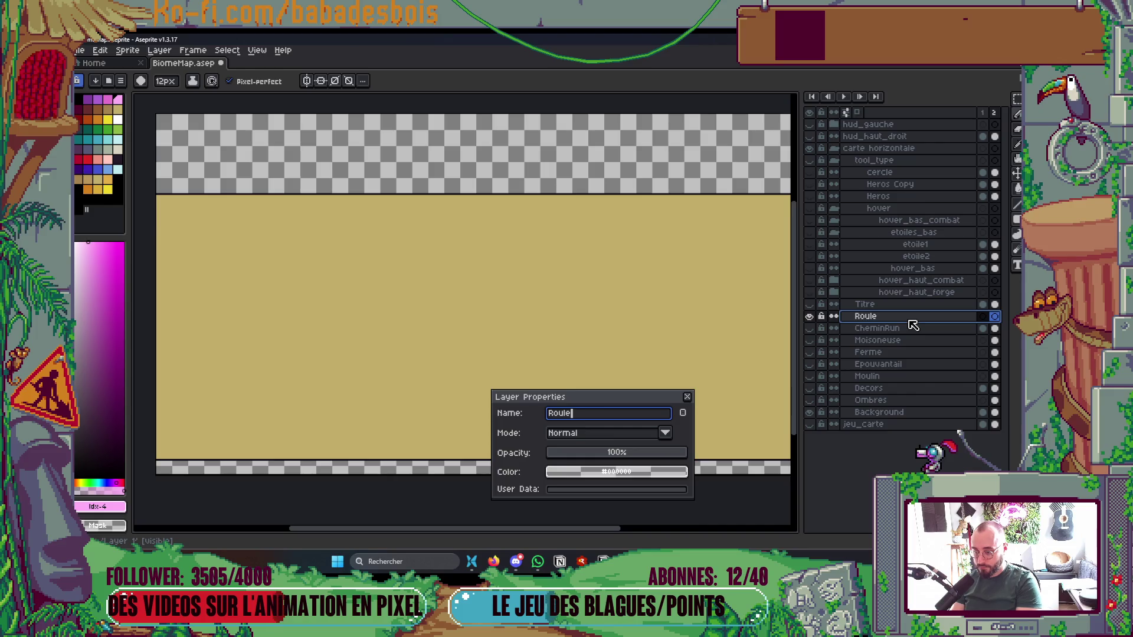
pyautogui.write('u')
pyautogui.press('Return')
pyautogui.press('Tab')
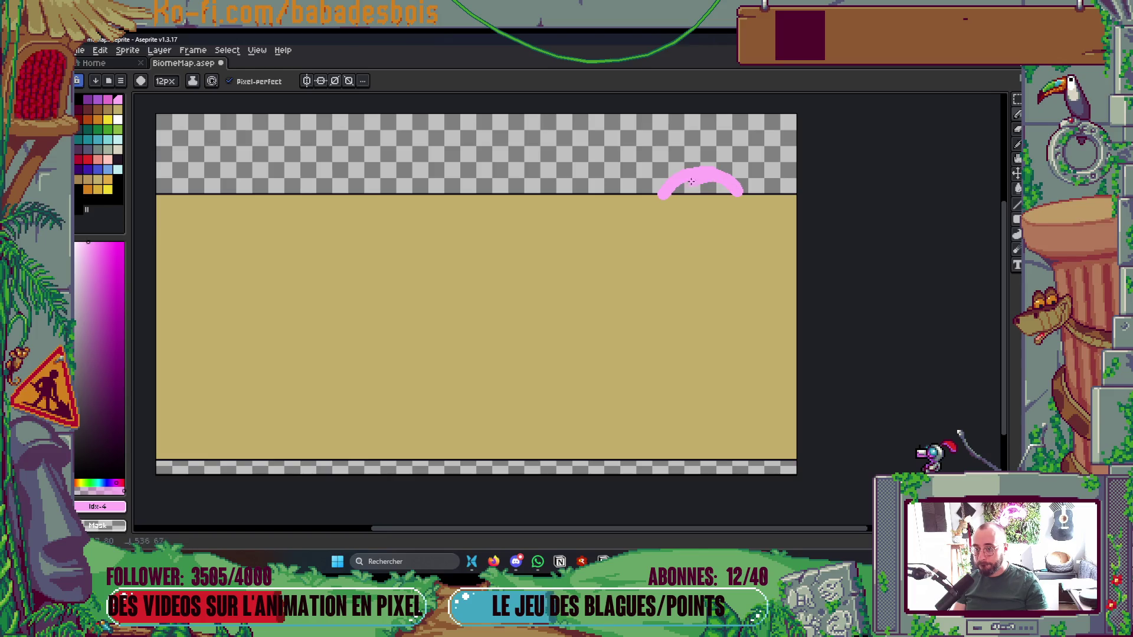
# Pencil a tall column outline down the map's right side and fill it pink
pyautogui.moveTo(664, 194); pyautogui.dragTo(686, 298)
pyautogui.hotkey('ctrl', 'z')
pyautogui.moveTo(661, 198); pyautogui.dragTo(670, 466)
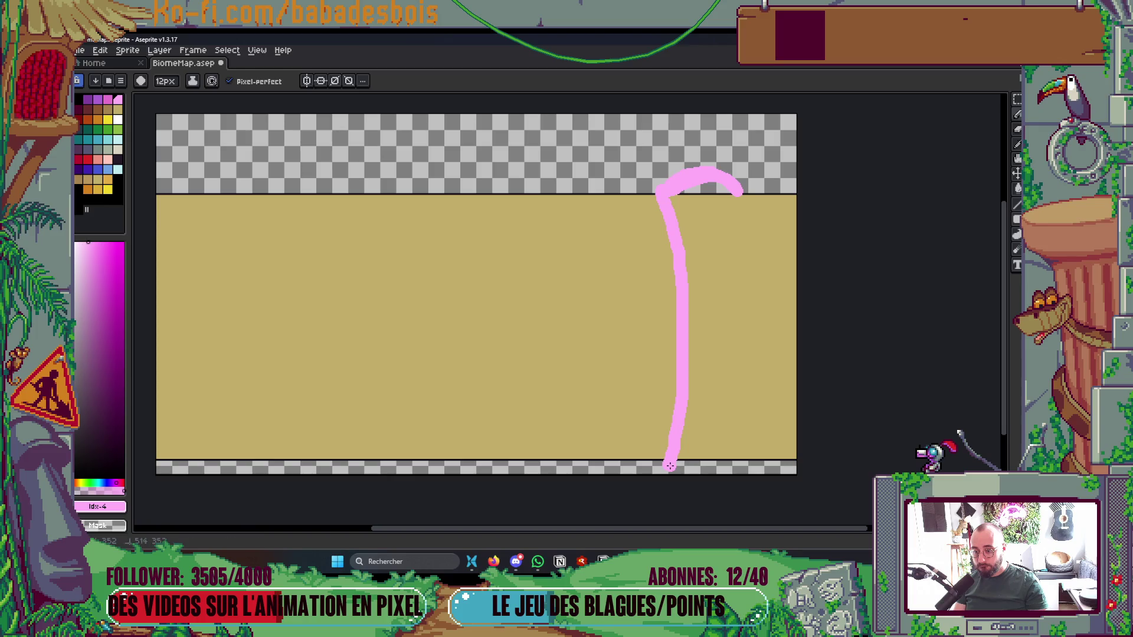
pyautogui.moveTo(752, 467)
pyautogui.mouseDown()
pyautogui.moveTo(737, 357)
pyautogui.moveTo(745, 182)
pyautogui.mouseUp()
pyautogui.press('g')
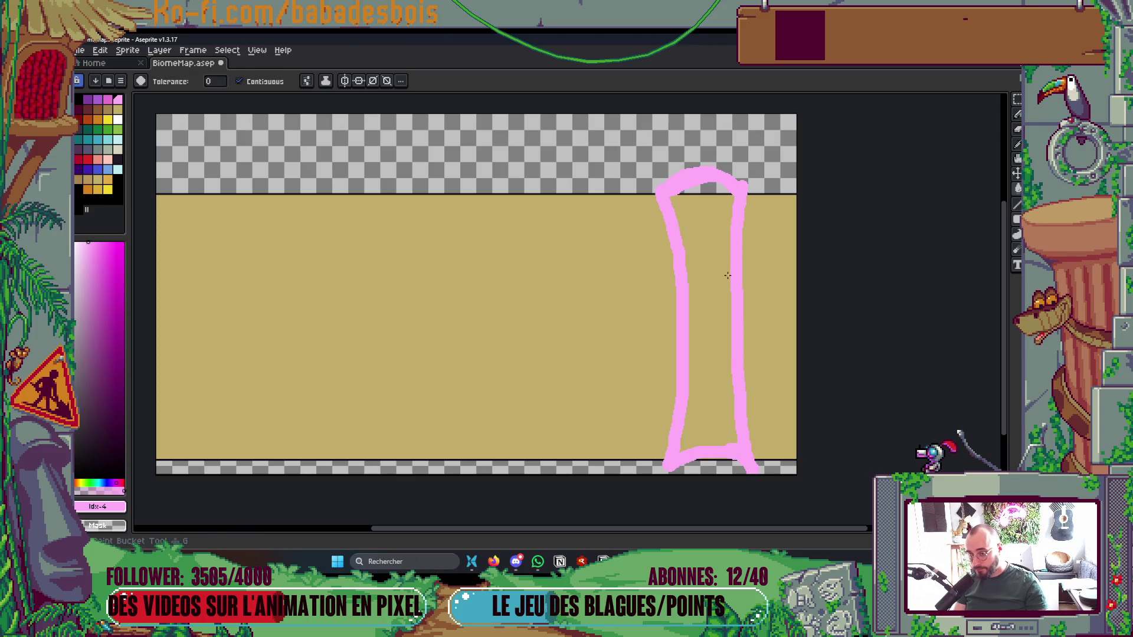
pyautogui.click(727, 275)
pyautogui.scroll(-2, 729, 265)
pyautogui.scroll(4, 722, 206)
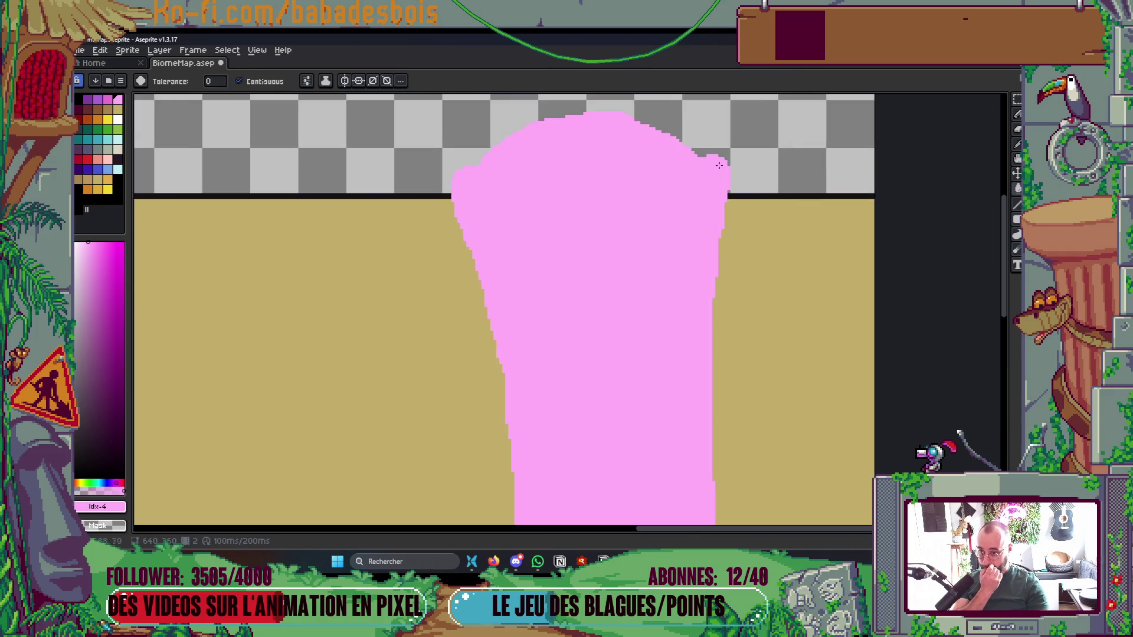
pyautogui.scroll(1, 719, 165)
# Make the Rouleau layer visible in the layers list
pyautogui.press('b')
pyautogui.scroll(-4, 767, 177)
pyautogui.press('Tab')
pyautogui.click(810, 317)
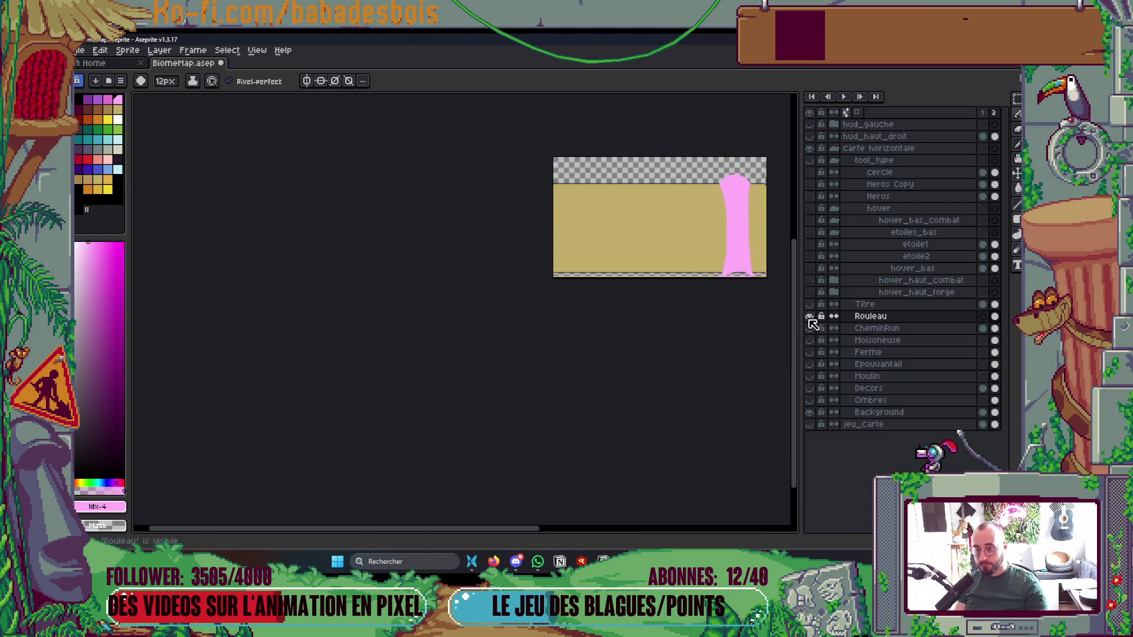
pyautogui.press('Tab')
# Choose a lighter tan colour with the Paint Bucket ready
pyautogui.scroll(1, 767, 207)
pyautogui.scroll(1, 749, 223)
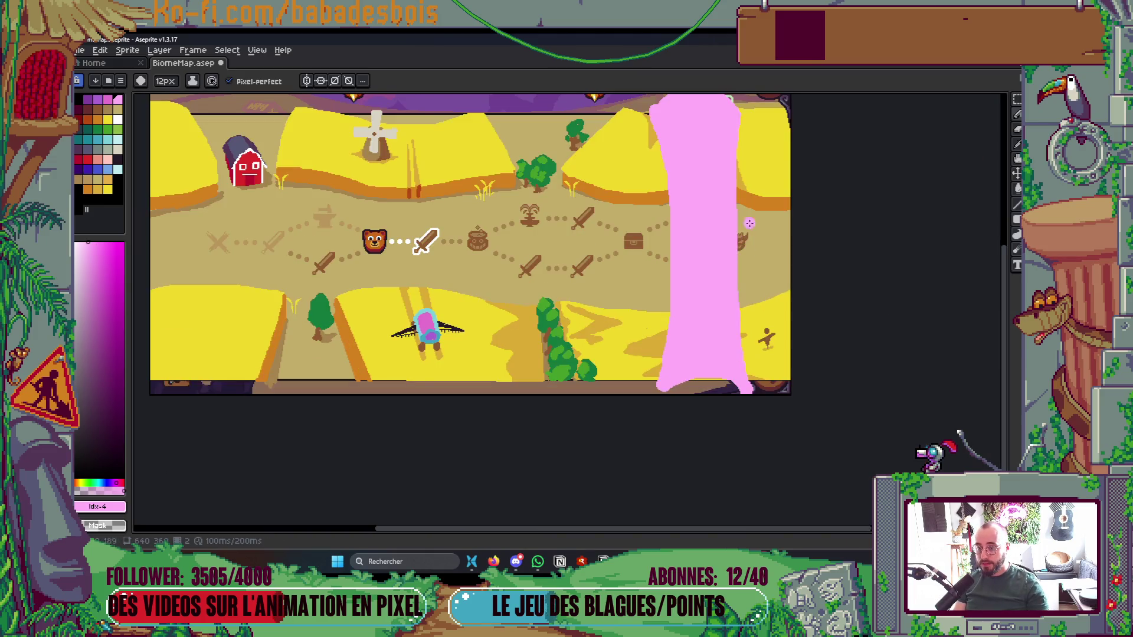
pyautogui.scroll(3, 749, 223)
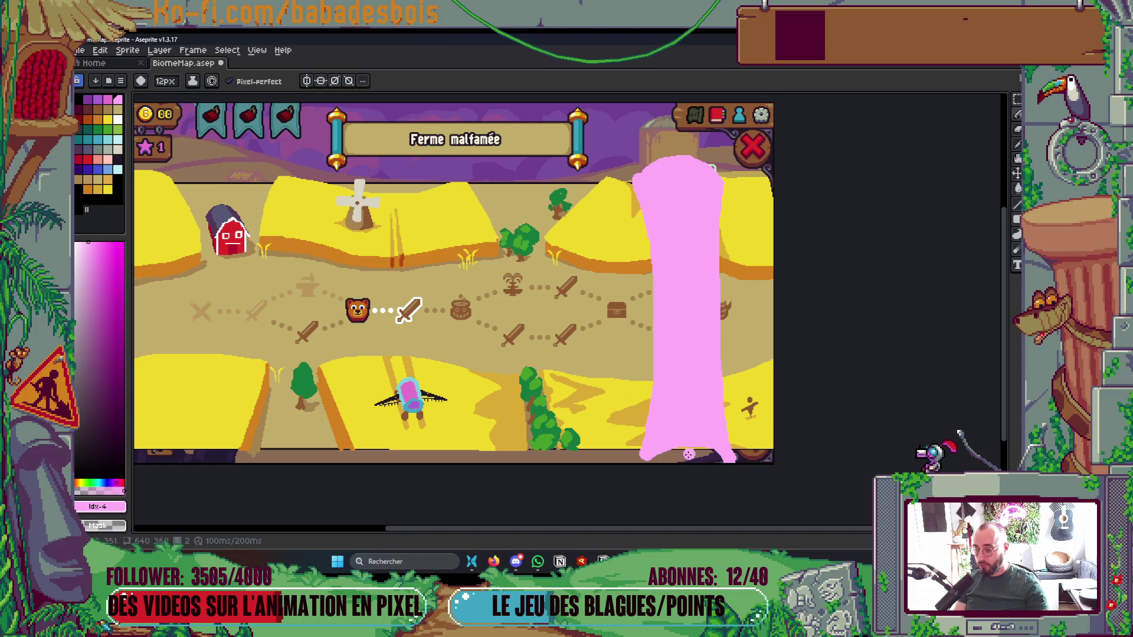
pyautogui.scroll(-2, 754, 456)
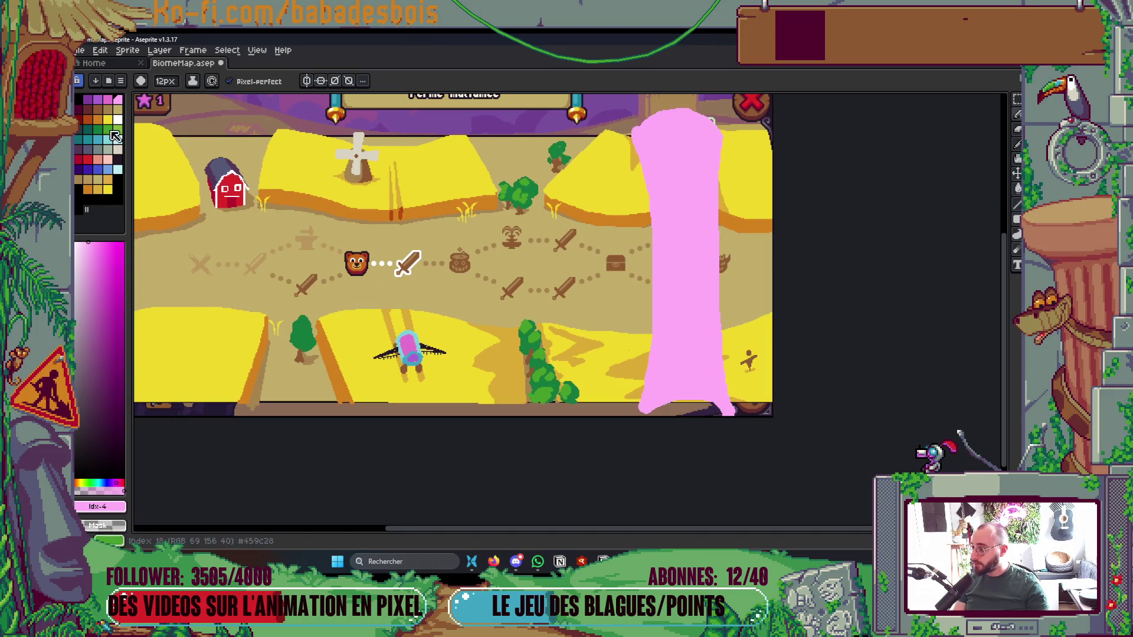
pyautogui.click(109, 111)
pyautogui.press('g')
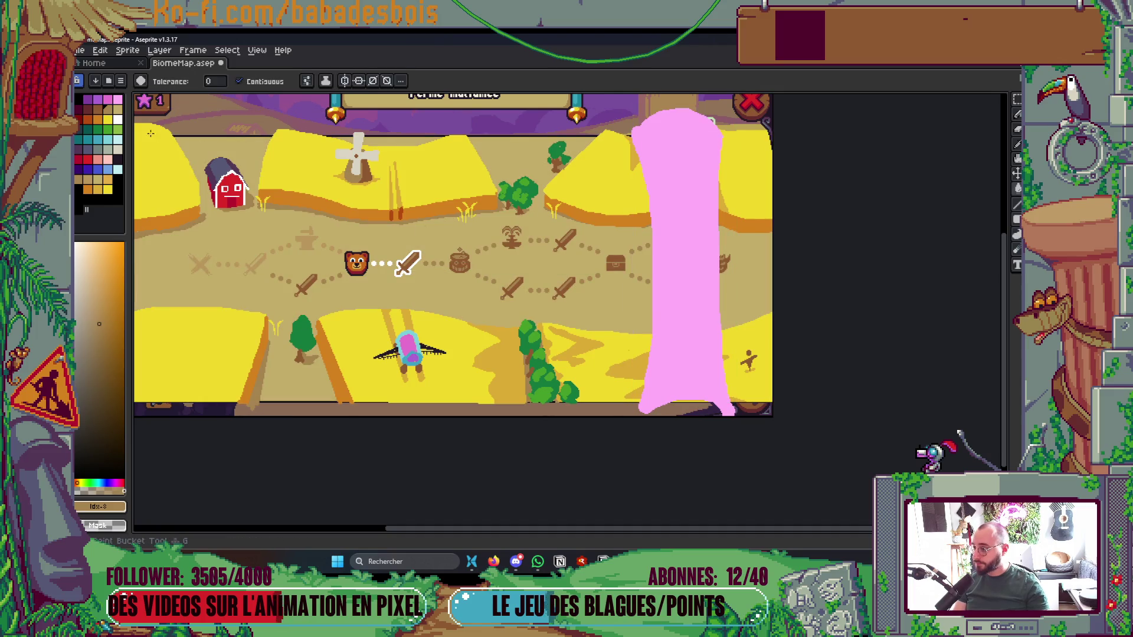
pyautogui.keyDown('alt'); pyautogui.click(646, 255); pyautogui.keyUp('alt')
# Fill the pink column with light tan and paint a darker curled base across its bottom
pyautogui.click(693, 260)
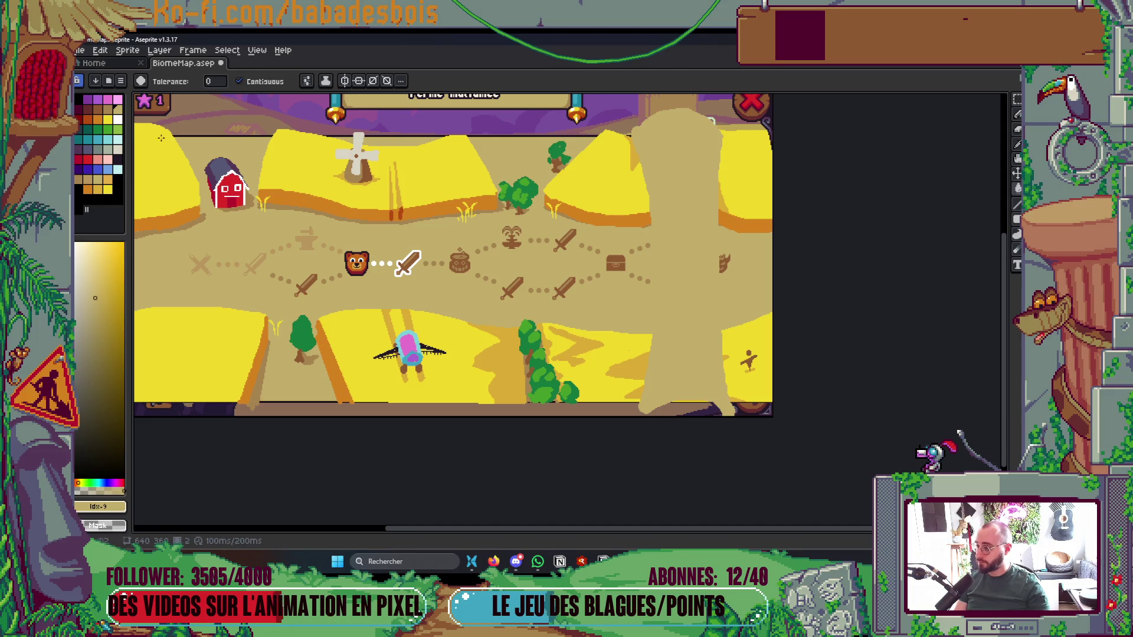
pyautogui.press('[')
pyautogui.scroll(2, 651, 409)
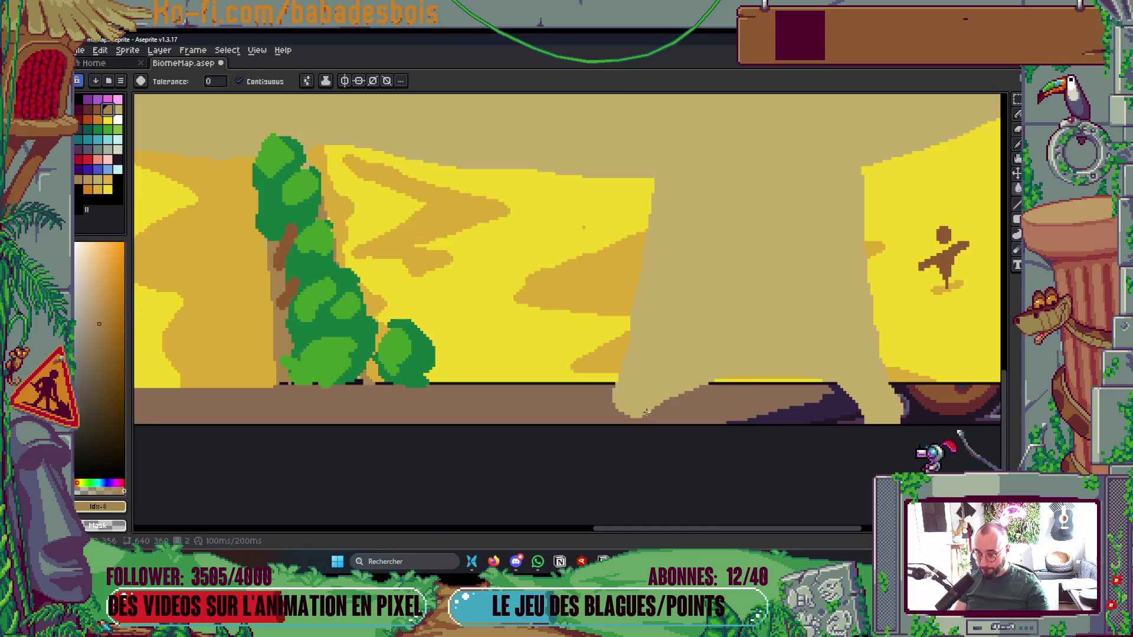
pyautogui.press('b')
pyautogui.moveTo(653, 397)
pyautogui.mouseDown()
pyautogui.moveTo(738, 413)
pyautogui.moveTo(790, 377)
pyautogui.moveTo(830, 441)
pyautogui.moveTo(810, 409)
pyautogui.mouseUp()
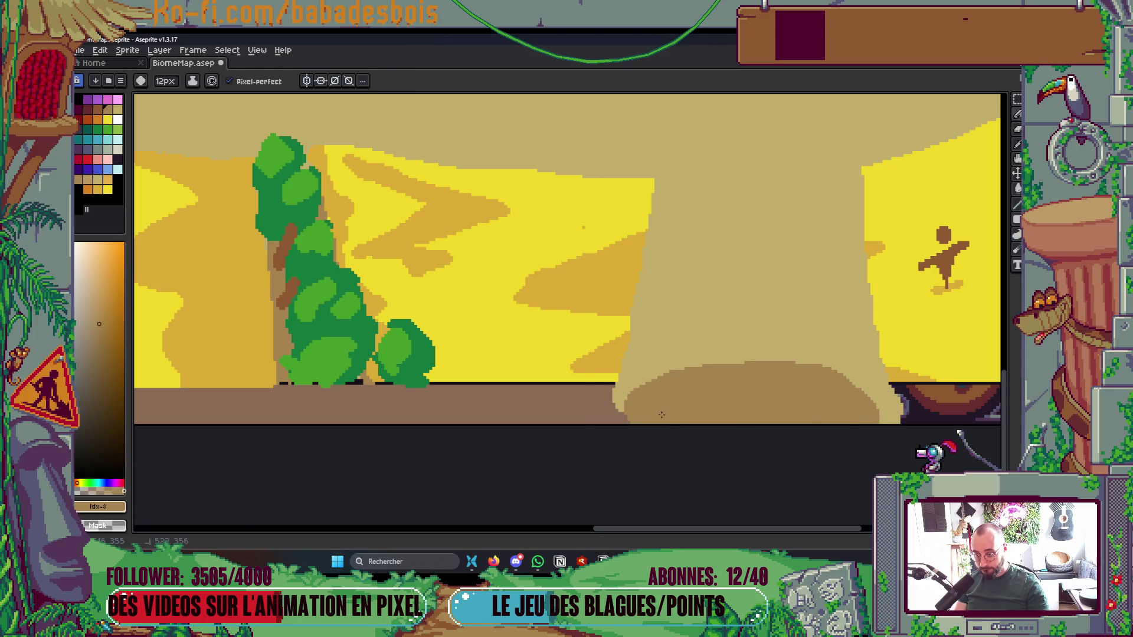
# Pick a dark colour and bring up the Outline effect settings
pyautogui.scroll(-4, 877, 425)
pyautogui.scroll(1, 826, 236)
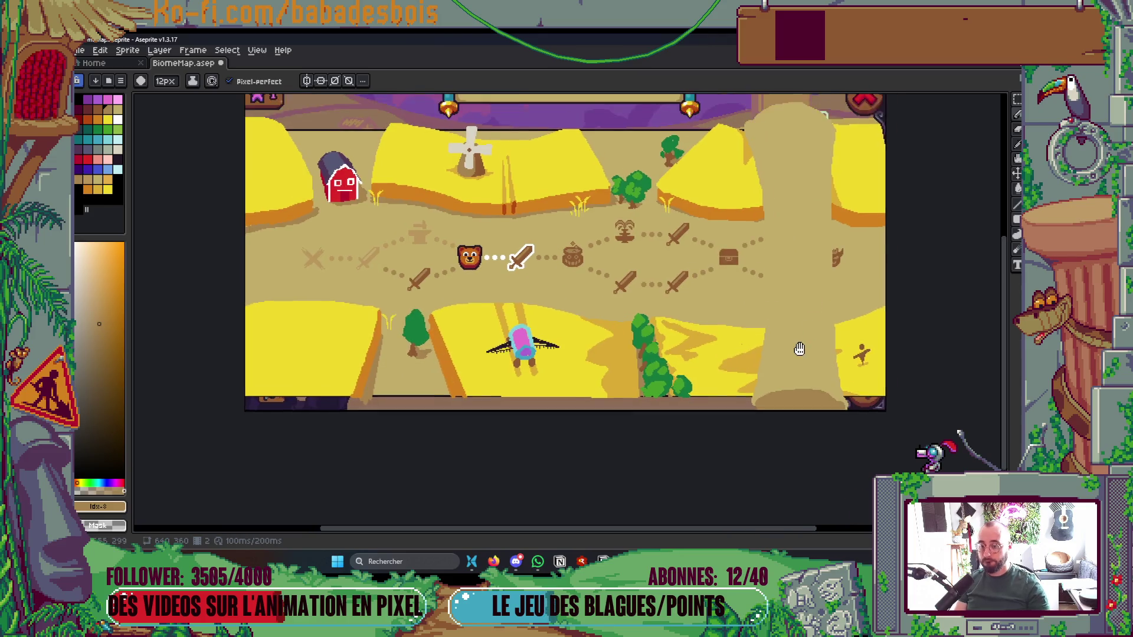
pyautogui.click(117, 160)
pyautogui.hotkey('shift', 'o')
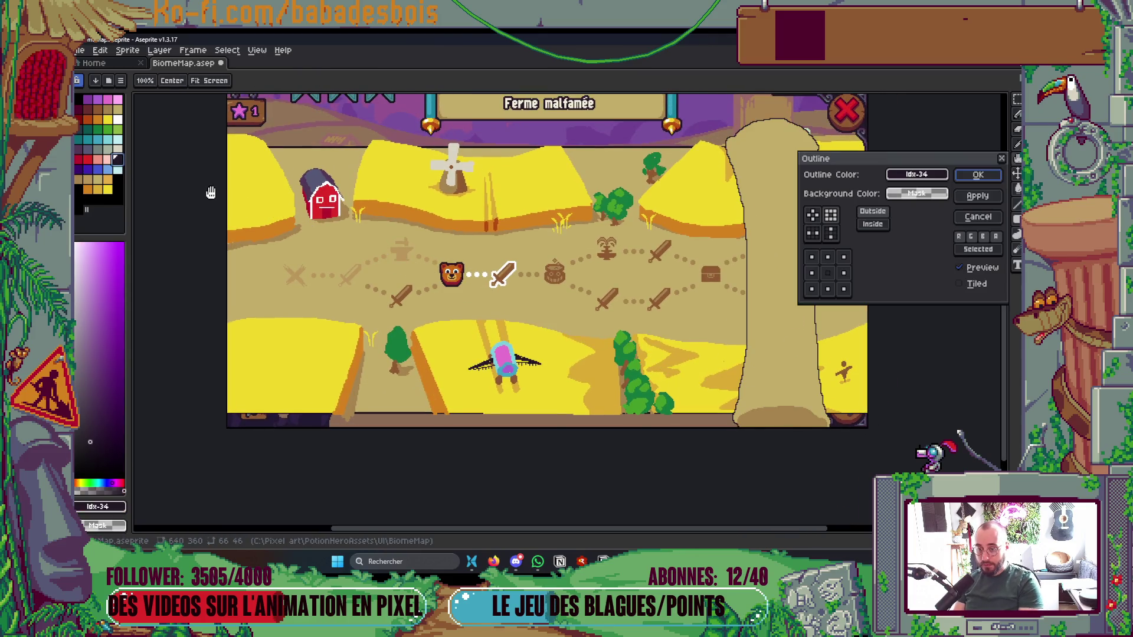
# Apply a dark outline around the tan scroll column
pyautogui.click(967, 176)
pyautogui.hotkey('shift', 'o')
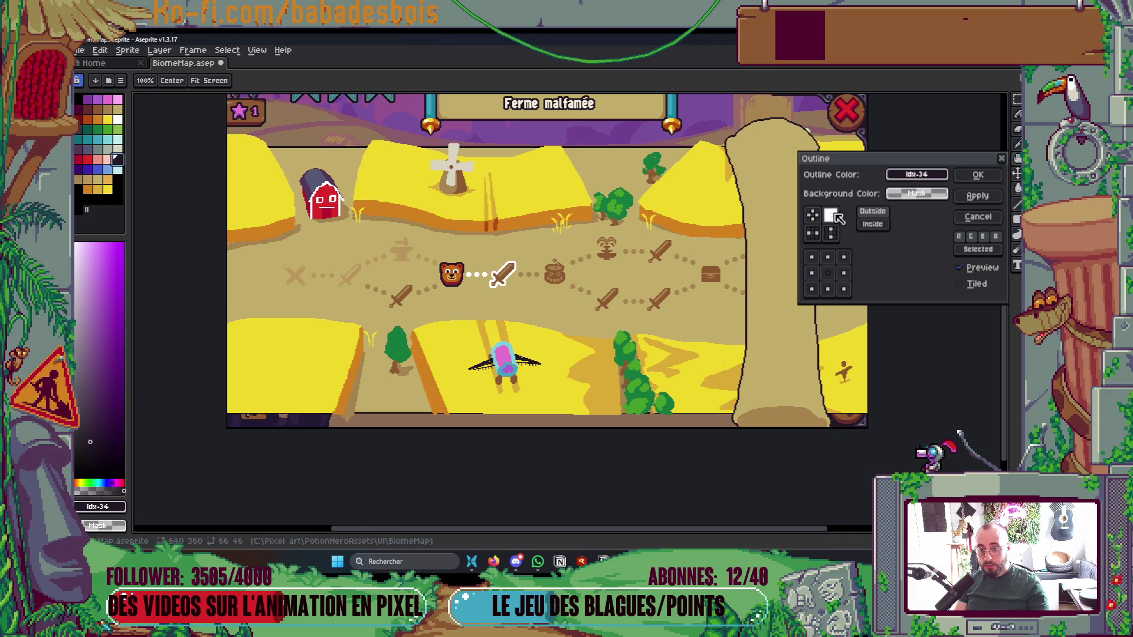
pyautogui.click(978, 174)
# Drag the outlined scroll graphic to reposition it on the map
pyautogui.scroll(-2, 844, 263)
pyautogui.scroll(1, 845, 264)
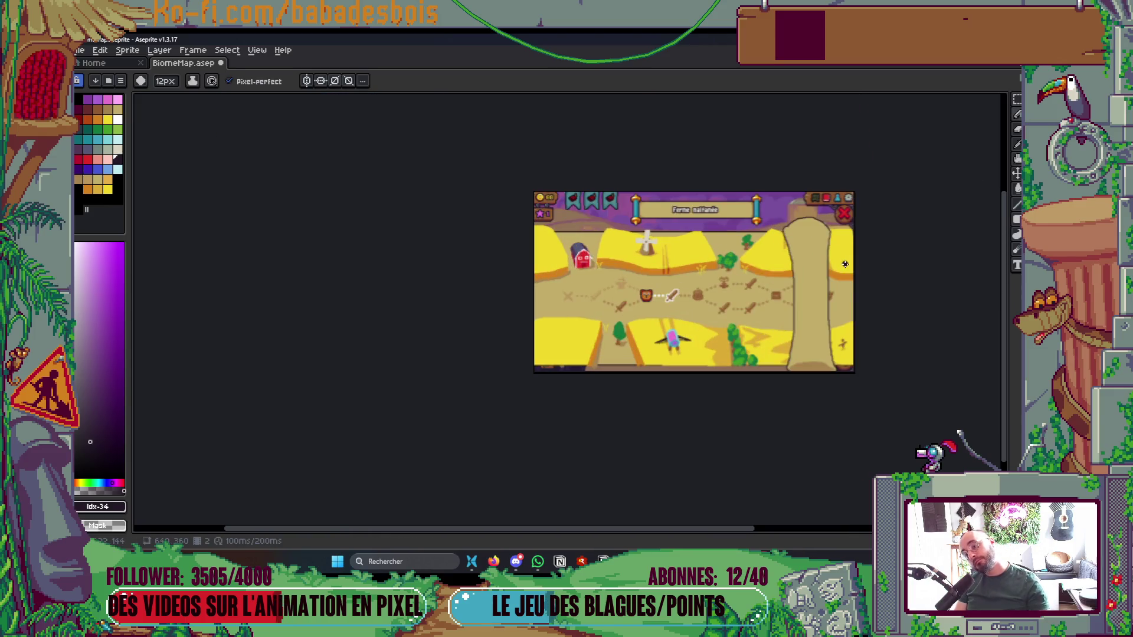
pyautogui.scroll(1, 845, 263)
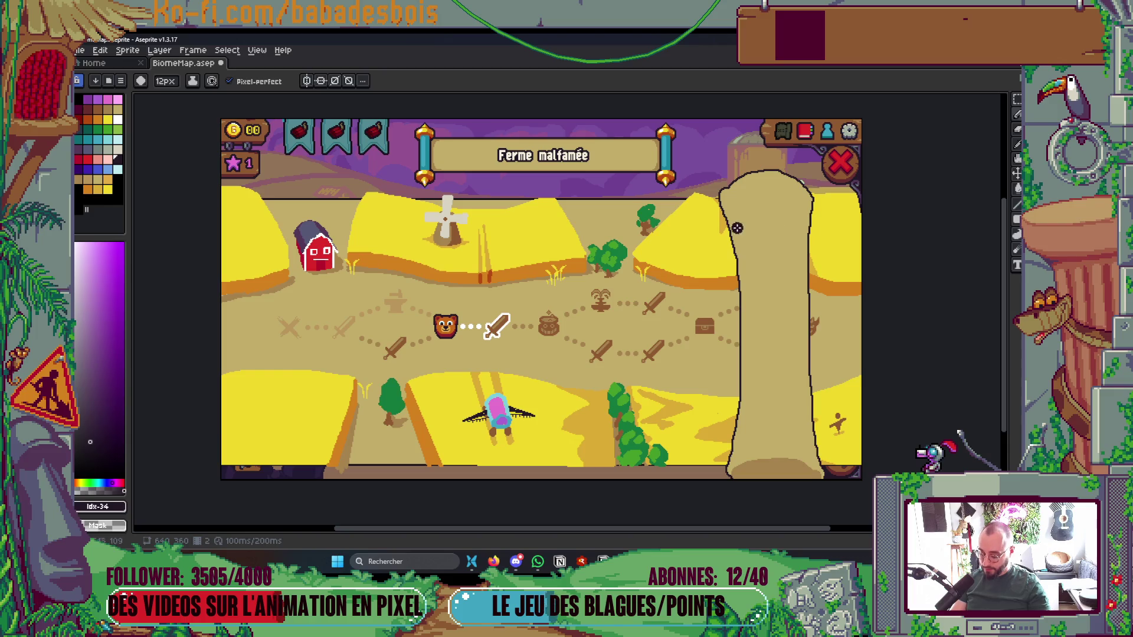
pyautogui.scroll(-2, 737, 266)
pyautogui.moveTo(791, 313)
pyautogui.mouseDown()
pyautogui.moveTo(328, 315)
pyautogui.moveTo(840, 310)
pyautogui.moveTo(816, 321)
pyautogui.mouseUp()
pyautogui.scroll(2, 842, 331)
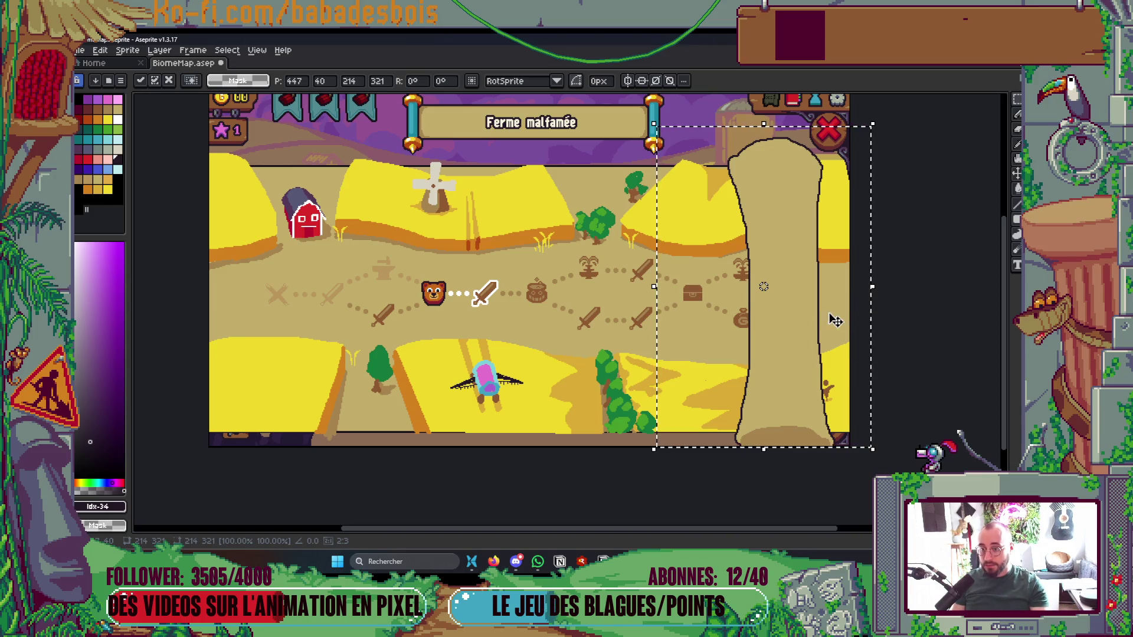
# Fine-tune the scroll's position, nudging it up and then slightly down
pyautogui.press('Up')
pyautogui.press('Up')
pyautogui.press('Up')
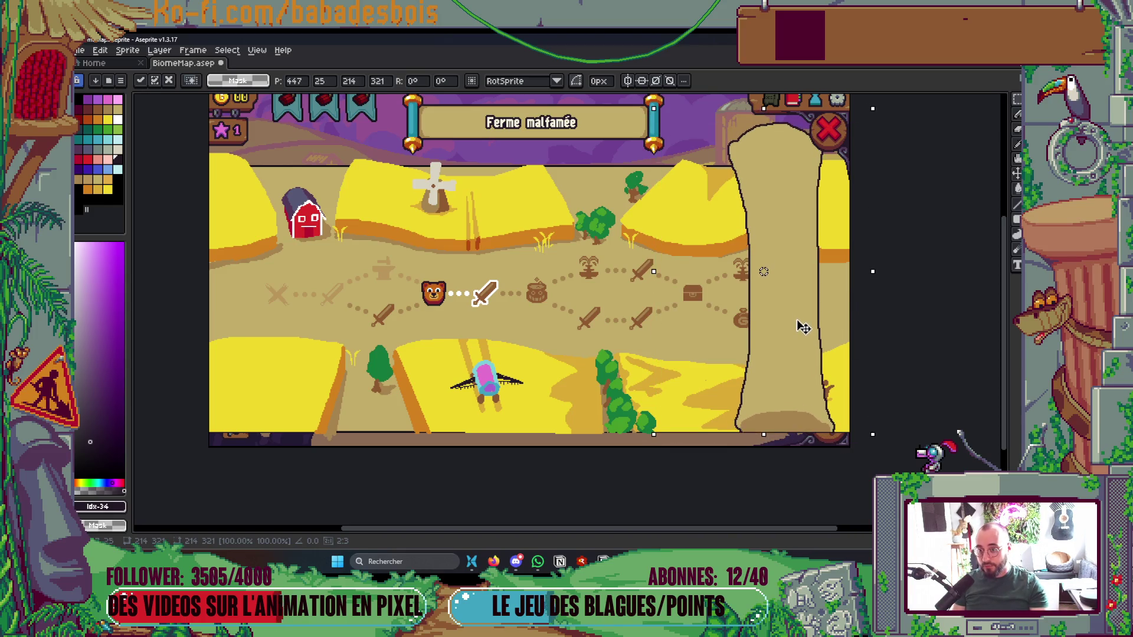
pyautogui.press('Return')
pyautogui.moveTo(703, 104)
pyautogui.mouseDown()
pyautogui.moveTo(849, 302)
pyautogui.moveTo(823, 274)
pyautogui.mouseUp()
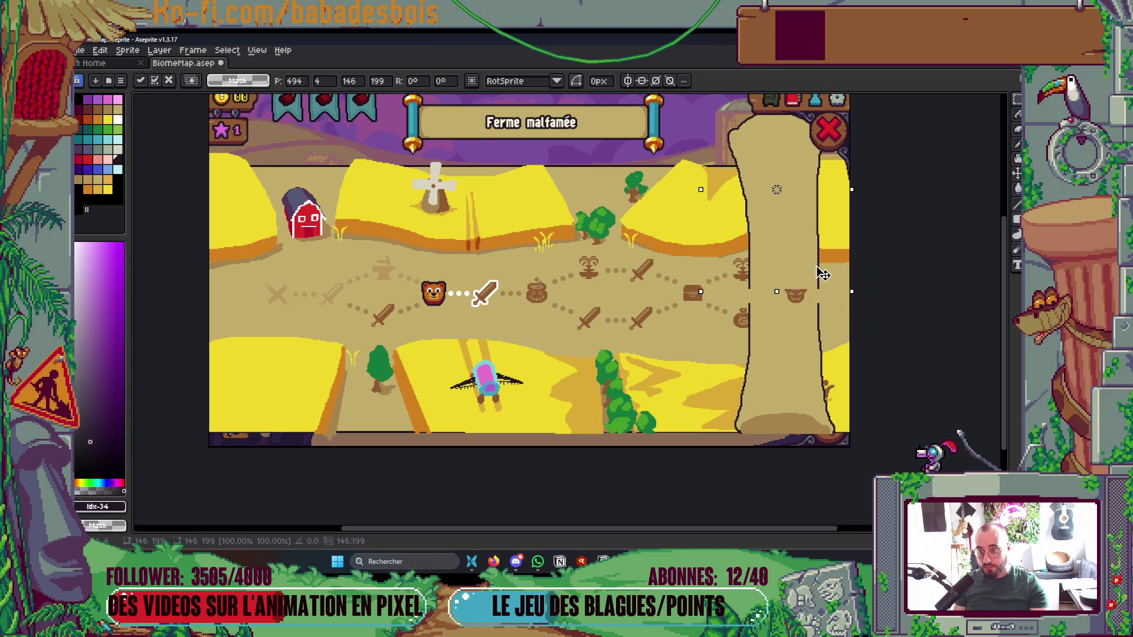
pyautogui.press('Down')
pyautogui.press('Down')
pyautogui.press('Down')
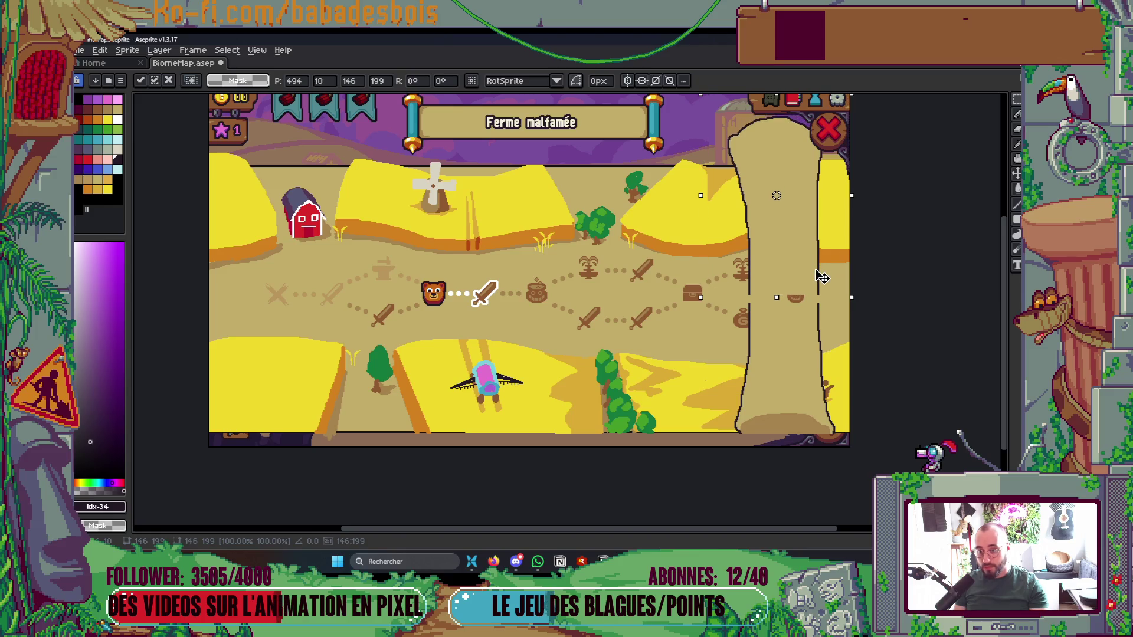
pyautogui.press('Return')
# Close the gaps in the scroll's left and right outlines with a 2px pencil
pyautogui.press('i')
pyautogui.scroll(3, 823, 282)
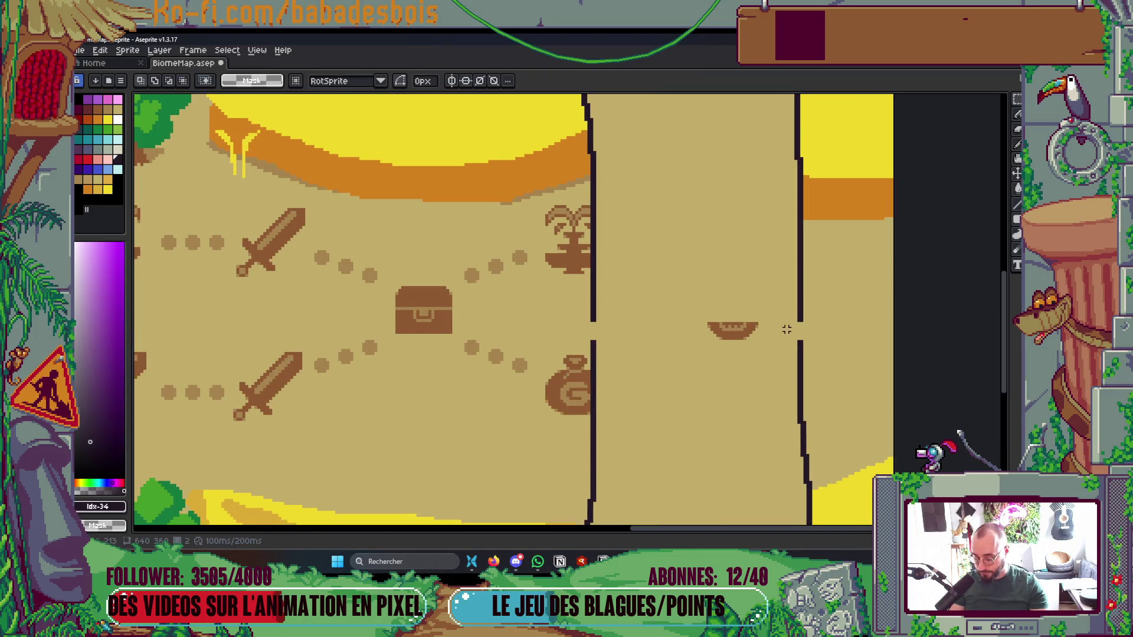
pyautogui.scroll(2, 796, 301)
pyautogui.press('b')
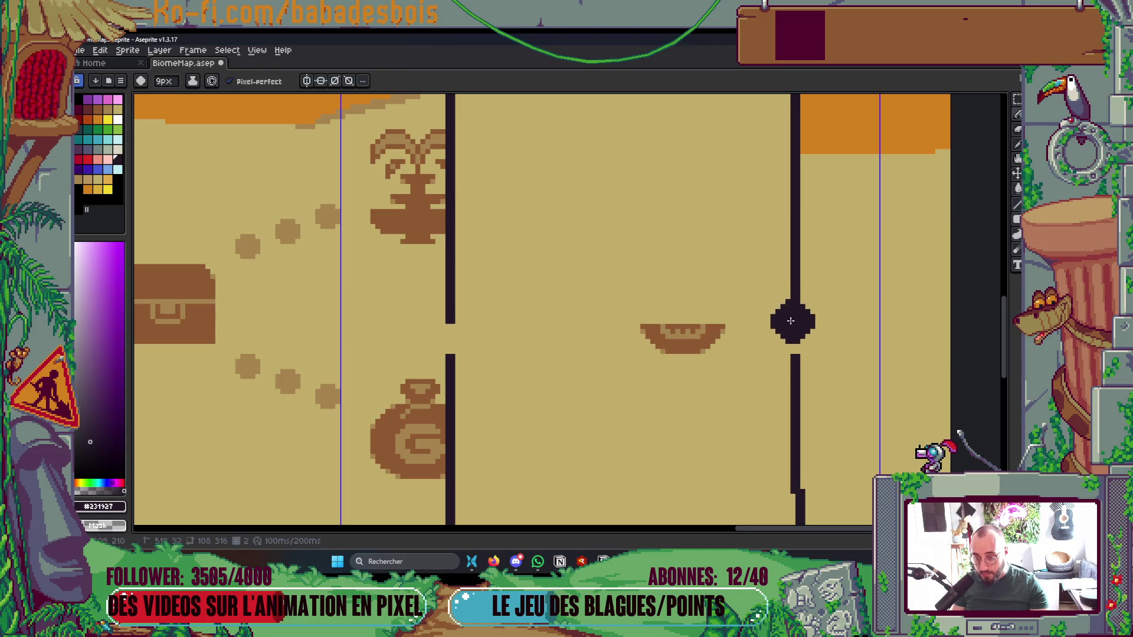
pyautogui.press('-')
pyautogui.press('-')
pyautogui.press('-')
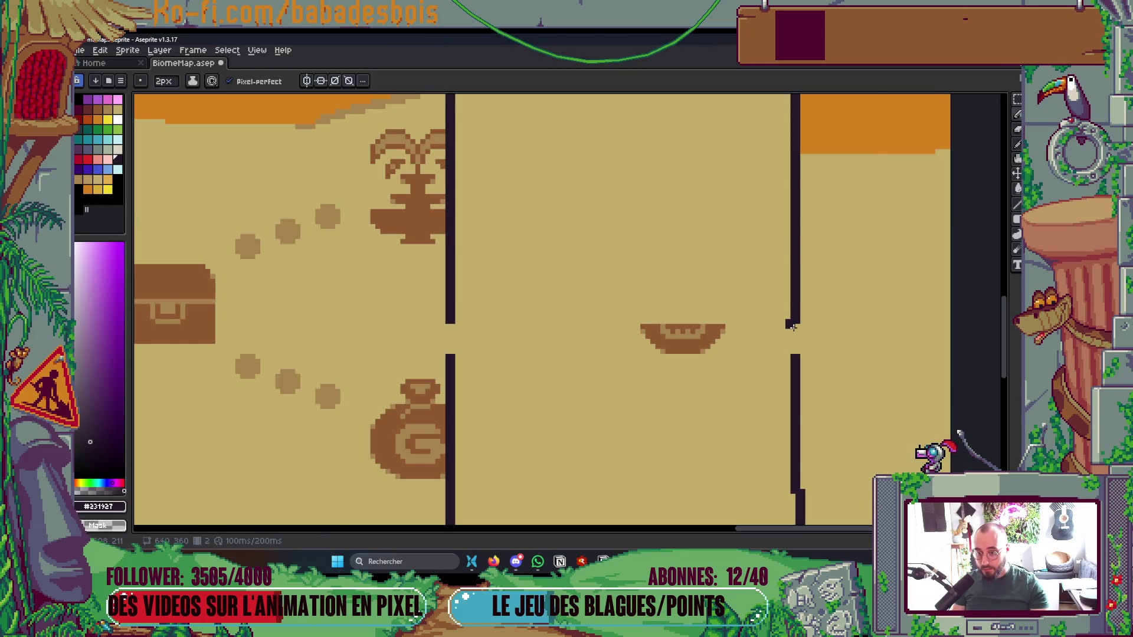
pyautogui.moveTo(796, 326); pyautogui.dragTo(796, 357)
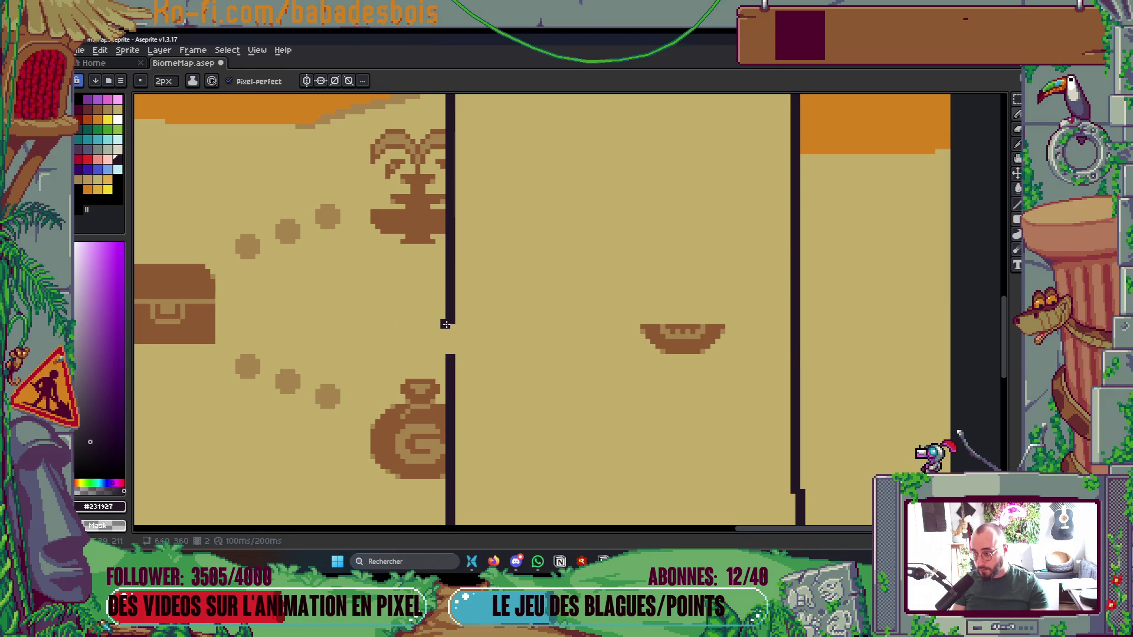
pyautogui.moveTo(450, 328); pyautogui.dragTo(451, 359)
# Sample the sand colour #c2ad6a and bucket-fill the scroll's bowl-shaped interior
pyautogui.keyDown('alt'); pyautogui.click(592, 240); pyautogui.keyUp('alt')
pyautogui.press('g')
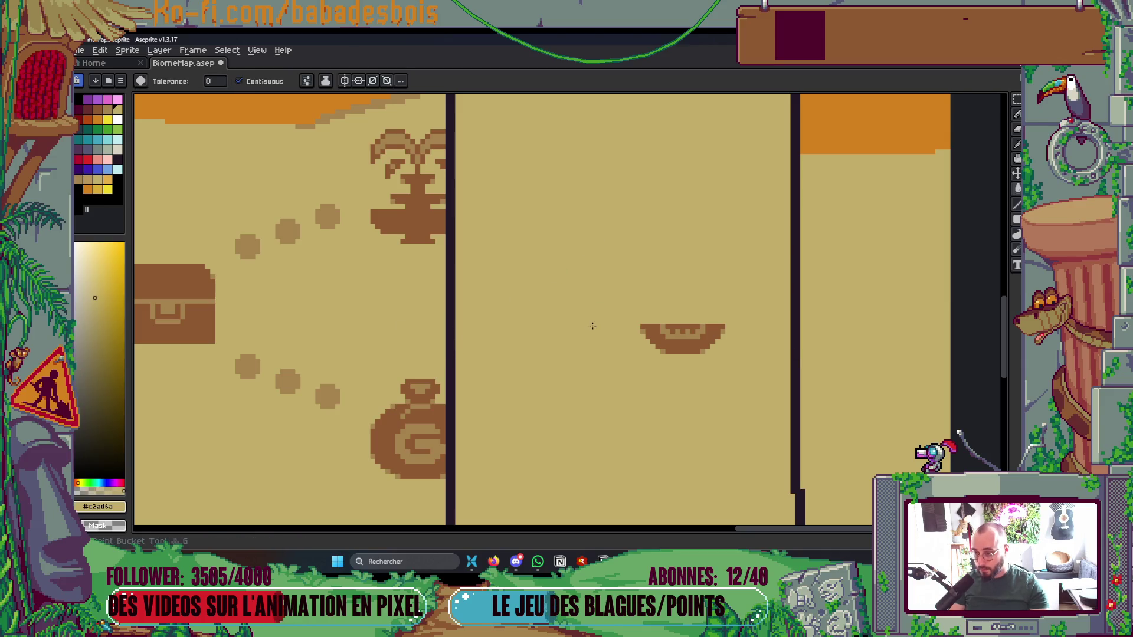
pyautogui.click(578, 346)
pyautogui.scroll(-5, 578, 346)
pyautogui.scroll(2, 446, 370)
pyautogui.press('Tab')
pyautogui.press('Tab')
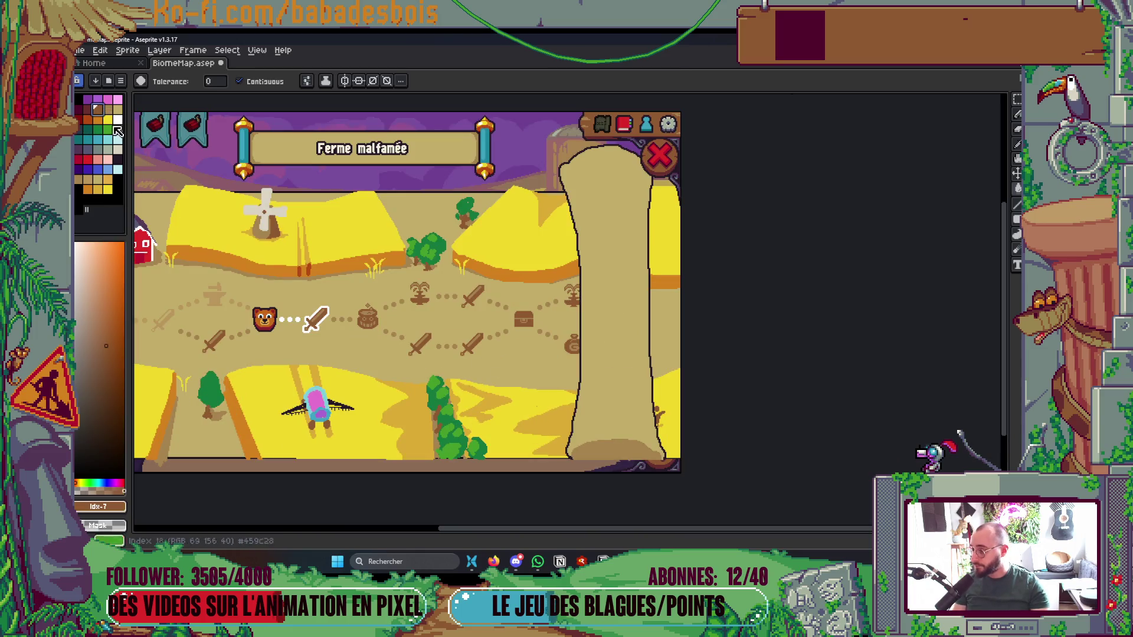
pyautogui.press('v')
pyautogui.press('b')
pyautogui.scroll(2, 620, 463)
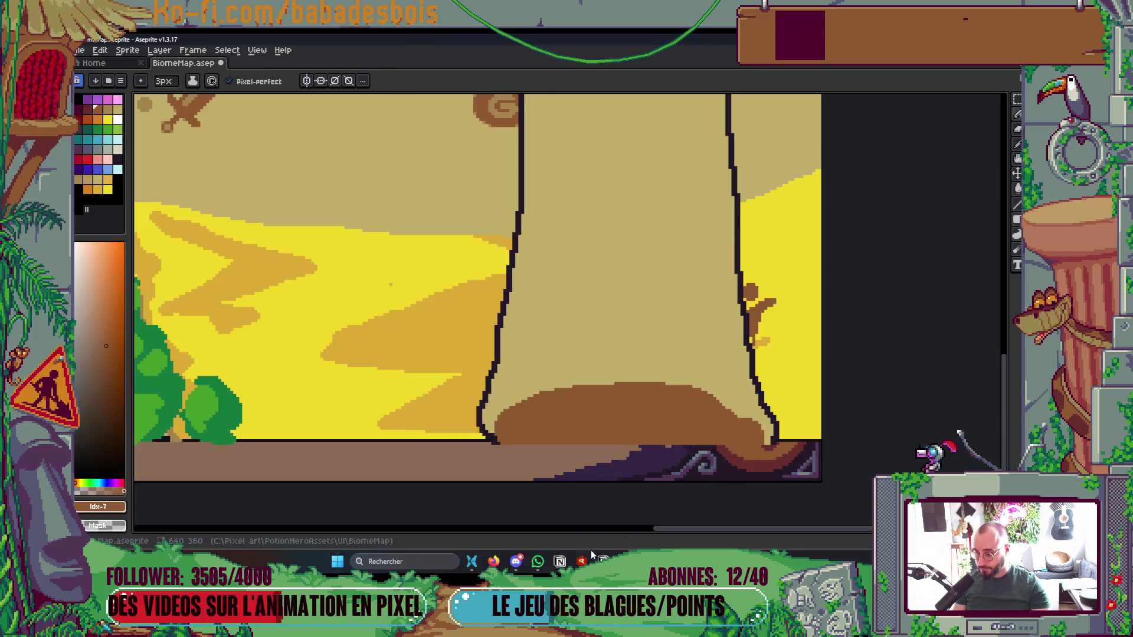
pyautogui.click(495, 565)
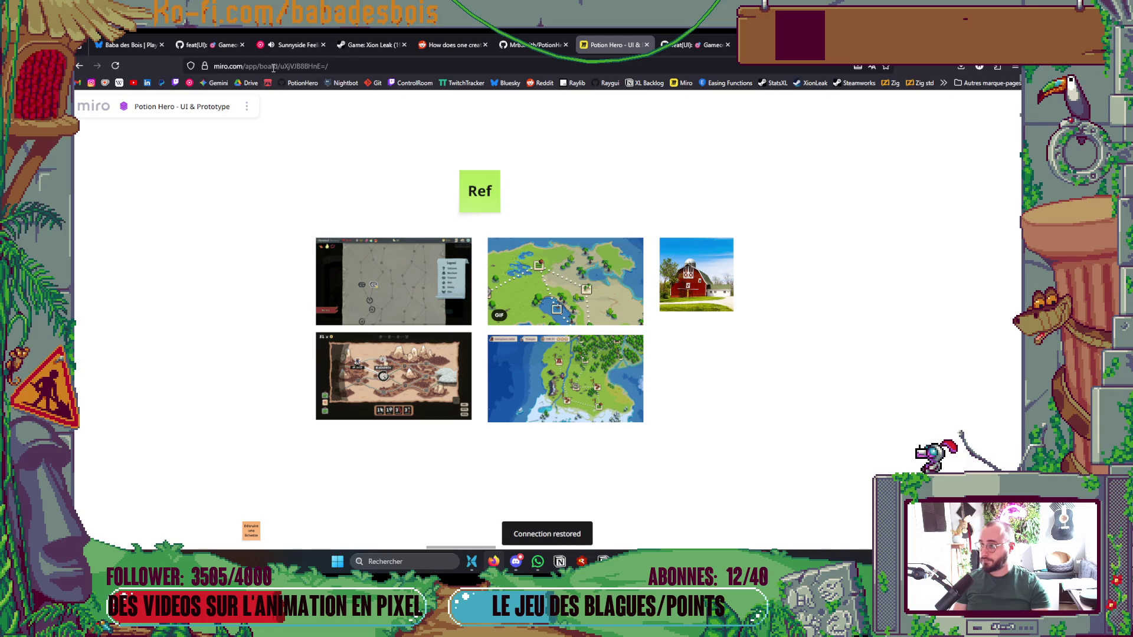
pyautogui.click(295, 44)
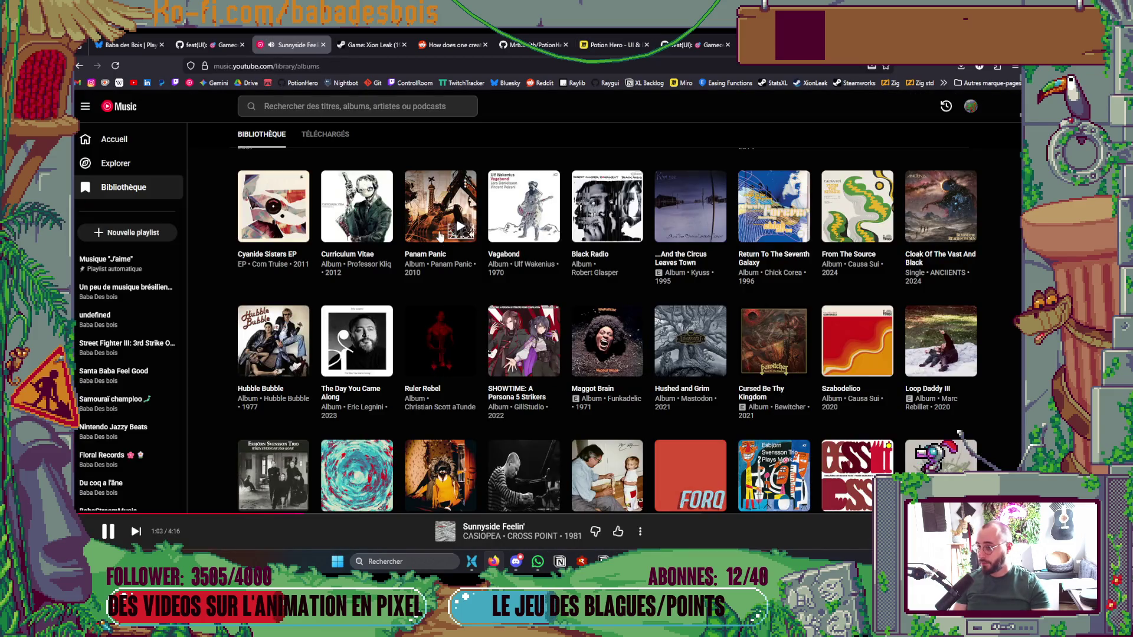
pyautogui.scroll(-5, 490, 295)
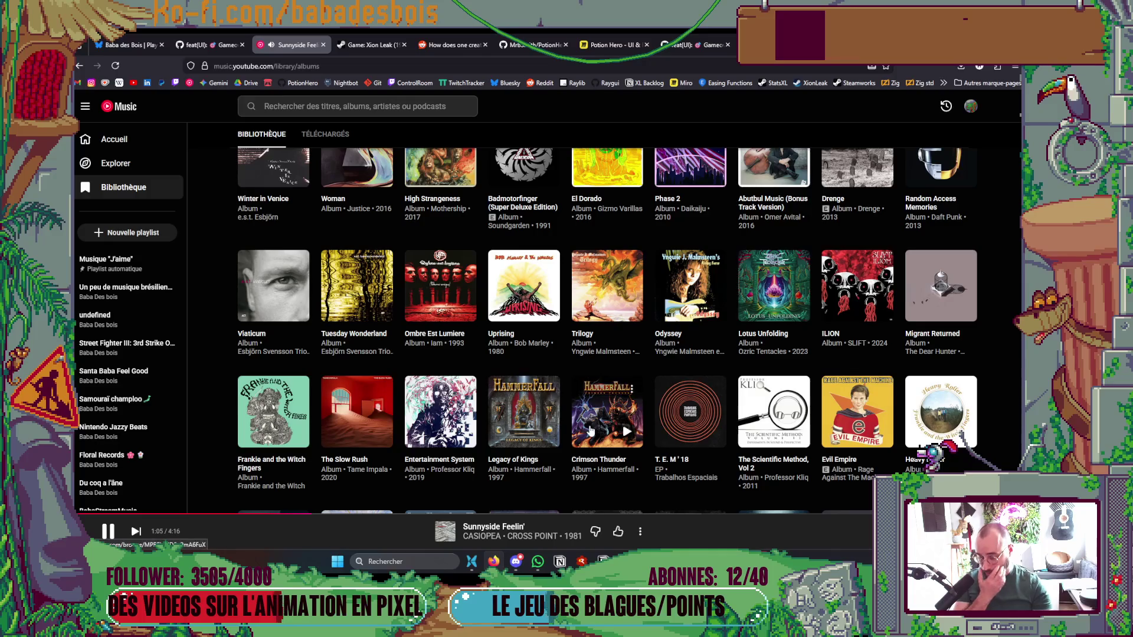
pyautogui.scroll(-5, 576, 435)
pyautogui.scroll(-5, 577, 435)
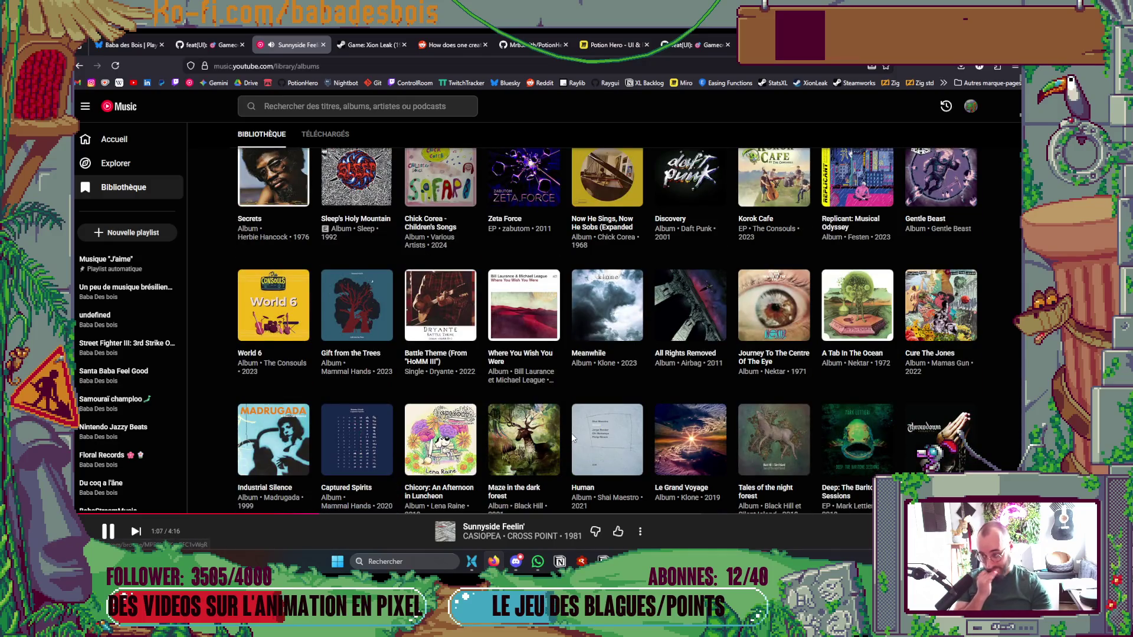
pyautogui.scroll(-5, 564, 431)
pyautogui.scroll(-5, 564, 427)
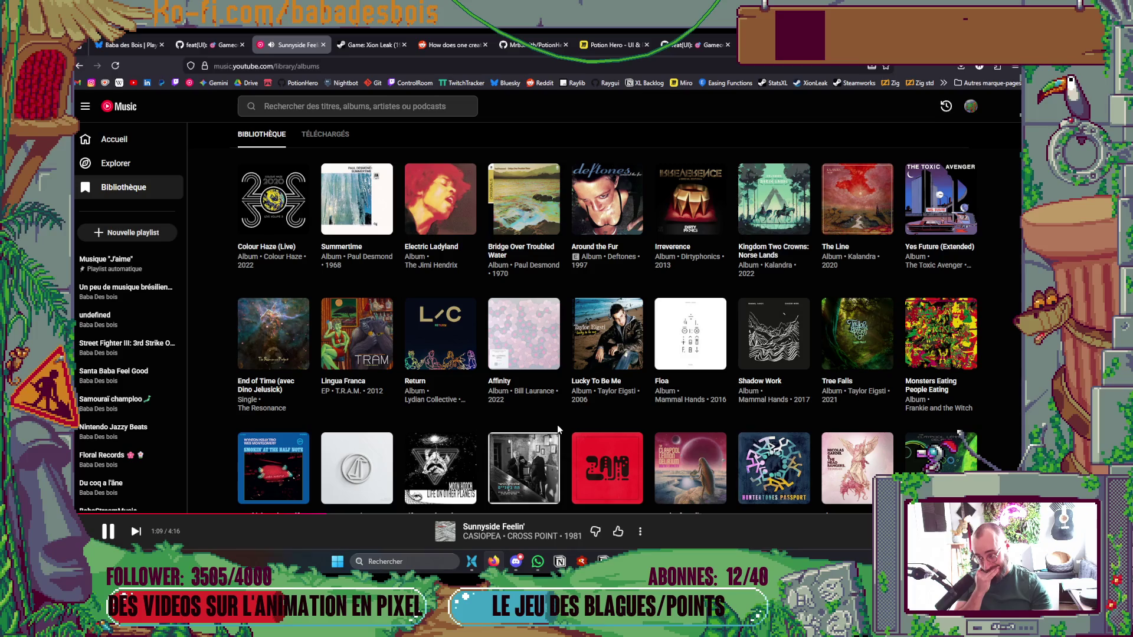
pyautogui.scroll(-4, 550, 427)
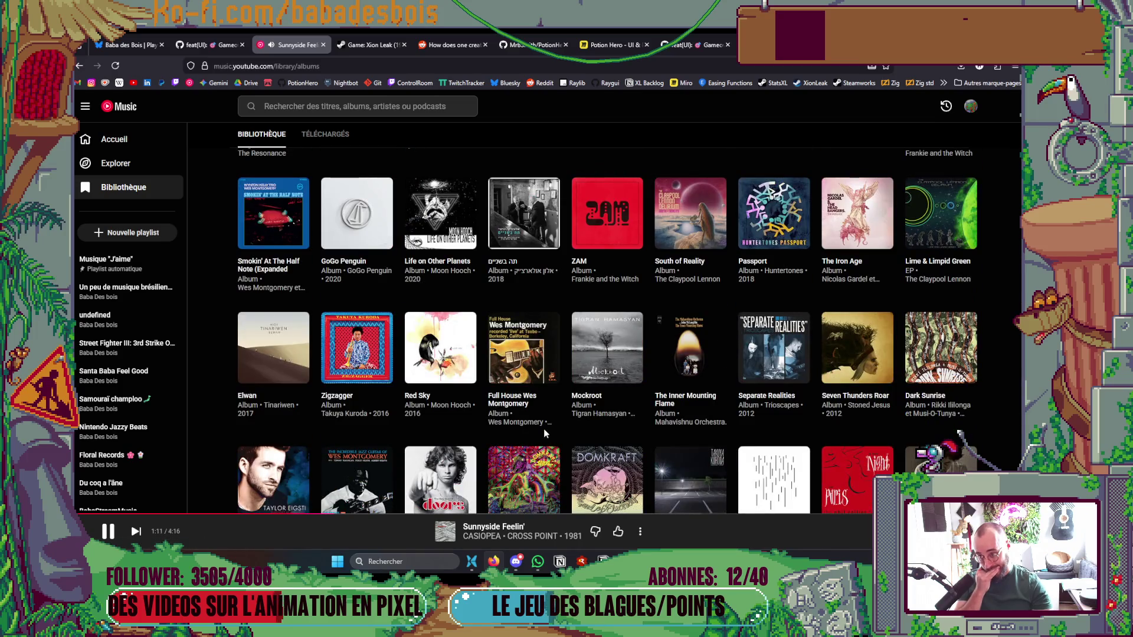
pyautogui.press('super+Down')
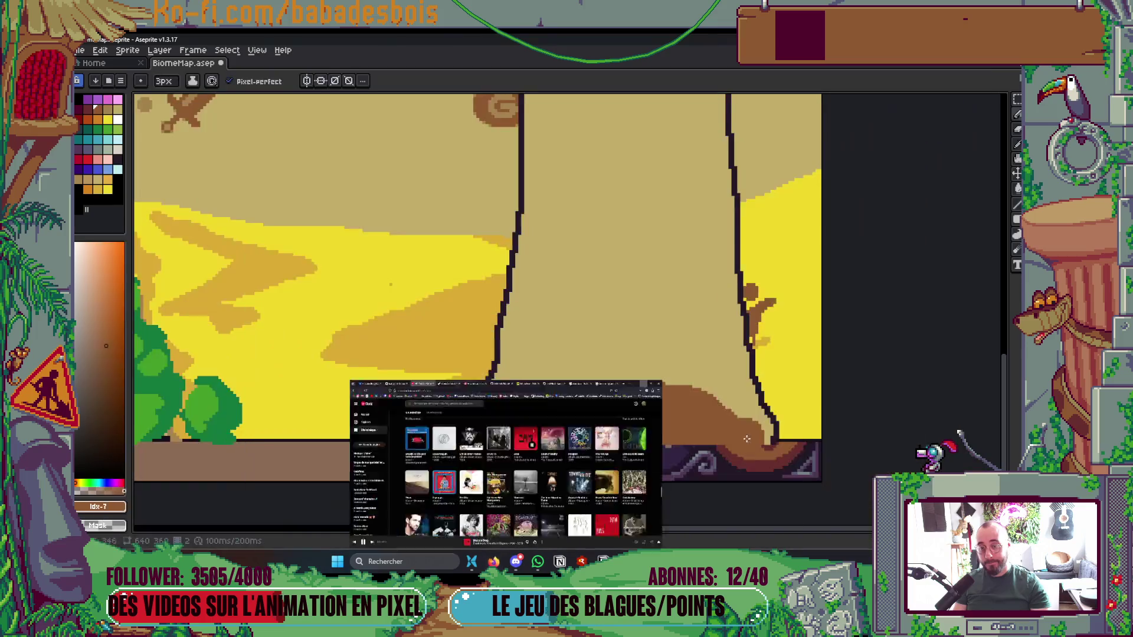
# Pick a golden tan swatch and set the ink to Shading
pyautogui.scroll(-5, 551, 380)
pyautogui.scroll(4, 289, 283)
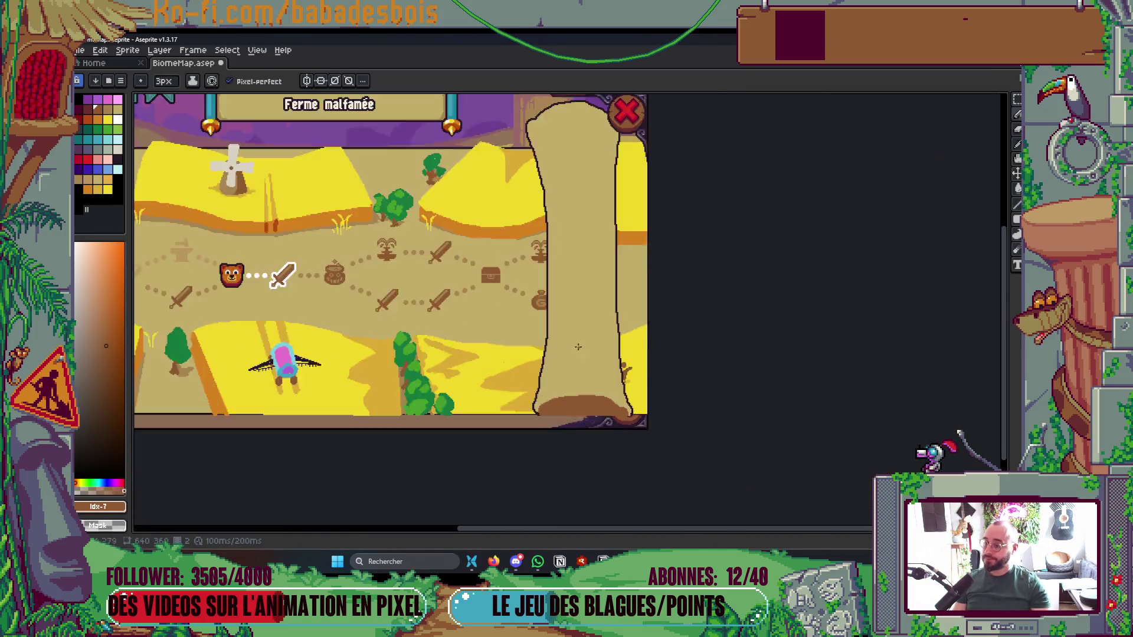
pyautogui.click(108, 109)
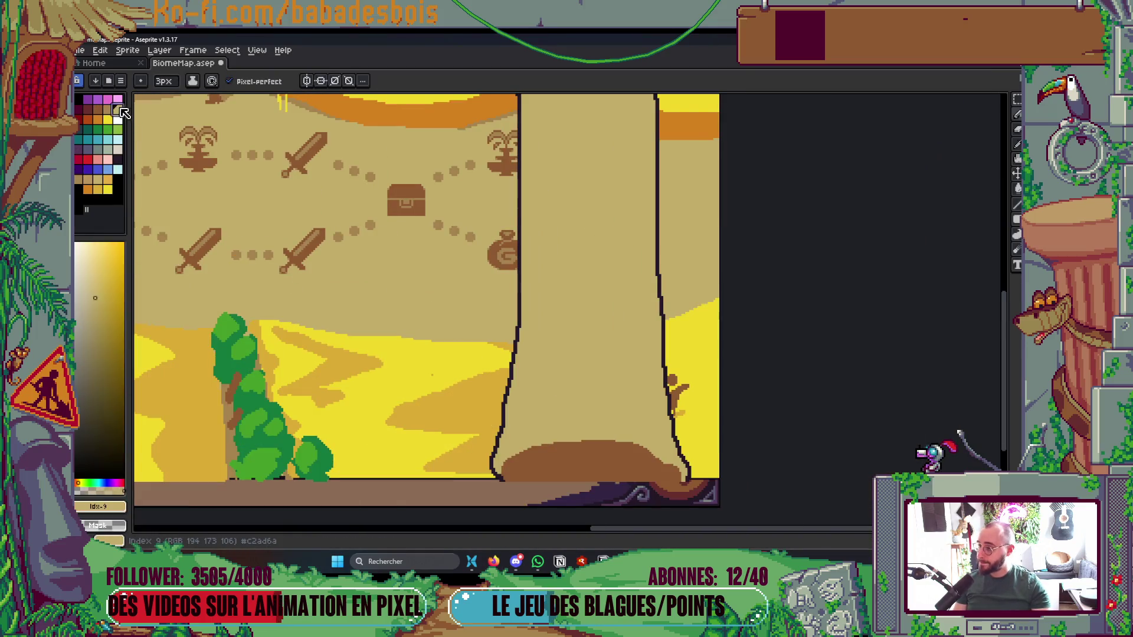
pyautogui.click(212, 85)
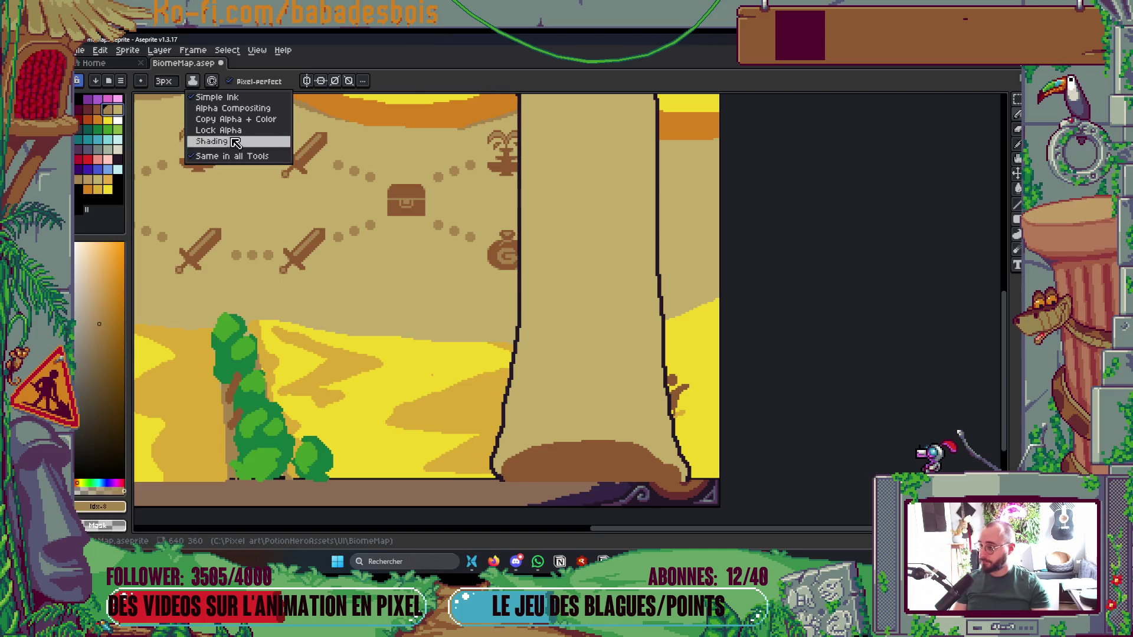
pyautogui.click(212, 145)
# Draw a curved shading stroke up the scroll's right side
pyautogui.moveTo(581, 443); pyautogui.dragTo(620, 147)
pyautogui.hotkey('ctrl', 'z')
pyautogui.moveTo(583, 439)
pyautogui.mouseDown()
pyautogui.moveTo(633, 339)
pyautogui.moveTo(649, 98)
pyautogui.moveTo(670, 236)
pyautogui.mouseUp()
pyautogui.scroll(5, 590, 111)
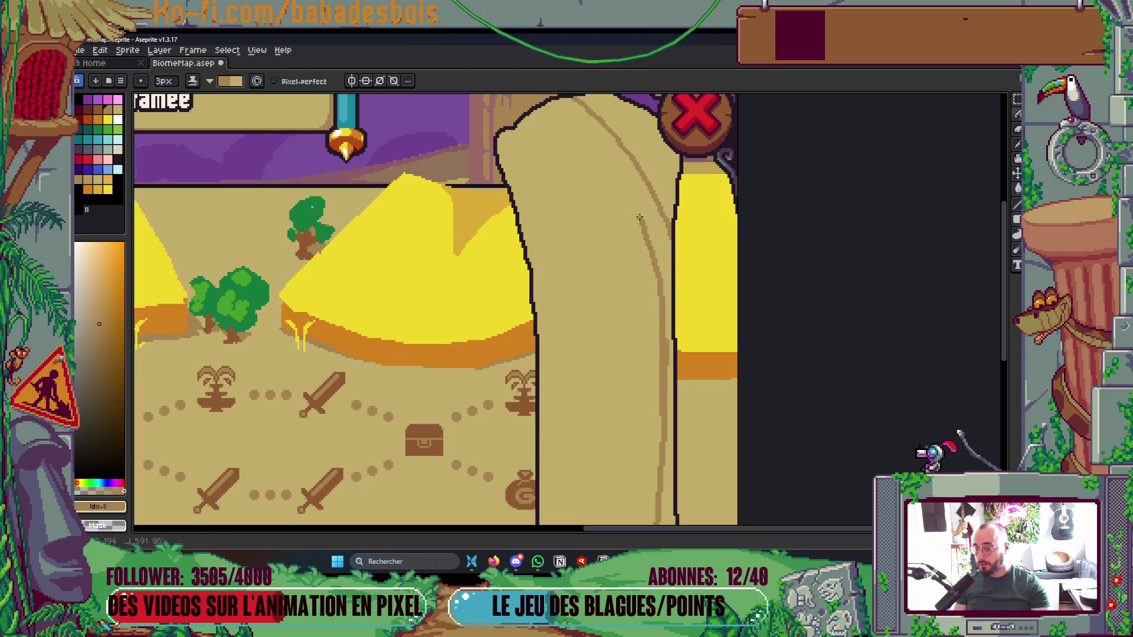
pyautogui.press('g')
pyautogui.scroll(-4, 649, 230)
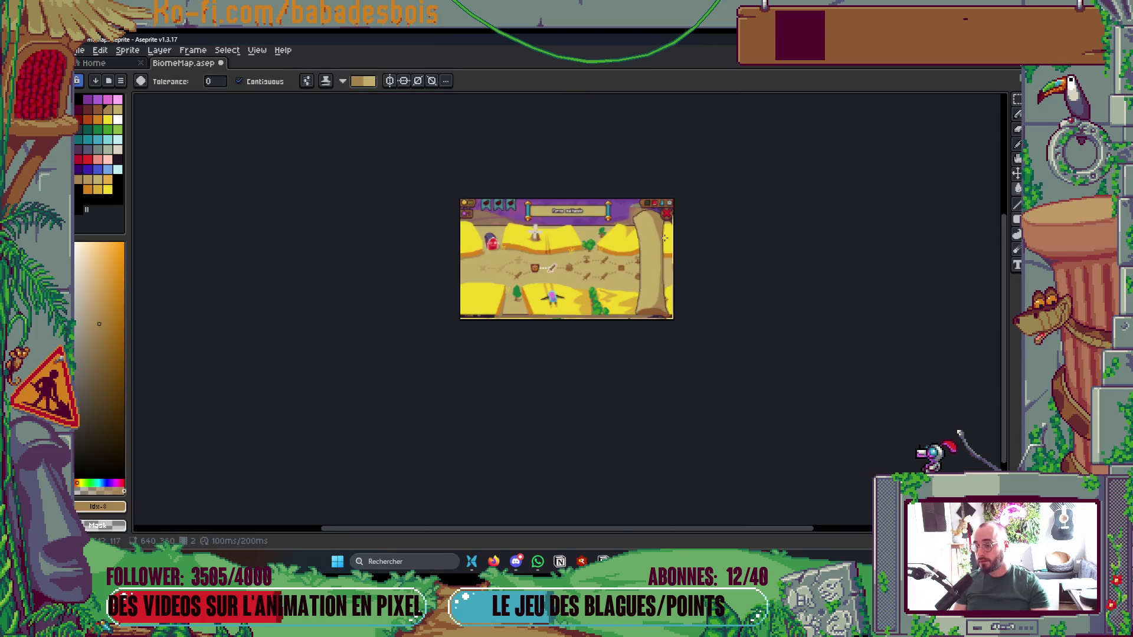
pyautogui.scroll(4, 665, 238)
pyautogui.press('b')
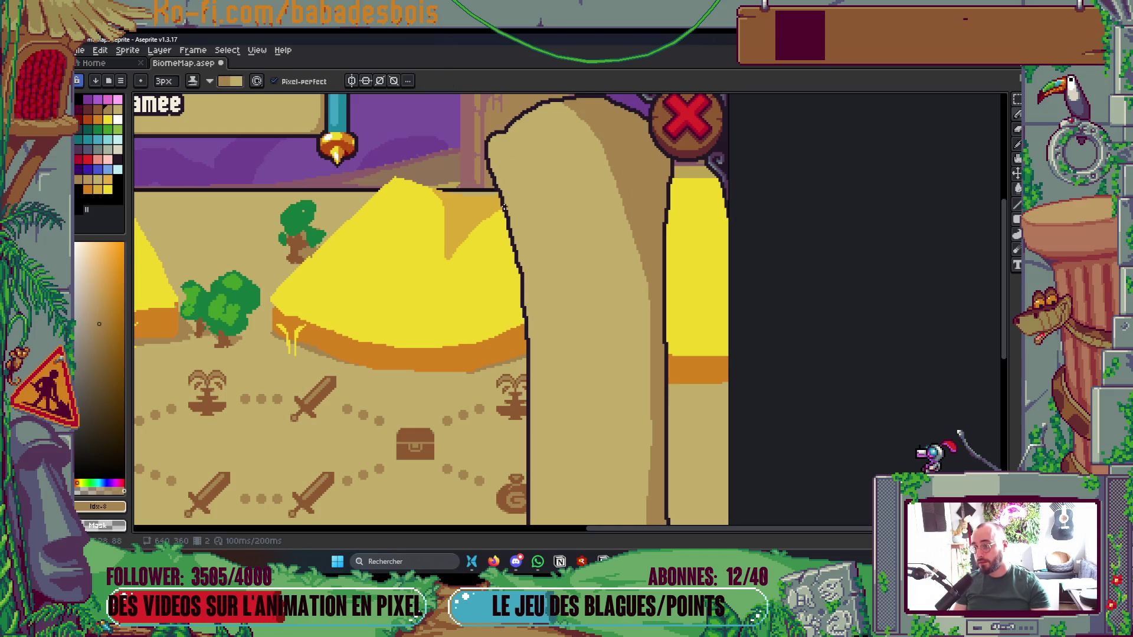
pyautogui.press('g')
pyautogui.scroll(-4, 502, 277)
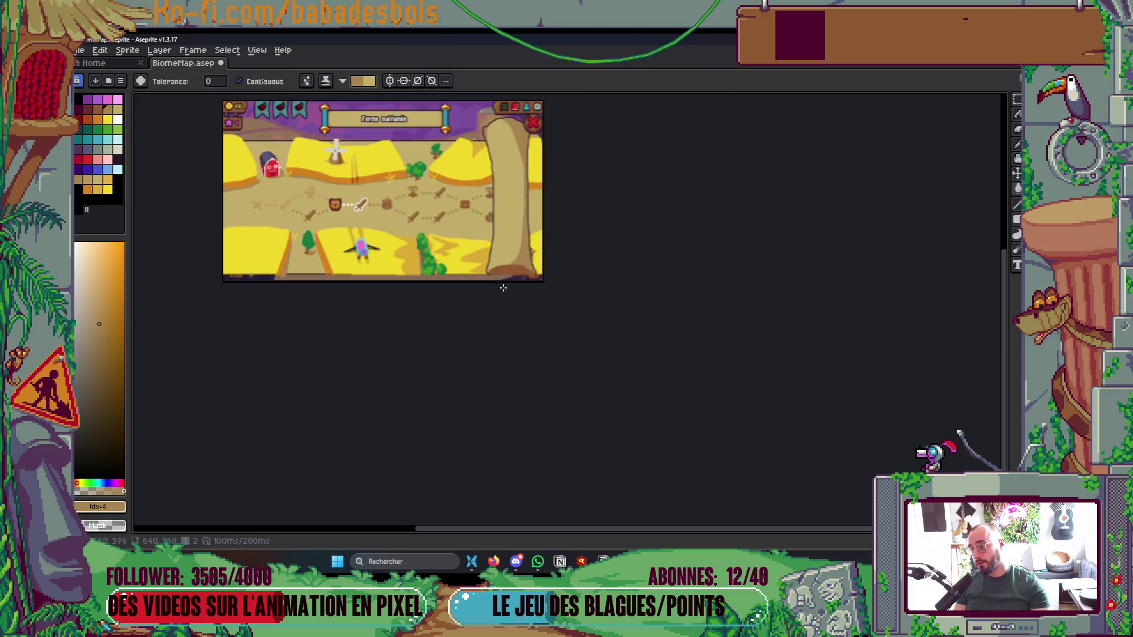
pyautogui.scroll(4, 503, 287)
pyautogui.press('b')
pyautogui.press('g')
pyautogui.scroll(-4, 479, 283)
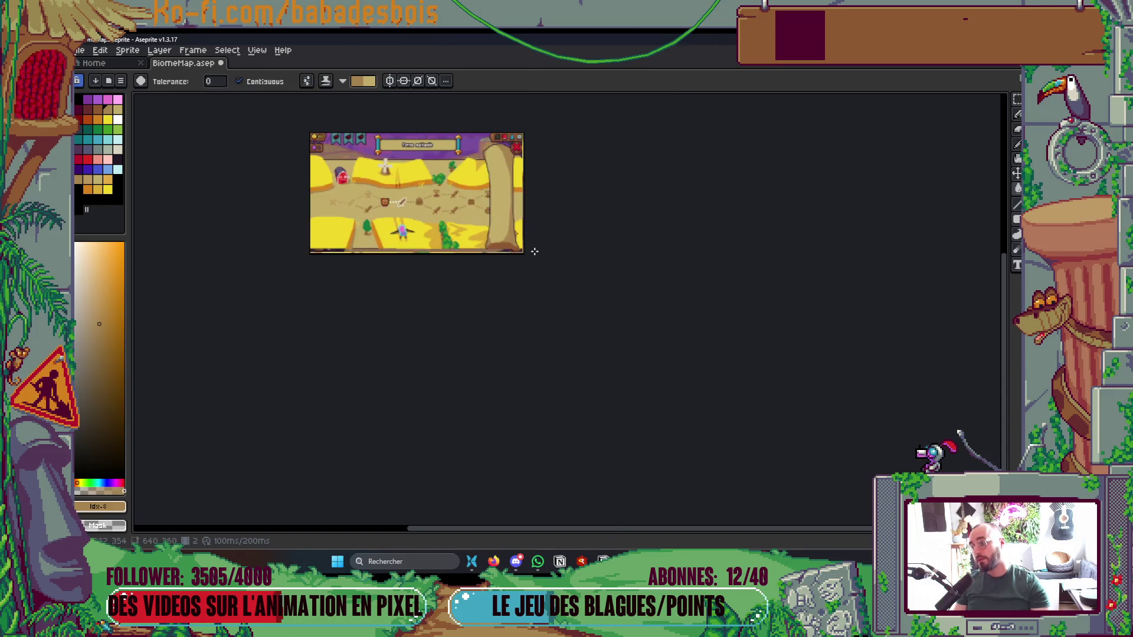
pyautogui.scroll(4, 535, 266)
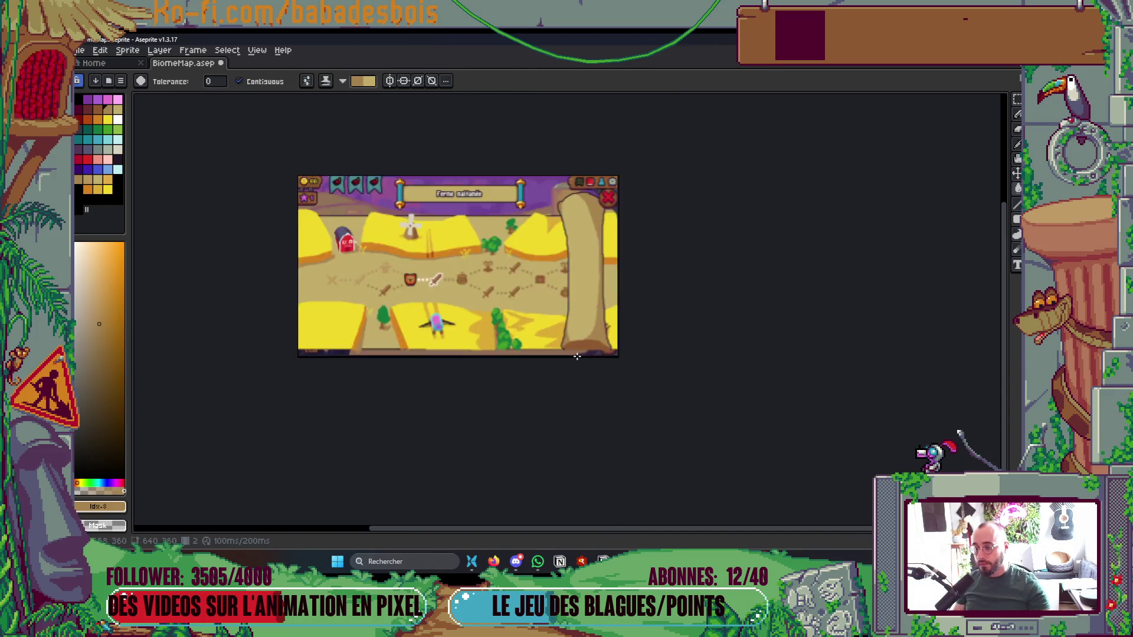
# Sample the dark brown #8F5931 from the base and switch back to Simple Ink
pyautogui.press('i')
pyautogui.click(536, 266)
pyautogui.press('b')
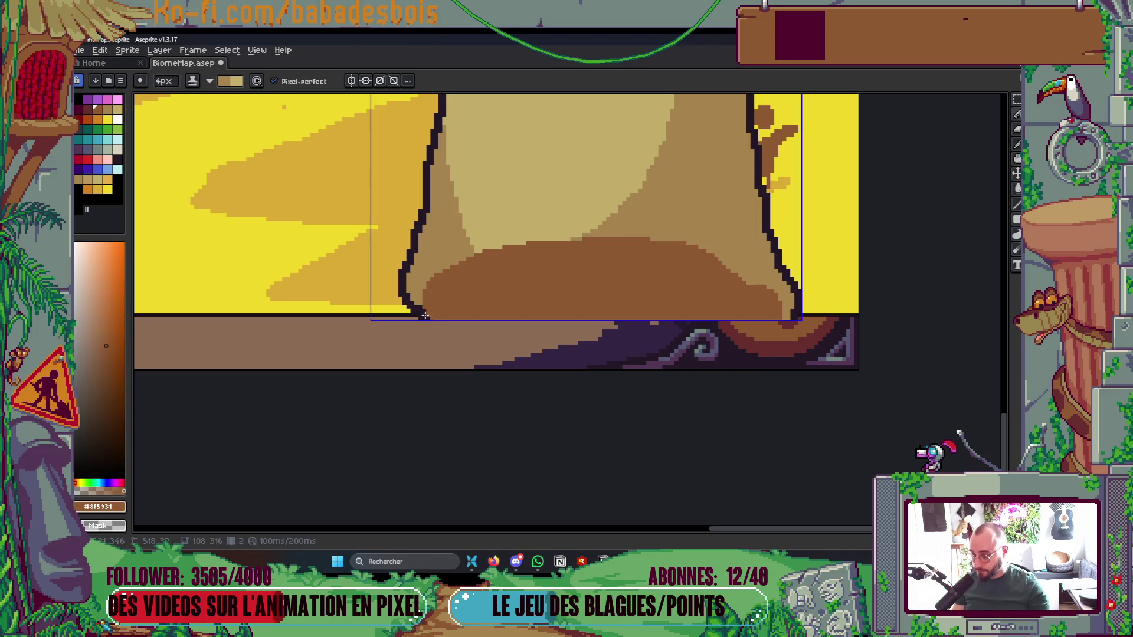
pyautogui.click(192, 81)
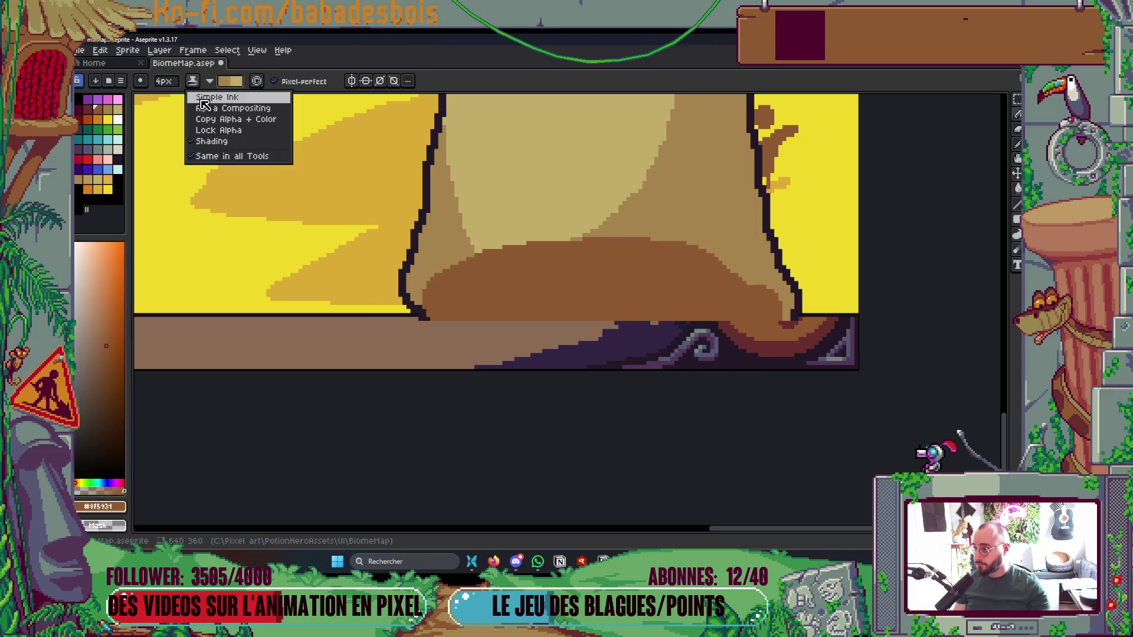
pyautogui.click(221, 94)
# Outline the scroll's bottom band in brown and fill it brown
pyautogui.moveTo(423, 295)
pyautogui.mouseDown()
pyautogui.moveTo(485, 361)
pyautogui.moveTo(765, 325)
pyautogui.mouseUp()
pyautogui.moveTo(701, 350); pyautogui.dragTo(493, 352)
pyautogui.press('g')
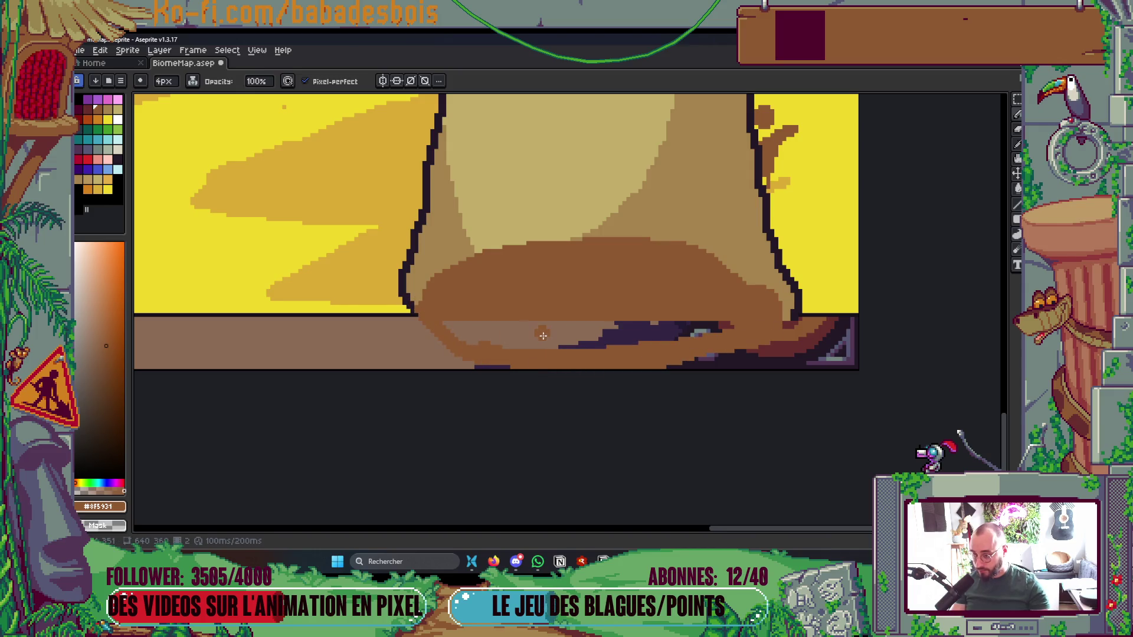
pyautogui.click(543, 336)
# Draw a lighter brown spiral loop into the brown base, extending it around the lower right
pyautogui.press('b')
pyautogui.keyDown('alt'); pyautogui.click(661, 224); pyautogui.keyUp('alt')
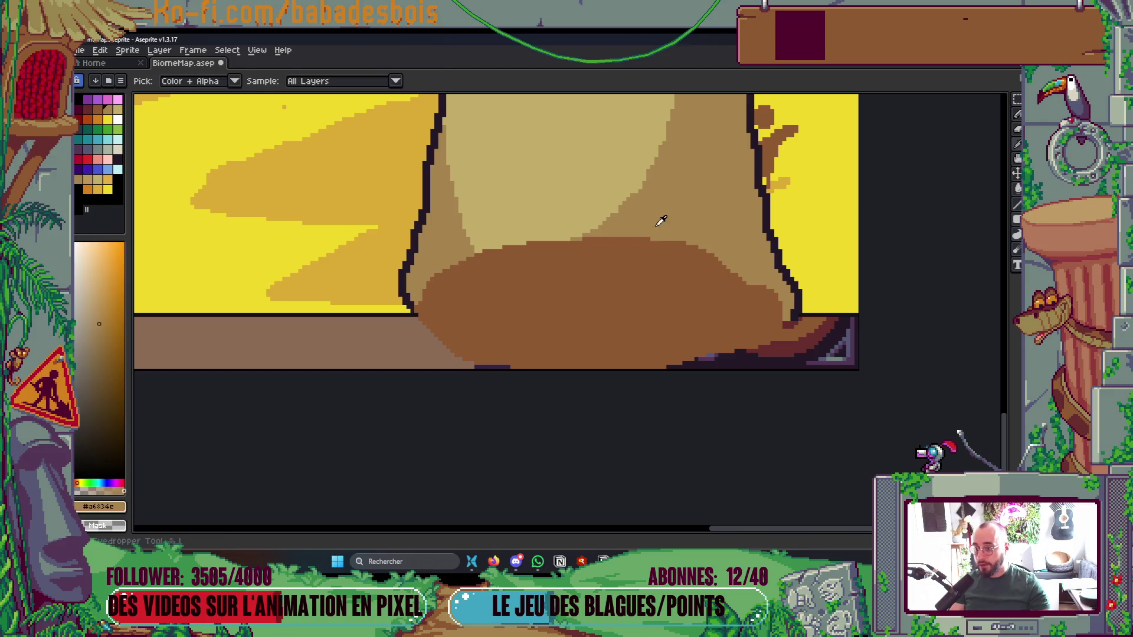
pyautogui.moveTo(436, 318)
pyautogui.mouseDown()
pyautogui.moveTo(581, 348)
pyautogui.moveTo(703, 319)
pyautogui.moveTo(559, 271)
pyautogui.moveTo(498, 311)
pyautogui.moveTo(623, 313)
pyautogui.mouseUp()
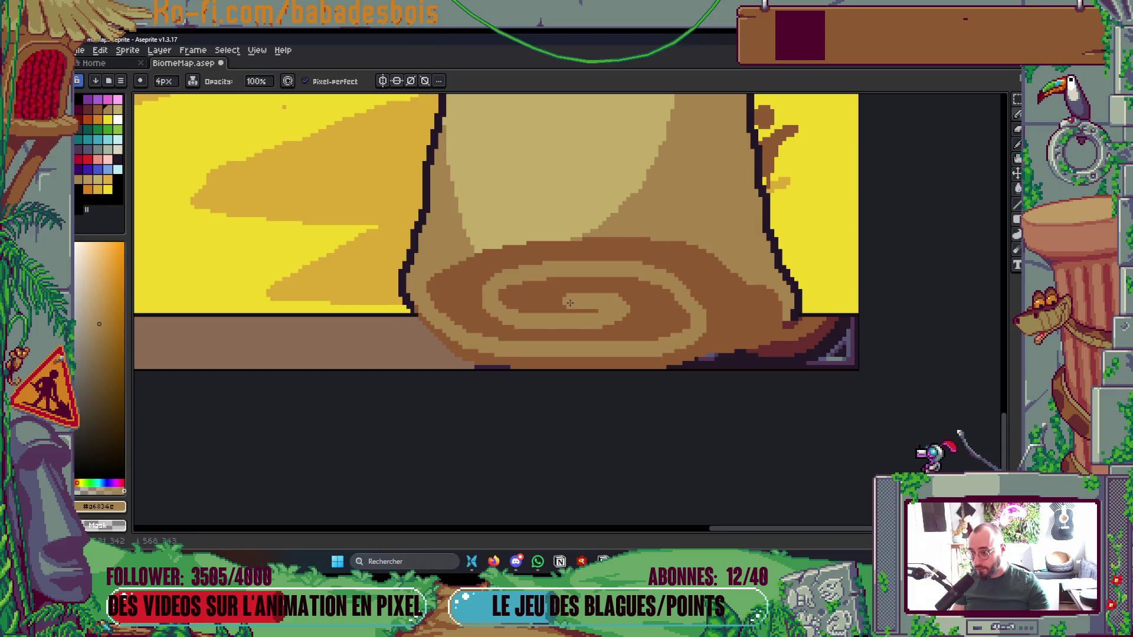
pyautogui.scroll(-4, 621, 315)
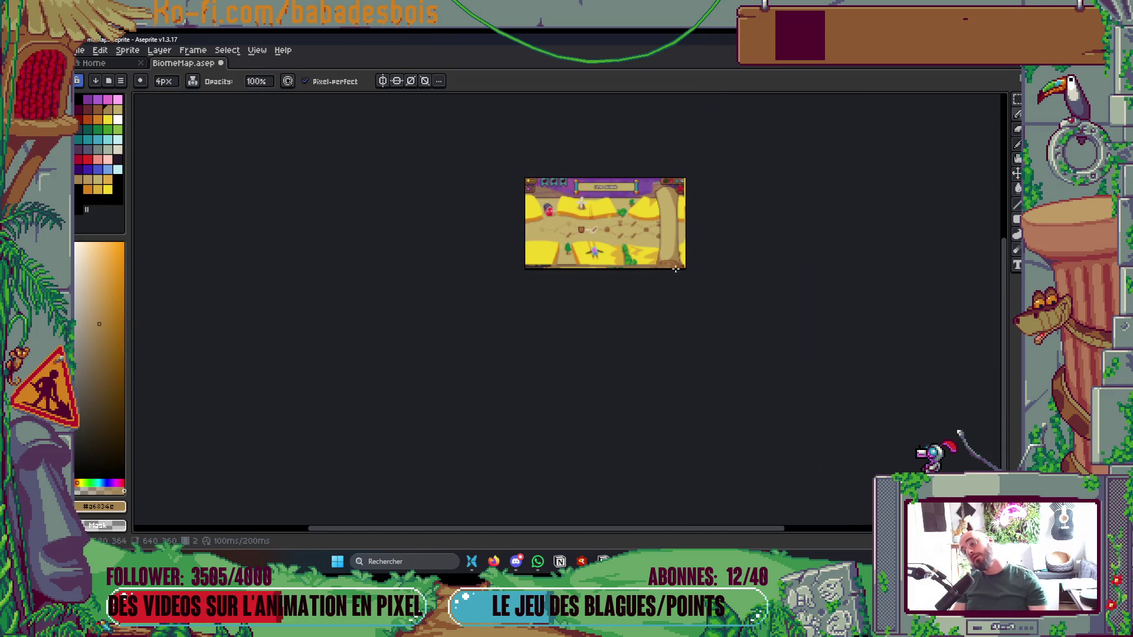
pyautogui.scroll(5, 591, 312)
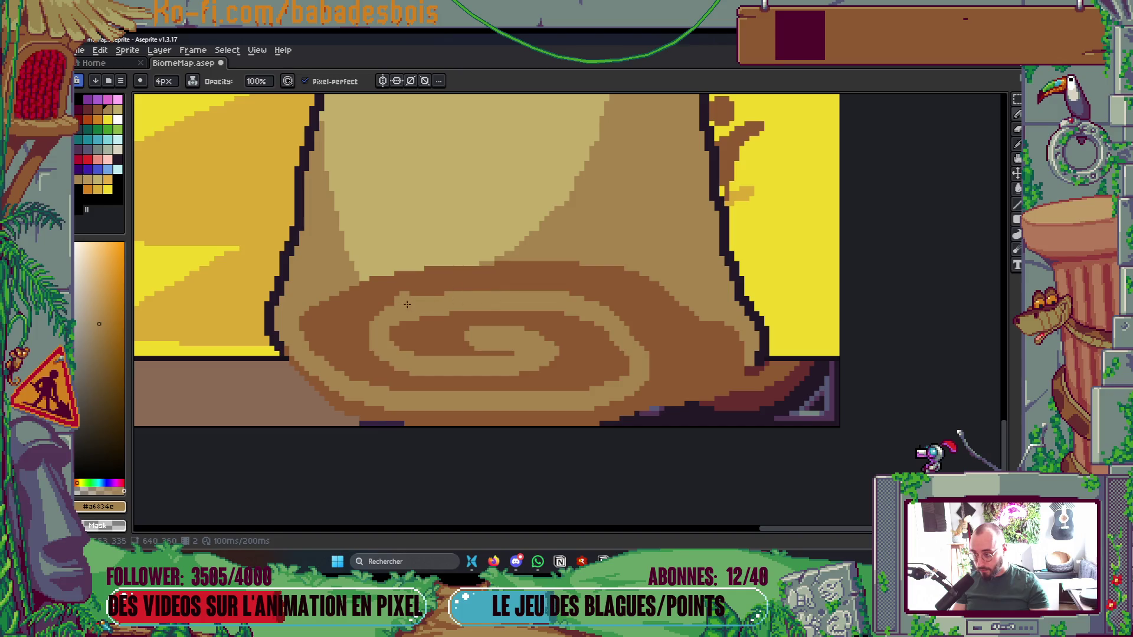
pyautogui.moveTo(401, 310)
pyautogui.mouseDown()
pyautogui.moveTo(602, 295)
pyautogui.moveTo(681, 351)
pyautogui.moveTo(593, 415)
pyautogui.moveTo(444, 420)
pyautogui.mouseUp()
pyautogui.moveTo(655, 383)
pyautogui.mouseDown()
pyautogui.moveTo(648, 354)
pyautogui.moveTo(661, 349)
pyautogui.mouseUp()
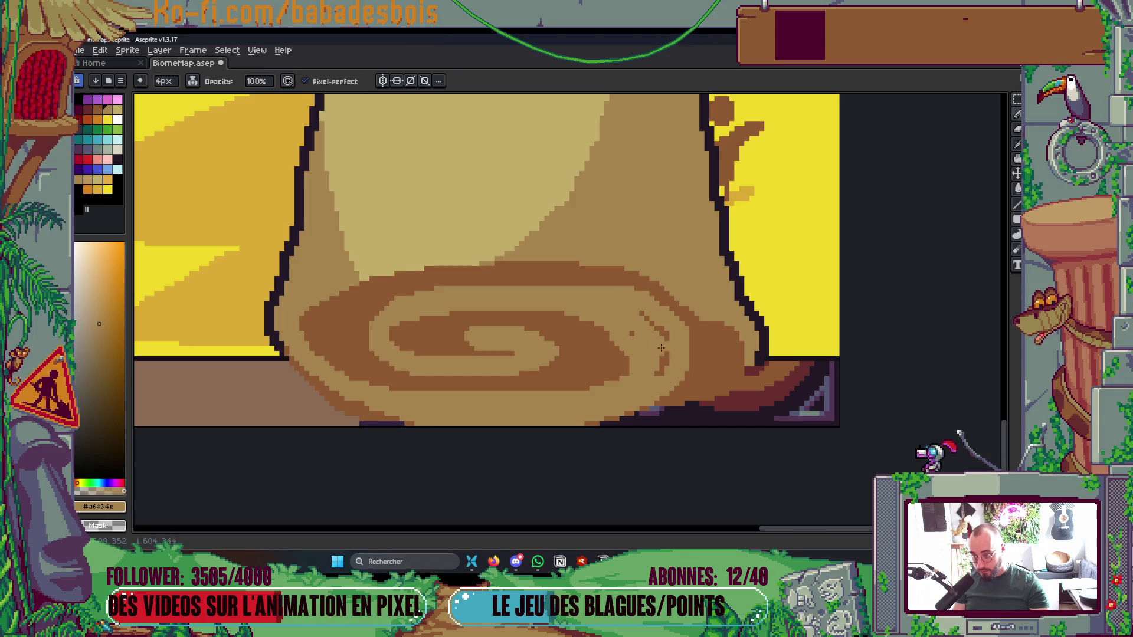
pyautogui.scroll(-4, 664, 351)
pyautogui.scroll(3, 713, 273)
pyautogui.scroll(3, 703, 358)
pyautogui.moveTo(640, 350)
pyautogui.mouseDown()
pyautogui.moveTo(634, 419)
pyautogui.moveTo(670, 378)
pyautogui.mouseUp()
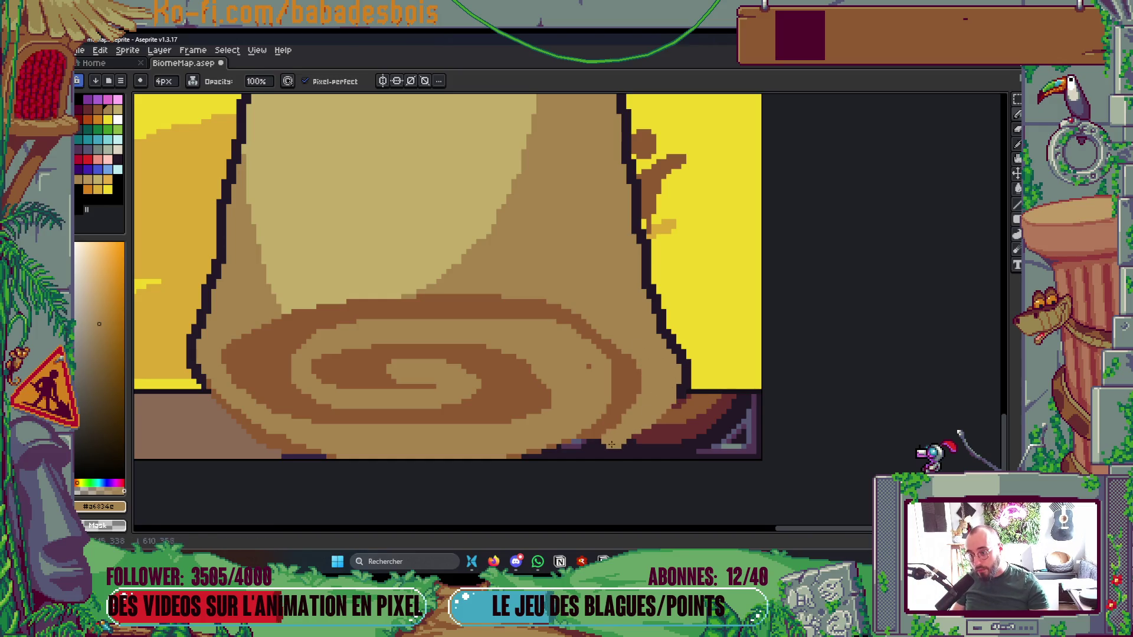
pyautogui.scroll(-4, 613, 444)
pyautogui.scroll(2, 695, 298)
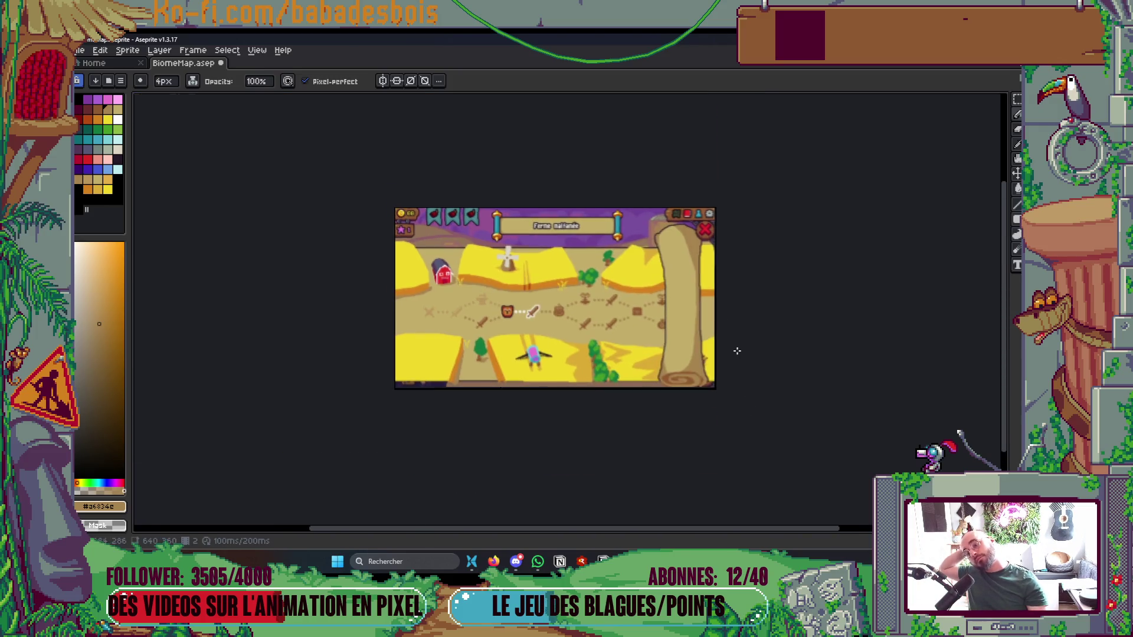
# Lighten the left shadow edge of the scroll's rolled base
pyautogui.scroll(5, 737, 351)
pyautogui.moveTo(575, 374)
pyautogui.mouseDown()
pyautogui.moveTo(569, 380)
pyautogui.moveTo(570, 334)
pyautogui.mouseUp()
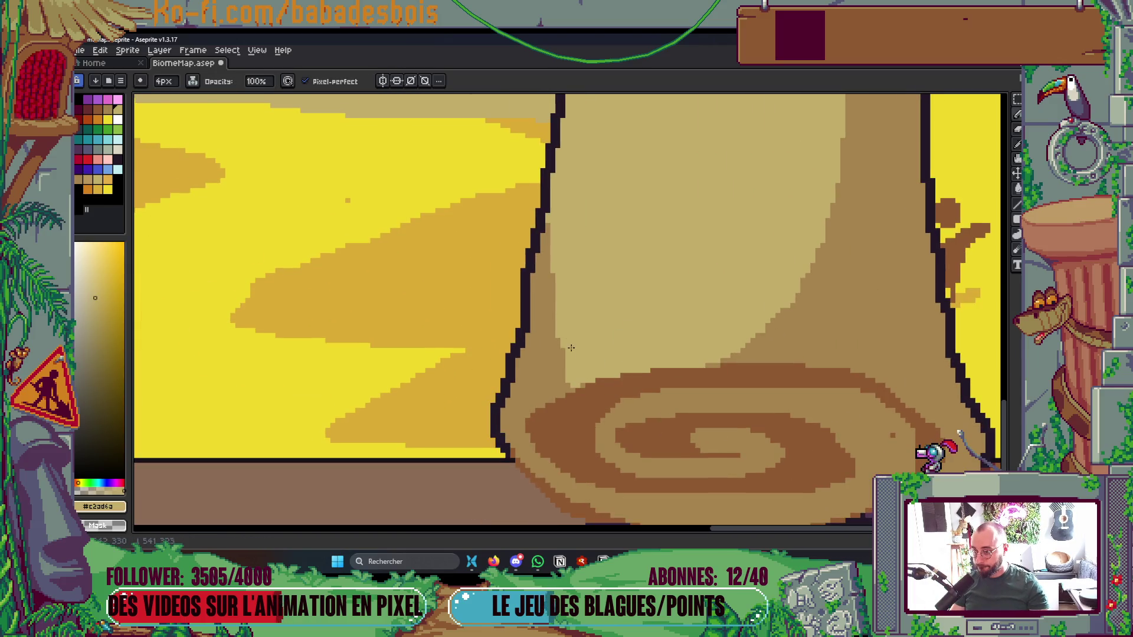
pyautogui.scroll(-4, 767, 331)
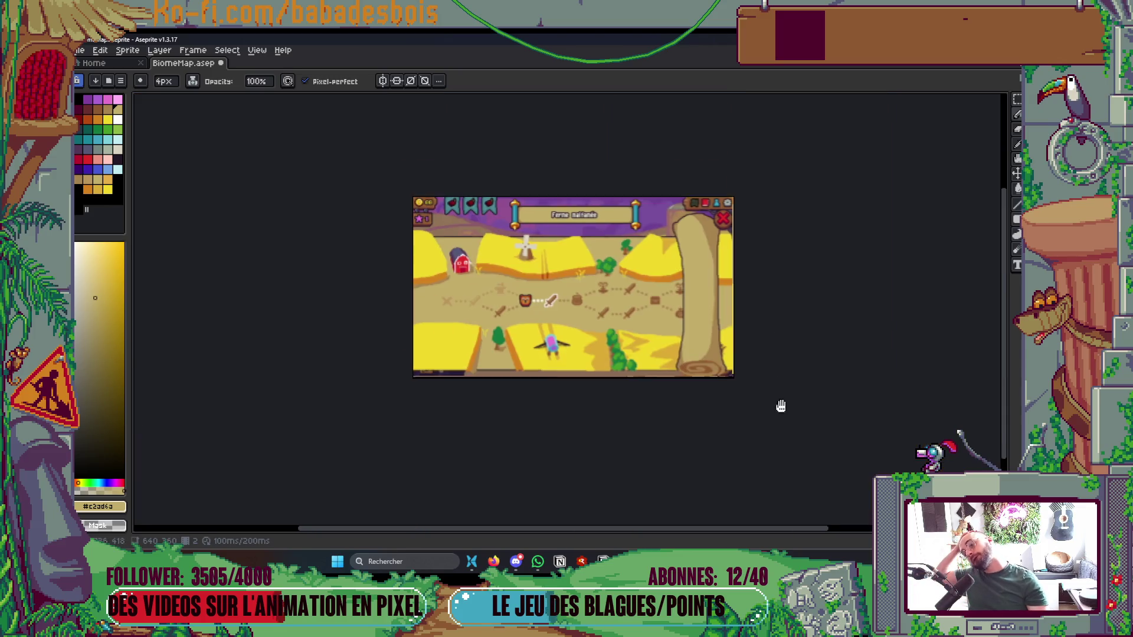
pyautogui.scroll(2, 753, 361)
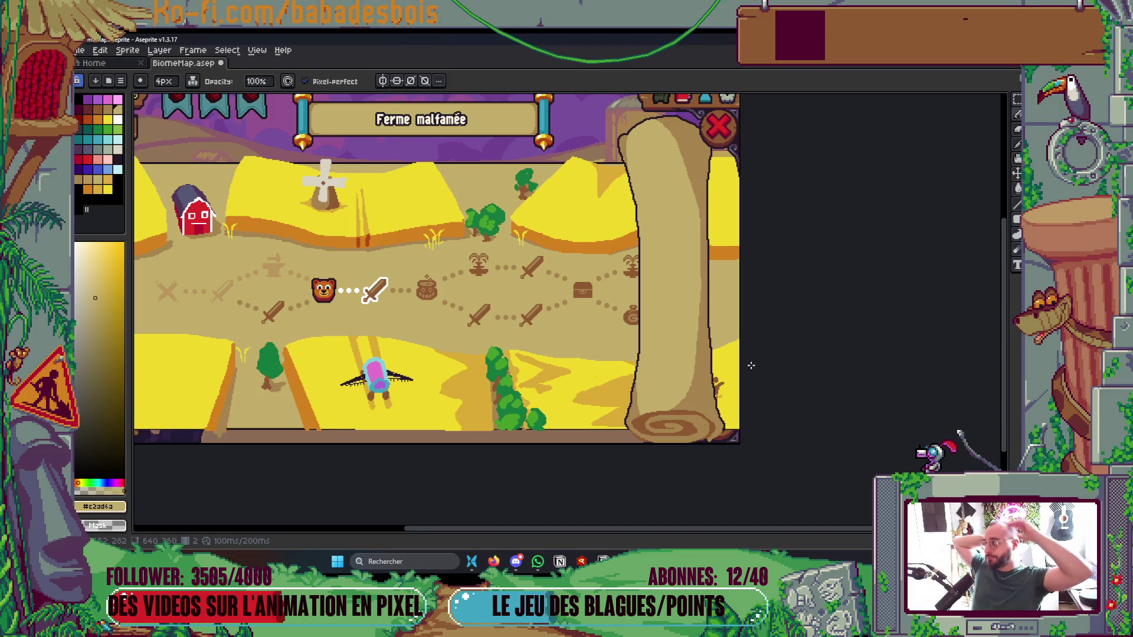
# Select the Rouleau layer and shift the scroll sprite down with the Move tool
pyautogui.press('Tab')
pyautogui.click(806, 316)
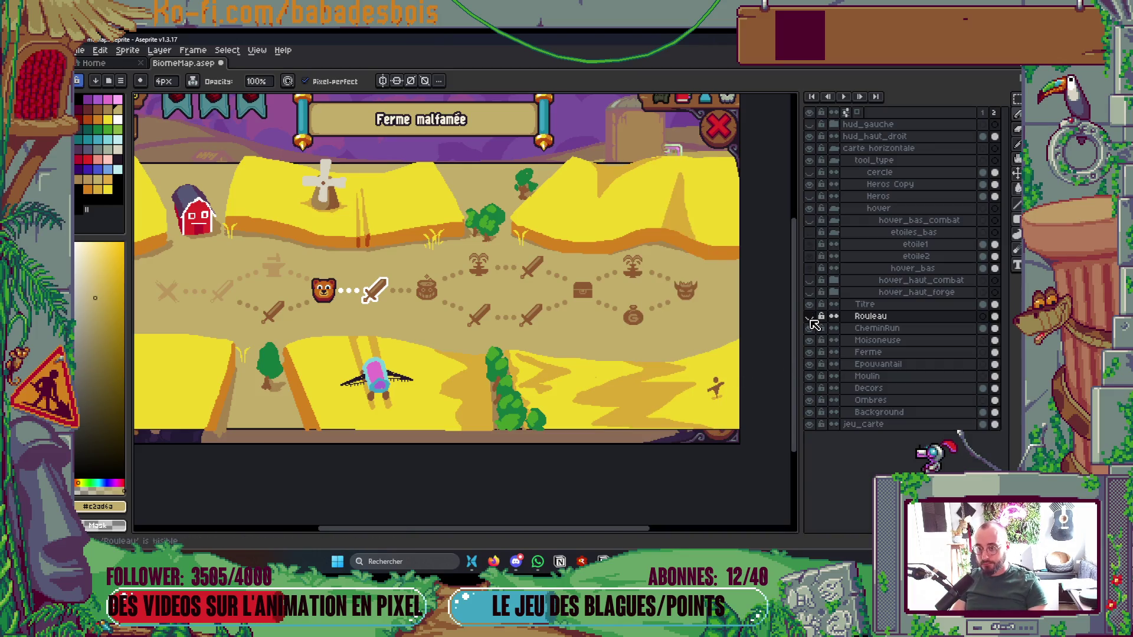
pyautogui.press('Tab')
pyautogui.press('v')
pyautogui.moveTo(678, 344)
pyautogui.mouseDown()
pyautogui.moveTo(354, 370)
pyautogui.moveTo(239, 399)
pyautogui.moveTo(684, 391)
pyautogui.mouseUp()
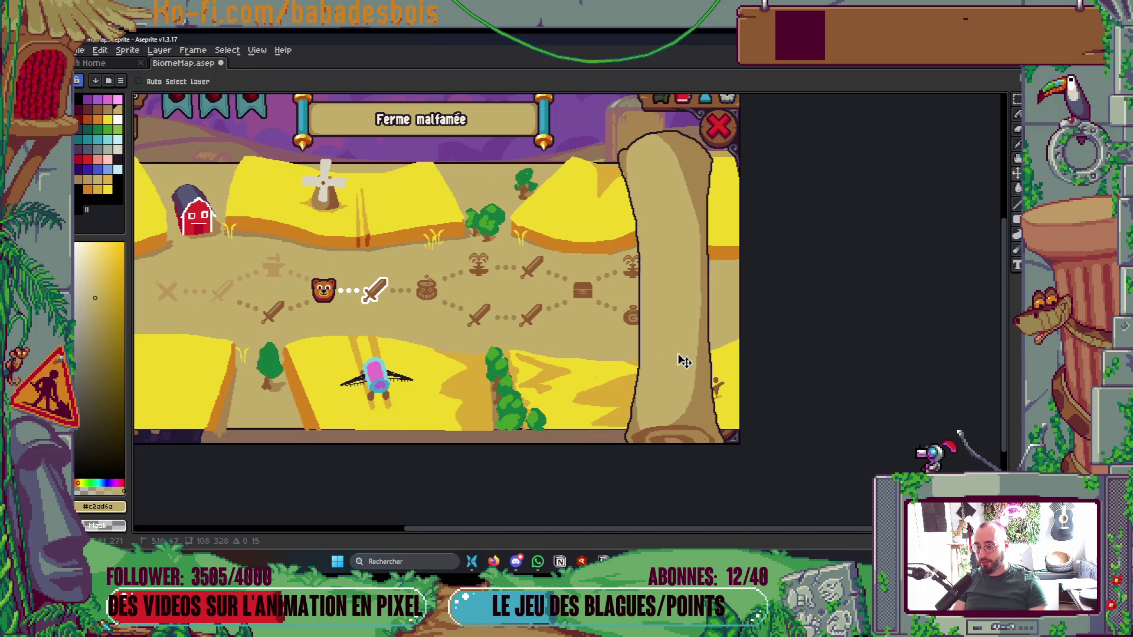
# Hide the Rouleau layer to reveal the map beneath
pyautogui.scroll(-2, 747, 426)
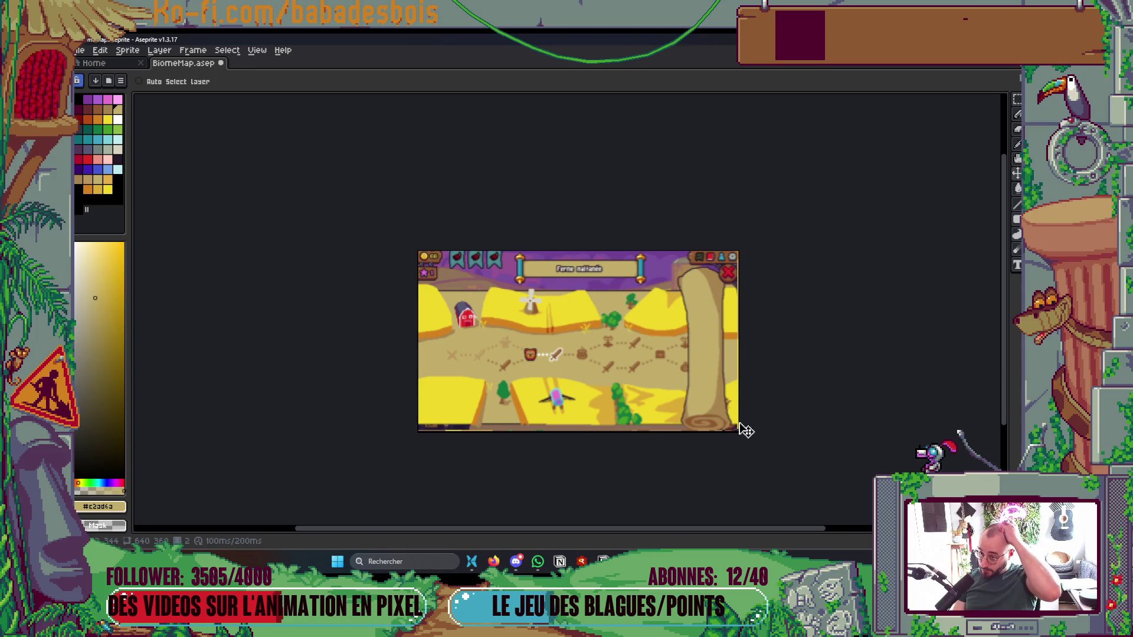
pyautogui.press('Tab')
pyautogui.click(814, 318)
pyautogui.press('Tab')
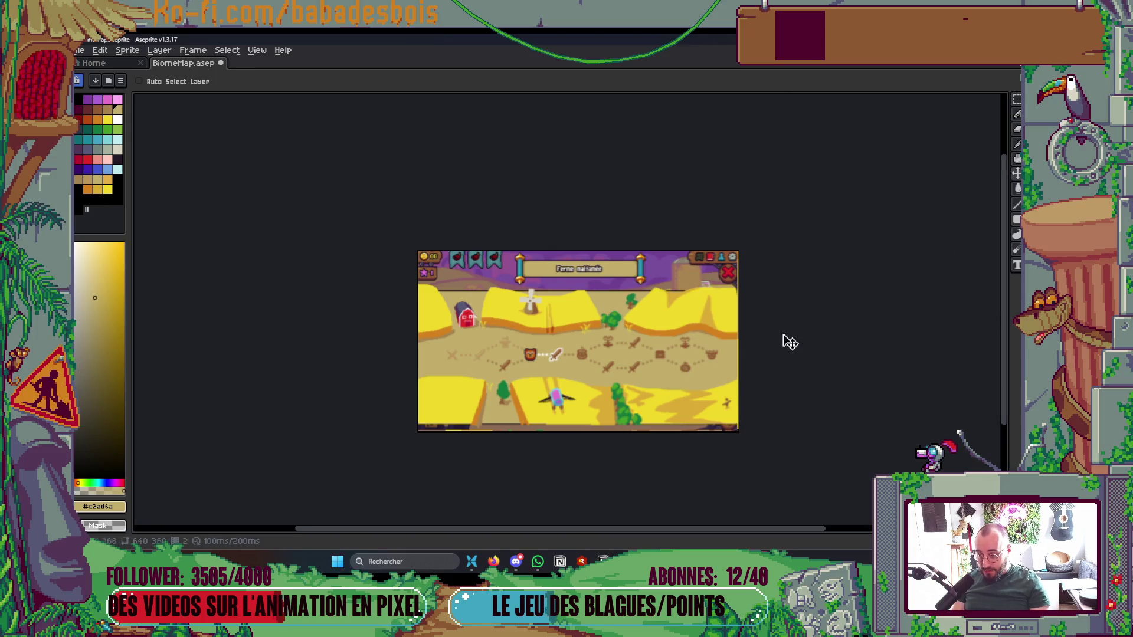
# Pan the map view right toward the dune and click on it with the pencil
pyautogui.scroll(2, 766, 413)
pyautogui.moveTo(766, 412); pyautogui.dragTo(810, 401)
pyautogui.scroll(-2, 818, 403)
pyautogui.scroll(2, 818, 403)
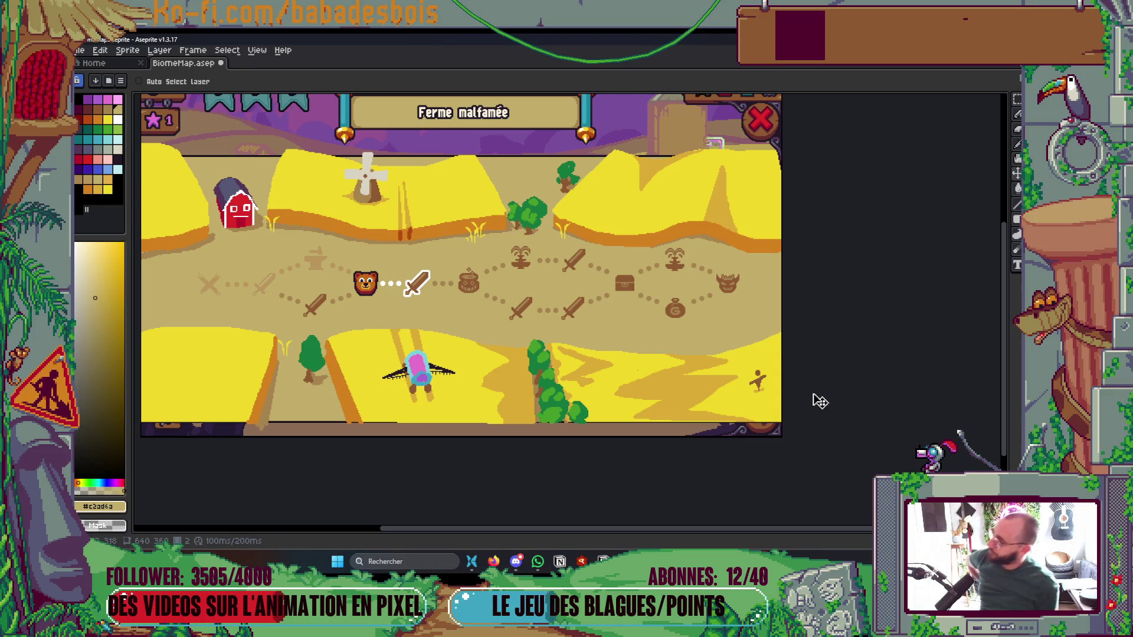
pyautogui.press('b')
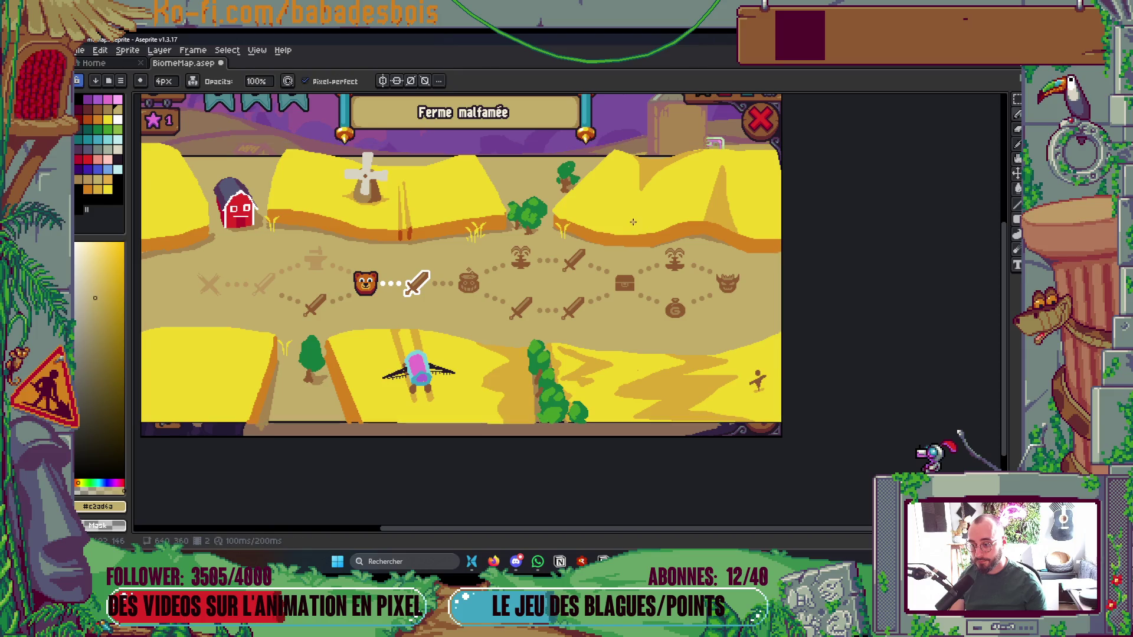
pyautogui.scroll(1, 634, 223)
pyautogui.moveTo(640, 223); pyautogui.dragTo(615, 276)
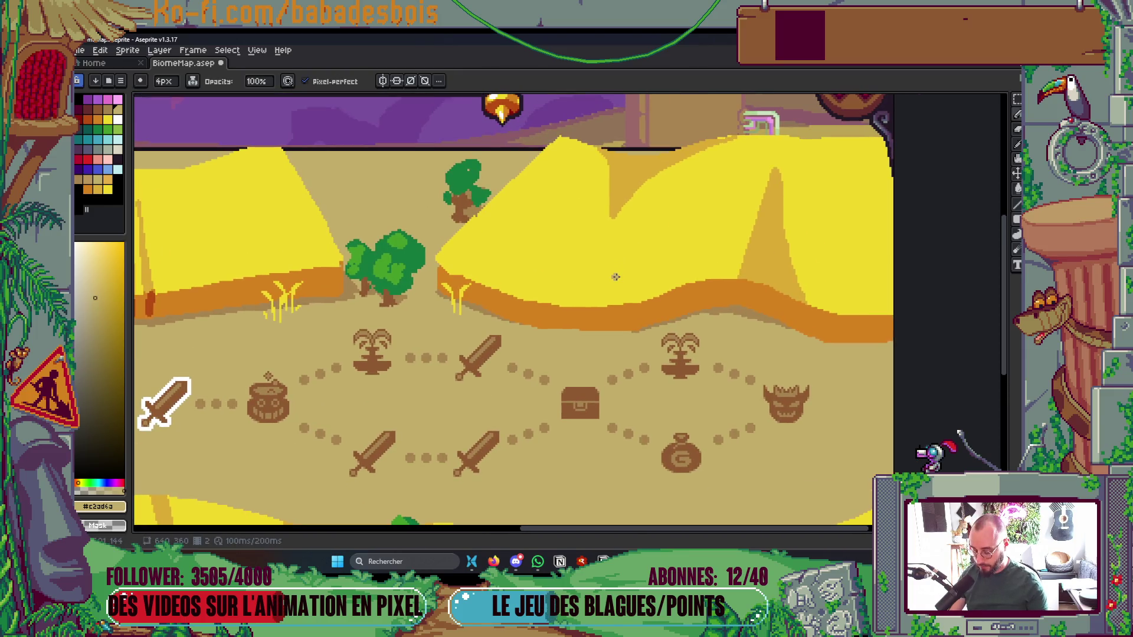
pyautogui.click(570, 282)
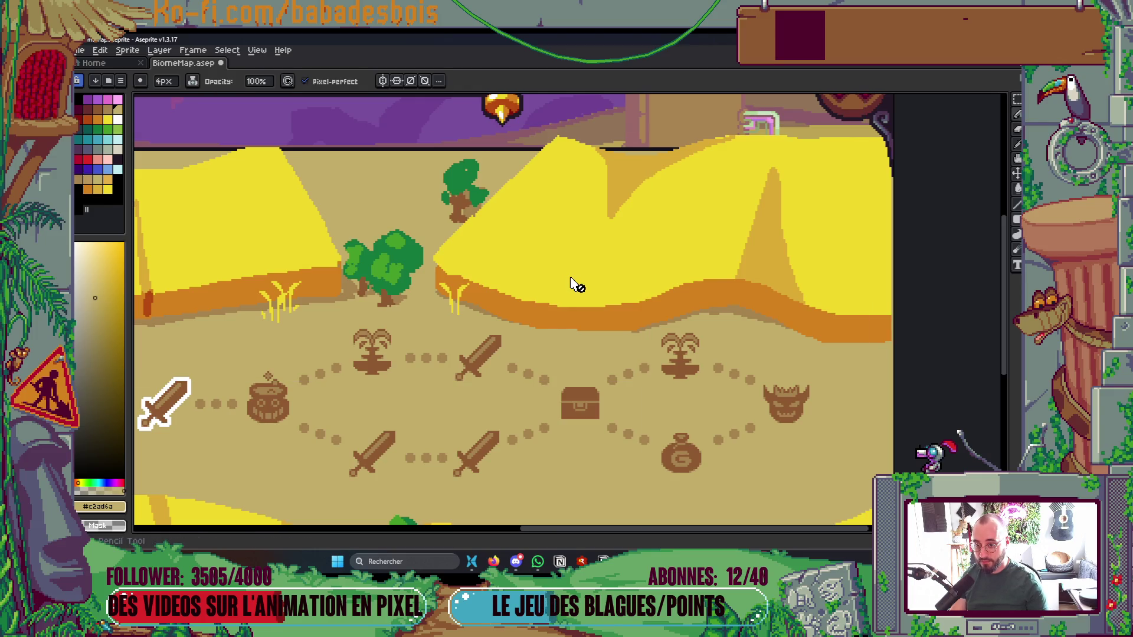
# Keep Rouleau hidden and select the Decors layer by picking it from the dune
pyautogui.press('v')
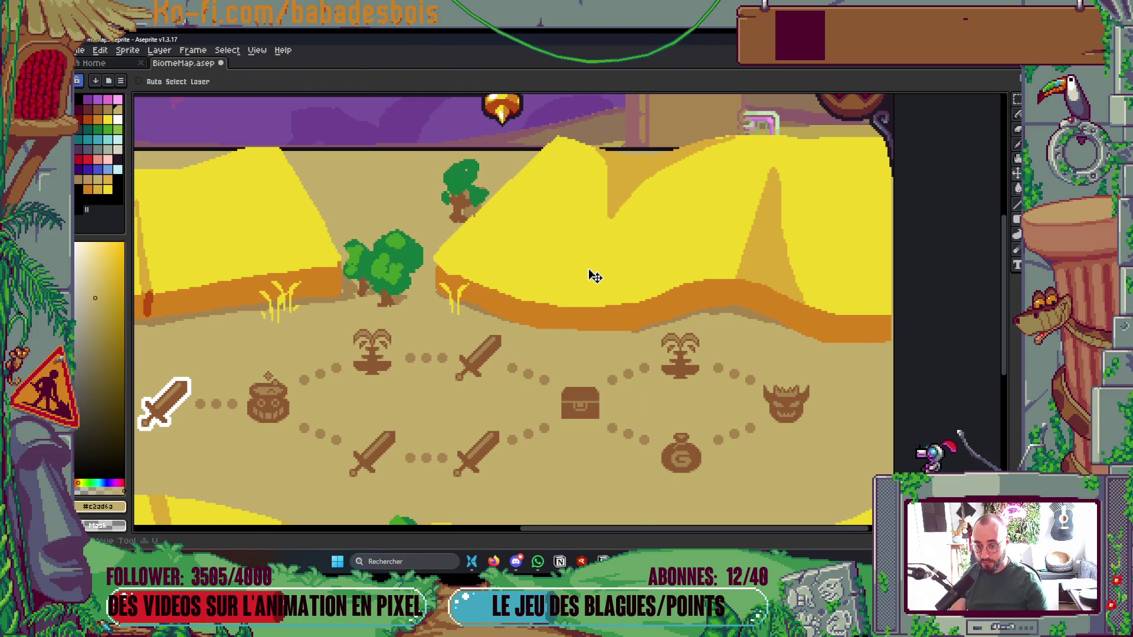
pyautogui.press('Tab')
pyautogui.click(809, 316)
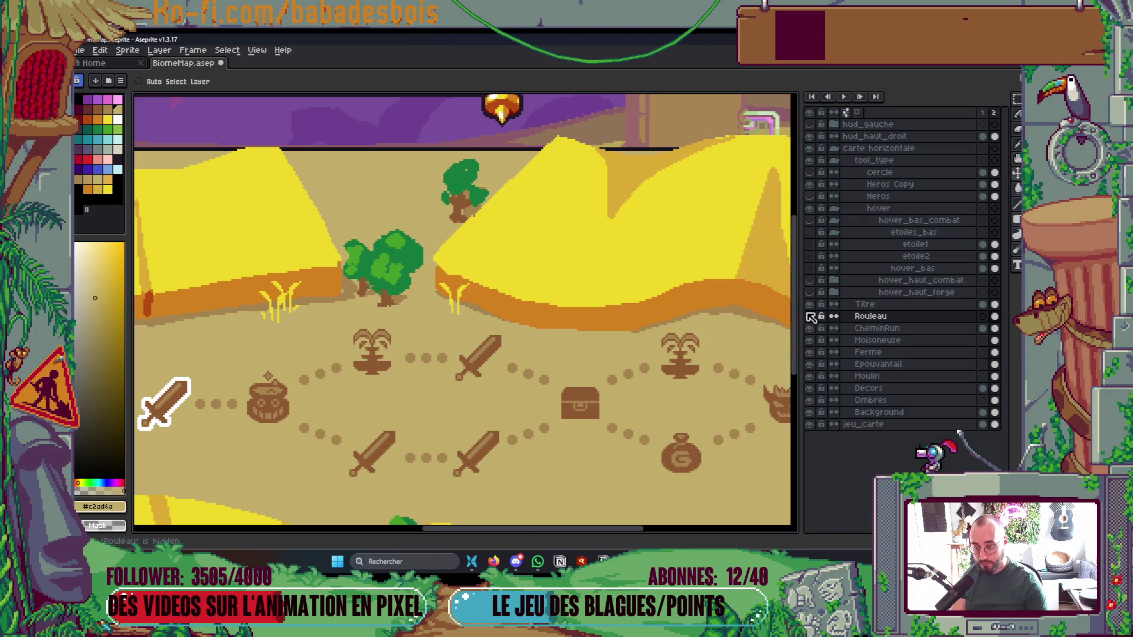
pyautogui.keyDown('ctrl'); pyautogui.click(584, 319); pyautogui.keyUp('ctrl')
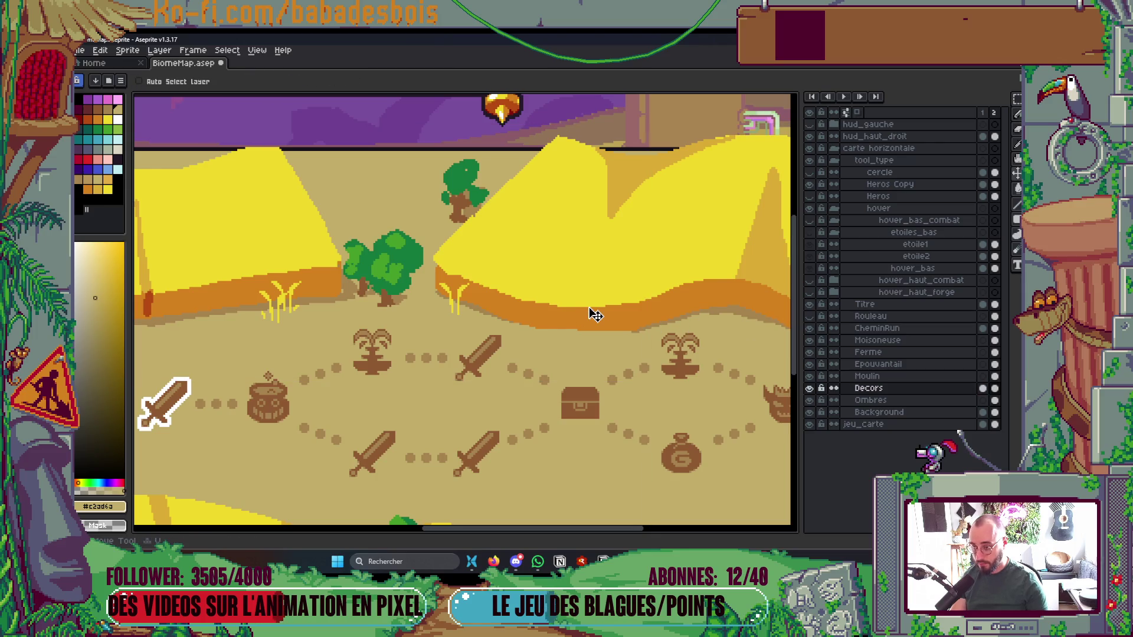
pyautogui.scroll(-1, 660, 340)
pyautogui.press('Tab')
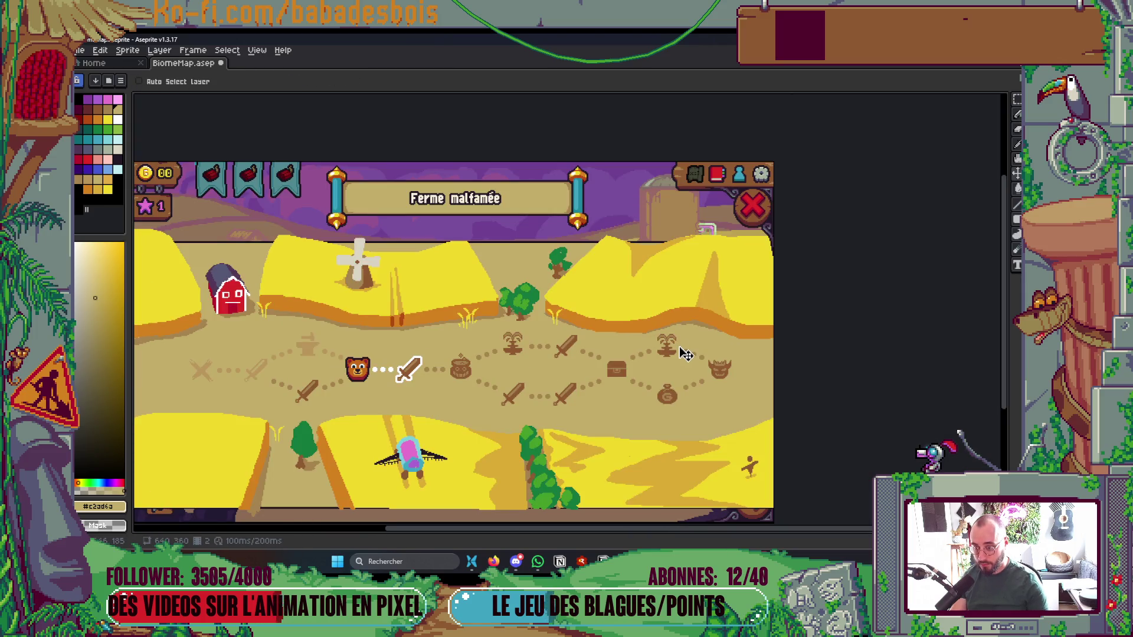
pyautogui.scroll(1, 685, 354)
# Select the right dune area with a rectangular selection and commit it
pyautogui.press('m')
pyautogui.moveTo(409, 235)
pyautogui.mouseDown()
pyautogui.moveTo(602, 299)
pyautogui.moveTo(763, 318)
pyautogui.moveTo(828, 319)
pyautogui.moveTo(831, 305)
pyautogui.mouseUp()
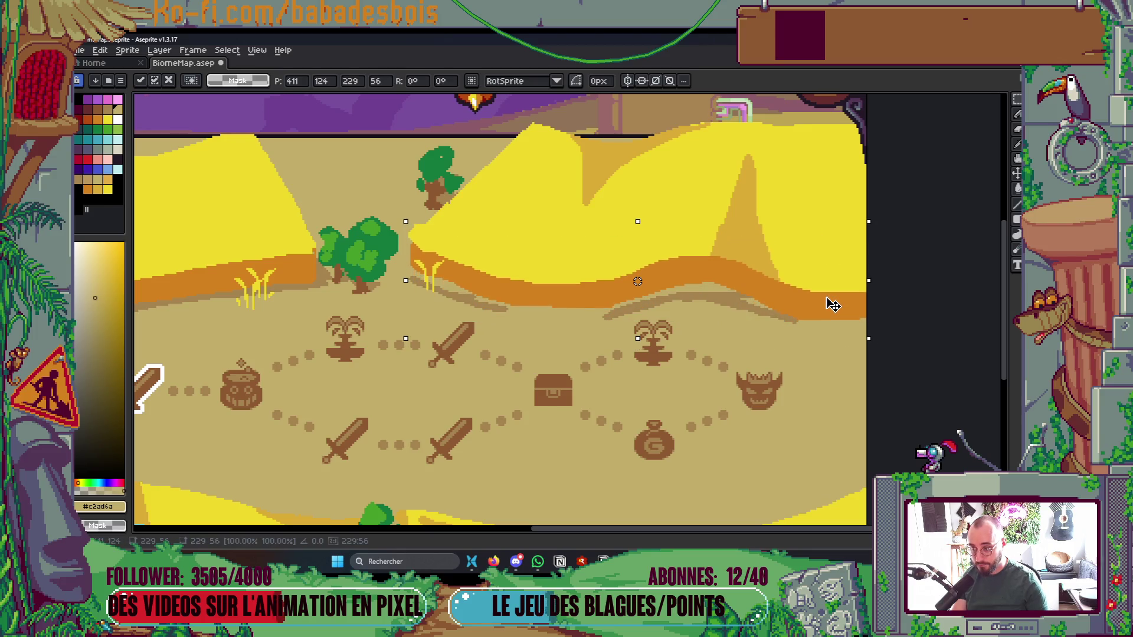
pyautogui.press('Return')
pyautogui.scroll(-2, 826, 352)
pyautogui.scroll(2, 808, 350)
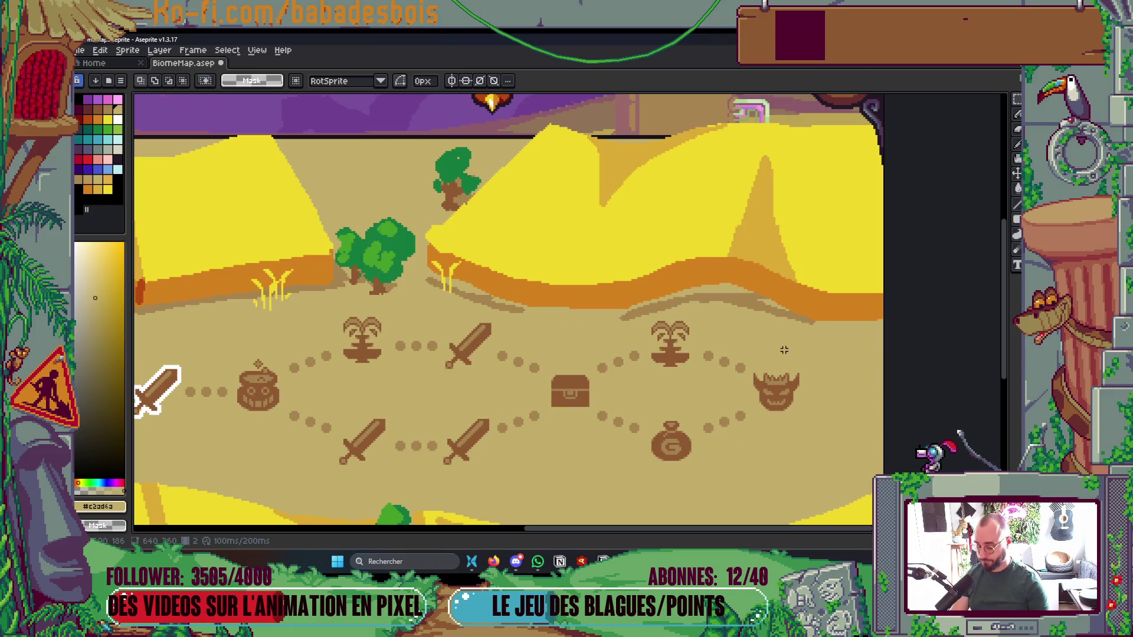
# Lasso the dune's orange edge and shadow band and nudge it up, committing the move
pyautogui.press('b')
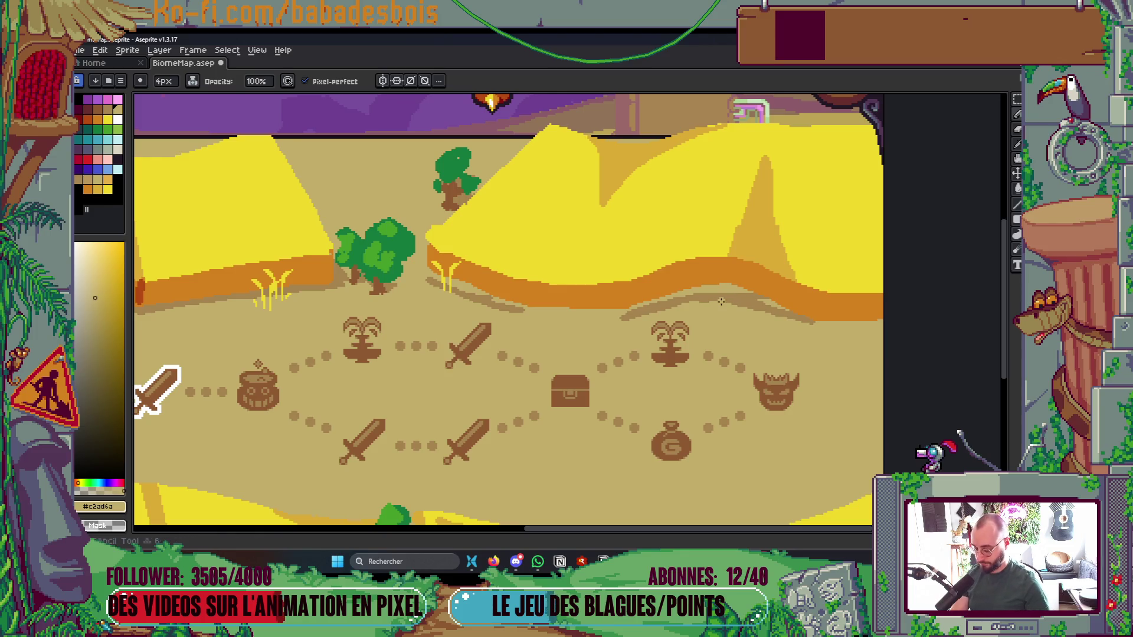
pyautogui.press('q')
pyautogui.moveTo(503, 273); pyautogui.dragTo(422, 254)
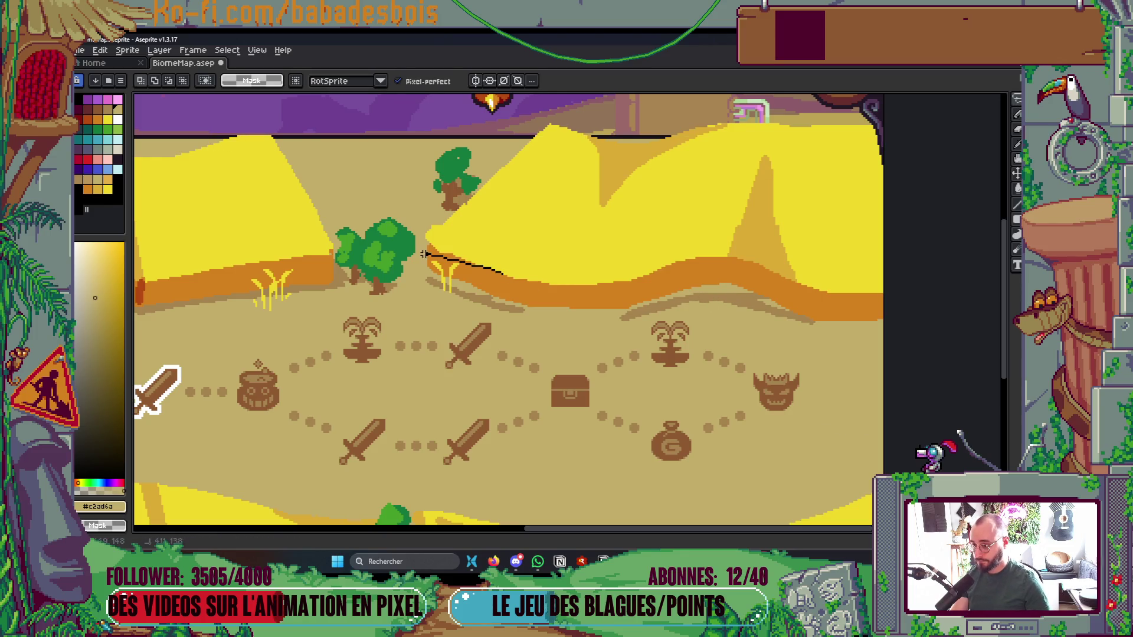
pyautogui.moveTo(612, 314); pyautogui.dragTo(607, 319)
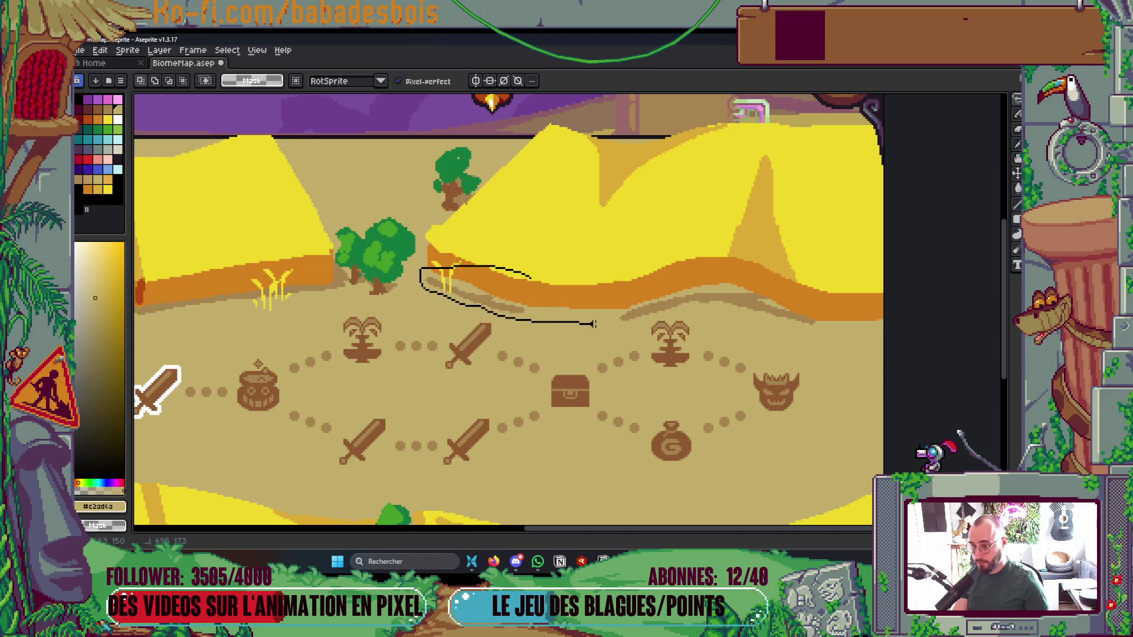
pyautogui.moveTo(869, 328); pyautogui.dragTo(872, 330)
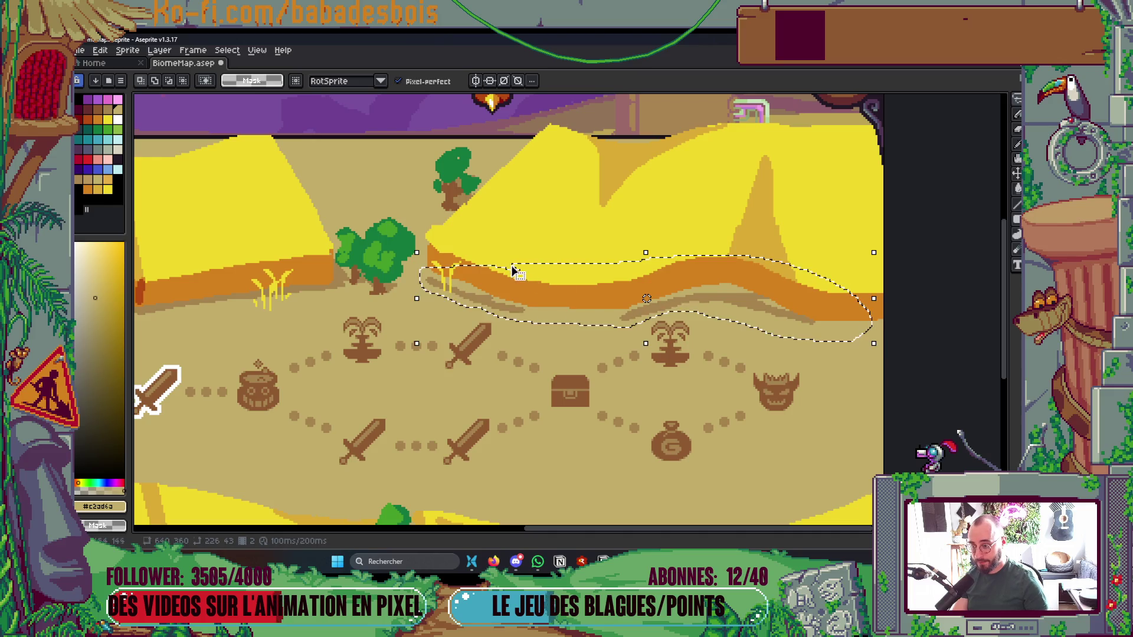
pyautogui.click(766, 303)
pyautogui.press('Up')
pyautogui.press('Up')
pyautogui.press('Up')
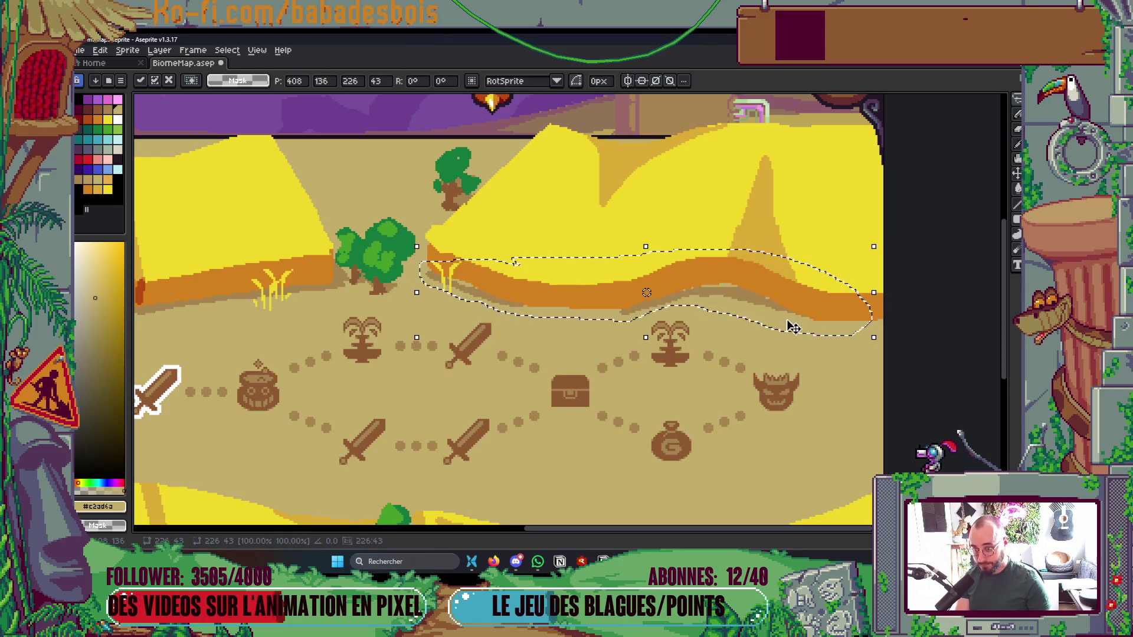
pyautogui.press('Down')
pyautogui.press('Return')
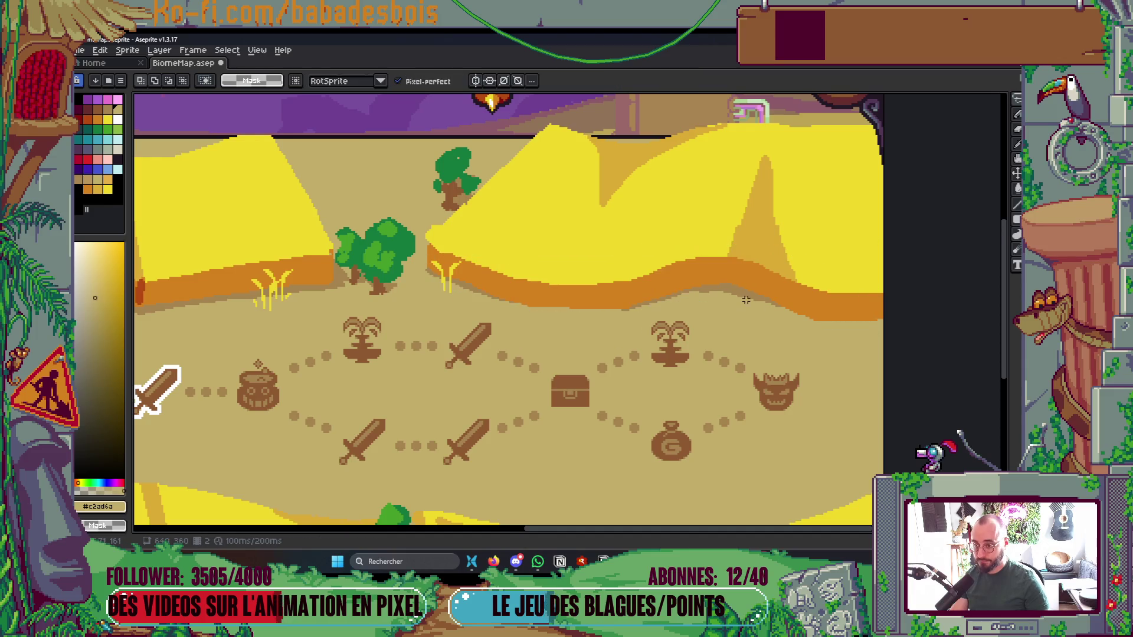
# Eyedrop the tan ground colour #a6834e from the map
pyautogui.scroll(1, 743, 294)
pyautogui.press('i')
pyautogui.click(746, 285)
# Darken the cliff's lower edge on the right with the pencil
pyautogui.press('b')
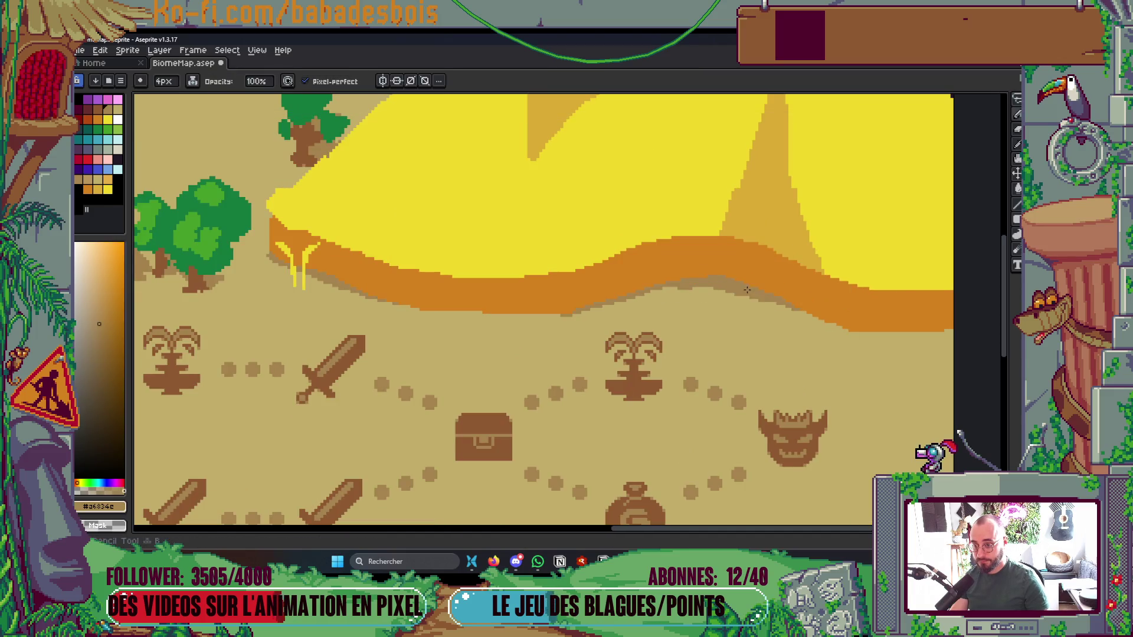
pyautogui.moveTo(790, 312); pyautogui.dragTo(982, 336)
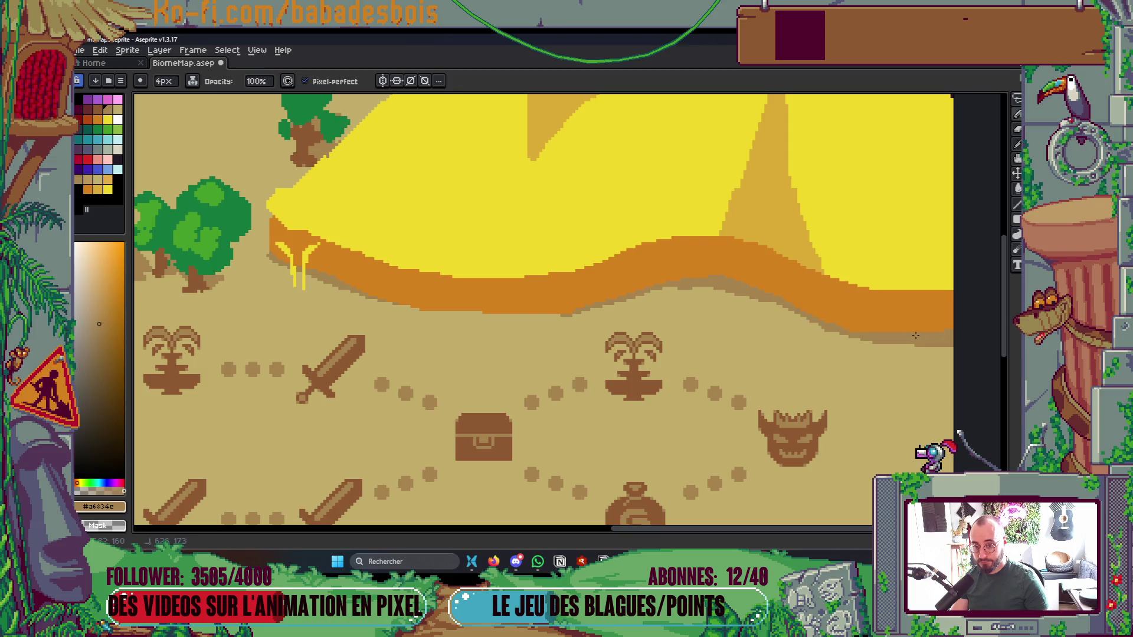
pyautogui.scroll(-4, 553, 312)
pyautogui.scroll(1, 477, 288)
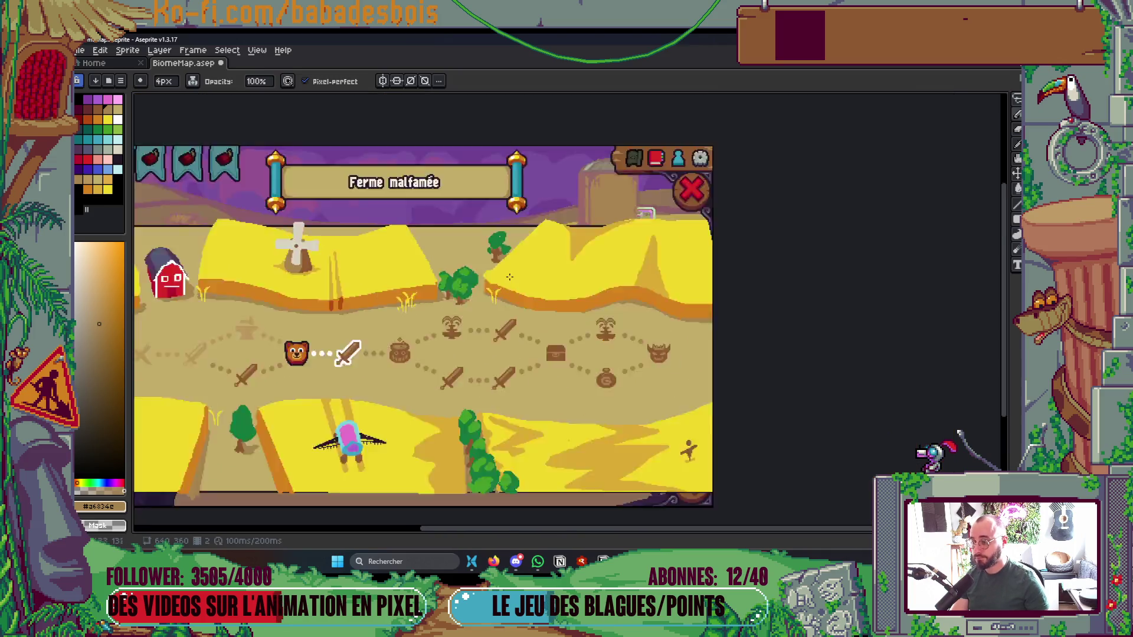
pyautogui.scroll(3, 653, 321)
# Sample the tree's green and add light-green highlights to its upper and lower-left foliage
pyautogui.press('i')
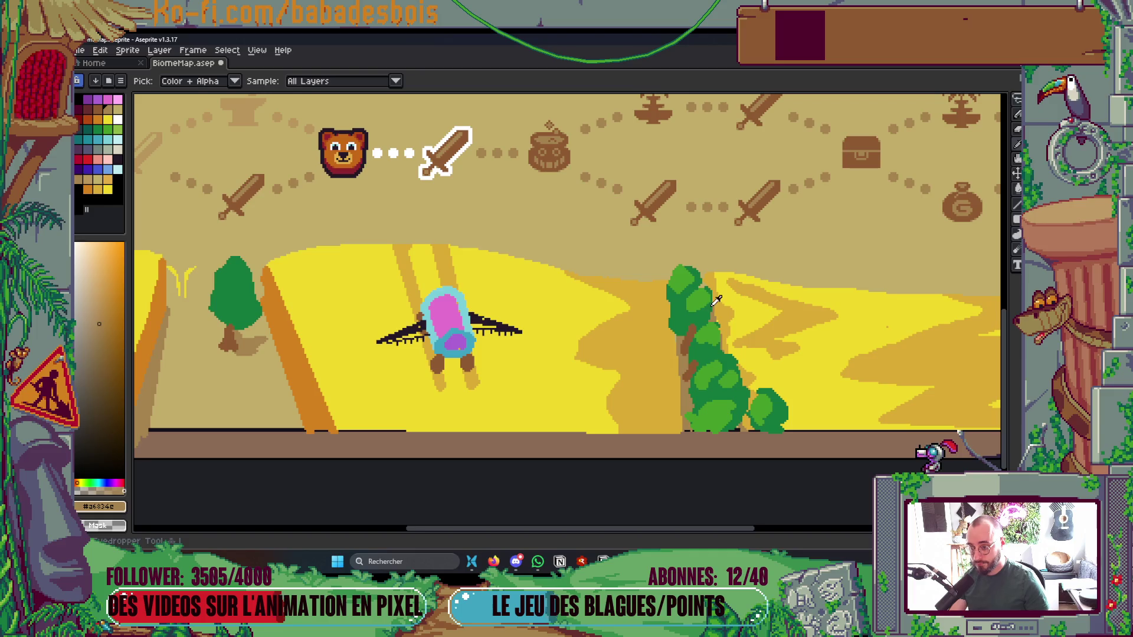
pyautogui.click(706, 297)
pyautogui.hscroll(-5, 339, 305)
pyautogui.press('b')
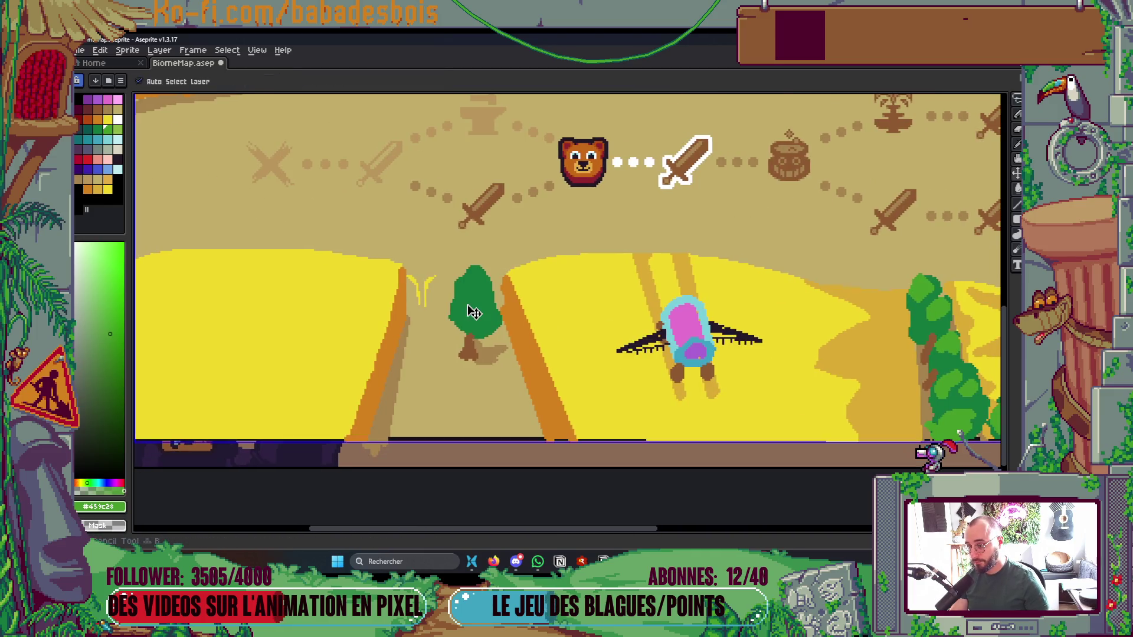
pyautogui.scroll(2, 461, 302)
pyautogui.moveTo(461, 302)
pyautogui.mouseDown()
pyautogui.moveTo(466, 255)
pyautogui.moveTo(499, 277)
pyautogui.mouseUp()
pyautogui.moveTo(481, 331)
pyautogui.mouseDown()
pyautogui.moveTo(502, 337)
pyautogui.moveTo(506, 311)
pyautogui.mouseUp()
pyautogui.moveTo(440, 327); pyautogui.dragTo(458, 343)
pyautogui.scroll(-4, 456, 326)
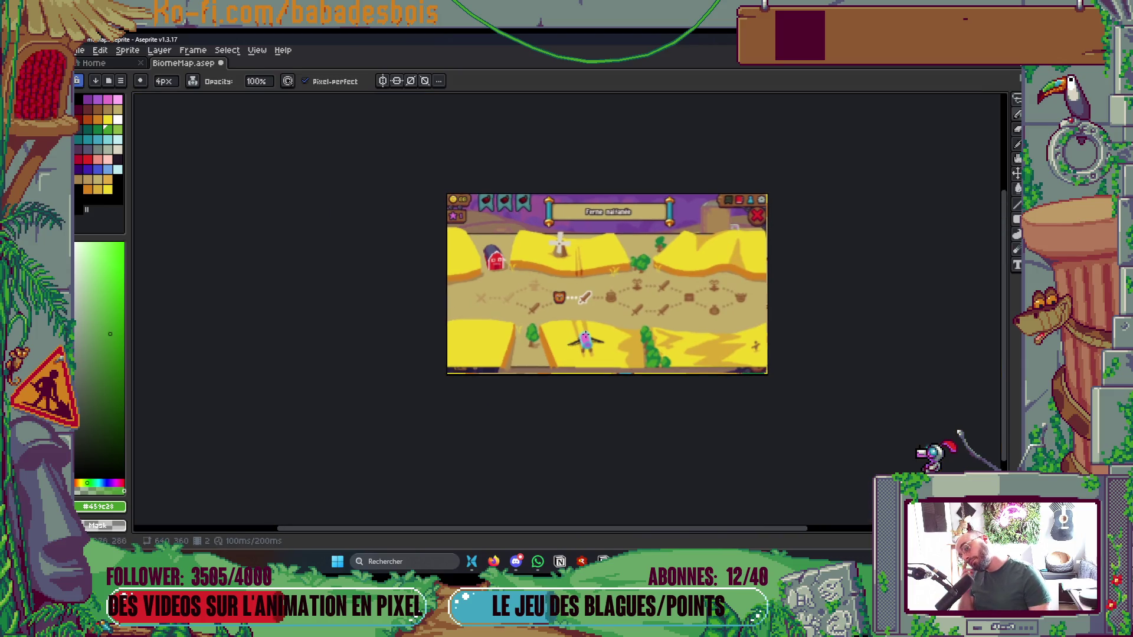
pyautogui.scroll(3, 785, 456)
# Pan the map and eyedrop the orange of the field edge
pyautogui.moveTo(785, 455); pyautogui.dragTo(799, 413)
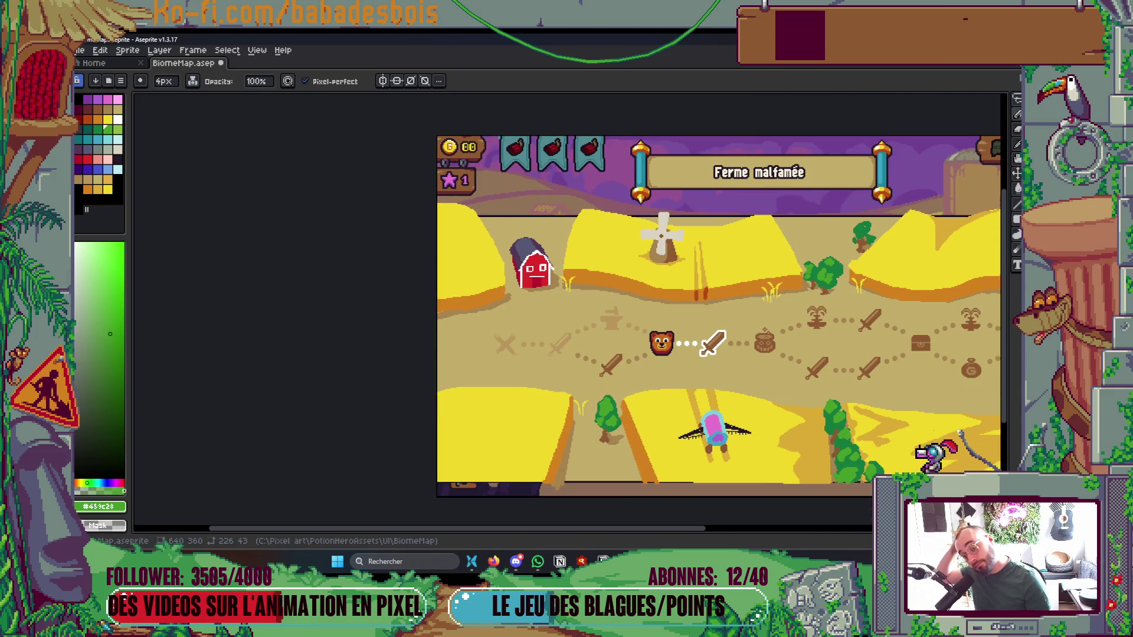
pyautogui.moveTo(875, 468)
pyautogui.mouseDown()
pyautogui.moveTo(678, 446)
pyautogui.moveTo(665, 433)
pyautogui.mouseUp()
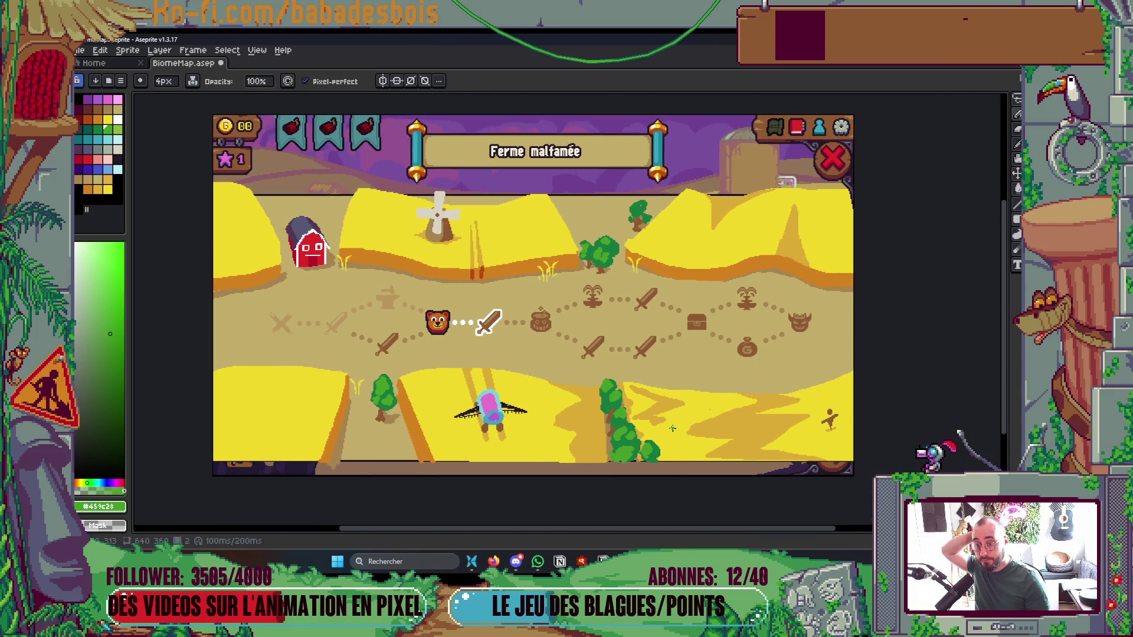
pyautogui.scroll(4, 649, 253)
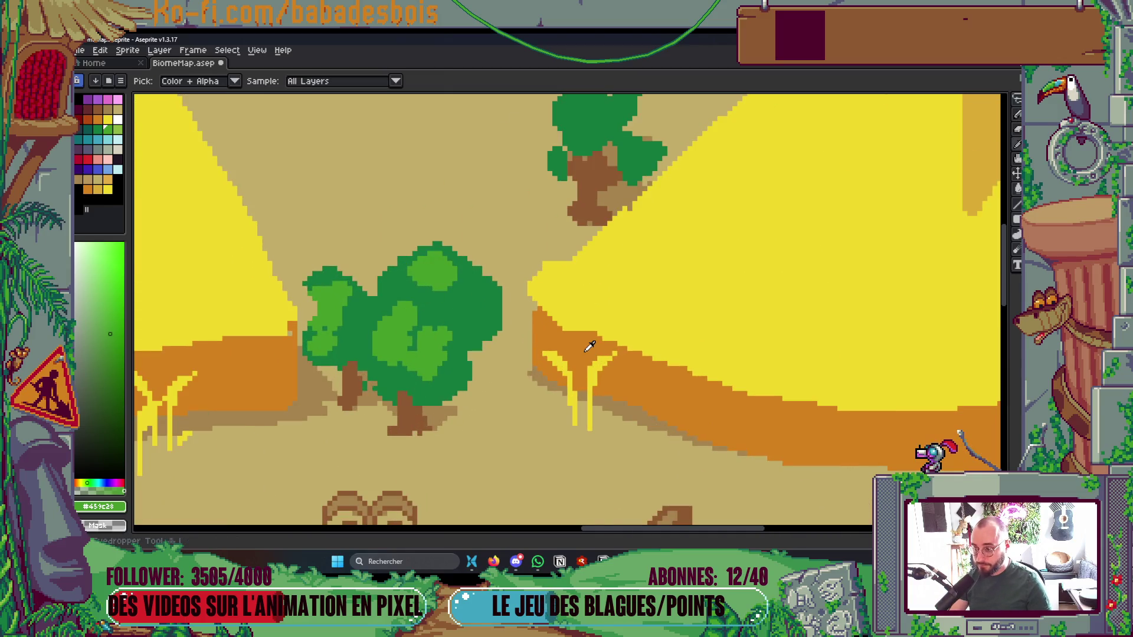
pyautogui.keyDown('alt'); pyautogui.click(540, 307); pyautogui.keyUp('alt')
pyautogui.scroll(-4, 613, 336)
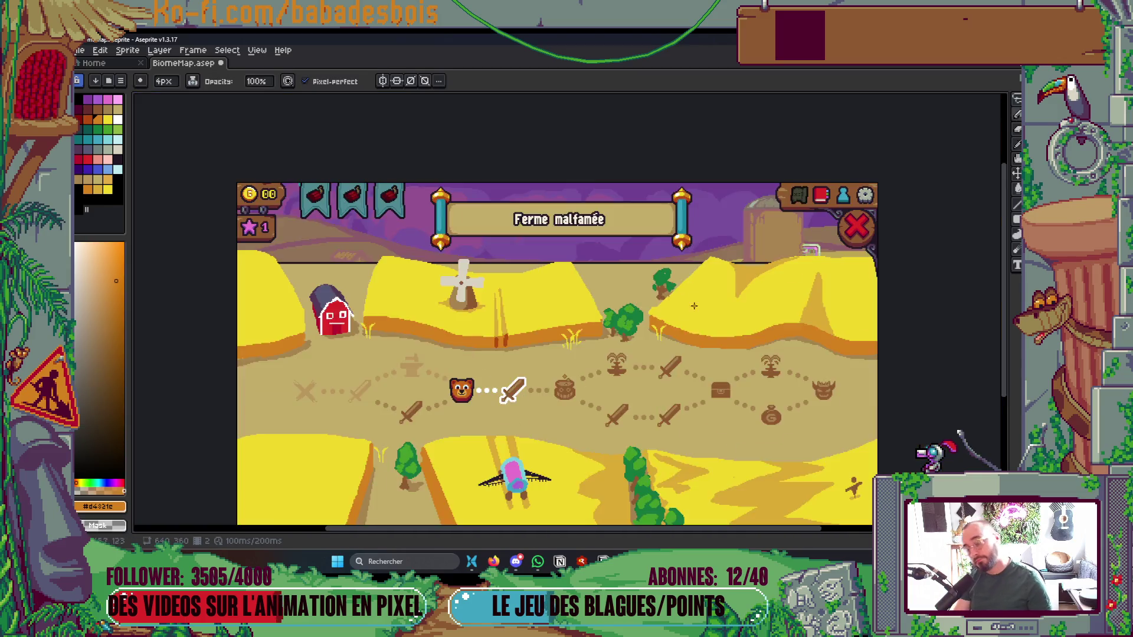
pyautogui.scroll(4, 670, 357)
pyautogui.scroll(1, 670, 357)
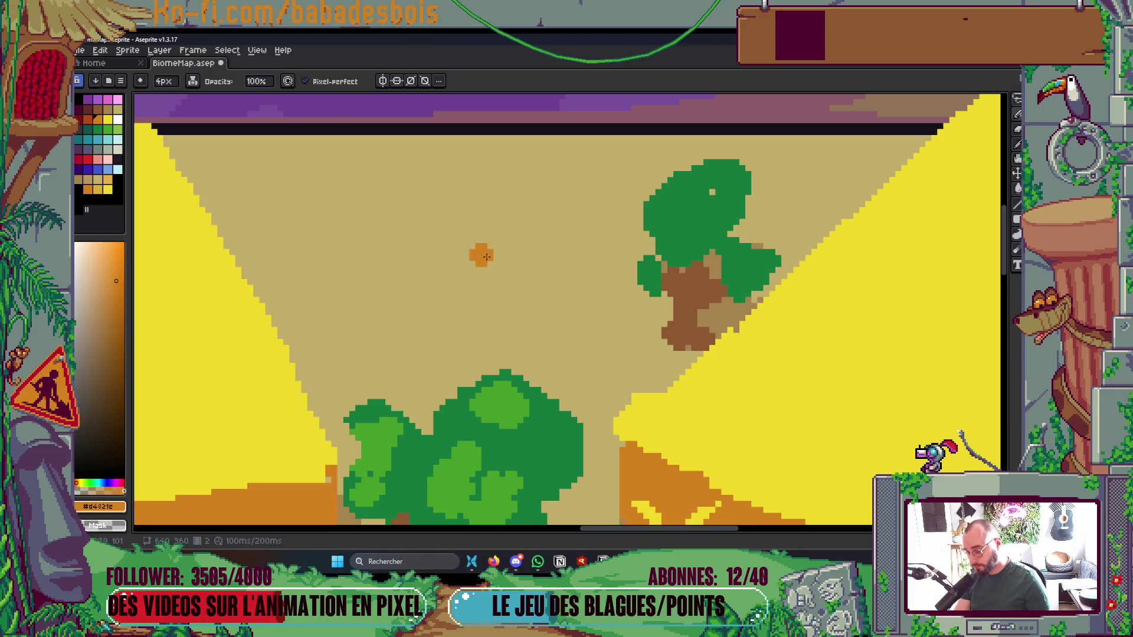
# Switch the ink to Simple Ink for plain, fully opaque painting
pyautogui.click(193, 80)
pyautogui.click(212, 94)
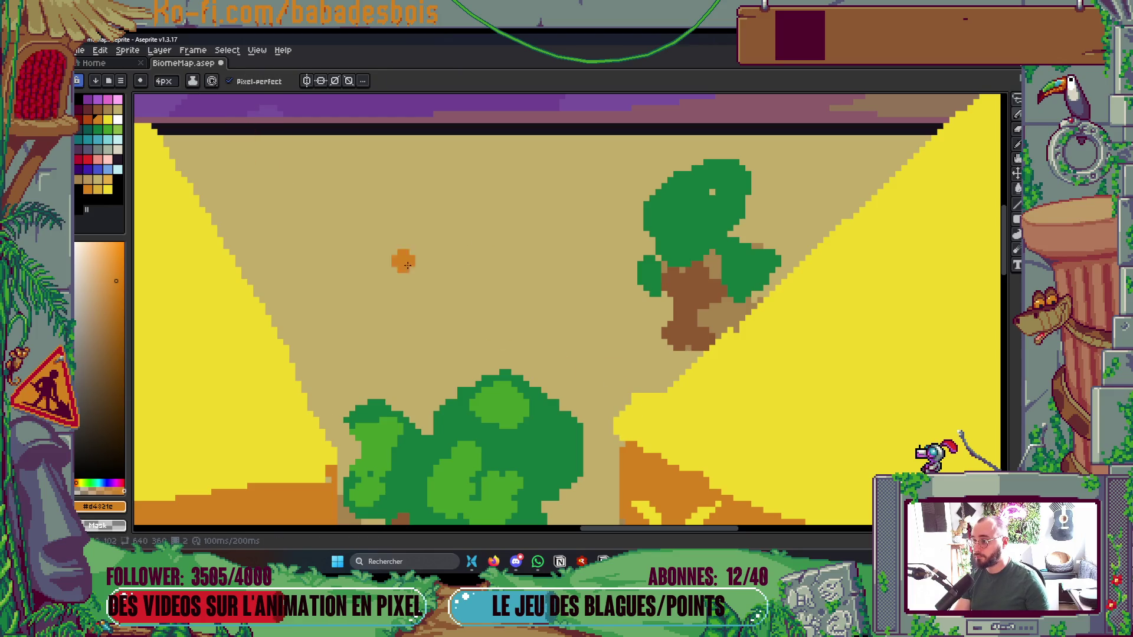
pyautogui.scroll(-4, 662, 386)
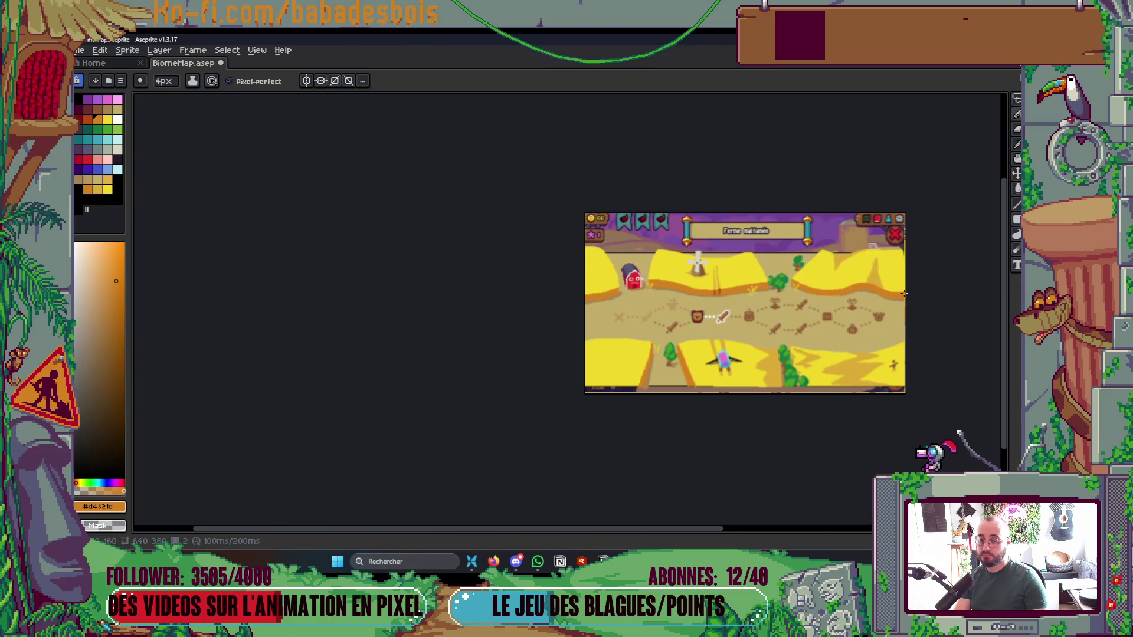
pyautogui.scroll(6, 885, 240)
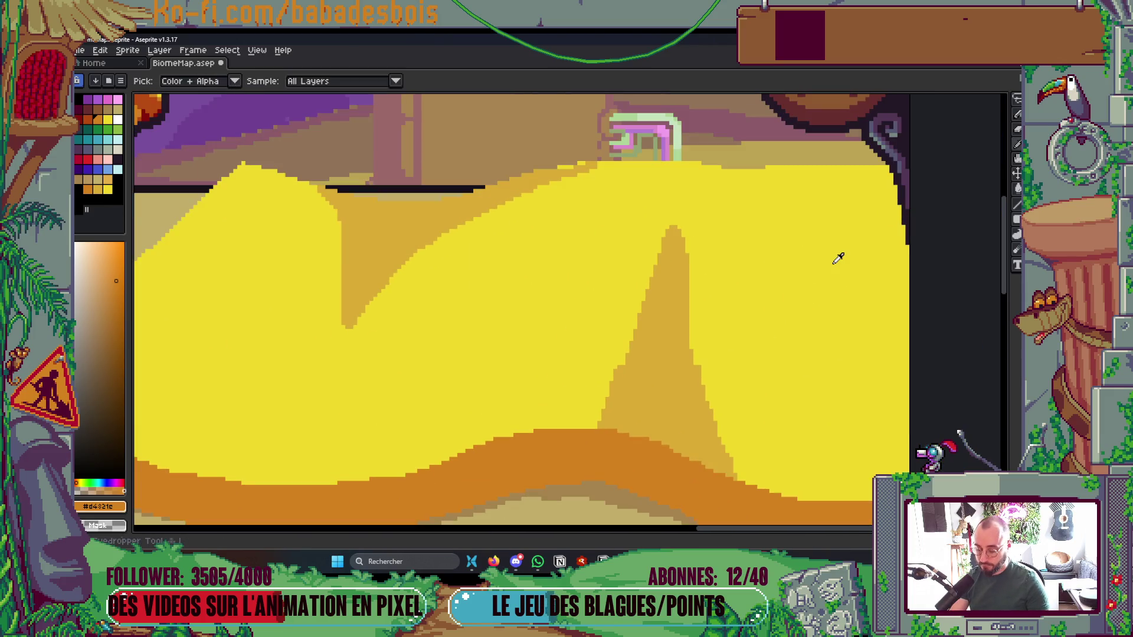
# Sample the field yellow and reshape the top-right field edge, trimming bumps and filling gaps
pyautogui.keyDown('alt'); pyautogui.click(781, 157); pyautogui.keyUp('alt')
pyautogui.moveTo(766, 167); pyautogui.dragTo(887, 180)
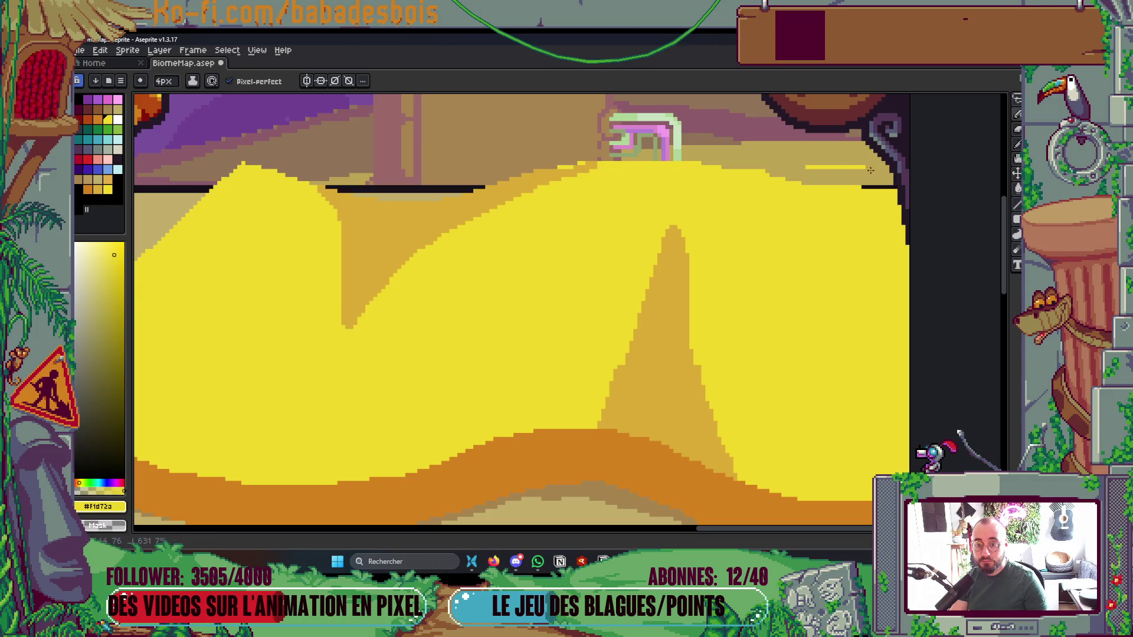
pyautogui.scroll(2, 873, 165)
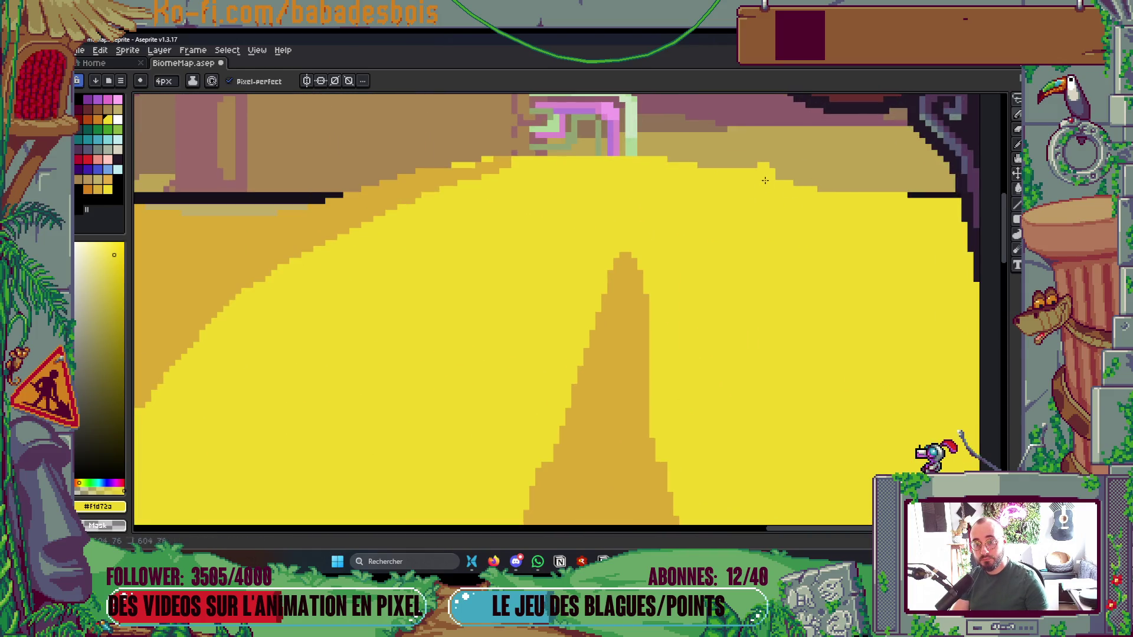
pyautogui.moveTo(888, 188); pyautogui.dragTo(757, 166)
pyautogui.moveTo(821, 189); pyautogui.dragTo(776, 188)
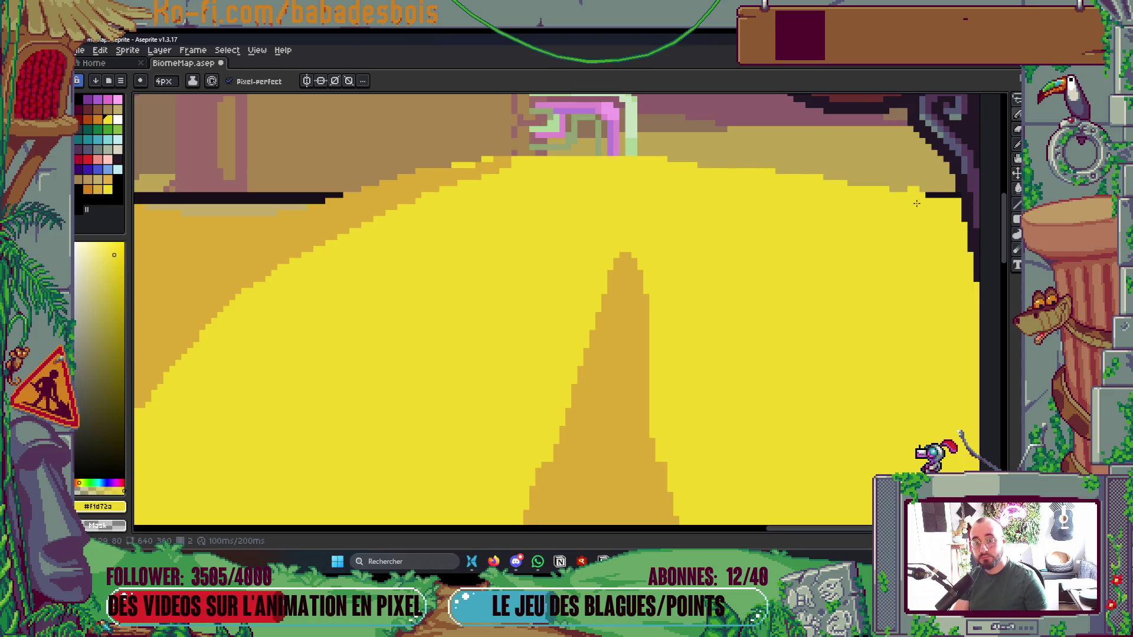
# Briefly check the Godot editor, then return to the pixel map in Aseprite
pyautogui.scroll(-5, 916, 203)
pyautogui.scroll(5, 602, 229)
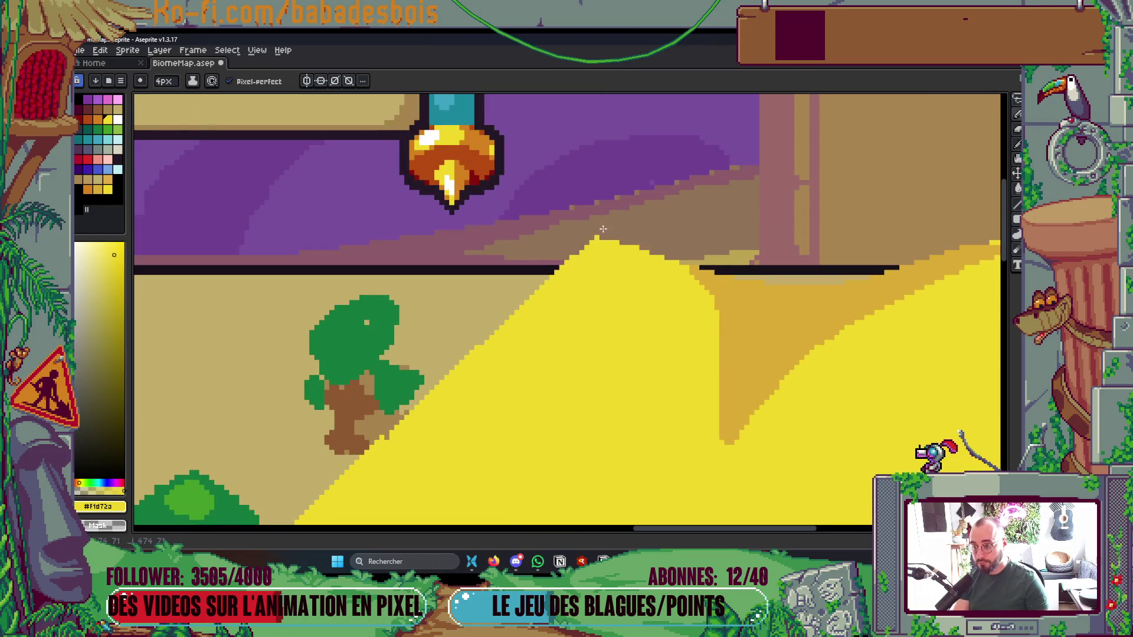
pyautogui.scroll(-4, 597, 234)
pyautogui.scroll(4, 496, 291)
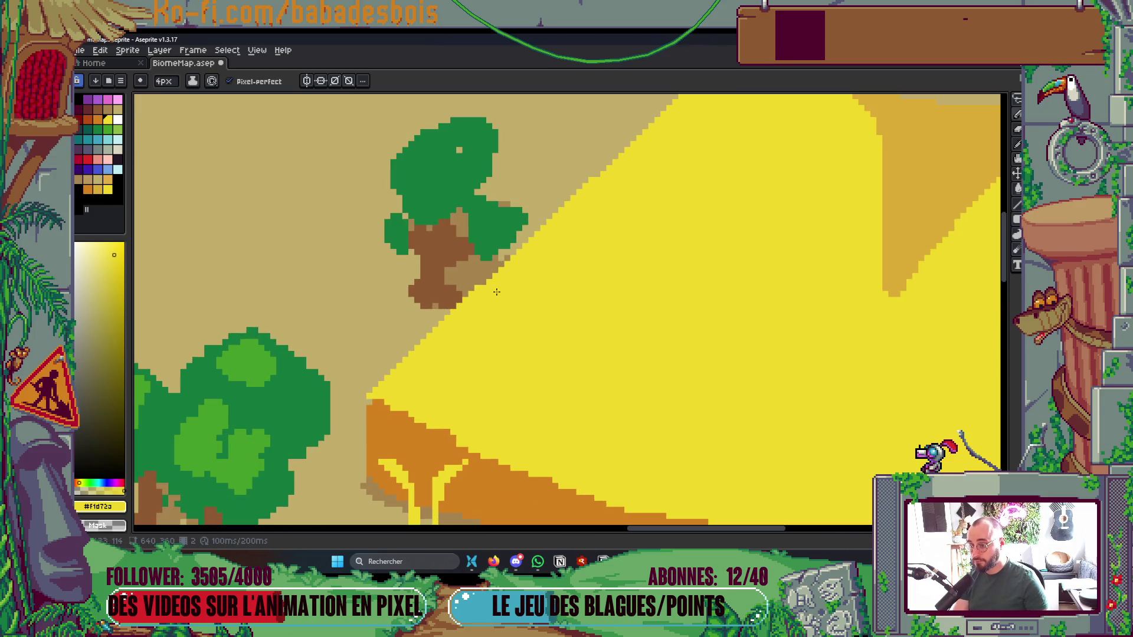
pyautogui.scroll(-4, 503, 286)
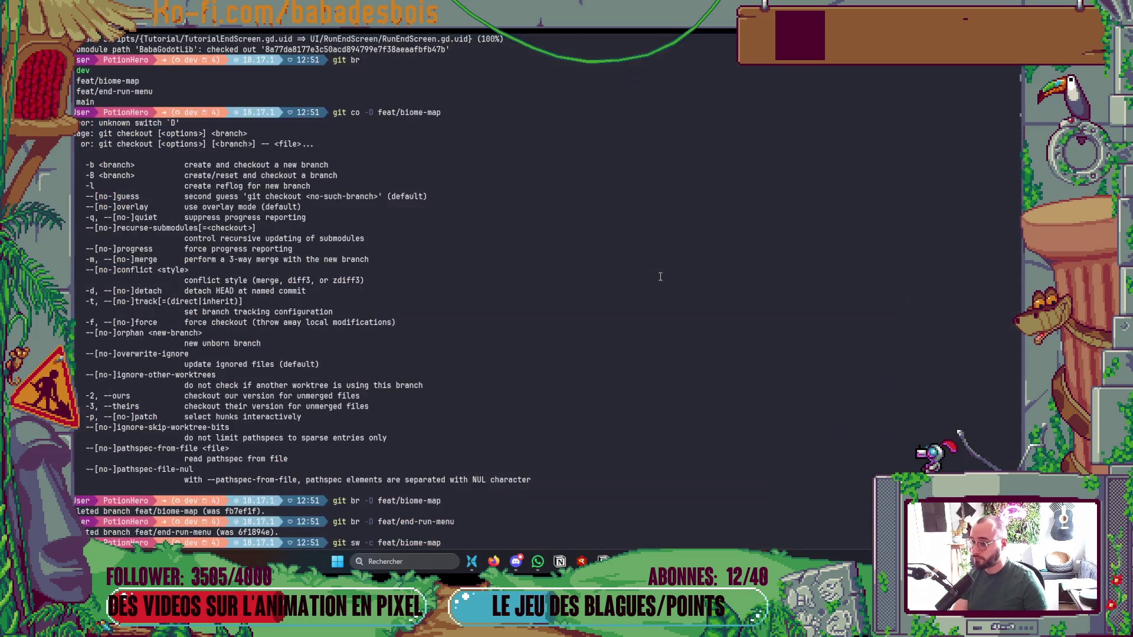
pyautogui.hotkey('alt', 'Tab')
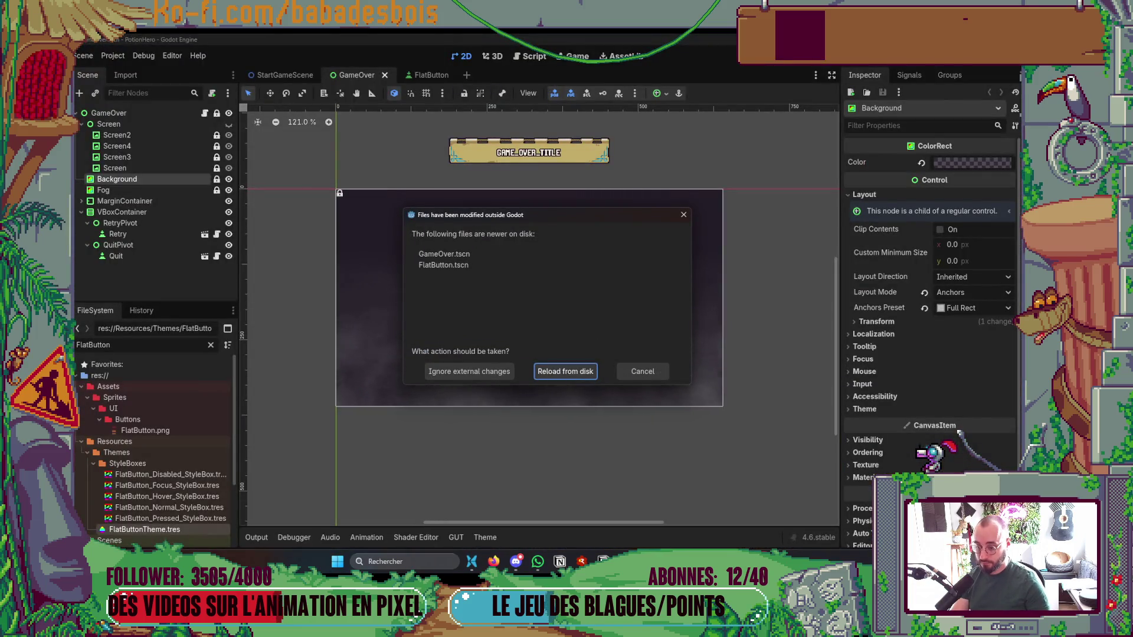
pyautogui.hotkey('alt', 'Tab')
pyautogui.scroll(5, 513, 255)
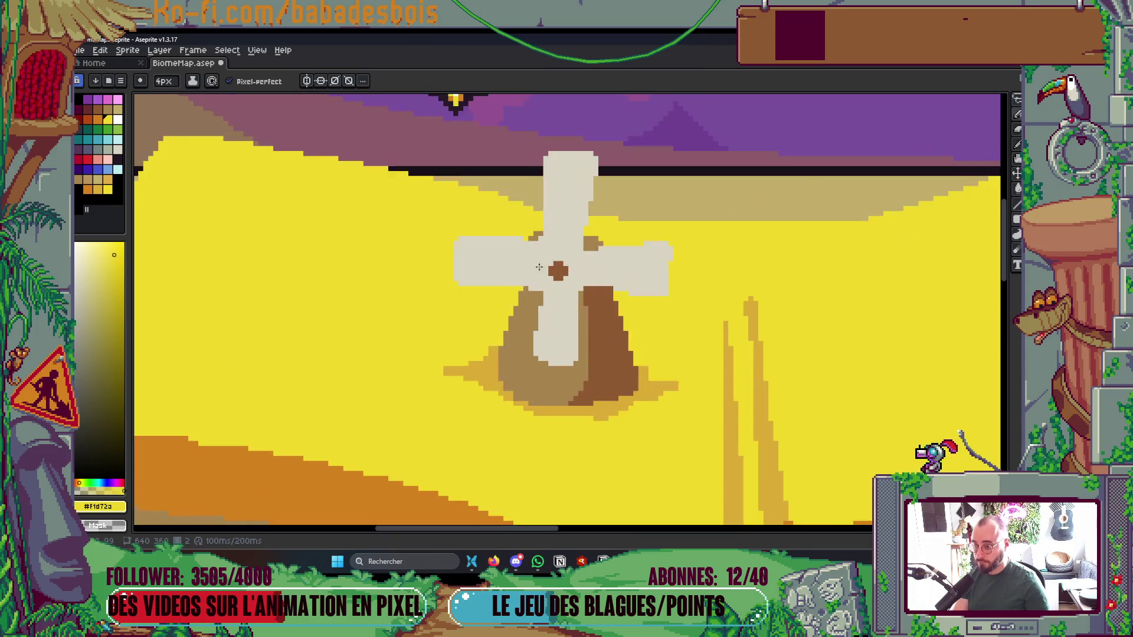
# Eyedrop the light grey of the windmill sail and set the brush to 2px
pyautogui.scroll(2, 465, 261)
pyautogui.scroll(-3, 496, 253)
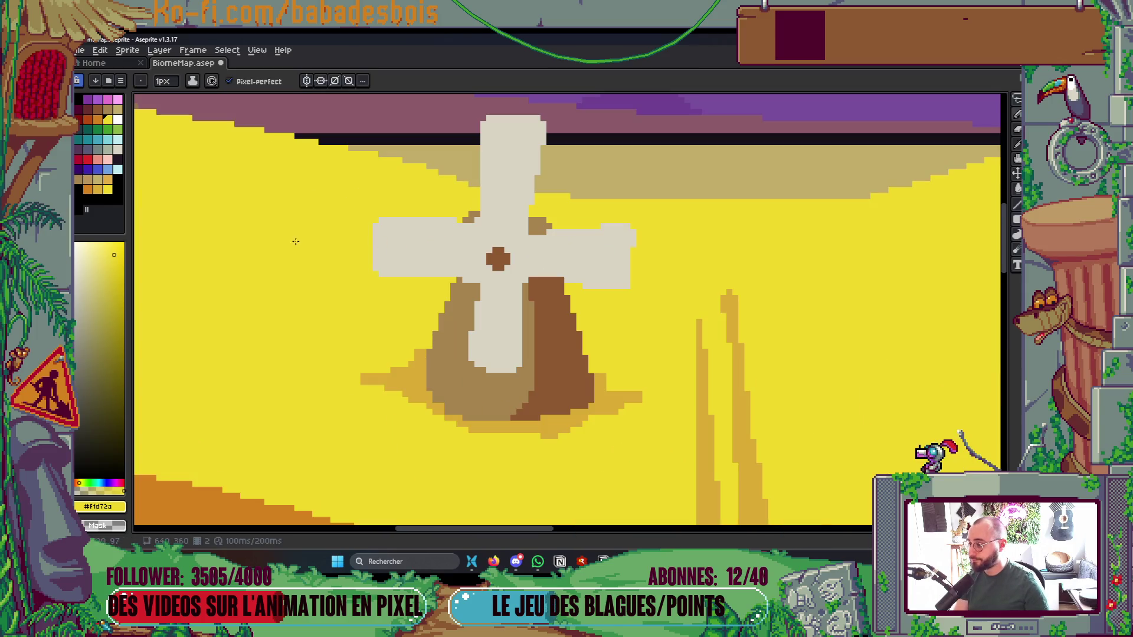
pyautogui.scroll(1, 505, 180)
pyautogui.scroll(1, 579, 248)
pyautogui.keyDown('alt'); pyautogui.click(578, 248); pyautogui.keyUp('alt')
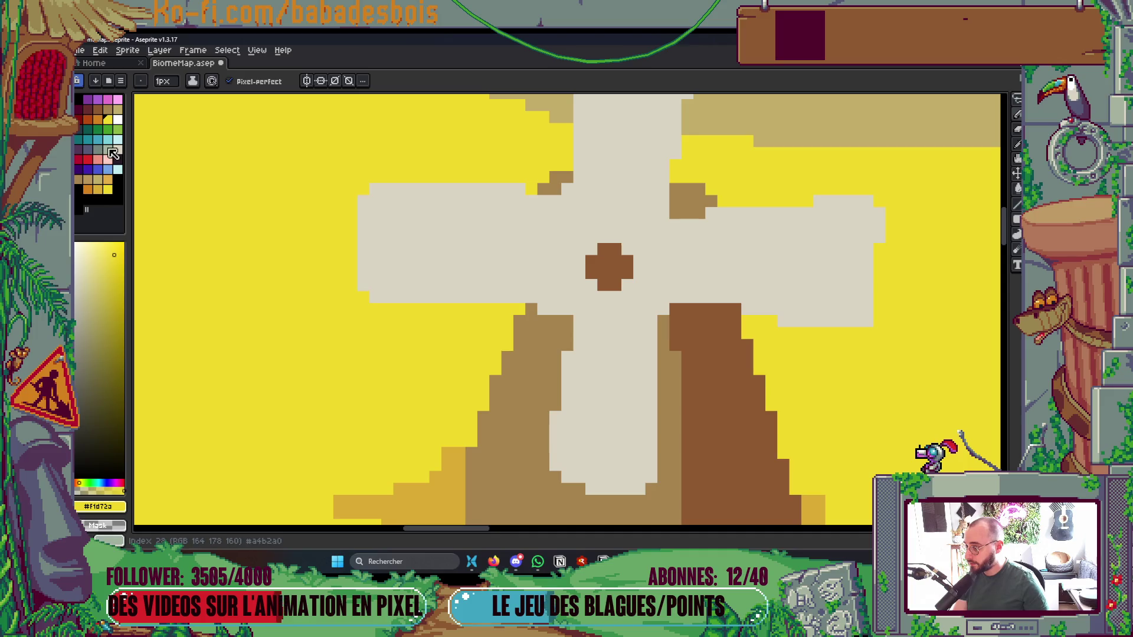
pyautogui.press('+')
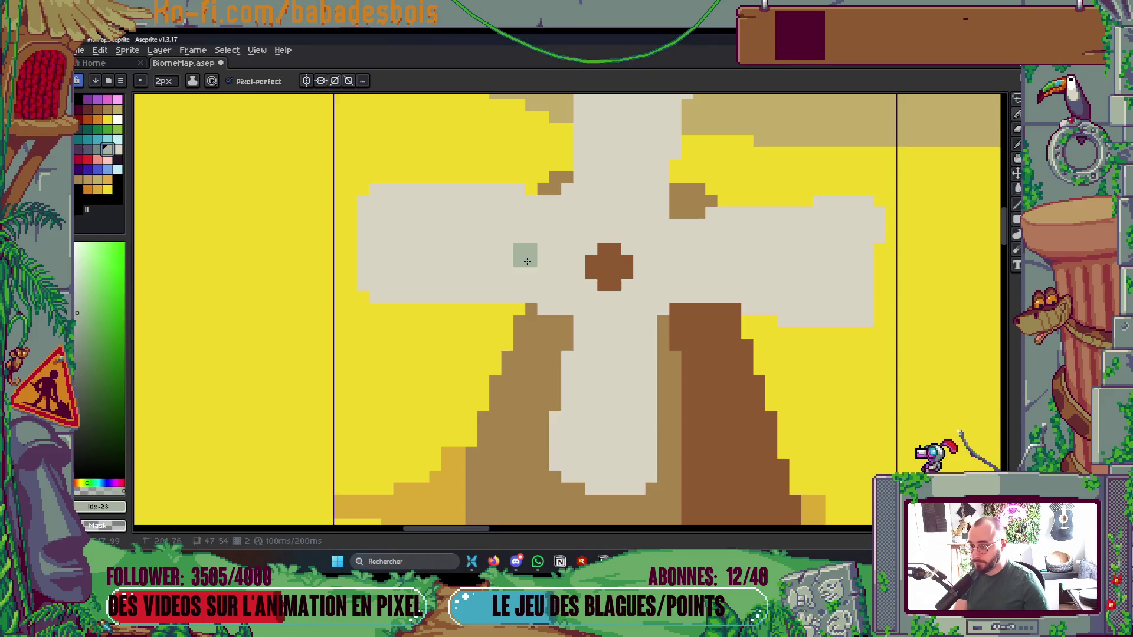
pyautogui.click(493, 561)
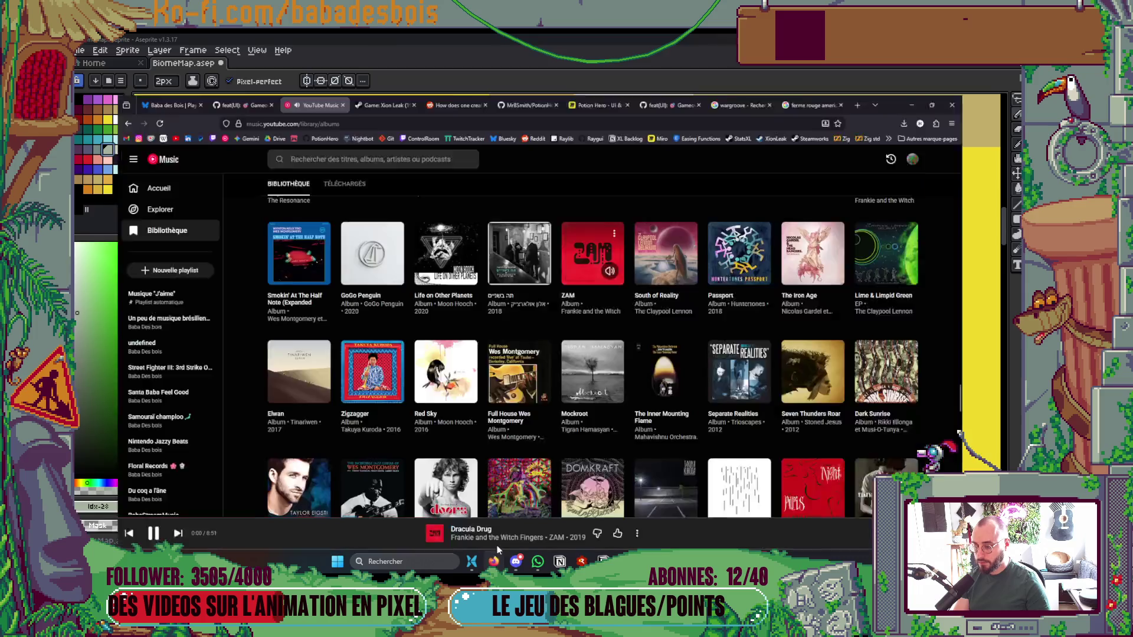
# Search Google Images for 'Moulin', preview the Moulin à vent Wikipédia photo, and return to Aseprite
pyautogui.click(766, 44)
pyautogui.write('Moulin')
pyautogui.press('Return')
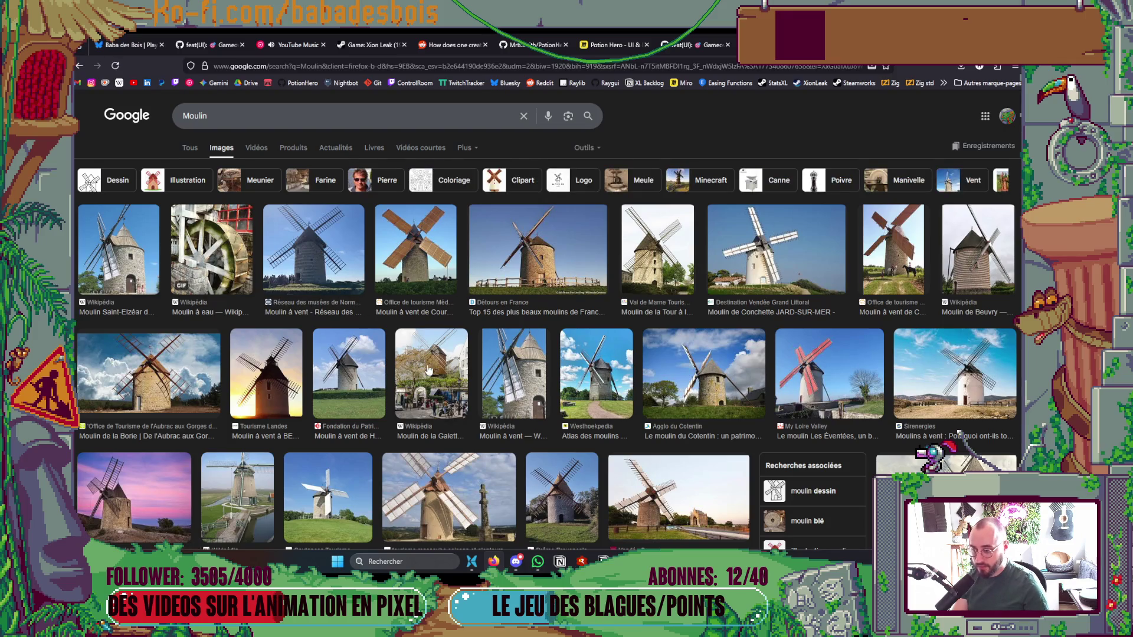
pyautogui.click(506, 411)
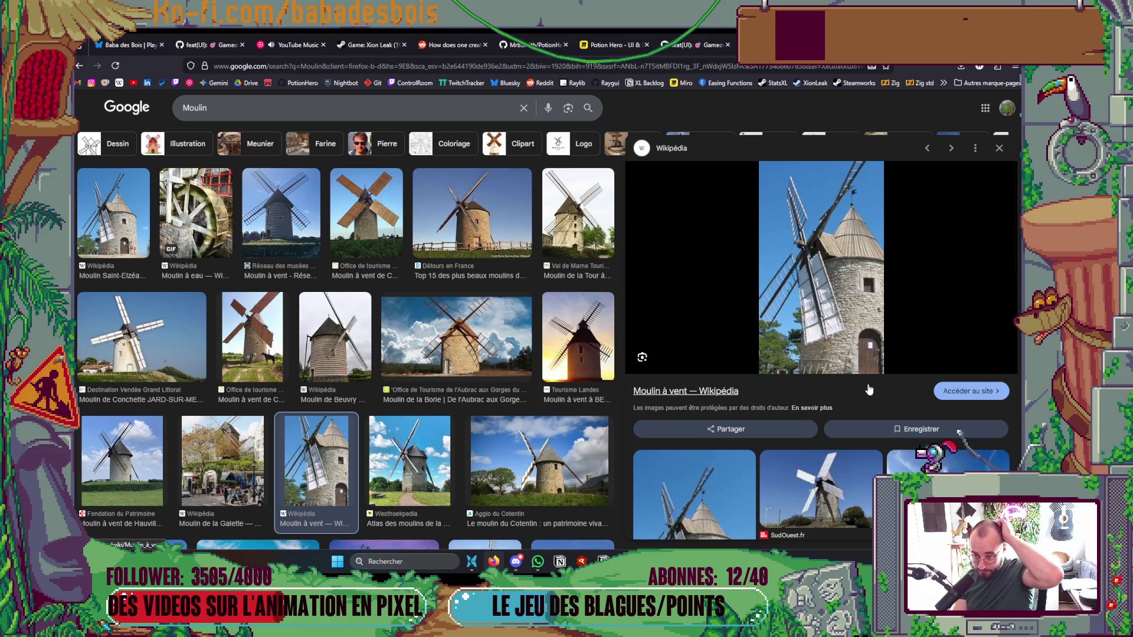
pyautogui.hotkey('alt', 'Tab')
pyautogui.hotkey('alt', 'Tab')
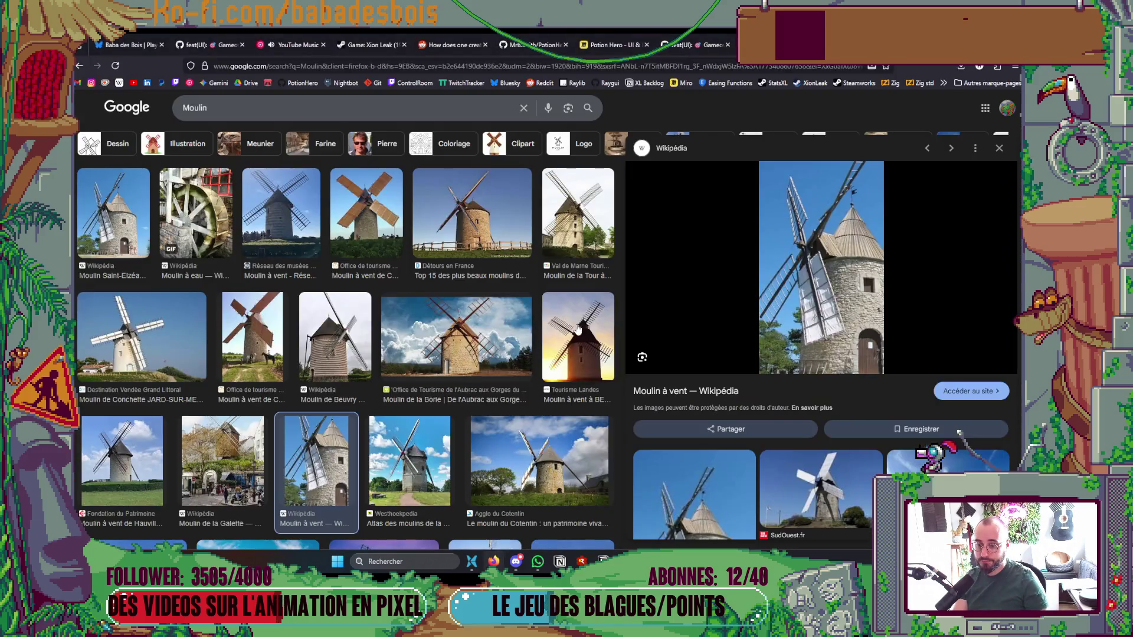
pyautogui.hotkey('alt', 'Tab')
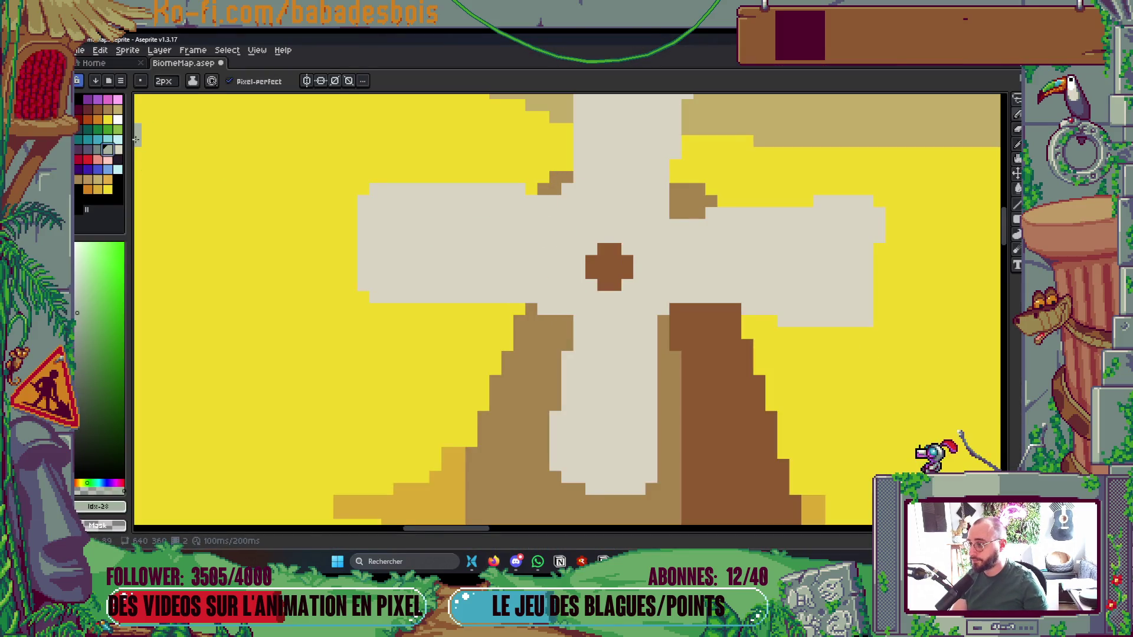
# With a 1px dark brown pencil, draw lines along the left, upper, right and lower sails
pyautogui.click(98, 109)
pyautogui.press('-')
pyautogui.click(567, 261)
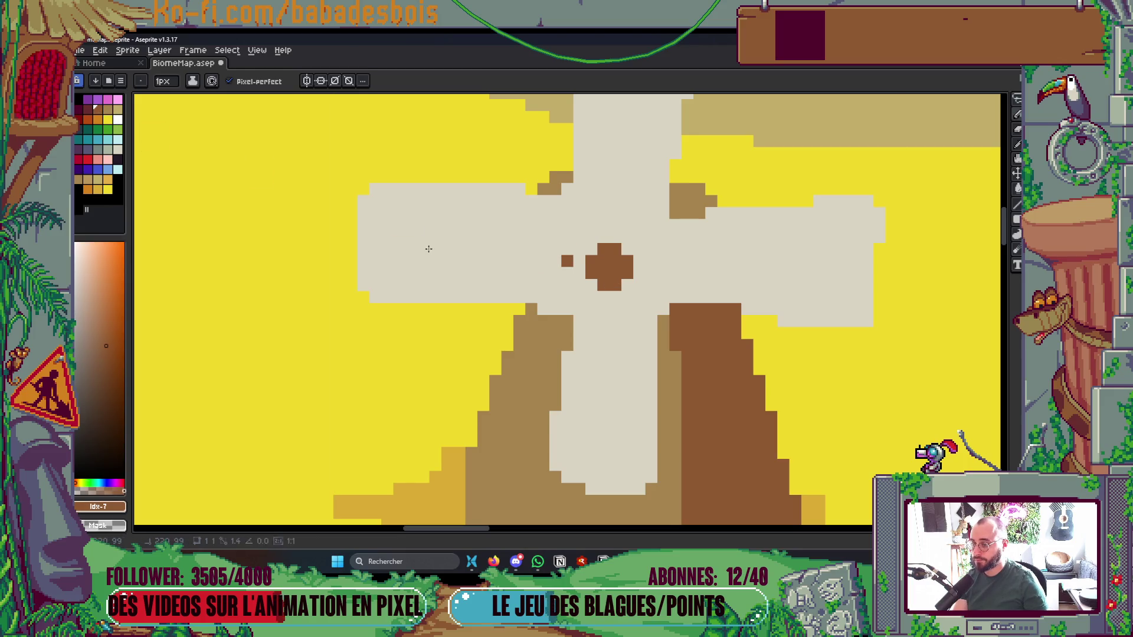
pyautogui.keyDown('shift'); pyautogui.click(363, 236); pyautogui.keyUp('shift')
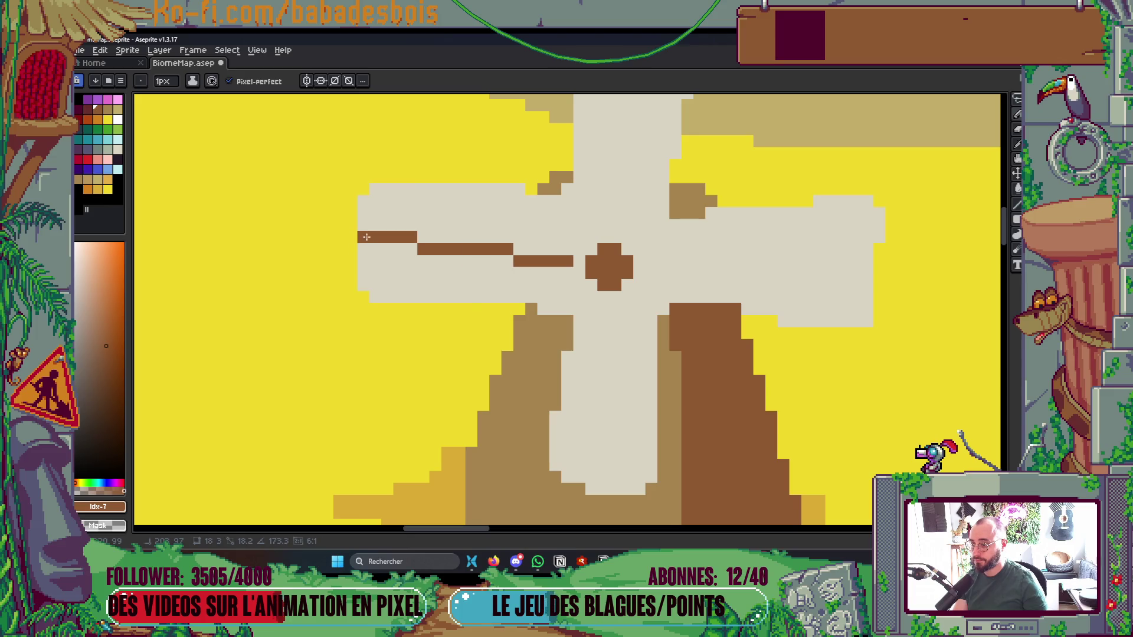
pyautogui.moveTo(617, 202); pyautogui.dragTo(559, 387)
pyautogui.keyDown('shift'); pyautogui.click(588, 164); pyautogui.keyUp('shift')
pyautogui.moveTo(610, 485); pyautogui.dragTo(549, 269)
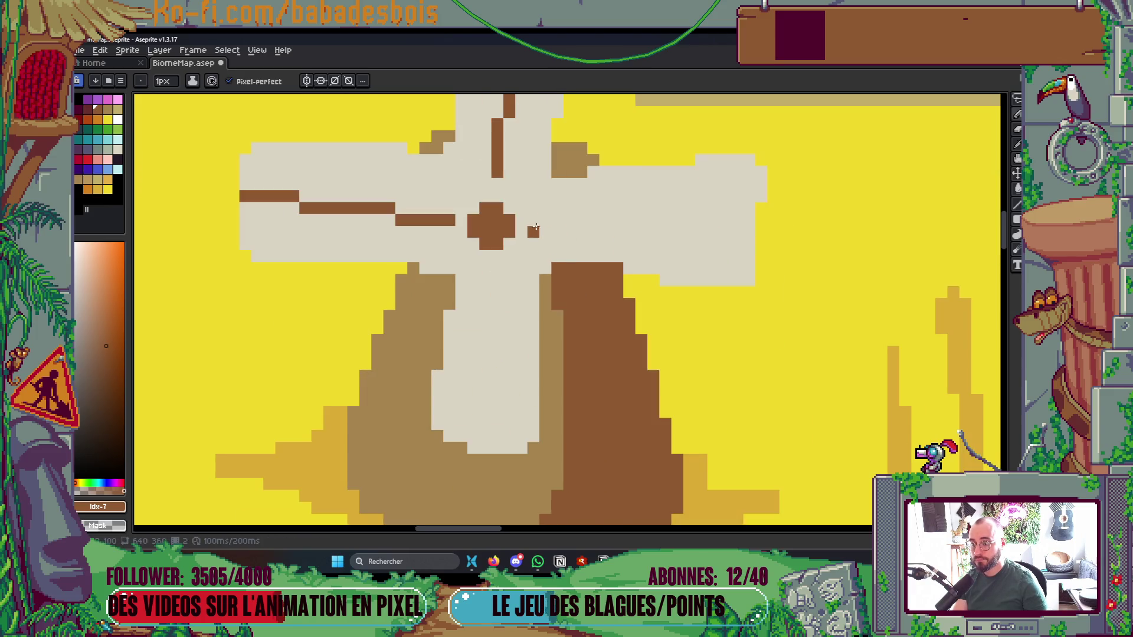
pyautogui.keyDown('shift'); pyautogui.click(747, 221); pyautogui.keyUp('shift')
pyautogui.click(495, 282)
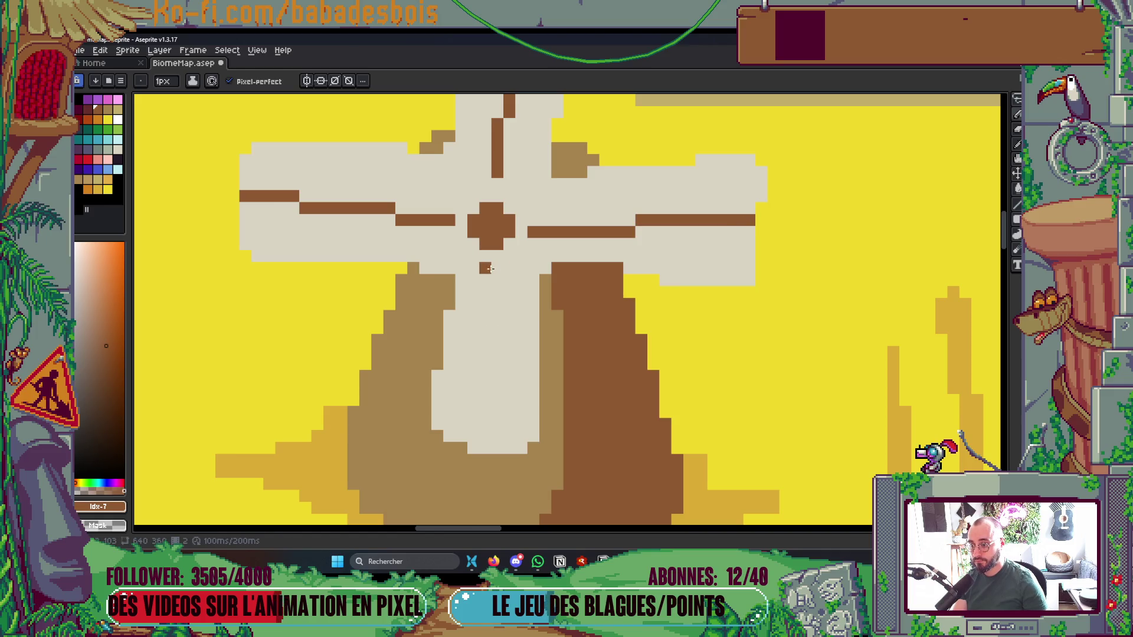
pyautogui.keyDown('shift'); pyautogui.click(485, 449); pyautogui.keyUp('shift')
pyautogui.scroll(-5, 636, 306)
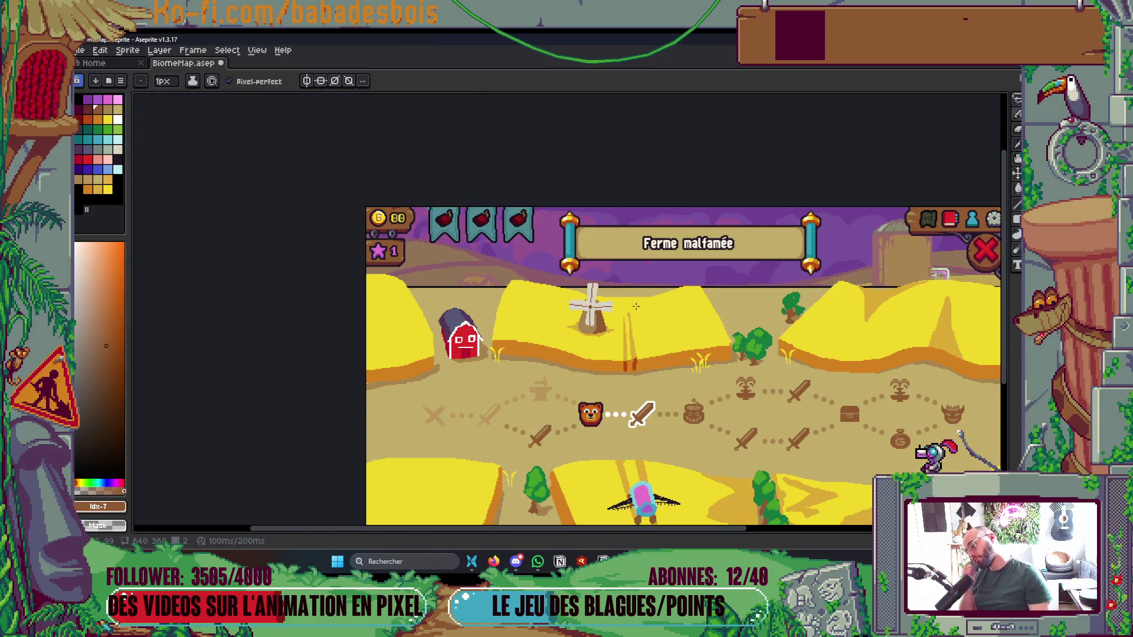
pyautogui.scroll(4, 618, 311)
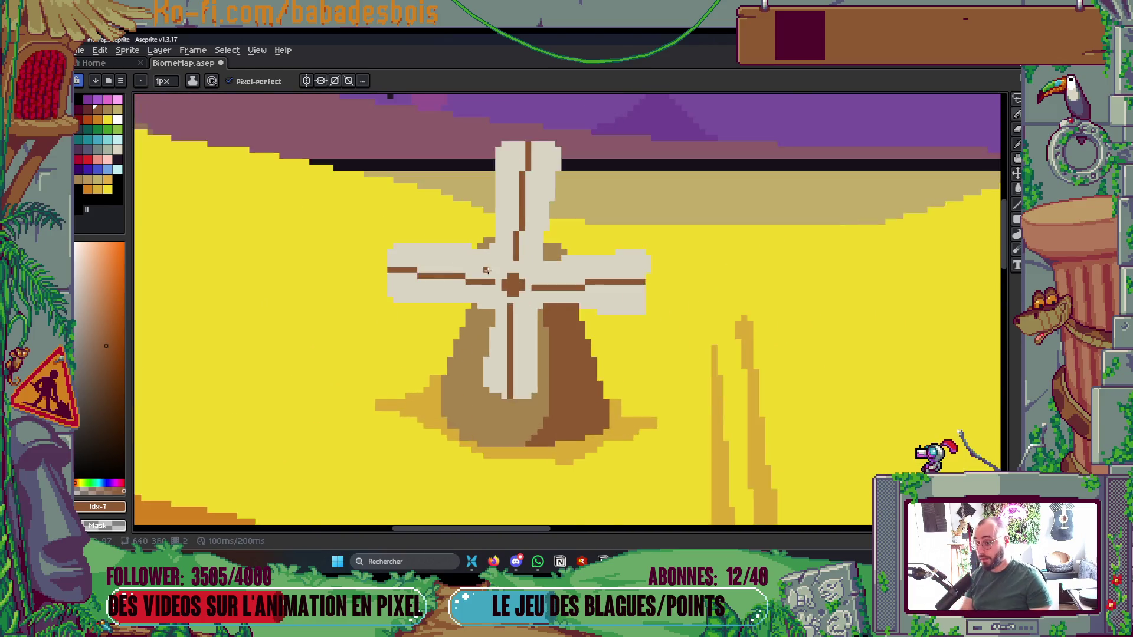
# Zoom in, add two vertical mid-brown lattice bars on the left sail, and save
pyautogui.press(']')
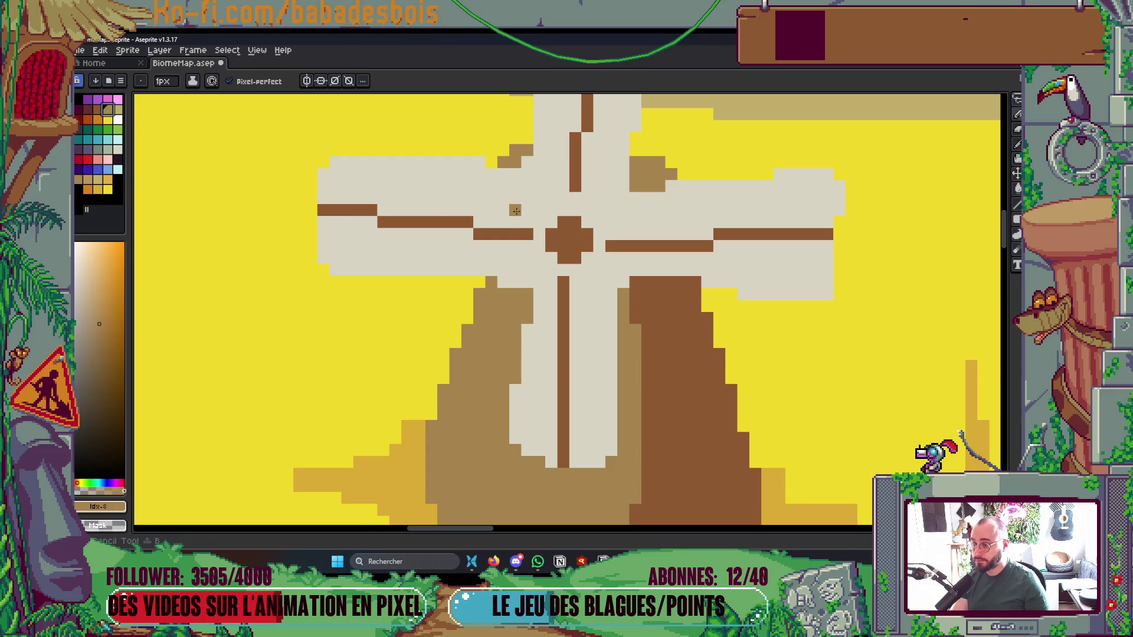
pyautogui.moveTo(477, 224); pyautogui.dragTo(478, 183)
pyautogui.moveTo(478, 249); pyautogui.dragTo(479, 259)
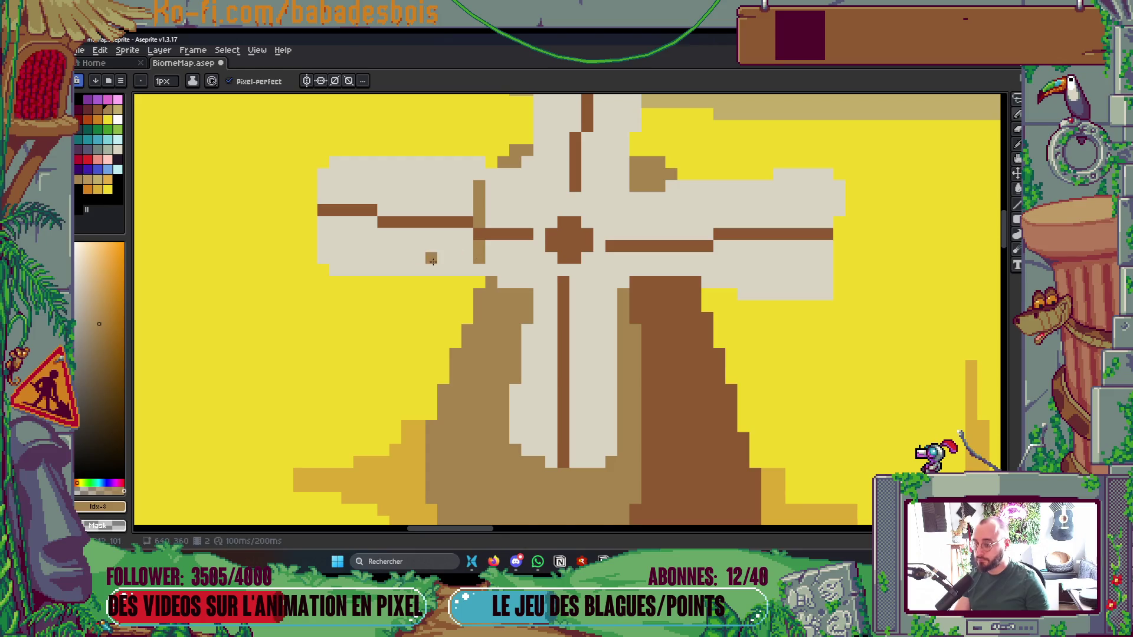
pyautogui.moveTo(394, 241); pyautogui.dragTo(394, 259)
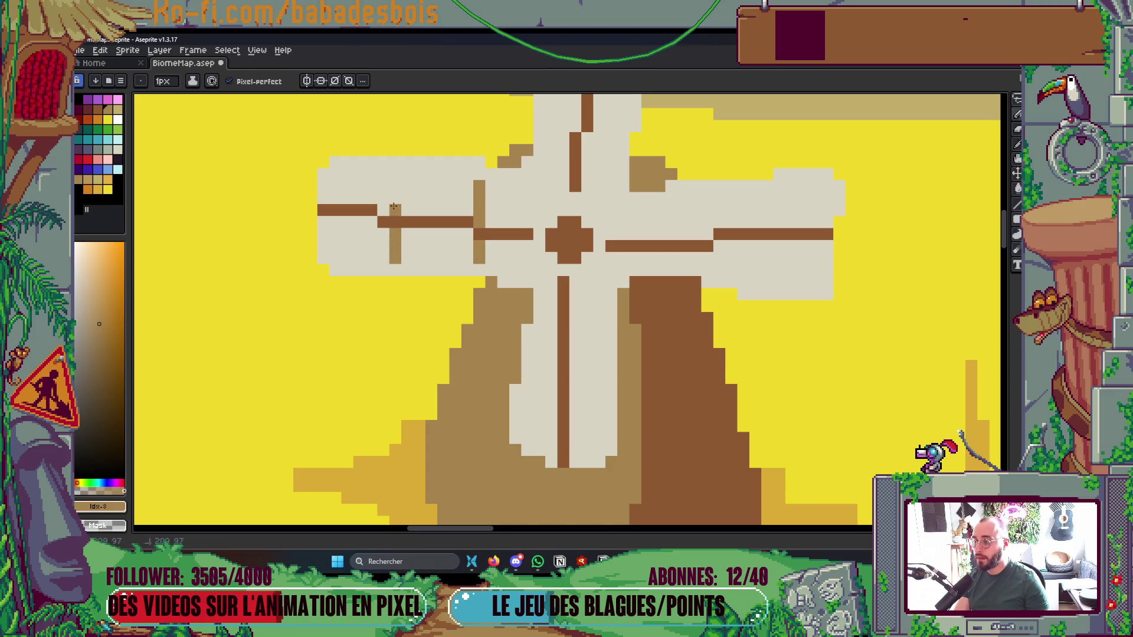
pyautogui.scroll(-5, 395, 172)
pyautogui.hotkey('ctrl', 's')
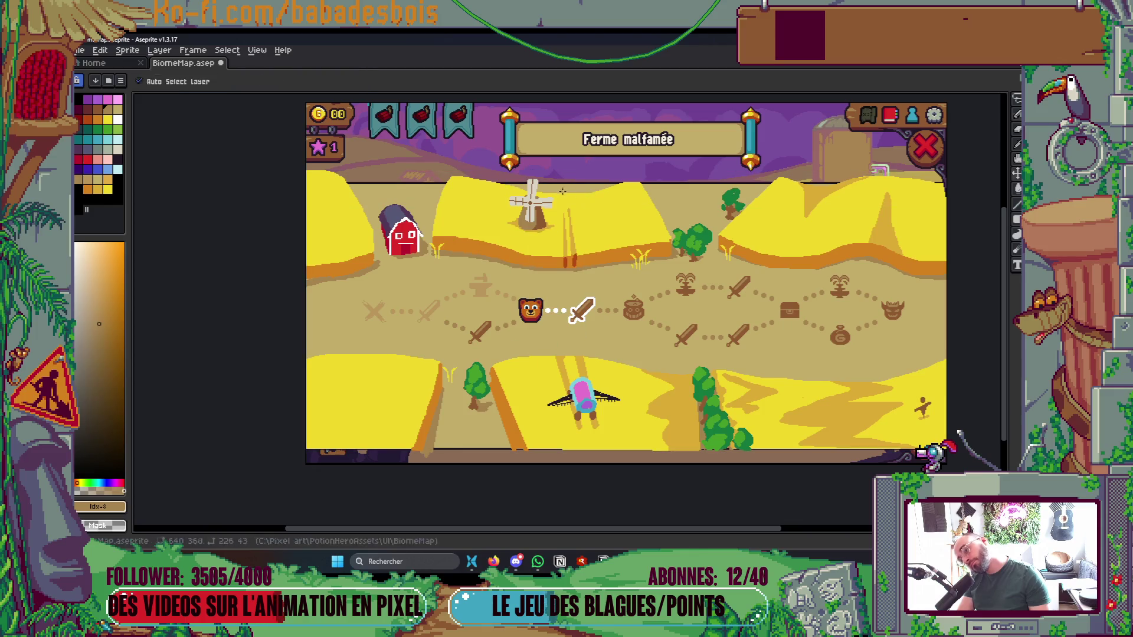
# Paint a tan crossbar across the upper sail
pyautogui.scroll(3, 535, 193)
pyautogui.scroll(3, 535, 192)
pyautogui.moveTo(493, 191)
pyautogui.mouseDown()
pyautogui.moveTo(543, 191)
pyautogui.moveTo(524, 328)
pyautogui.mouseUp()
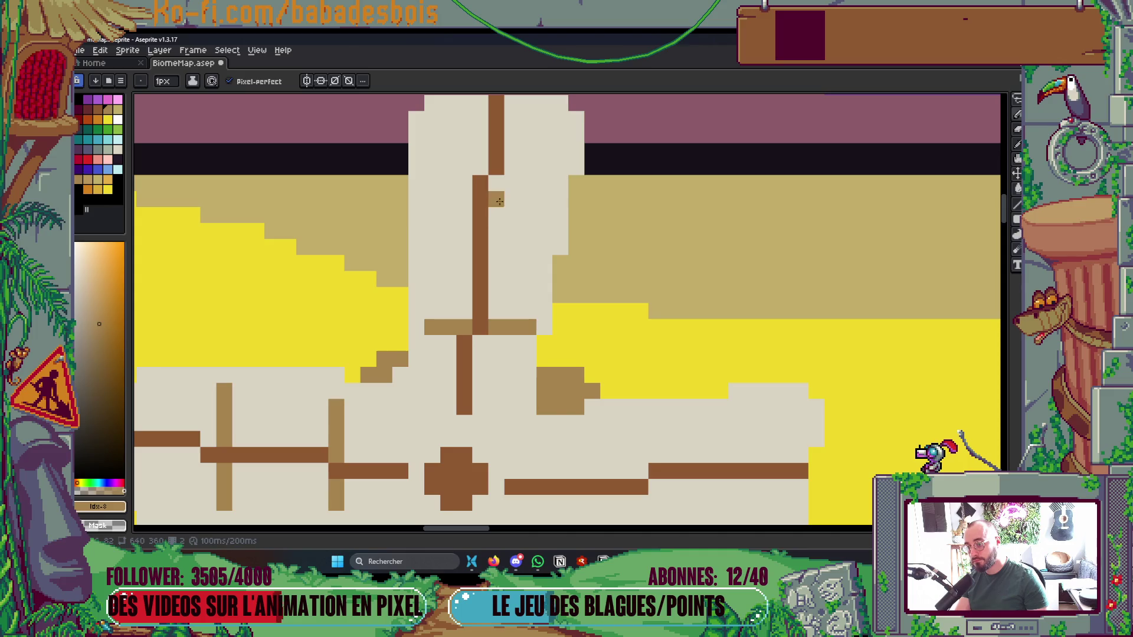
pyautogui.moveTo(499, 183)
pyautogui.mouseDown()
pyautogui.moveTo(546, 183)
pyautogui.moveTo(431, 183)
pyautogui.moveTo(450, 178)
pyautogui.mouseUp()
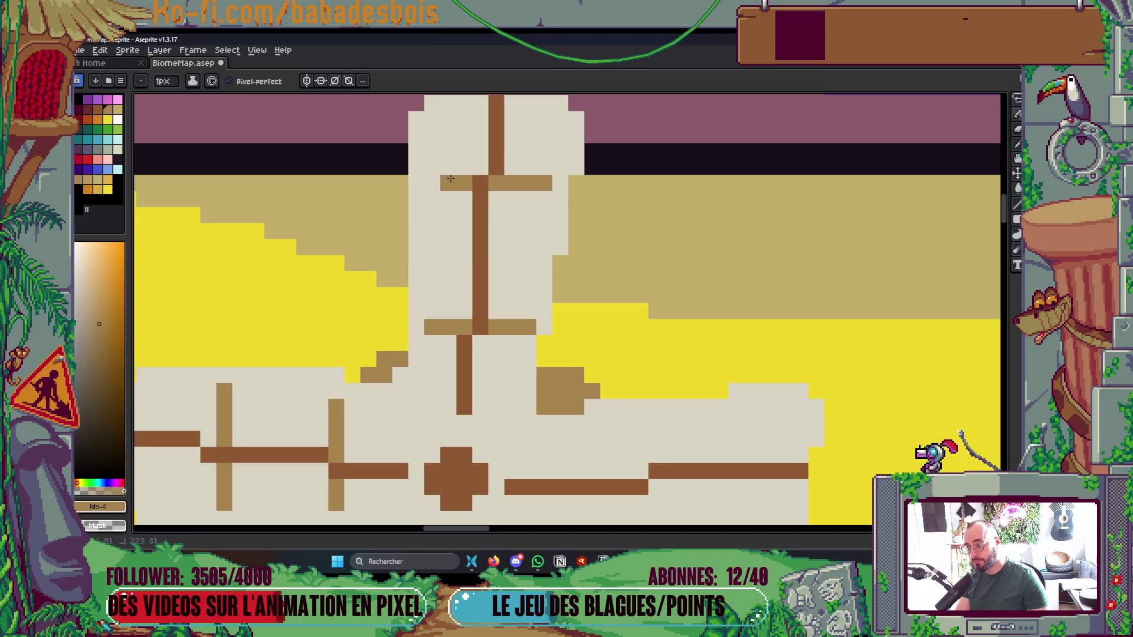
pyautogui.scroll(-4, 456, 175)
pyautogui.scroll(-1, 555, 230)
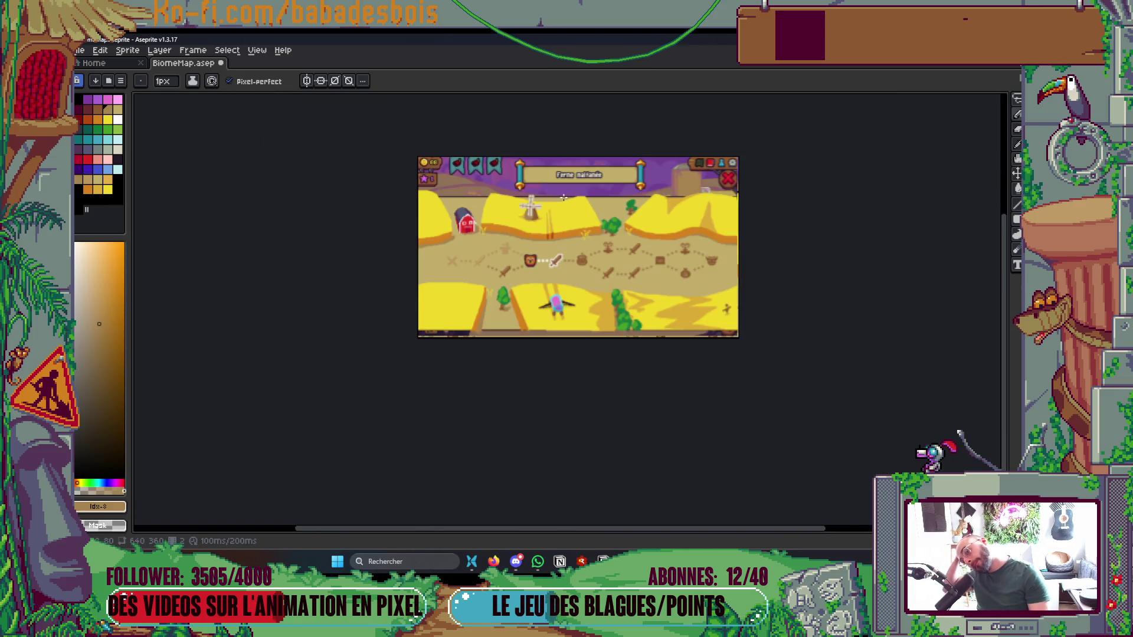
pyautogui.scroll(1, 556, 230)
pyautogui.hscroll(-1, 555, 230)
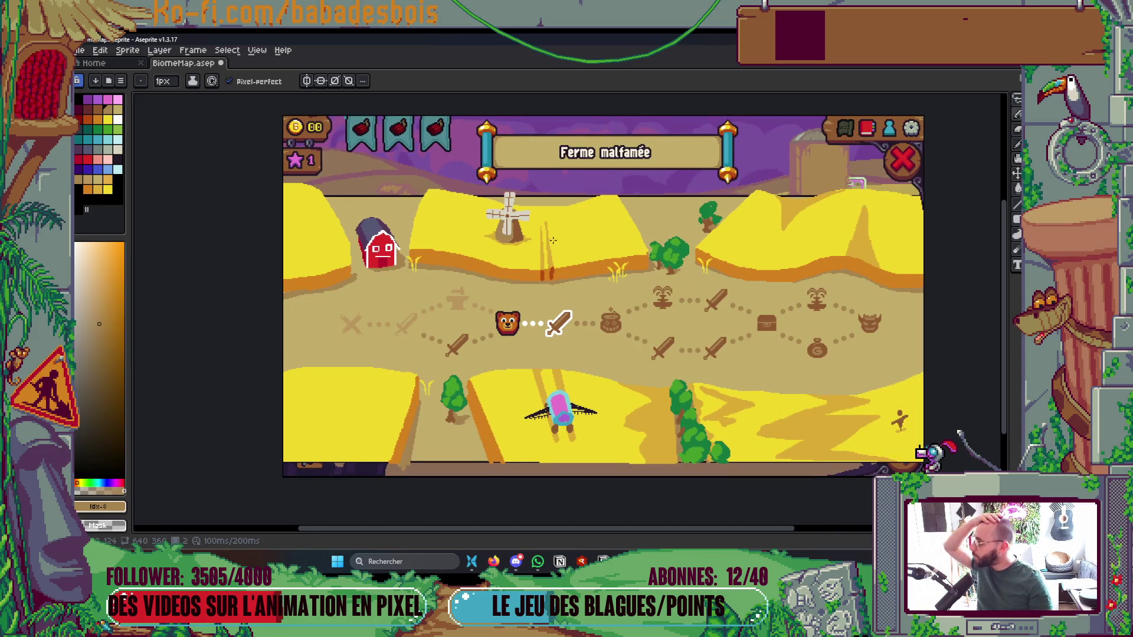
pyautogui.hscroll(5, 553, 241)
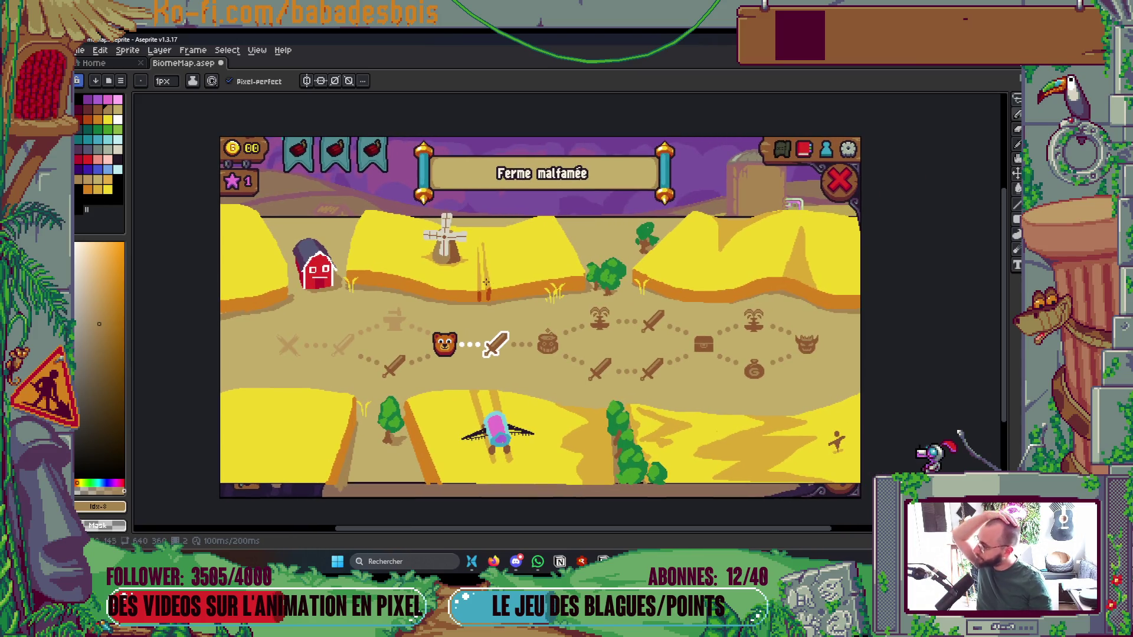
pyautogui.scroll(4, 458, 248)
# Extend two light-brown lattice bars down the right sail, undoing one misplaced stroke
pyautogui.moveTo(393, 210); pyautogui.dragTo(393, 185)
pyautogui.hotkey('ctrl', 'z')
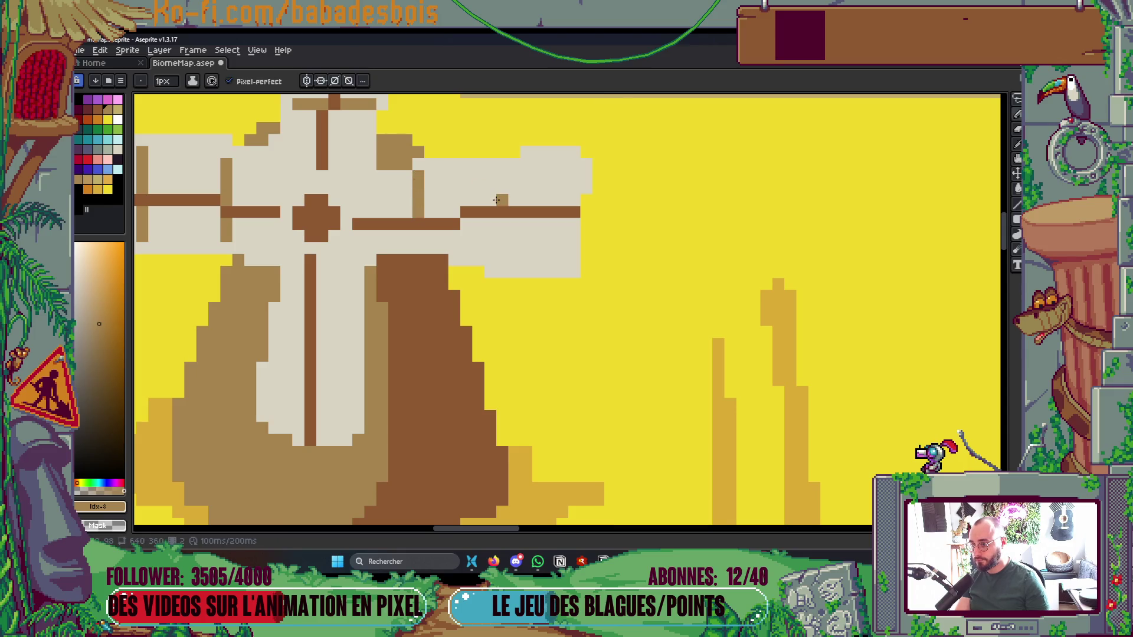
pyautogui.moveTo(418, 231); pyautogui.dragTo(418, 264)
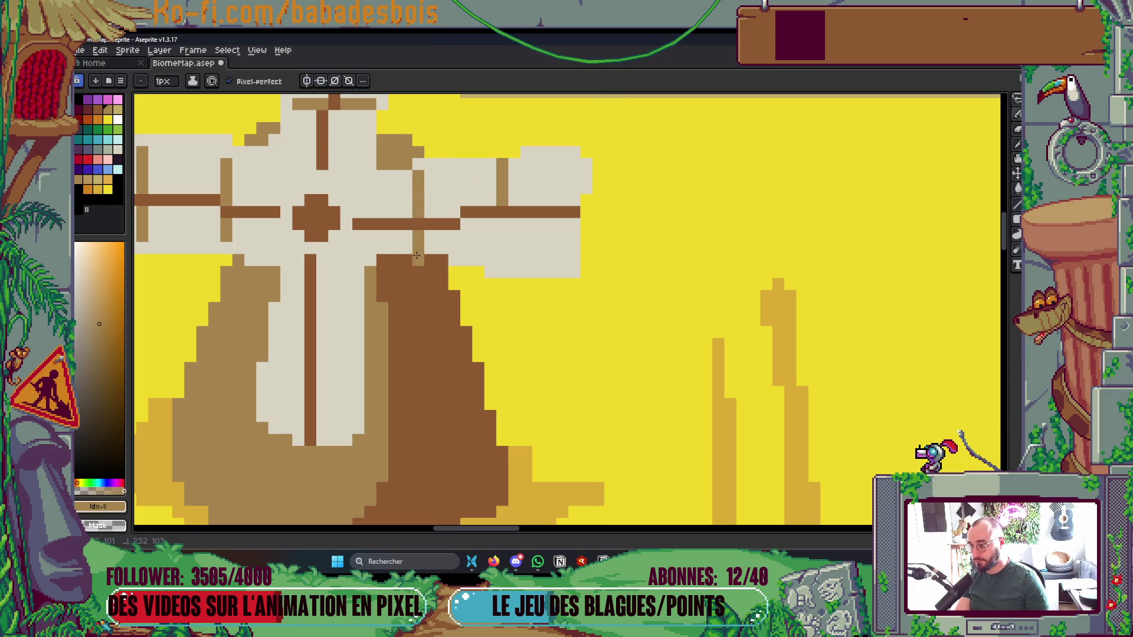
pyautogui.moveTo(502, 231); pyautogui.dragTo(503, 262)
# Pick the beige sail colour and cover the stray brown bumps
pyautogui.scroll(2, 503, 262)
pyautogui.keyDown('alt'); pyautogui.click(437, 256); pyautogui.keyUp('alt')
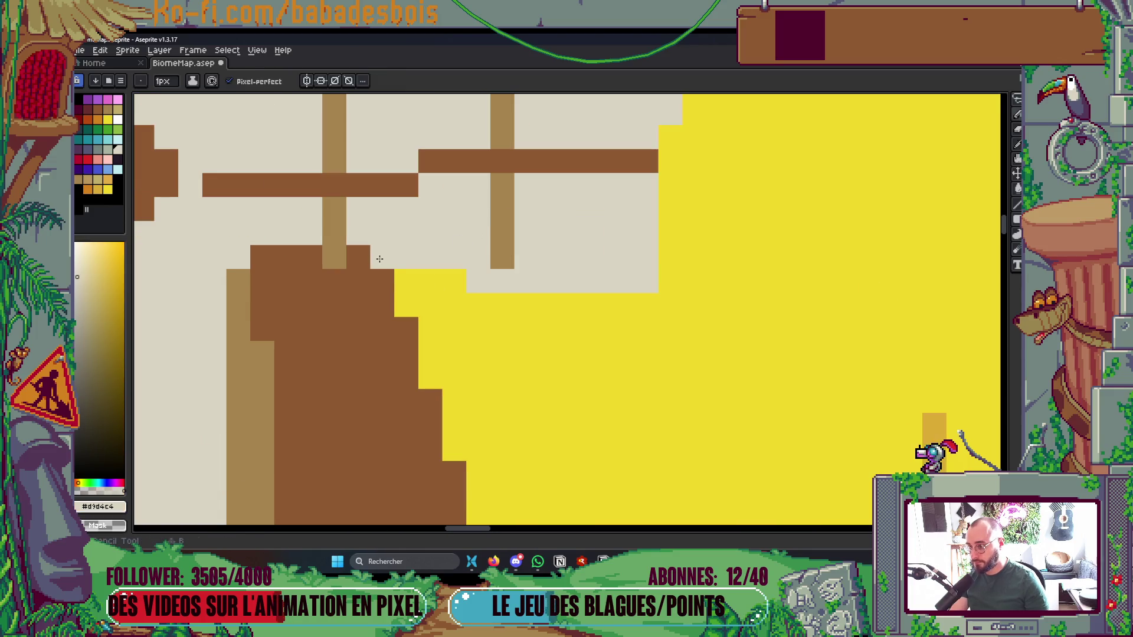
pyautogui.moveTo(290, 265); pyautogui.dragTo(253, 260)
pyautogui.scroll(-5, 559, 223)
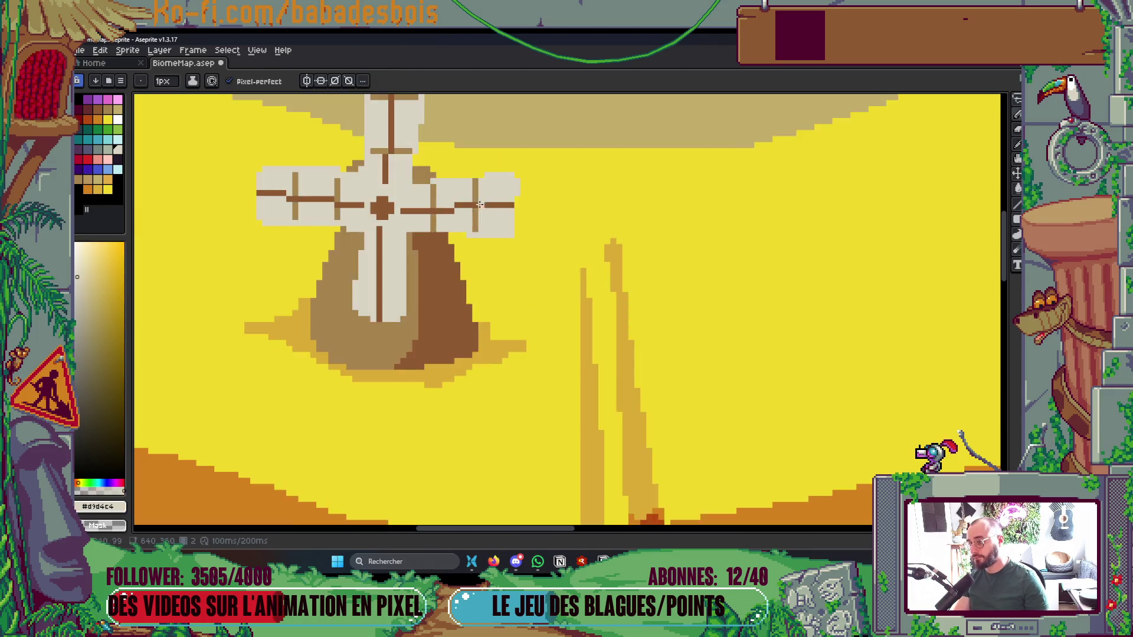
pyautogui.scroll(2, 559, 223)
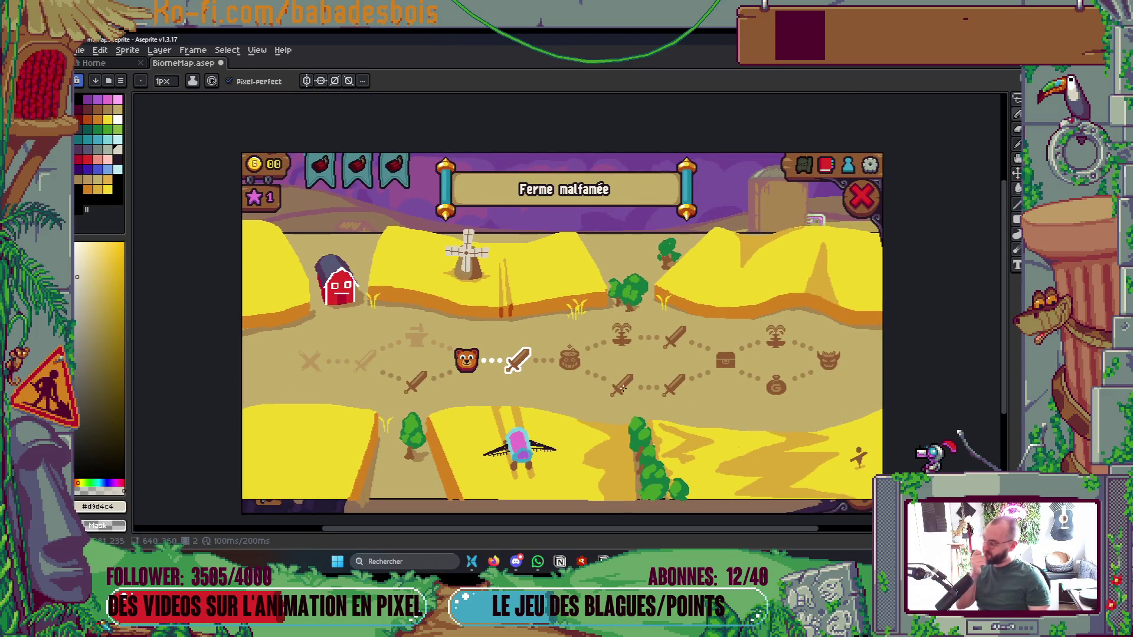
pyautogui.scroll(6, 466, 266)
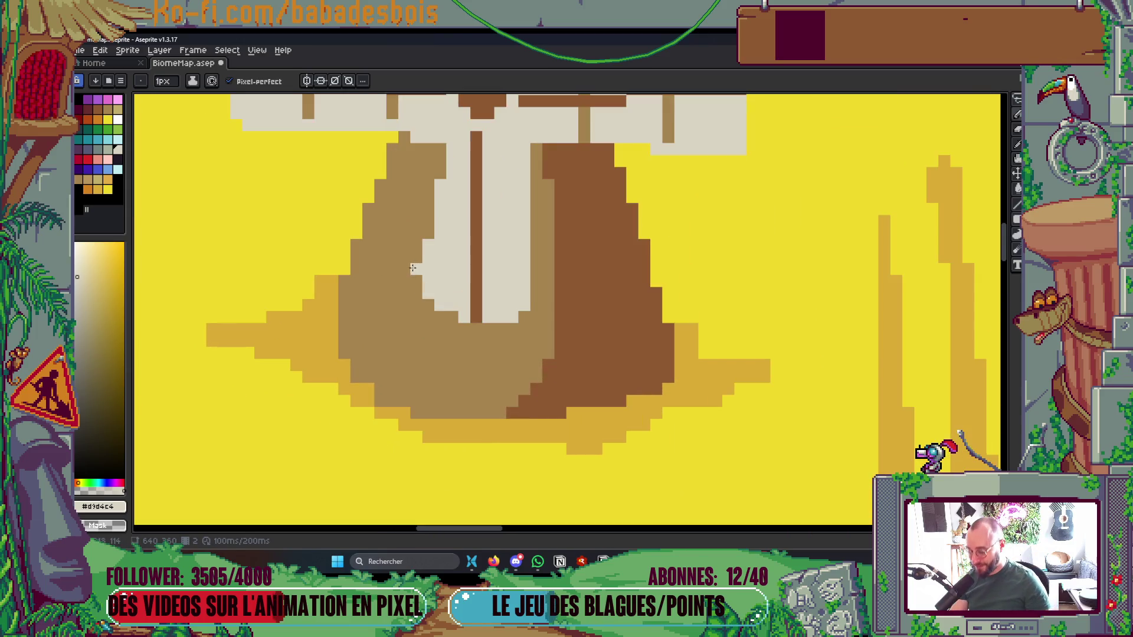
# Sample the sail's light brown, draw crossbars dividing the beige door into panes, and save
pyautogui.press('b')
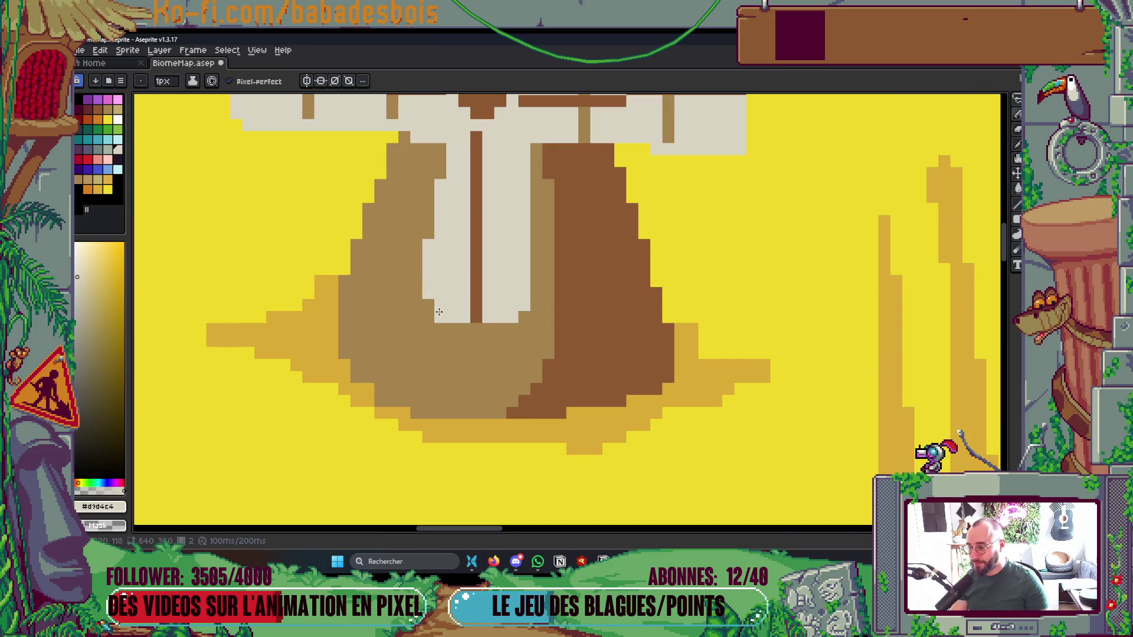
pyautogui.moveTo(512, 316); pyautogui.dragTo(518, 468)
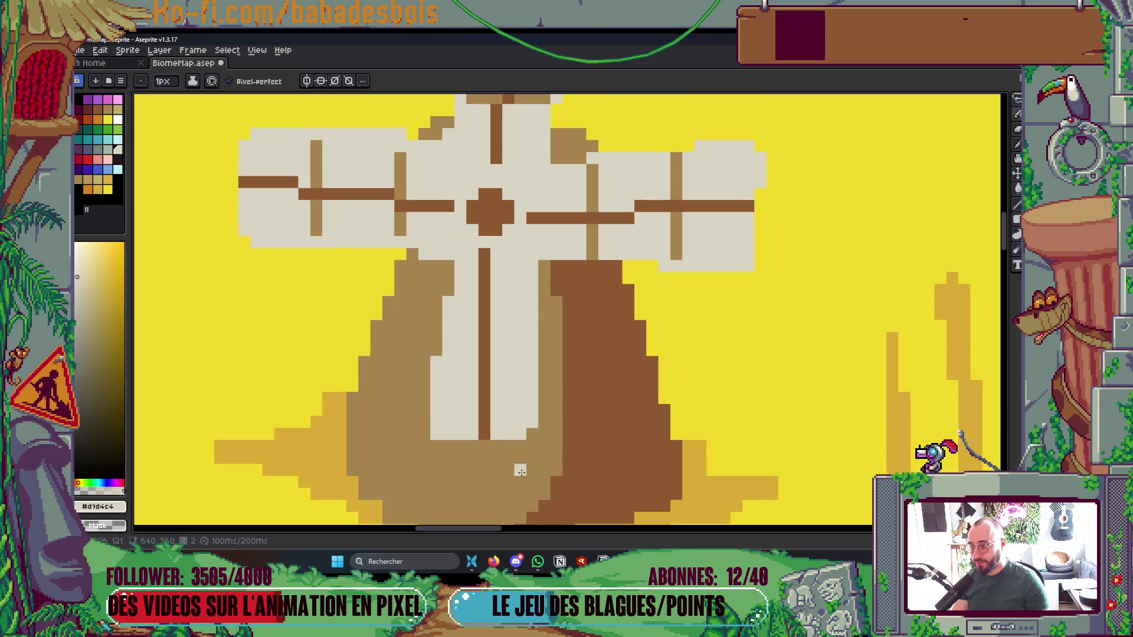
pyautogui.press('alt')
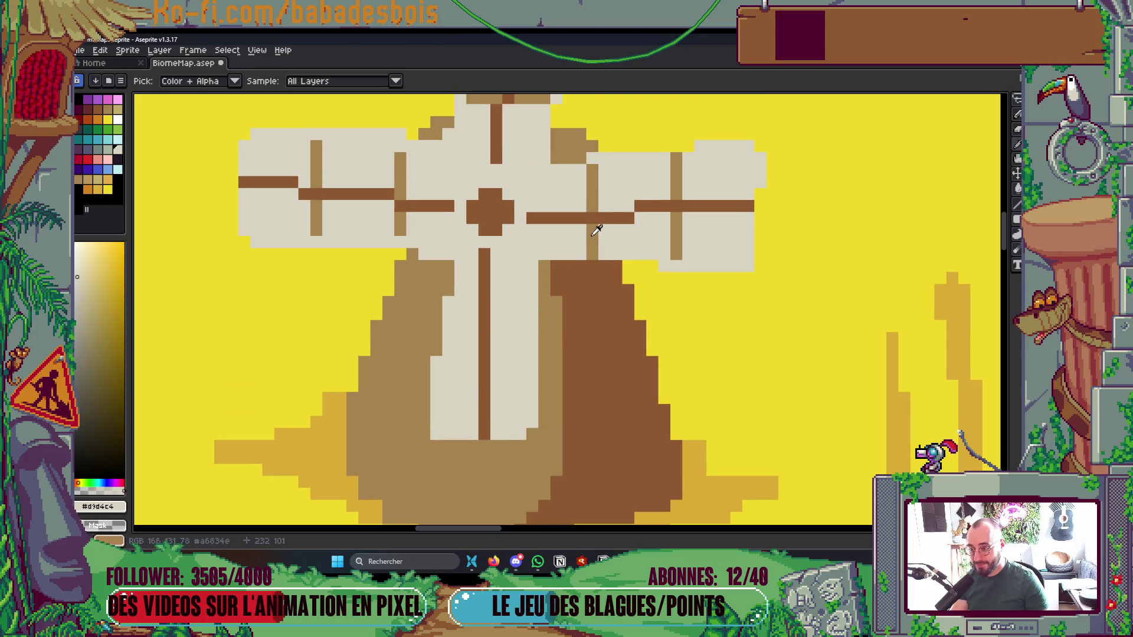
pyautogui.keyDown('alt'); pyautogui.click(593, 231); pyautogui.keyUp('alt')
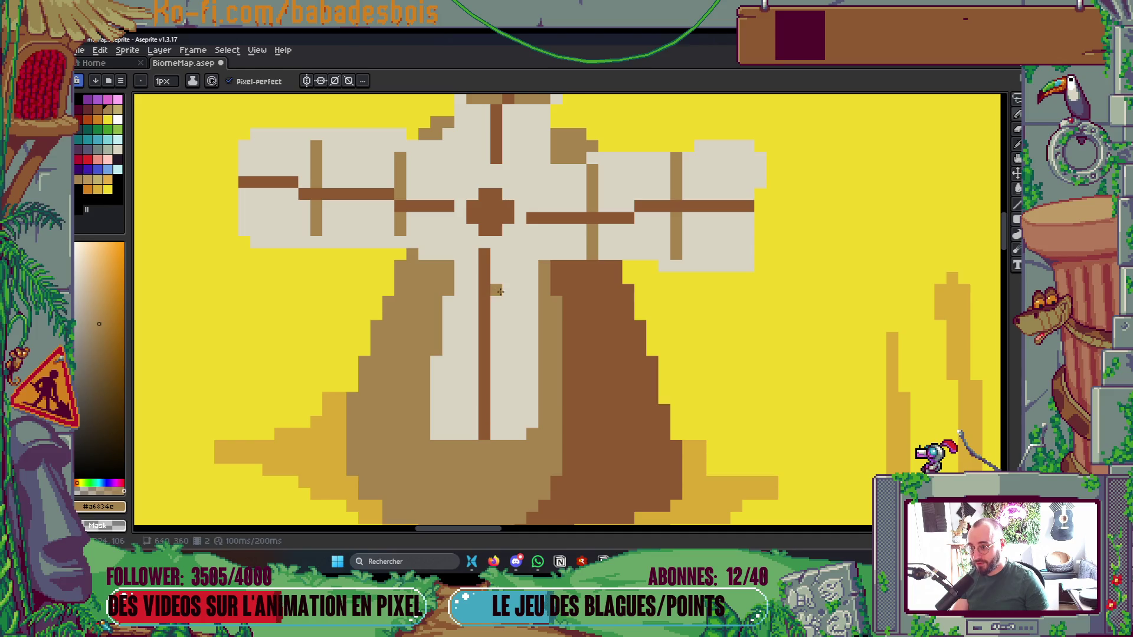
pyautogui.moveTo(521, 300)
pyautogui.mouseDown()
pyautogui.moveTo(534, 301)
pyautogui.moveTo(446, 302)
pyautogui.mouseUp()
pyautogui.click(461, 337)
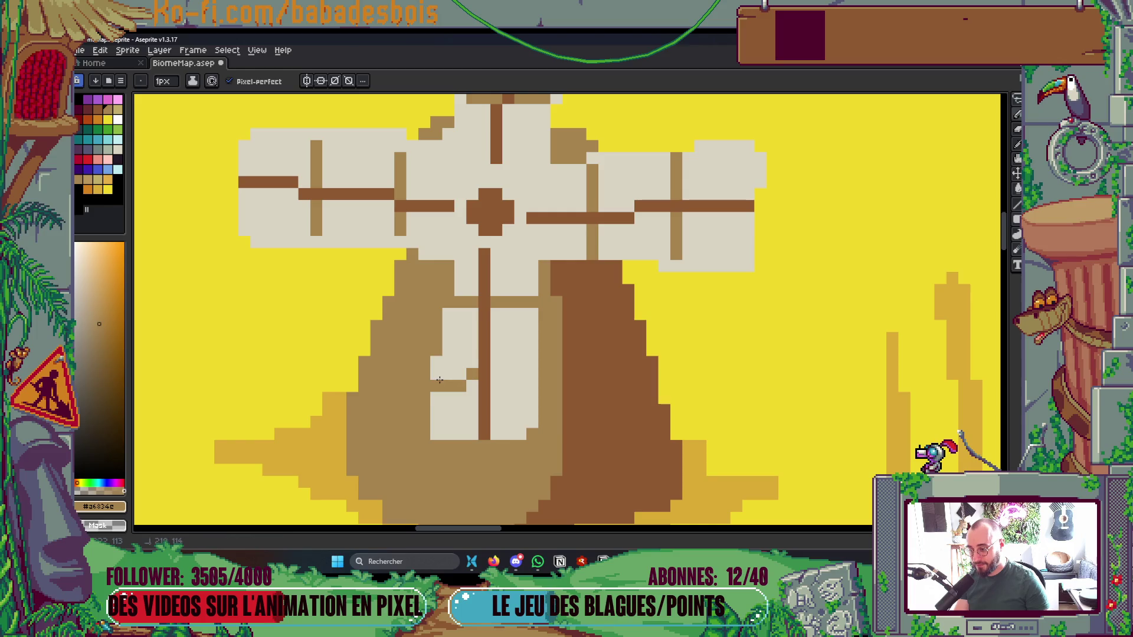
pyautogui.moveTo(470, 372); pyautogui.dragTo(447, 373)
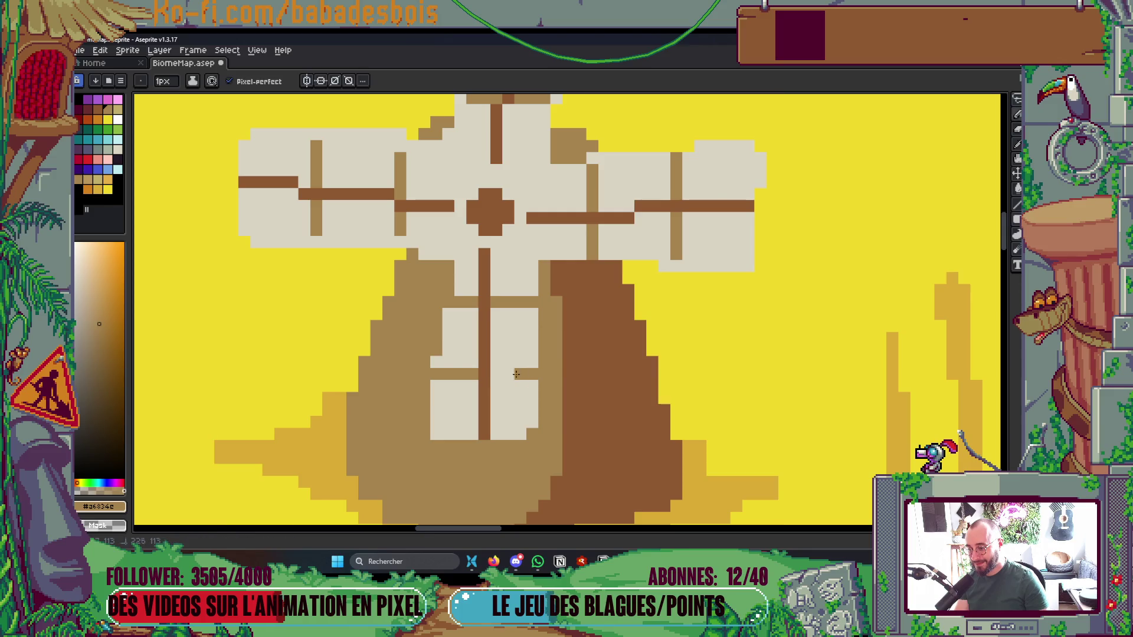
pyautogui.scroll(-8, 595, 314)
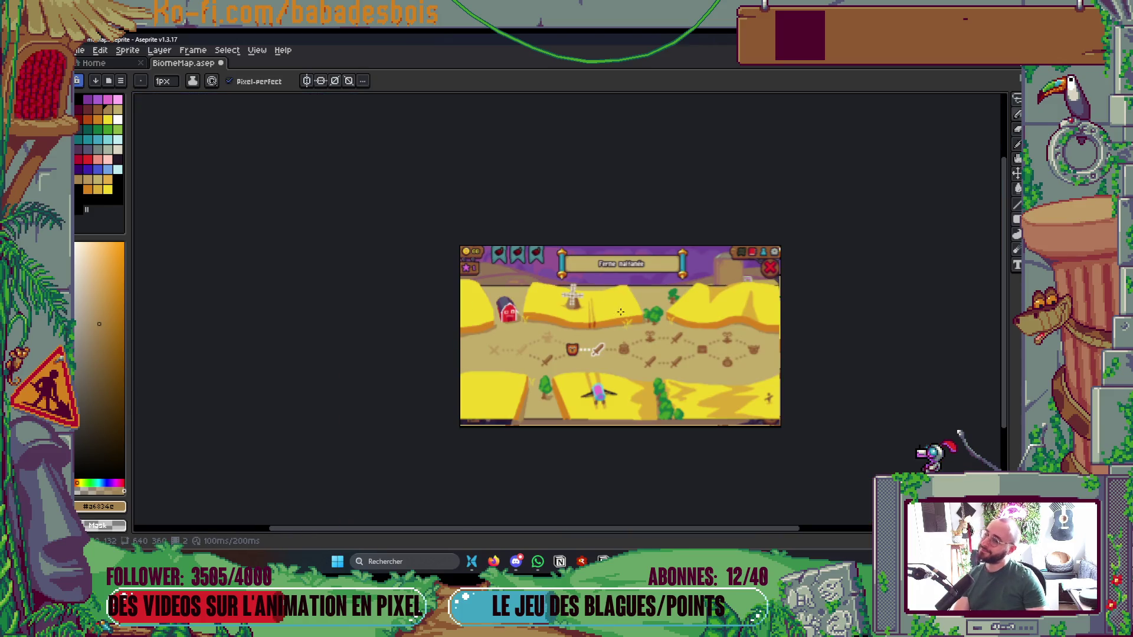
pyautogui.scroll(1, 605, 298)
pyautogui.hotkey('ctrl', 's')
# Pick dark brown #8F5931 and paint pixels along the windmill tower's edge
pyautogui.scroll(-1, 587, 324)
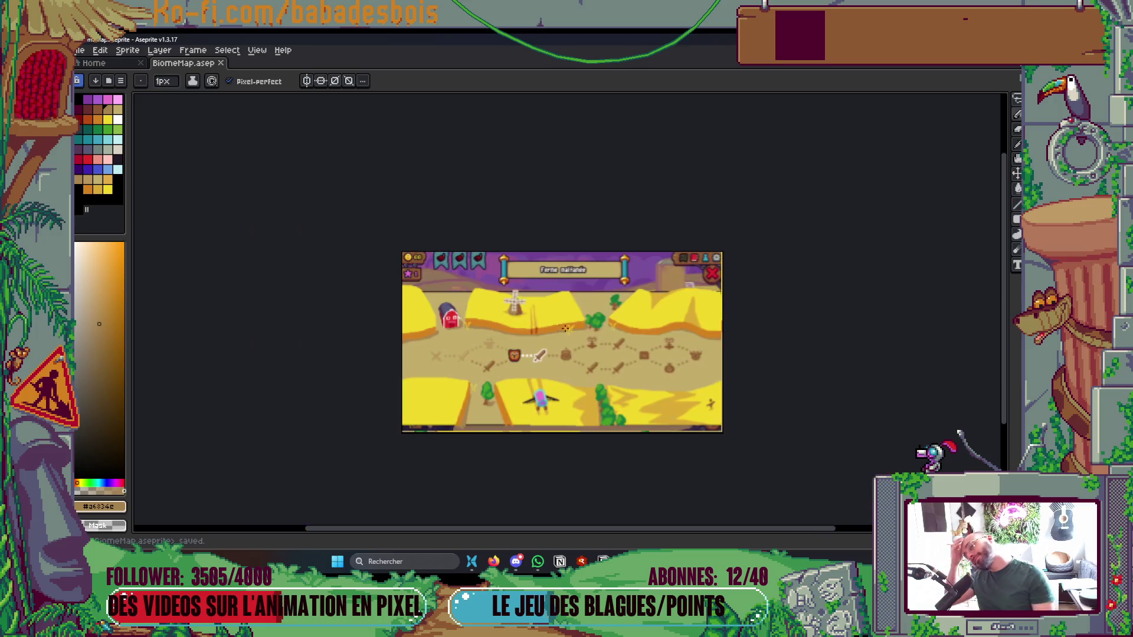
pyautogui.scroll(1, 587, 324)
pyautogui.scroll(3, 461, 300)
pyautogui.scroll(1, 461, 299)
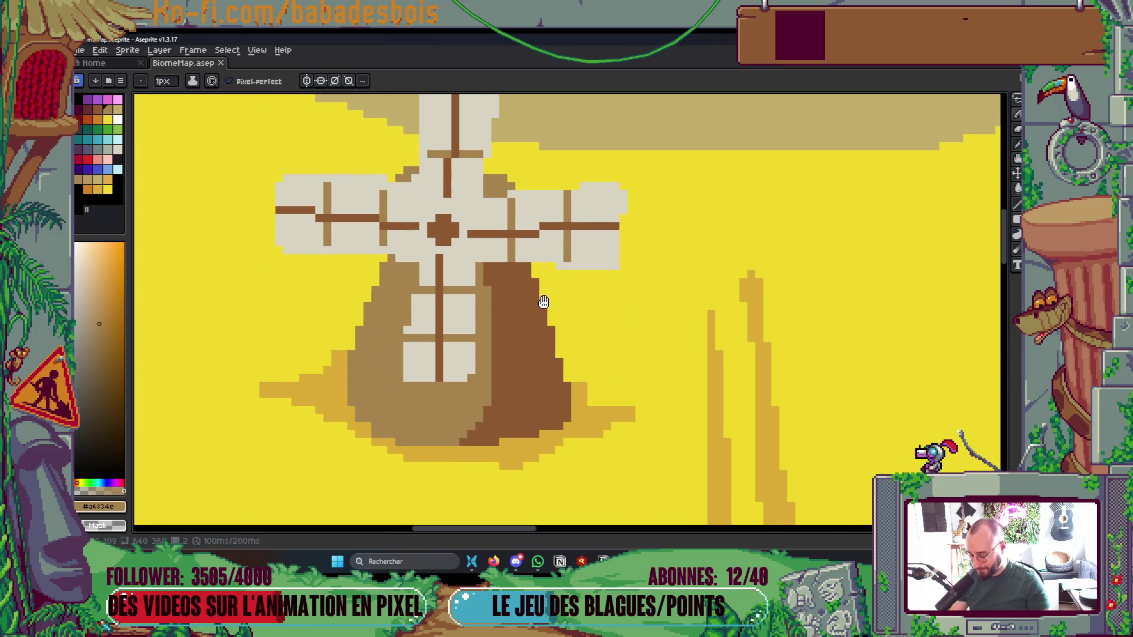
pyautogui.keyDown('alt'); pyautogui.click(522, 298); pyautogui.keyUp('alt')
pyautogui.scroll(2, 504, 293)
pyautogui.moveTo(482, 283)
pyautogui.mouseDown()
pyautogui.moveTo(464, 307)
pyautogui.moveTo(463, 230)
pyautogui.moveTo(480, 284)
pyautogui.mouseUp()
pyautogui.click(334, 227)
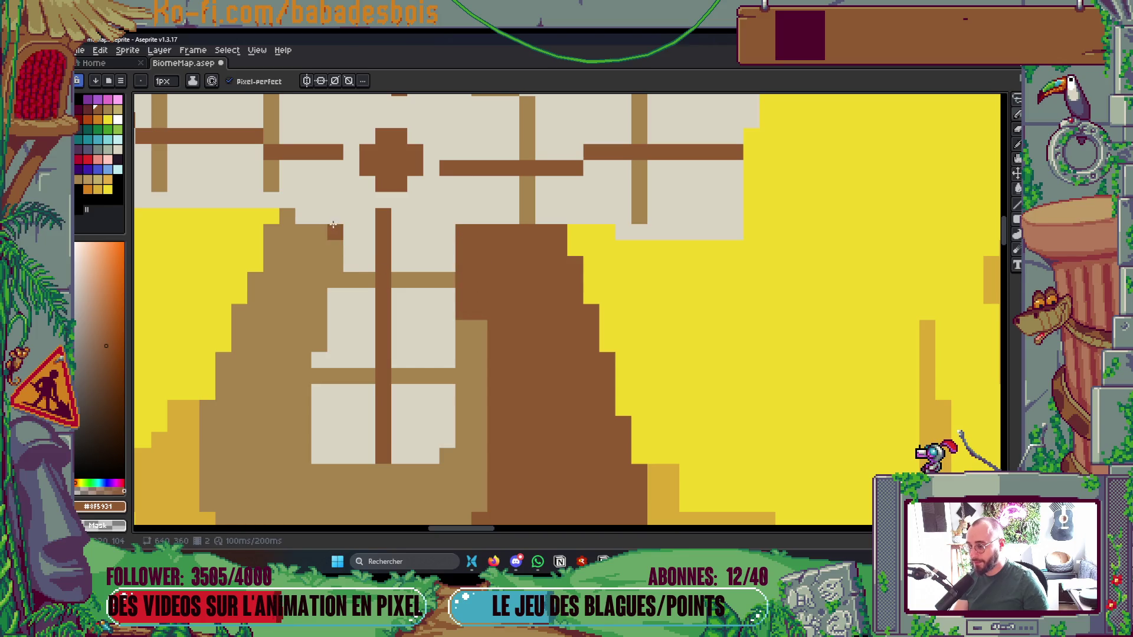
# Fill a small sail gap and the stray light-brown pixels with dark brown
pyautogui.moveTo(319, 275)
pyautogui.mouseDown()
pyautogui.moveTo(328, 228)
pyautogui.moveTo(271, 262)
pyautogui.mouseUp()
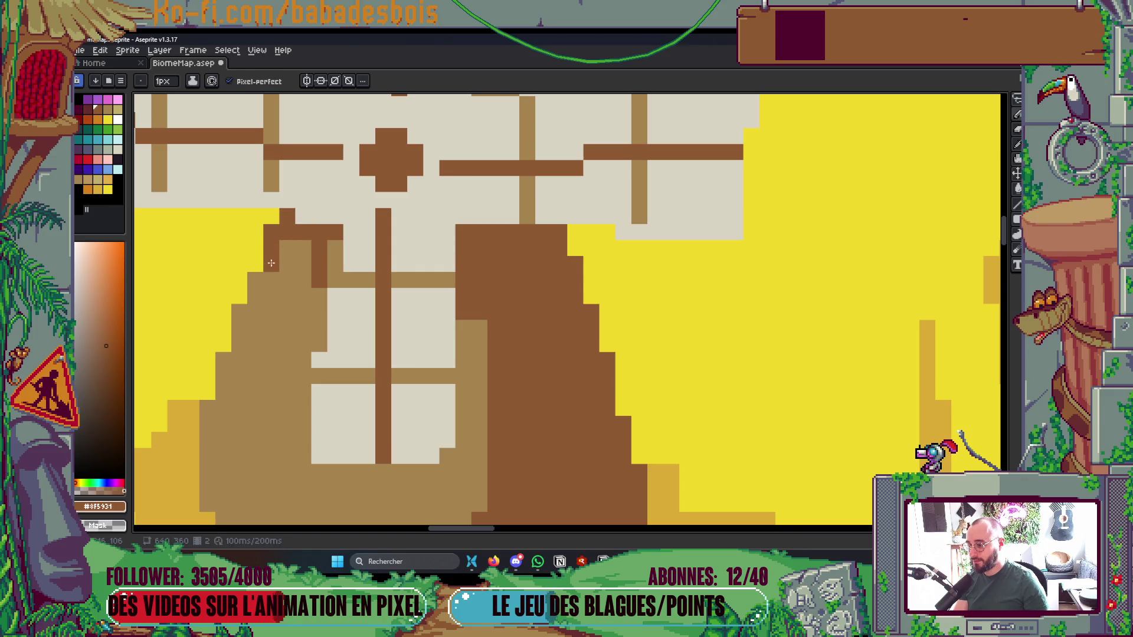
pyautogui.scroll(-5, 419, 213)
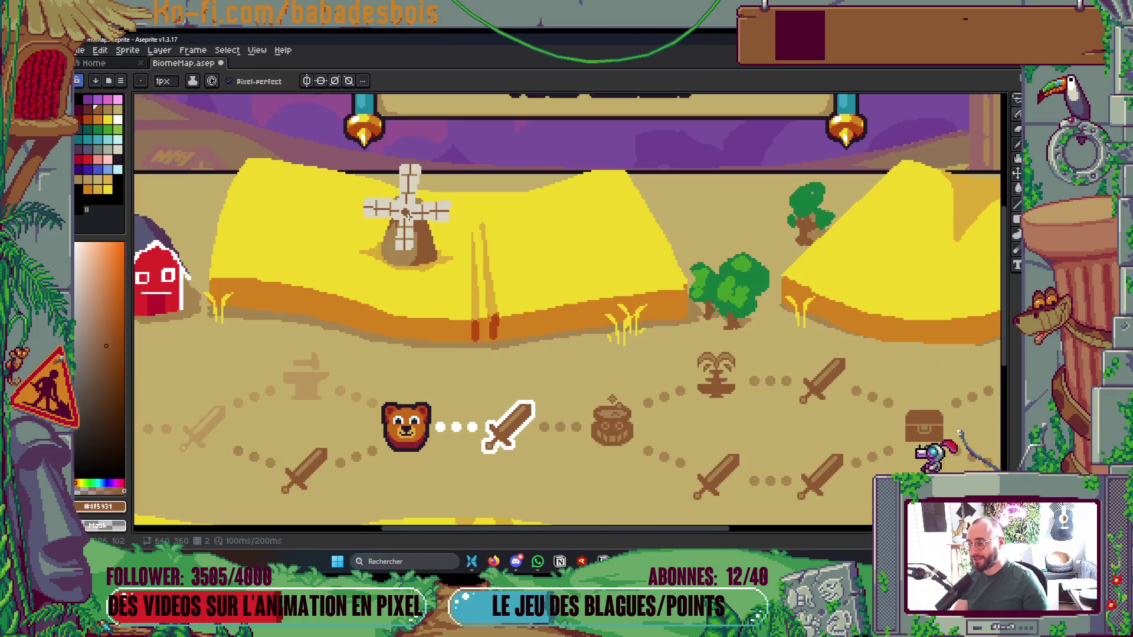
pyautogui.scroll(5, 418, 211)
pyautogui.press('g')
pyautogui.click(429, 194)
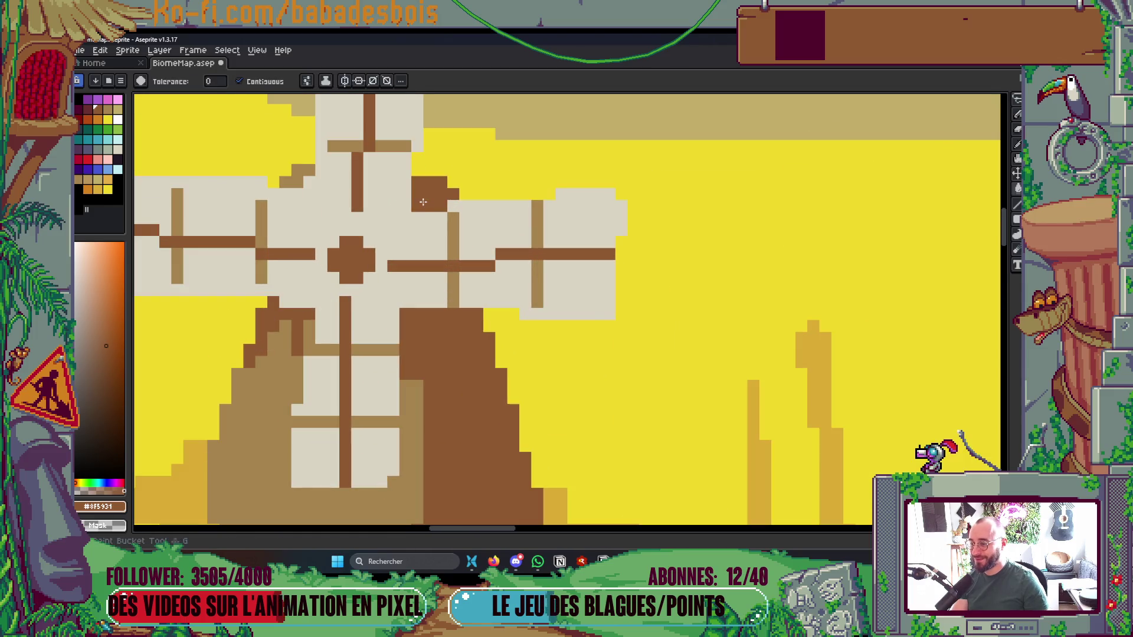
pyautogui.click(306, 174)
pyautogui.press('b')
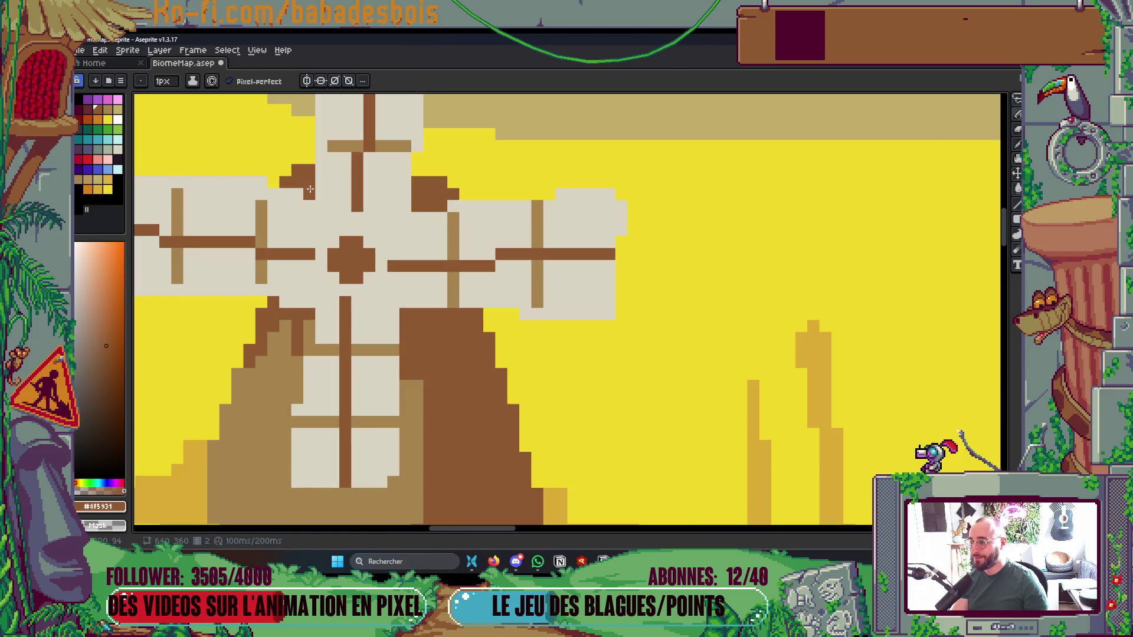
# Repaint the tan sail-edge pixels in dark brown
pyautogui.scroll(-3, 330, 189)
pyautogui.scroll(4, 426, 228)
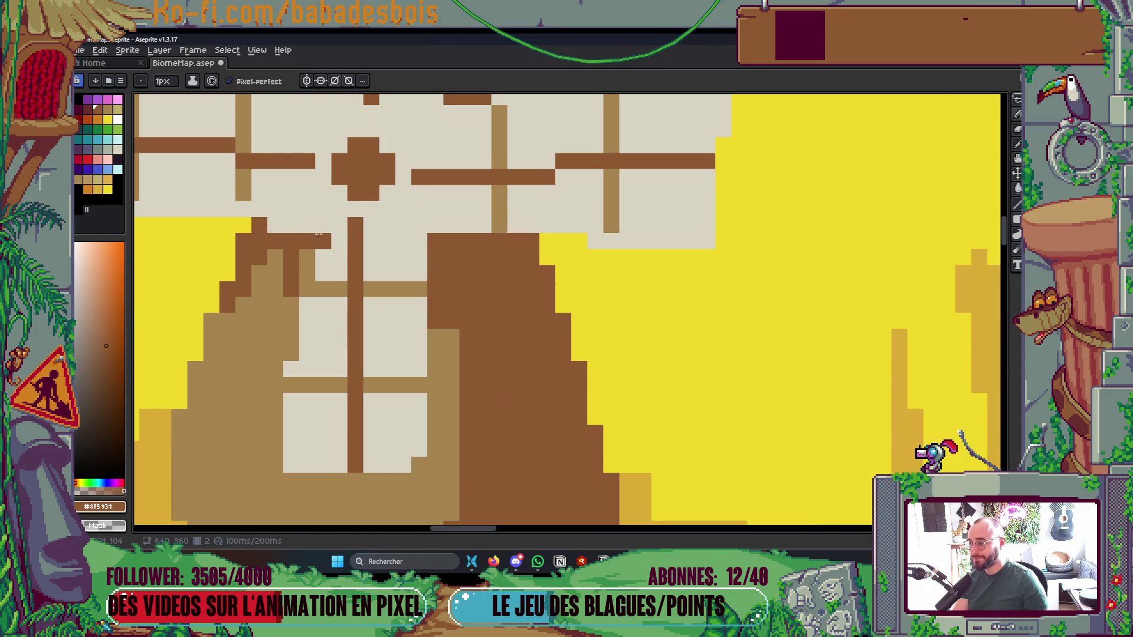
pyautogui.scroll(-6, 432, 154)
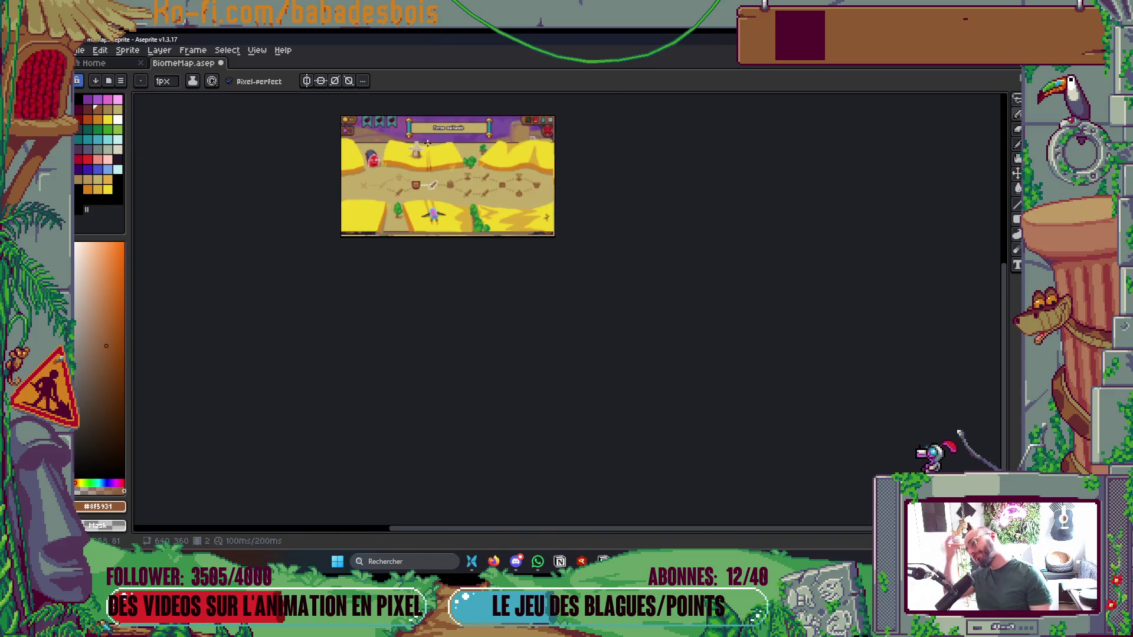
pyautogui.scroll(2, 432, 154)
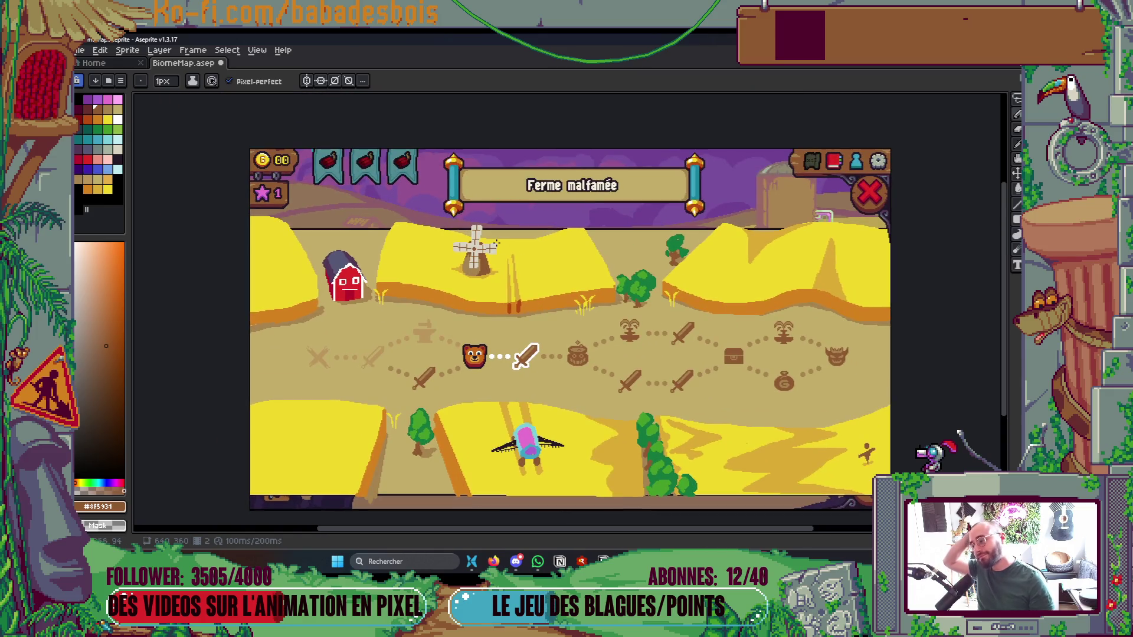
pyautogui.scroll(5, 500, 254)
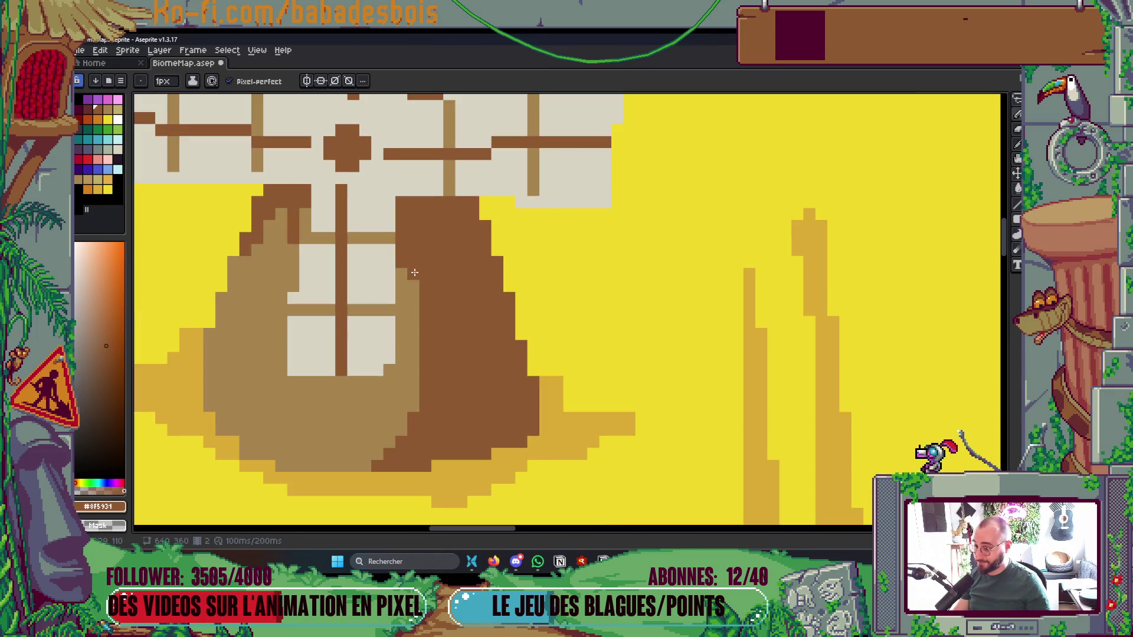
pyautogui.moveTo(401, 271); pyautogui.dragTo(417, 311)
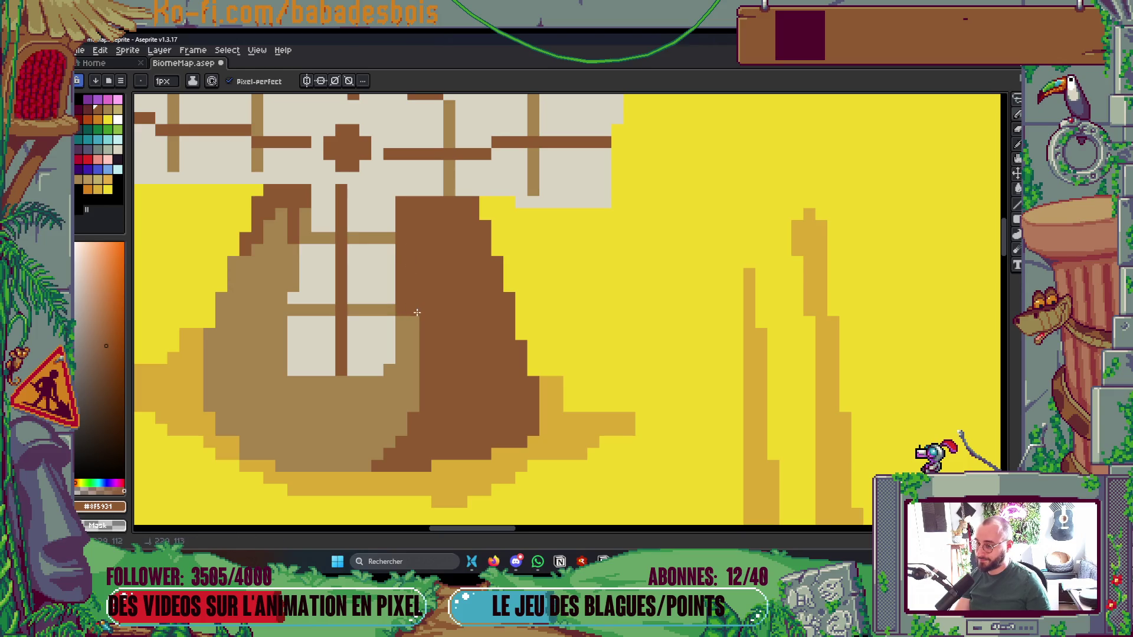
pyautogui.click(91, 109)
# With a 2px brush, paint dark-red shadows along the sail edge and tower top, then save
pyautogui.press('+')
pyautogui.moveTo(408, 298)
pyautogui.mouseDown()
pyautogui.moveTo(410, 218)
pyautogui.moveTo(475, 218)
pyautogui.mouseUp()
pyautogui.click(280, 196)
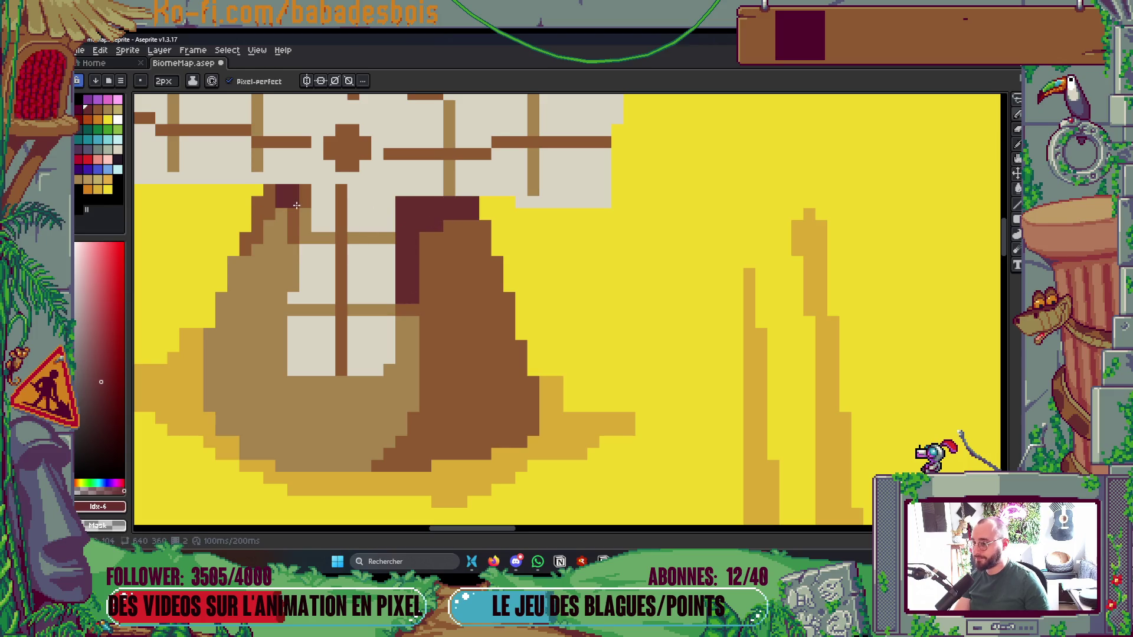
pyautogui.click(296, 207)
pyautogui.moveTo(296, 199); pyautogui.dragTo(286, 198)
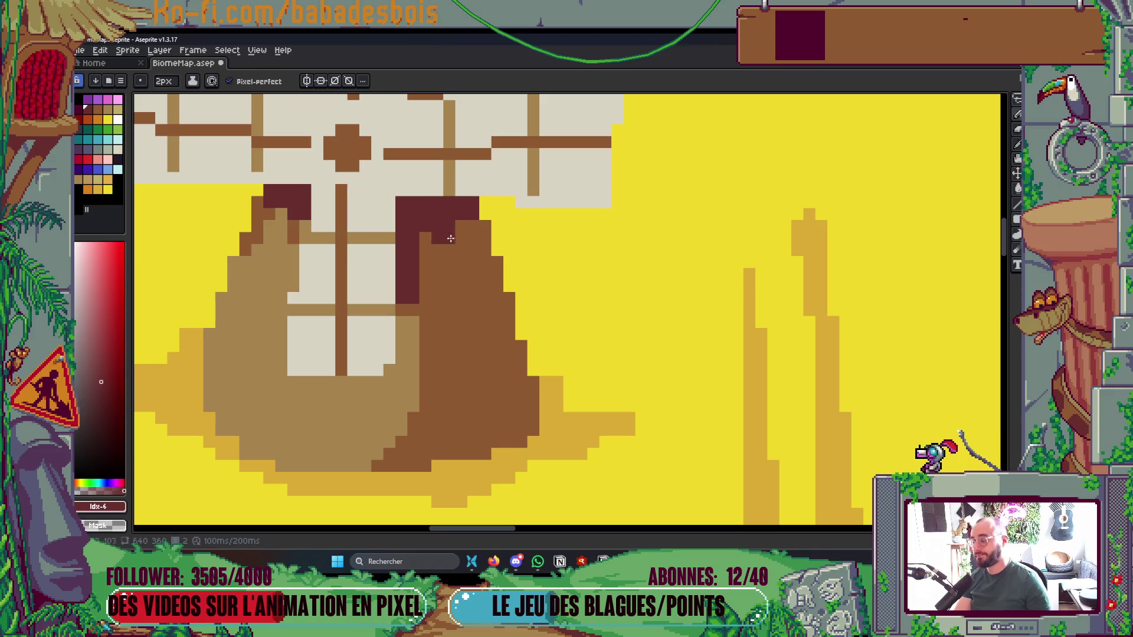
pyautogui.scroll(-5, 429, 223)
pyautogui.hotkey('ctrl', 's')
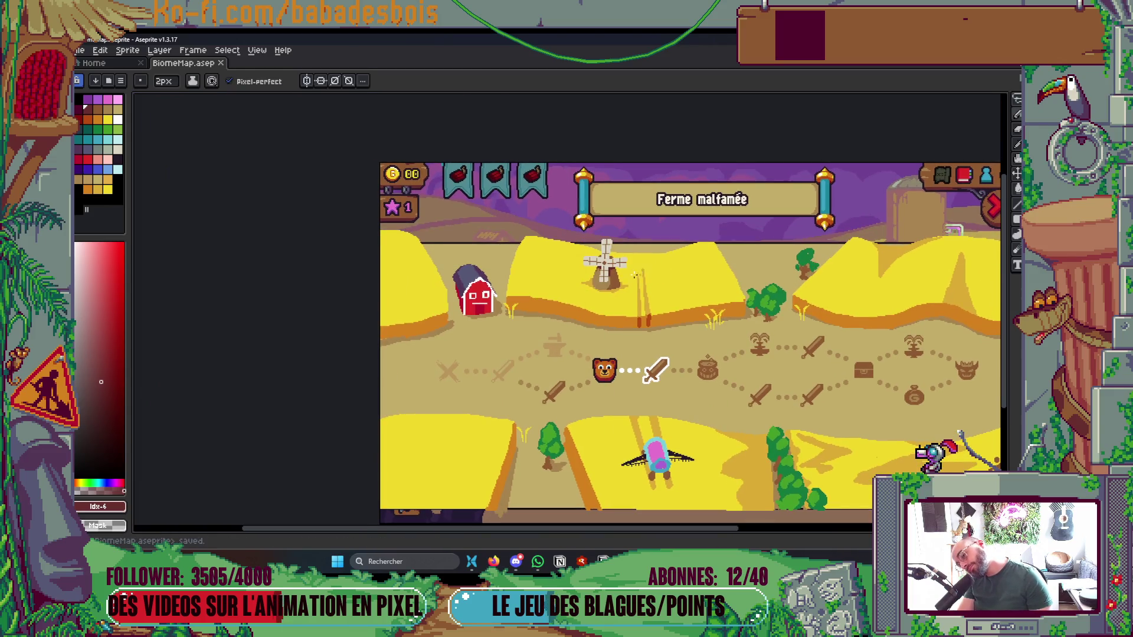
pyautogui.scroll(5, 639, 274)
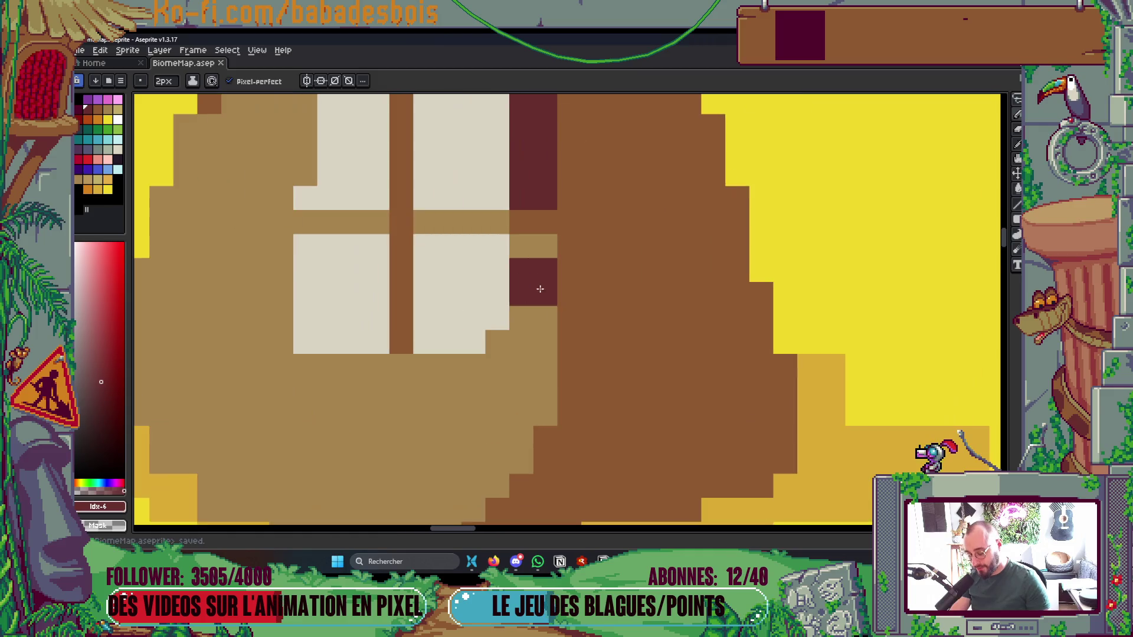
# Repaint the tower beneath the sails with a tan column and maroon shadow pixels
pyautogui.keyDown('alt'); pyautogui.click(570, 275); pyautogui.keyUp('alt')
pyautogui.moveTo(543, 258)
pyautogui.mouseDown()
pyautogui.moveTo(544, 309)
pyautogui.moveTo(518, 338)
pyautogui.moveTo(503, 337)
pyautogui.moveTo(511, 342)
pyautogui.mouseUp()
pyautogui.scroll(-5, 558, 264)
pyautogui.scroll(5, 566, 231)
pyautogui.keyDown('alt'); pyautogui.click(534, 183); pyautogui.keyUp('alt')
pyautogui.moveTo(519, 298); pyautogui.dragTo(527, 175)
pyautogui.click(543, 241)
pyautogui.click(543, 218)
pyautogui.scroll(-5, 540, 221)
pyautogui.scroll(3, 539, 219)
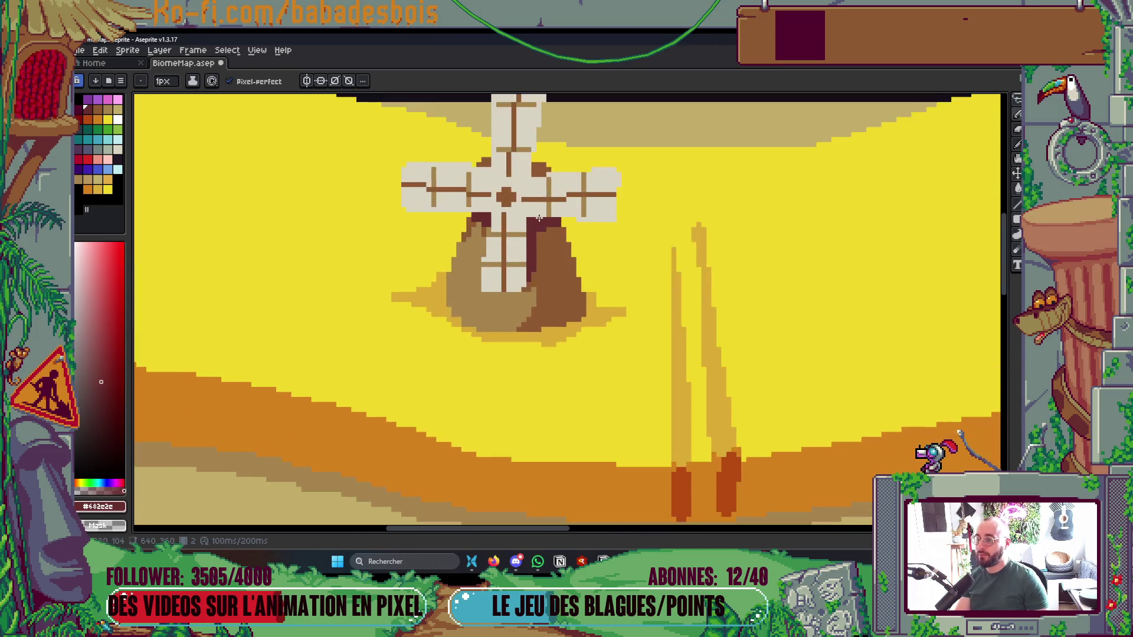
pyautogui.scroll(3, 539, 219)
# Add further maroon shadow columns on the tower and save the map
pyautogui.moveTo(497, 249); pyautogui.dragTo(506, 275)
pyautogui.moveTo(508, 315)
pyautogui.mouseDown()
pyautogui.moveTo(497, 343)
pyautogui.moveTo(497, 298)
pyautogui.mouseUp()
pyautogui.scroll(-5, 519, 271)
pyautogui.hotkey('ctrl', 's')
pyautogui.scroll(5, 526, 260)
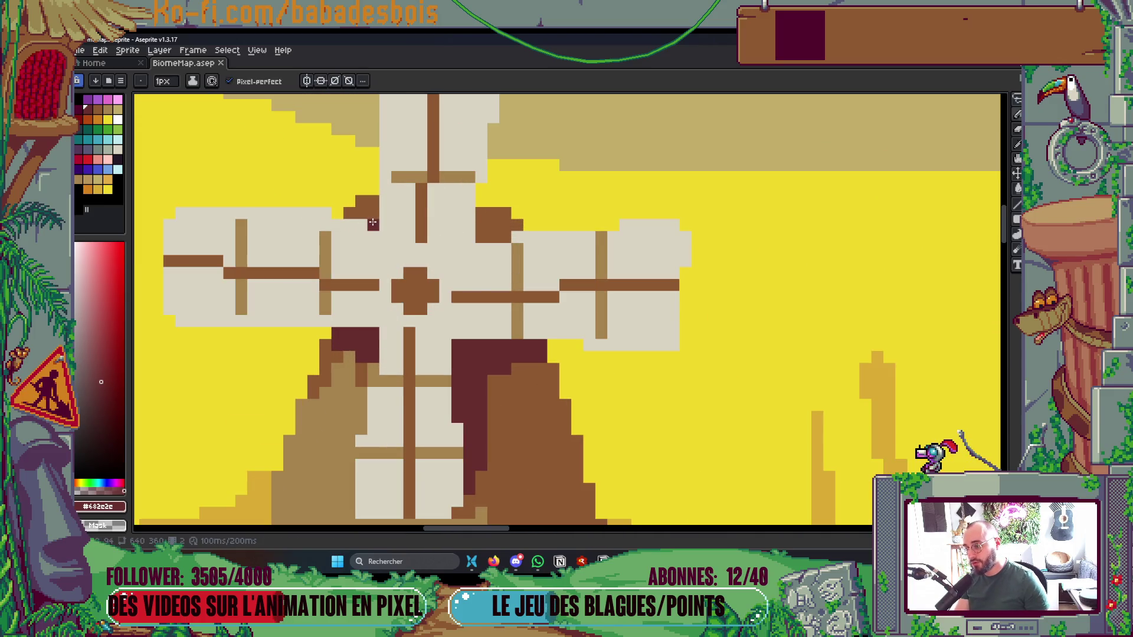
pyautogui.scroll(2, 373, 222)
# Place a brown pixel on the sail and sample the dark-red shadow colour
pyautogui.keyDown('alt'); pyautogui.click(370, 208); pyautogui.keyUp('alt')
pyautogui.click(350, 219)
pyautogui.scroll(-4, 630, 236)
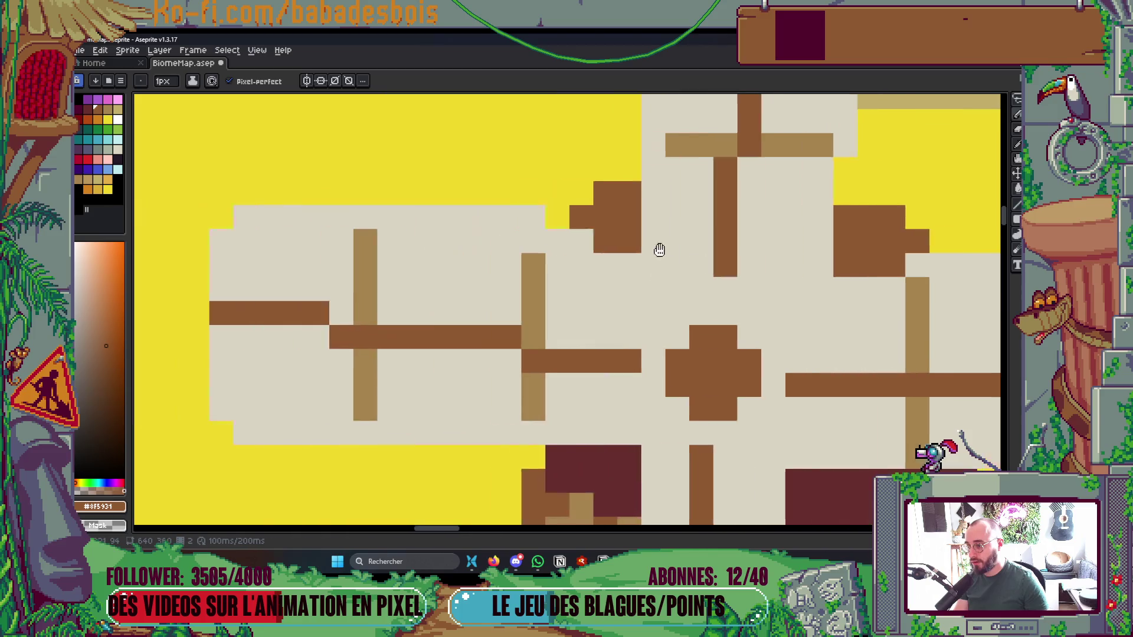
pyautogui.hscroll(2, 631, 217)
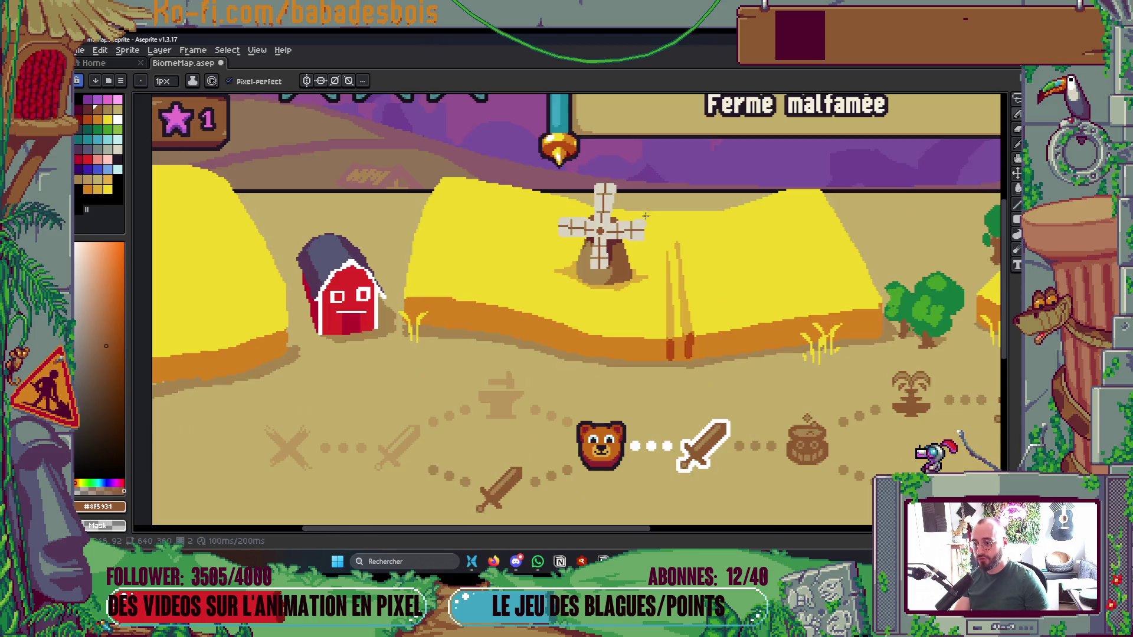
pyautogui.scroll(6, 628, 236)
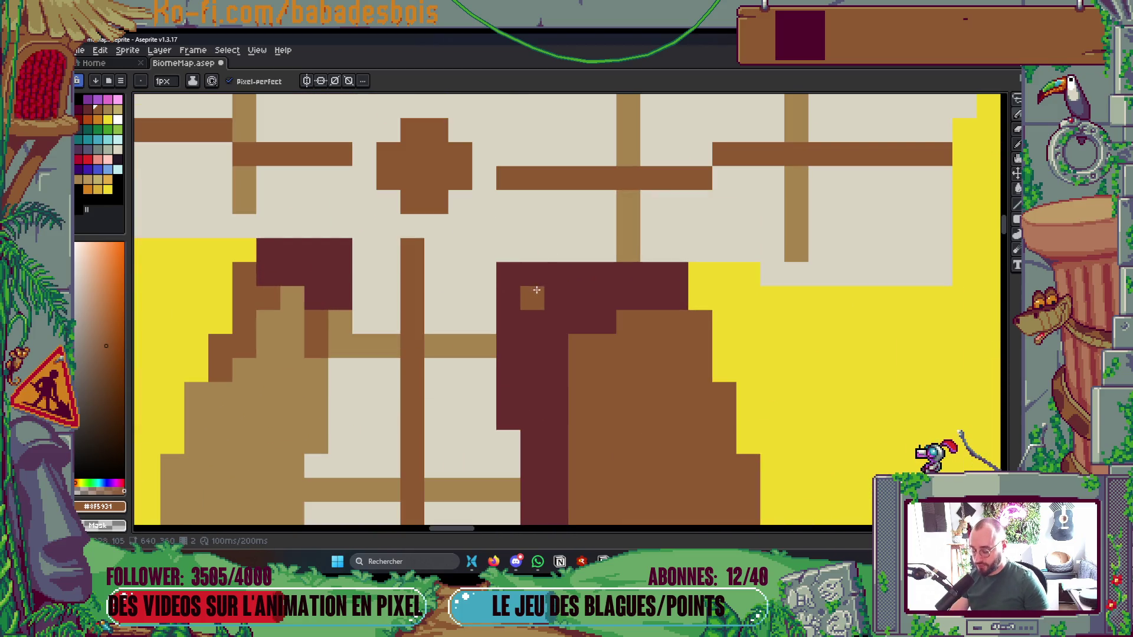
pyautogui.keyDown('alt'); pyautogui.click(534, 272); pyautogui.keyUp('alt')
pyautogui.scroll(-5, 533, 272)
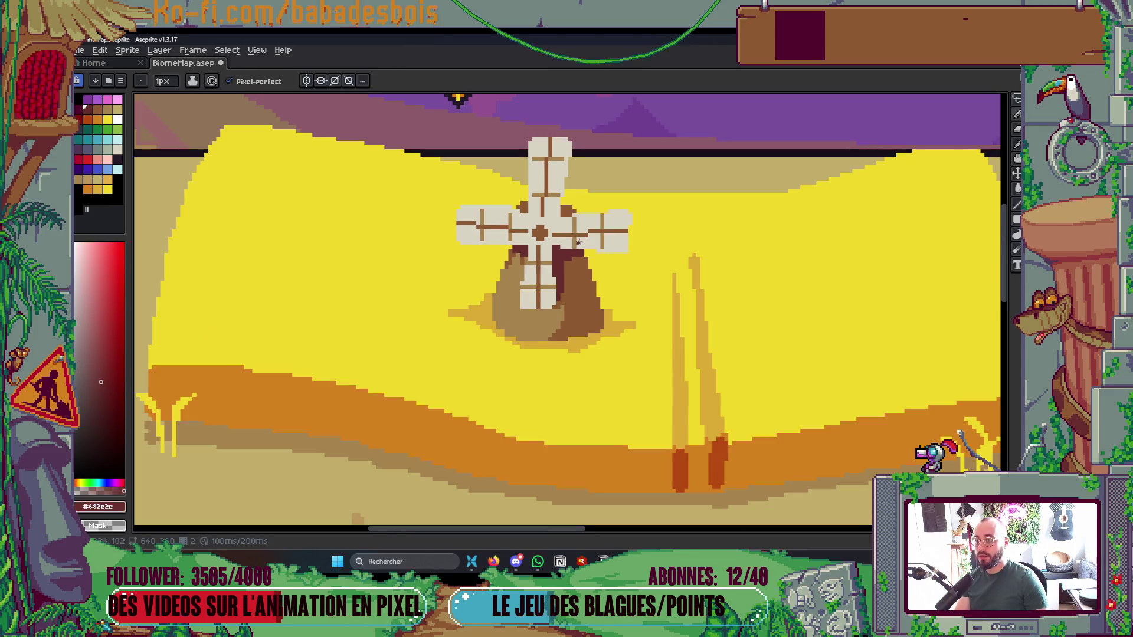
pyautogui.scroll(5, 562, 219)
# Draw a brown block above the right sail's bar, tidy its ends in beige, and save
pyautogui.keyDown('alt'); pyautogui.click(578, 257); pyautogui.keyUp('alt')
pyautogui.moveTo(581, 244); pyautogui.dragTo(519, 263)
pyautogui.keyDown('alt'); pyautogui.click(572, 272); pyautogui.keyUp('alt')
pyautogui.click(565, 260)
pyautogui.scroll(-6, 587, 251)
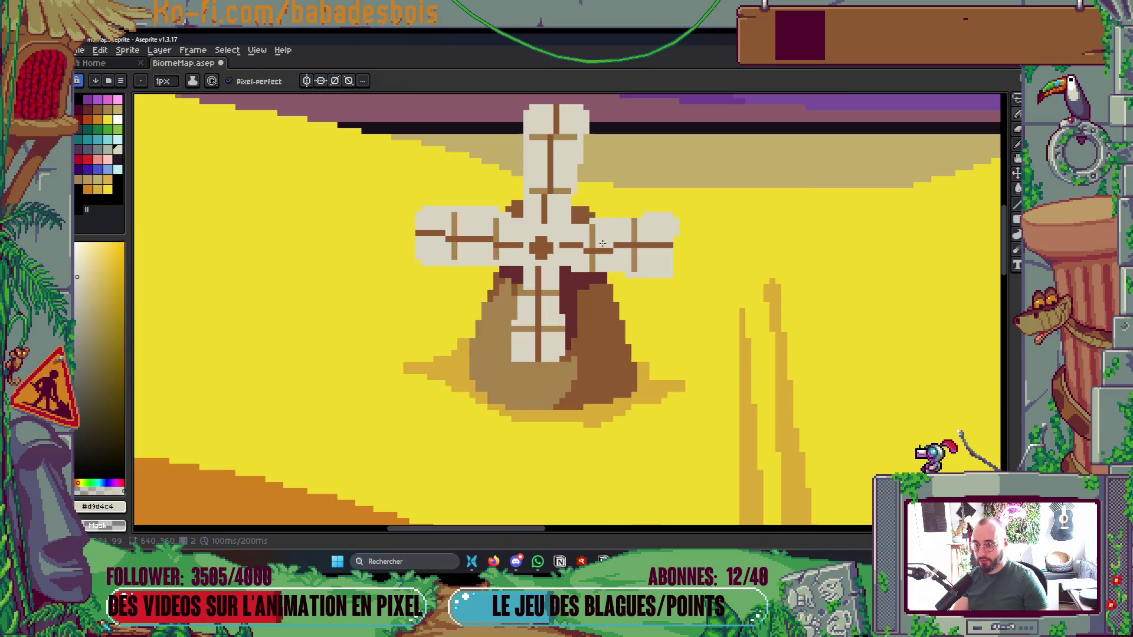
pyautogui.hotkey('ctrl', 's')
pyautogui.scroll(8, 625, 253)
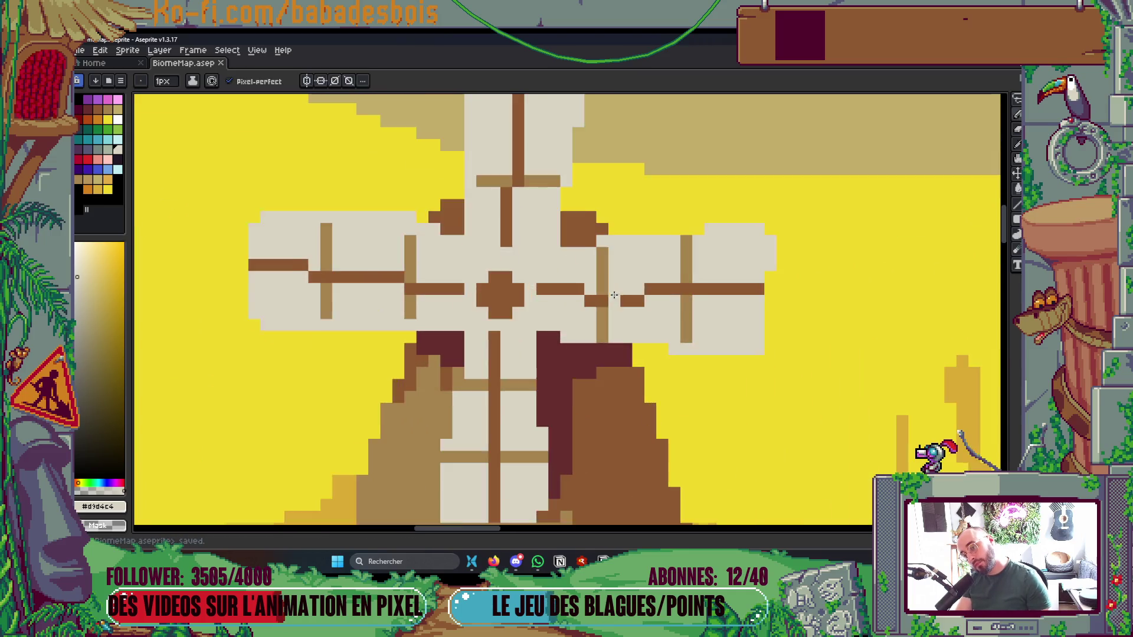
# Straighten the right sail's brown cross-bar and clean the surrounding lattice cells in beige and tan
pyautogui.keyDown('alt'); pyautogui.click(633, 323); pyautogui.keyUp('alt')
pyautogui.moveTo(705, 261); pyautogui.dragTo(466, 268)
pyautogui.keyDown('alt'); pyautogui.click(653, 351); pyautogui.keyUp('alt')
pyautogui.moveTo(708, 321); pyautogui.dragTo(601, 318)
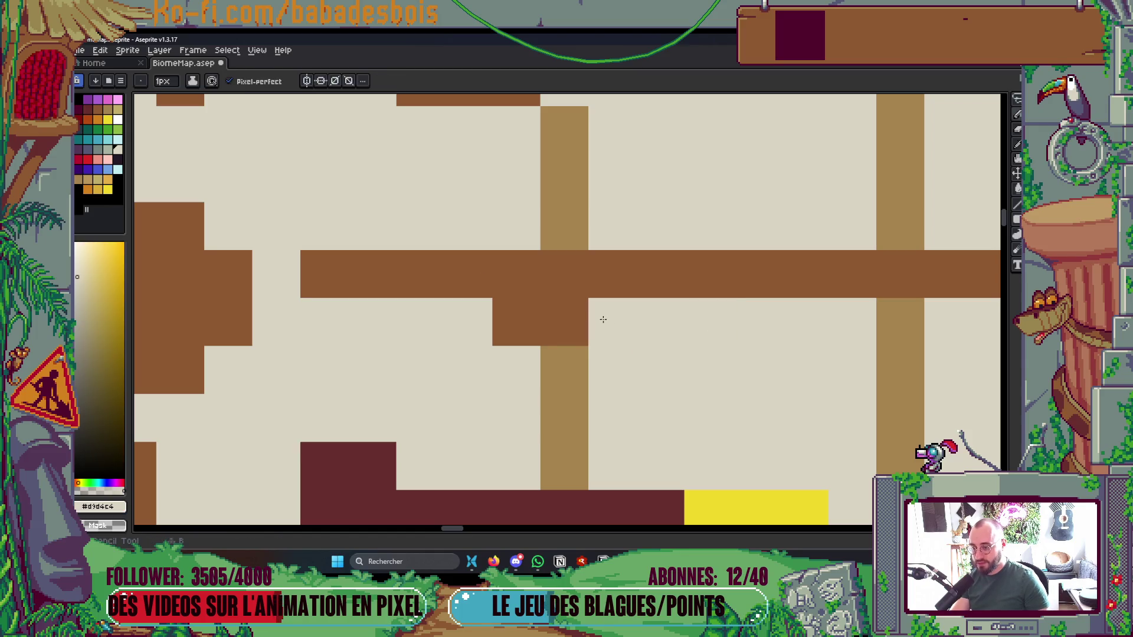
pyautogui.click(508, 323)
pyautogui.click(562, 367)
pyautogui.keyDown('alt'); pyautogui.click(564, 413); pyautogui.keyUp('alt')
pyautogui.moveTo(561, 368); pyautogui.dragTo(563, 322)
pyautogui.scroll(-6, 590, 283)
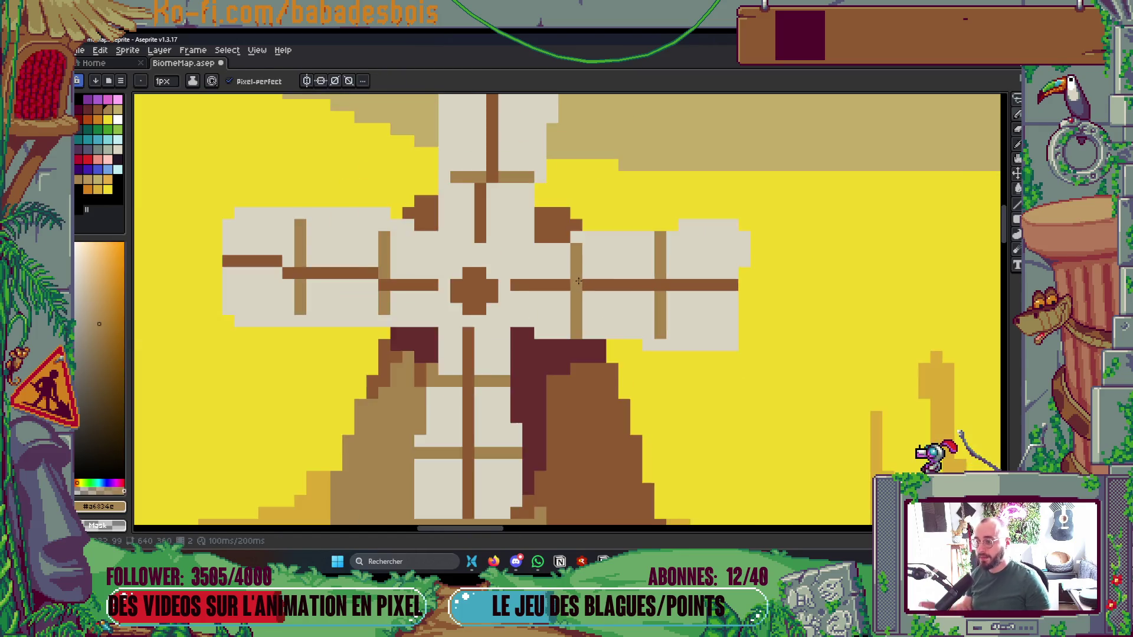
pyautogui.scroll(-2, 594, 278)
pyautogui.scroll(2, 594, 278)
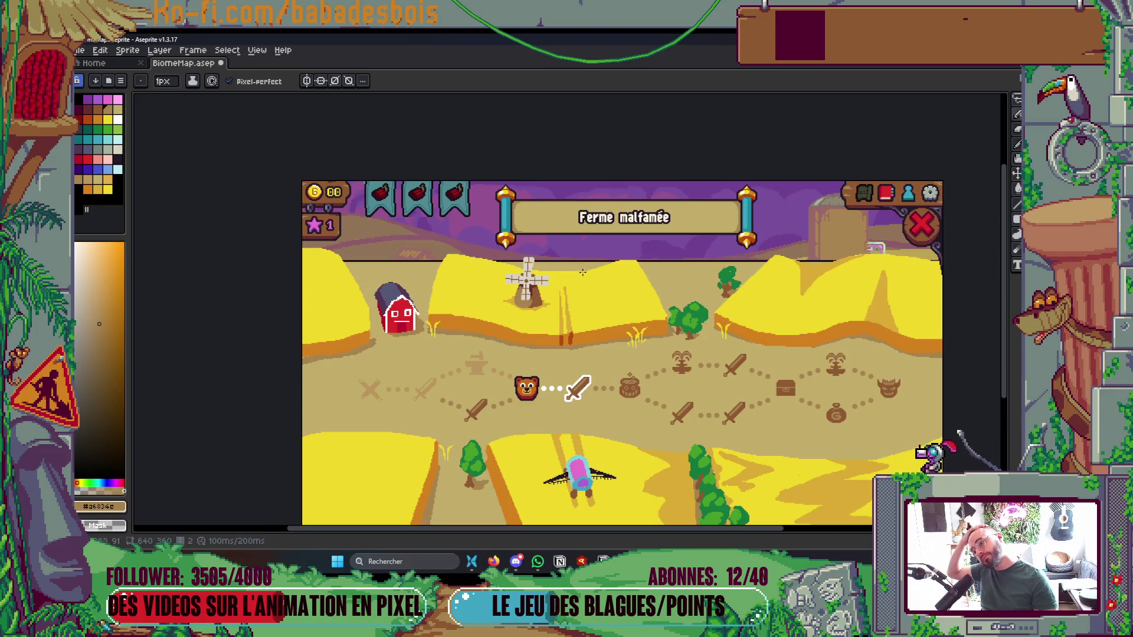
# Recolour the stray orange pixels around the windmill base with the field yellow #f1d72a
pyautogui.moveTo(559, 340); pyautogui.dragTo(515, 350)
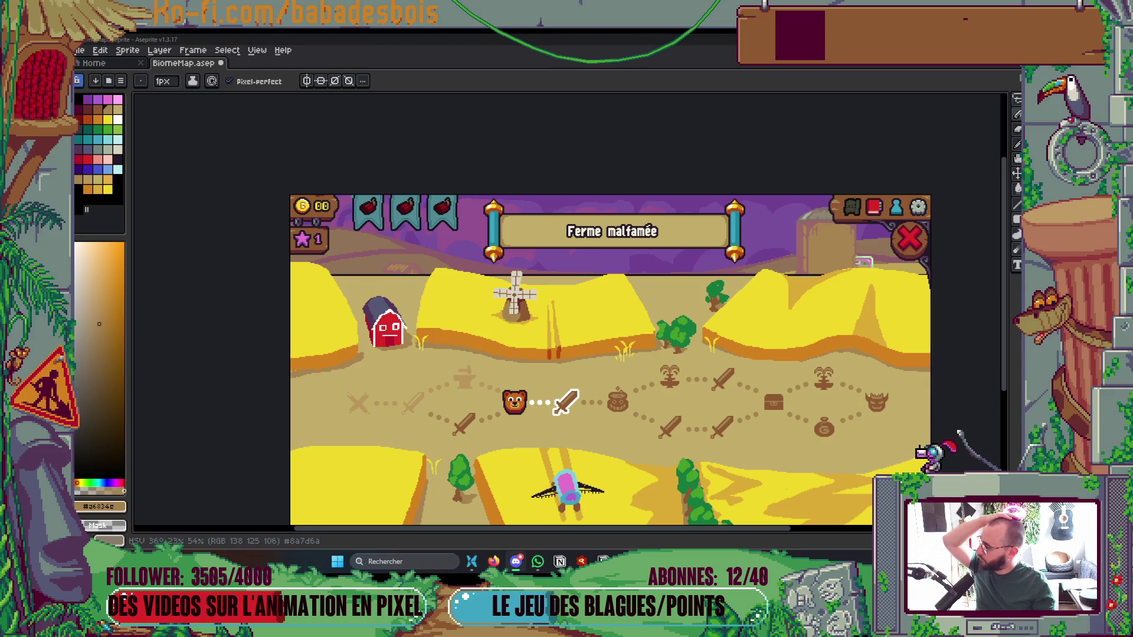
pyautogui.moveTo(539, 395); pyautogui.dragTo(540, 390)
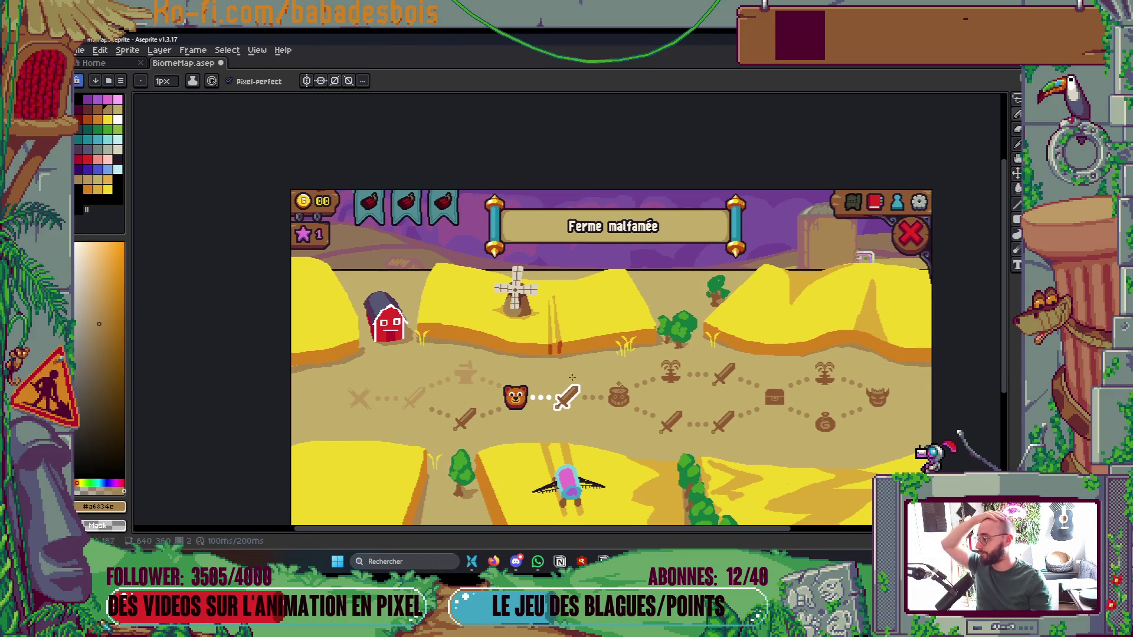
pyautogui.scroll(5, 517, 295)
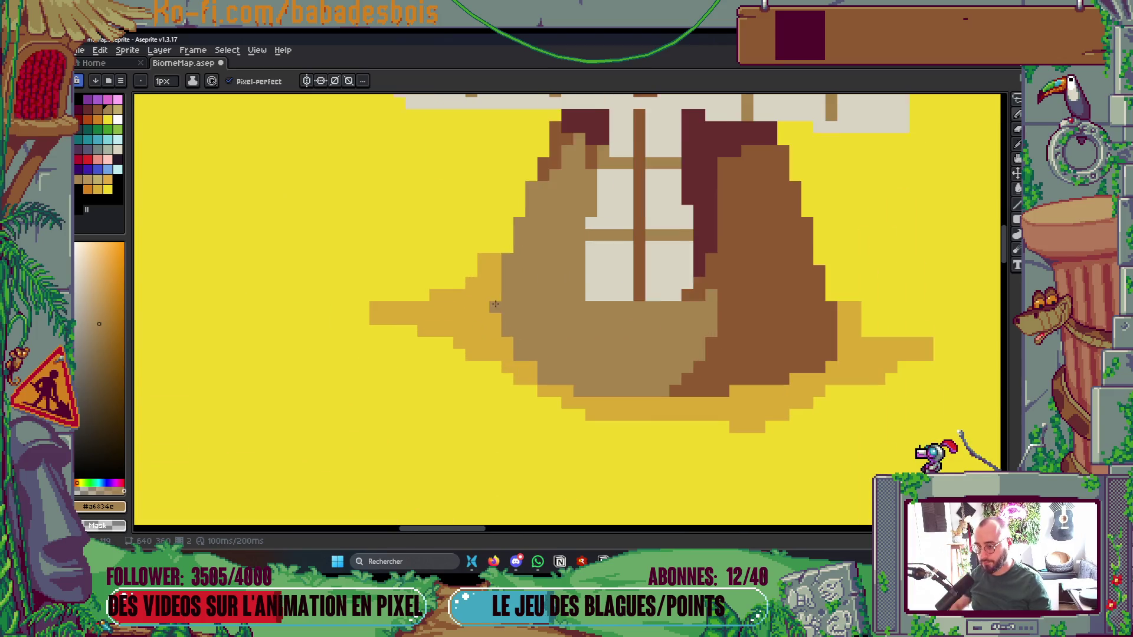
pyautogui.press('i')
pyautogui.click(455, 248)
pyautogui.press('b')
pyautogui.click(436, 296)
pyautogui.click(448, 297)
pyautogui.moveTo(484, 260); pyautogui.dragTo(495, 257)
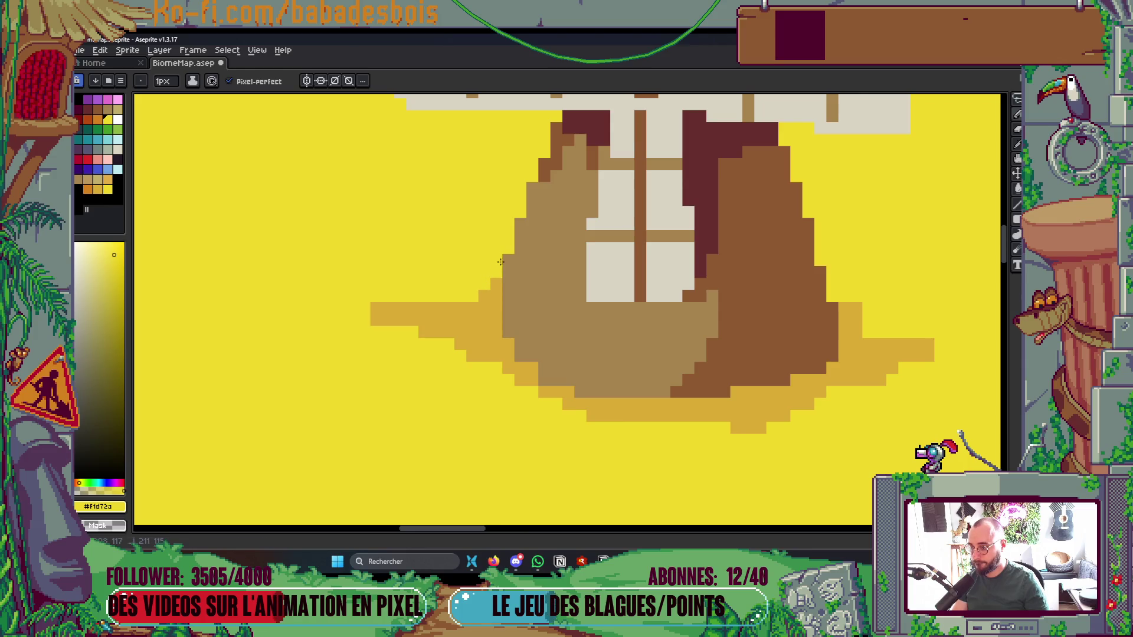
pyautogui.moveTo(430, 303); pyautogui.dragTo(372, 306)
# Save the map and recentre the whole map in the view
pyautogui.scroll(-4, 645, 219)
pyautogui.scroll(1, 645, 219)
pyautogui.scroll(-1, 645, 219)
pyautogui.hotkey('ctrl', 's')
pyautogui.hscroll(5, 680, 354)
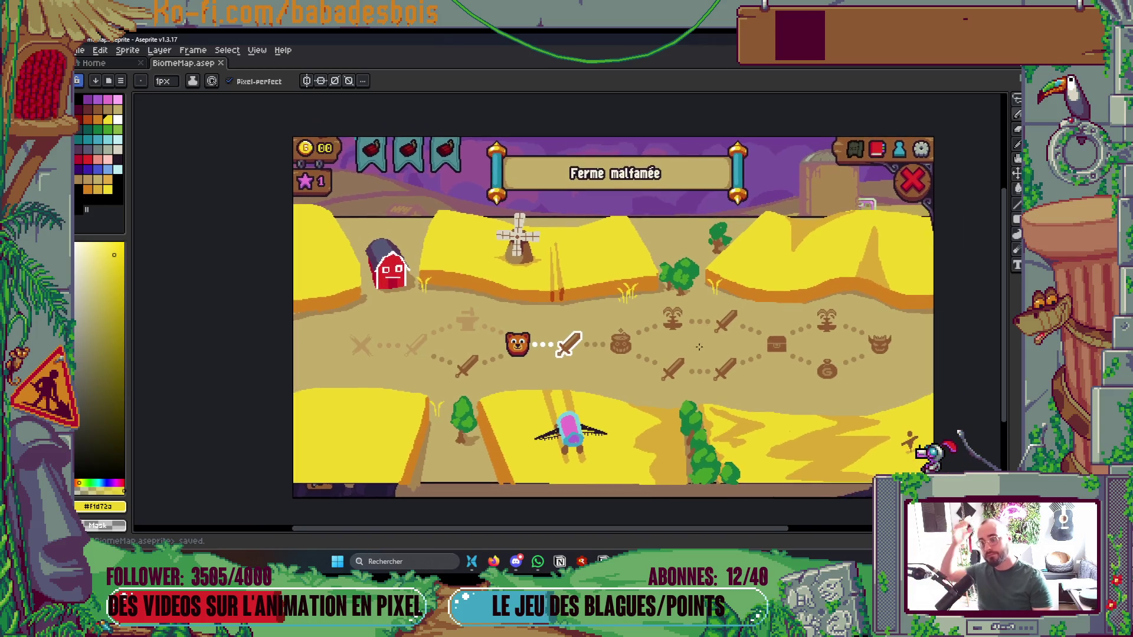
pyautogui.moveTo(680, 354); pyautogui.dragTo(676, 382)
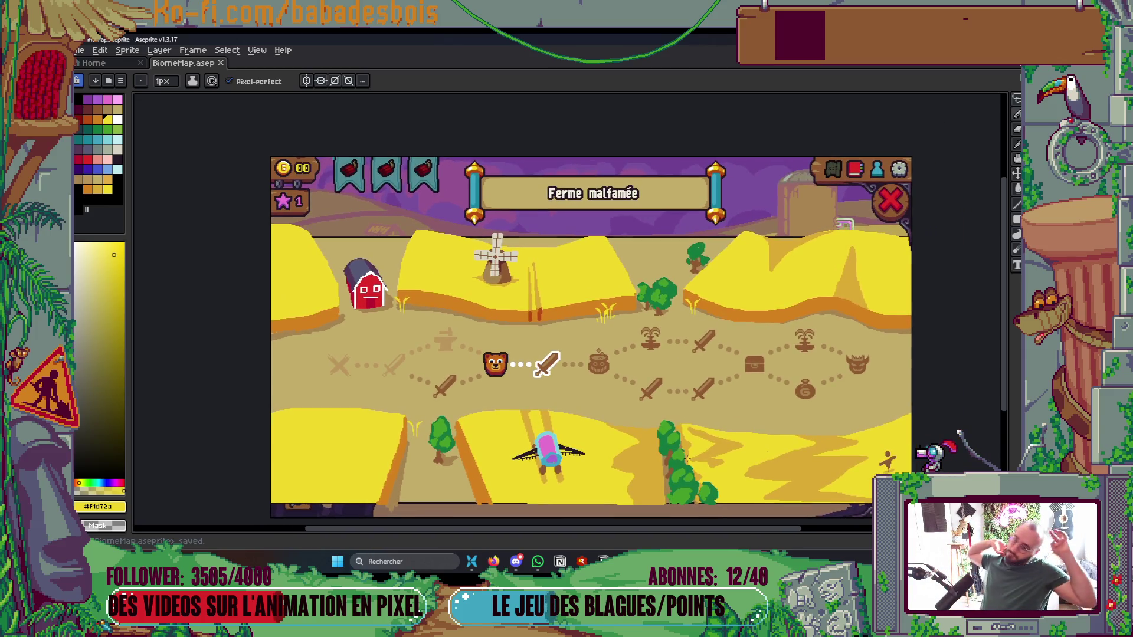
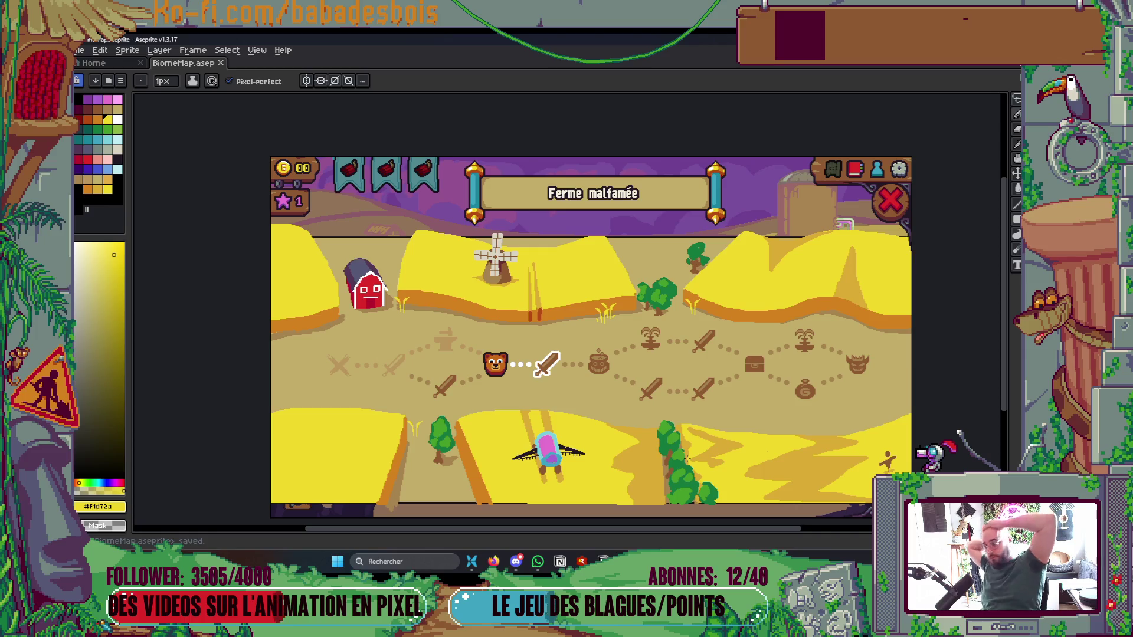
# Play the map animation, then touch up the tower's lower edge and a dark-brown line in brown
pyautogui.press('Return')
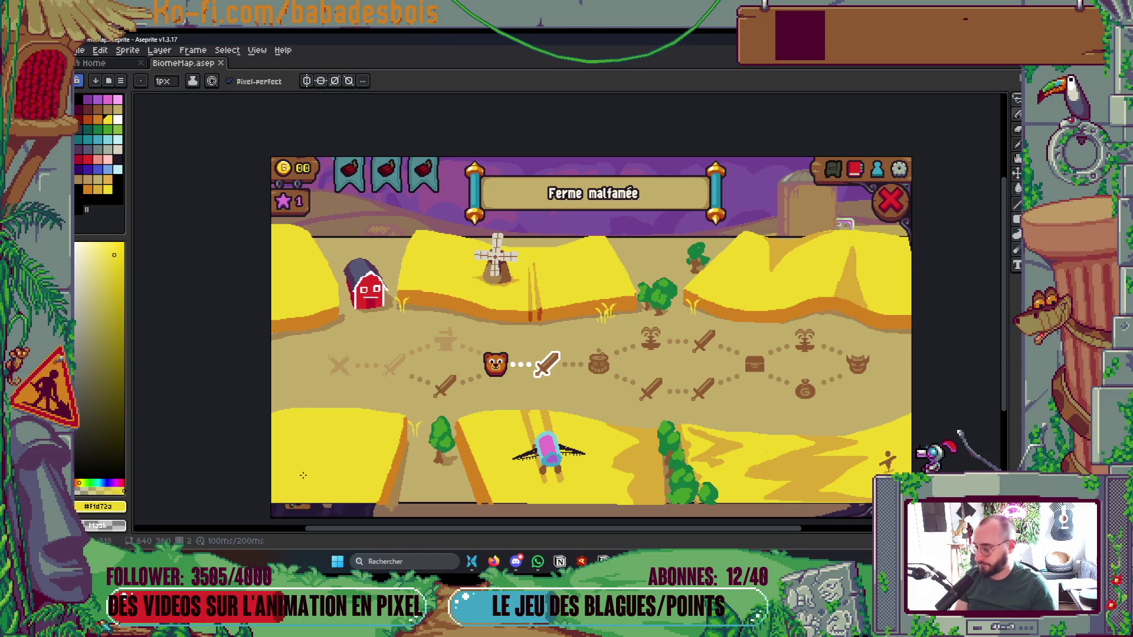
pyautogui.scroll(6, 515, 235)
pyautogui.keyDown('alt'); pyautogui.click(495, 295); pyautogui.keyUp('alt')
pyautogui.press('b')
pyautogui.moveTo(462, 356)
pyautogui.mouseDown()
pyautogui.moveTo(434, 354)
pyautogui.moveTo(423, 375)
pyautogui.mouseUp()
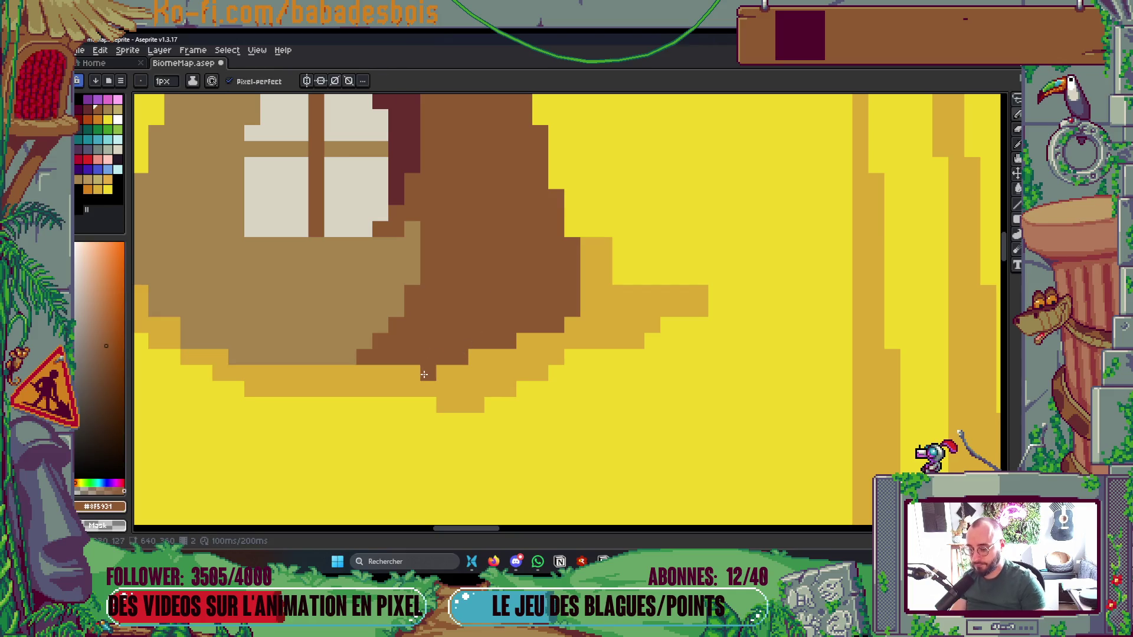
pyautogui.scroll(-2, 441, 296)
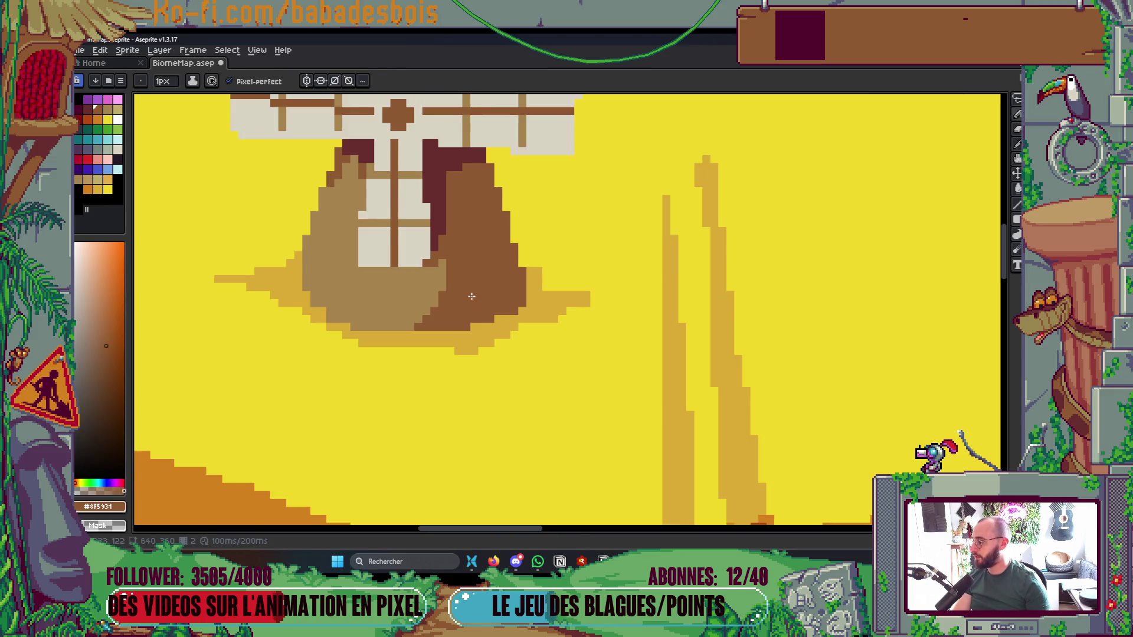
pyautogui.scroll(3, 458, 319)
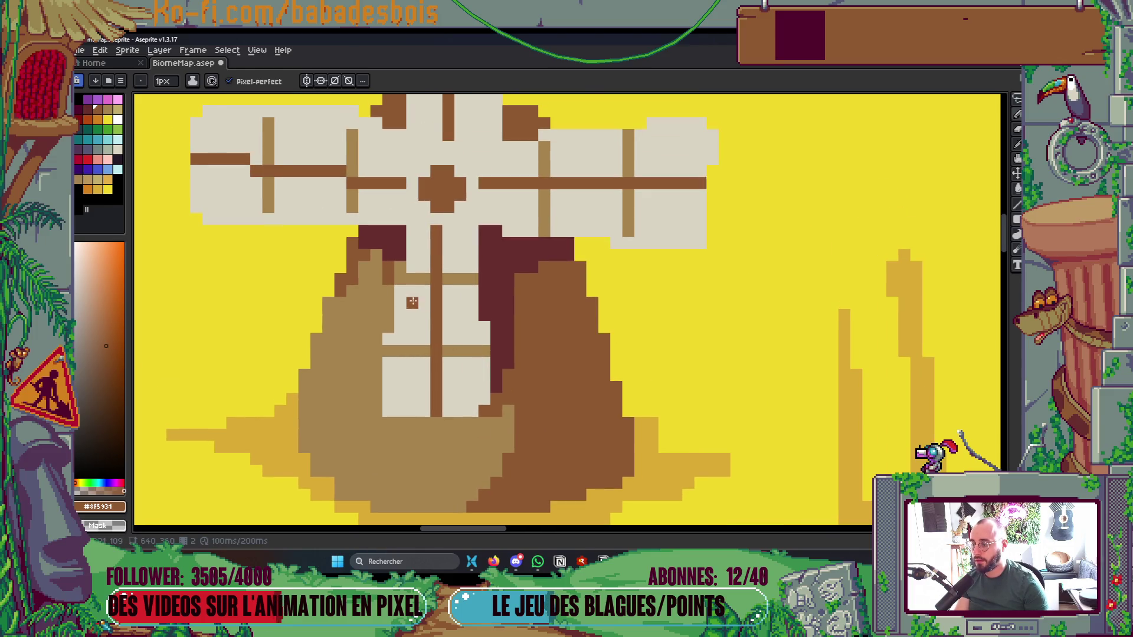
pyautogui.moveTo(377, 330); pyautogui.dragTo(376, 279)
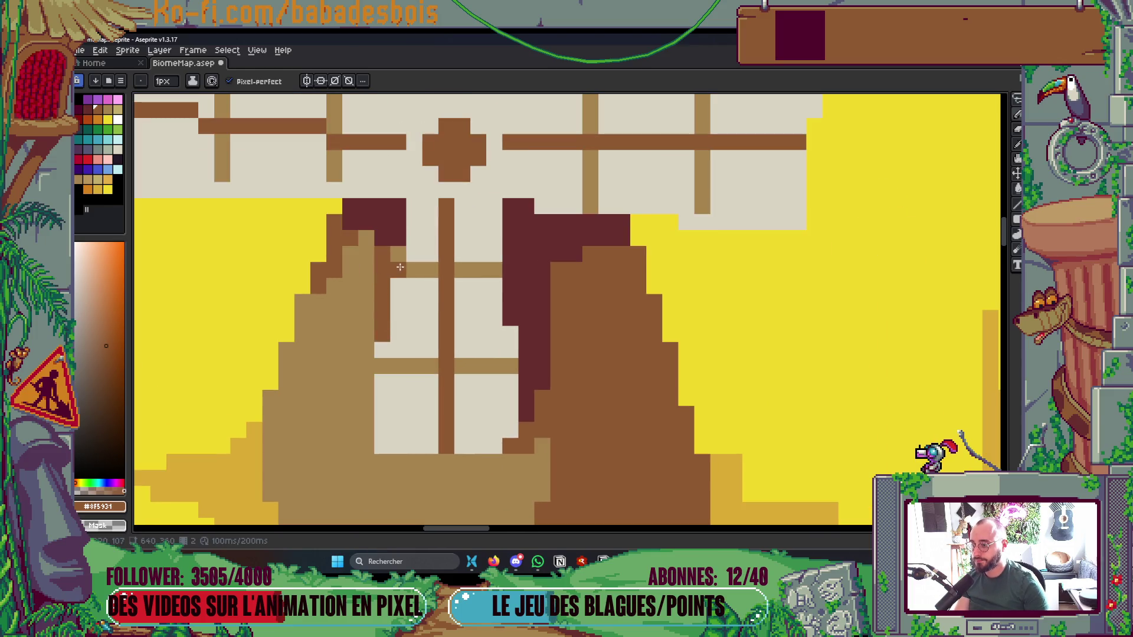
pyautogui.scroll(-5, 399, 268)
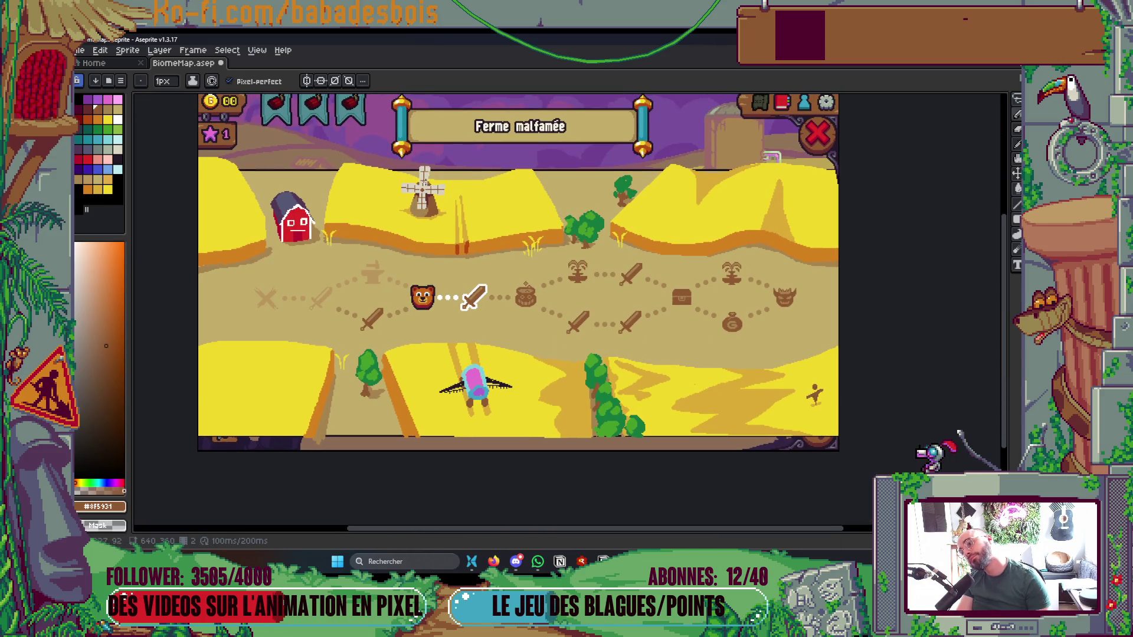
pyautogui.scroll(5, 420, 184)
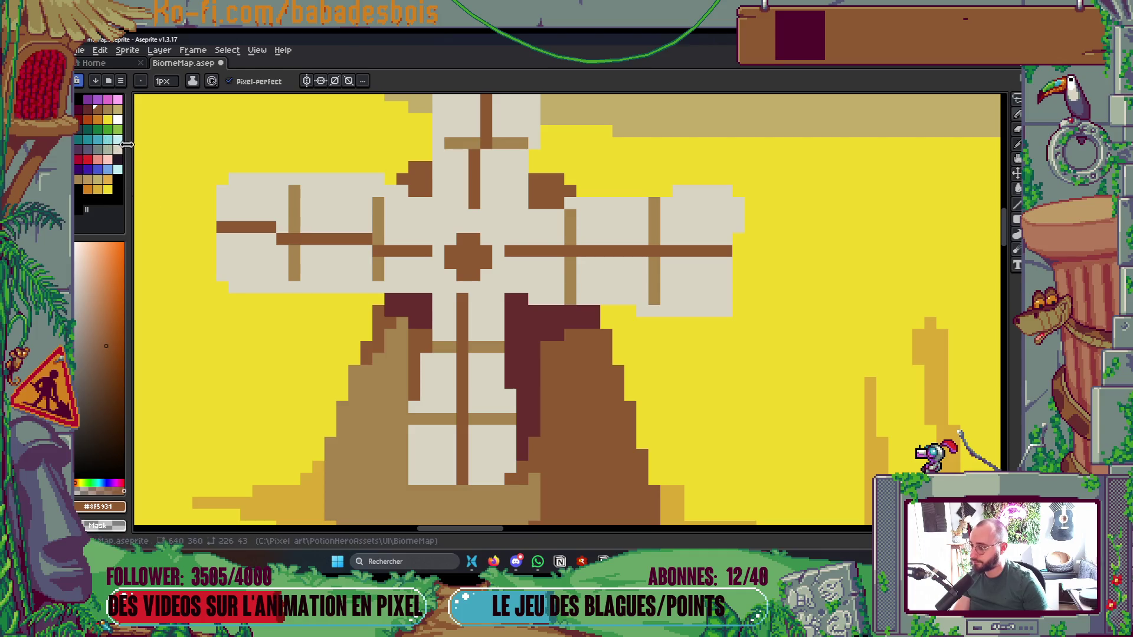
# Paint a light grey-green shading strip along one windmill sail
pyautogui.click(107, 149)
pyautogui.moveTo(314, 249)
pyautogui.mouseDown()
pyautogui.moveTo(358, 249)
pyautogui.moveTo(303, 249)
pyautogui.mouseUp()
pyautogui.scroll(-4, 273, 239)
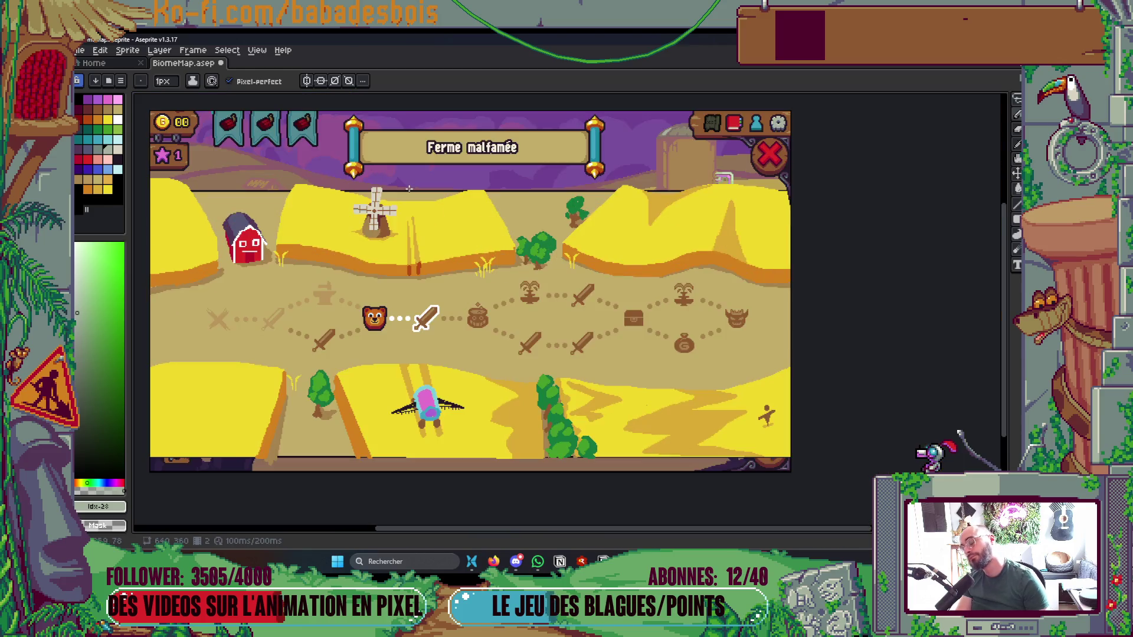
pyautogui.hotkey('alt', 'Tab')
pyautogui.click(411, 193)
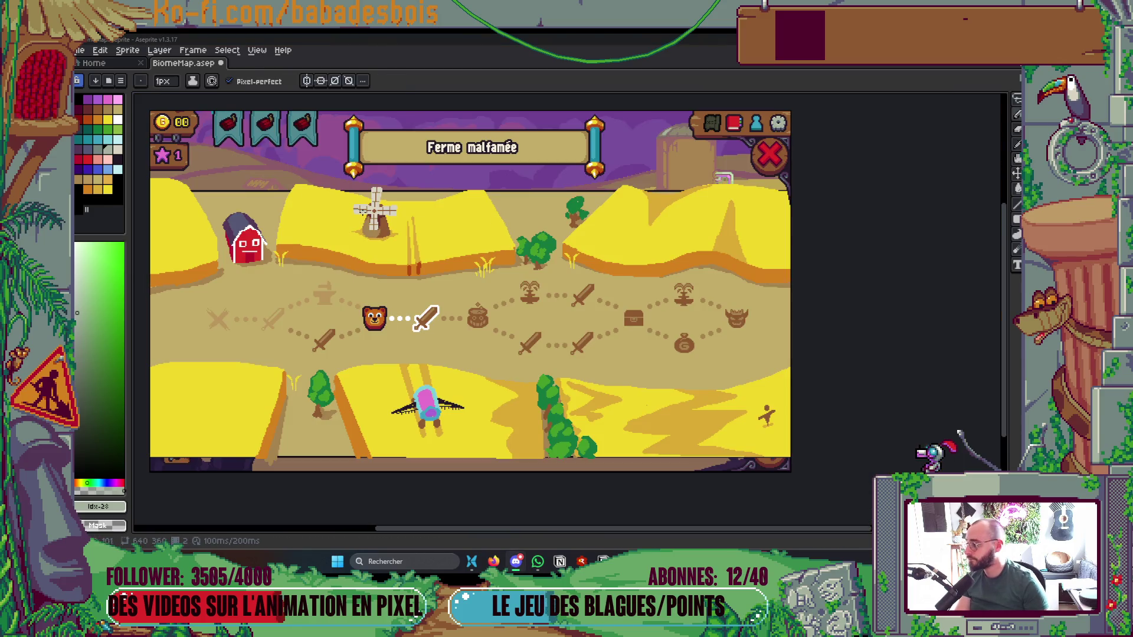
pyautogui.scroll(4, 374, 209)
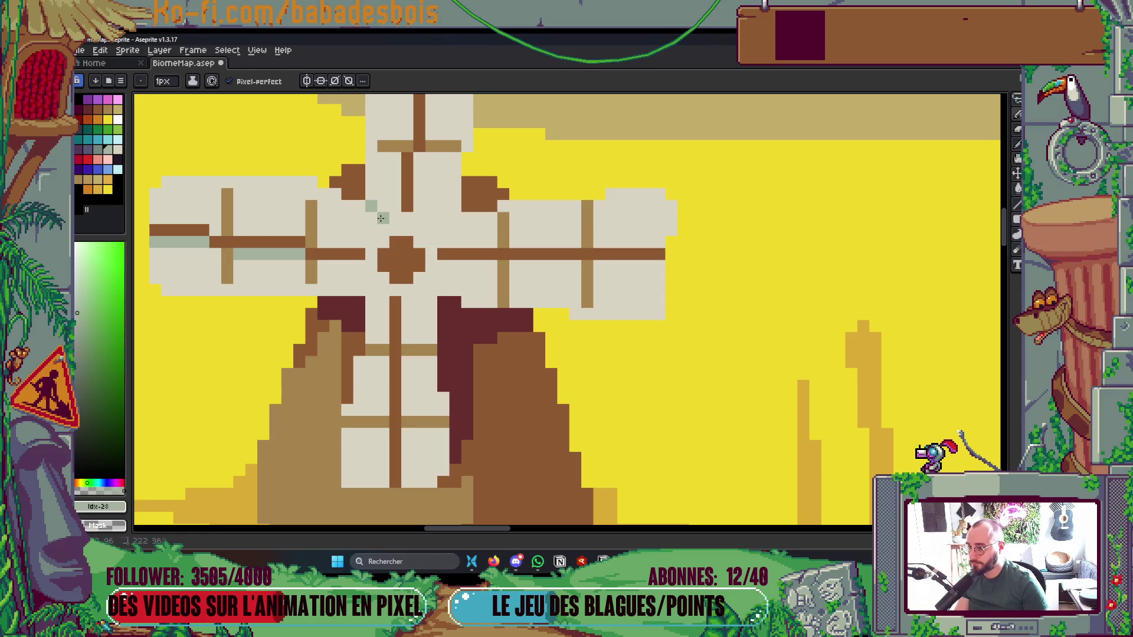
# Add grey-green shading pixels up-right across a sail and near the hub
pyautogui.click(411, 229)
pyautogui.moveTo(421, 230); pyautogui.dragTo(453, 216)
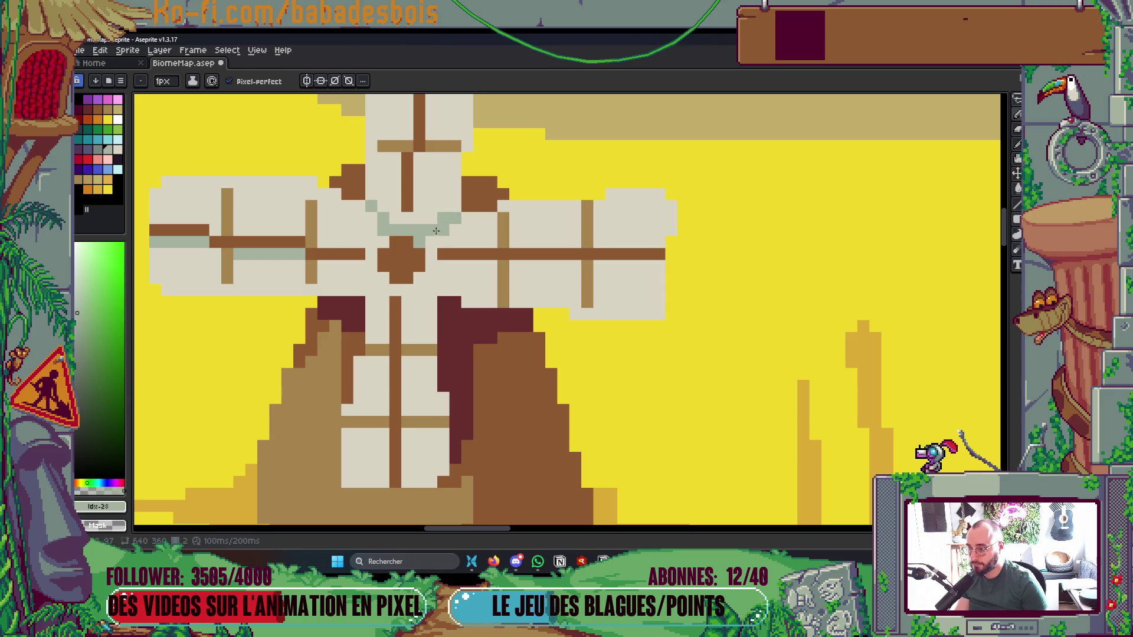
pyautogui.click(430, 277)
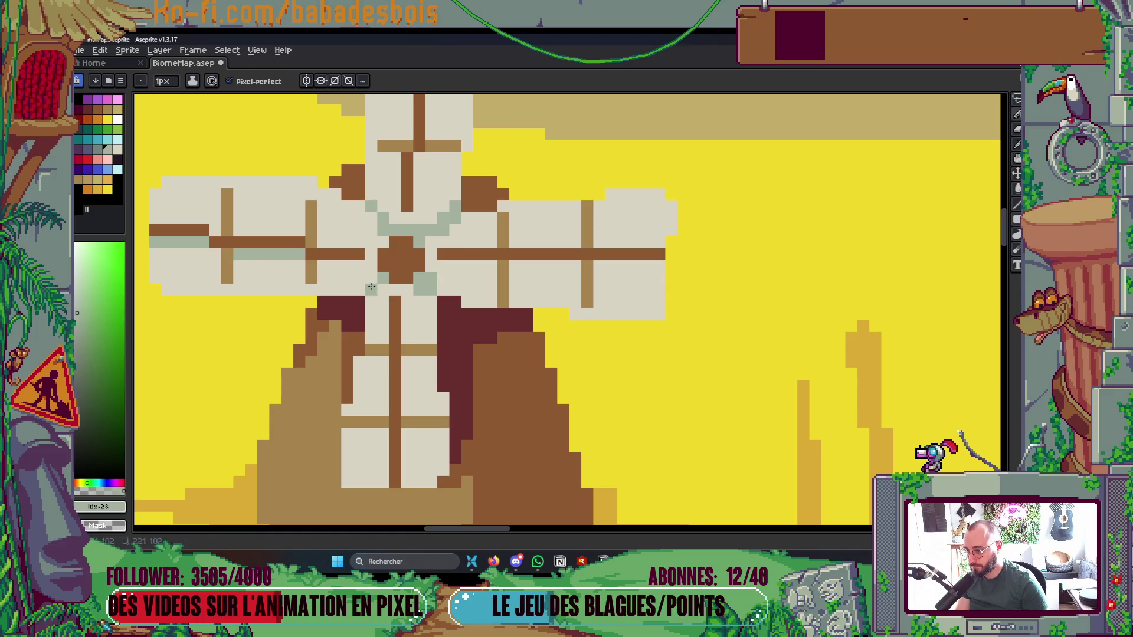
pyautogui.scroll(-6, 385, 275)
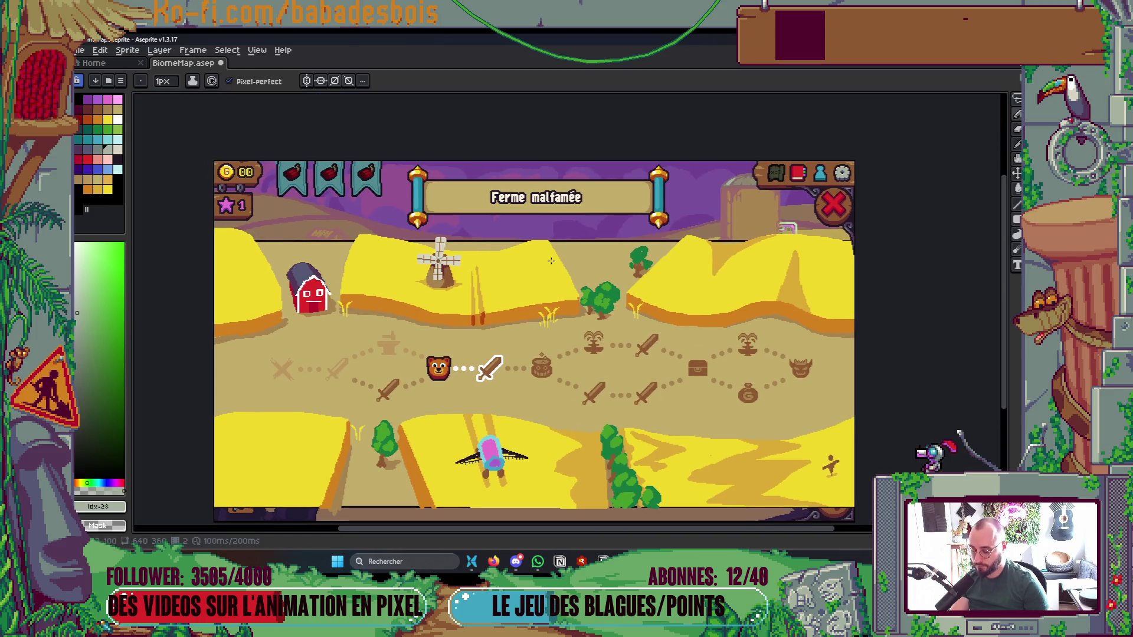
# Open a live preview of the map and move it away from the windmill
pyautogui.press('F7')
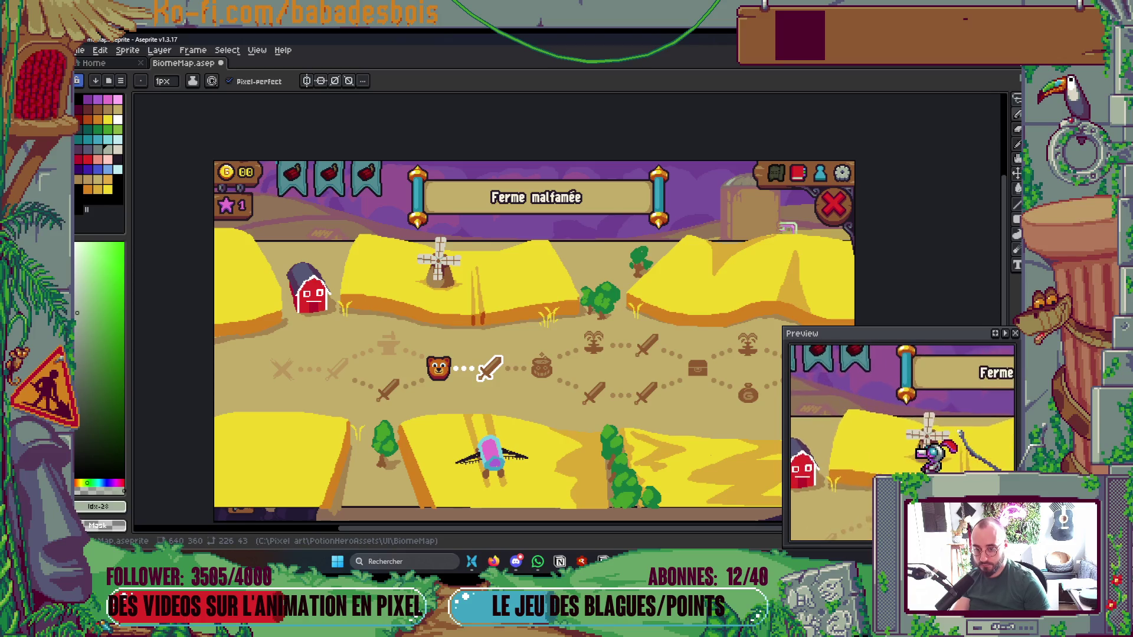
pyautogui.scroll(3, 425, 306)
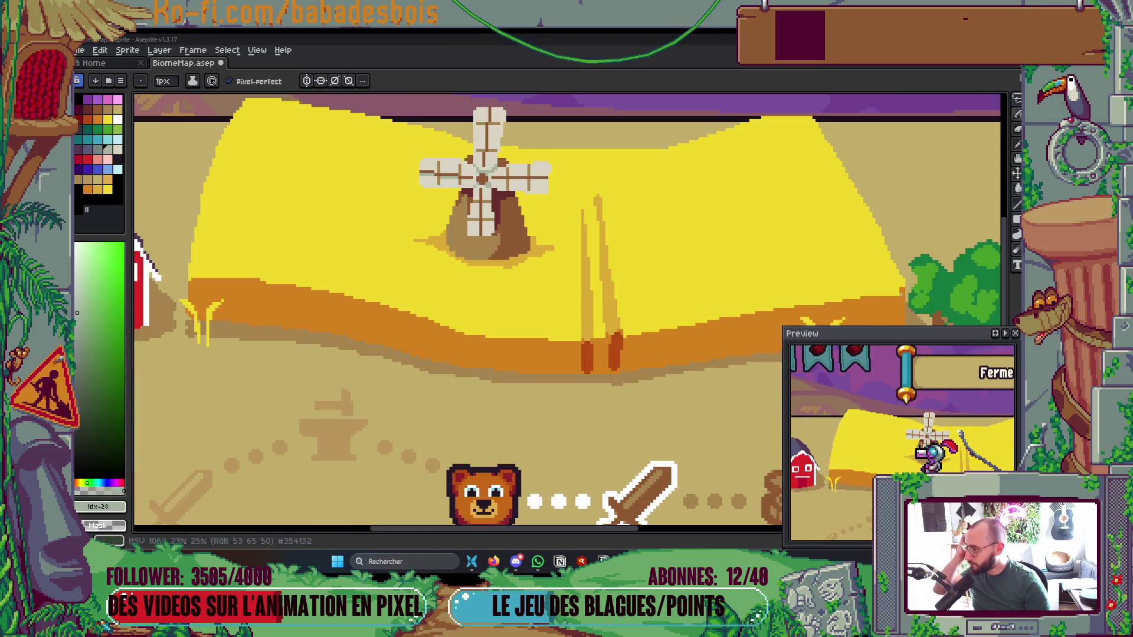
pyautogui.scroll(1, 368, 200)
pyautogui.moveTo(826, 333); pyautogui.dragTo(796, 245)
pyautogui.scroll(5, 567, 267)
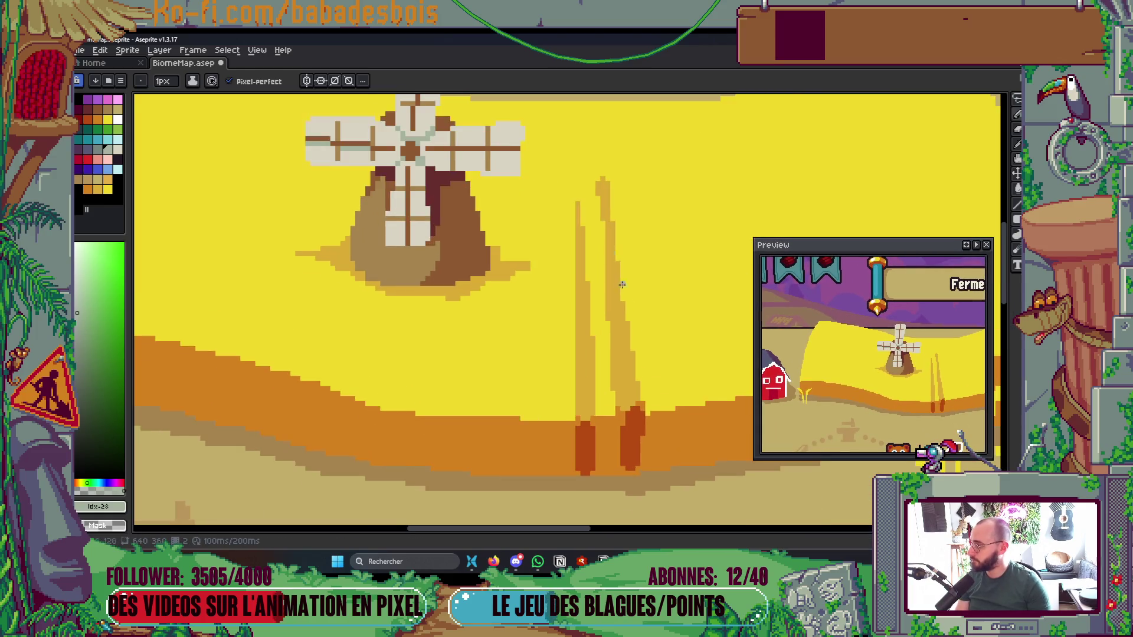
pyautogui.scroll(2, 500, 304)
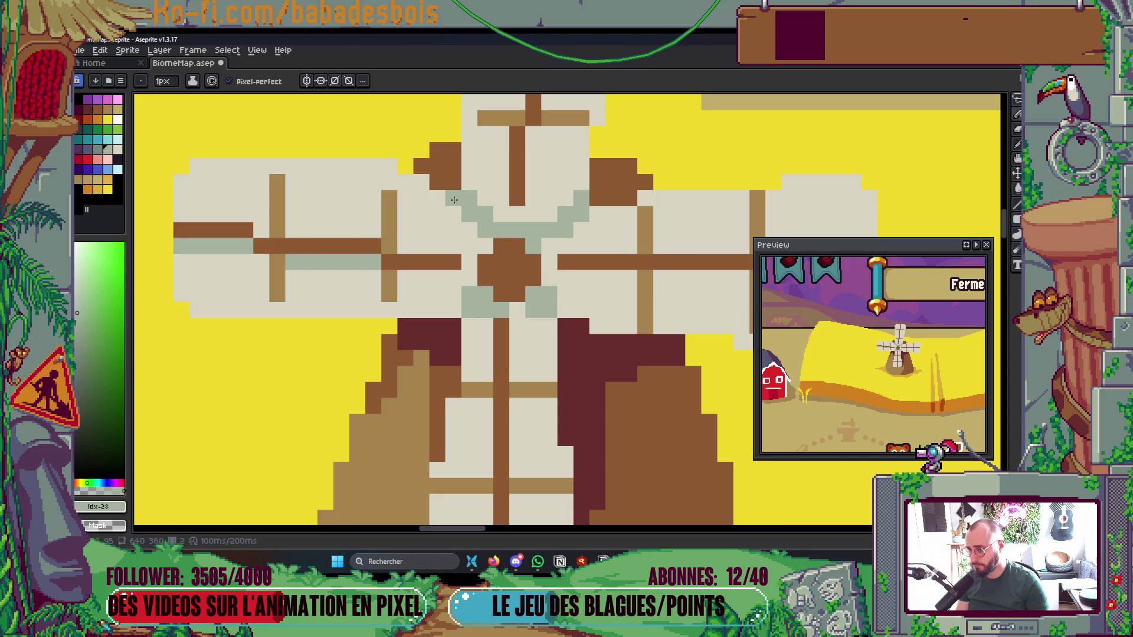
# Paint grey-green shading strokes down the left sail
pyautogui.moveTo(469, 264); pyautogui.dragTo(555, 279)
pyautogui.moveTo(491, 251); pyautogui.dragTo(491, 212)
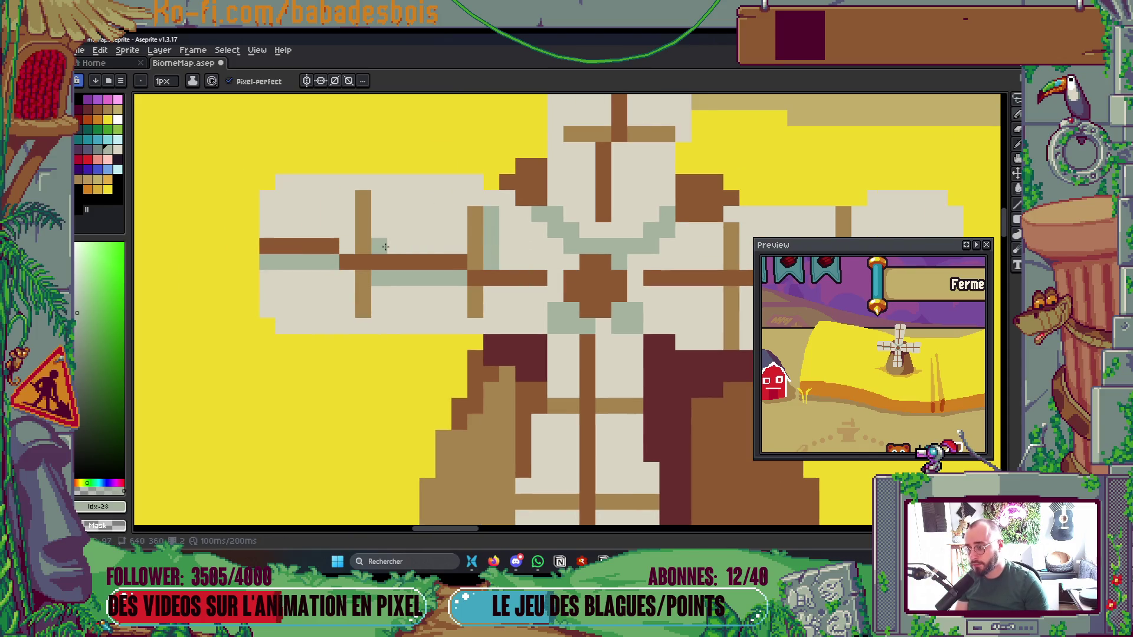
pyautogui.moveTo(380, 246); pyautogui.dragTo(382, 193)
pyautogui.moveTo(377, 285); pyautogui.dragTo(378, 326)
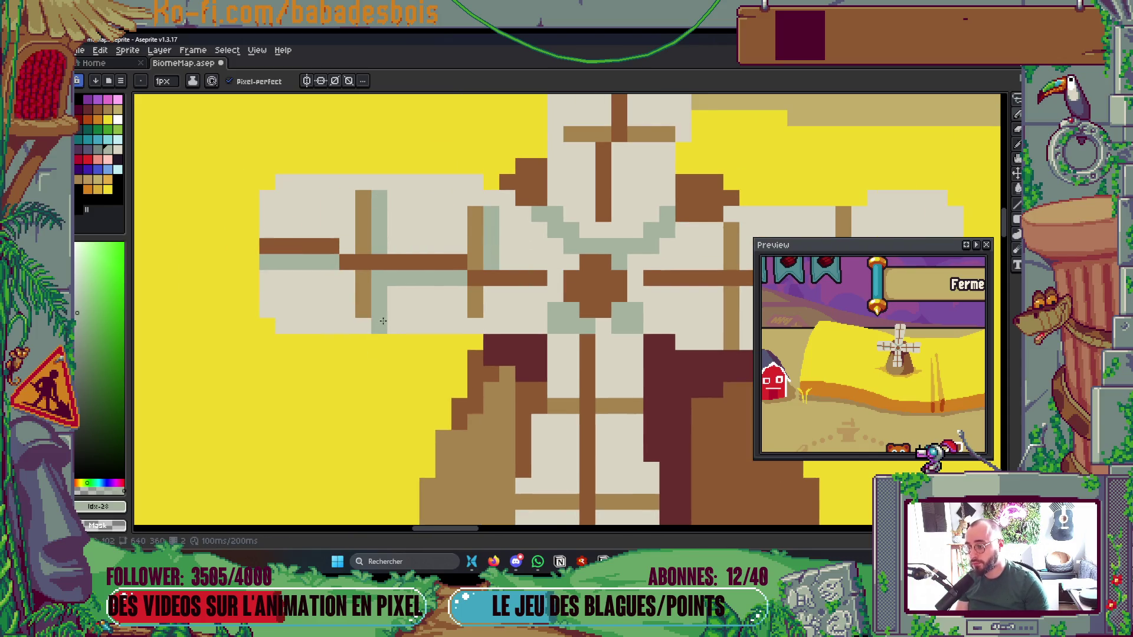
pyautogui.scroll(-3, 413, 342)
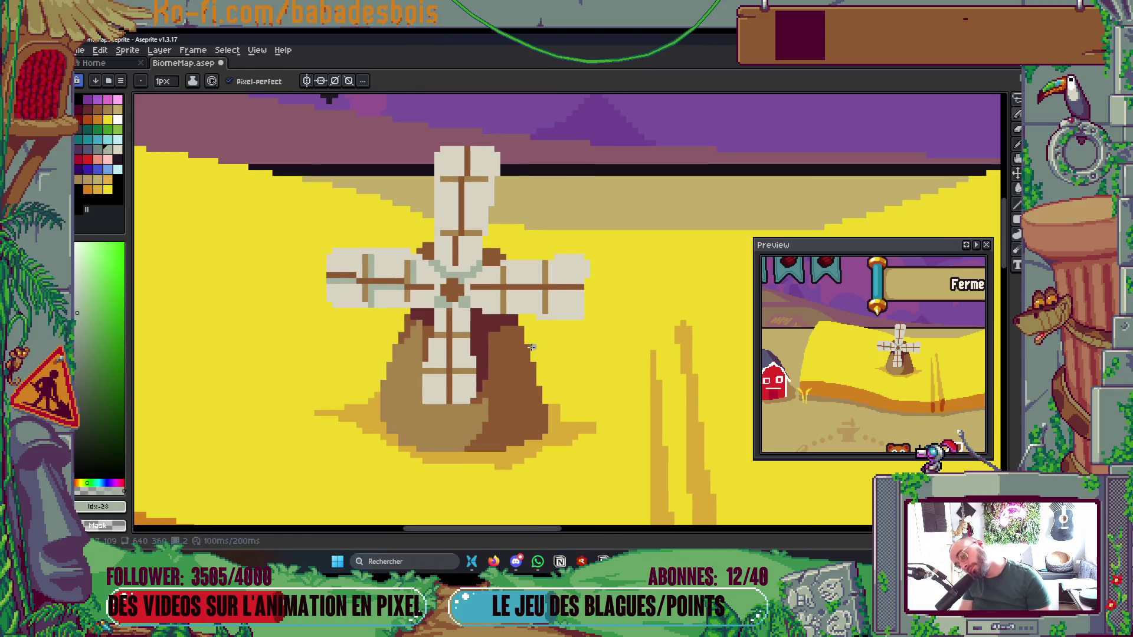
pyautogui.scroll(2, 534, 352)
# Draw vertical grey-green shading lines on the upper sail columns, keeping the 1px Pencil active
pyautogui.moveTo(422, 137)
pyautogui.mouseDown()
pyautogui.moveTo(412, 260)
pyautogui.moveTo(422, 185)
pyautogui.mouseUp()
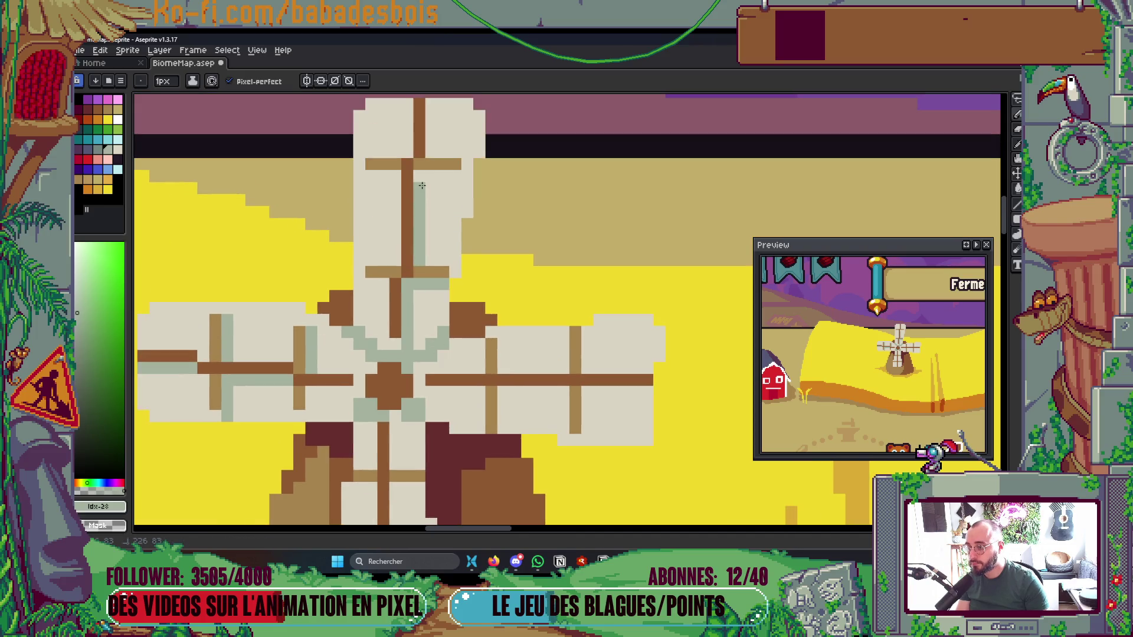
pyautogui.scroll(-3, 492, 223)
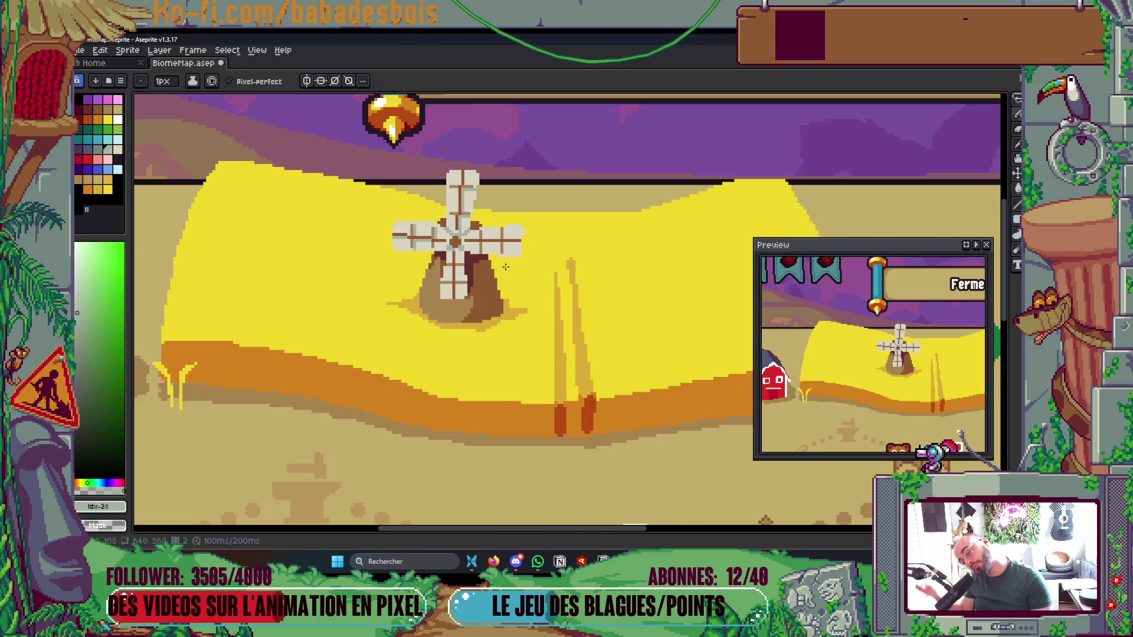
pyautogui.scroll(3, 487, 331)
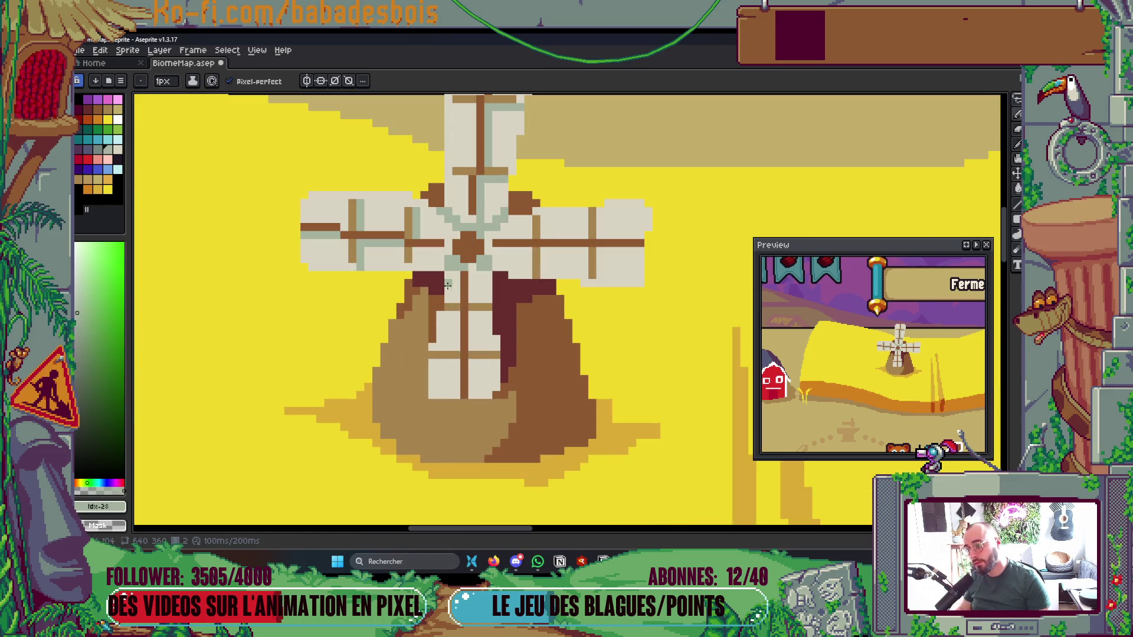
pyautogui.scroll(-1, 474, 299)
pyautogui.scroll(1, 473, 267)
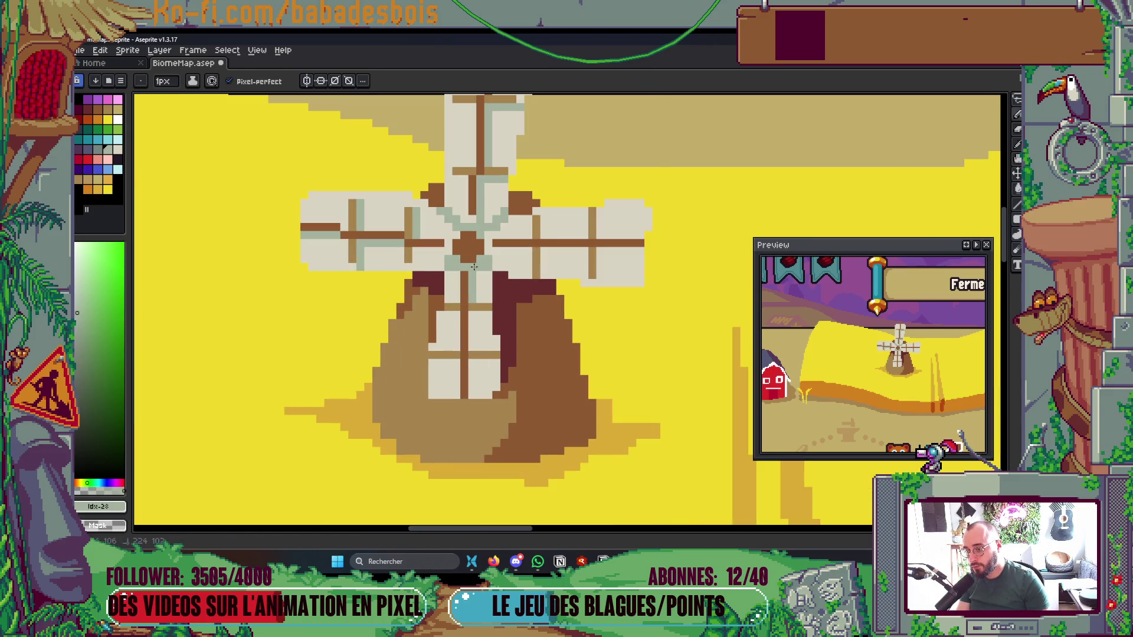
pyautogui.scroll(2, 494, 259)
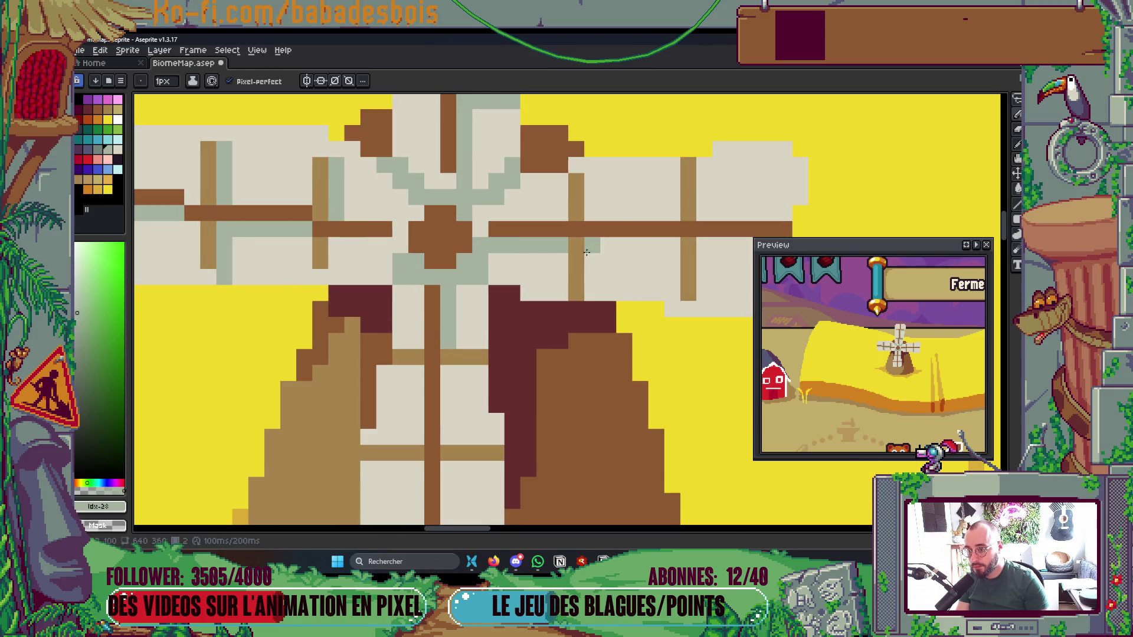
pyautogui.moveTo(591, 287); pyautogui.dragTo(592, 156)
pyautogui.hscroll(3, 592, 177)
pyautogui.moveTo(559, 204); pyautogui.dragTo(560, 148)
pyautogui.press('v')
pyautogui.press('b')
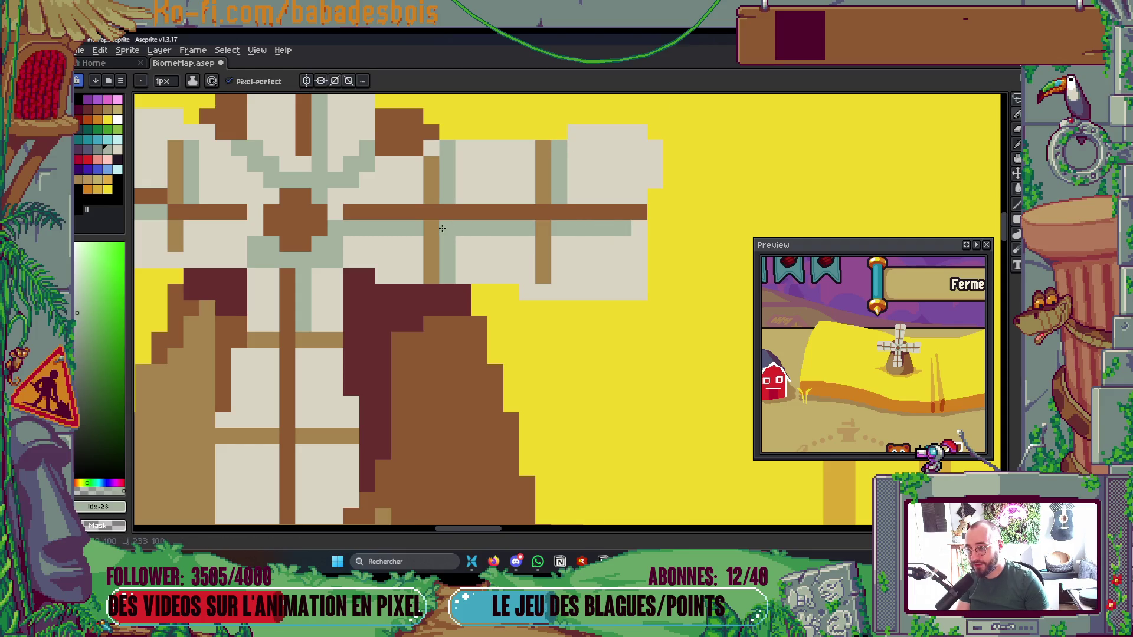
pyautogui.scroll(-2, 485, 228)
pyautogui.scroll(-5, 485, 228)
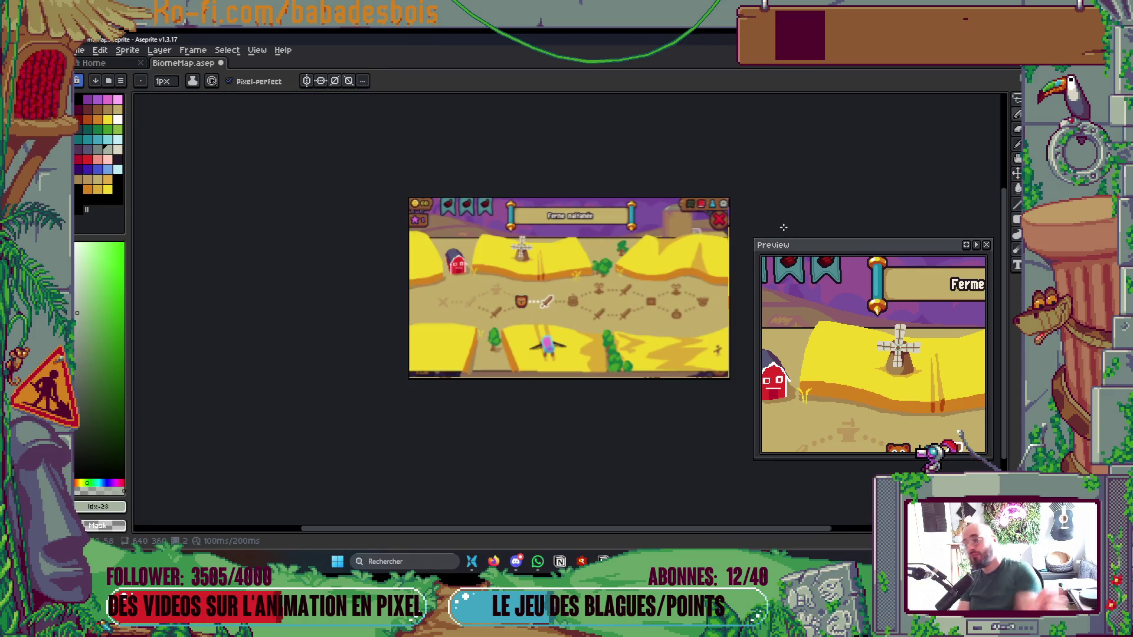
# Add grey-green shading pixels and a lower row on the sail, plus a dark-brown stroke
pyautogui.scroll(7, 521, 252)
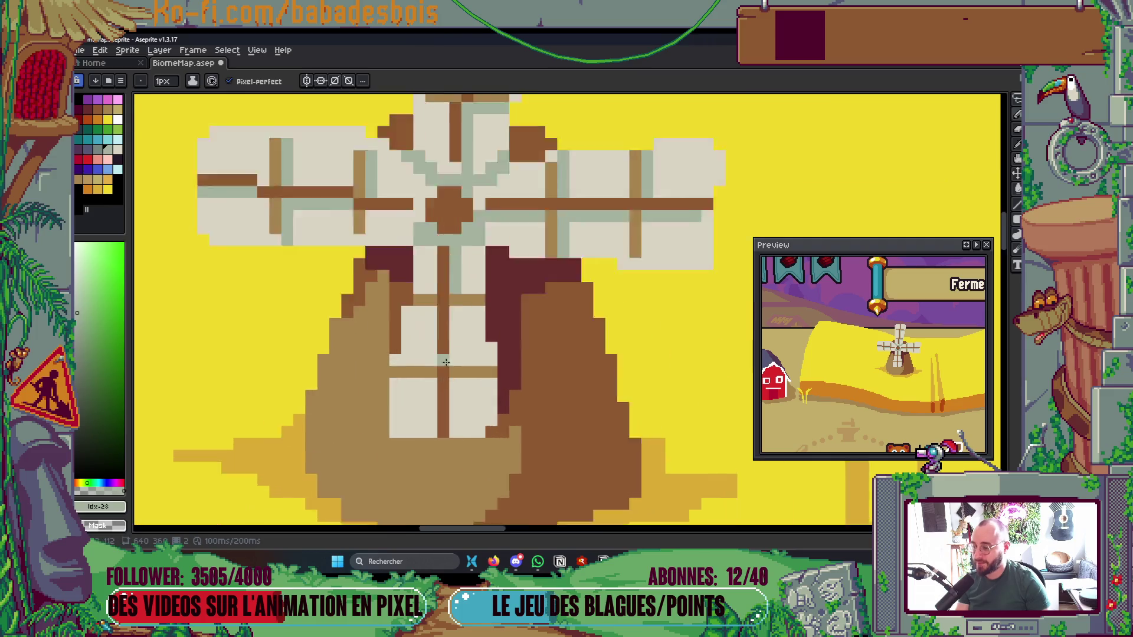
pyautogui.scroll(2, 446, 362)
pyautogui.moveTo(464, 354)
pyautogui.mouseDown()
pyautogui.moveTo(464, 263)
pyautogui.moveTo(512, 261)
pyautogui.mouseUp()
pyautogui.click(397, 263)
pyautogui.click(414, 260)
pyautogui.moveTo(414, 404); pyautogui.dragTo(366, 404)
pyautogui.moveTo(466, 373); pyautogui.dragTo(465, 297)
pyautogui.moveTo(461, 425)
pyautogui.mouseDown()
pyautogui.moveTo(461, 348)
pyautogui.moveTo(534, 329)
pyautogui.mouseUp()
pyautogui.scroll(-5, 543, 311)
pyautogui.scroll(-3, 544, 311)
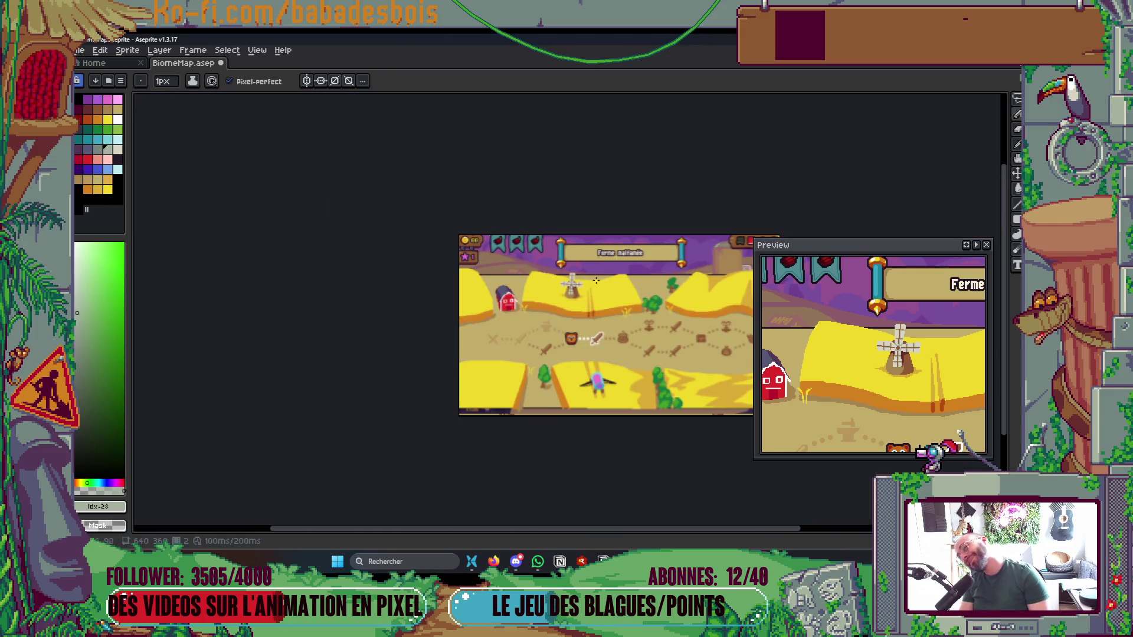
pyautogui.scroll(1, 543, 311)
# Save the BiomeMap file
pyautogui.hotkey('ctrl', 's')
pyautogui.scroll(5, 466, 339)
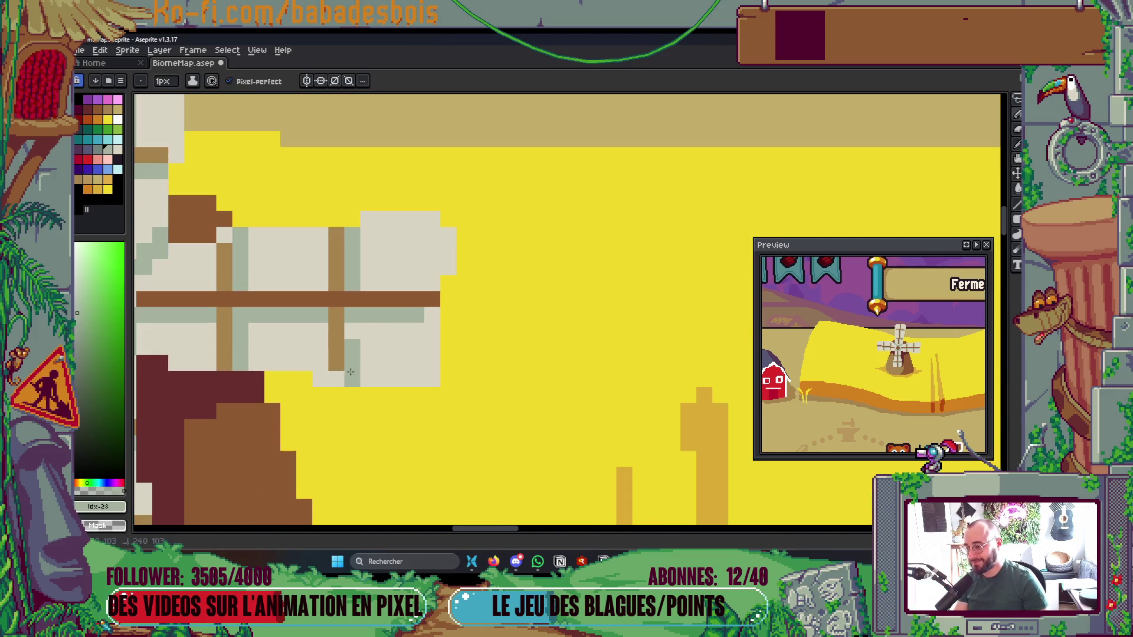
pyautogui.hotkey('ctrl', 's')
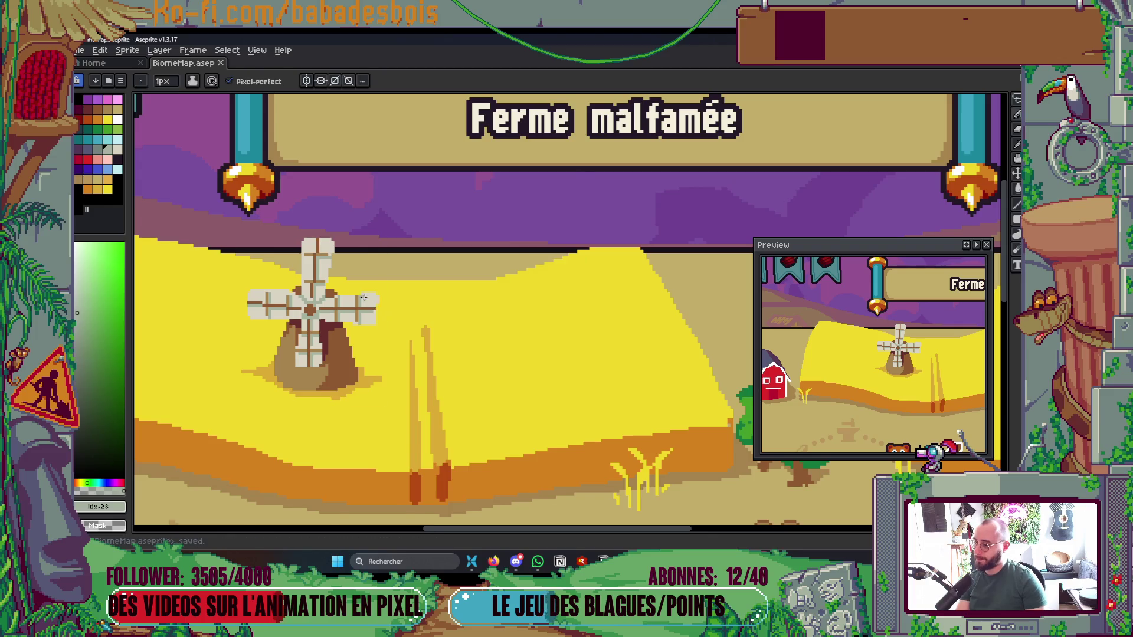
pyautogui.scroll(-4, 376, 304)
pyautogui.scroll(8, 323, 317)
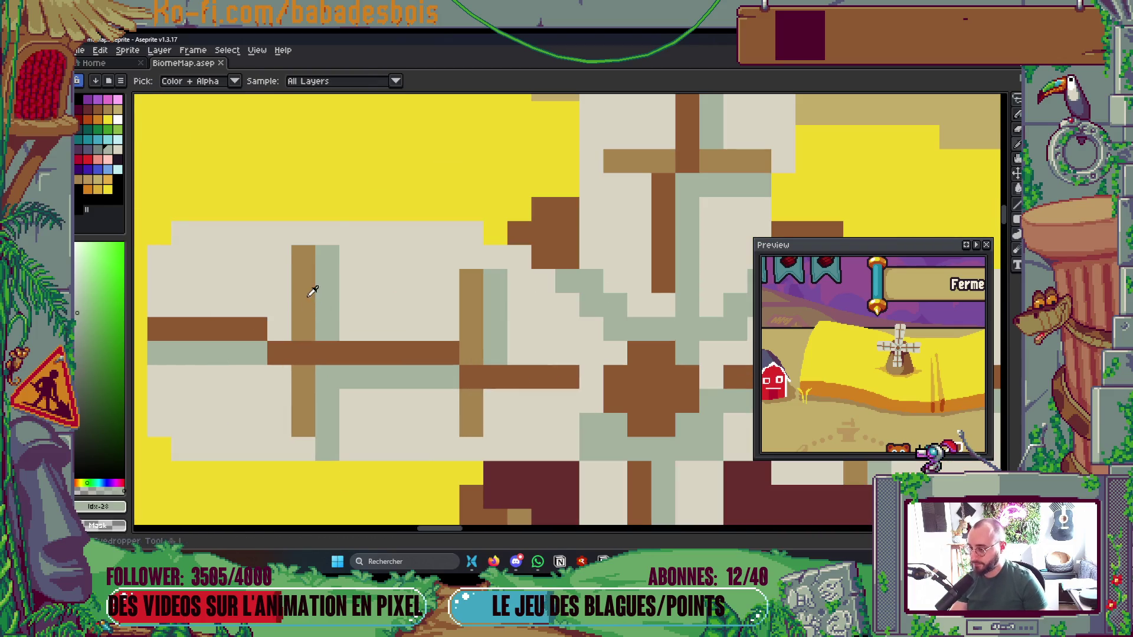
# Extend the light-brown sail bars upward and downward and add a frame pixel
pyautogui.keyDown('alt'); pyautogui.click(309, 292); pyautogui.keyUp('alt')
pyautogui.click(303, 233)
pyautogui.click(462, 254)
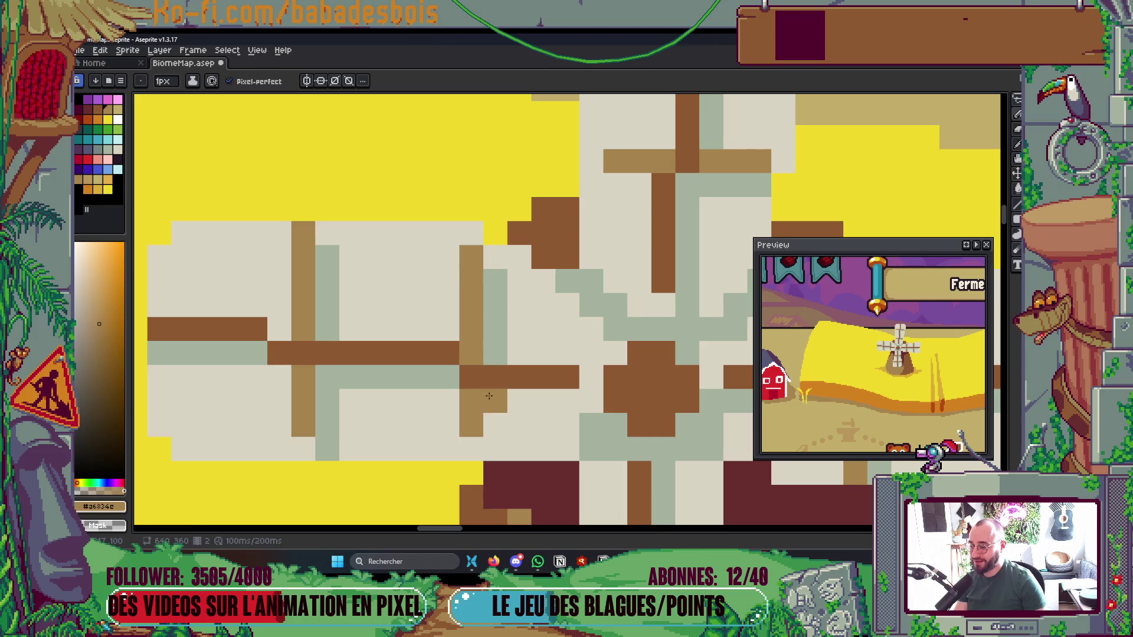
pyautogui.click(471, 449)
pyautogui.click(303, 449)
pyautogui.click(351, 377)
pyautogui.scroll(-4, 351, 376)
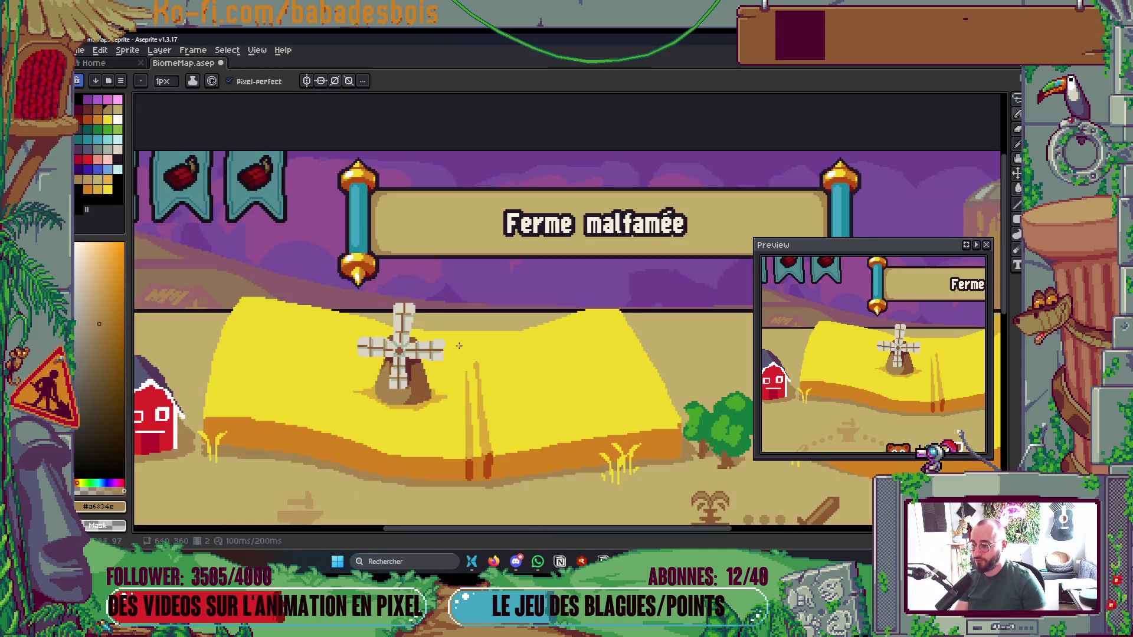
pyautogui.scroll(6, 408, 315)
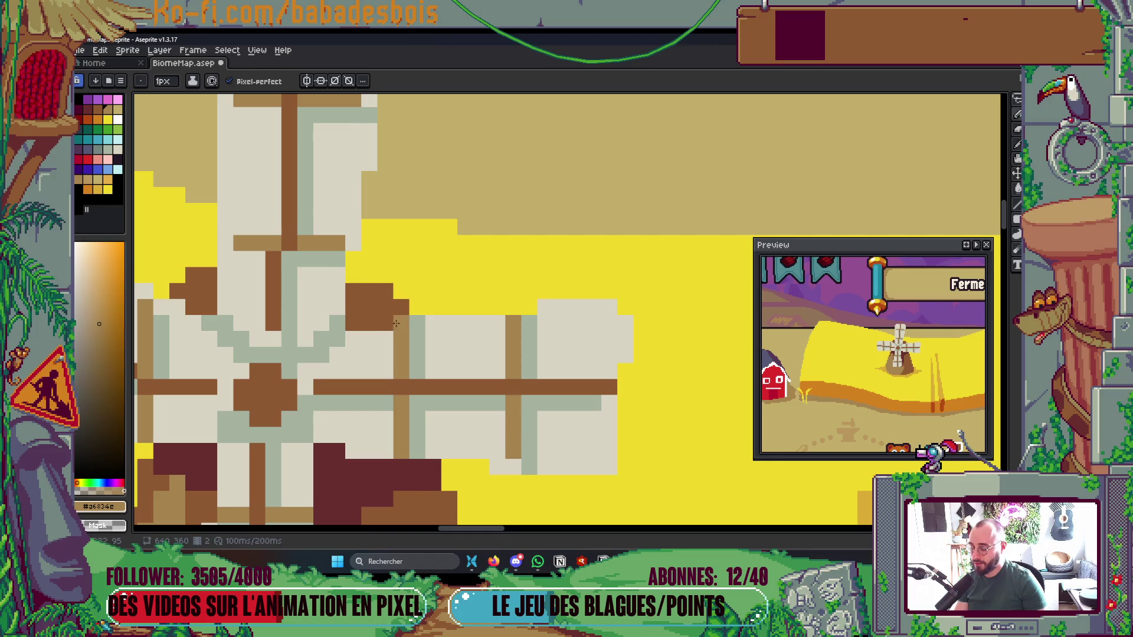
pyautogui.scroll(-1, 409, 318)
# Repaint the brown pixels on the lower sail in cream #d9d4c4
pyautogui.keyDown('alt'); pyautogui.click(377, 306); pyautogui.keyUp('alt')
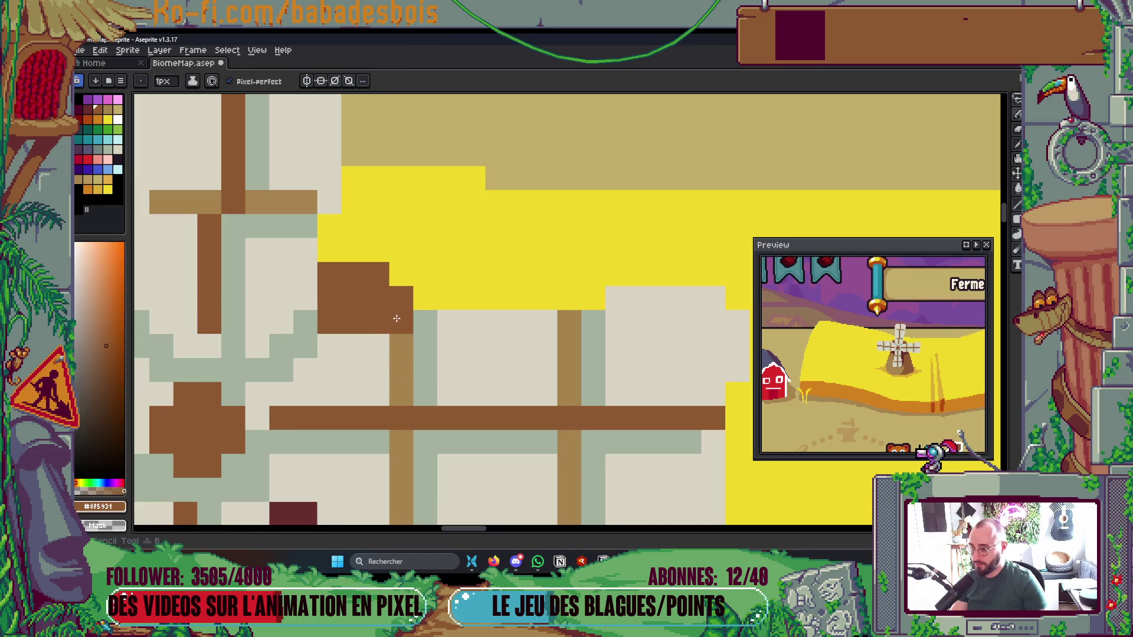
pyautogui.scroll(-1, 397, 314)
pyautogui.scroll(-1, 398, 314)
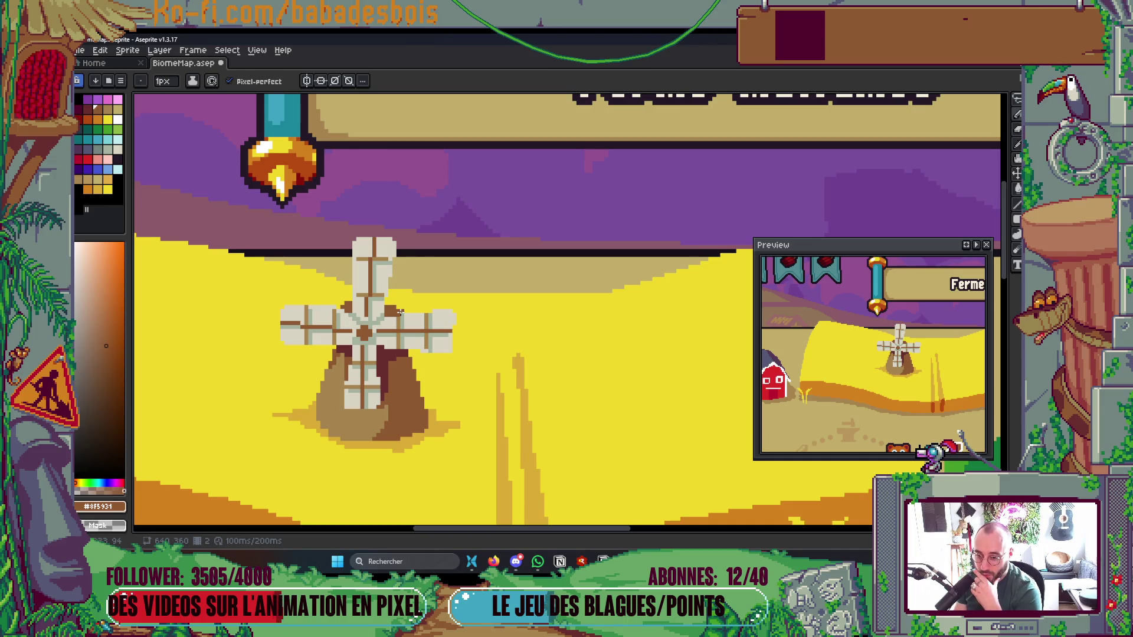
pyautogui.scroll(2, 352, 358)
pyautogui.keyDown('alt'); pyautogui.click(357, 374); pyautogui.keyUp('alt')
pyautogui.moveTo(335, 369); pyautogui.dragTo(334, 382)
pyautogui.click(336, 407)
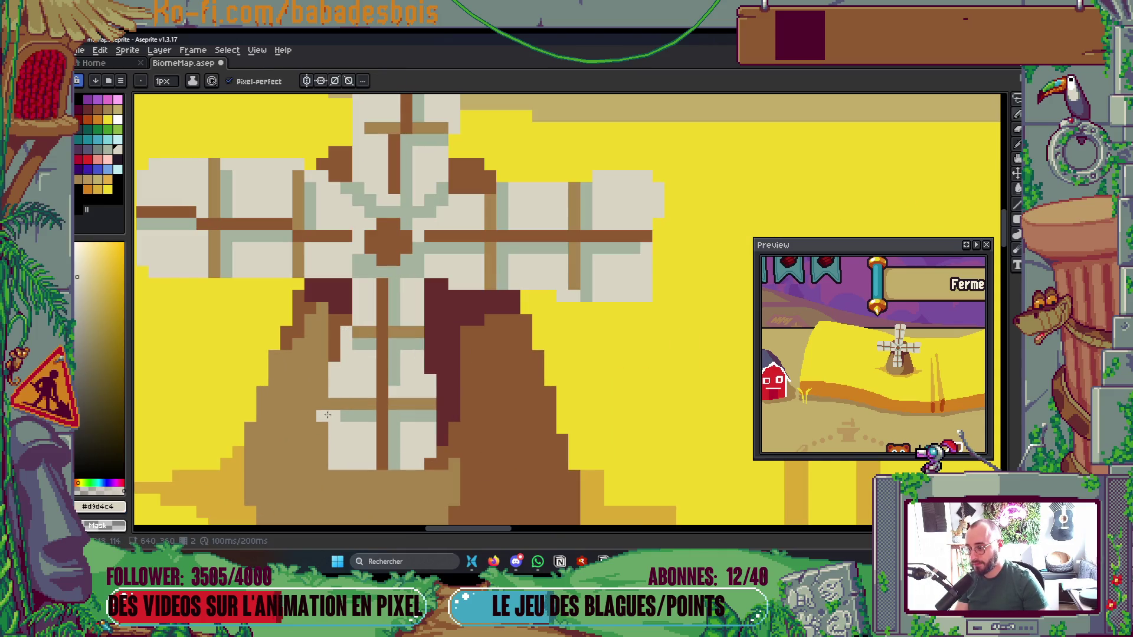
pyautogui.moveTo(322, 430); pyautogui.dragTo(322, 454)
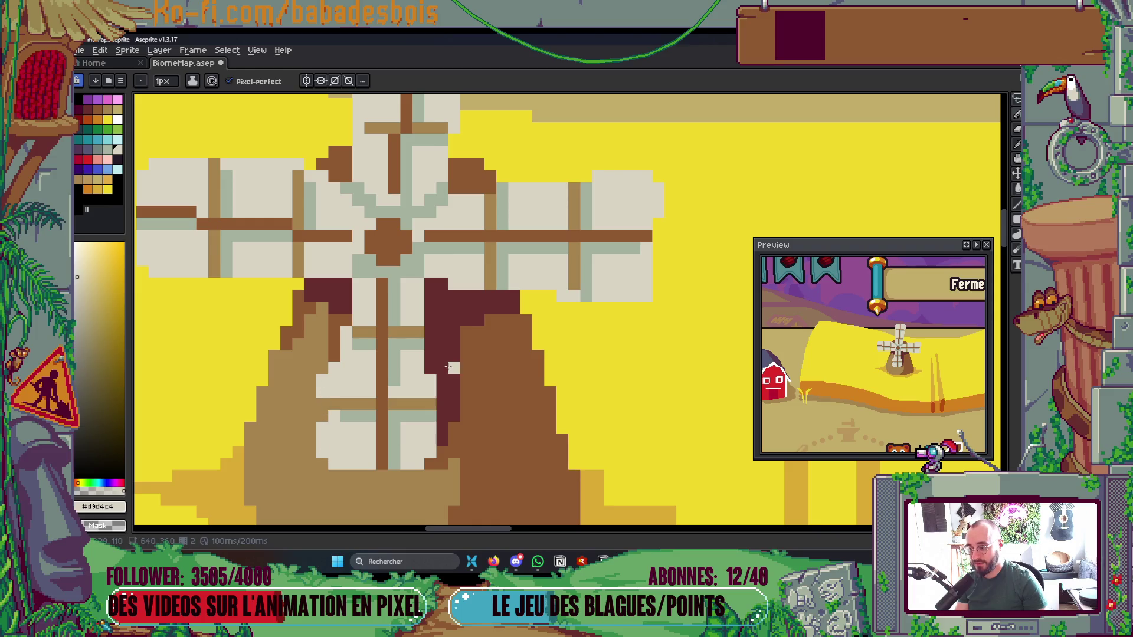
pyautogui.scroll(-4, 433, 316)
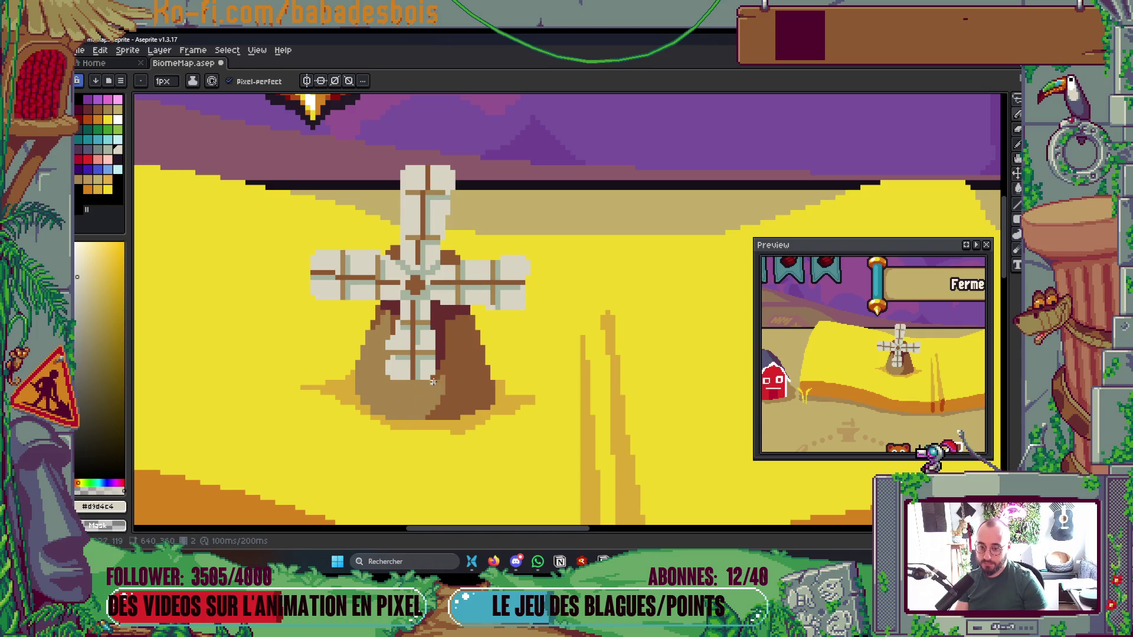
pyautogui.scroll(4, 413, 371)
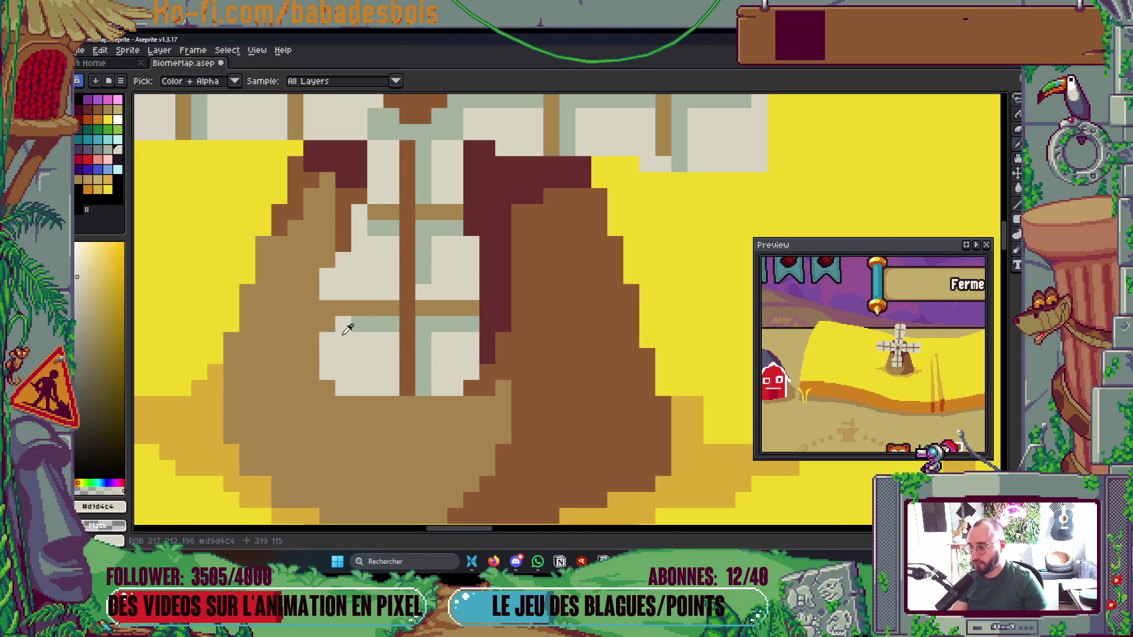
# Fill the stray dark pixels around the window cream and save the map
pyautogui.click(327, 323)
pyautogui.moveTo(478, 370)
pyautogui.mouseDown()
pyautogui.moveTo(486, 344)
pyautogui.moveTo(469, 385)
pyautogui.mouseUp()
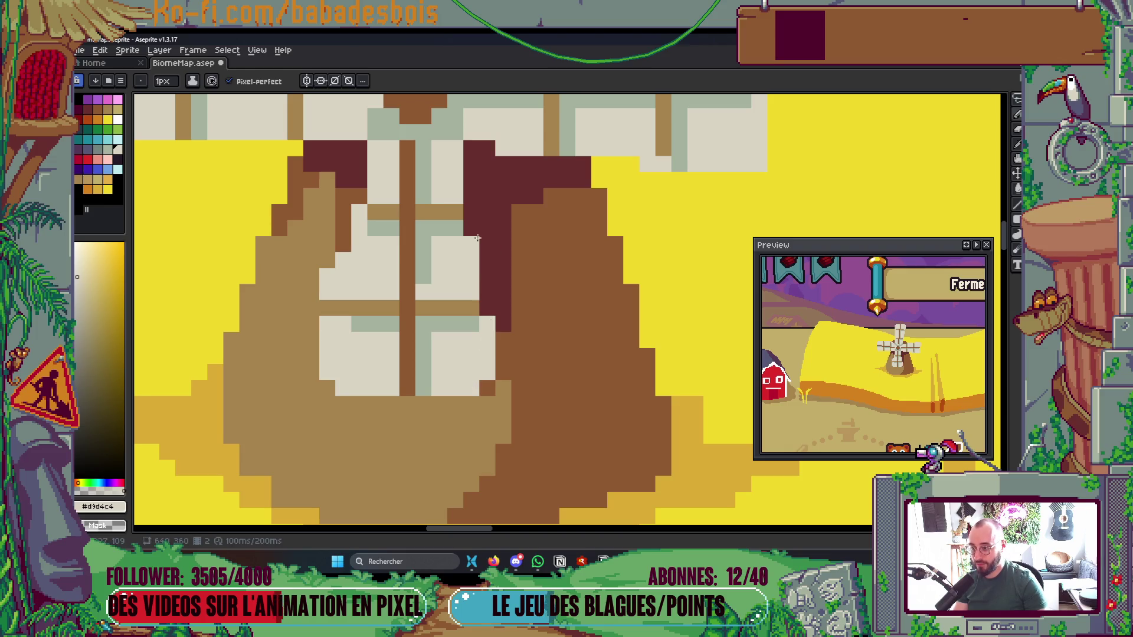
pyautogui.scroll(-2, 477, 238)
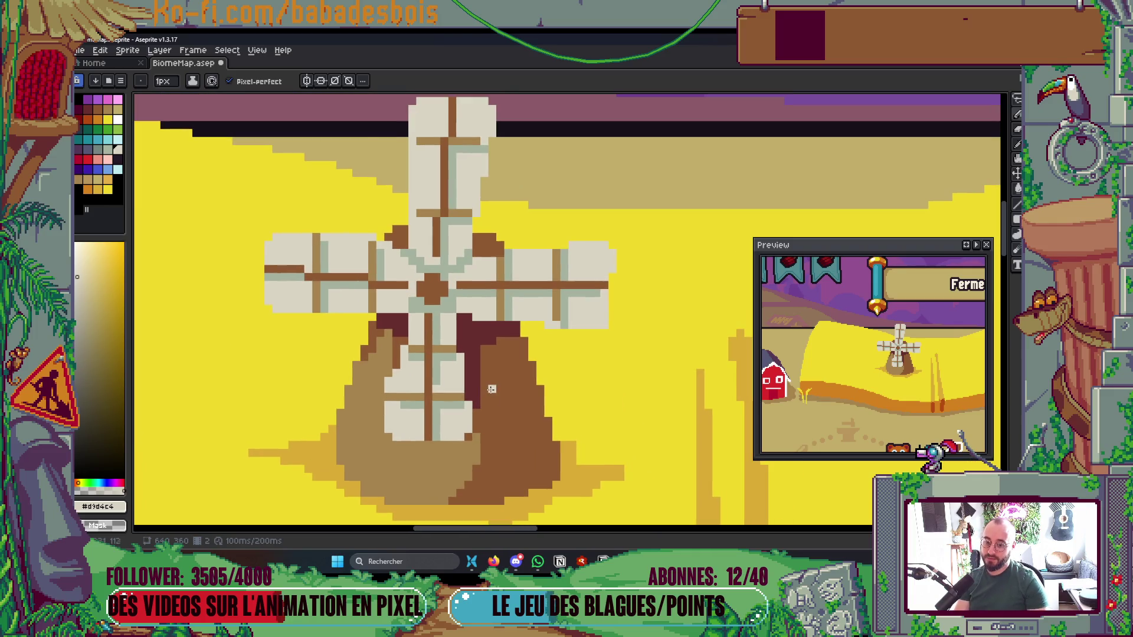
pyautogui.scroll(1, 448, 415)
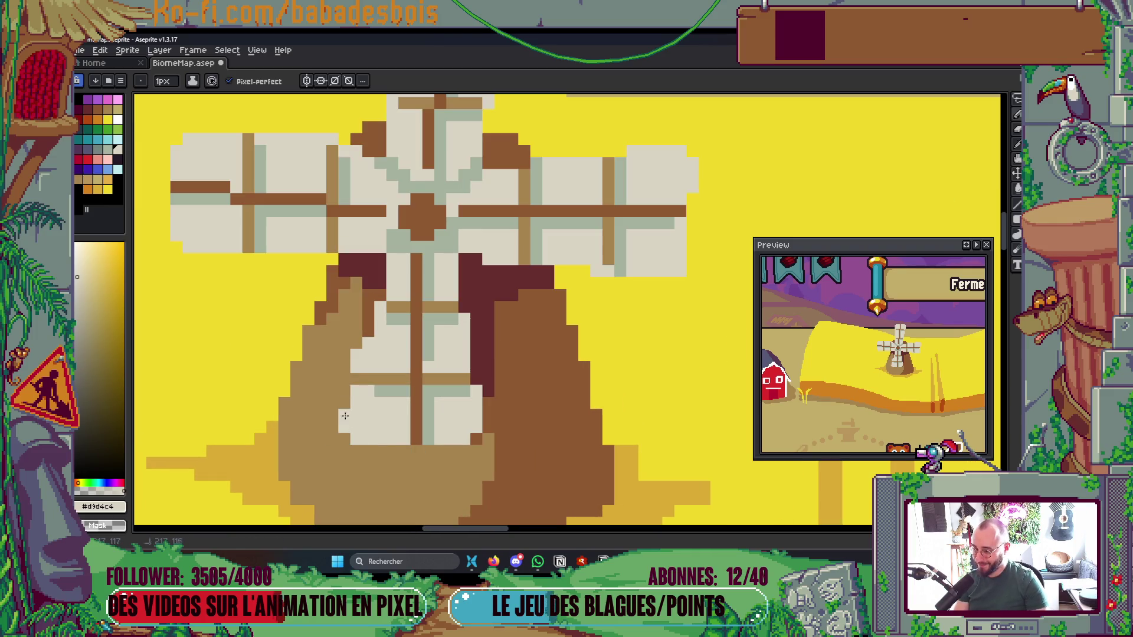
pyautogui.click(345, 435)
pyautogui.scroll(-4, 475, 436)
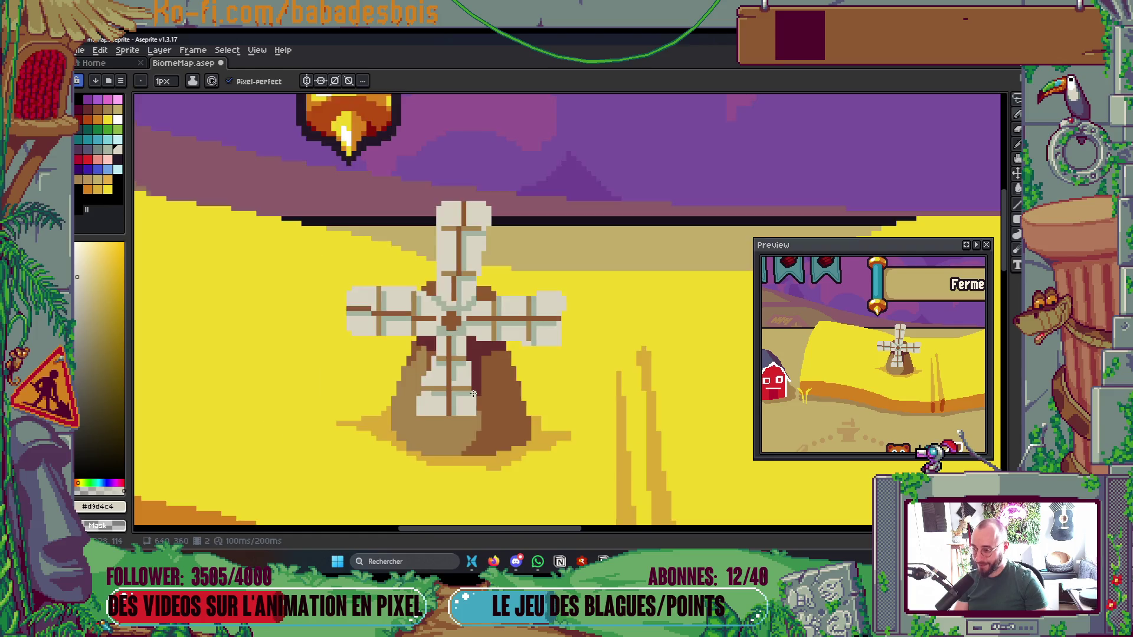
pyautogui.hotkey('ctrl', 's')
pyautogui.scroll(2, 447, 423)
pyautogui.scroll(3, 447, 424)
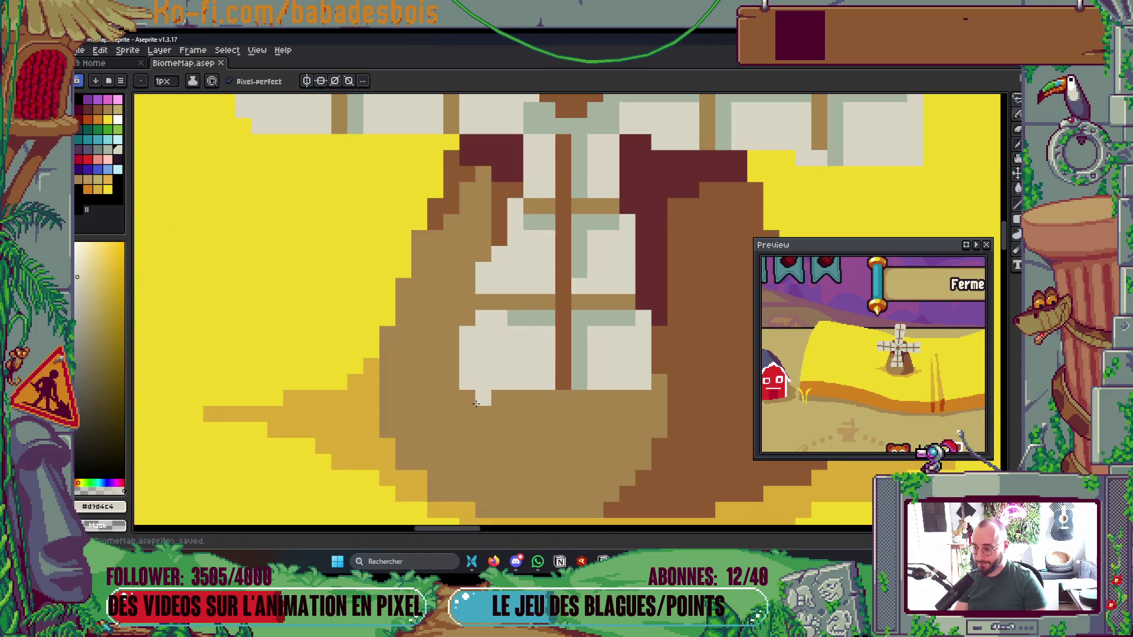
# Finish the window's bottom row in cream, then sample the windmill's tan and dark brown
pyautogui.moveTo(508, 401); pyautogui.dragTo(643, 399)
pyautogui.click(581, 402)
pyautogui.scroll(1, 581, 401)
pyautogui.keyDown('alt'); pyautogui.click(544, 423); pyautogui.keyUp('alt')
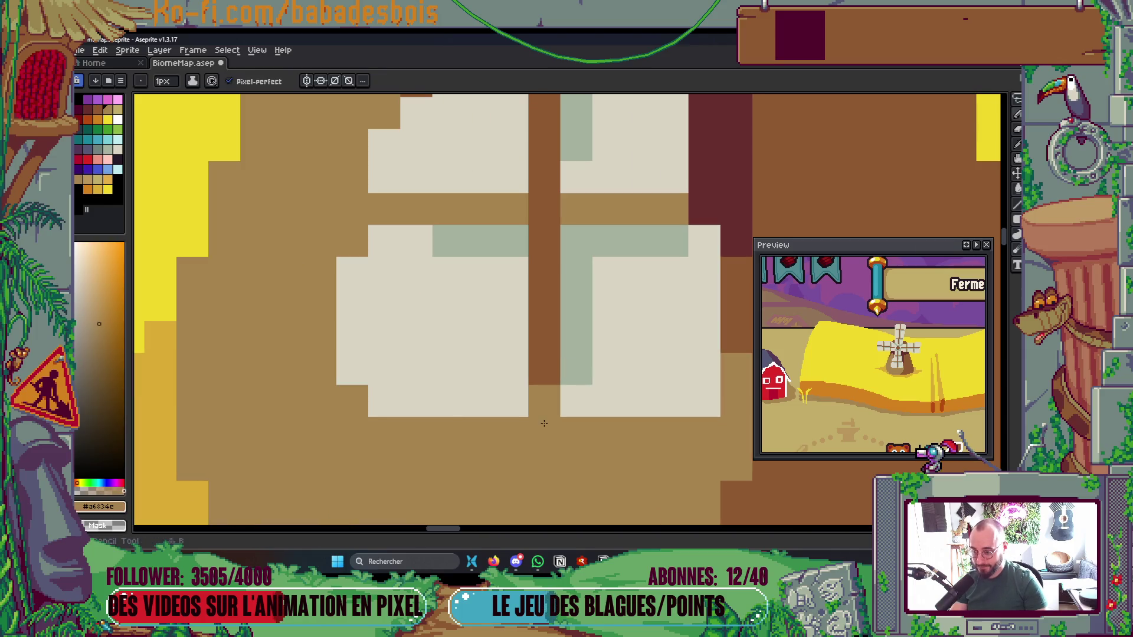
pyautogui.keyDown('alt'); pyautogui.click(546, 382); pyautogui.keyUp('alt')
pyautogui.scroll(-3, 512, 322)
pyautogui.scroll(-2, 528, 371)
pyautogui.scroll(5, 511, 347)
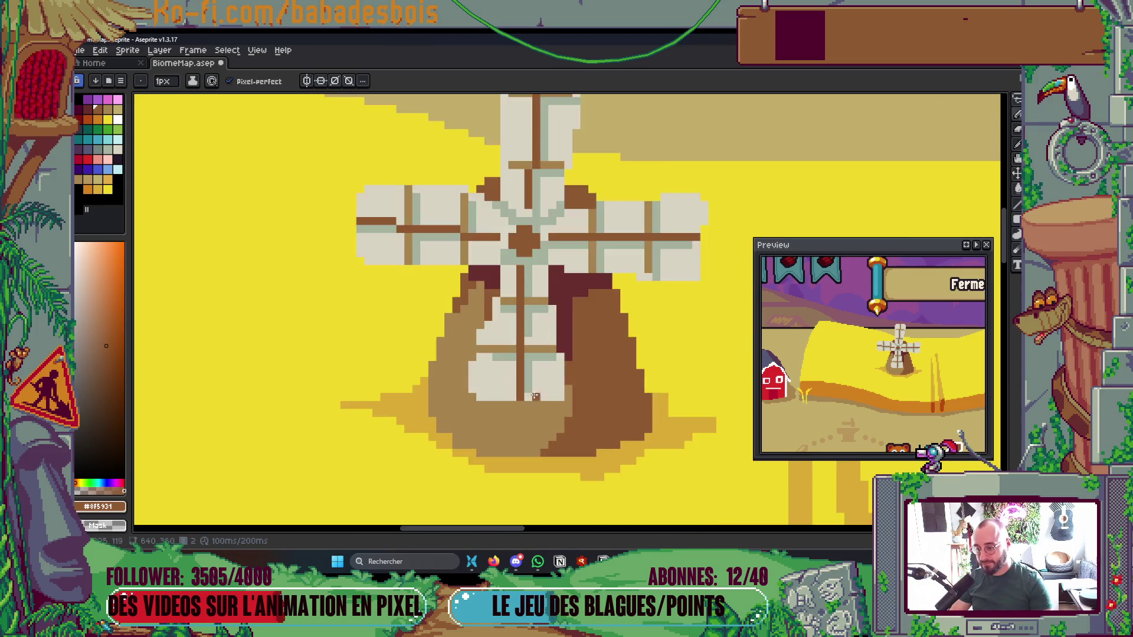
# Paint a small dark-brown L-shape under the window with a 1px brush and save
pyautogui.press('+')
pyautogui.moveTo(461, 368)
pyautogui.mouseDown()
pyautogui.moveTo(452, 362)
pyautogui.moveTo(605, 361)
pyautogui.moveTo(601, 342)
pyautogui.mouseUp()
pyautogui.hotkey('ctrl', 'z')
pyautogui.press('-')
pyautogui.moveTo(428, 352); pyautogui.dragTo(413, 342)
pyautogui.hotkey('ctrl', 's')
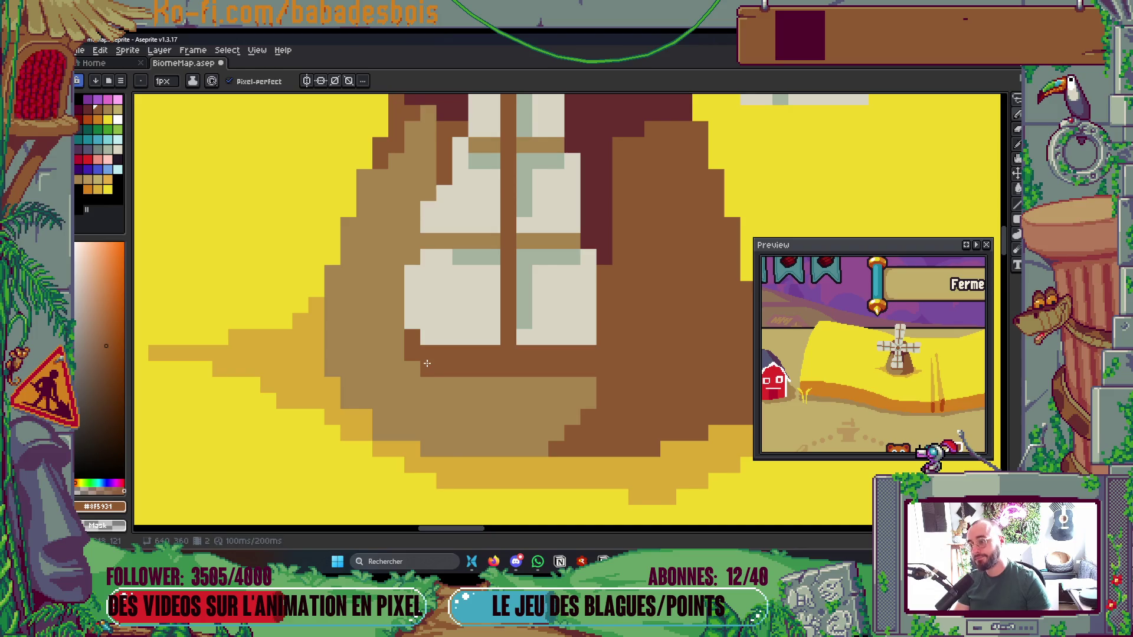
pyautogui.scroll(-5, 427, 360)
pyautogui.scroll(8, 472, 318)
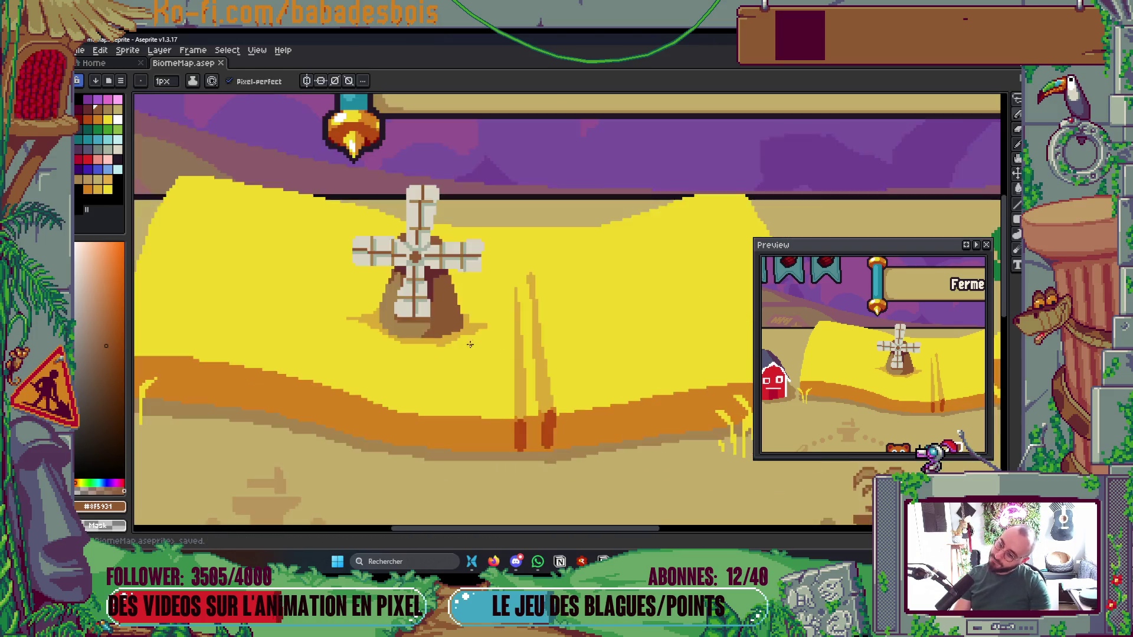
# Paint a maroon #682c2e shadow column down the tower, filling its gaps
pyautogui.keyDown('alt'); pyautogui.click(458, 299); pyautogui.keyUp('alt')
pyautogui.scroll(-1, 458, 299)
pyautogui.scroll(1, 466, 295)
pyautogui.click(495, 377)
pyautogui.moveTo(495, 377)
pyautogui.mouseDown()
pyautogui.moveTo(463, 441)
pyautogui.moveTo(463, 377)
pyautogui.mouseUp()
pyautogui.moveTo(463, 313); pyautogui.dragTo(495, 361)
pyautogui.moveTo(476, 267)
pyautogui.mouseDown()
pyautogui.moveTo(481, 339)
pyautogui.moveTo(501, 273)
pyautogui.mouseUp()
# Add a row of maroon shadow pixels to the right and save the map
pyautogui.scroll(-3, 501, 273)
pyautogui.click(332, 354)
pyautogui.moveTo(332, 354); pyautogui.dragTo(480, 348)
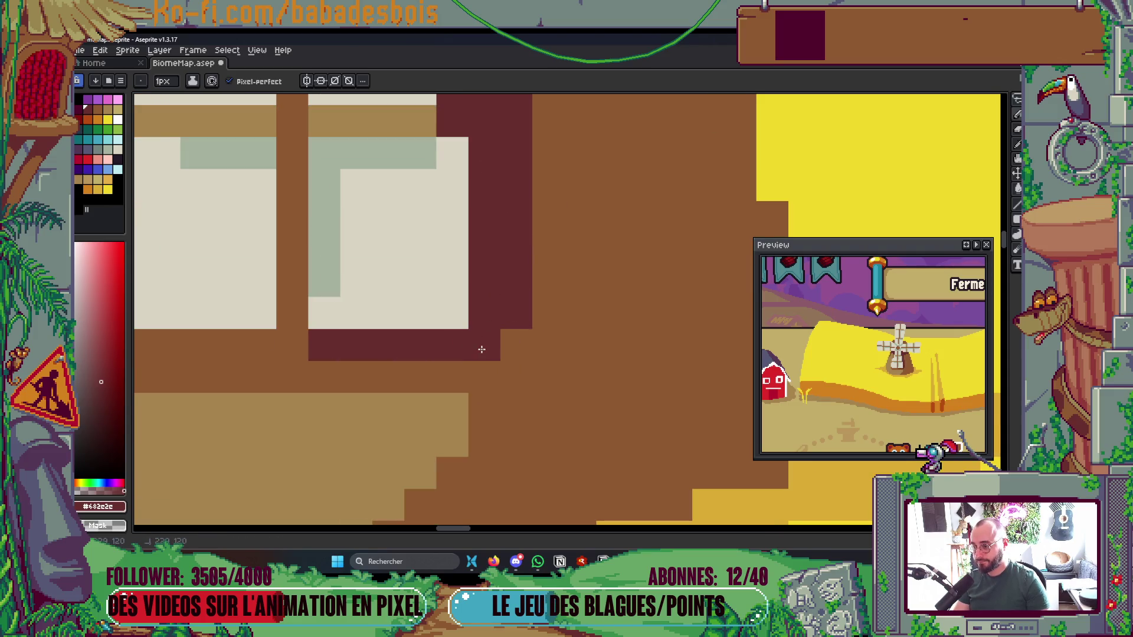
pyautogui.scroll(-5, 484, 330)
pyautogui.hotkey('ctrl', 's')
pyautogui.scroll(2, 461, 283)
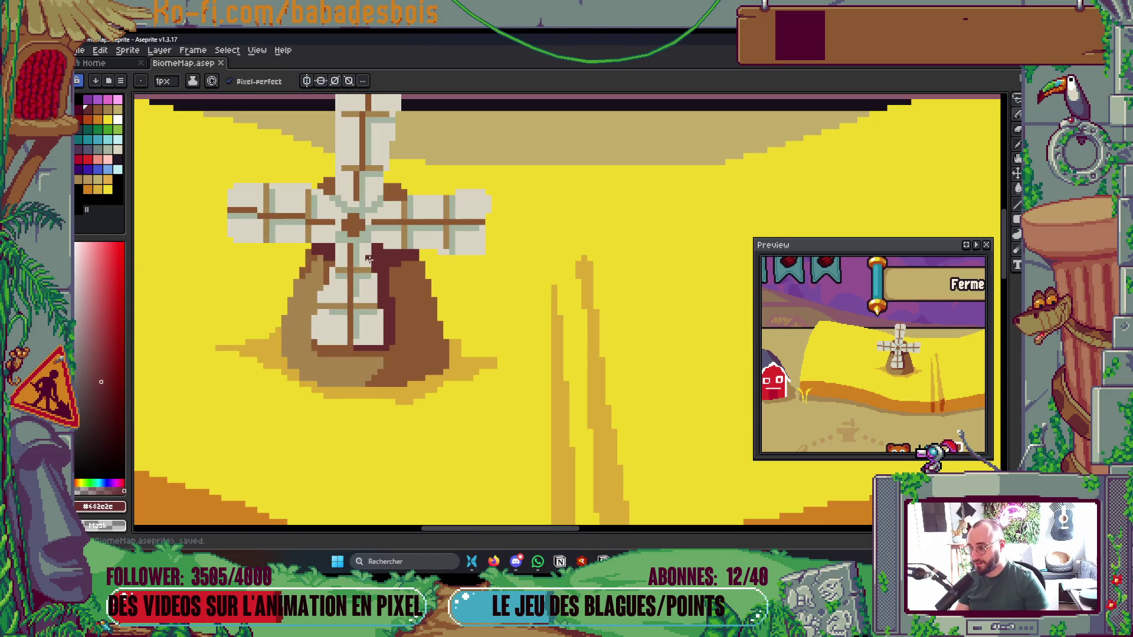
pyautogui.scroll(2, 396, 223)
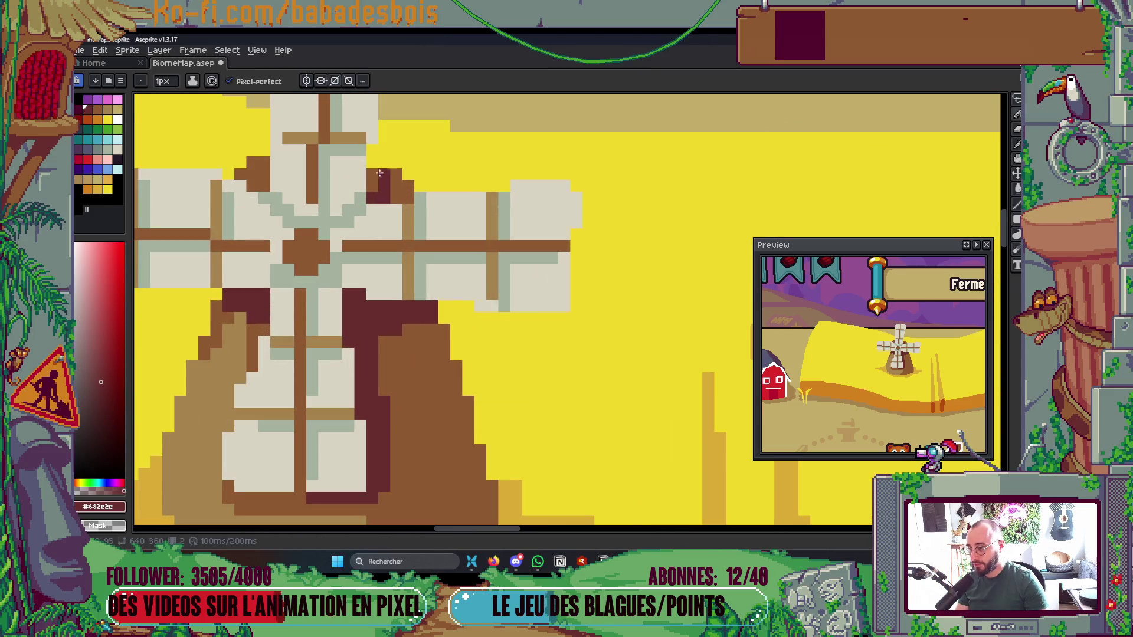
# Repaint a few pixels near the sails and save the BiomeMap file again
pyautogui.click(379, 180)
pyautogui.scroll(-2, 383, 192)
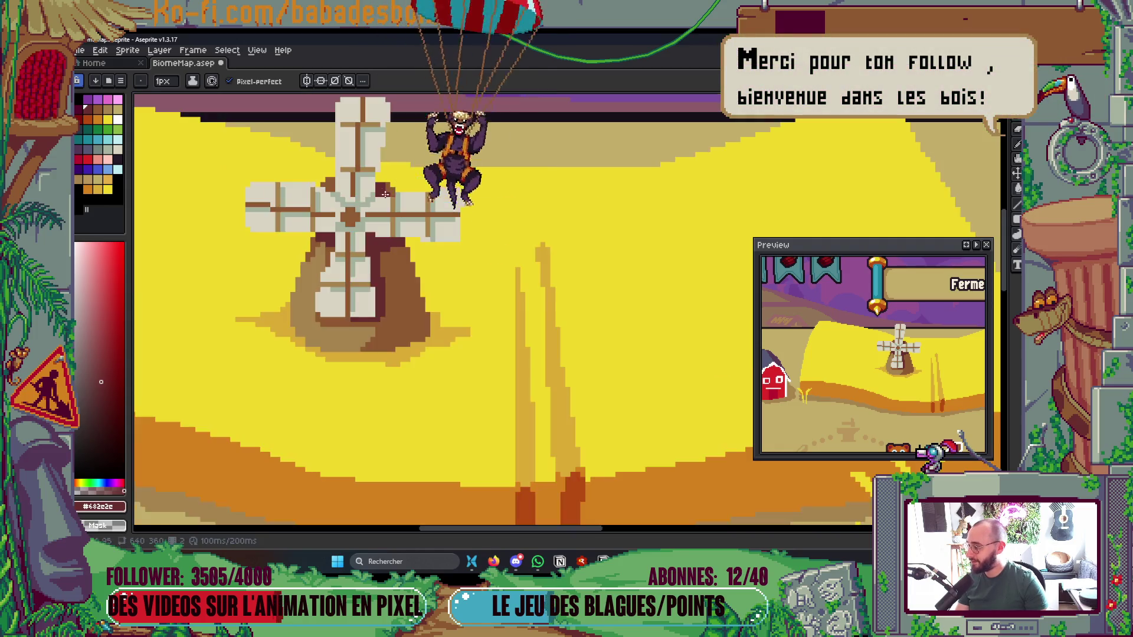
pyautogui.scroll(-3, 382, 192)
pyautogui.hotkey('ctrl', 's')
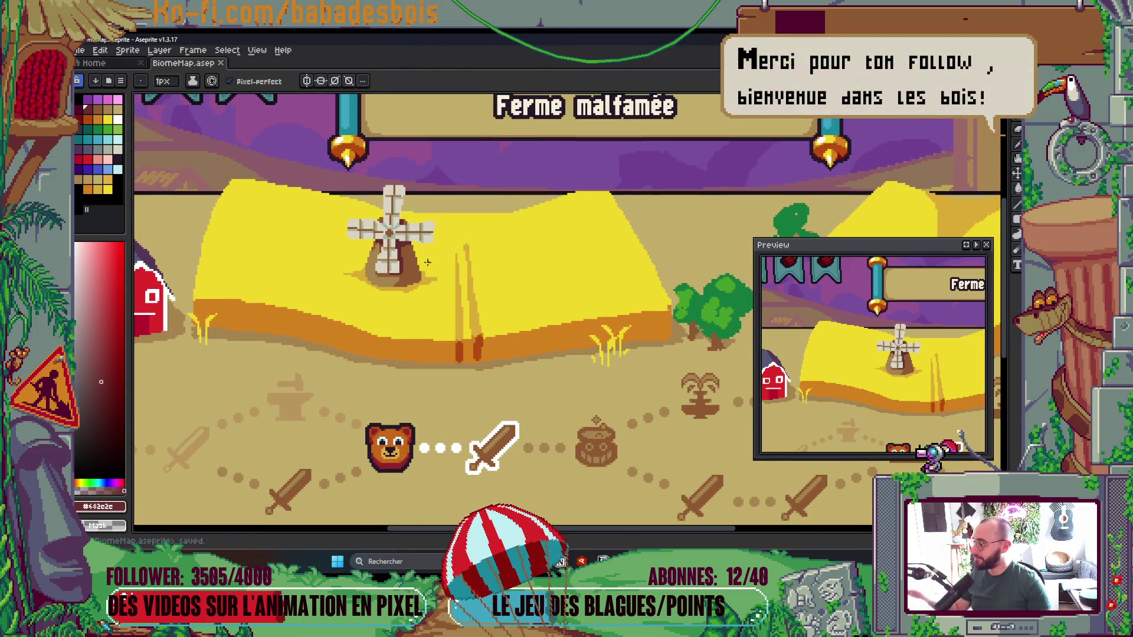
# Paint over stray pixels beside the windmill with the field's yellow #f1d72a and save
pyautogui.scroll(-5, 428, 262)
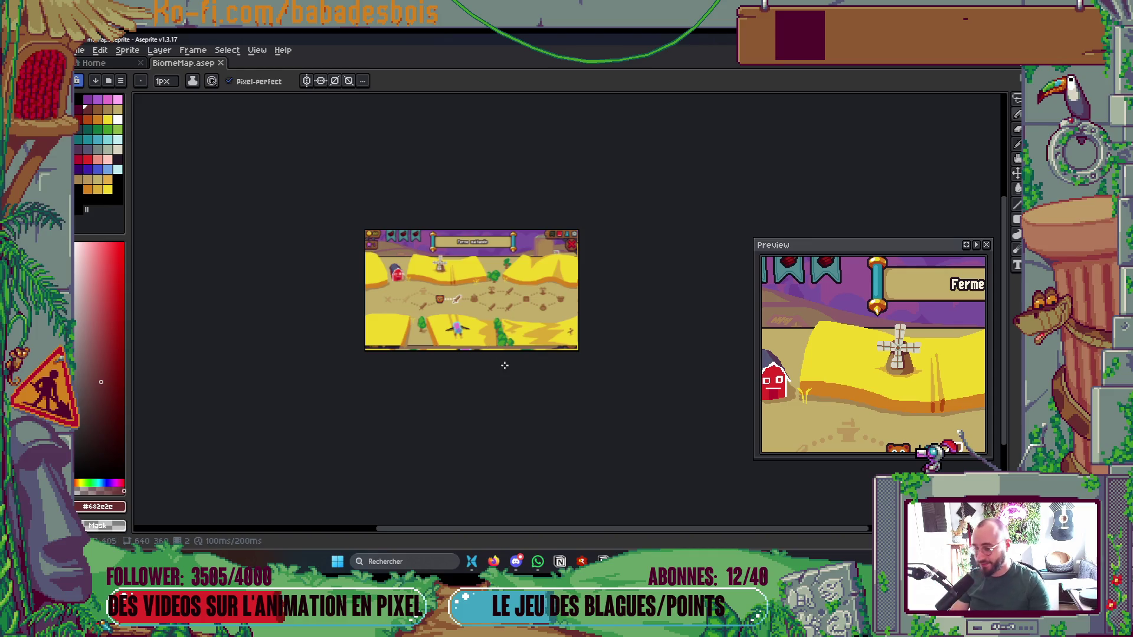
pyautogui.scroll(2, 472, 301)
pyautogui.scroll(5, 458, 275)
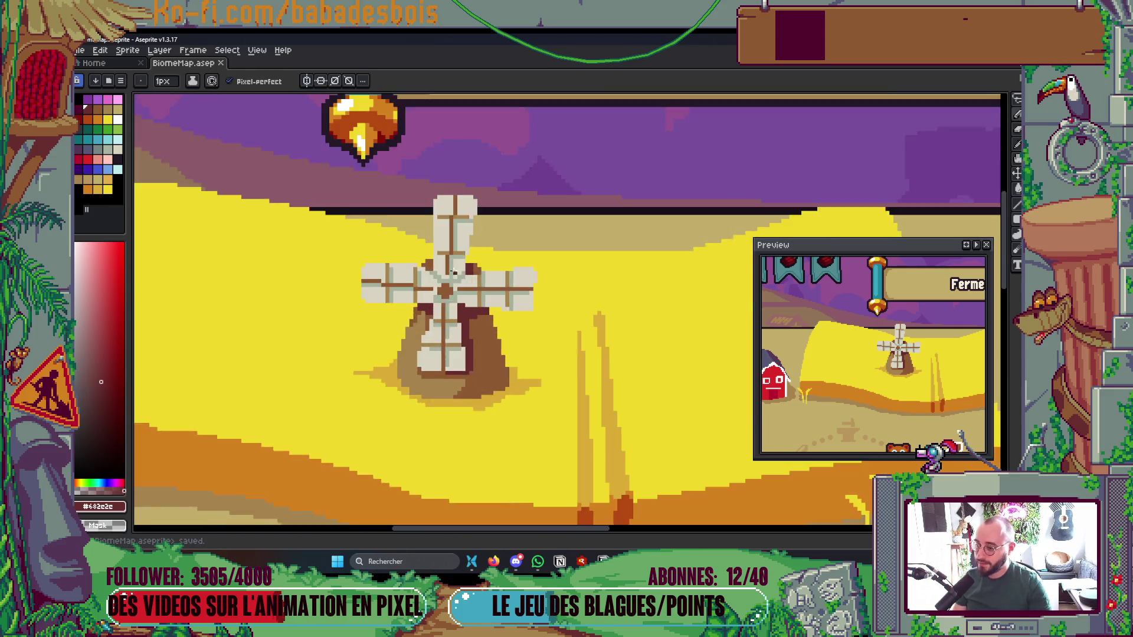
pyautogui.scroll(3, 458, 275)
pyautogui.keyDown('alt'); pyautogui.click(377, 260); pyautogui.keyUp('alt')
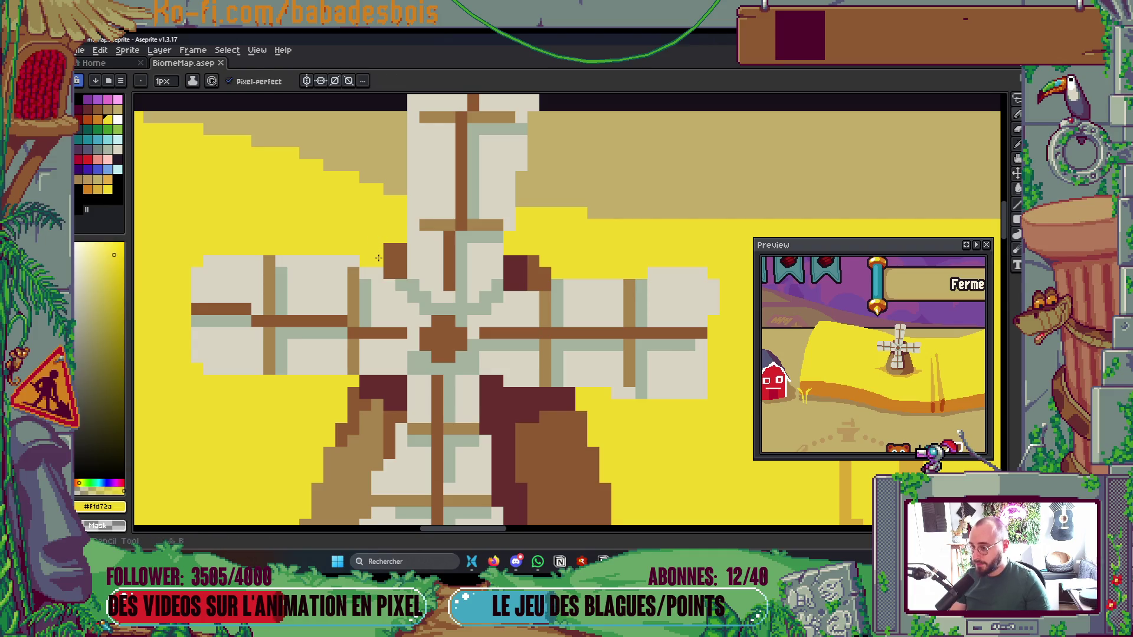
pyautogui.click(389, 250)
pyautogui.click(452, 247)
pyautogui.scroll(-5, 452, 247)
pyautogui.scroll(3, 648, 394)
pyautogui.hotkey('ctrl', 's')
# Eyedrop the sails' light grey as the drawing colour and save the map again
pyautogui.press('b')
pyautogui.scroll(2, 608, 378)
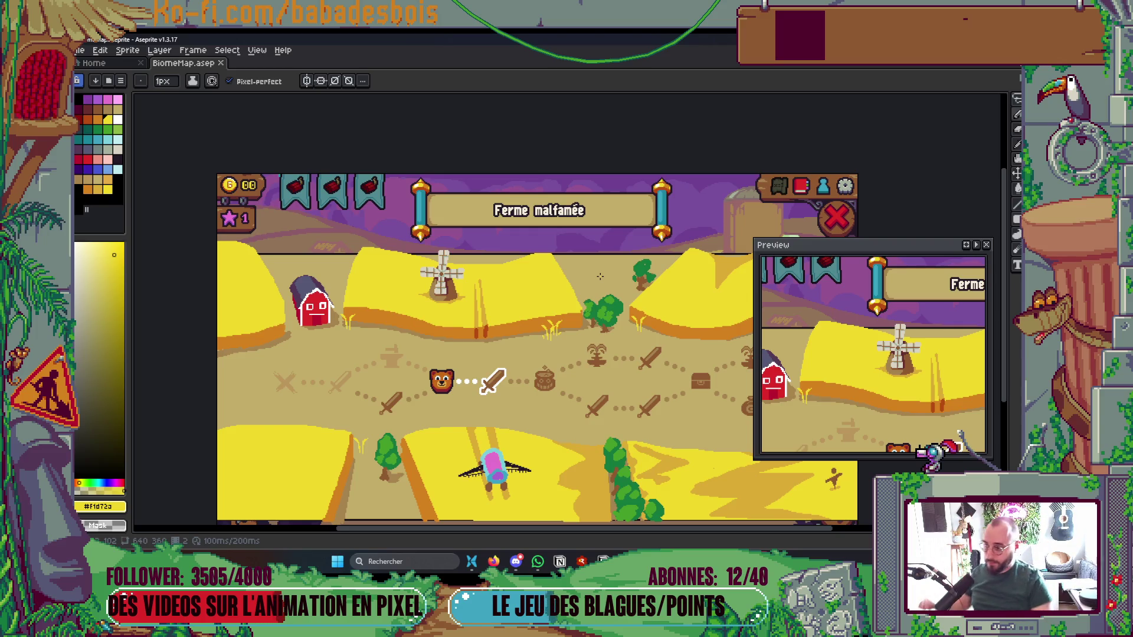
pyautogui.scroll(5, 518, 255)
pyautogui.press('i')
pyautogui.click(577, 325)
pyautogui.scroll(-5, 598, 295)
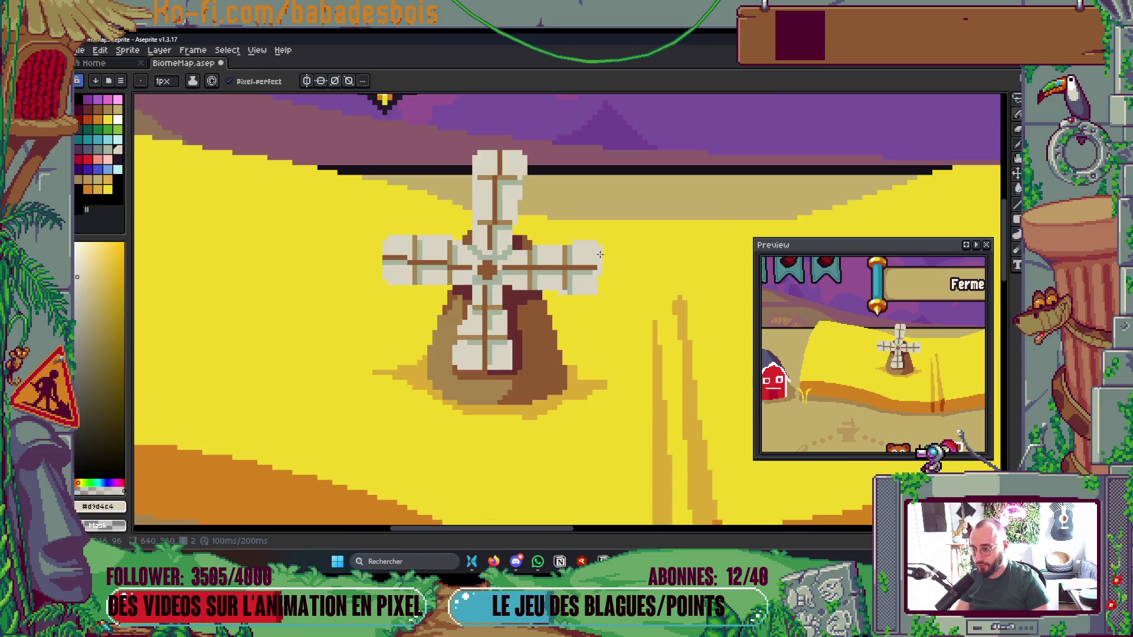
pyautogui.hotkey('ctrl', 's')
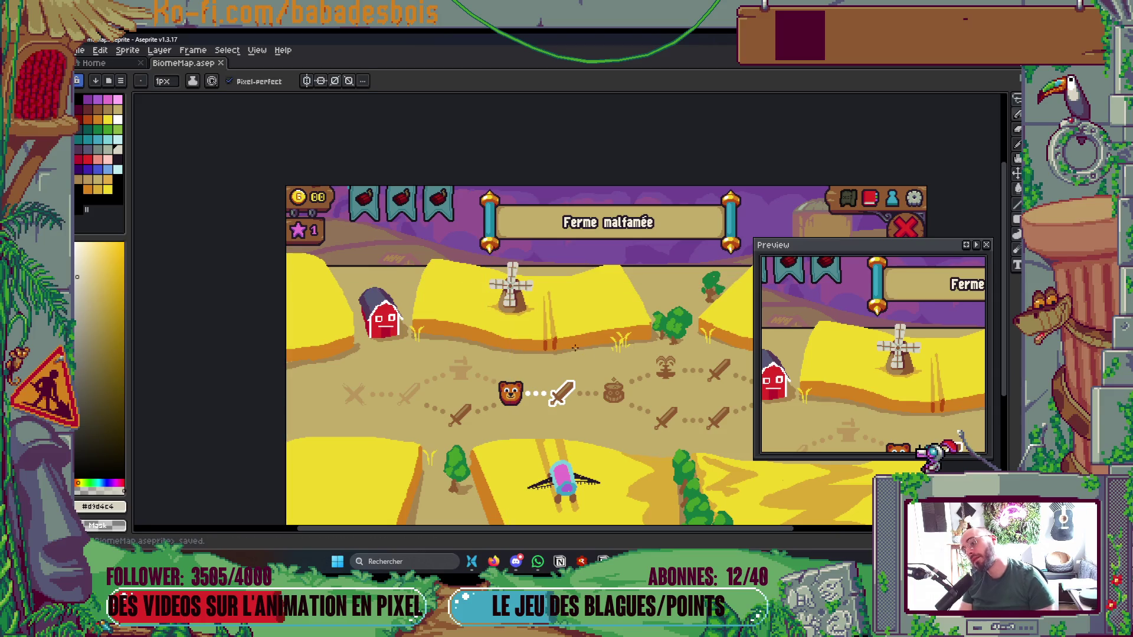
pyautogui.scroll(5, 550, 317)
pyautogui.scroll(1, 550, 317)
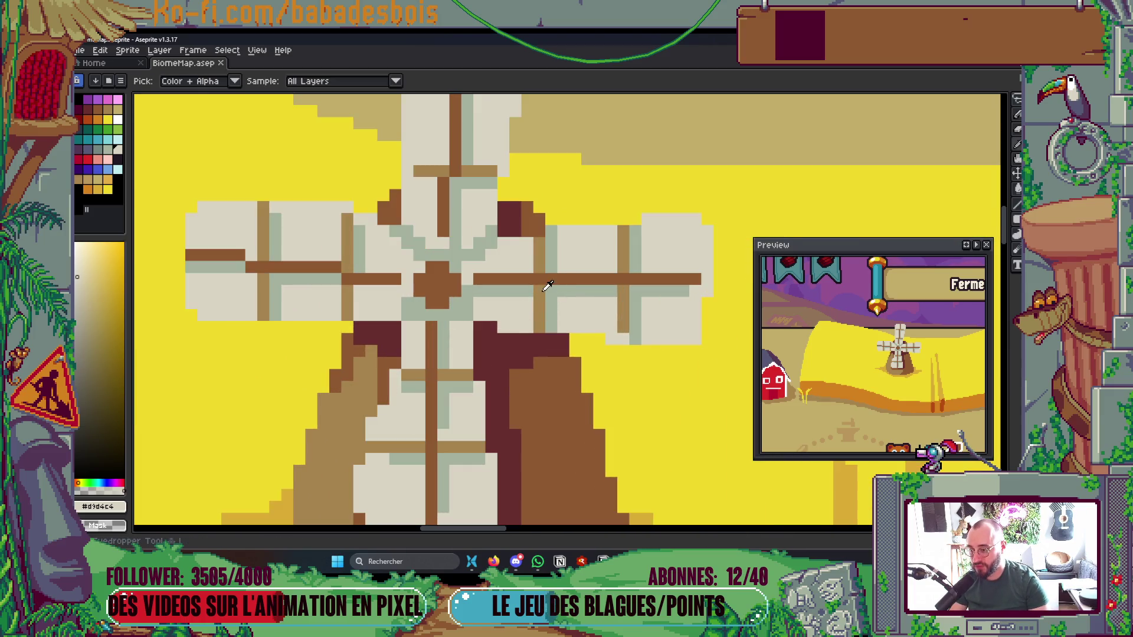
# Bucket-fill the right and left sail crossbars and shaft segments with the sails' tan
pyautogui.keyDown('alt'); pyautogui.click(539, 307); pyautogui.keyUp('alt')
pyautogui.press('g')
pyautogui.click(584, 279)
pyautogui.click(351, 282)
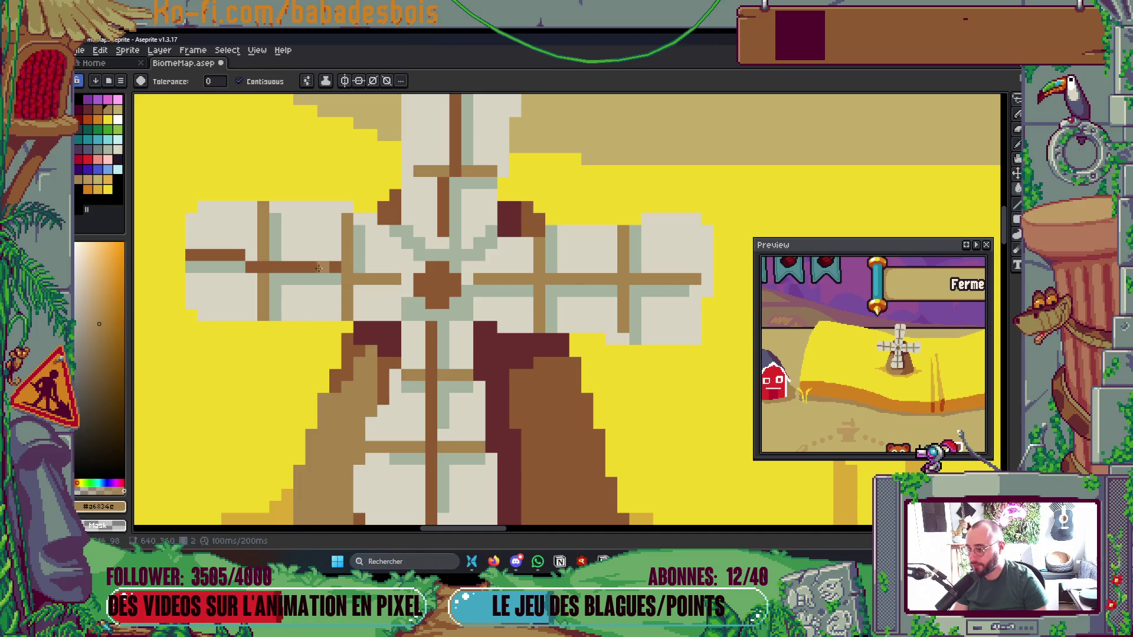
pyautogui.click(294, 268)
pyautogui.click(233, 254)
pyautogui.click(428, 338)
pyautogui.click(431, 363)
# Undo the leaking lower-shaft fill, close its gap with a pixel, then refill it tan
pyautogui.hotkey('ctrl', 'z')
pyautogui.scroll(-2, 433, 401)
pyautogui.scroll(2, 435, 430)
pyautogui.press('b')
pyautogui.click(436, 437)
pyautogui.press('g')
pyautogui.click(435, 427)
pyautogui.scroll(-3, 440, 425)
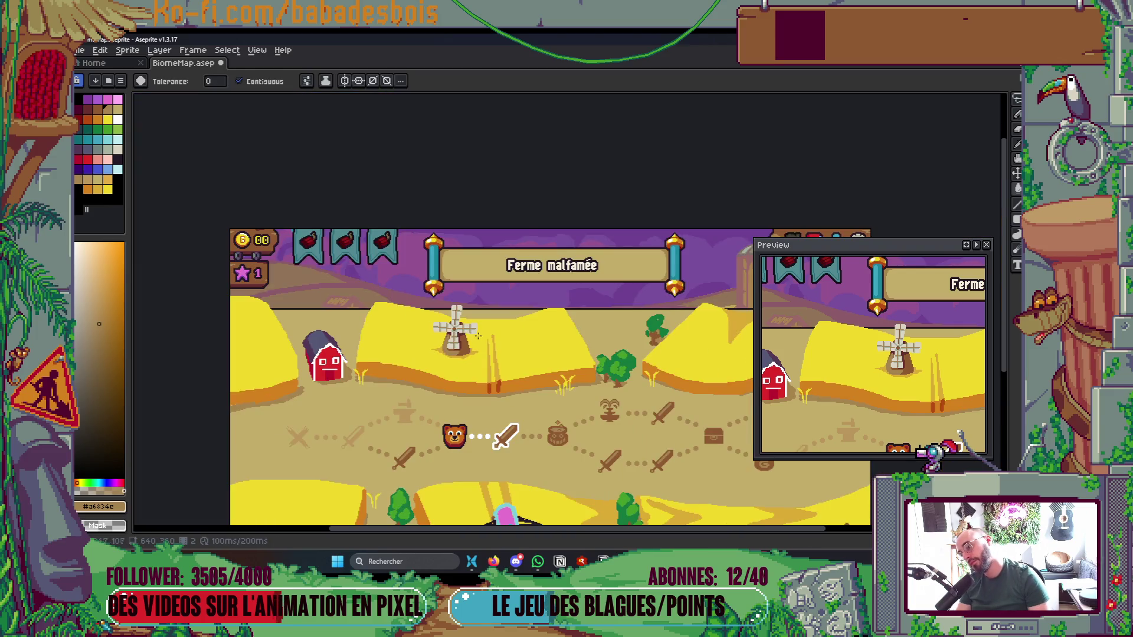
pyautogui.scroll(3, 466, 322)
# Fill the remaining upper shaft segments with lighter tan and save the map
pyautogui.click(386, 328)
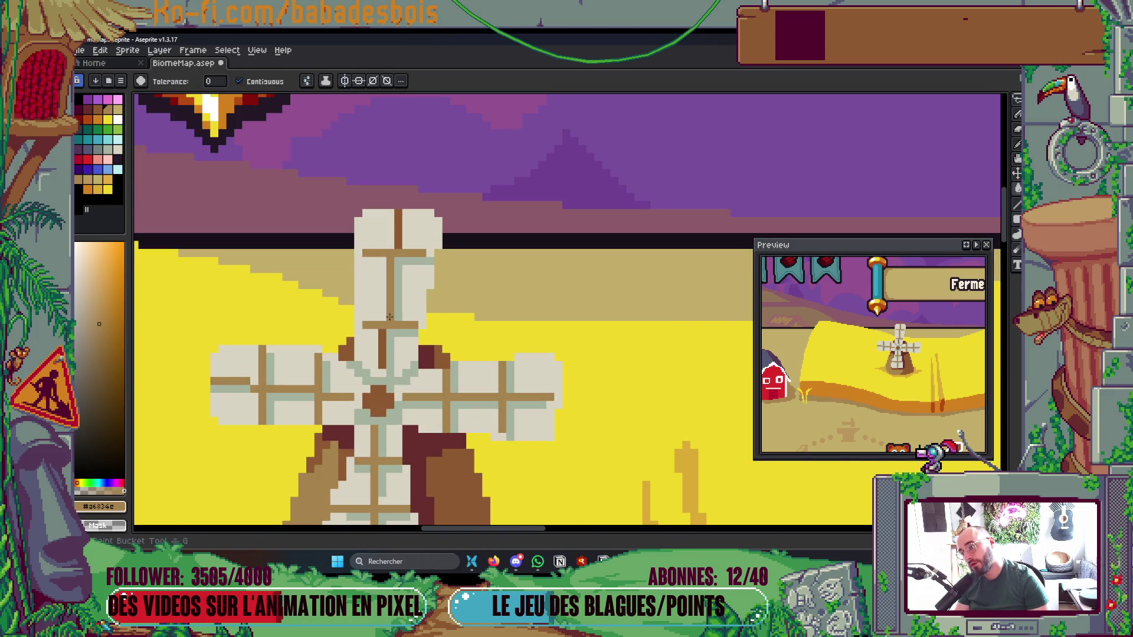
pyautogui.click(382, 332)
pyautogui.click(398, 233)
pyautogui.scroll(-4, 413, 230)
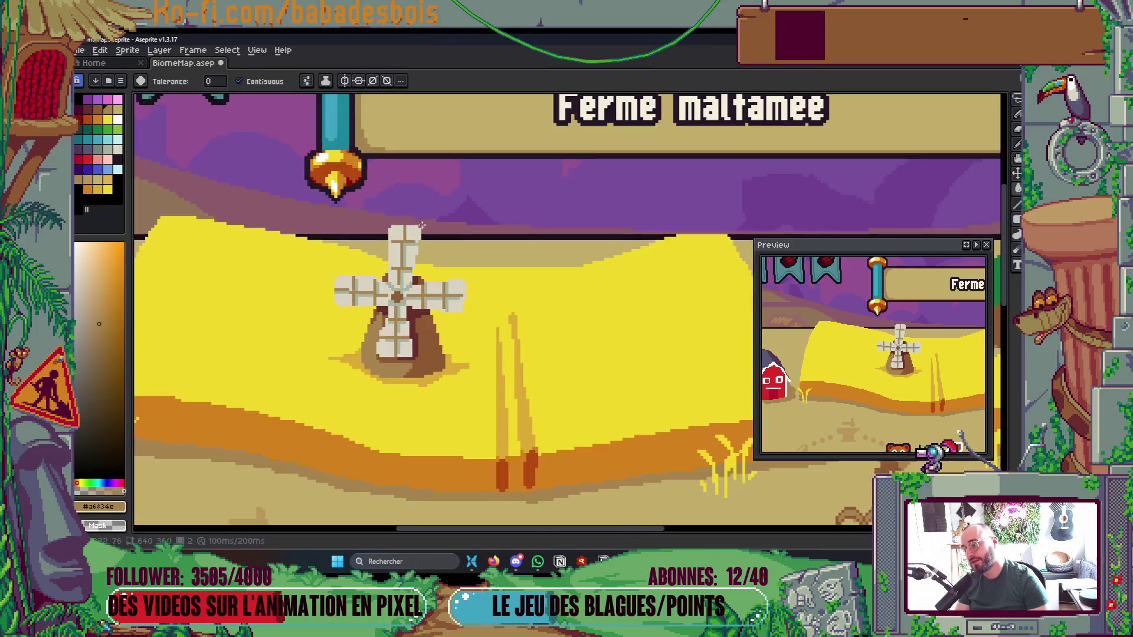
pyautogui.scroll(2, 444, 223)
pyautogui.hotkey('ctrl', 's')
# Move down to the windmill field, save again, and eyedrop the grey-green sail shading
pyautogui.moveTo(533, 355)
pyautogui.mouseDown()
pyautogui.moveTo(537, 394)
pyautogui.moveTo(520, 388)
pyautogui.mouseUp()
pyautogui.scroll(6, 345, 325)
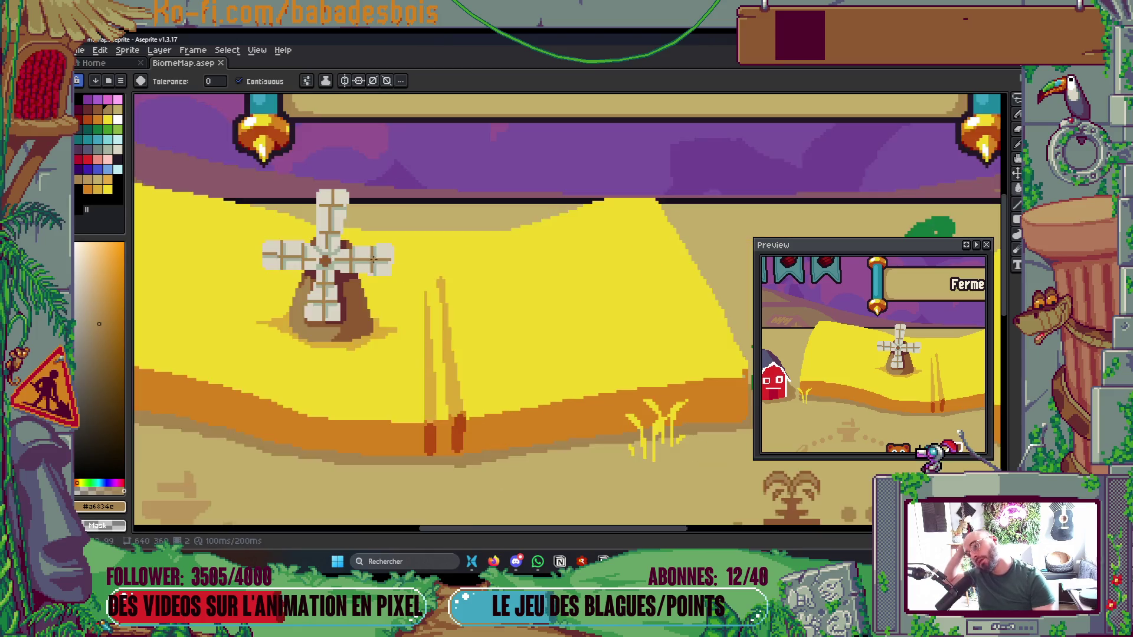
pyautogui.scroll(-5, 345, 324)
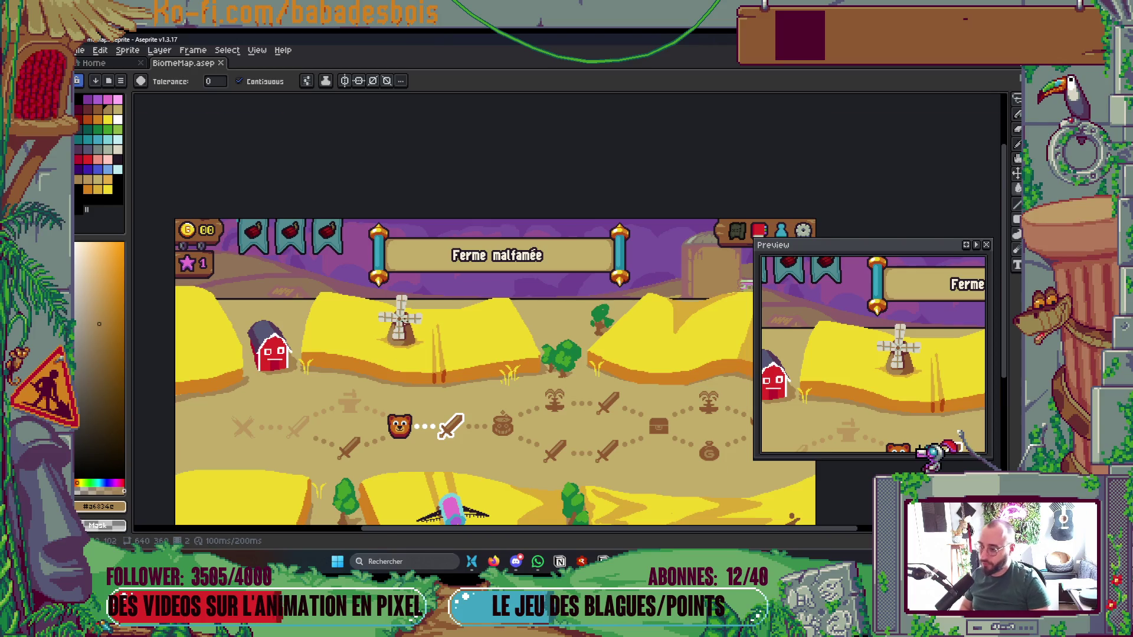
pyautogui.scroll(4, 401, 325)
pyautogui.scroll(-5, 442, 328)
pyautogui.scroll(1, 499, 354)
pyautogui.hotkey('ctrl', 's')
pyautogui.scroll(6, 407, 221)
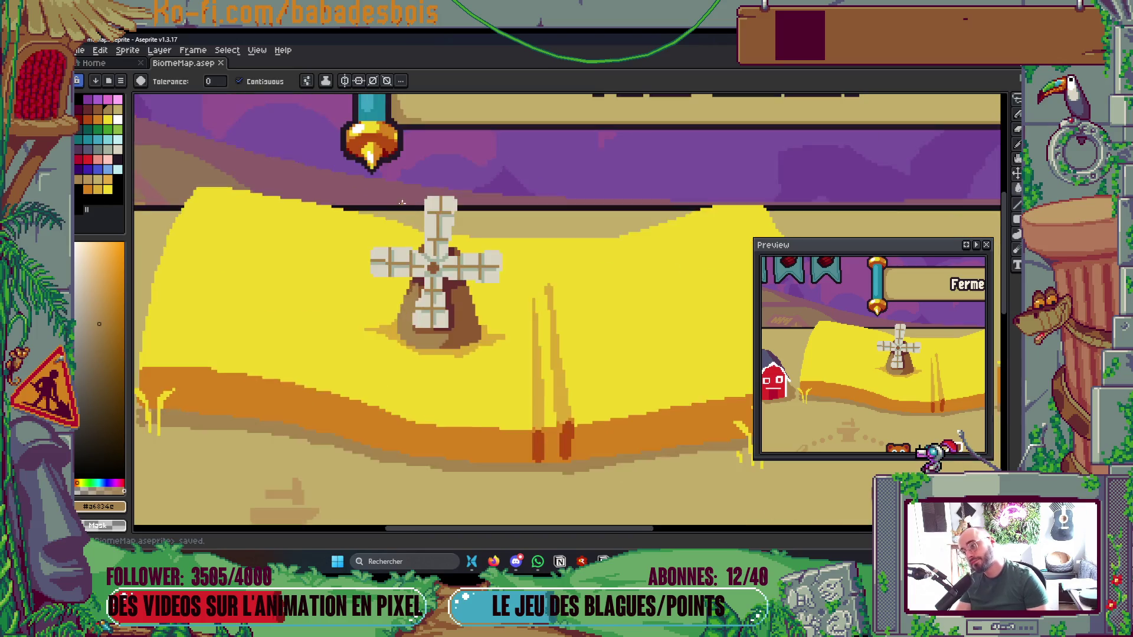
pyautogui.press('i')
pyautogui.click(500, 315)
# Paint a grey-green #a4b2a0 pixel next to the windmill hub and save the map
pyautogui.press('b')
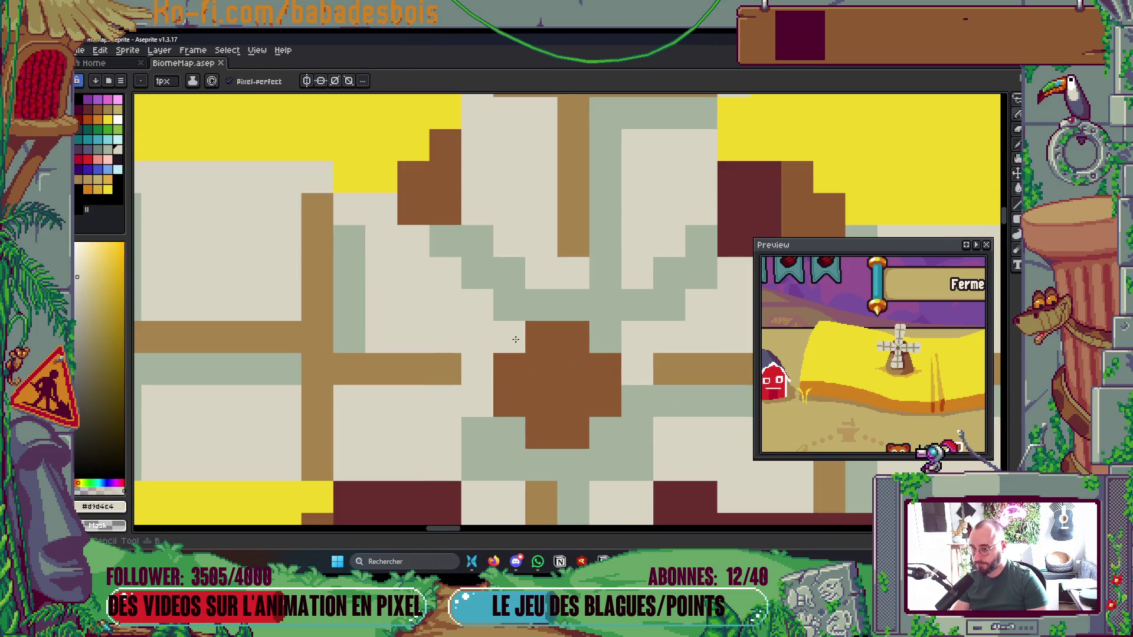
pyautogui.click(483, 363)
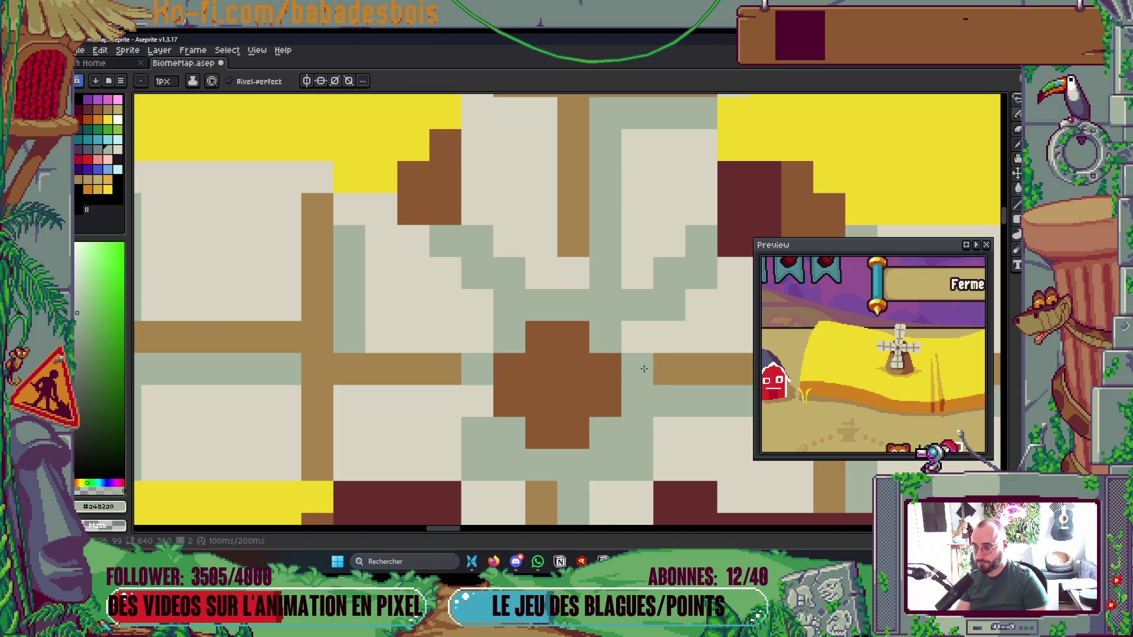
pyautogui.scroll(-3, 611, 303)
pyautogui.scroll(-4, 602, 295)
pyautogui.hotkey('ctrl', 's')
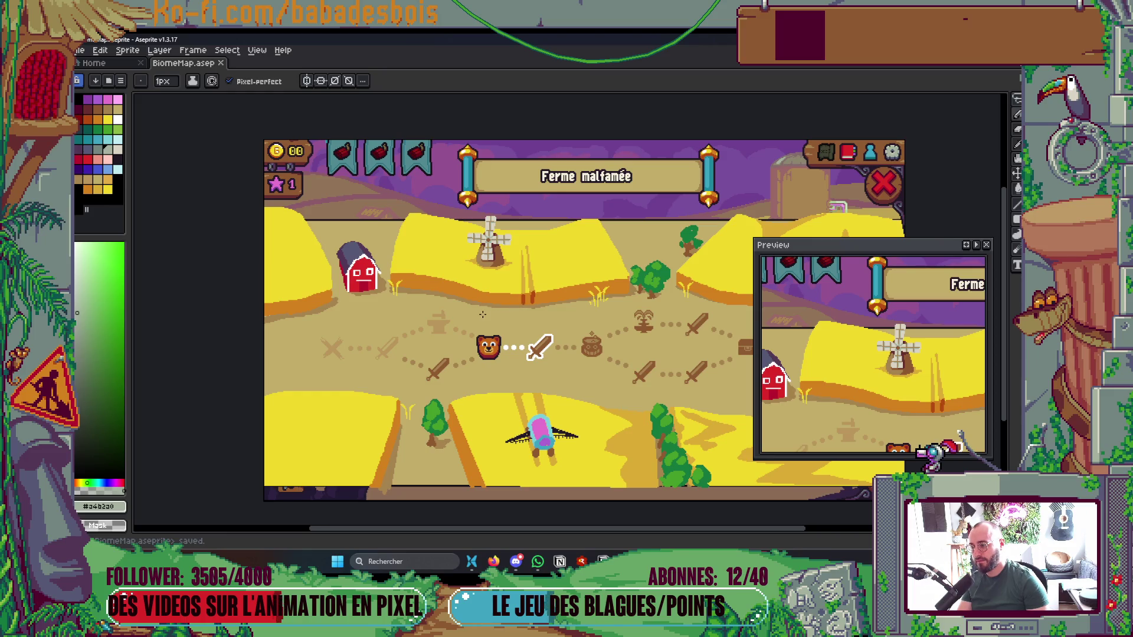
pyautogui.scroll(-1, 483, 315)
pyautogui.scroll(1, 590, 344)
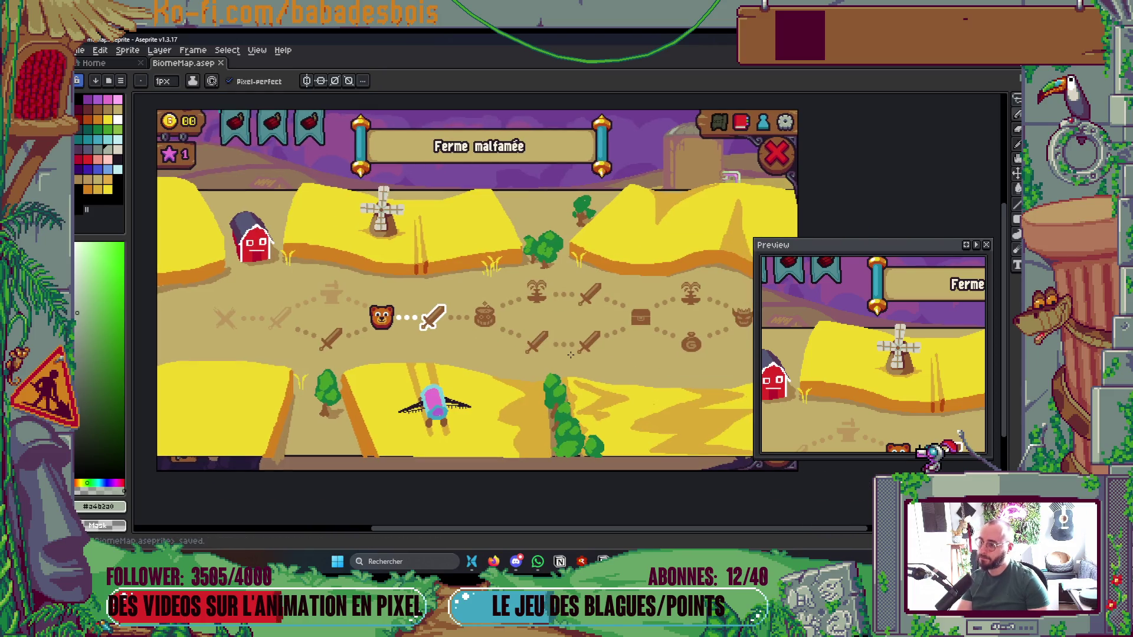